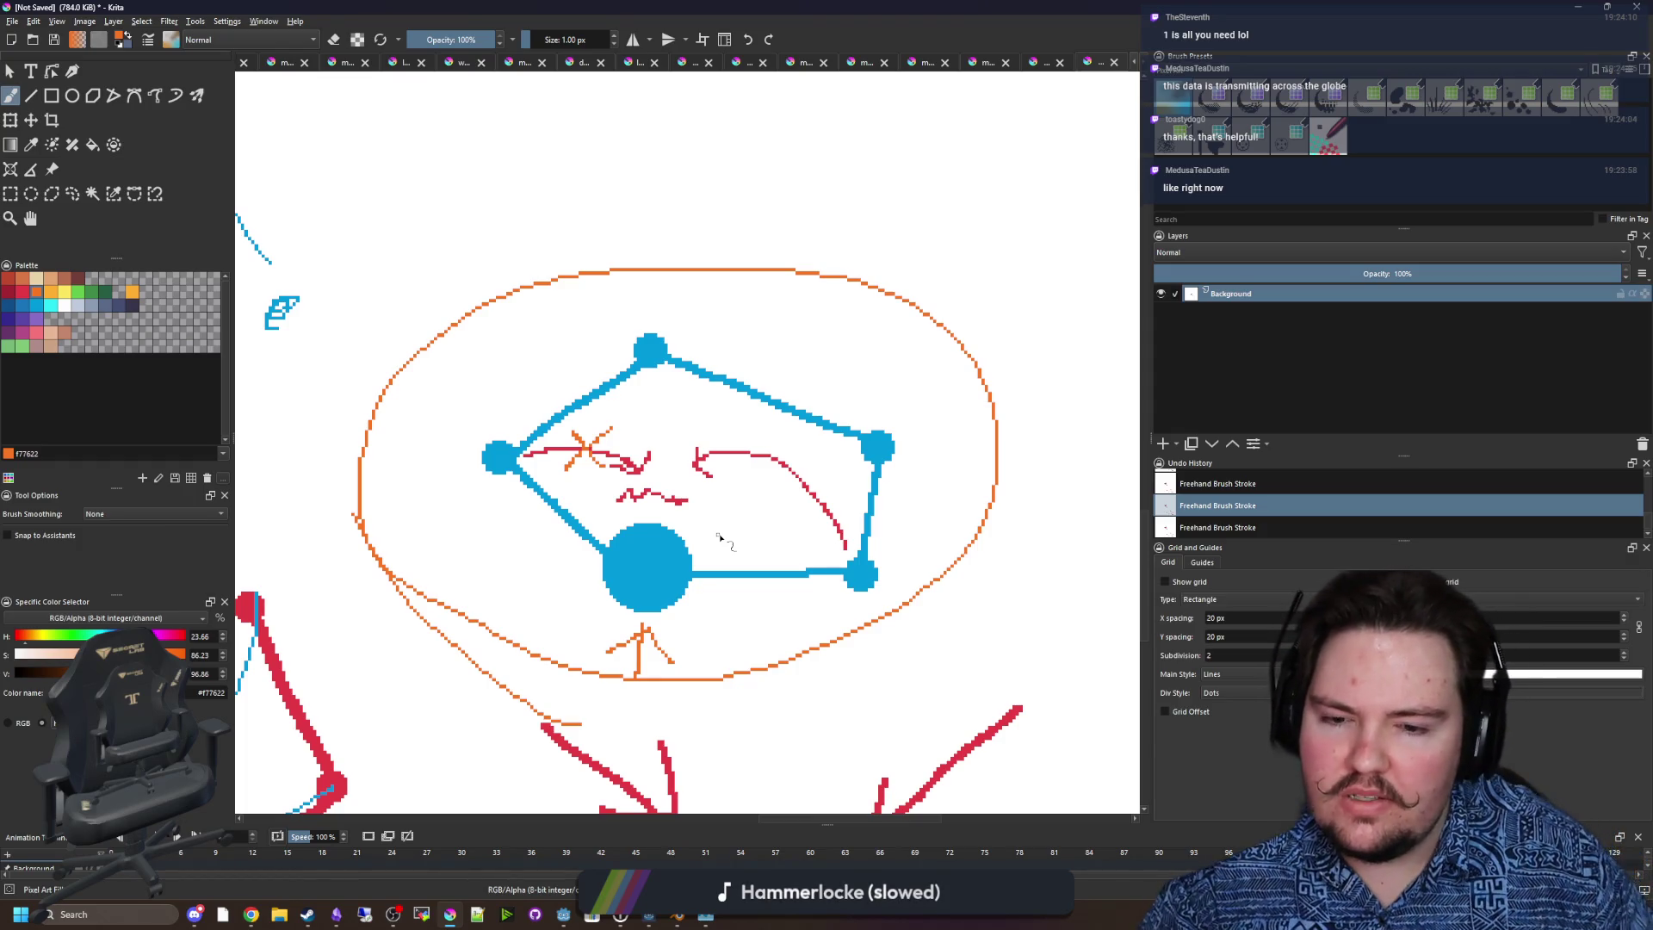
Pick the yellow swatch in the Palette docker as the foreground colour, replacing orange.
scroll(719, 537, "up", 3)
scroll(631, 424, "down", 2)
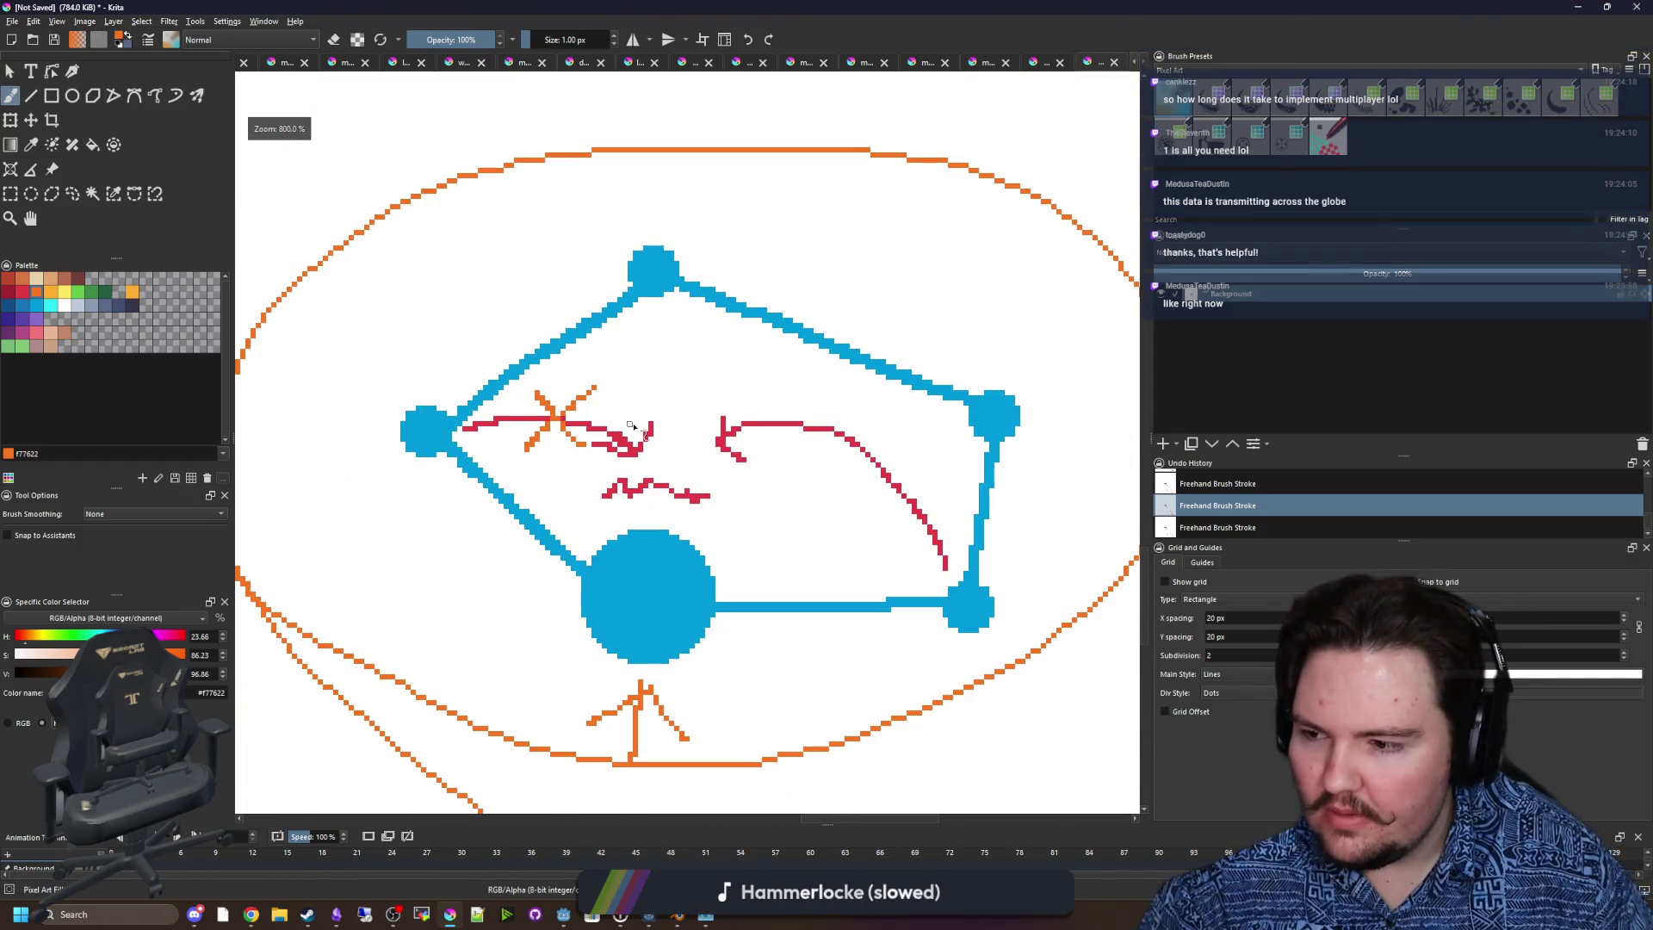
scroll(631, 425, "down", 4)
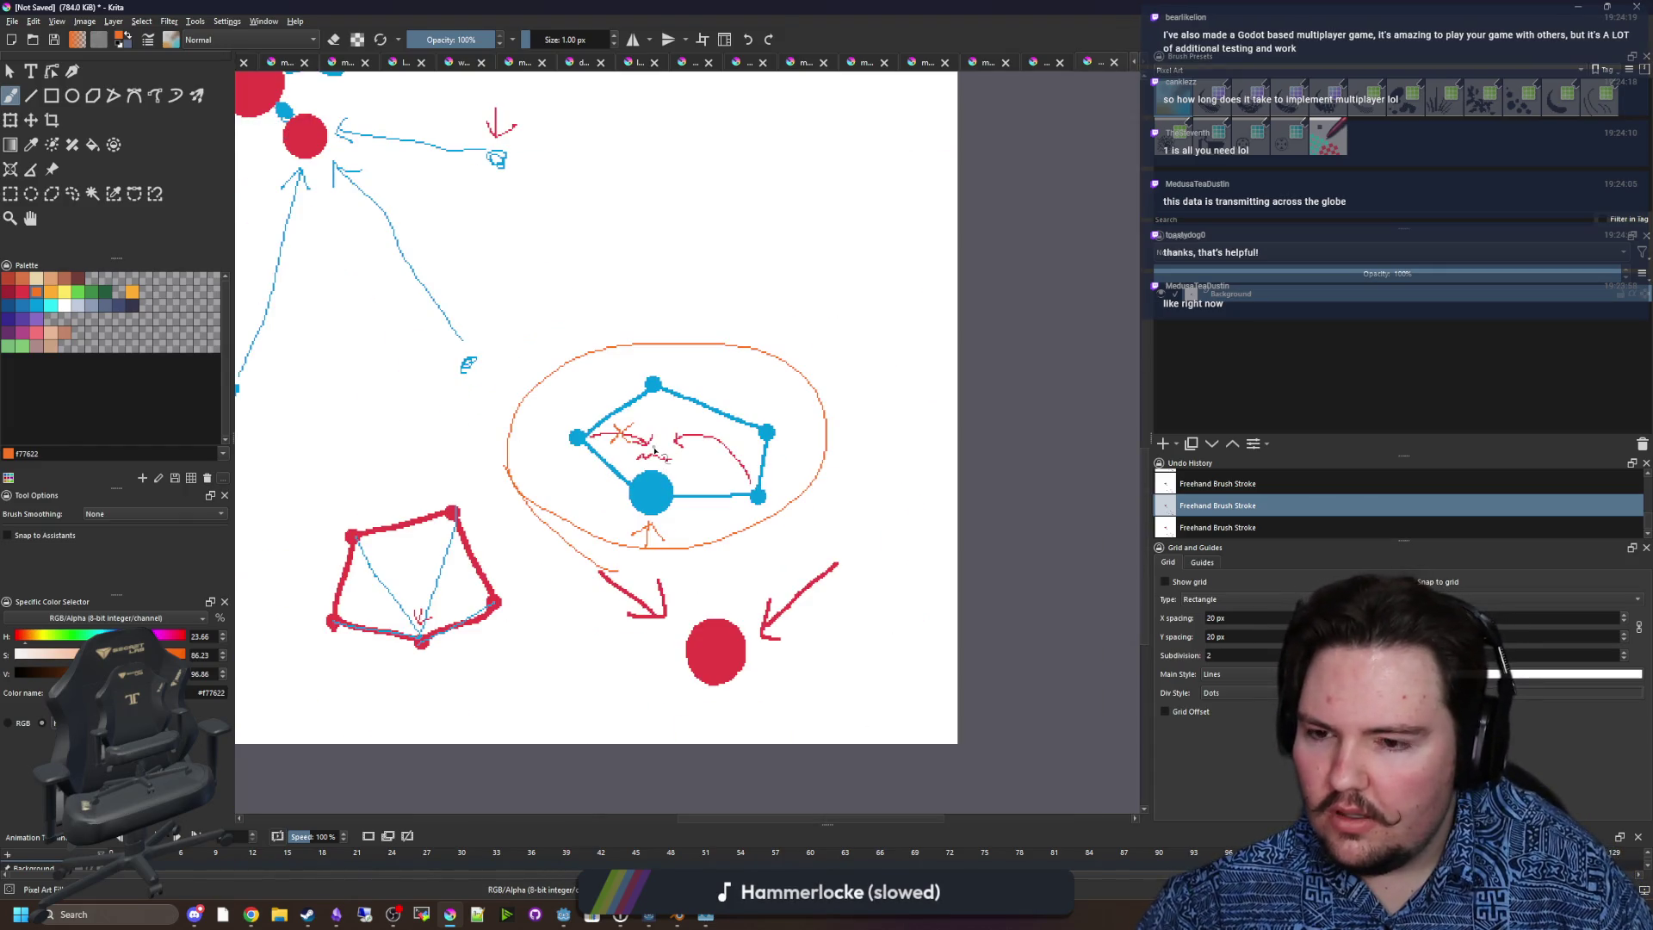
scroll(654, 450, "up", 3)
scroll(663, 448, "down", 3)
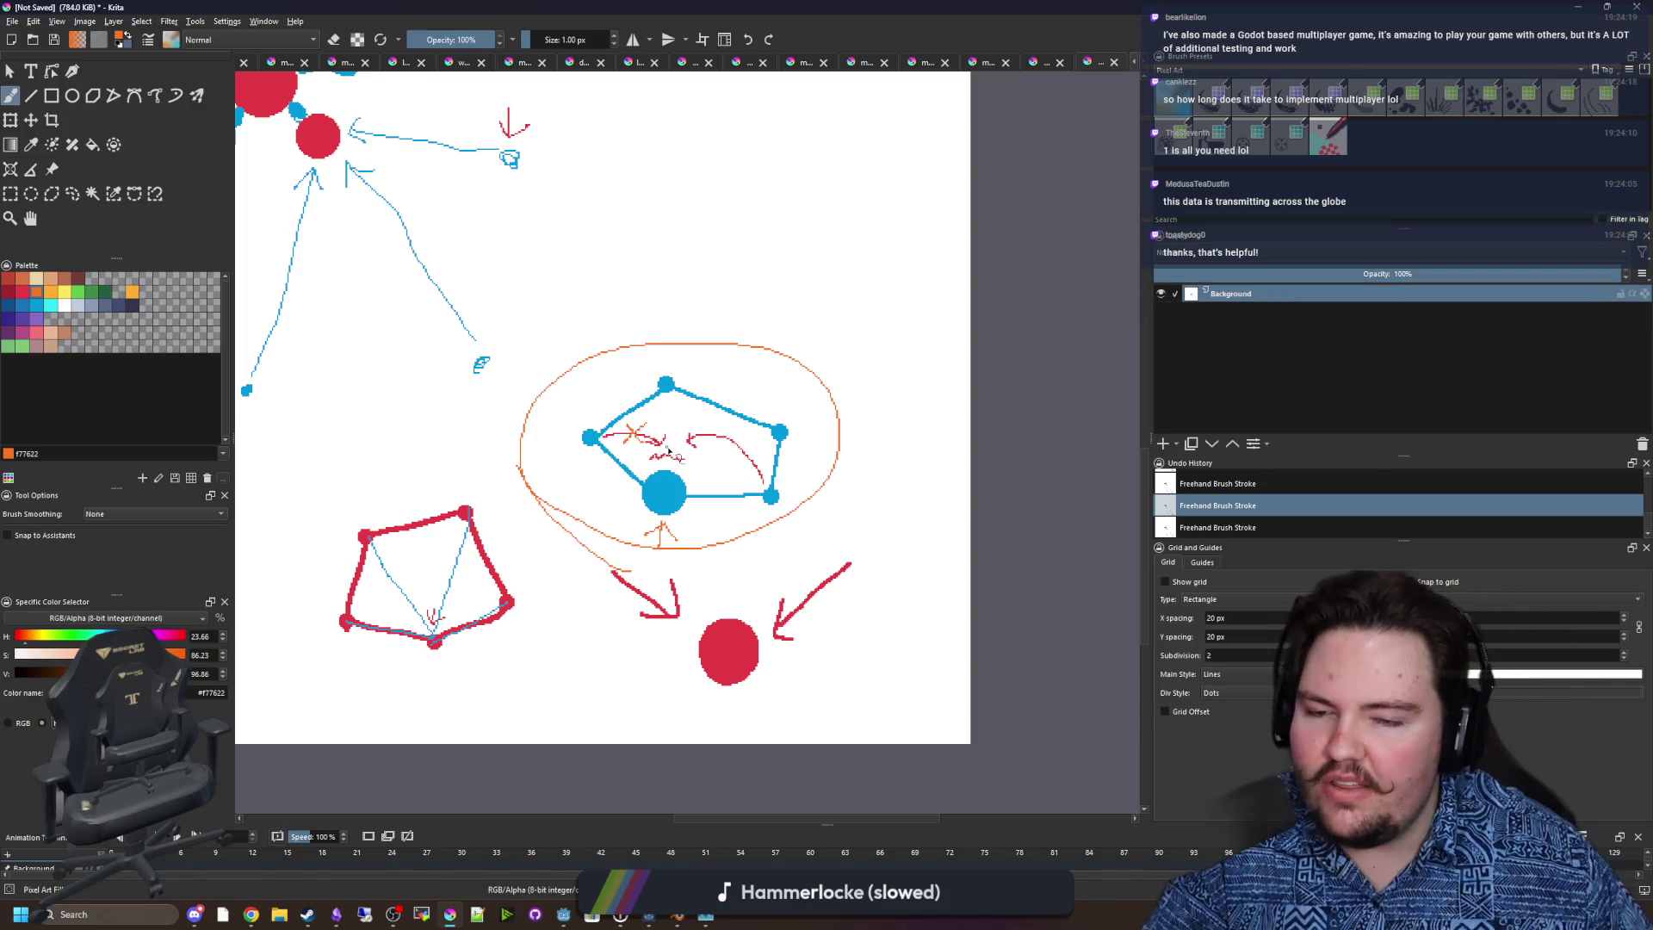
scroll(668, 450, "up", 3)
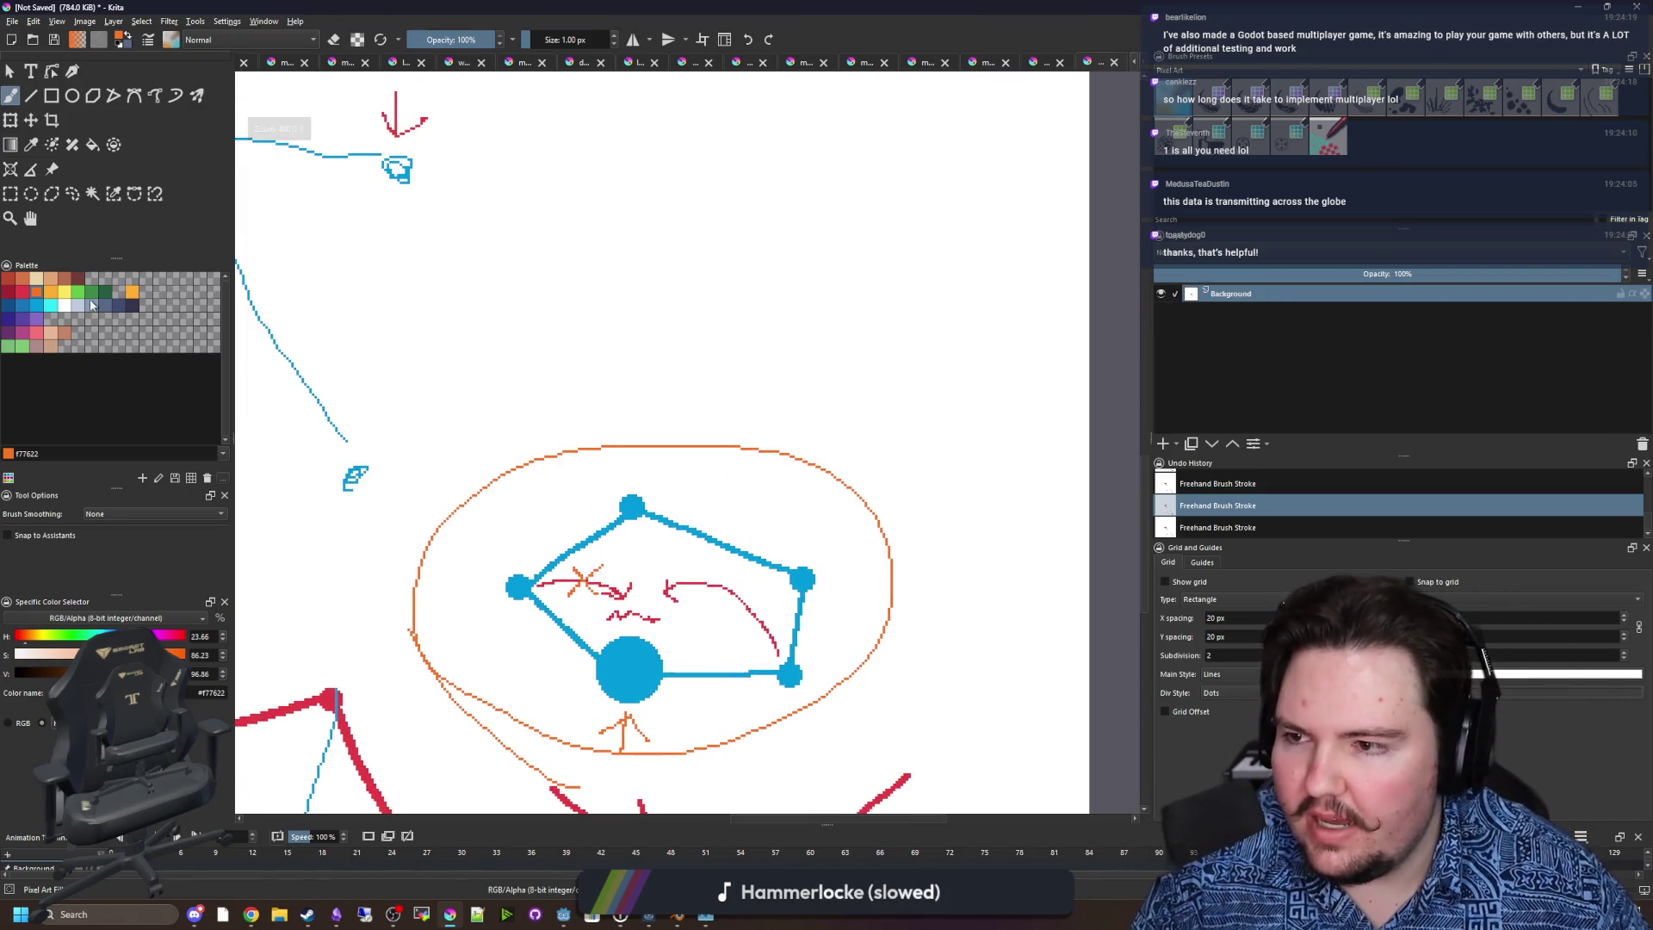
left_click(64, 292)
scroll(814, 555, "up", 3)
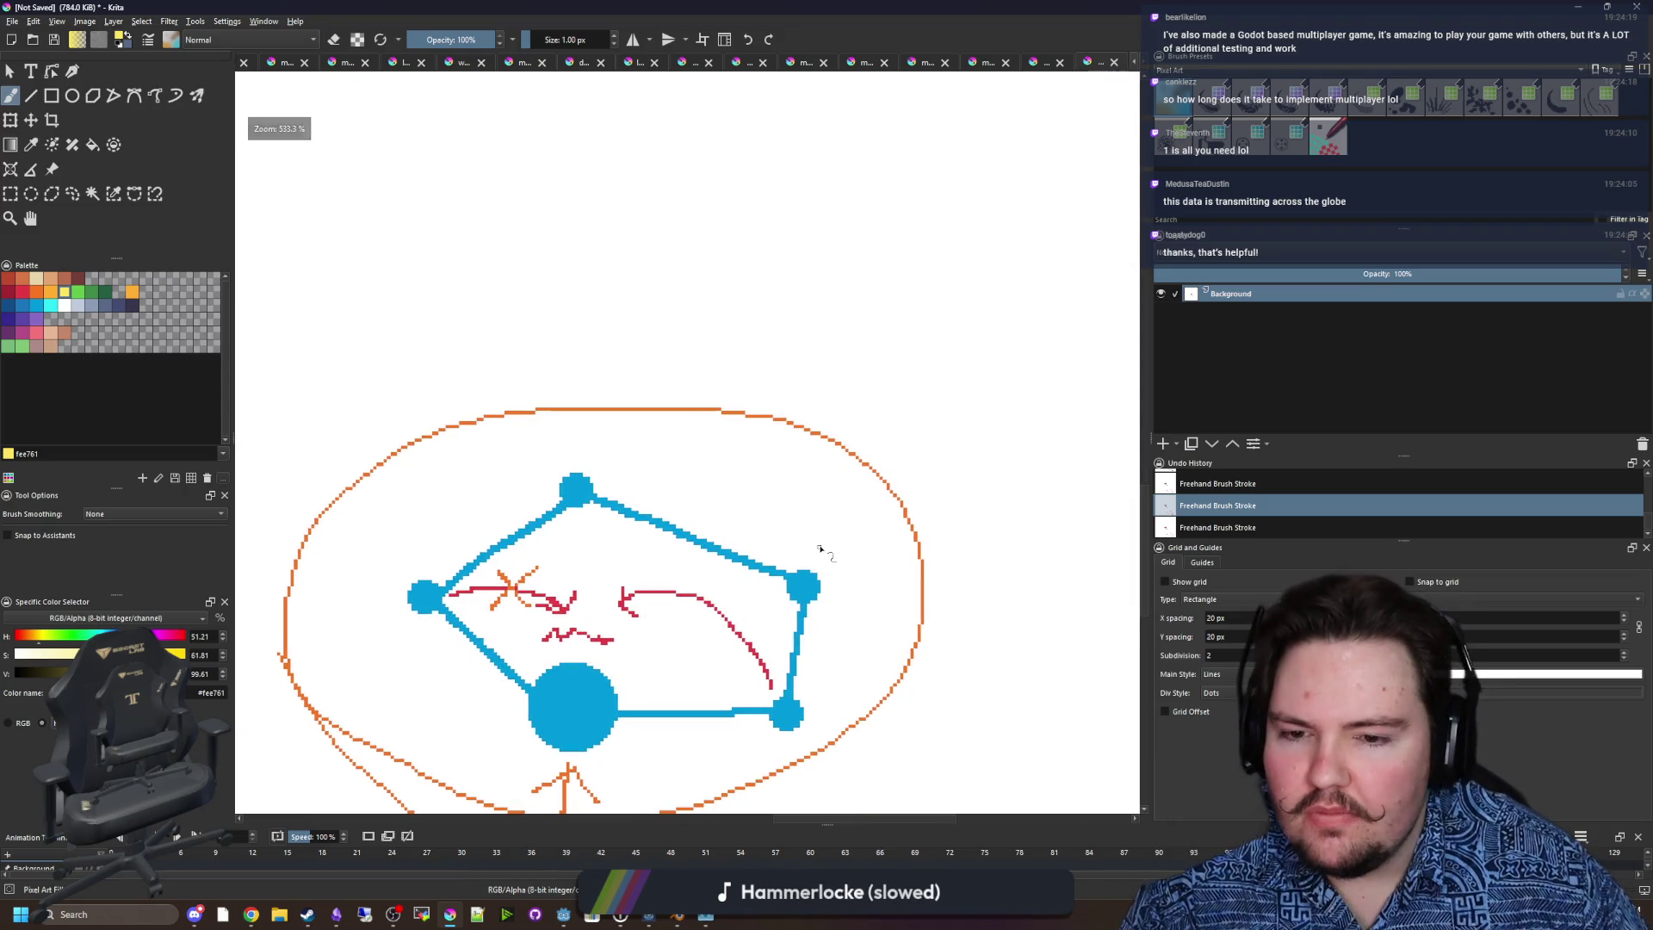
Draw a yellow curved arrow over the network diagram, then undo it.
mouse_move(814, 548)
left_mouse_down()
mouse_move(767, 328)
mouse_move(575, 412)
mouse_move(615, 443)
mouse_move(562, 474)
left_mouse_up()
scroll(534, 402, "up", 2)
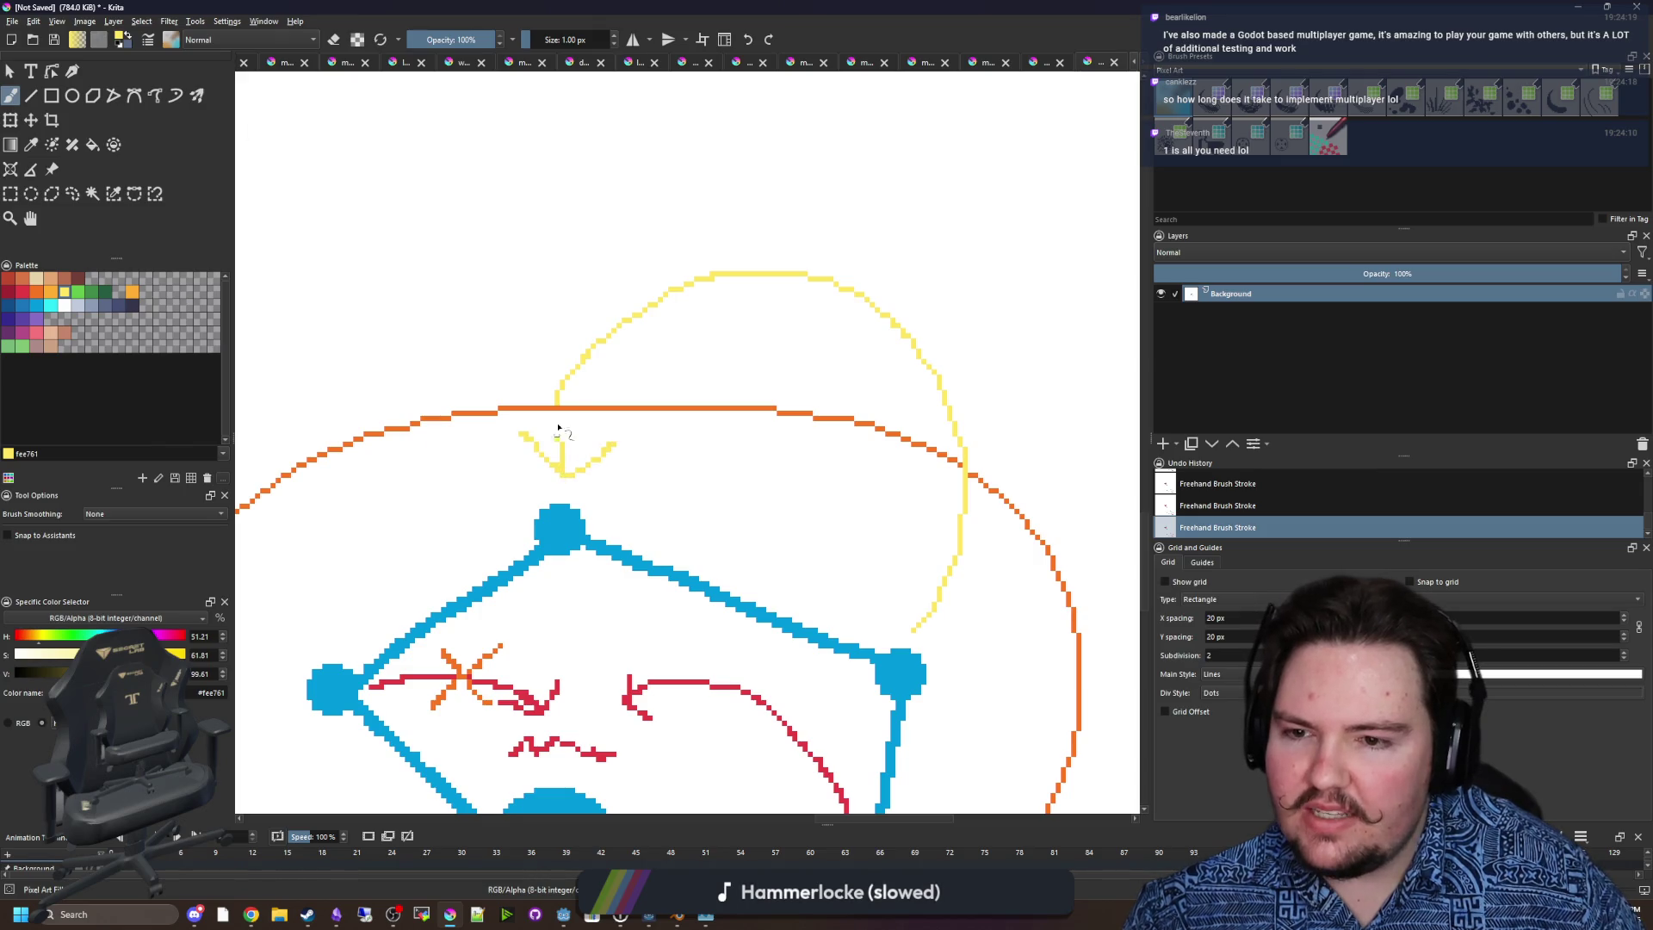
scroll(774, 402, "down", 1)
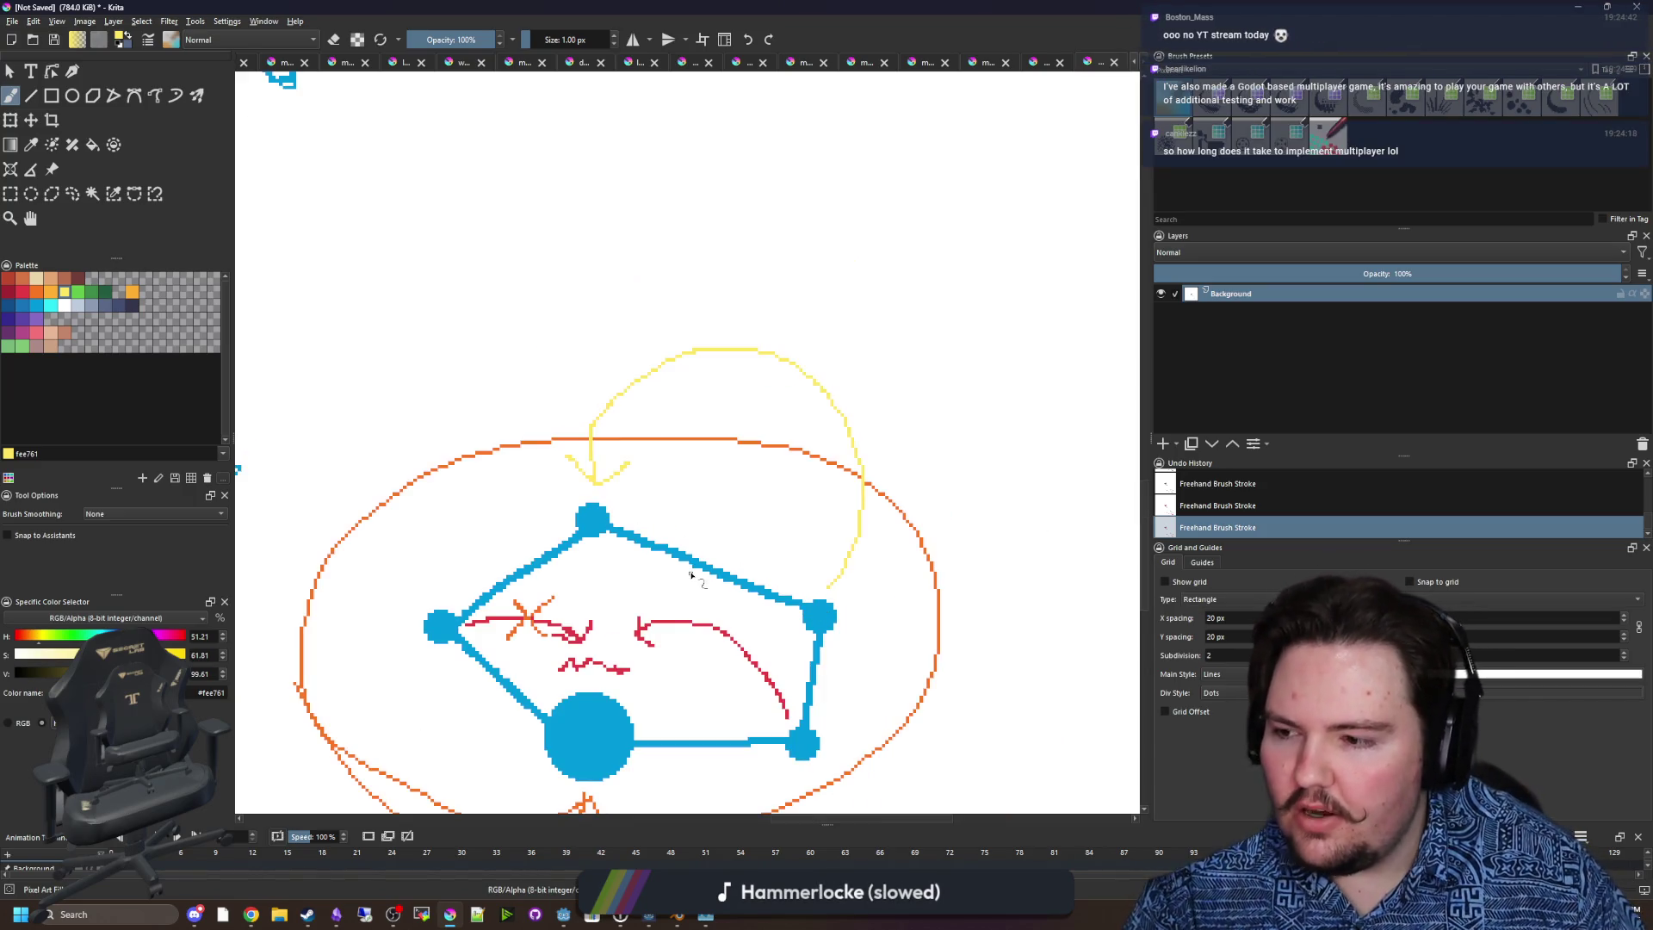
scroll(693, 575, "down", 2)
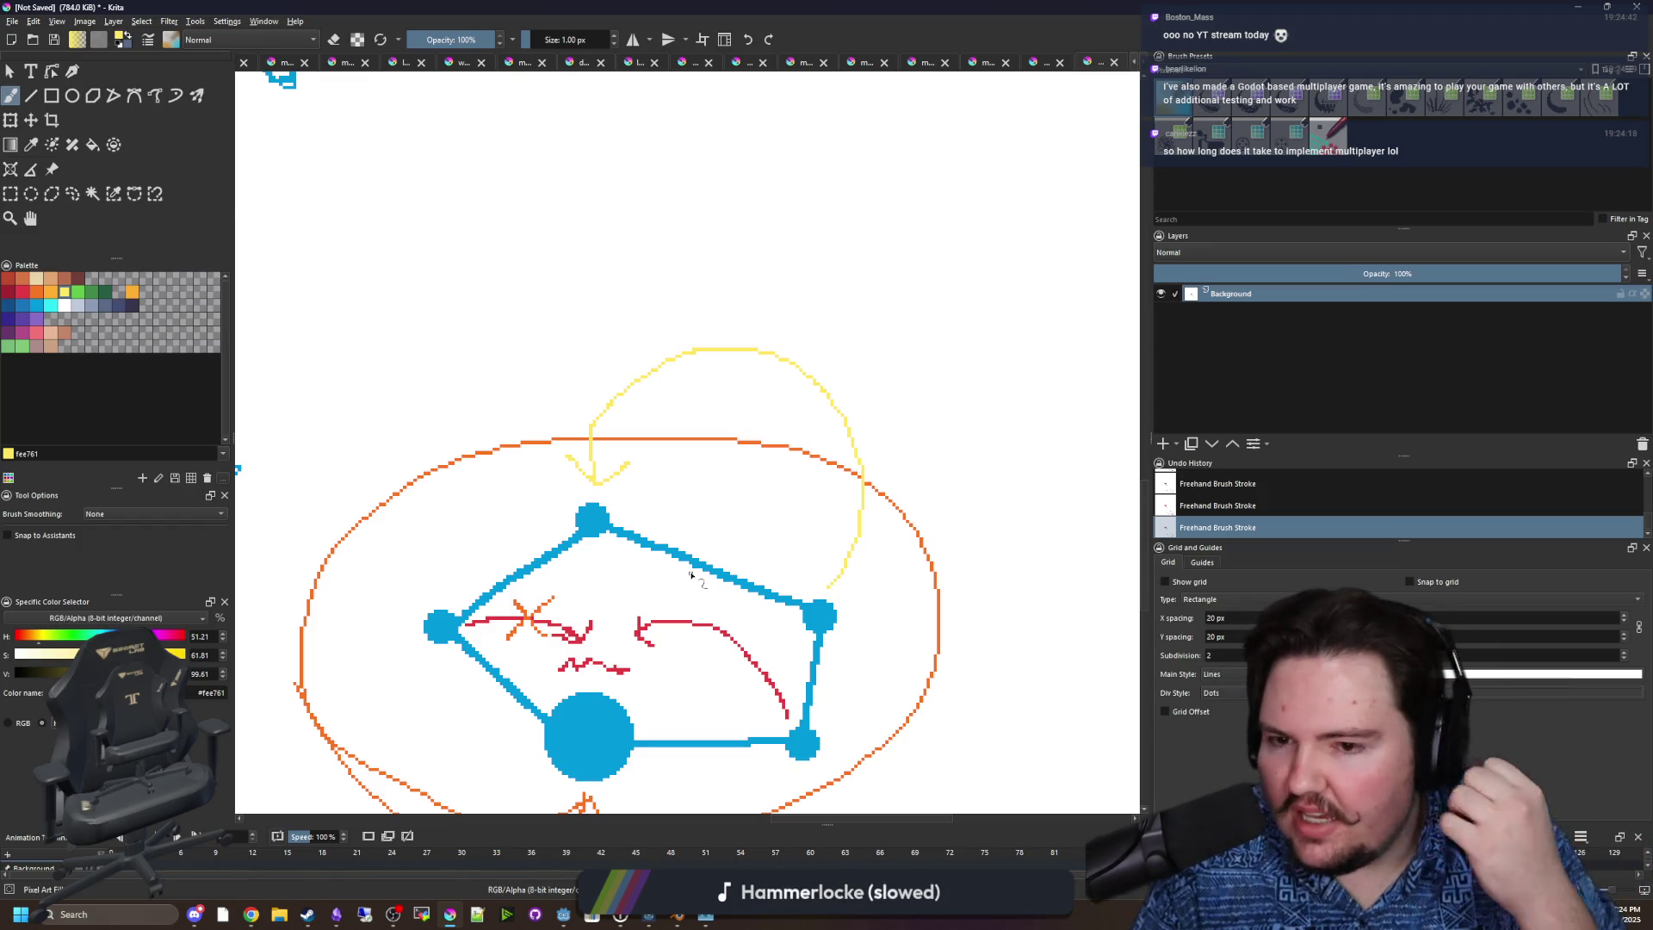
key("ctrl+z")
key("ctrl+z")
Try a second yellow arc, undo it, and minimize Krita to reveal Godot.
scroll(598, 500, "up", 2)
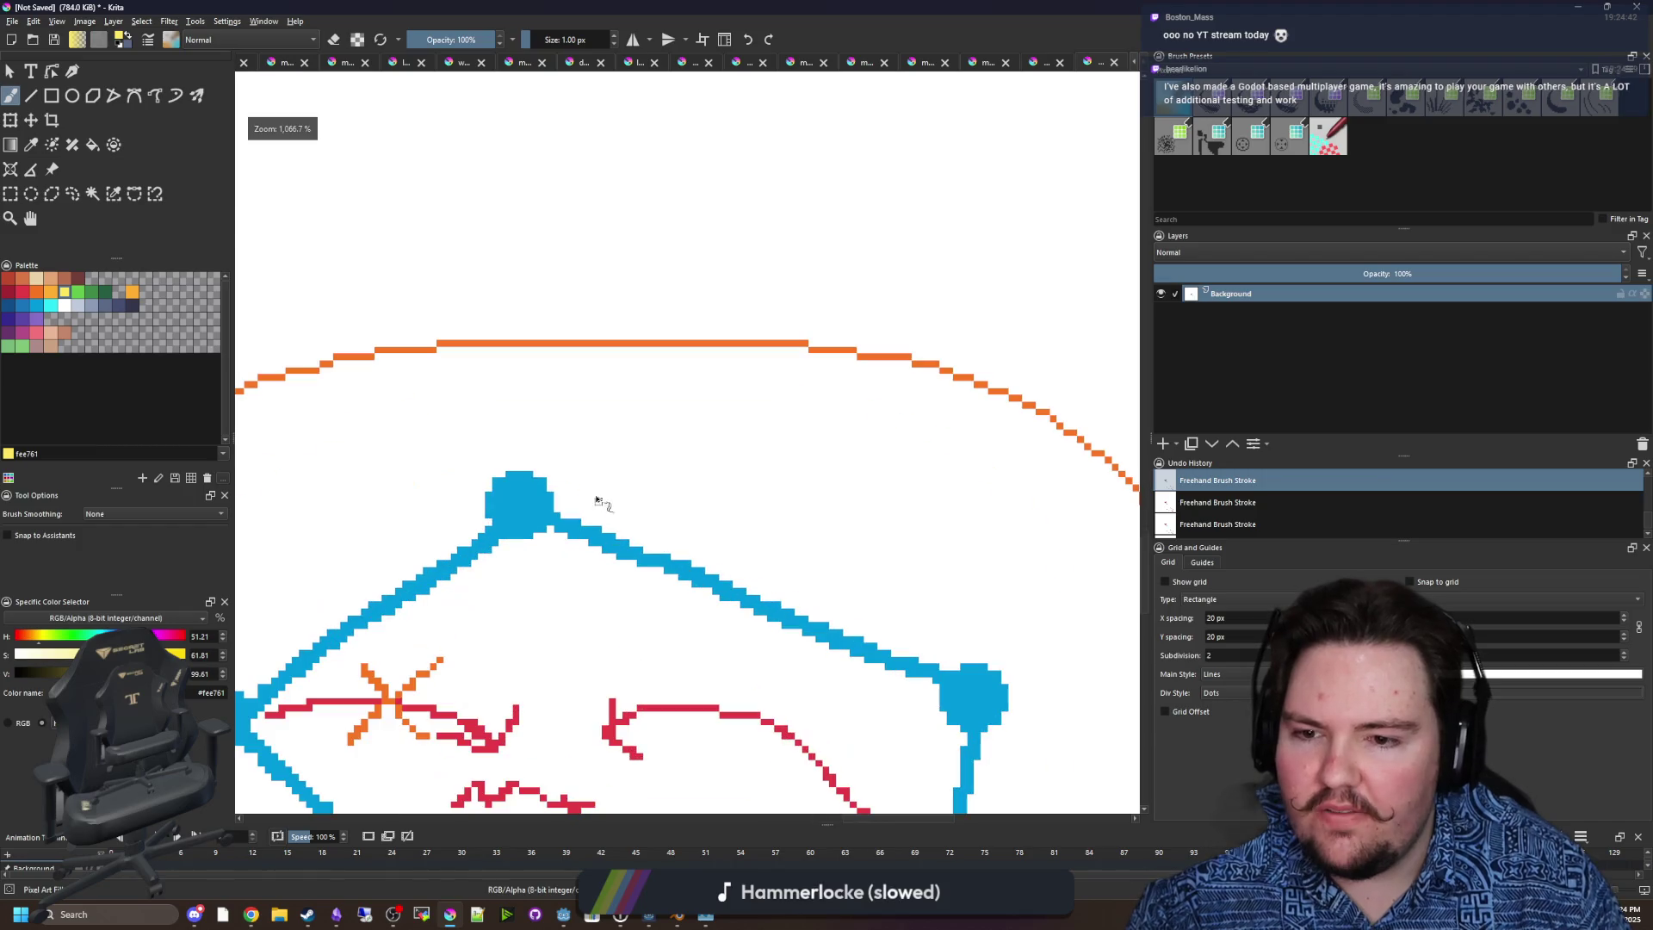
mouse_move(550, 469)
left_mouse_down()
mouse_move(1019, 495)
mouse_move(971, 564)
mouse_move(1093, 555)
left_mouse_up()
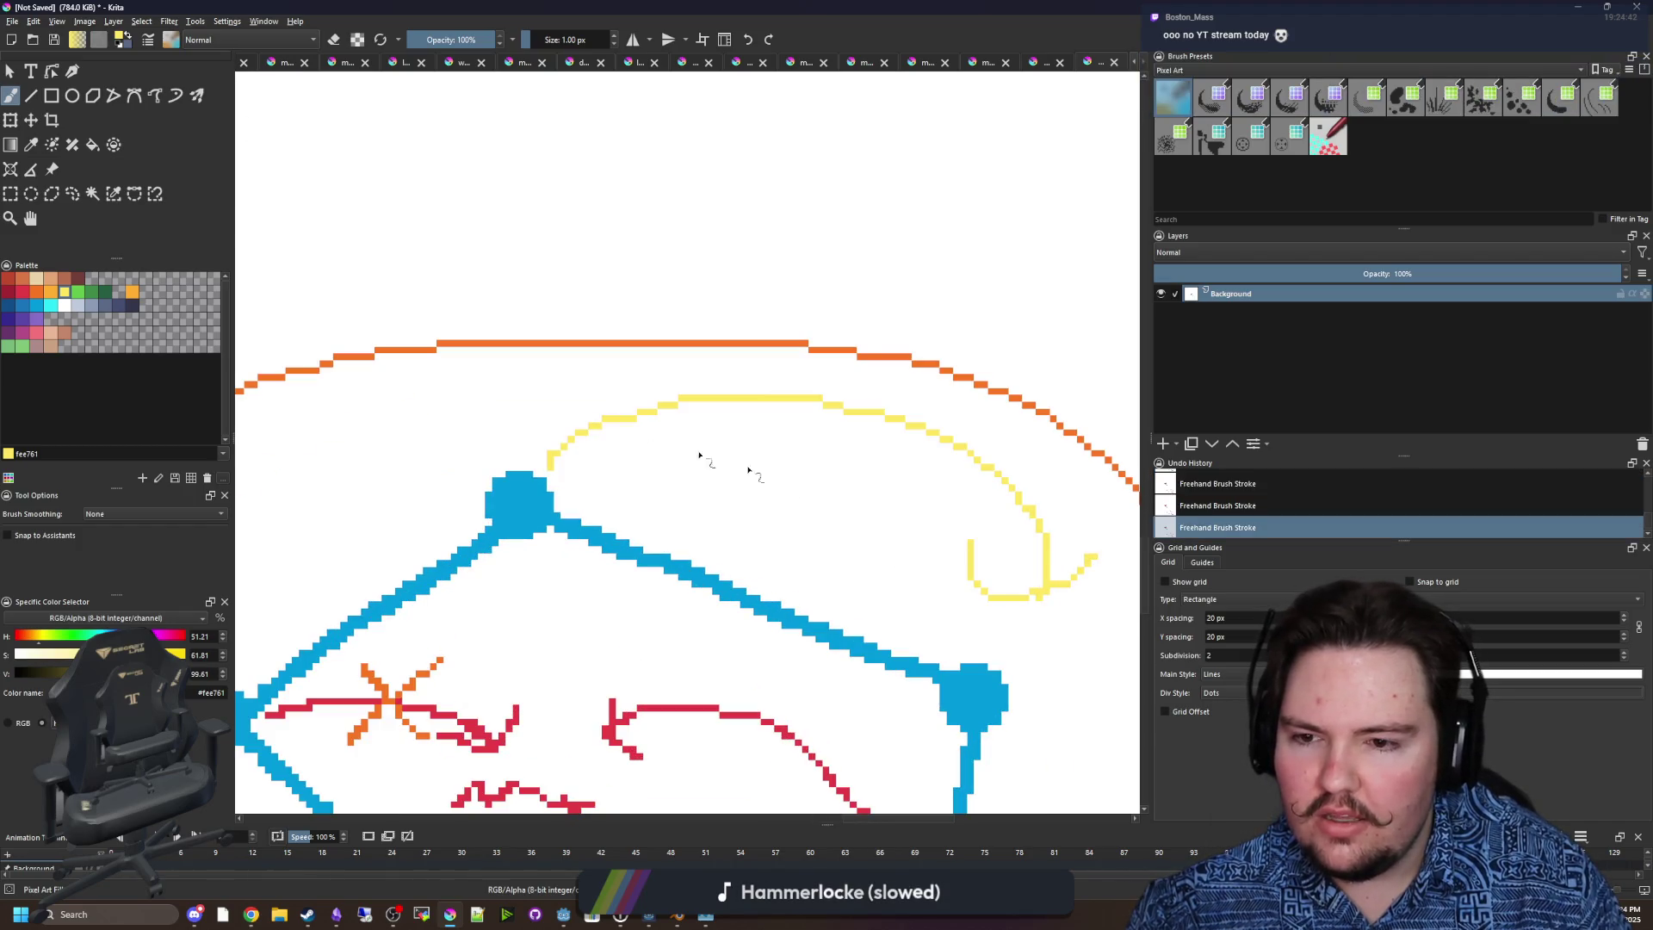
scroll(702, 465, "down", 2)
key("ctrl+z")
key("ctrl+z")
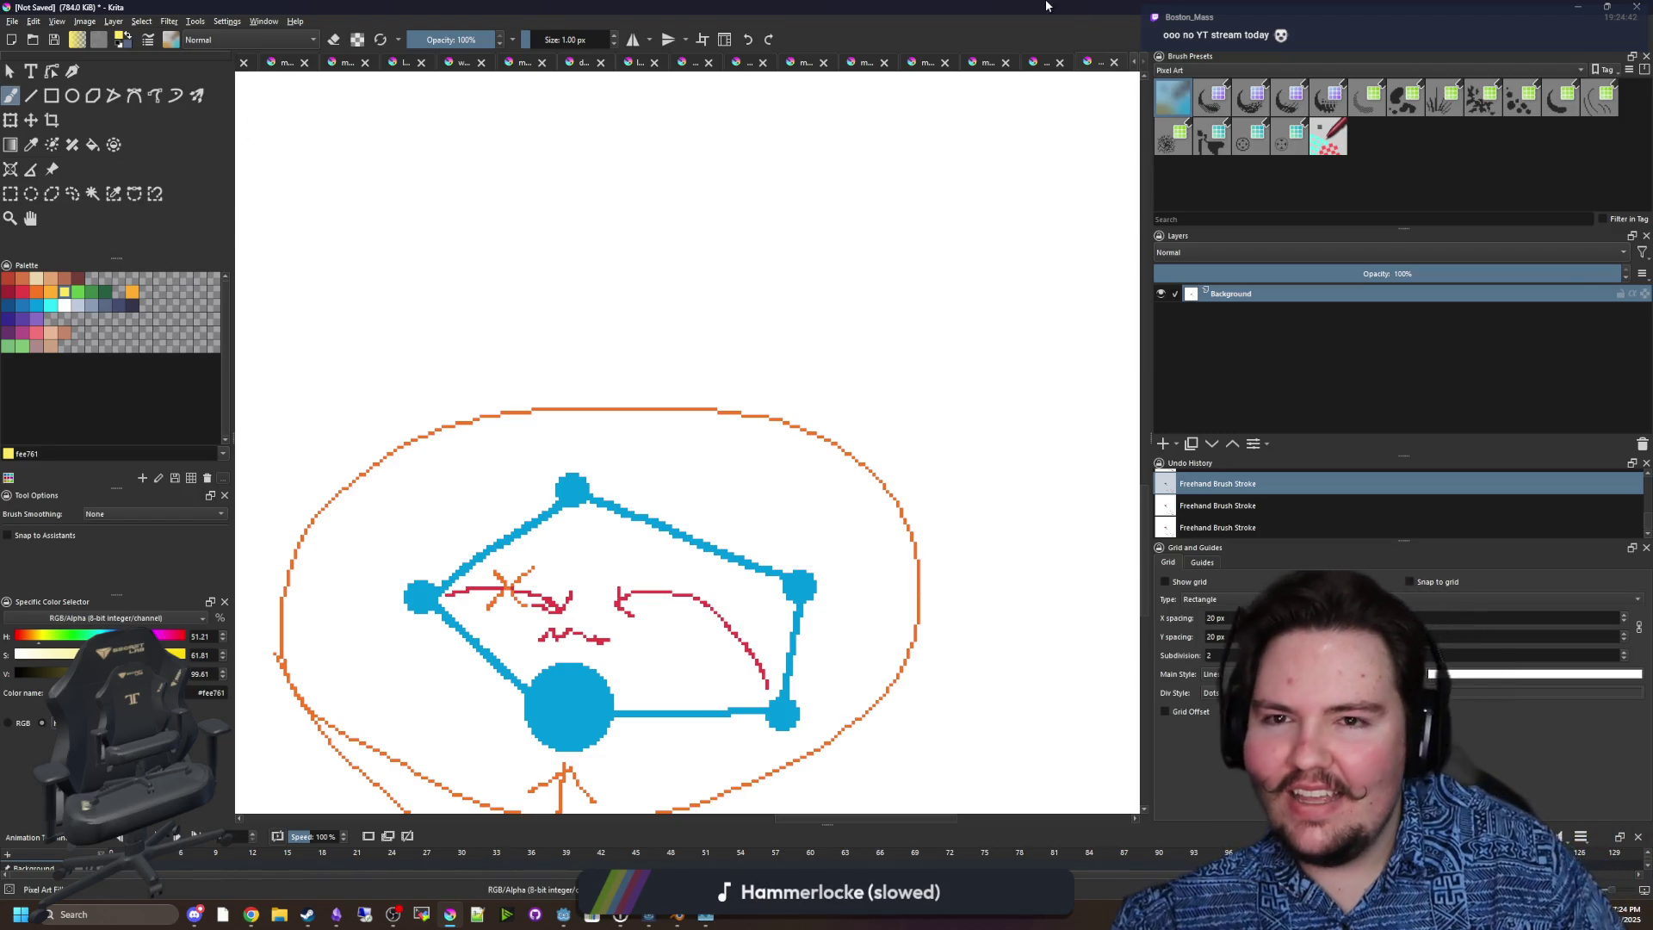
key("super+Down")
key("super+Down")
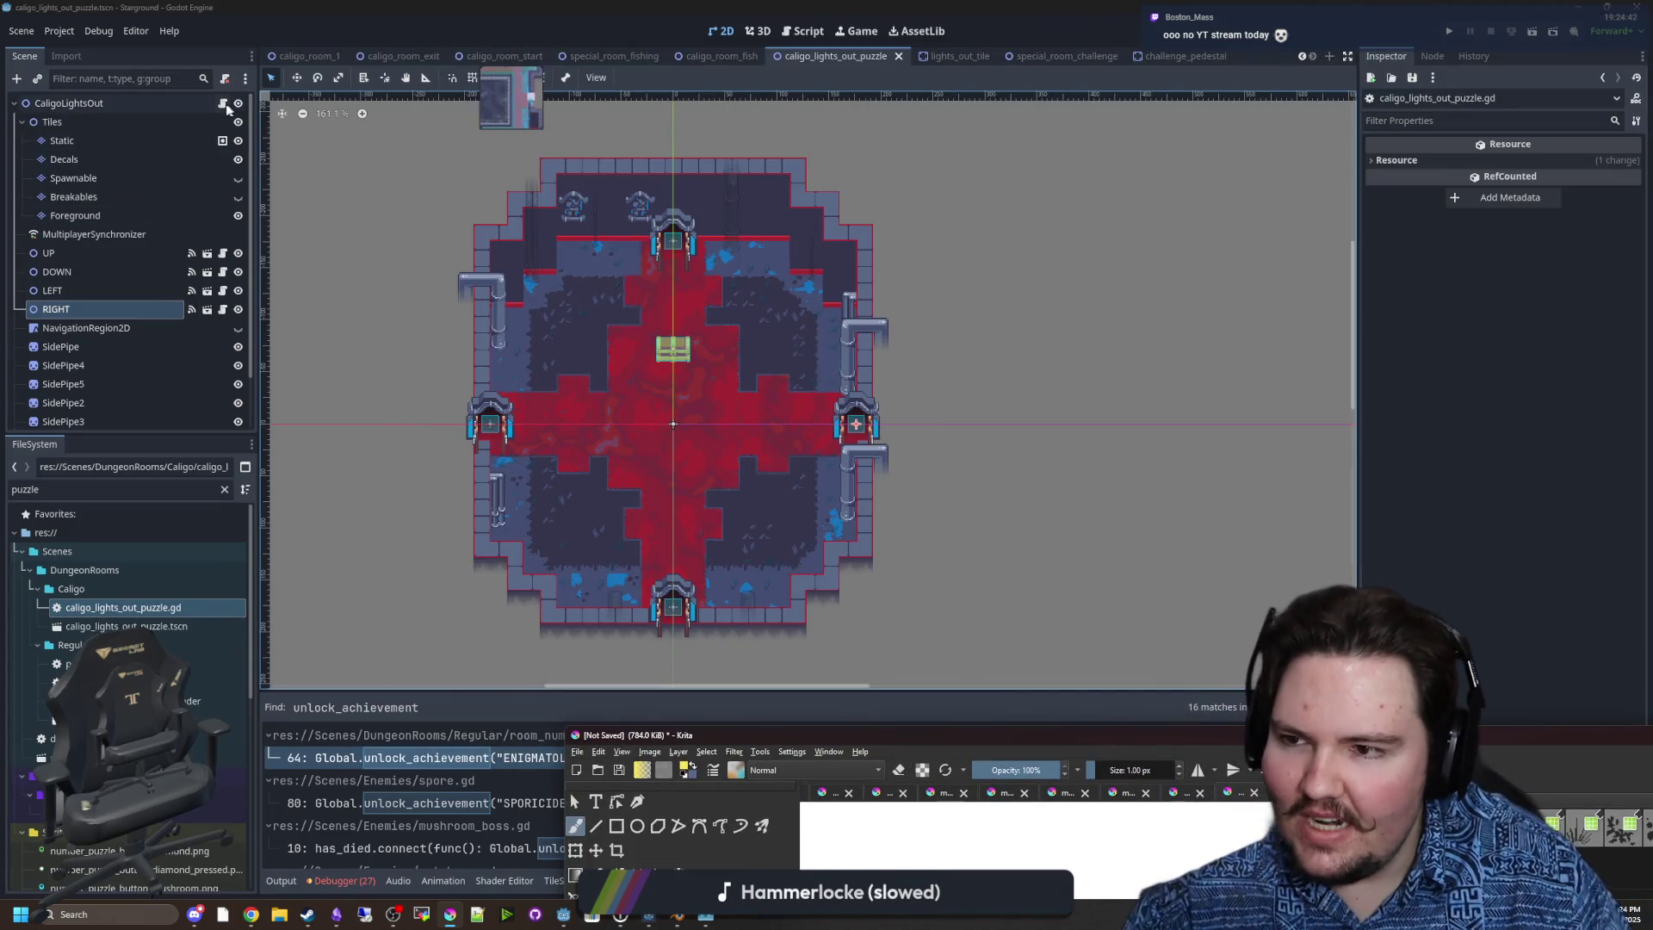
Open caligo_lights_out_puzzle.gd and type a trial 'await' on line 9.
left_click(222, 103)
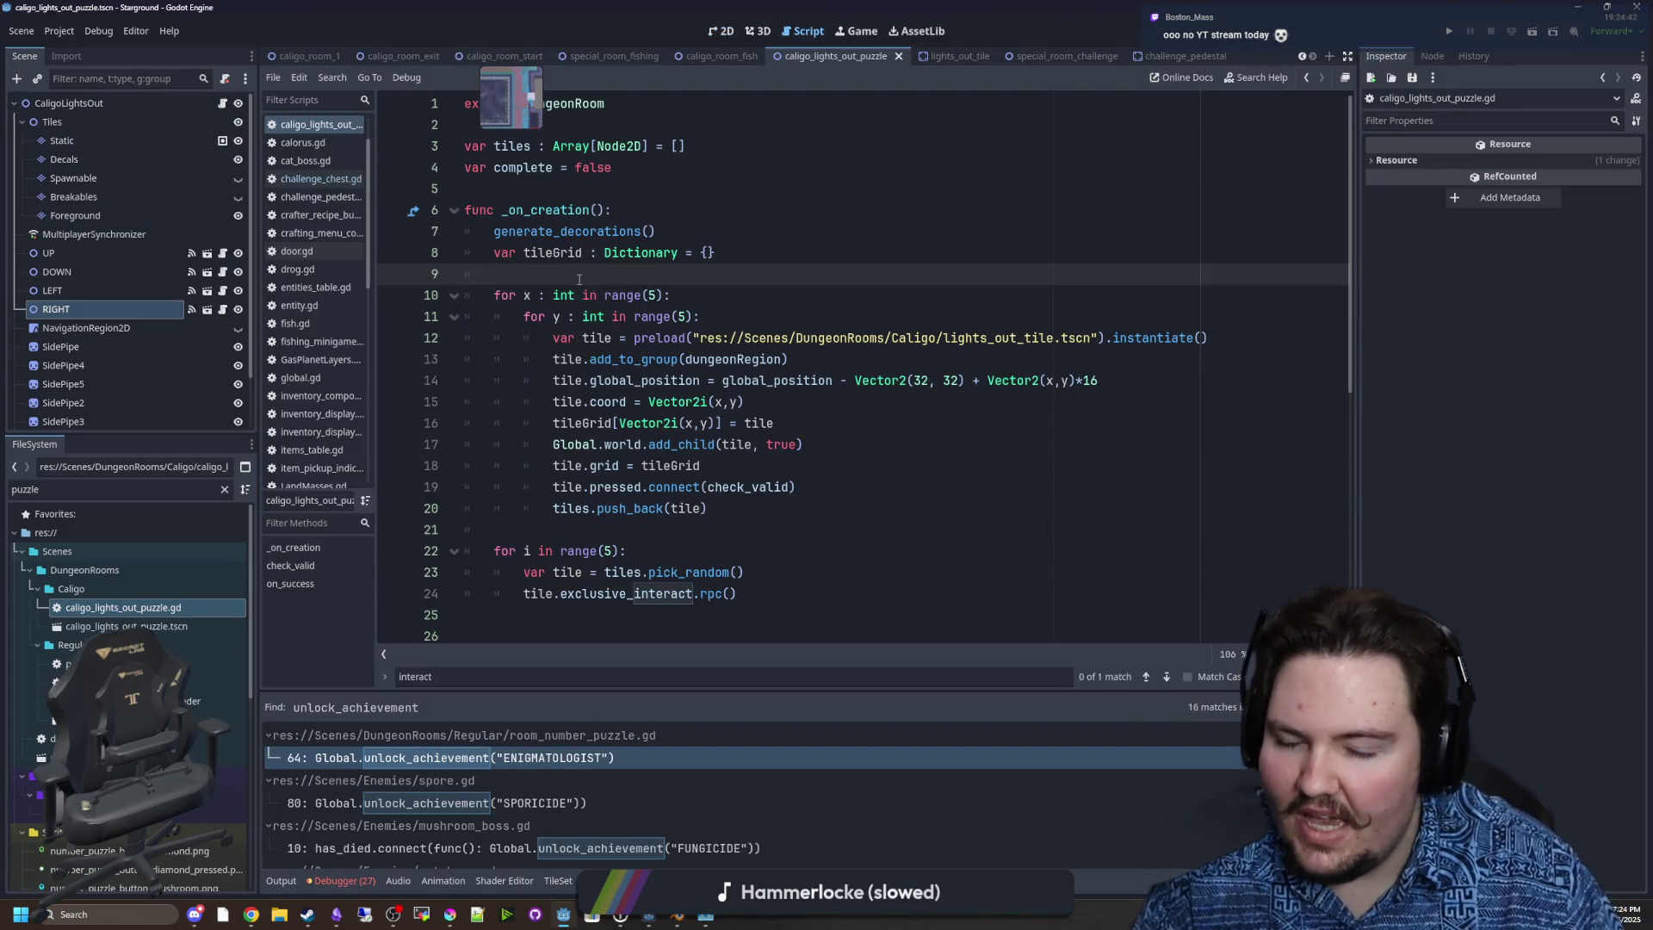
type("await")
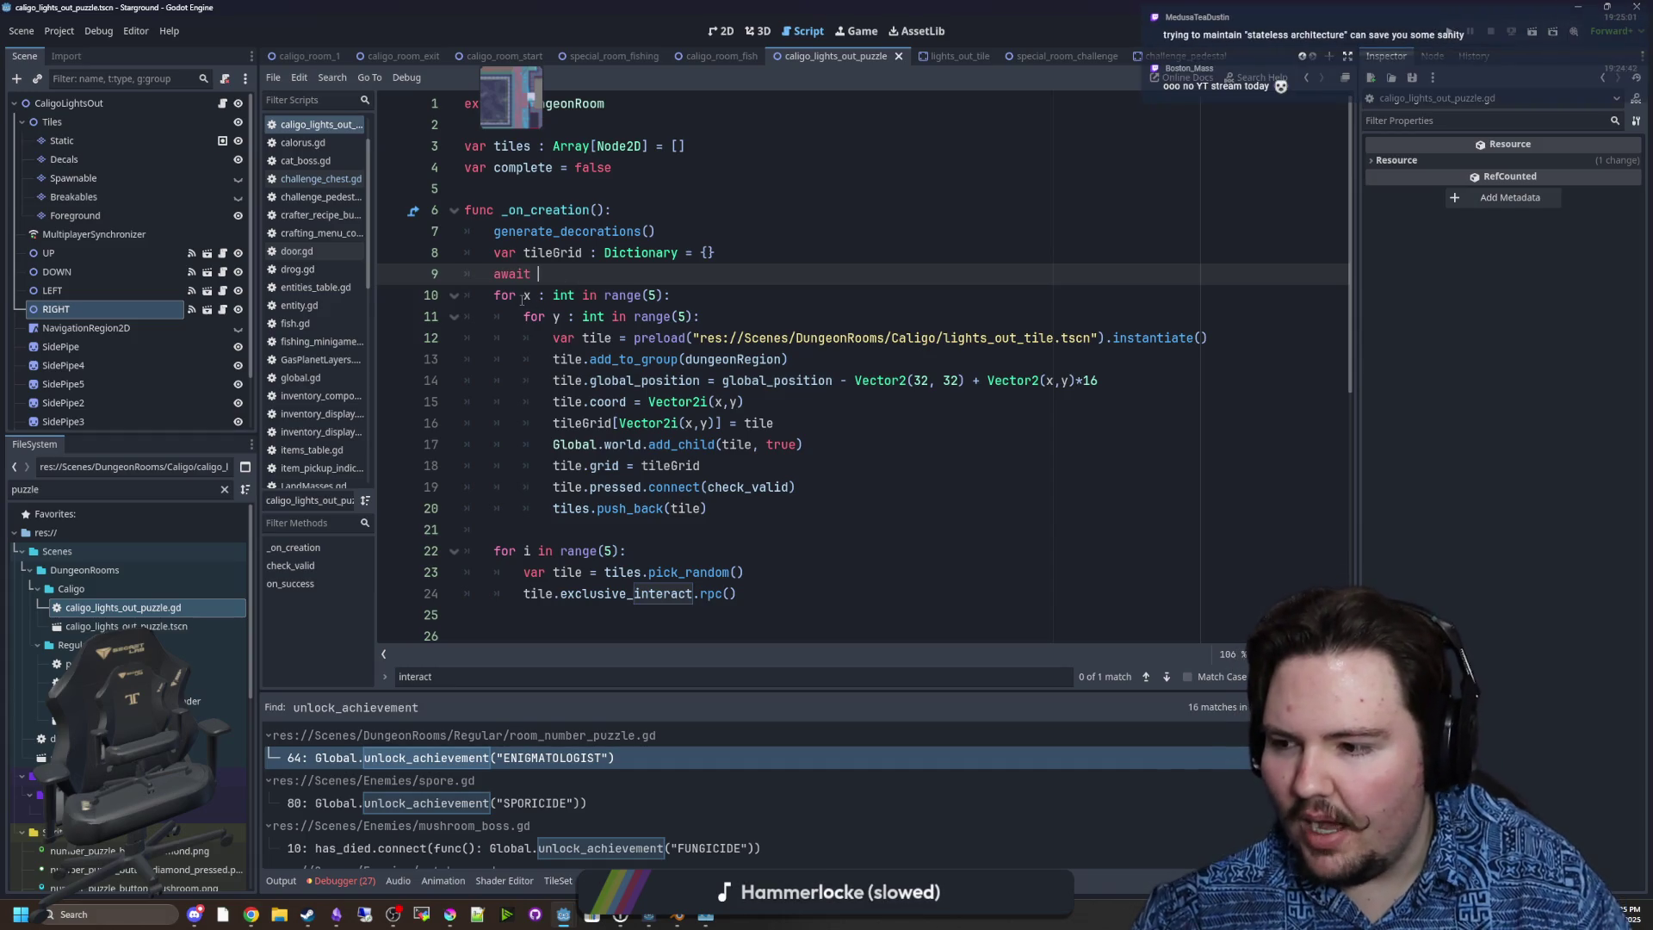
left_click_drag(540, 274, 494, 275)
left_click(568, 270)
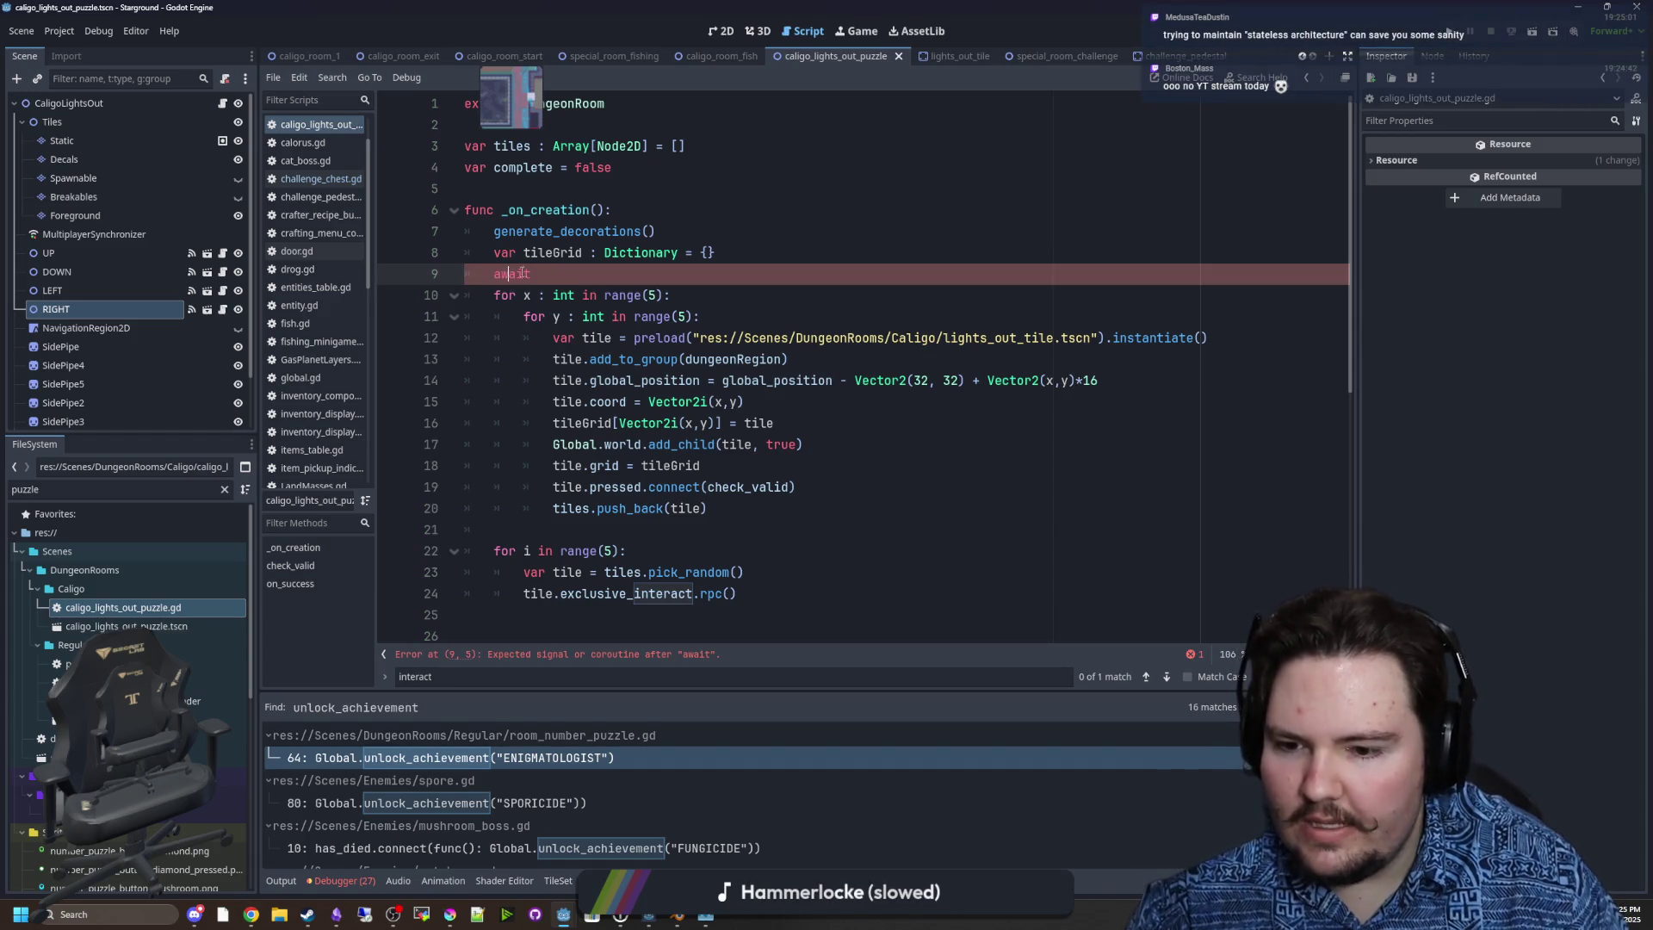
type("presse")
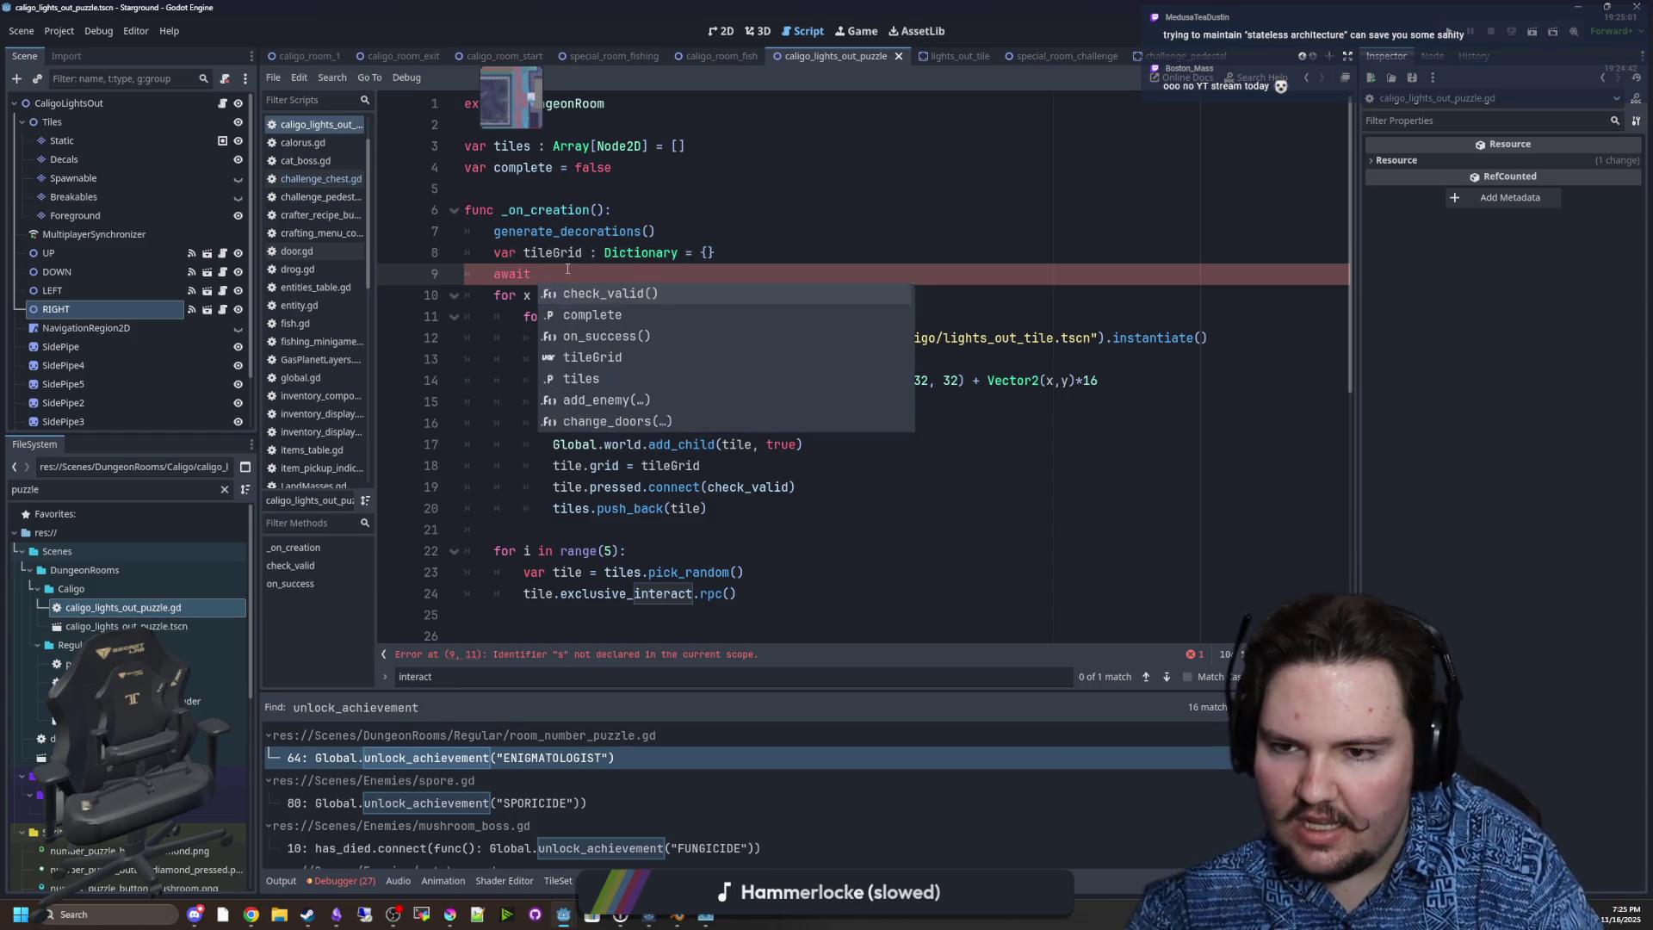
key("BackSpace")
key("BackSpace")
key("BackSpace")
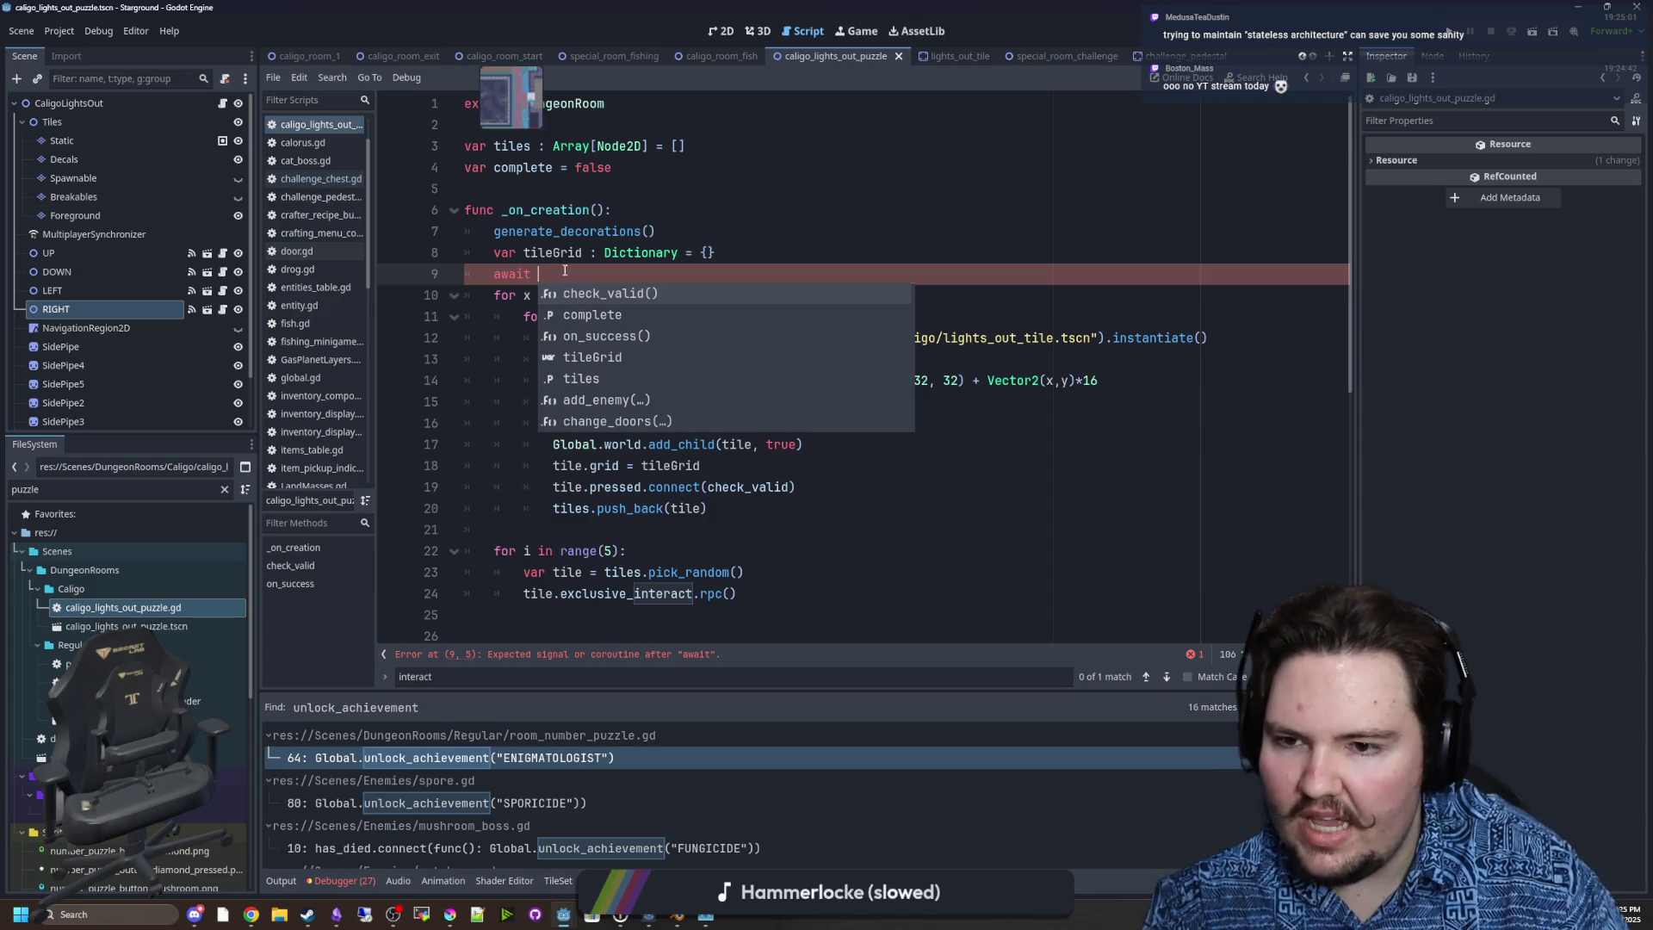
Clear the await text so line 9 is empty again, leaving the caret there.
mouse_move(607, 295)
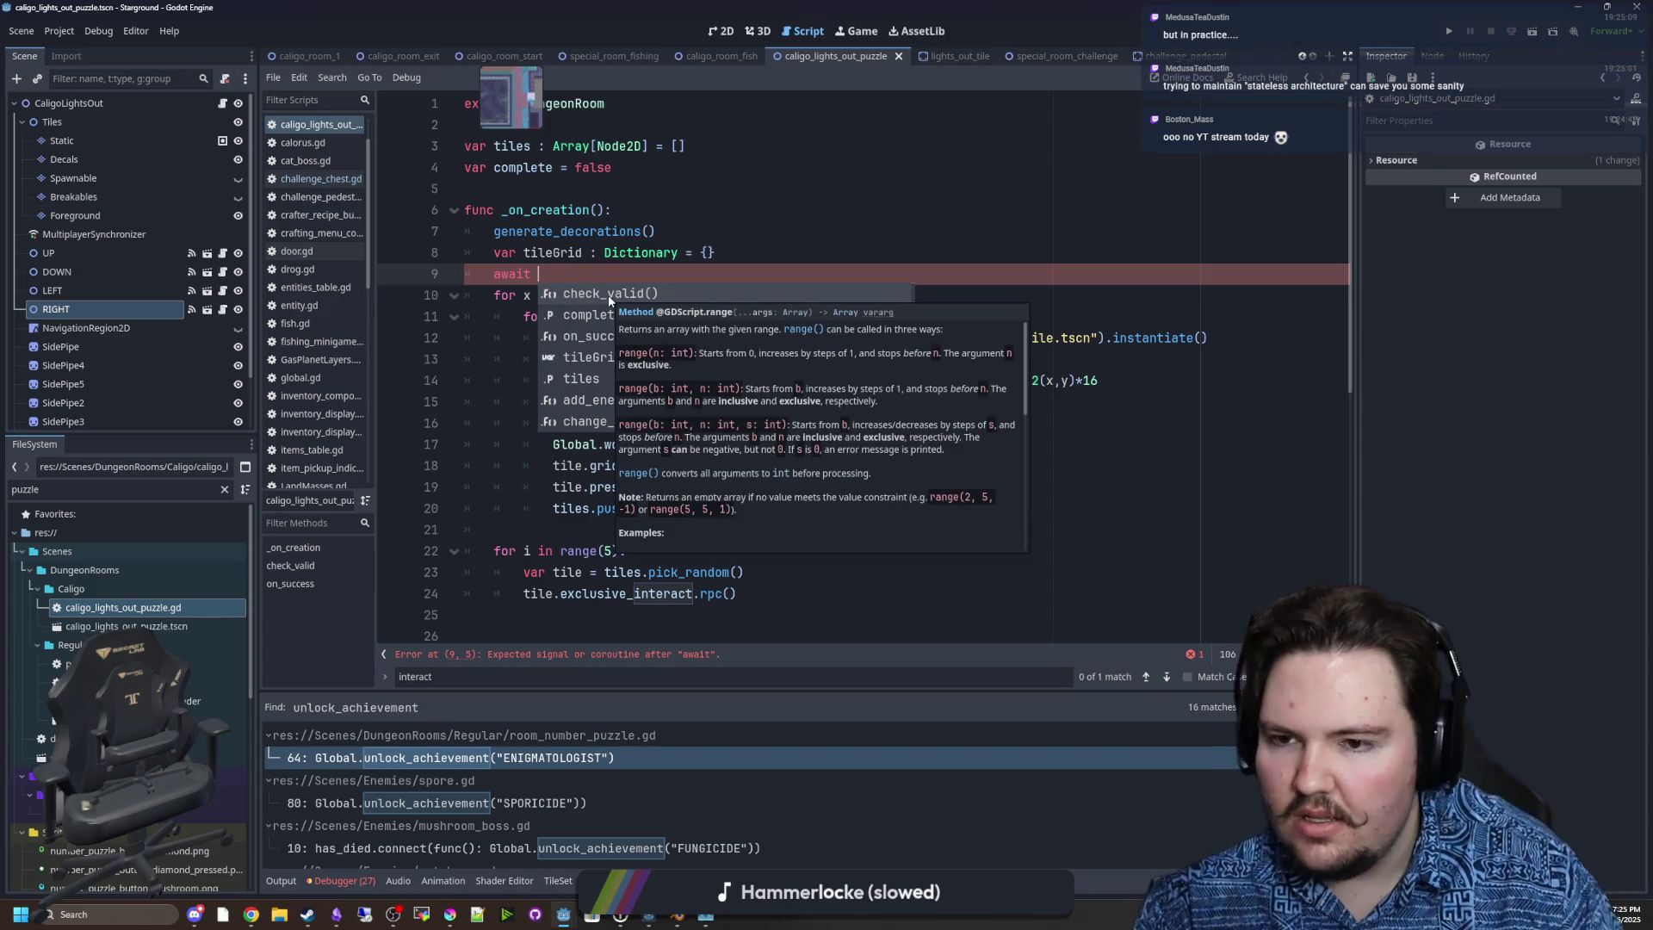
key("Escape")
key("ctrl+BackSpace")
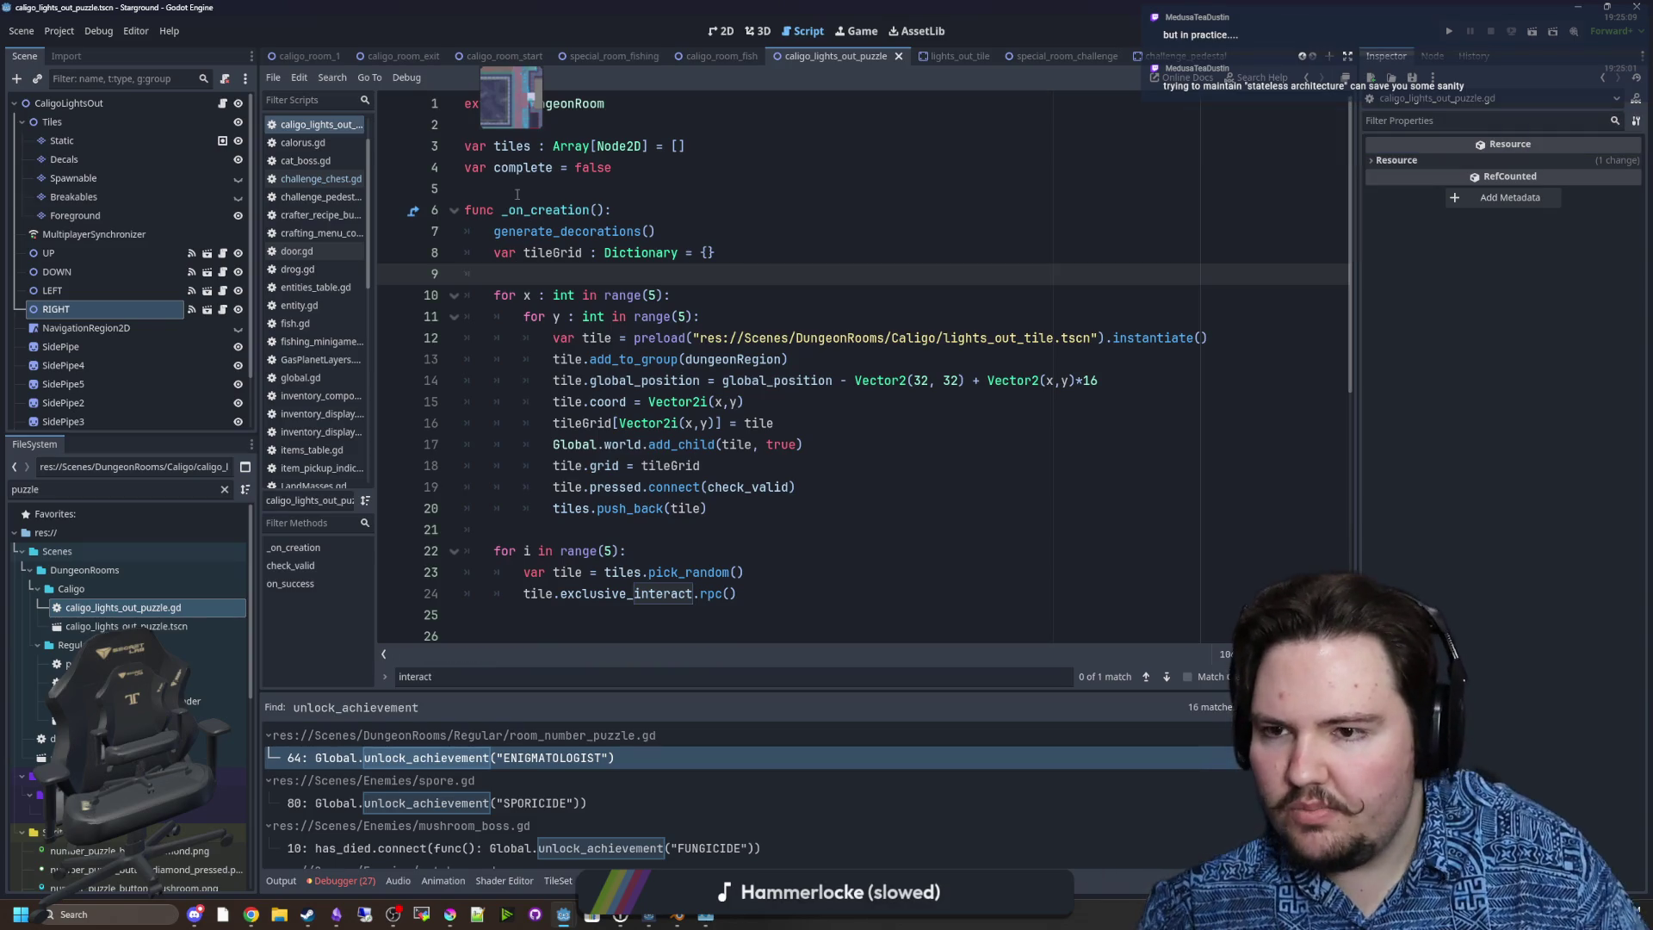
left_click(517, 191)
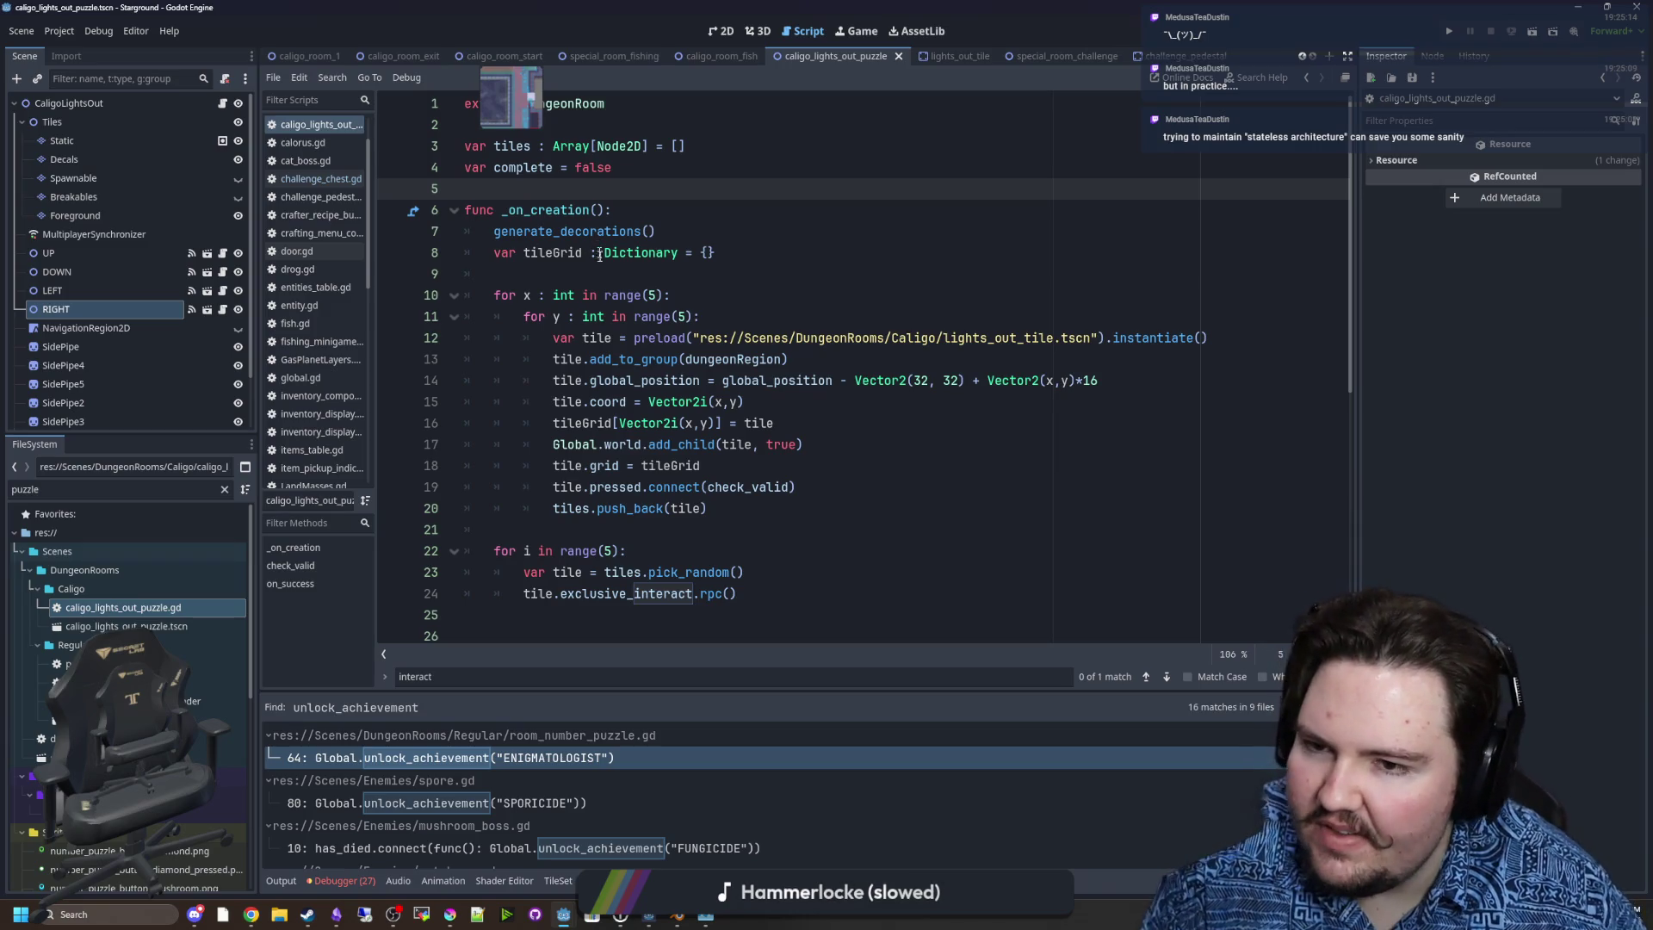
left_click(601, 274)
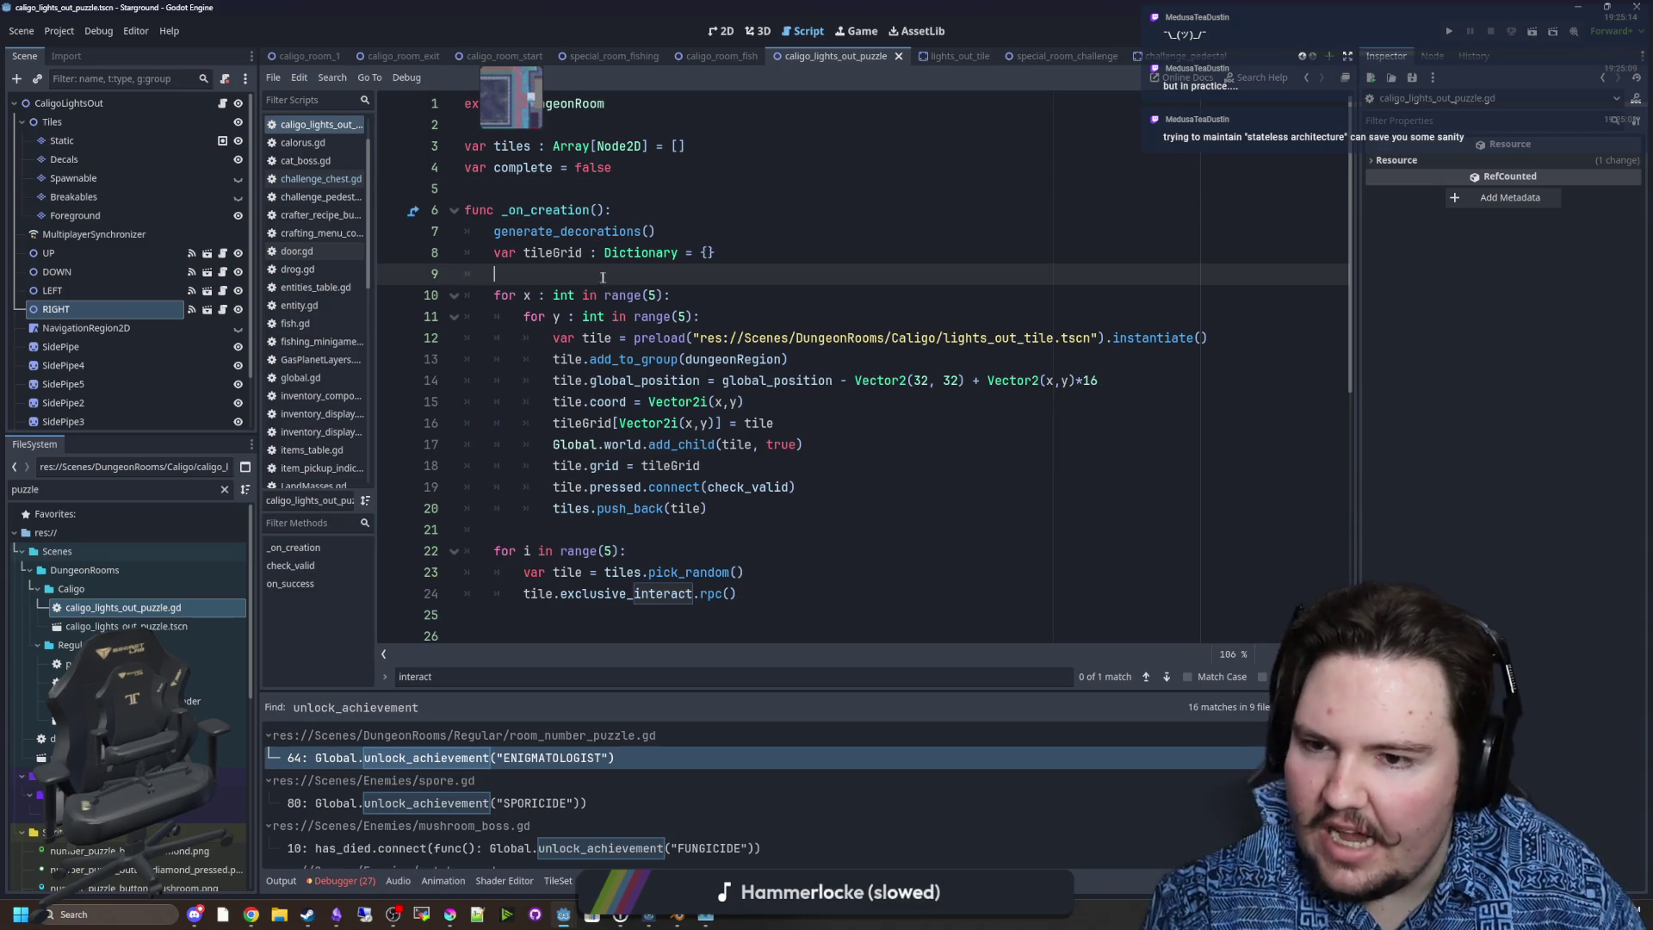
Filter the script list by 'mult' and open multiplayerSetup.gd.
double_click(191, 492)
type("mult")
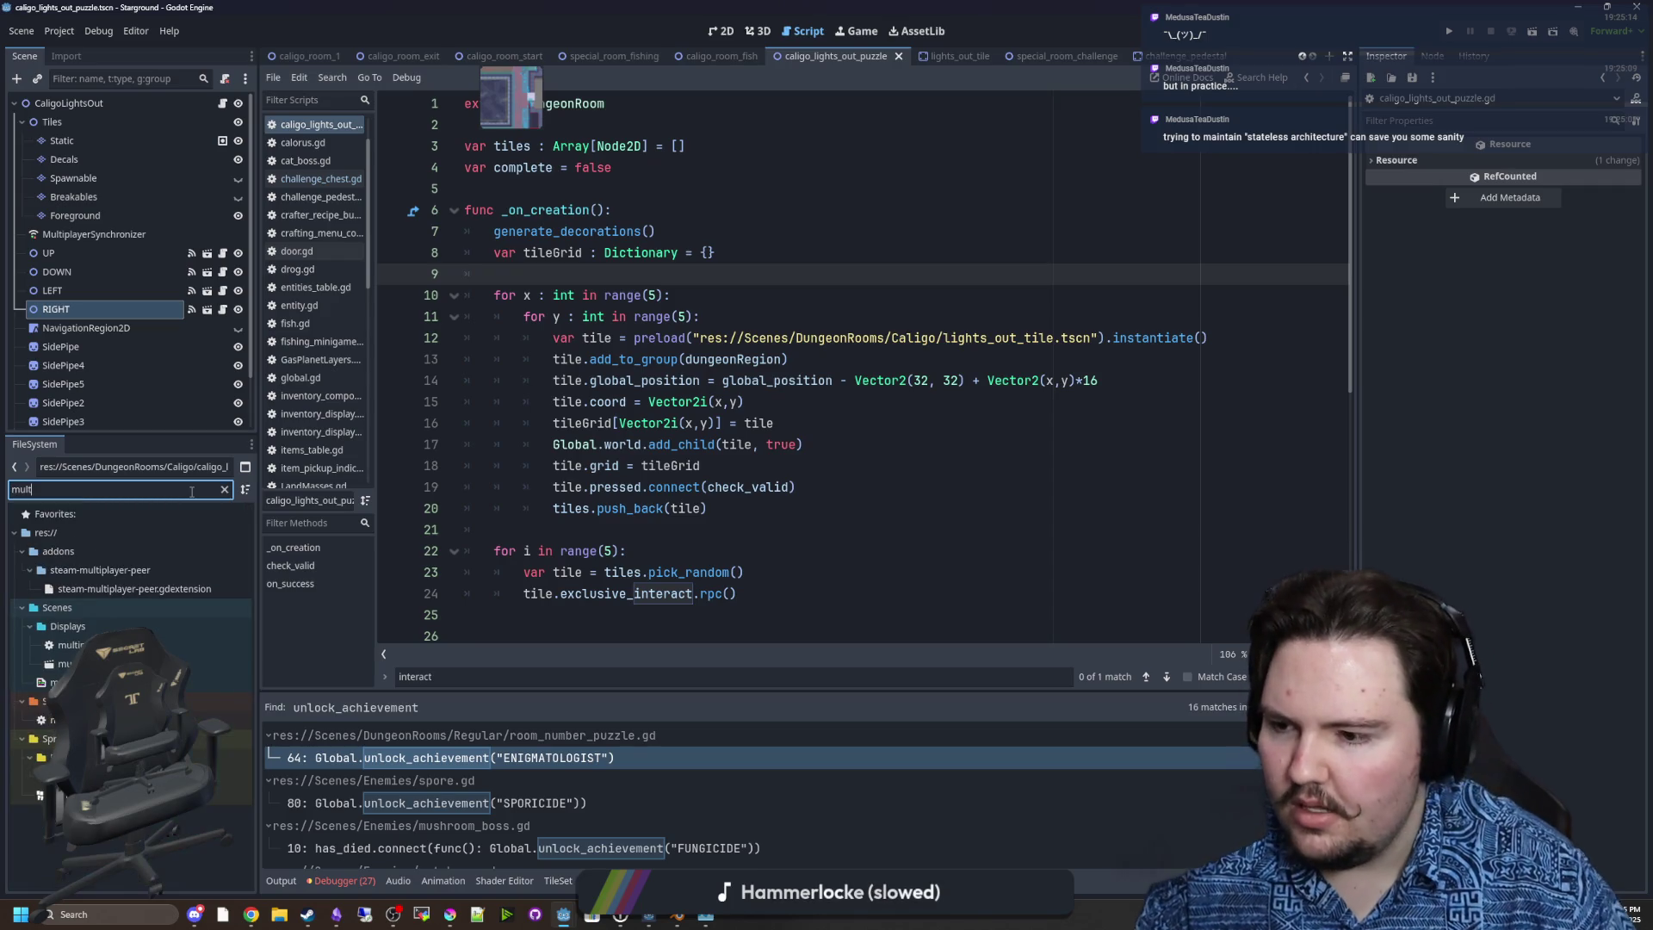
left_click(215, 720)
key("Return")
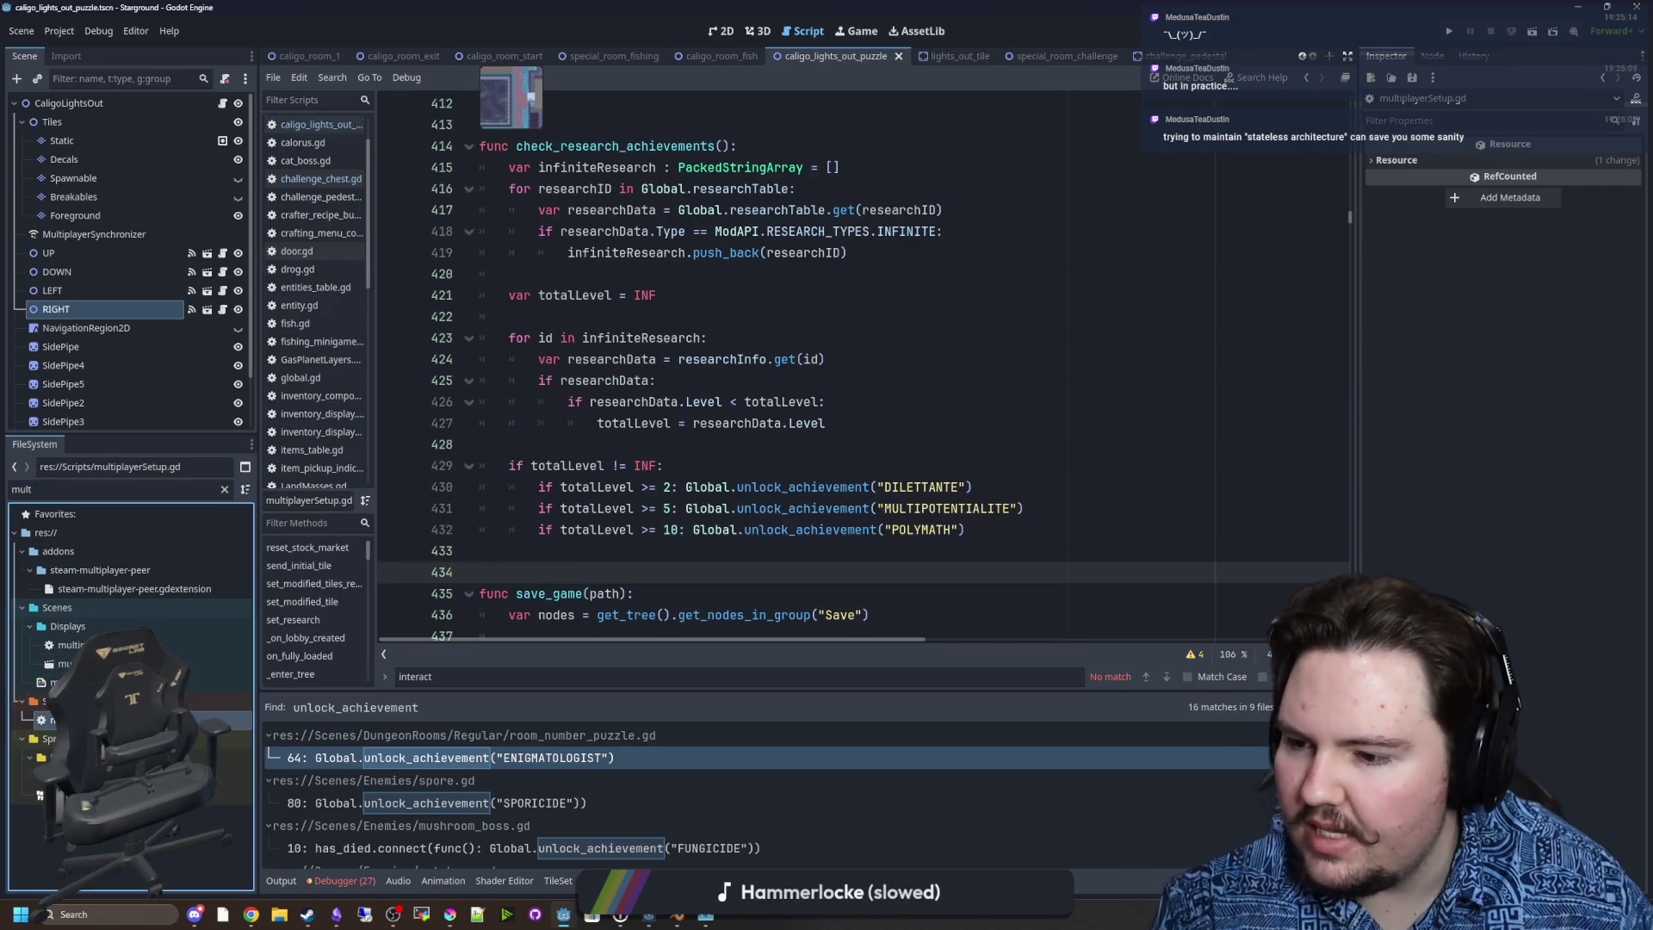
Return to the top of the file and highlight the Steam, offline and ENet peer declarations.
left_click(683, 423)
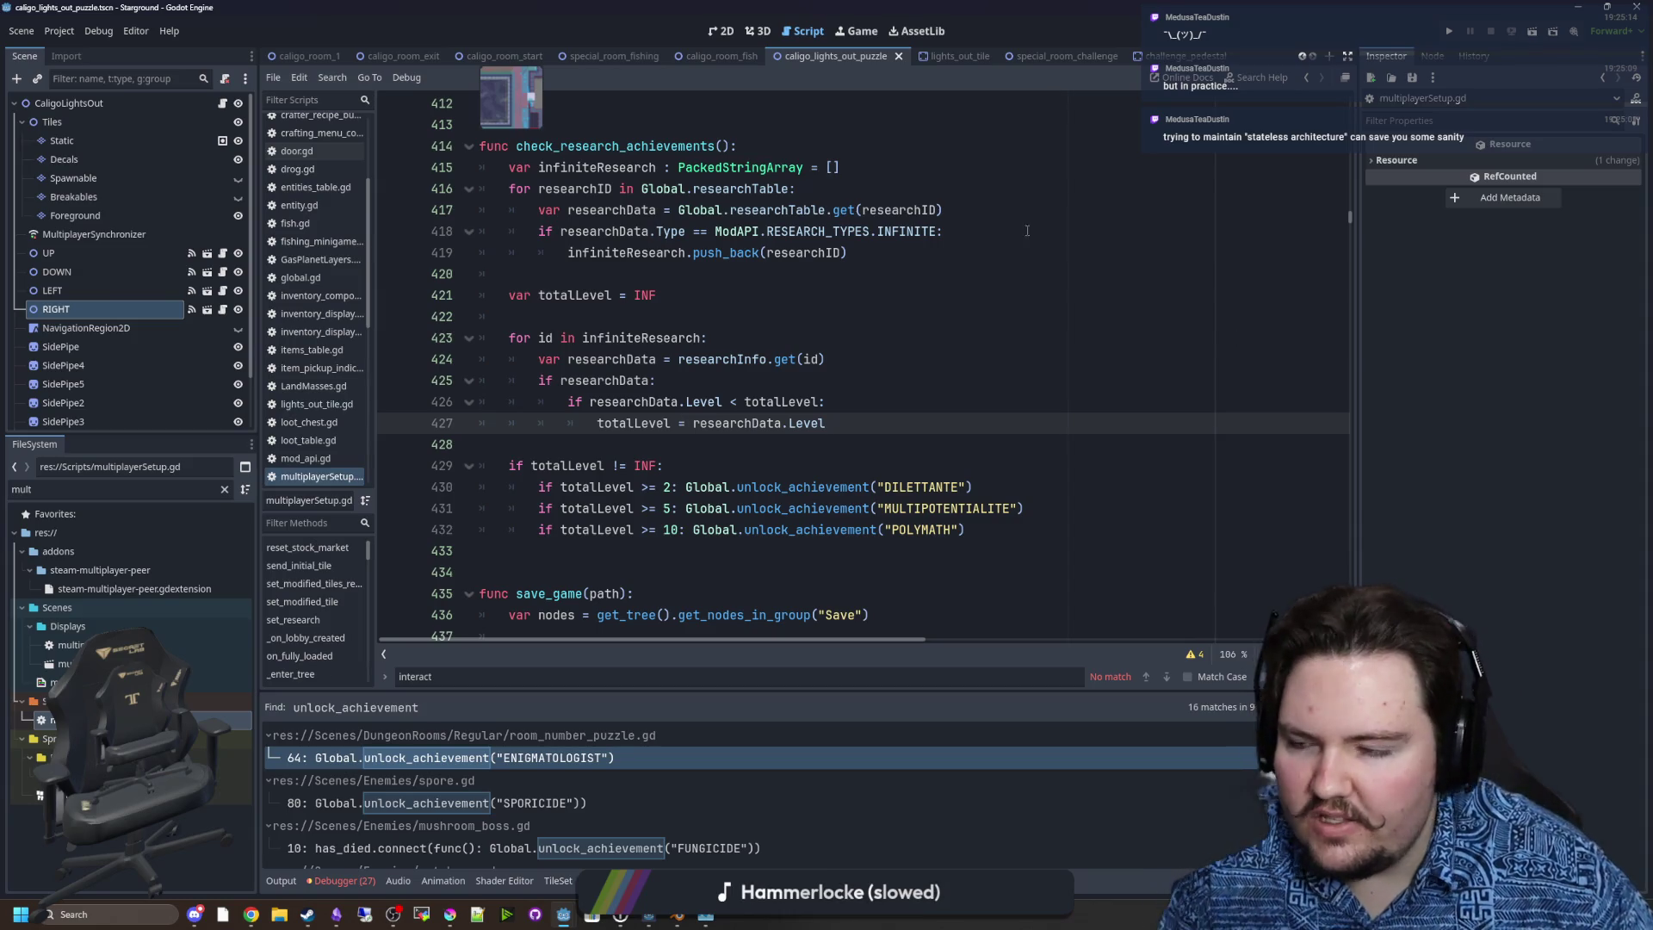
scroll(933, 252, "up", 3)
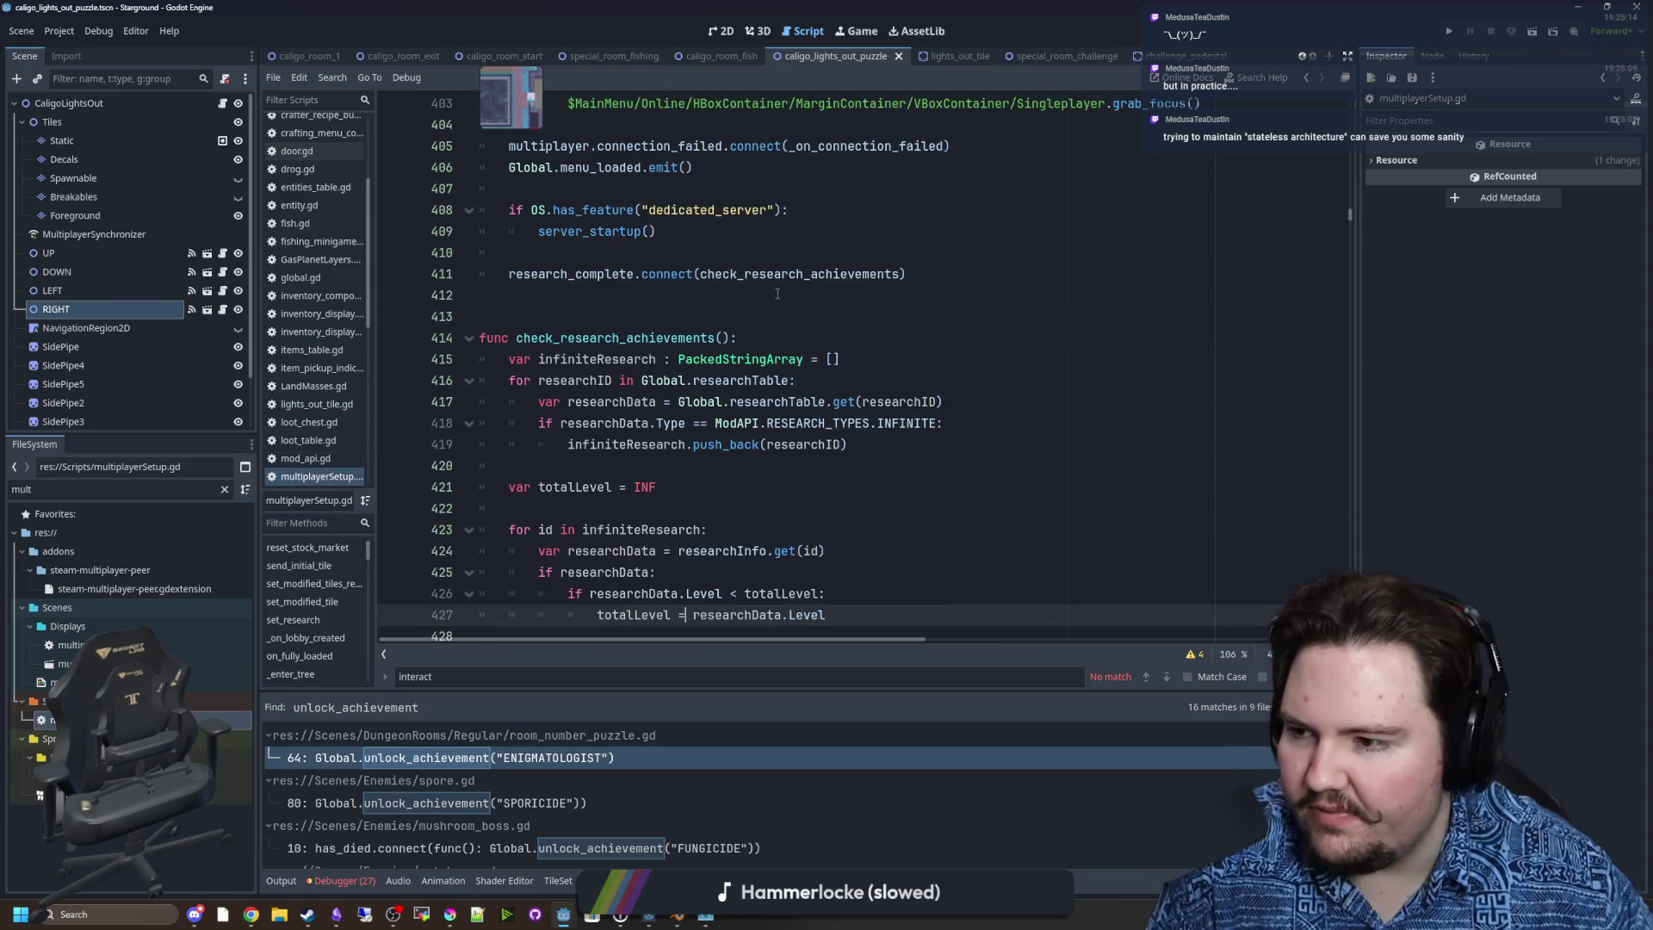
left_click(778, 294)
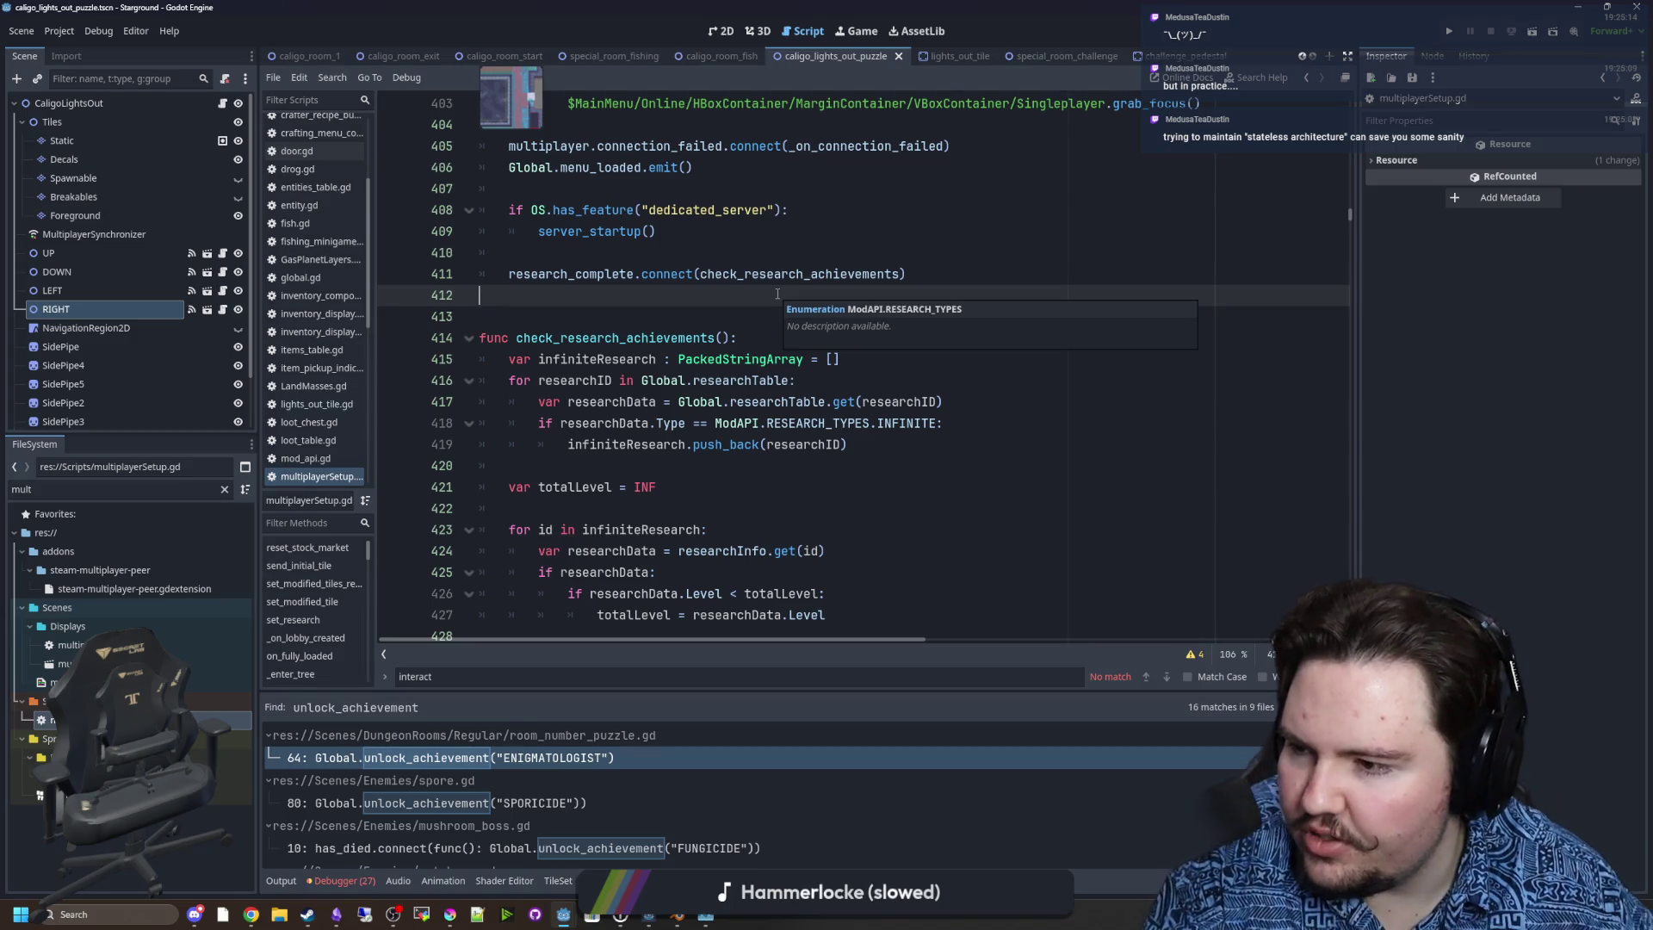
scroll(900, 314, "right", 3)
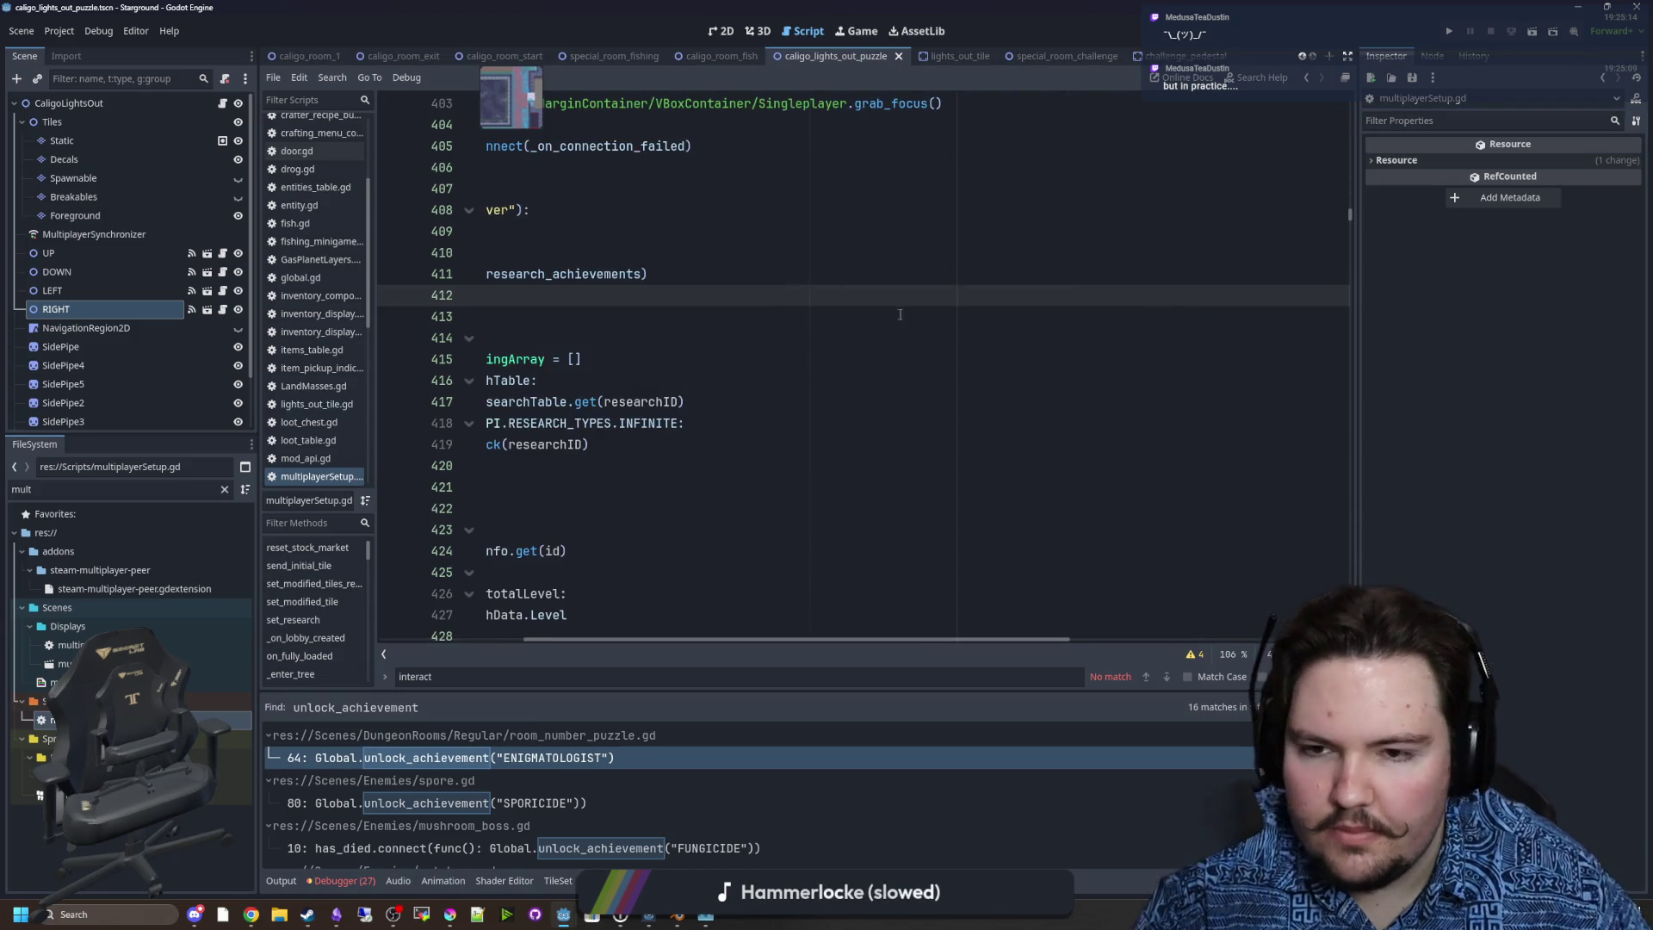
scroll(888, 631, "left", 3)
scroll(1350, 233, "up", 4)
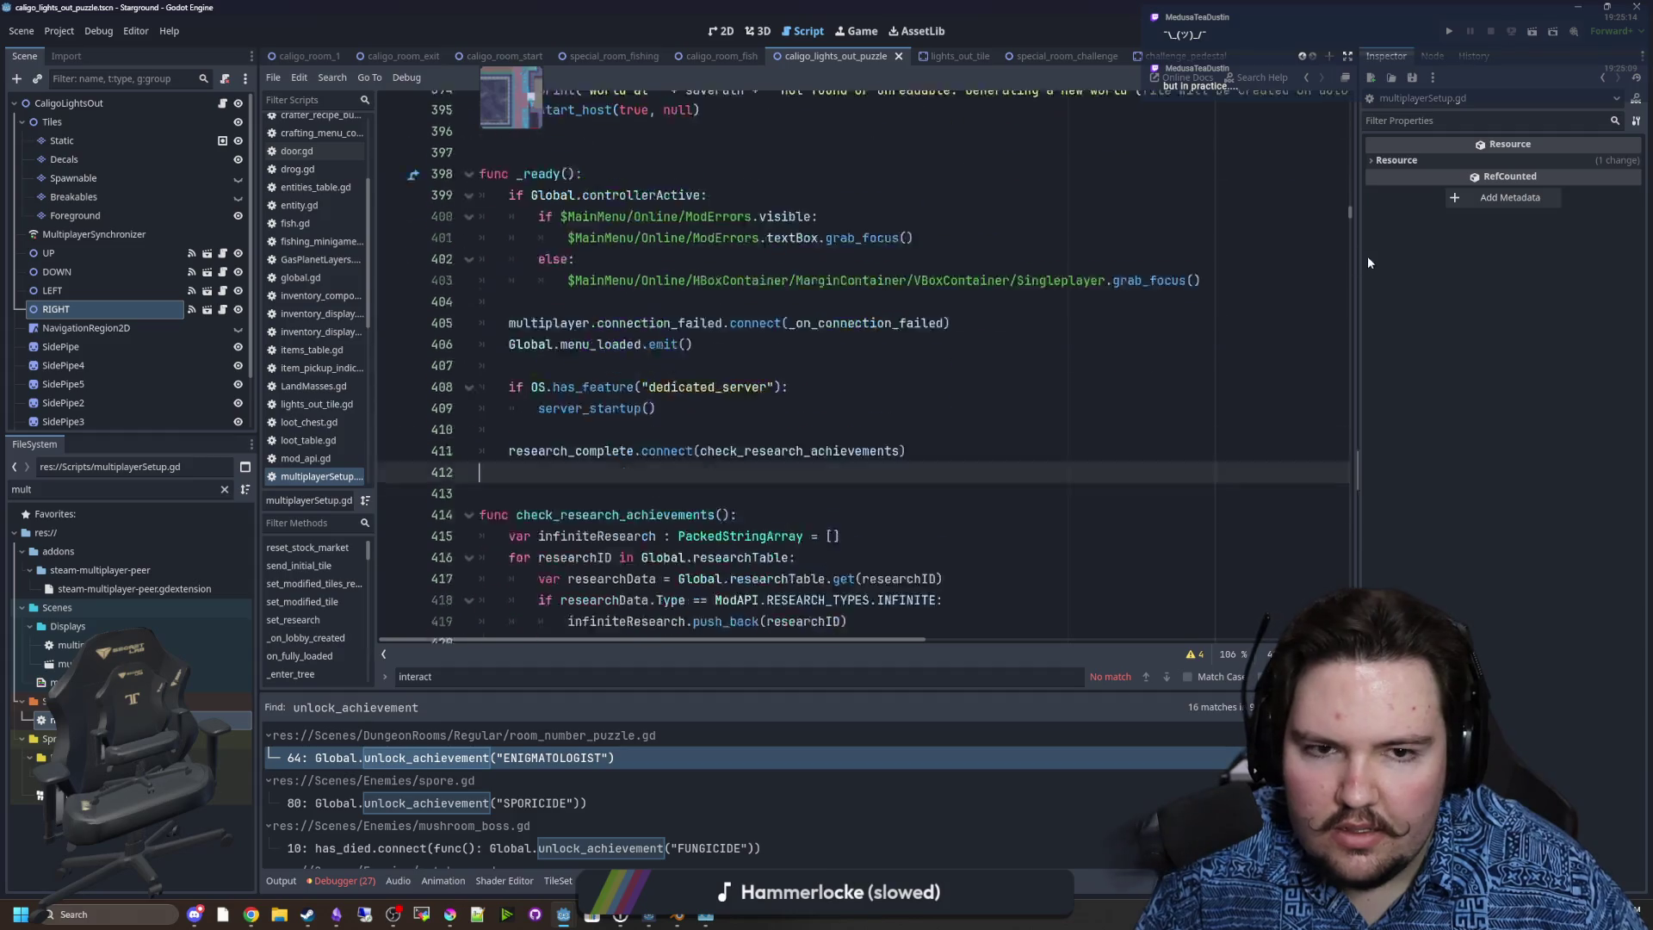
left_click_drag(1350, 210, 1356, 86)
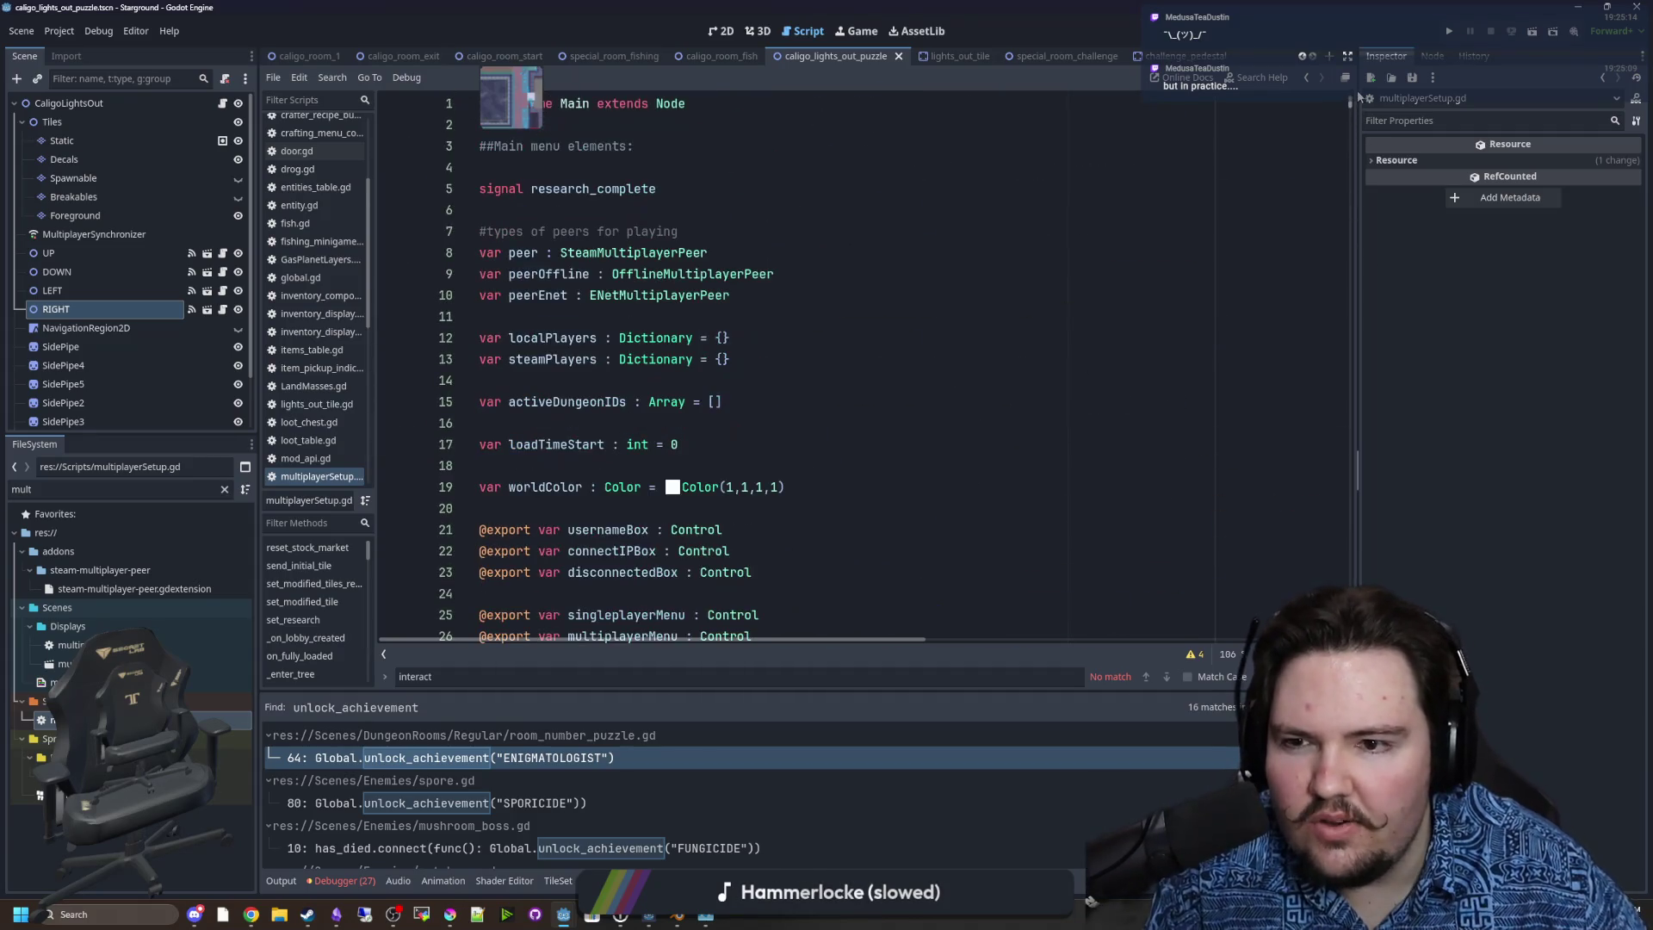
triple_click(628, 260)
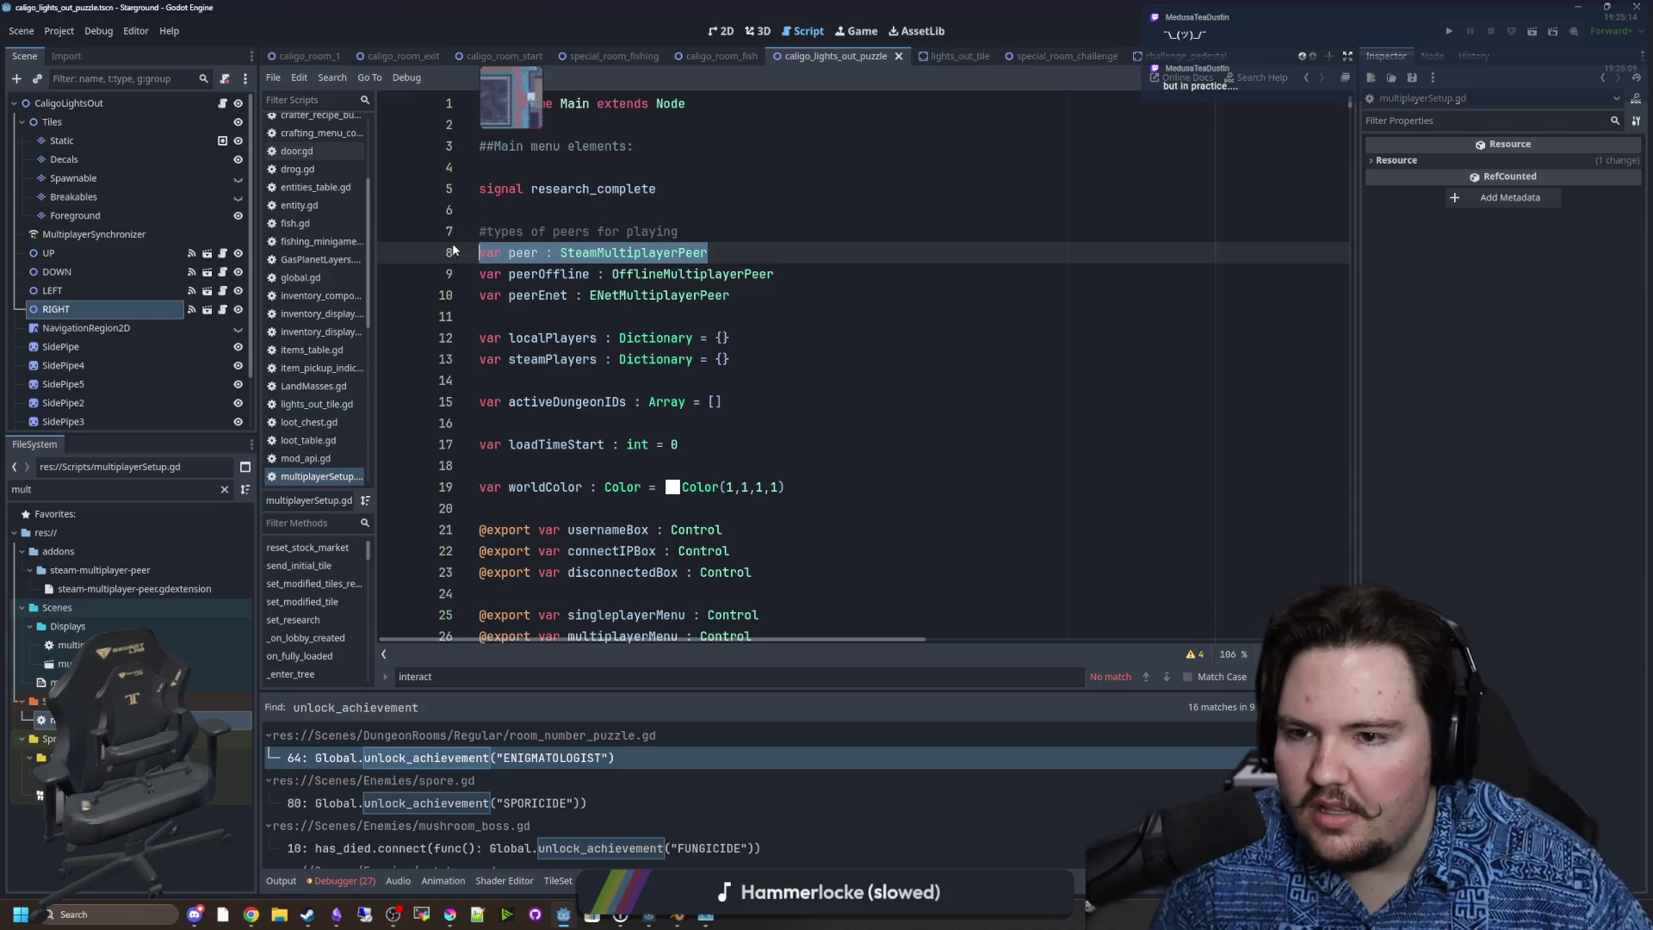
left_click(594, 213)
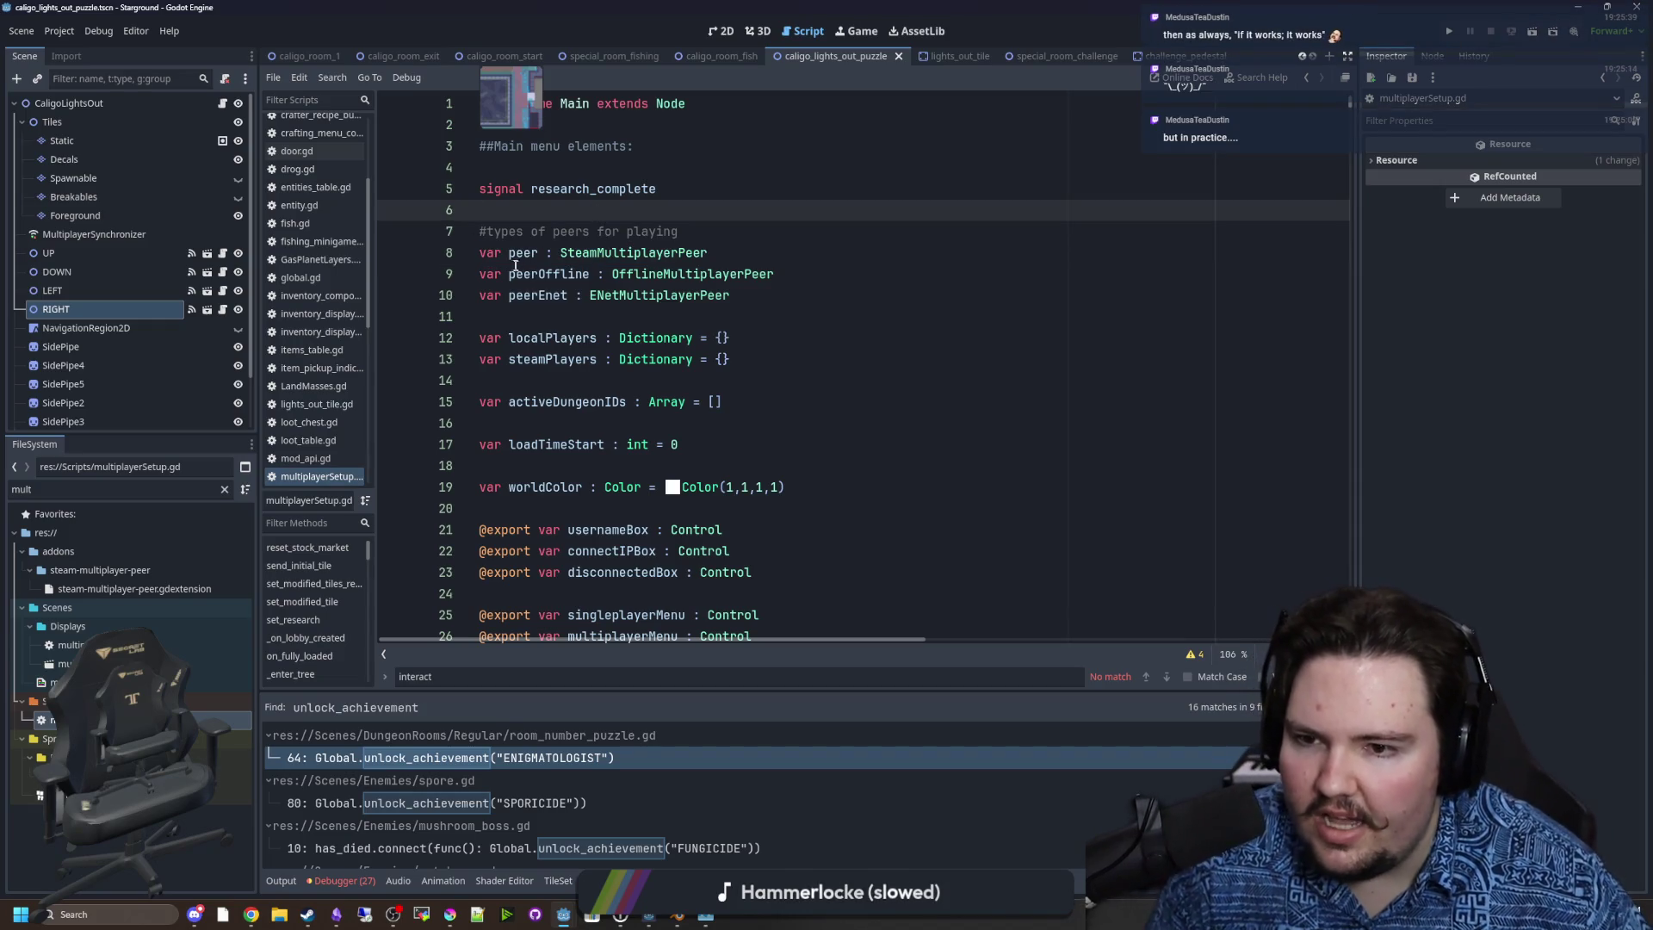
mouse_move(510, 258)
left_mouse_down()
mouse_move(703, 296)
mouse_move(484, 258)
left_mouse_up()
left_click(710, 316)
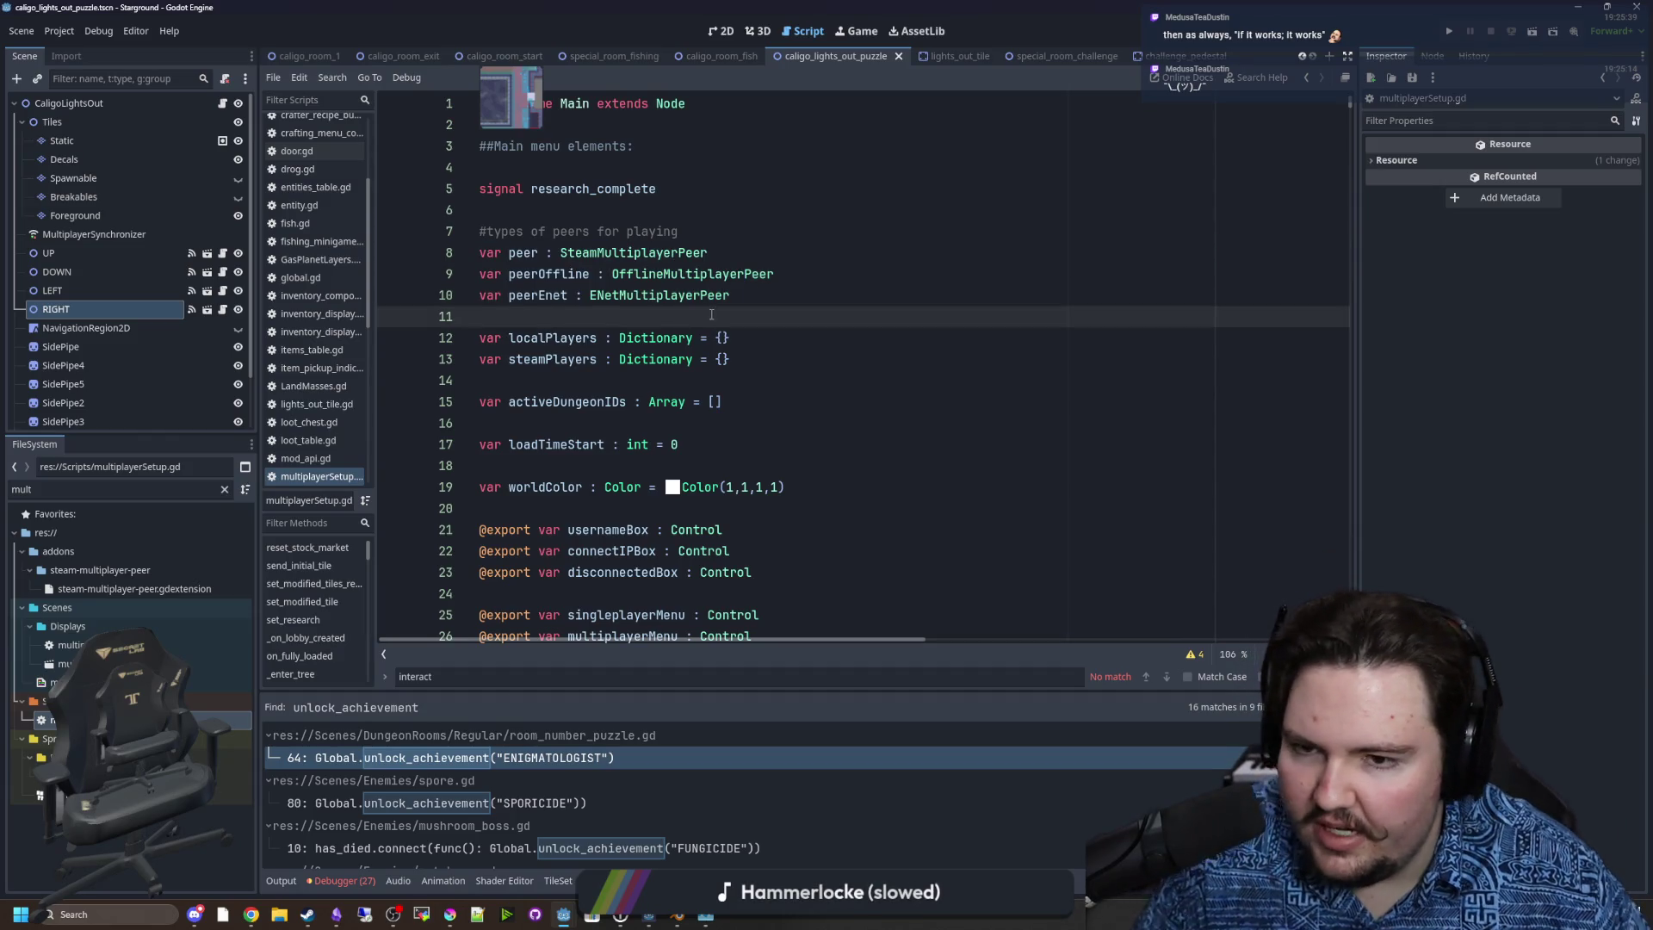
Scroll down through multiplayerSetup.gd.
scroll(719, 321, "down", 5)
scroll(719, 321, "down", 16)
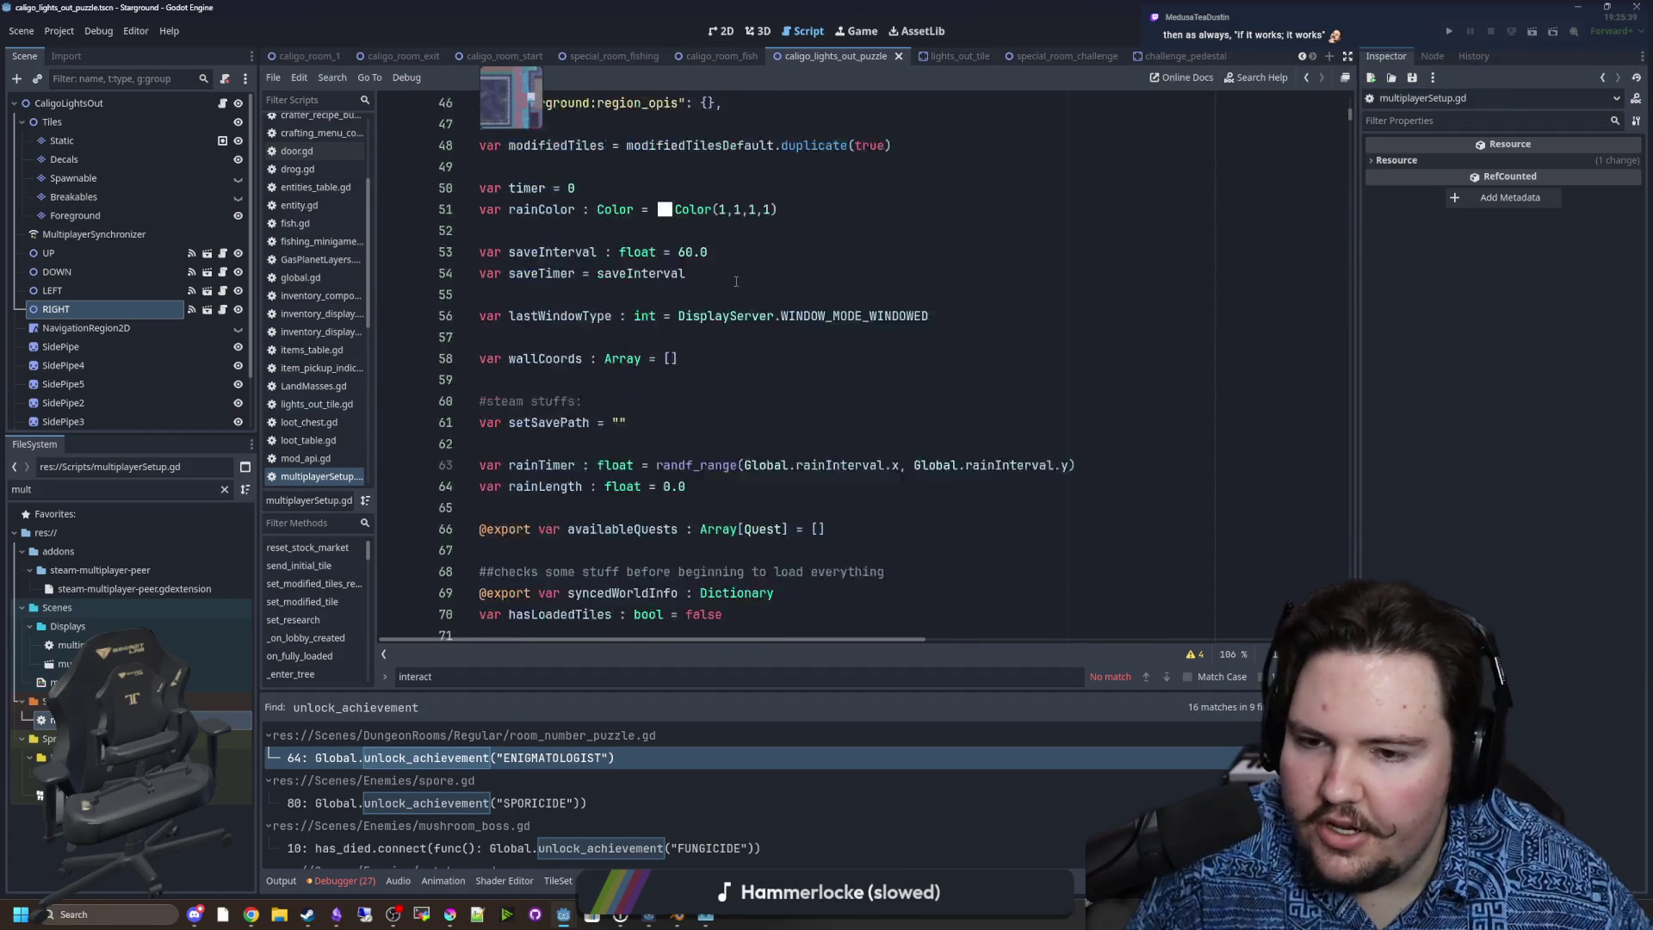
scroll(831, 312, "down", 2)
scroll(826, 310, "down", 12)
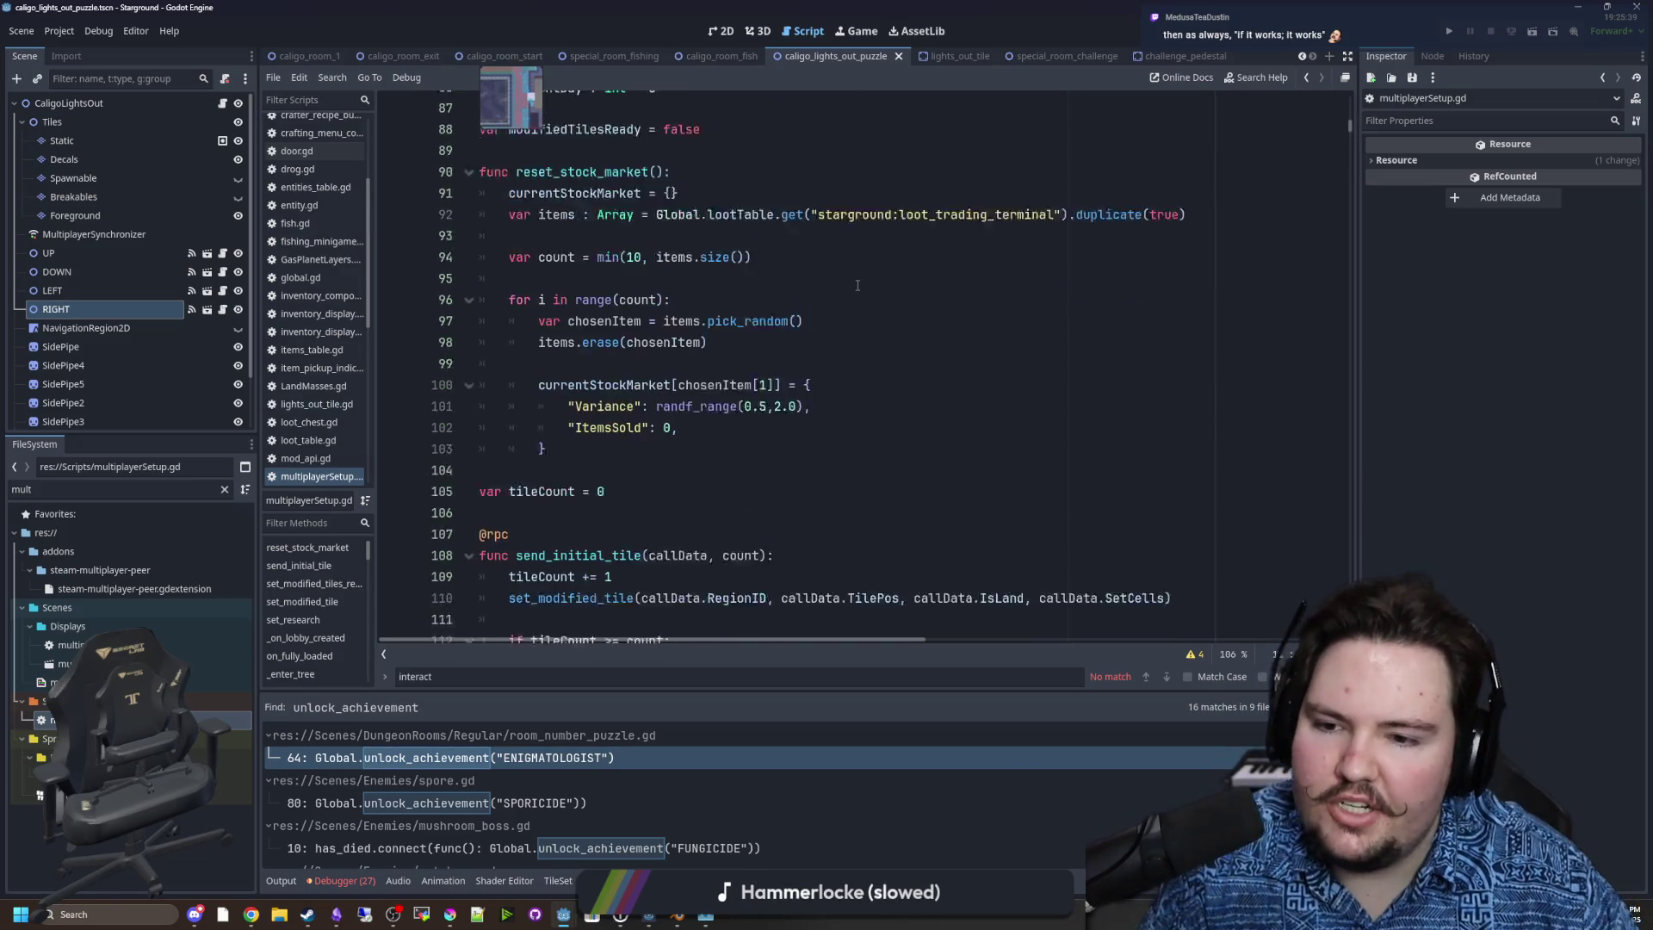
scroll(767, 353, "down", 1)
Search for start_host and jump from its call on line 392 to the definition.
key("ctrl+f")
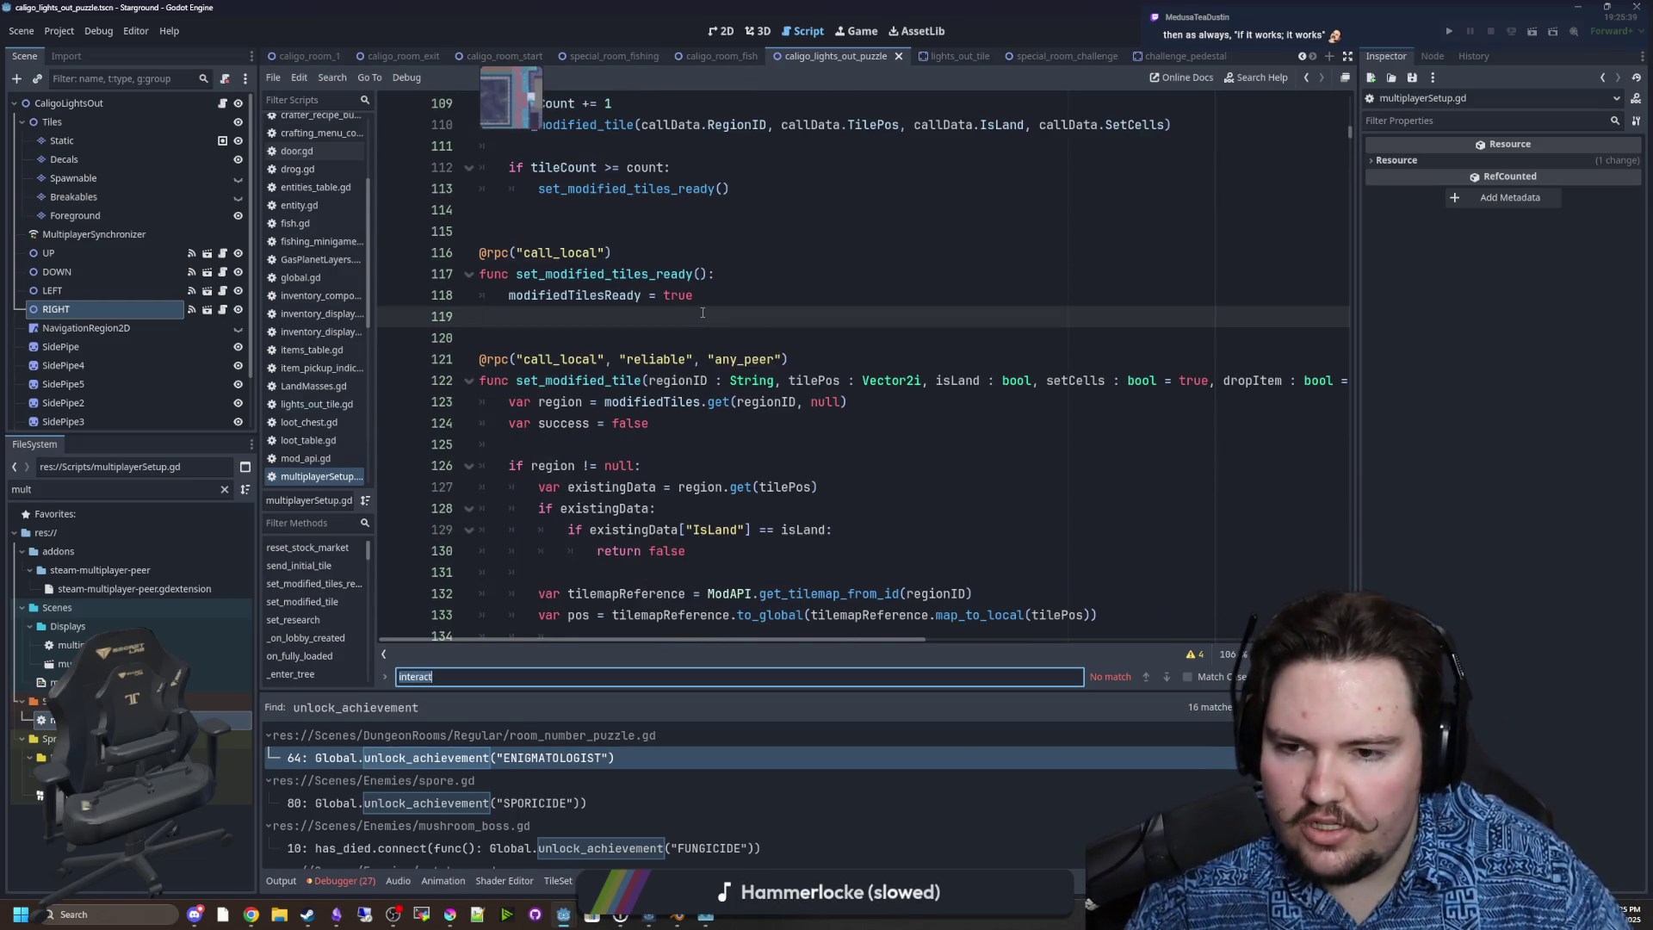
type("start_host")
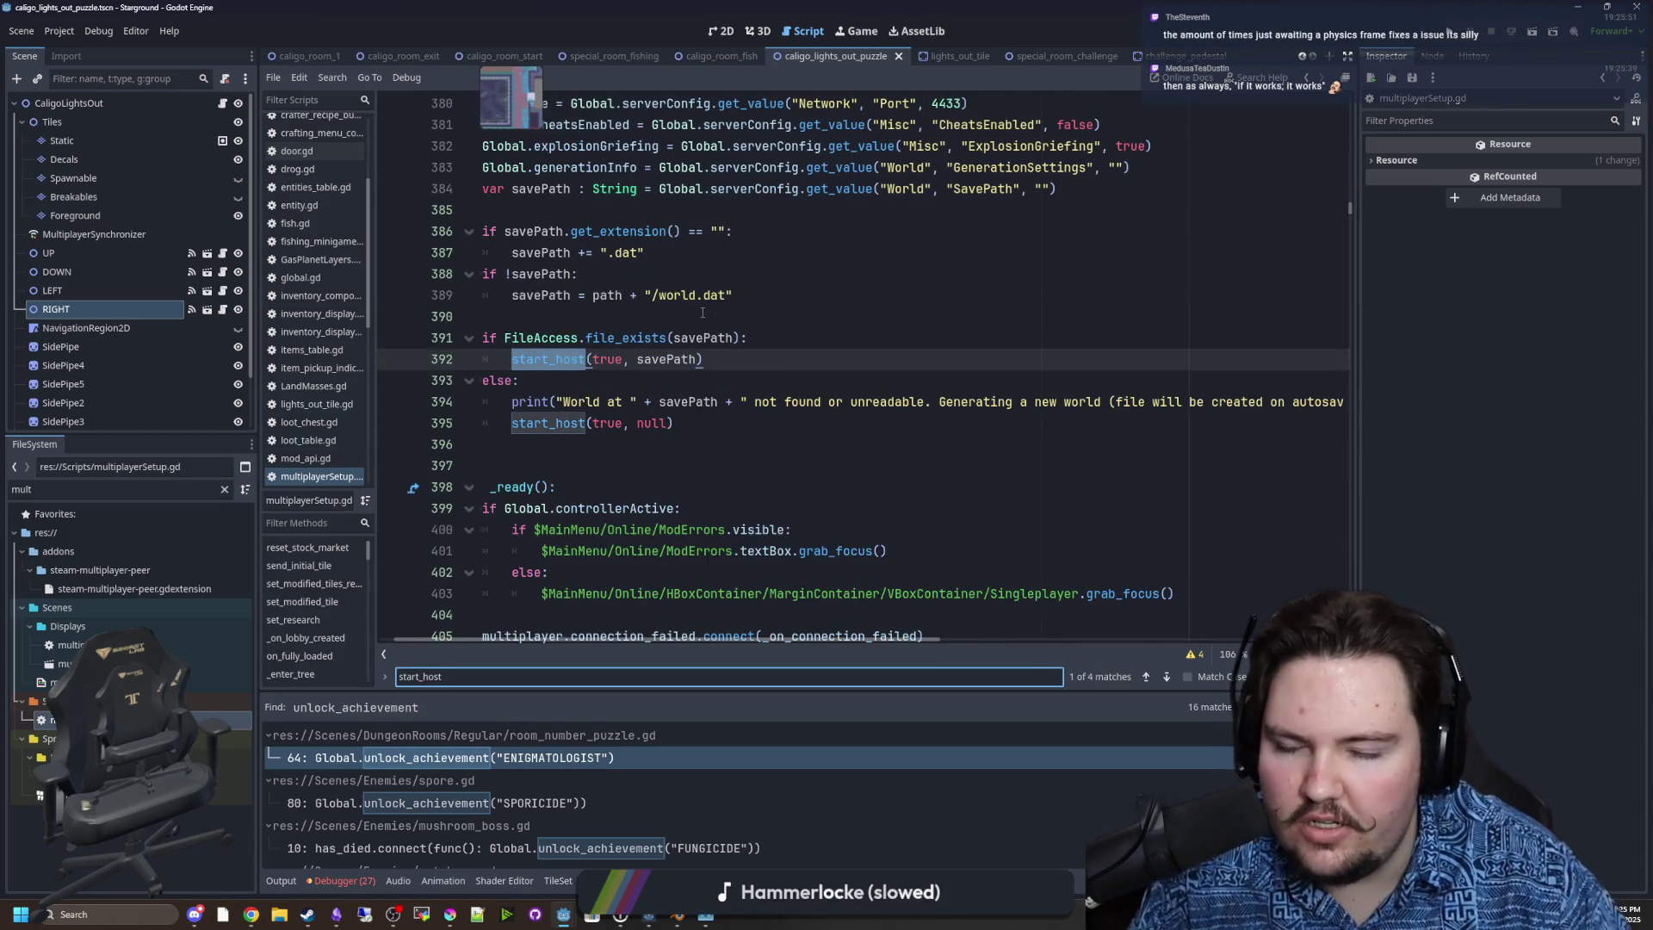
left_click(702, 316)
left_click(581, 363)
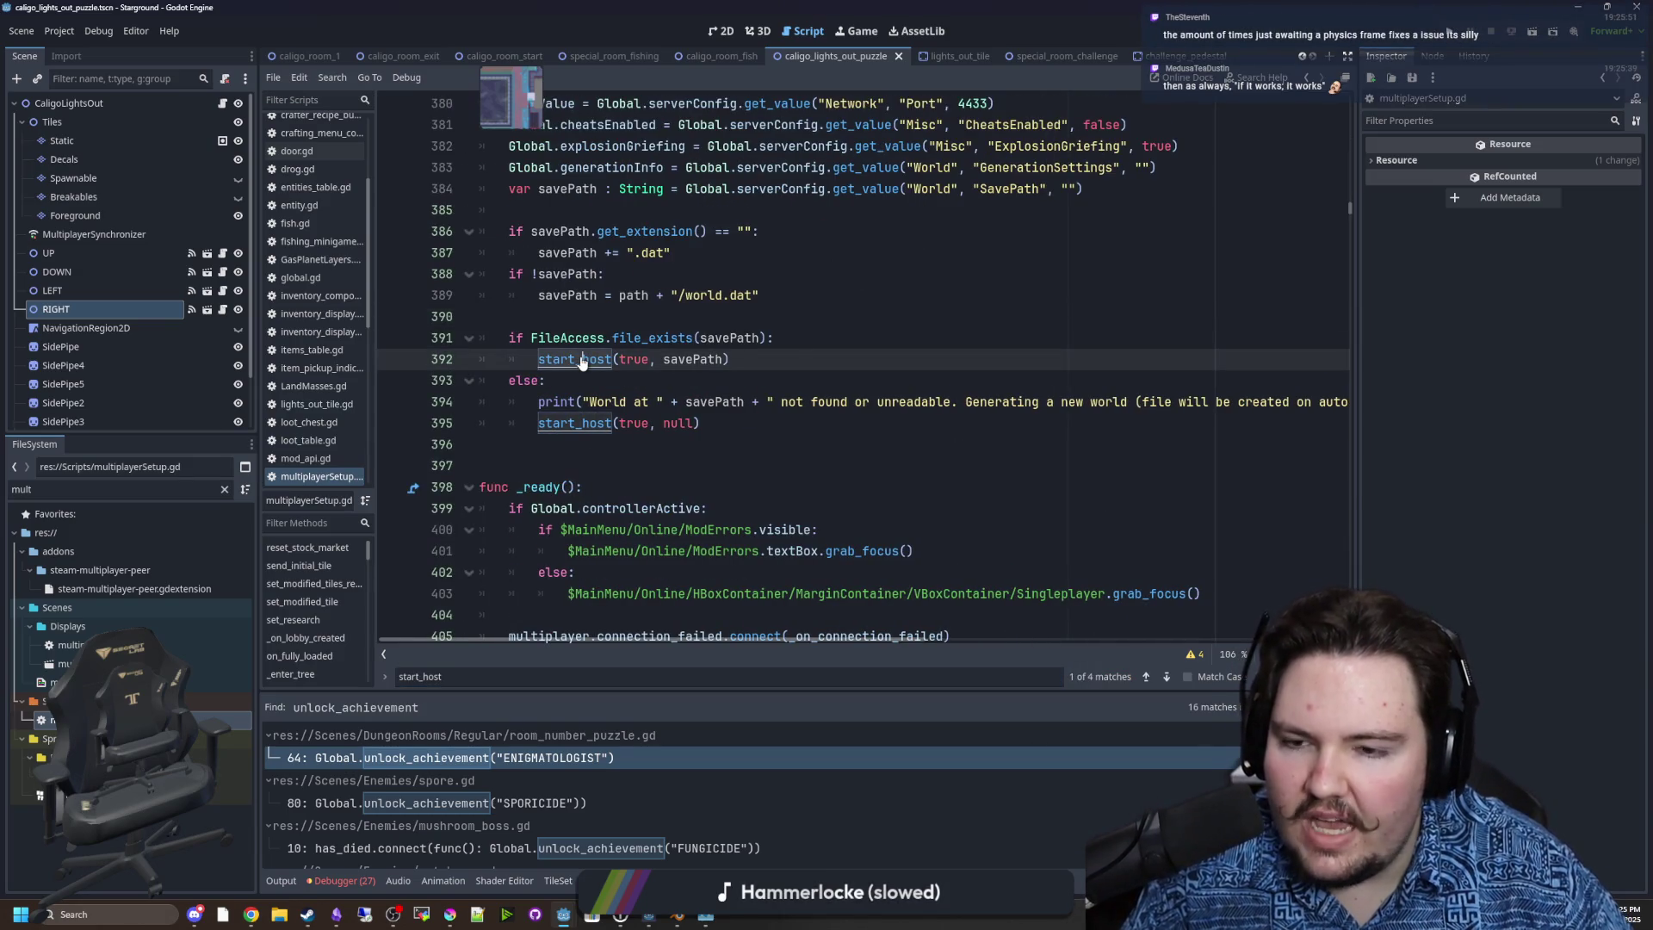
left_click(581, 362, "ctrl")
left_click_drag(522, 359, 818, 359)
left_click(814, 344)
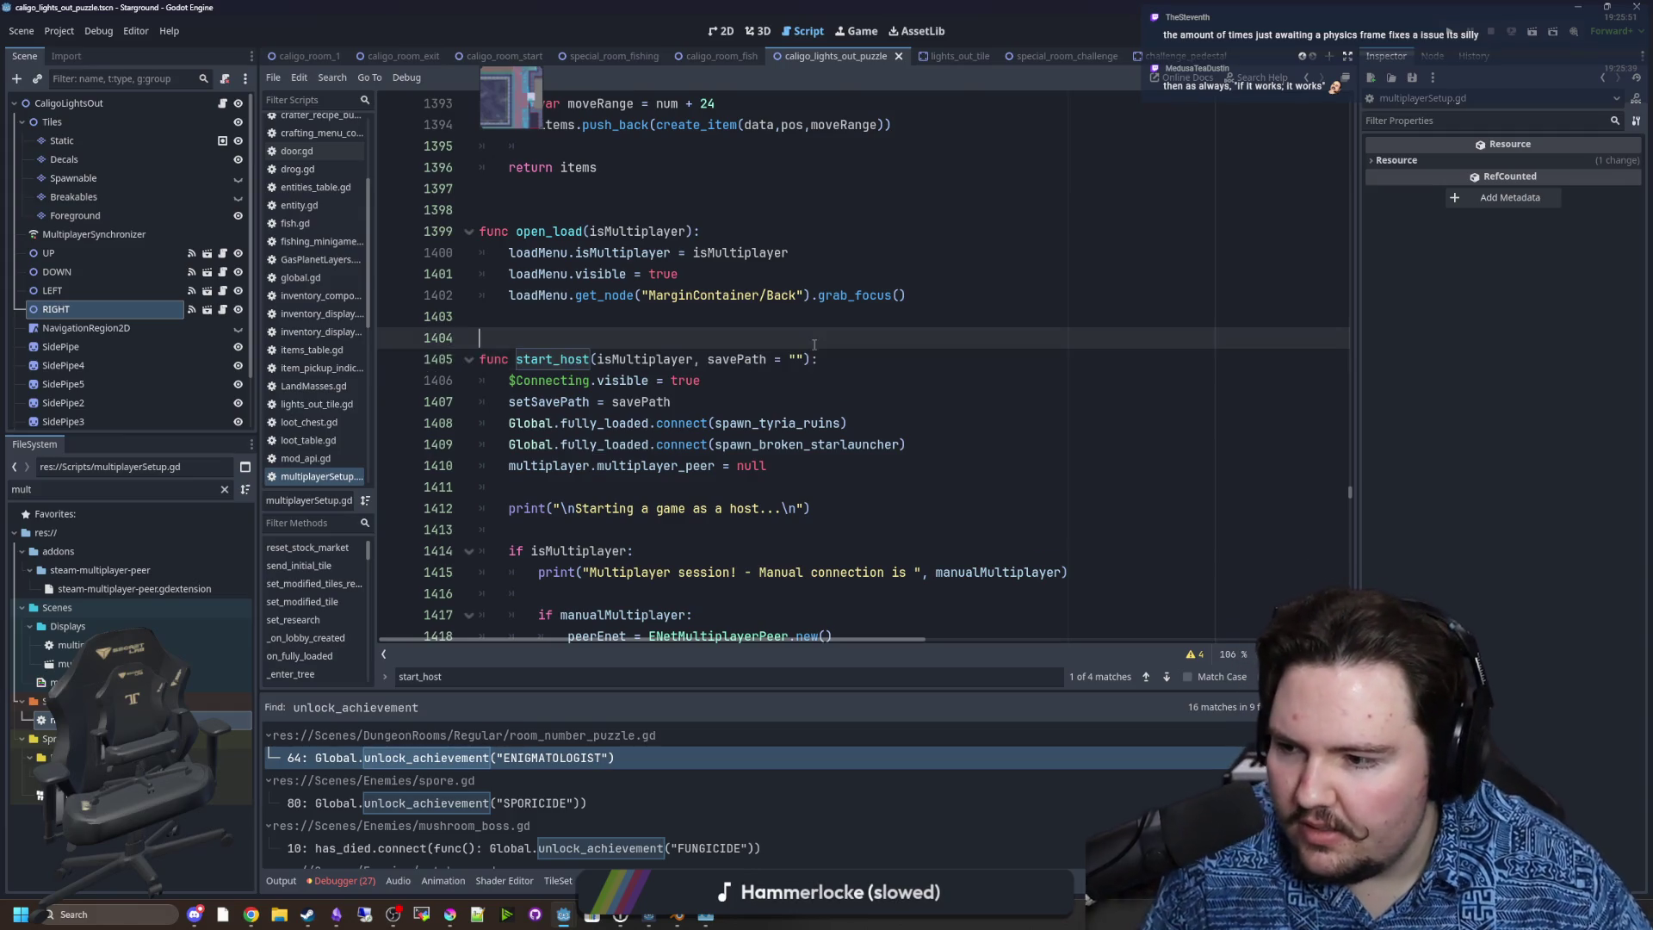
Scroll to the create_server call on line 1421 inside start_host.
scroll(659, 347, "down", 2)
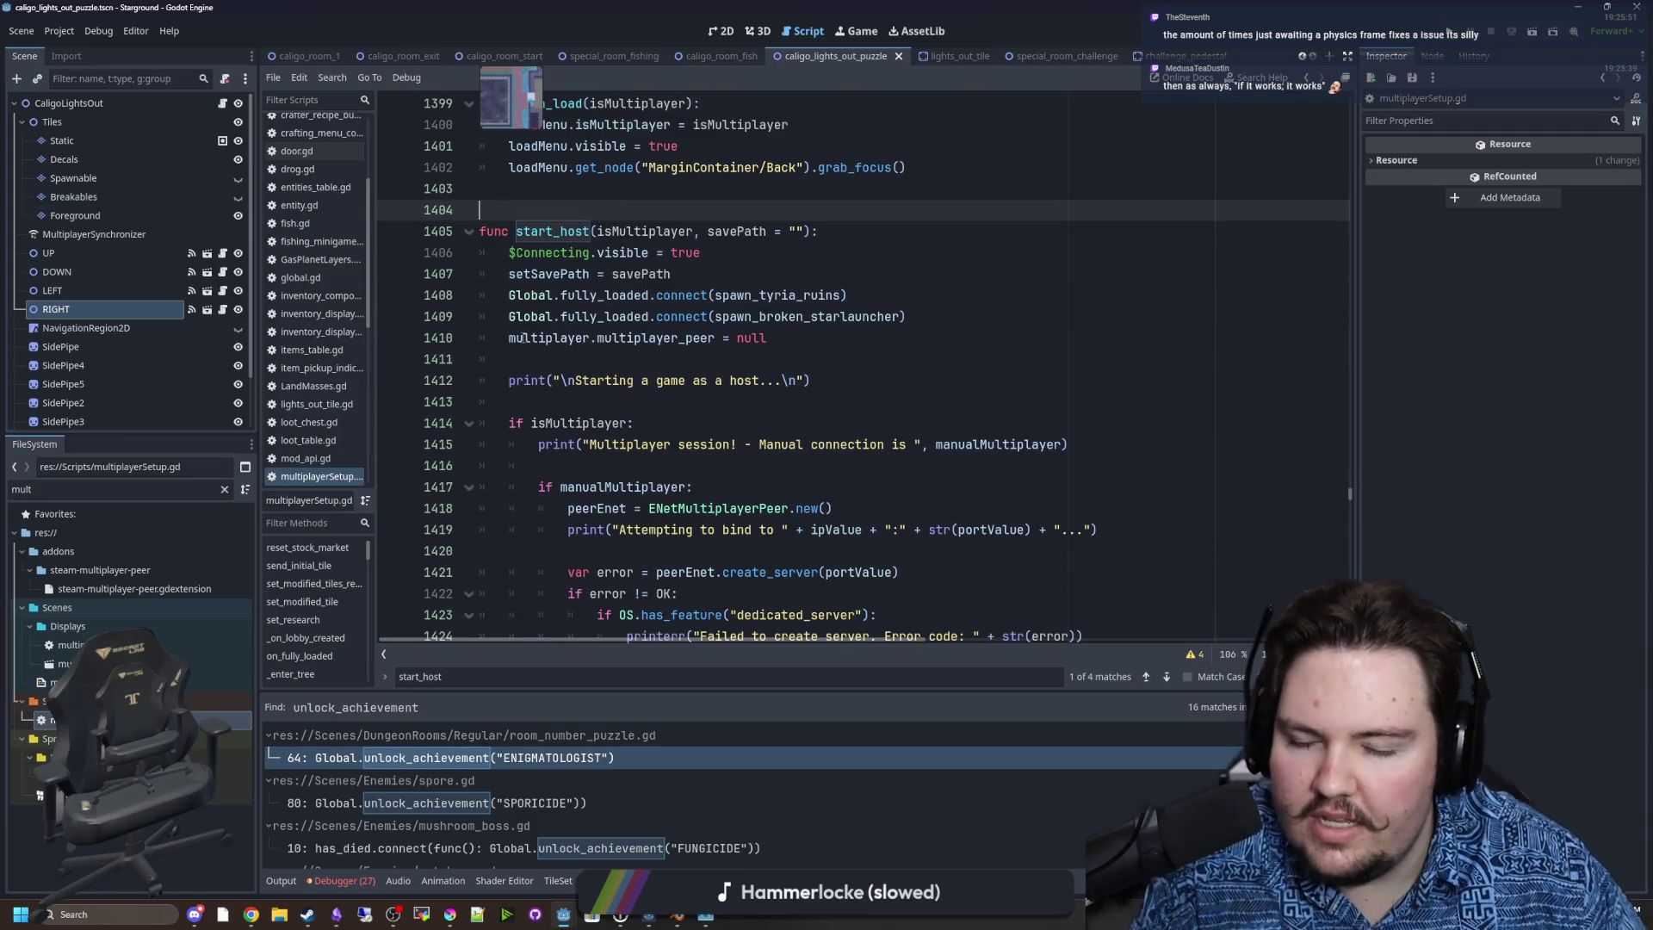
scroll(651, 379, "down", 2)
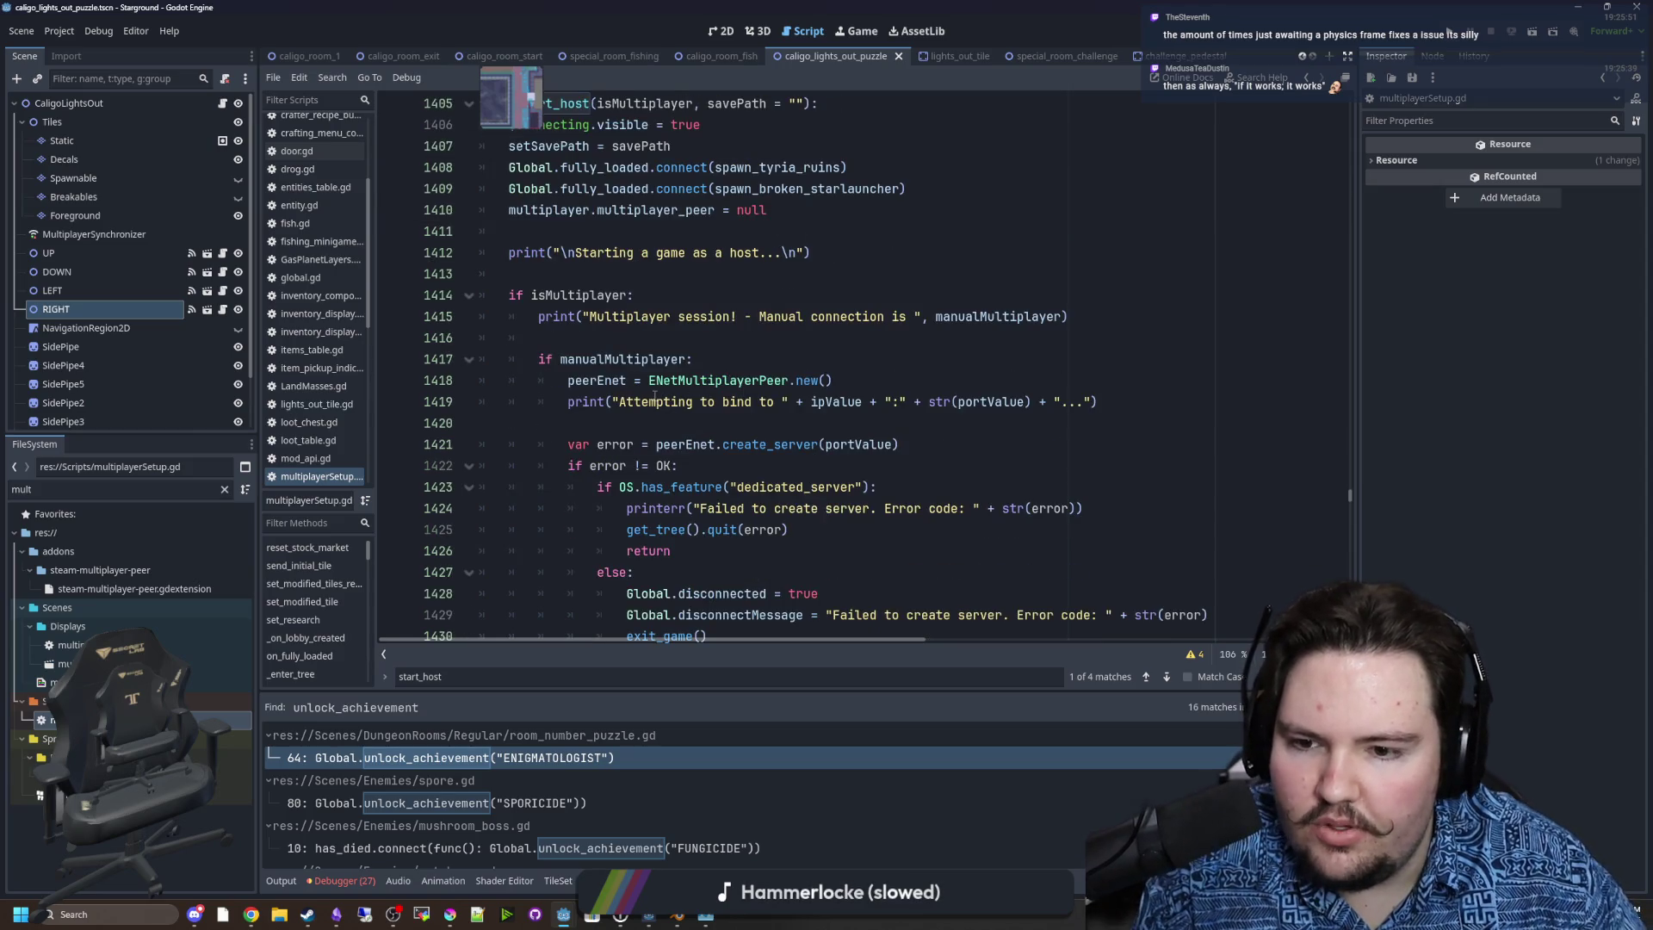
scroll(654, 395, "down", 5)
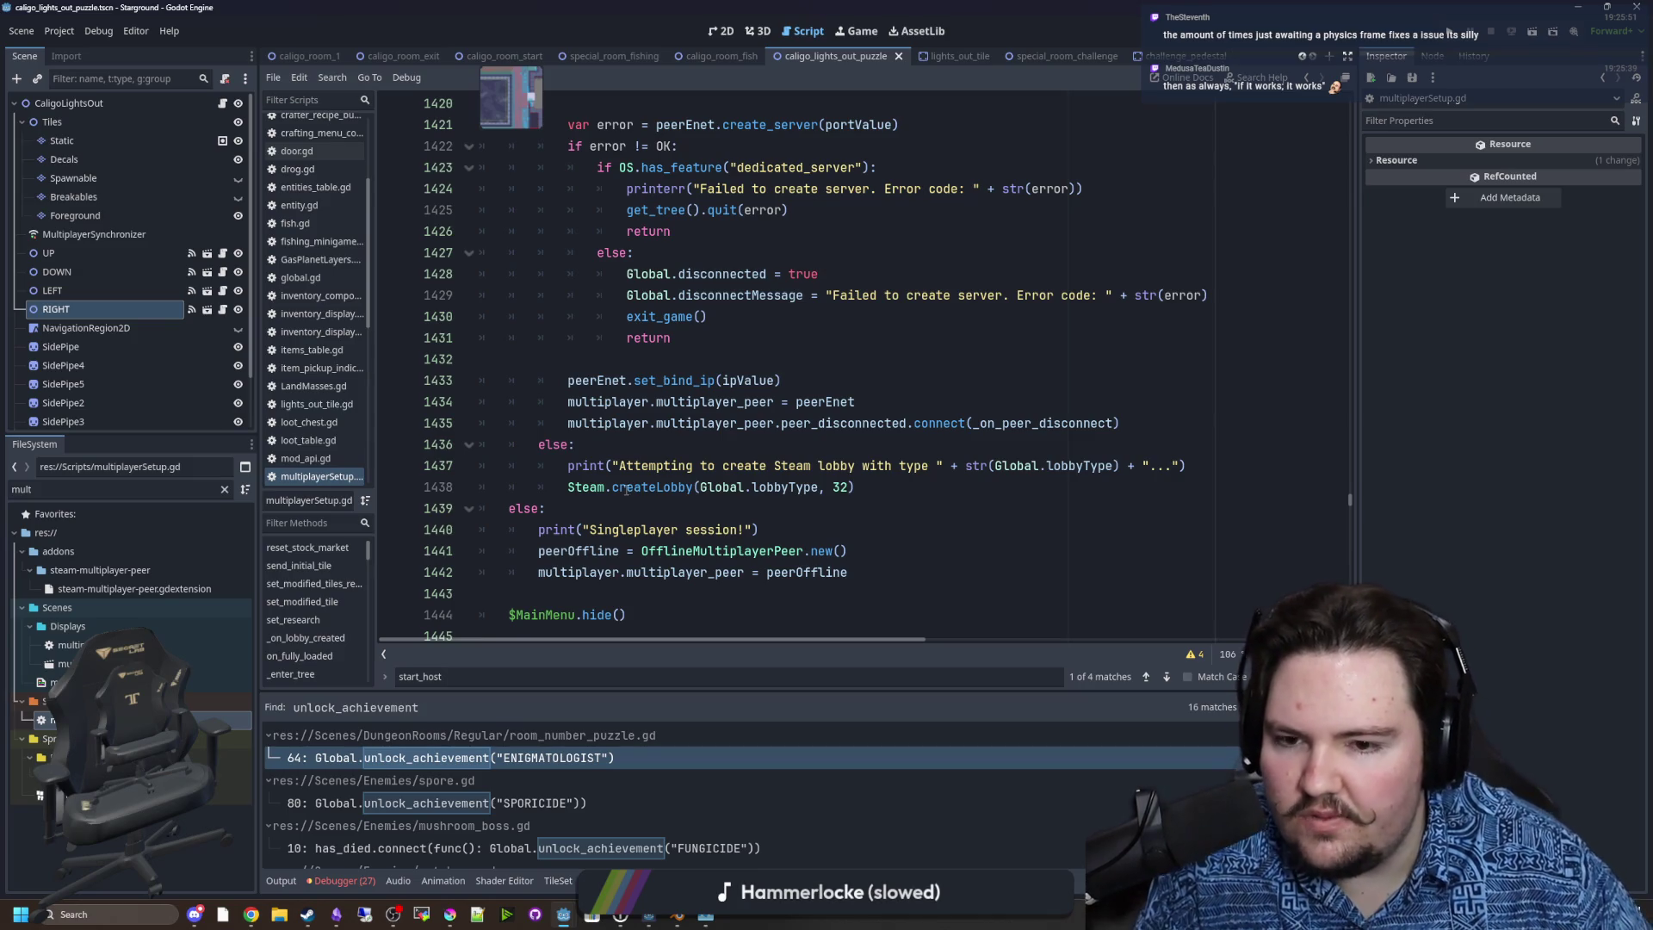
scroll(626, 489, "up", 2)
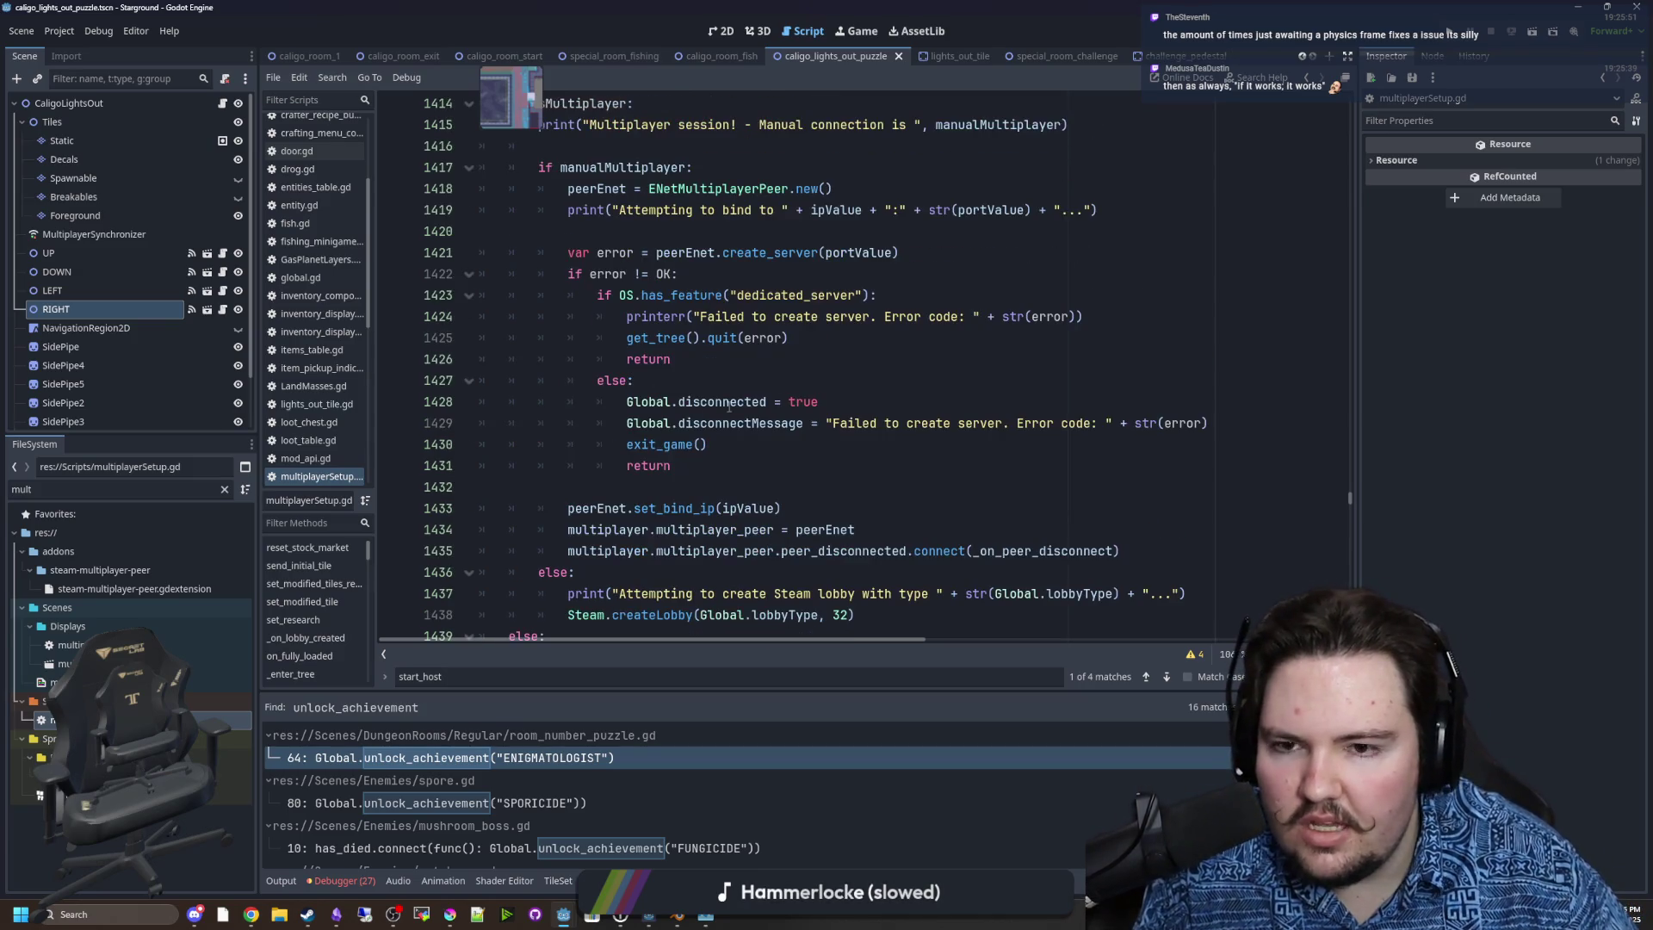
scroll(732, 400, "up", 1)
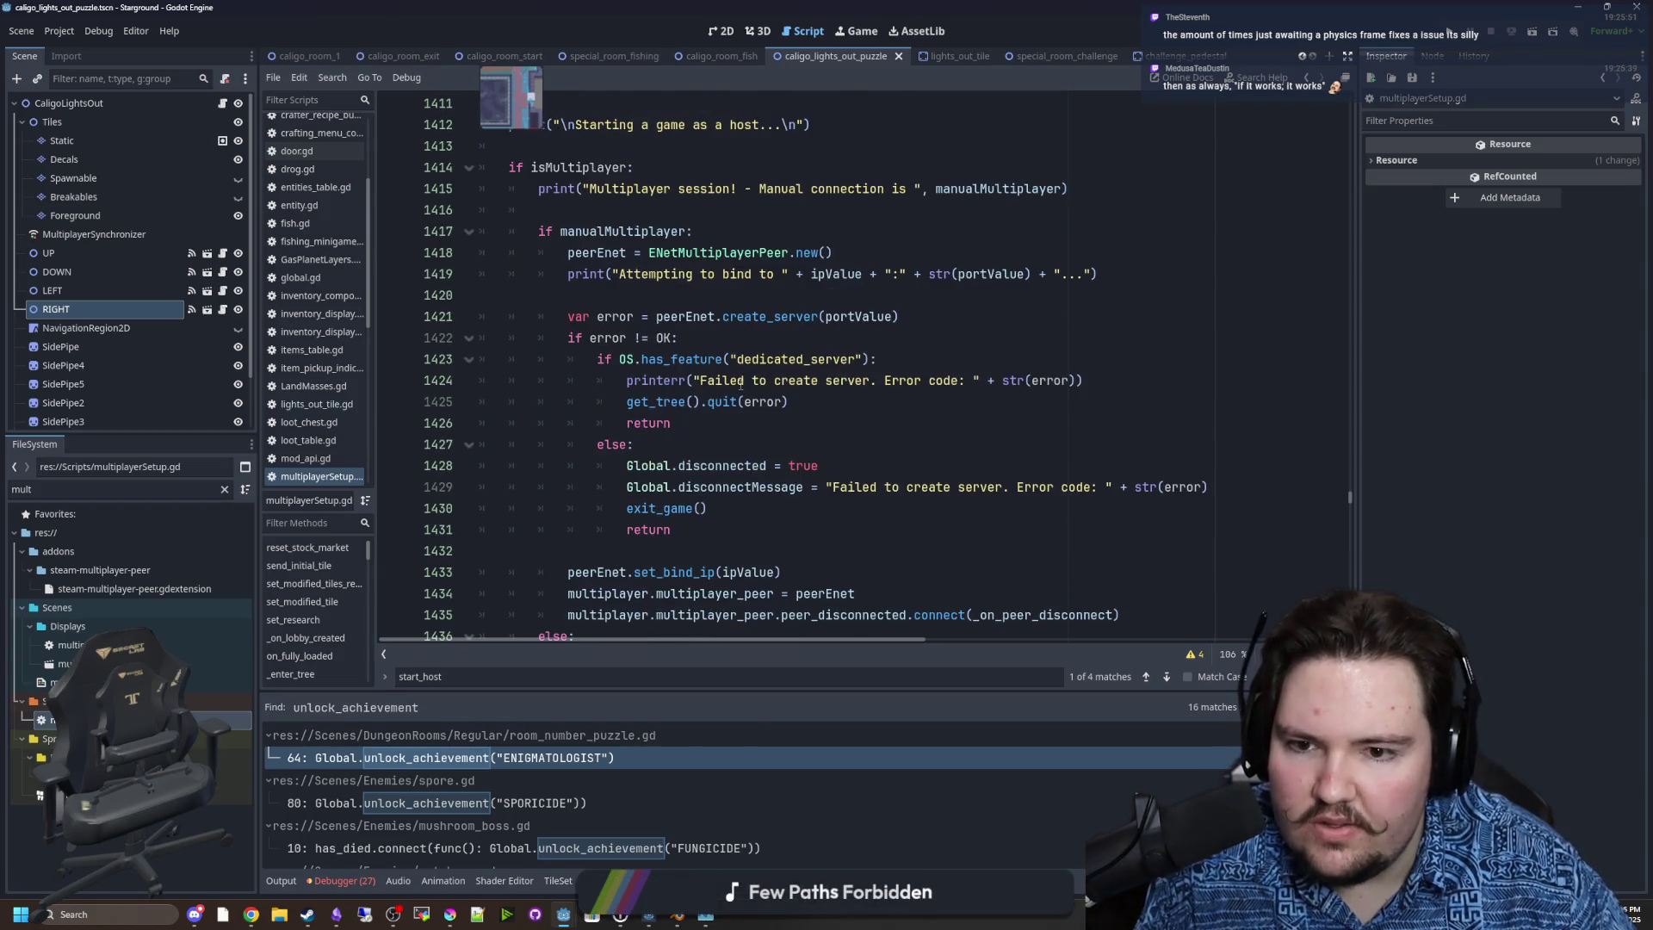
double_click(725, 316)
left_click(732, 320)
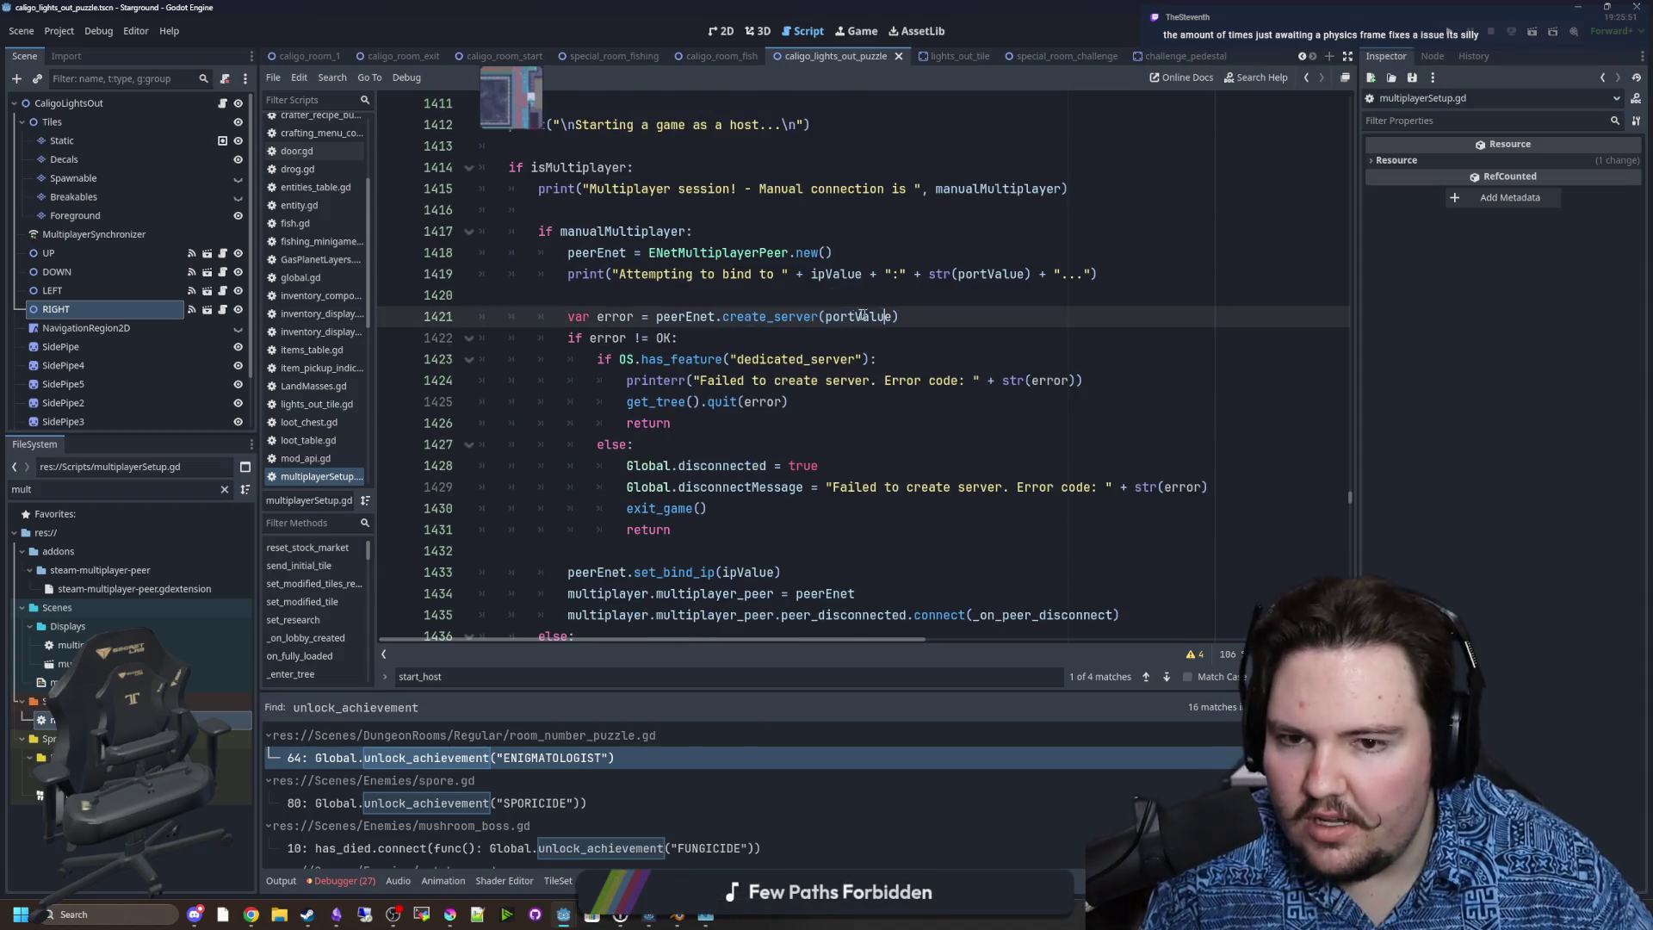
left_click(673, 303)
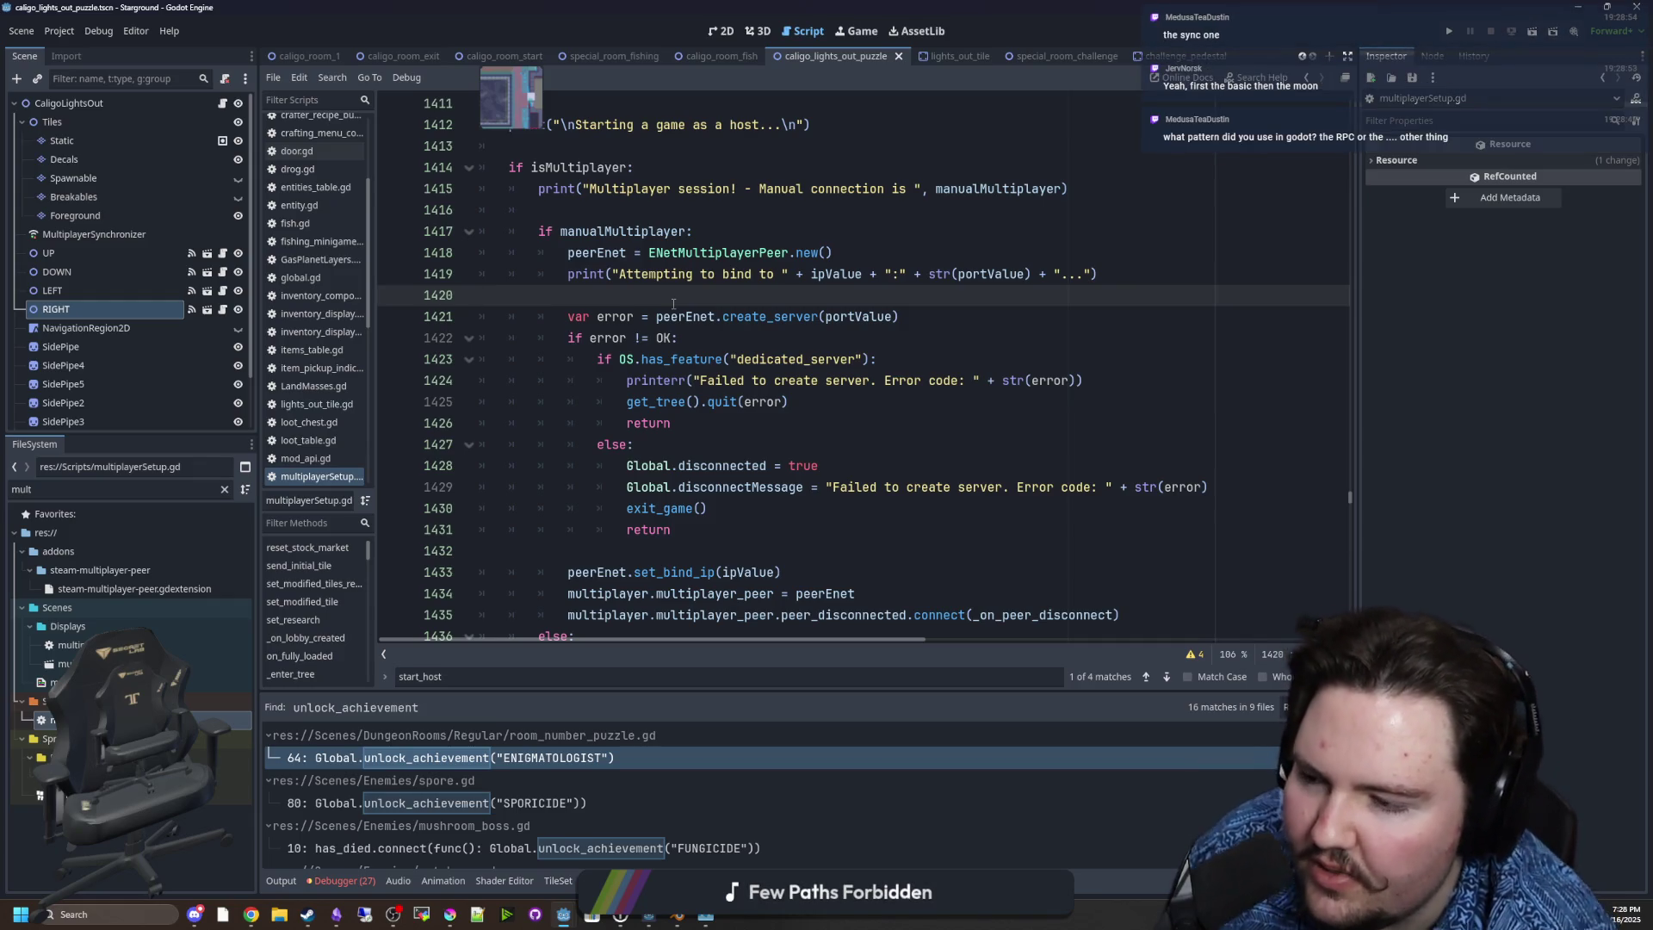
scroll(644, 290, "down", 5)
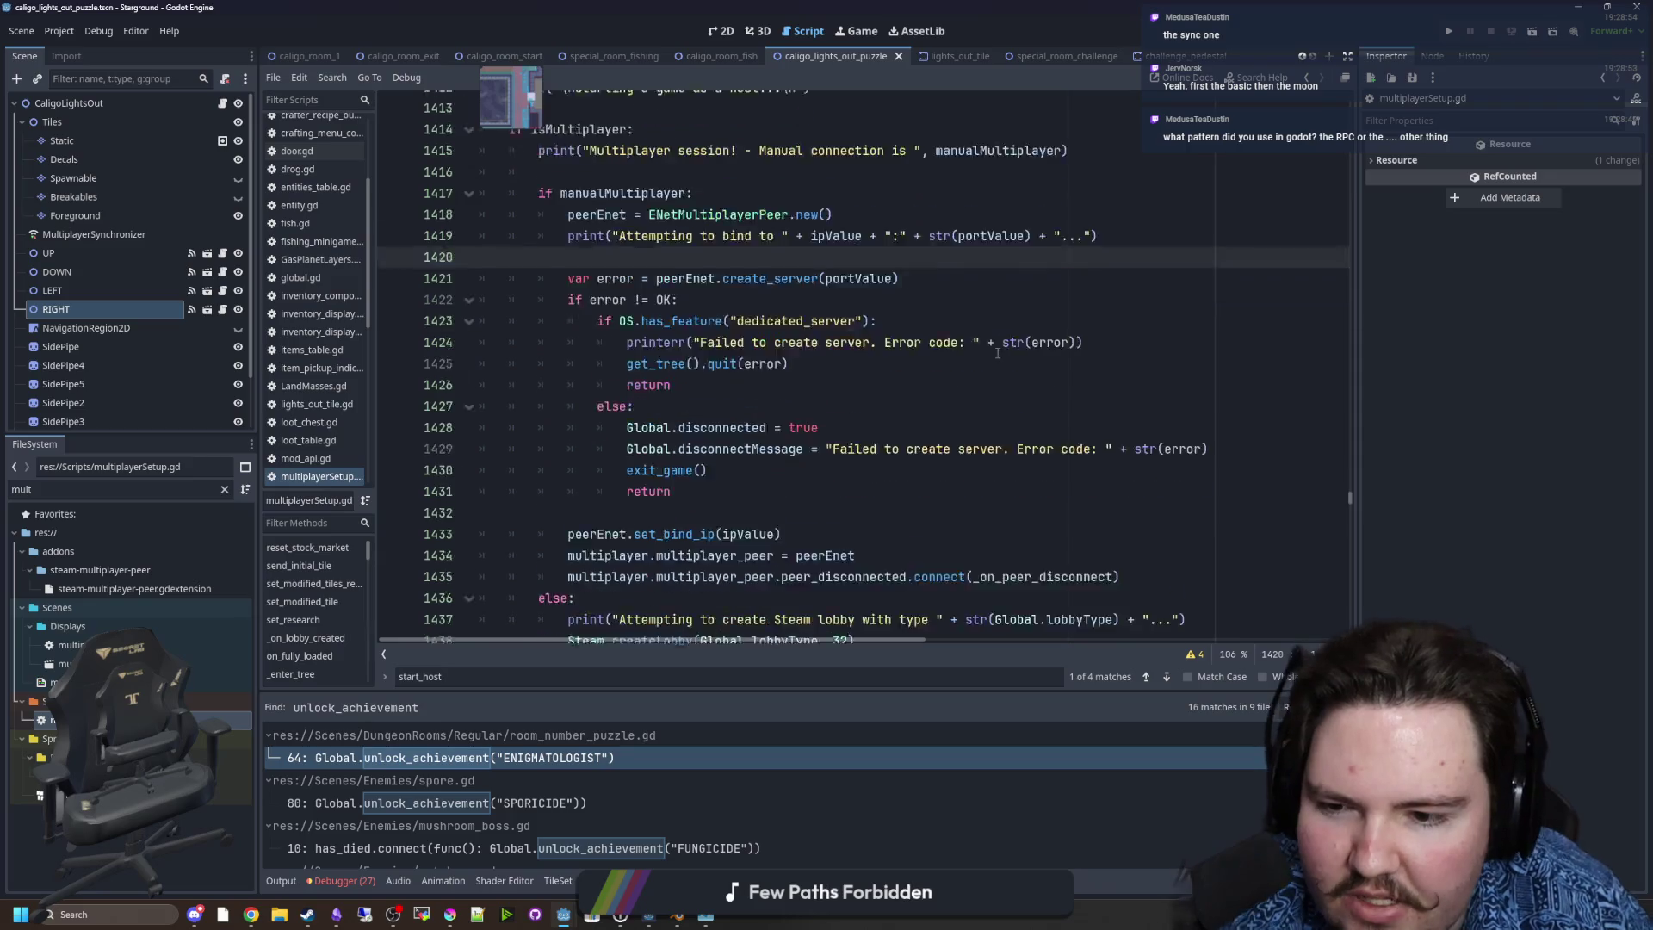
scroll(857, 370, "up", 4)
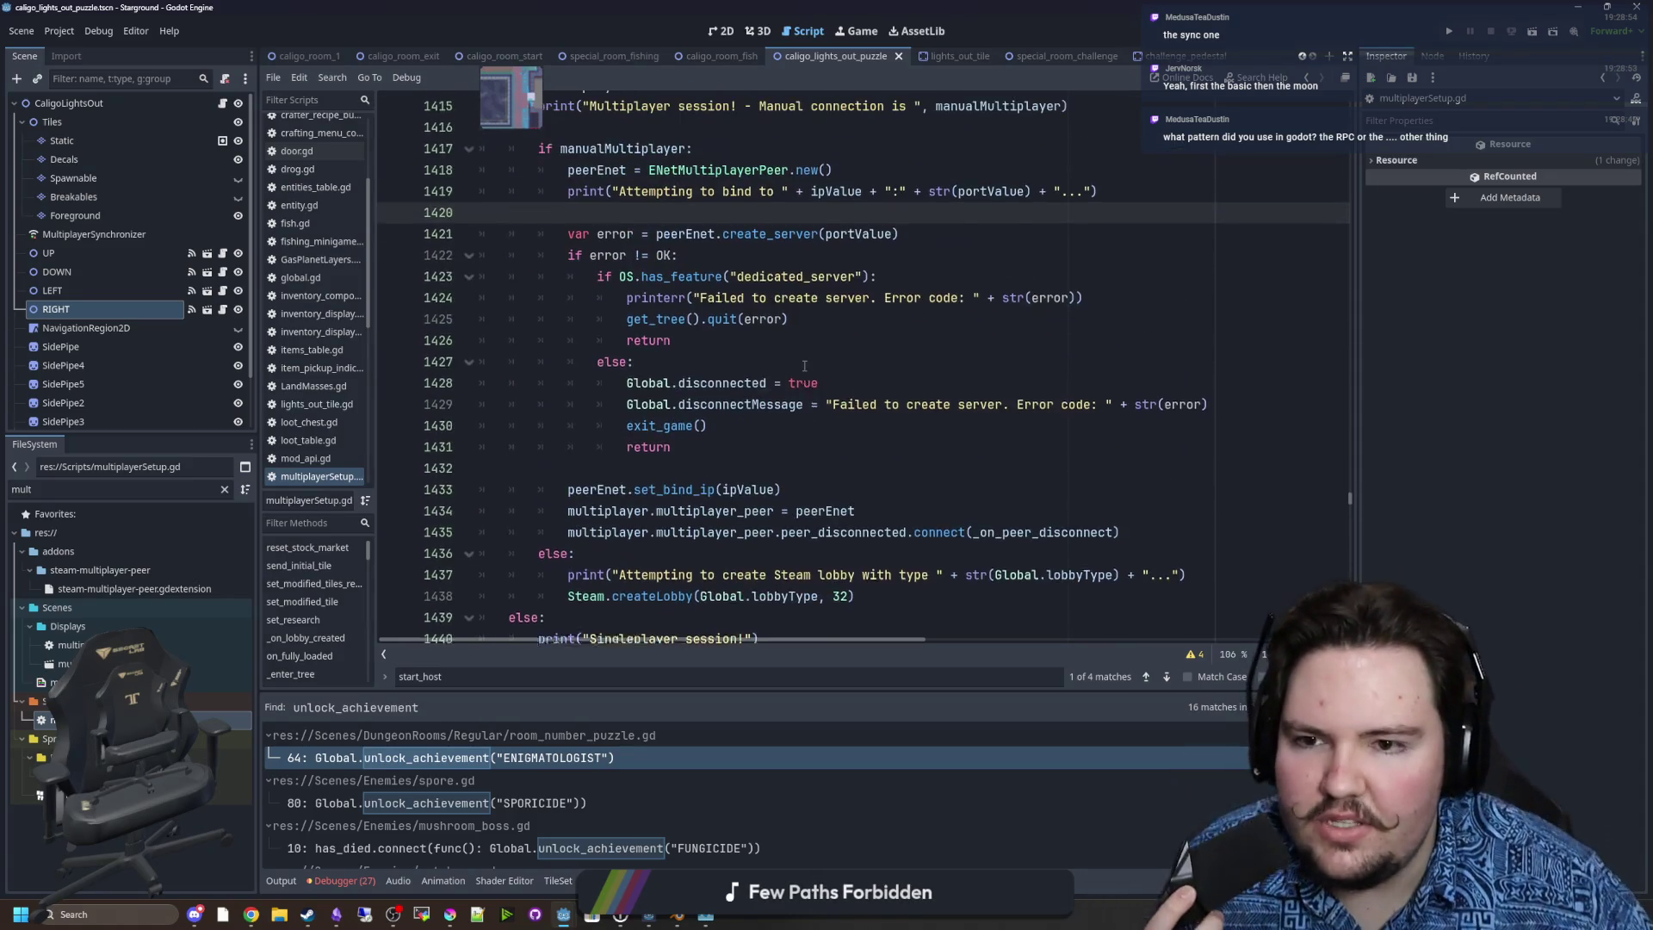
mouse_move(638, 369)
left_mouse_down()
mouse_move(602, 275)
mouse_move(591, 156)
left_mouse_up()
scroll(855, 425, "up", 1)
left_click(856, 424)
key("ctrl+f")
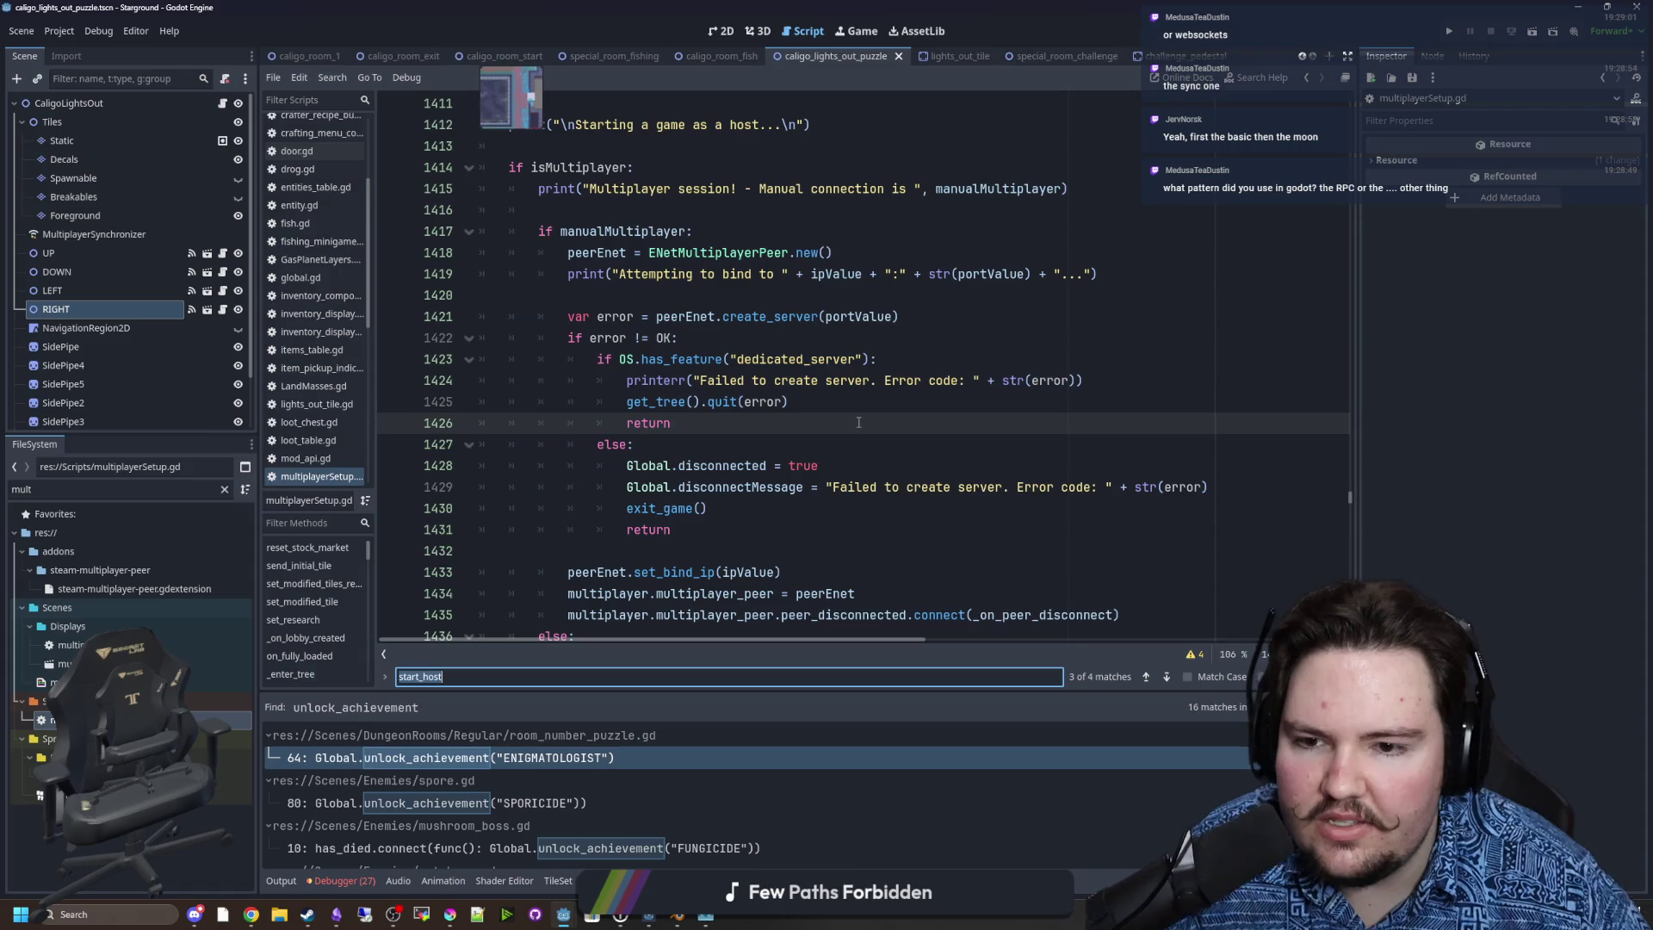
Search 'start_' to reach start_connect and highlight the create_client call using ipValue on line 1471.
type("start_")
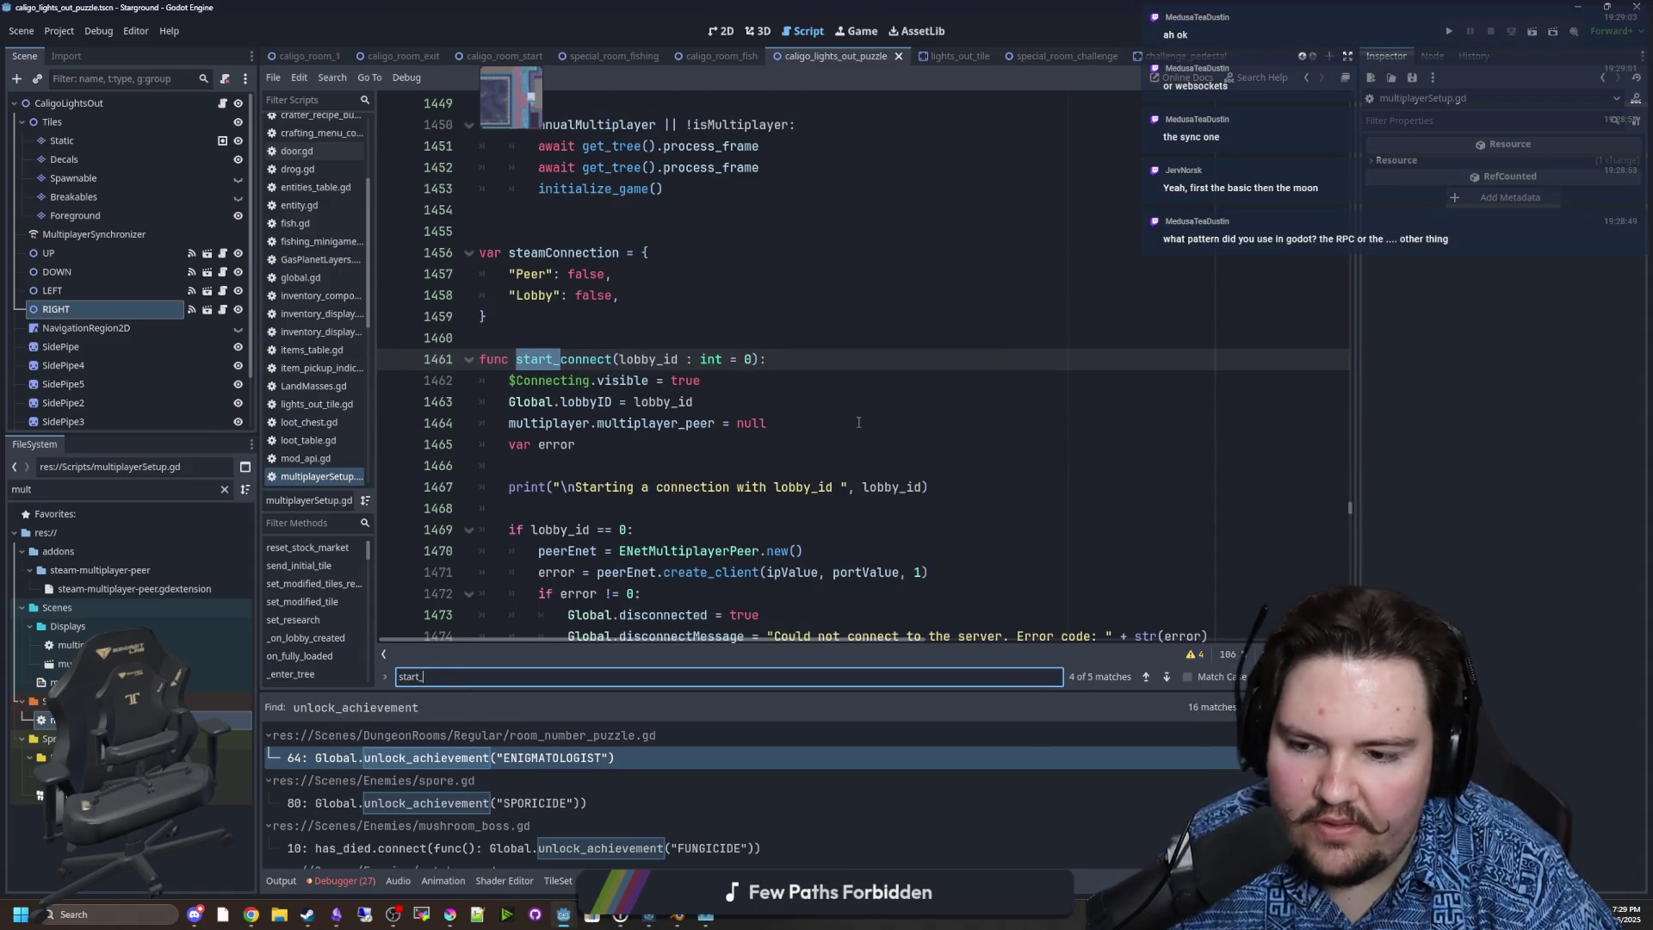
scroll(767, 370, "down", 3)
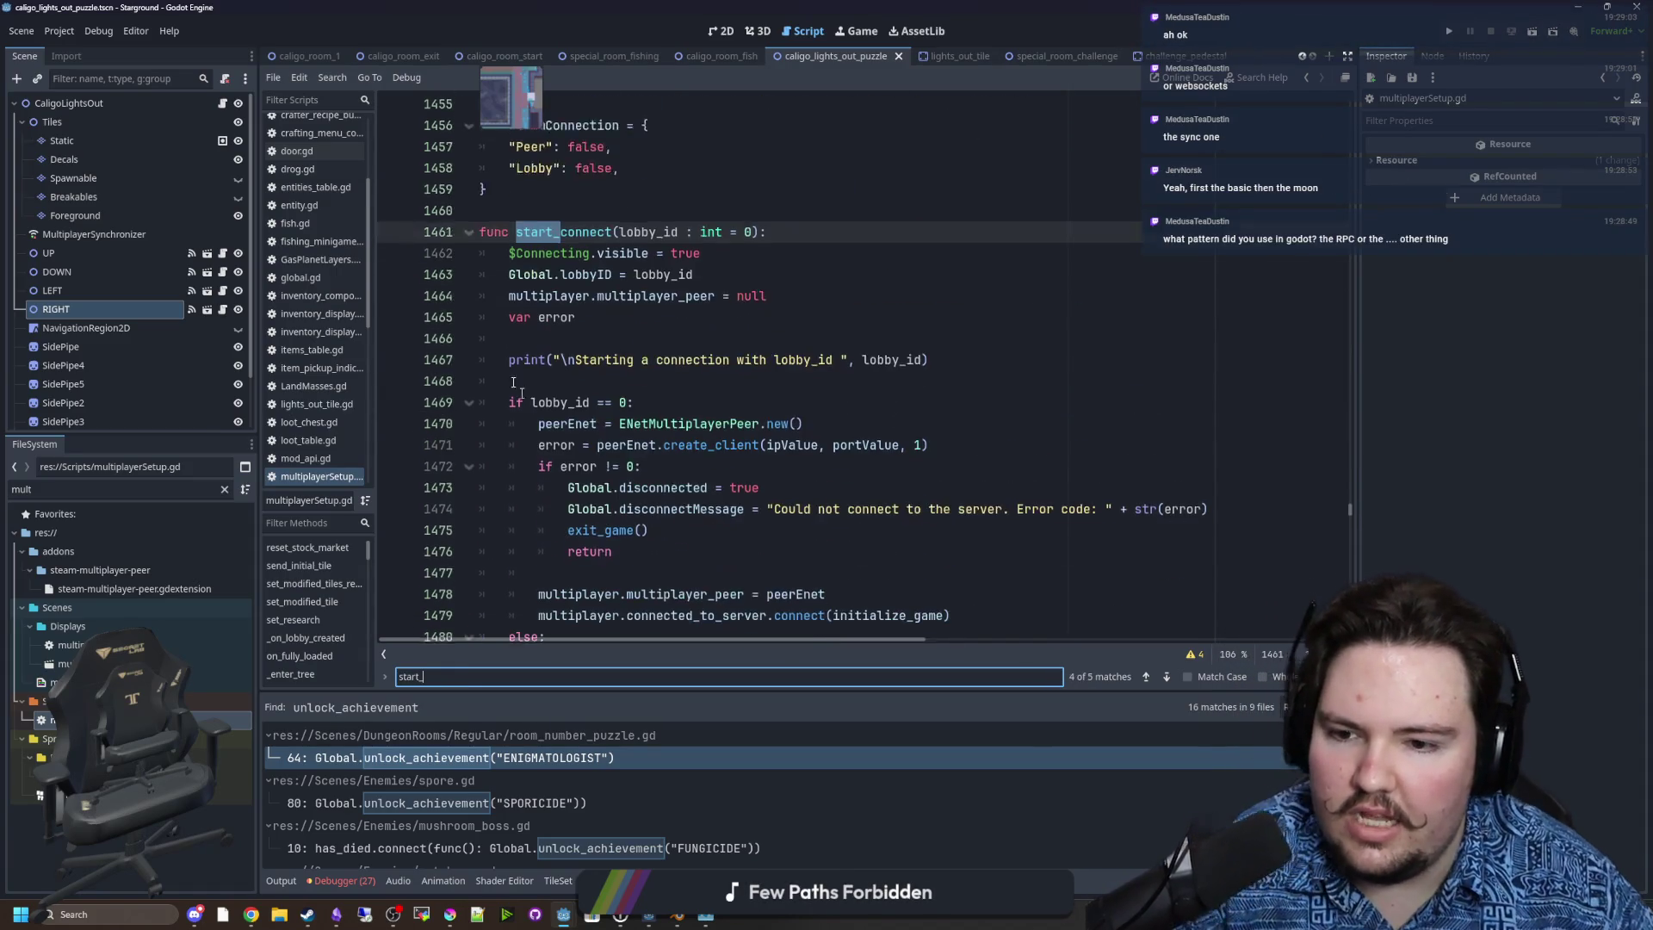
left_click(773, 337)
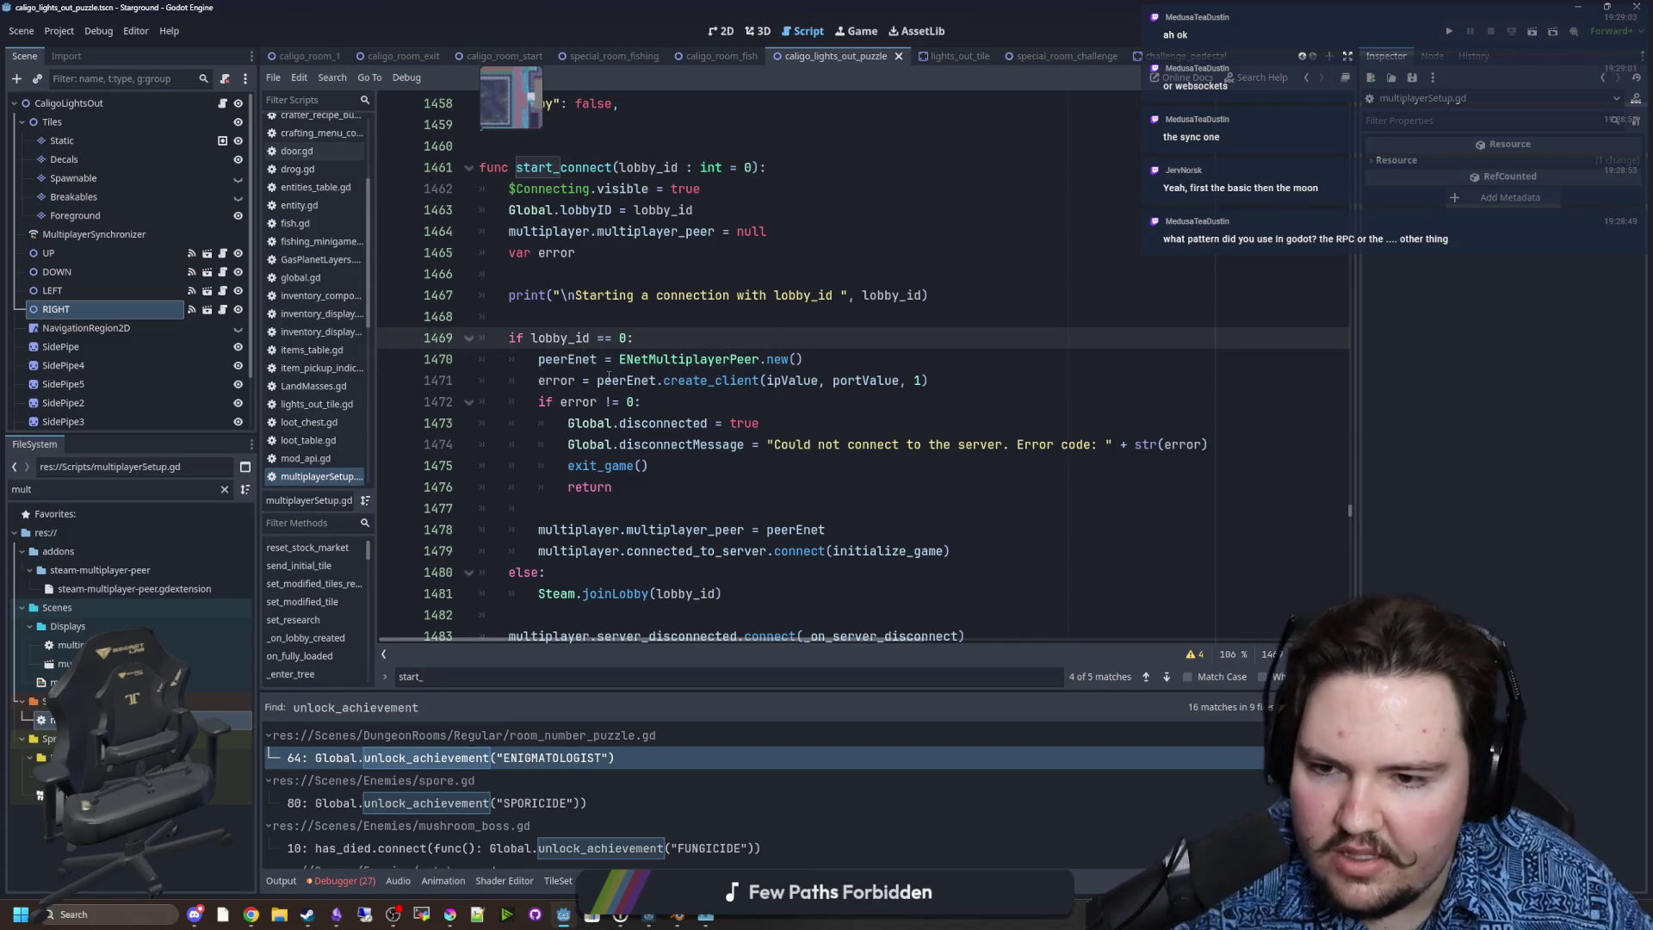
left_click_drag(607, 380, 935, 381)
left_click(975, 383)
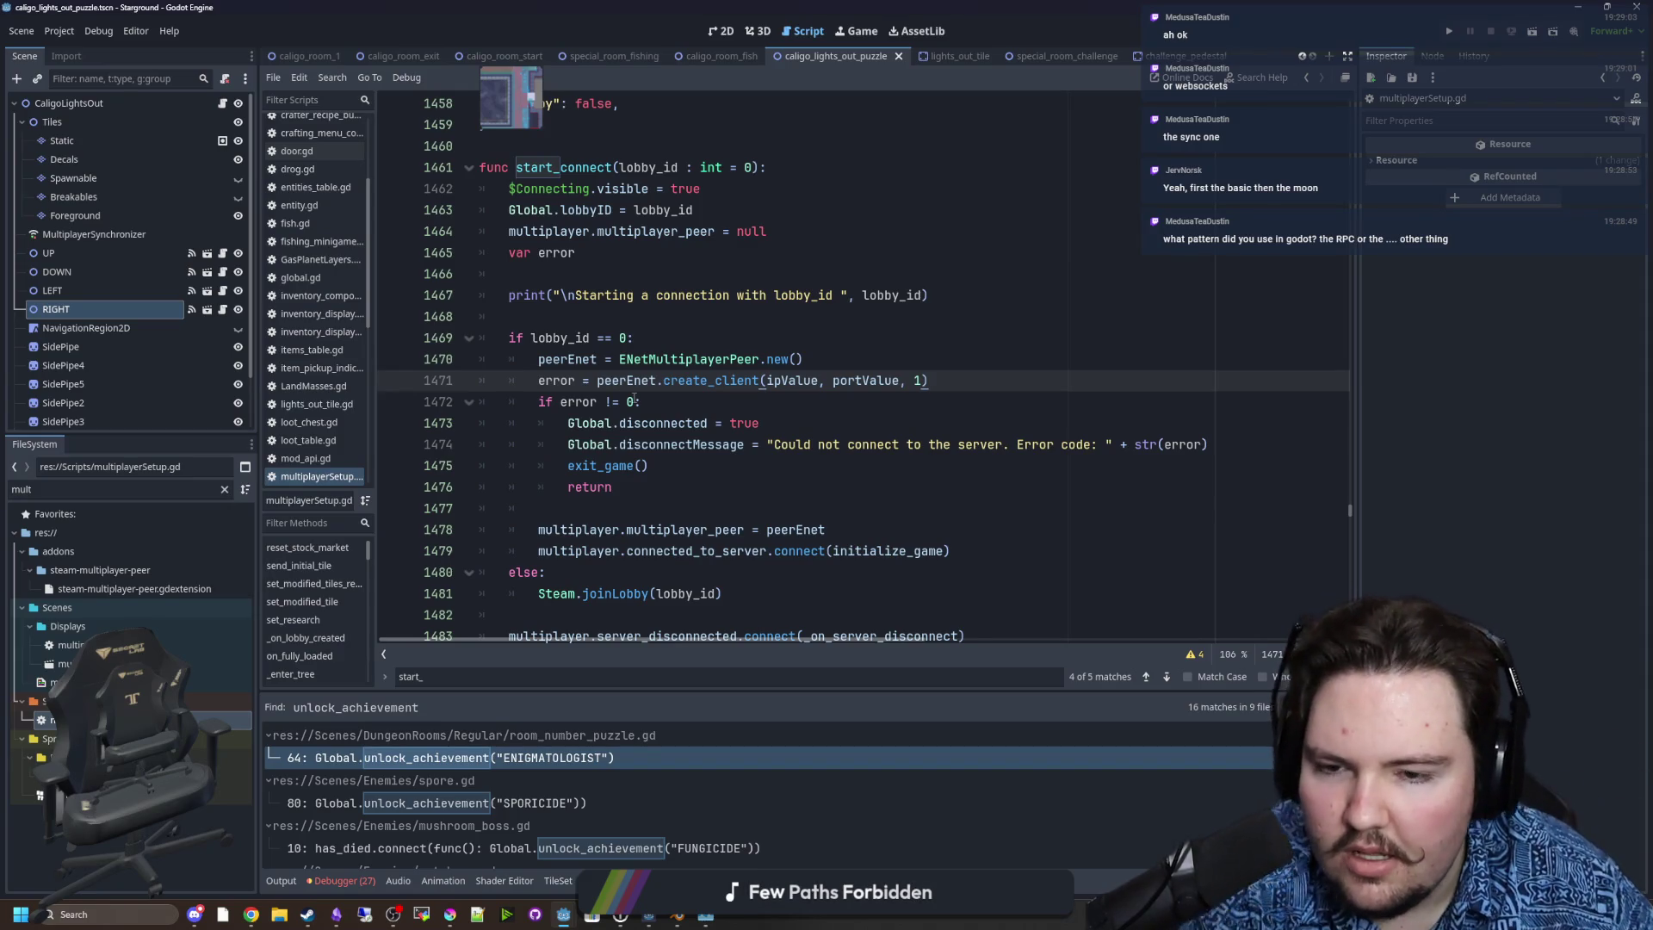
left_click(794, 381)
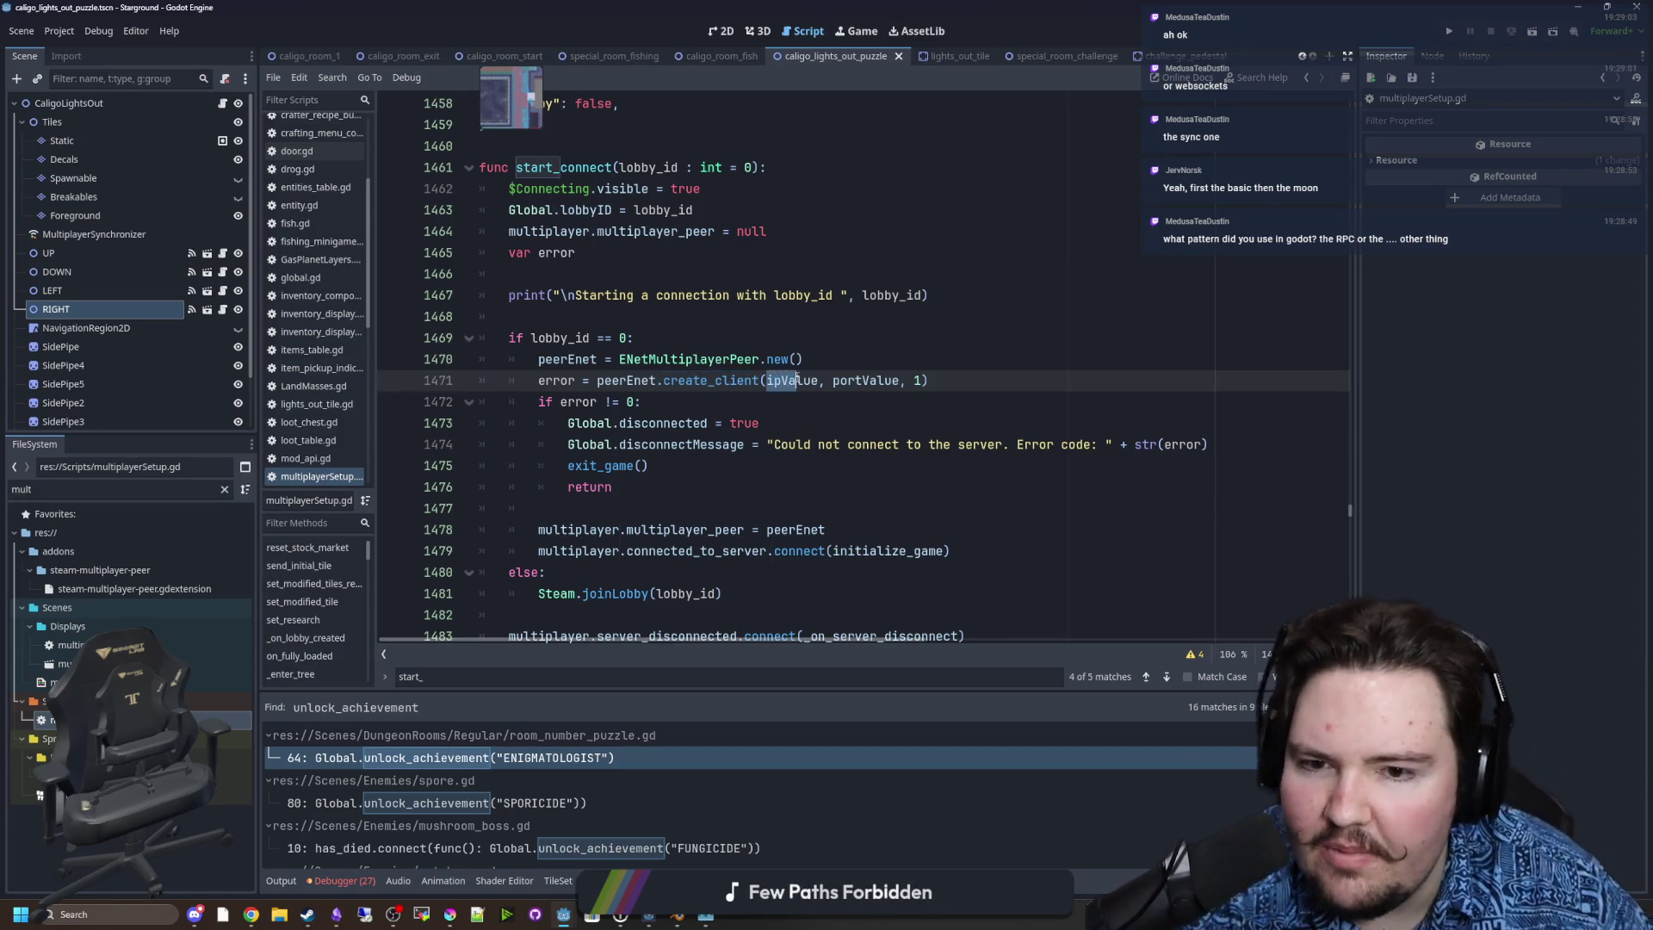
Scroll further through start_connect and highlight its signal connection lines.
scroll(818, 383, "down", 1)
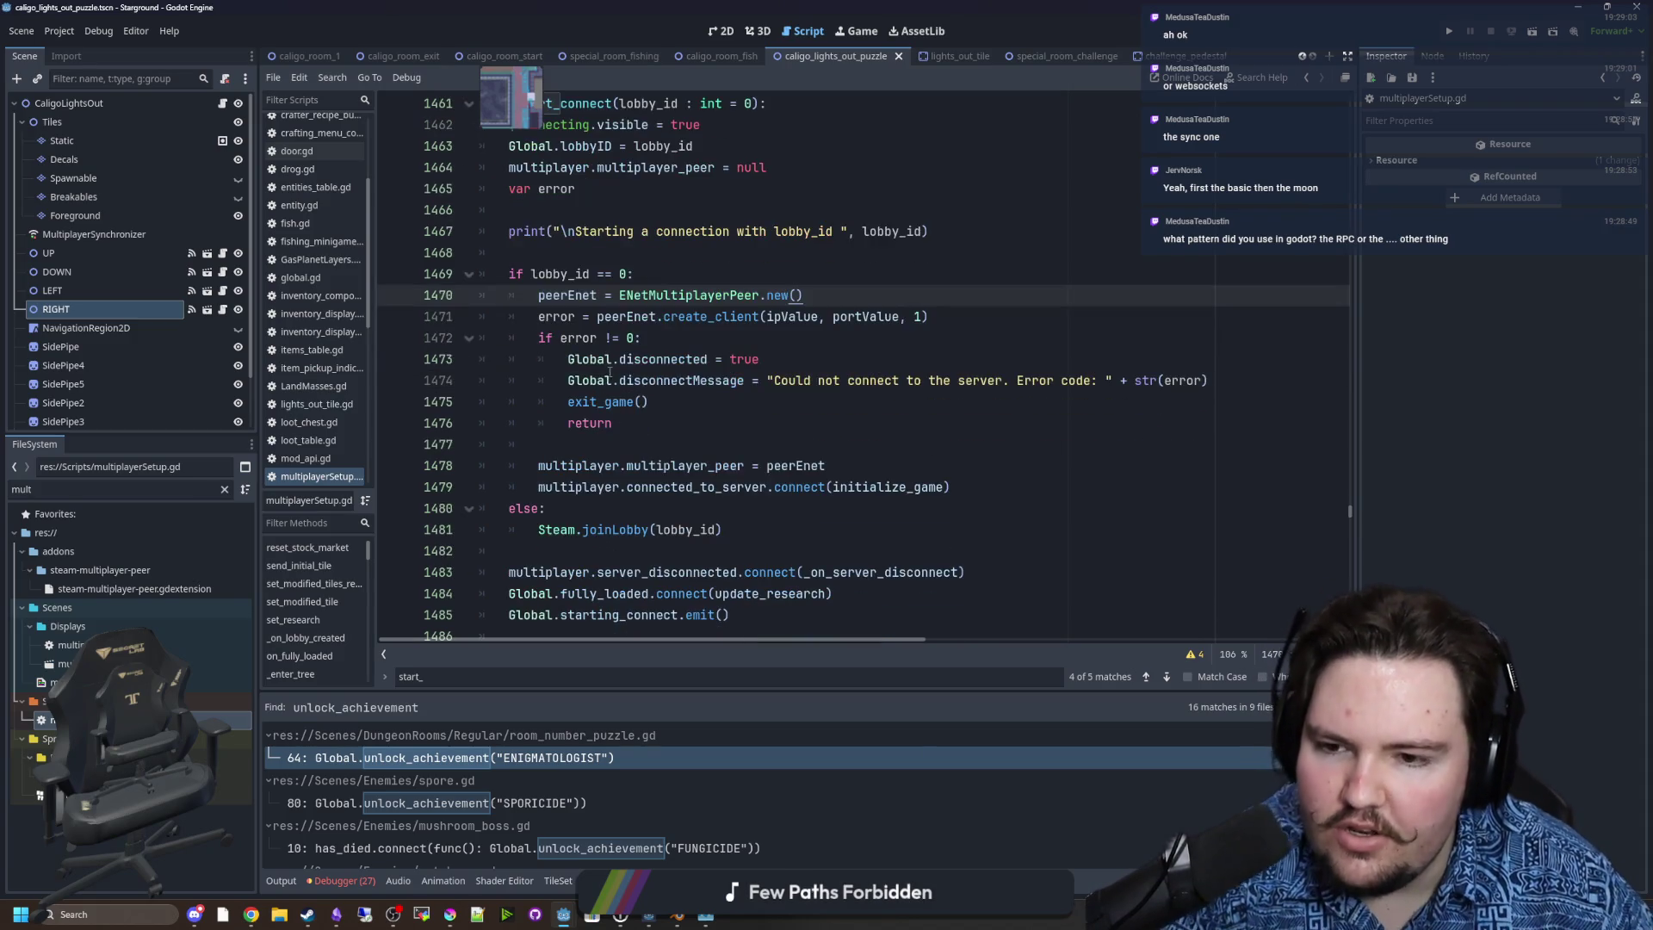
left_click_drag(614, 383, 816, 389)
scroll(816, 389, "down", 2)
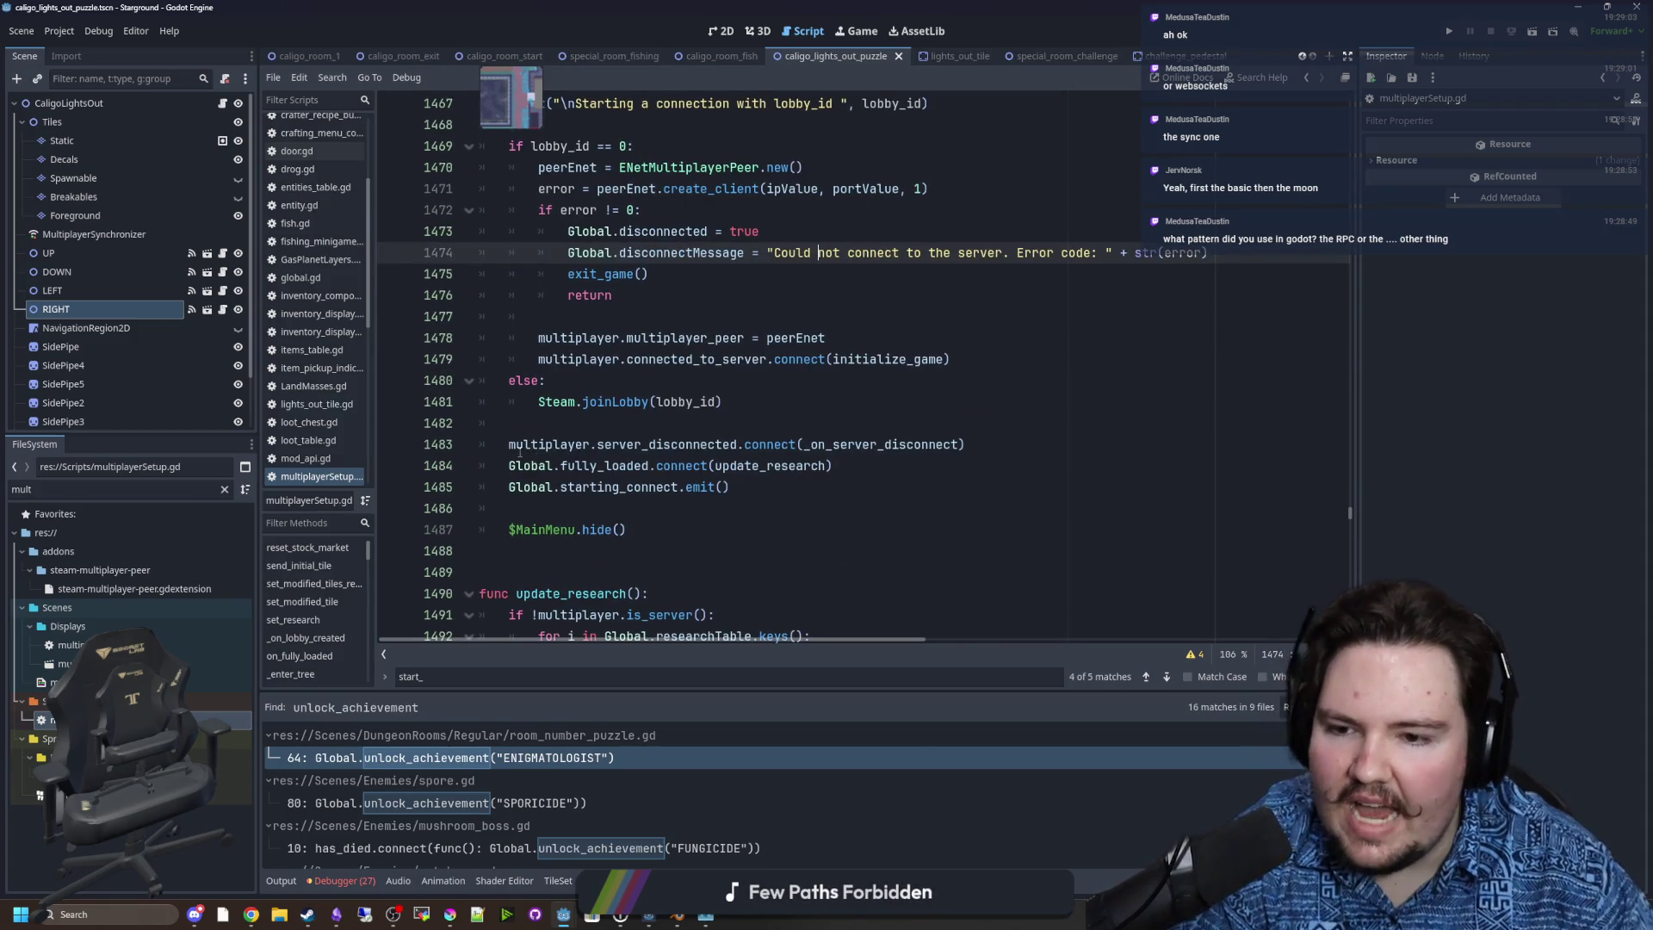
left_click_drag(515, 445, 820, 506)
left_click(837, 488)
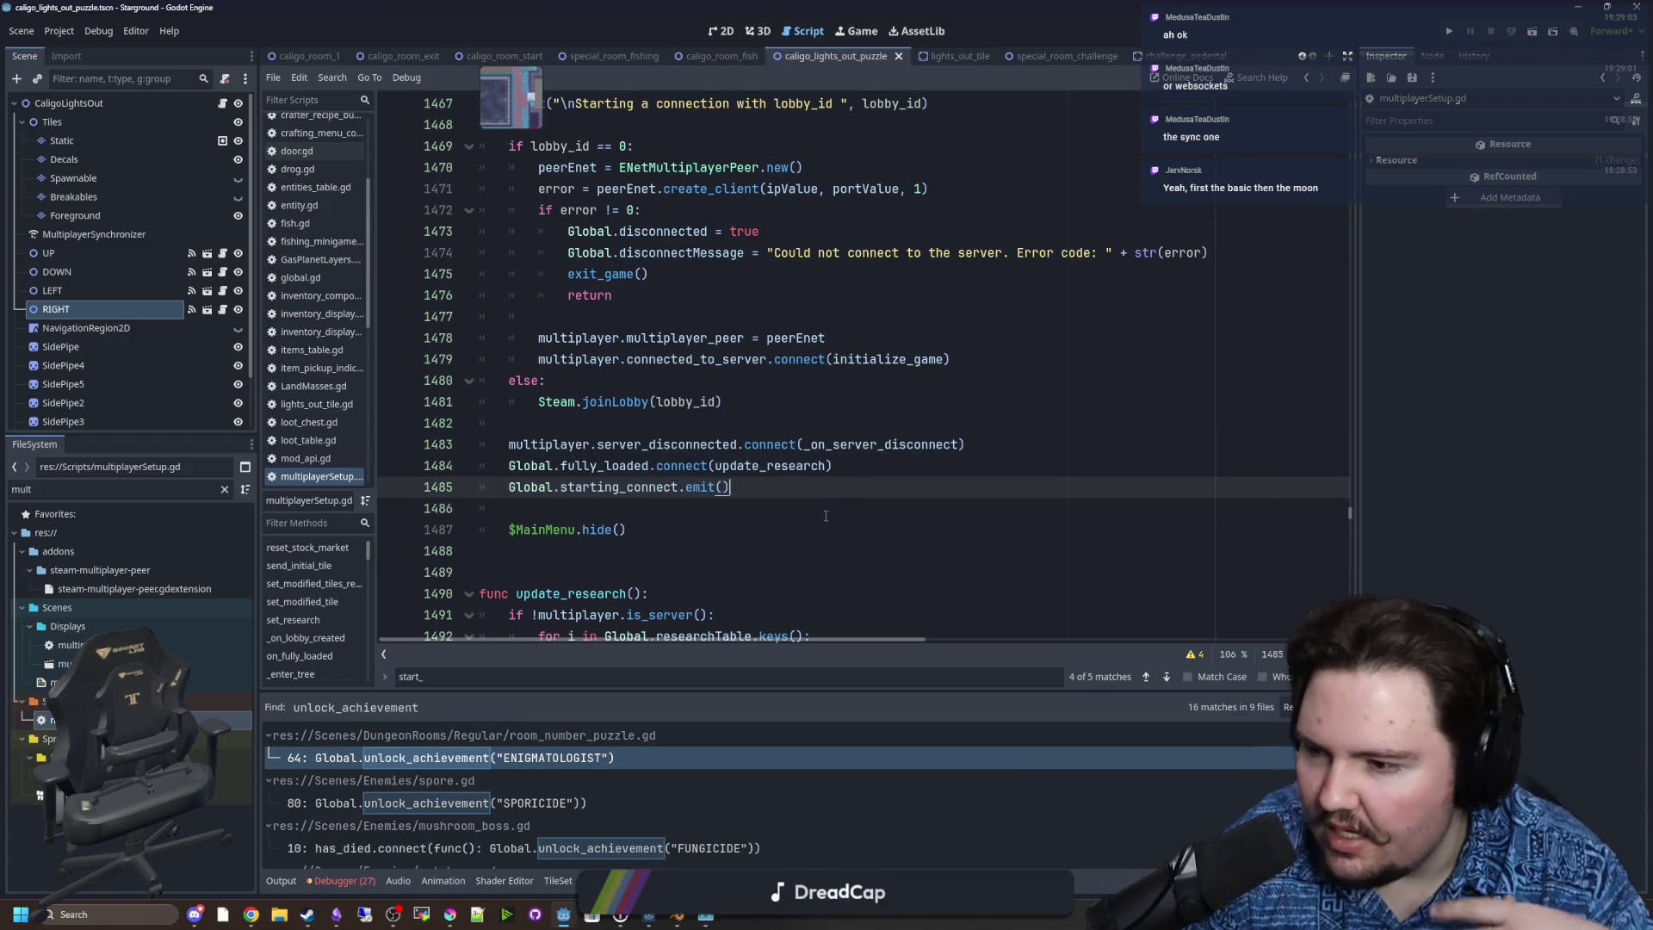
left_click(557, 514)
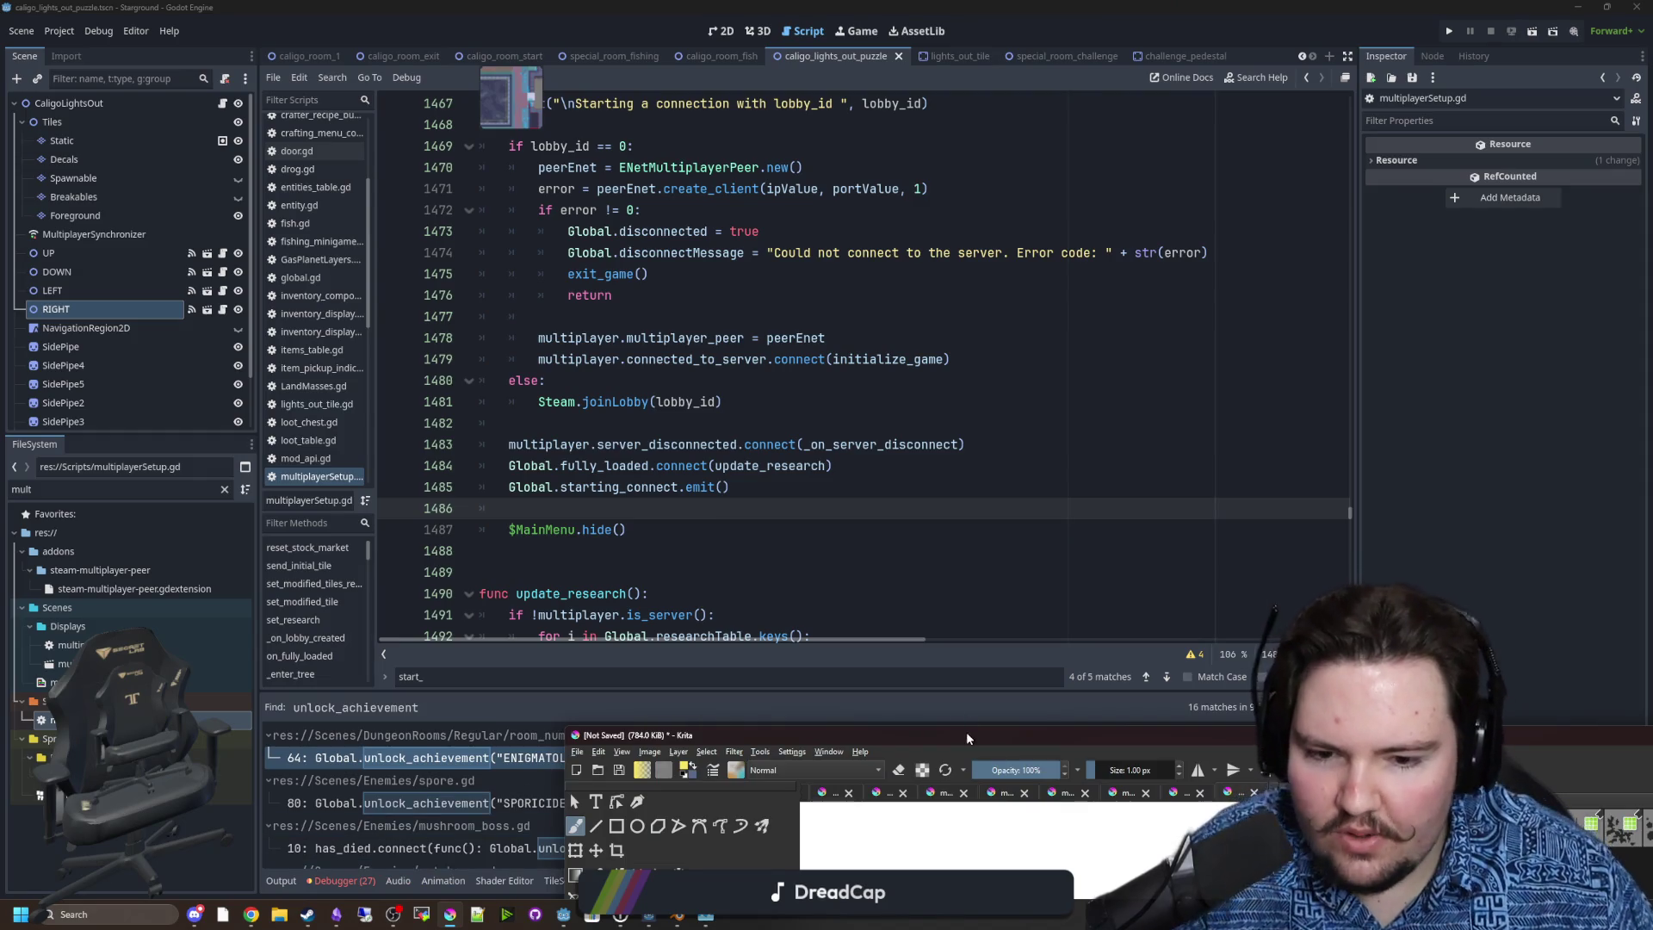
Back in Krita, draw two yellow circles joined by a double-headed arrow.
left_click(449, 911)
scroll(602, 439, "up", 3)
scroll(678, 496, "up", 5)
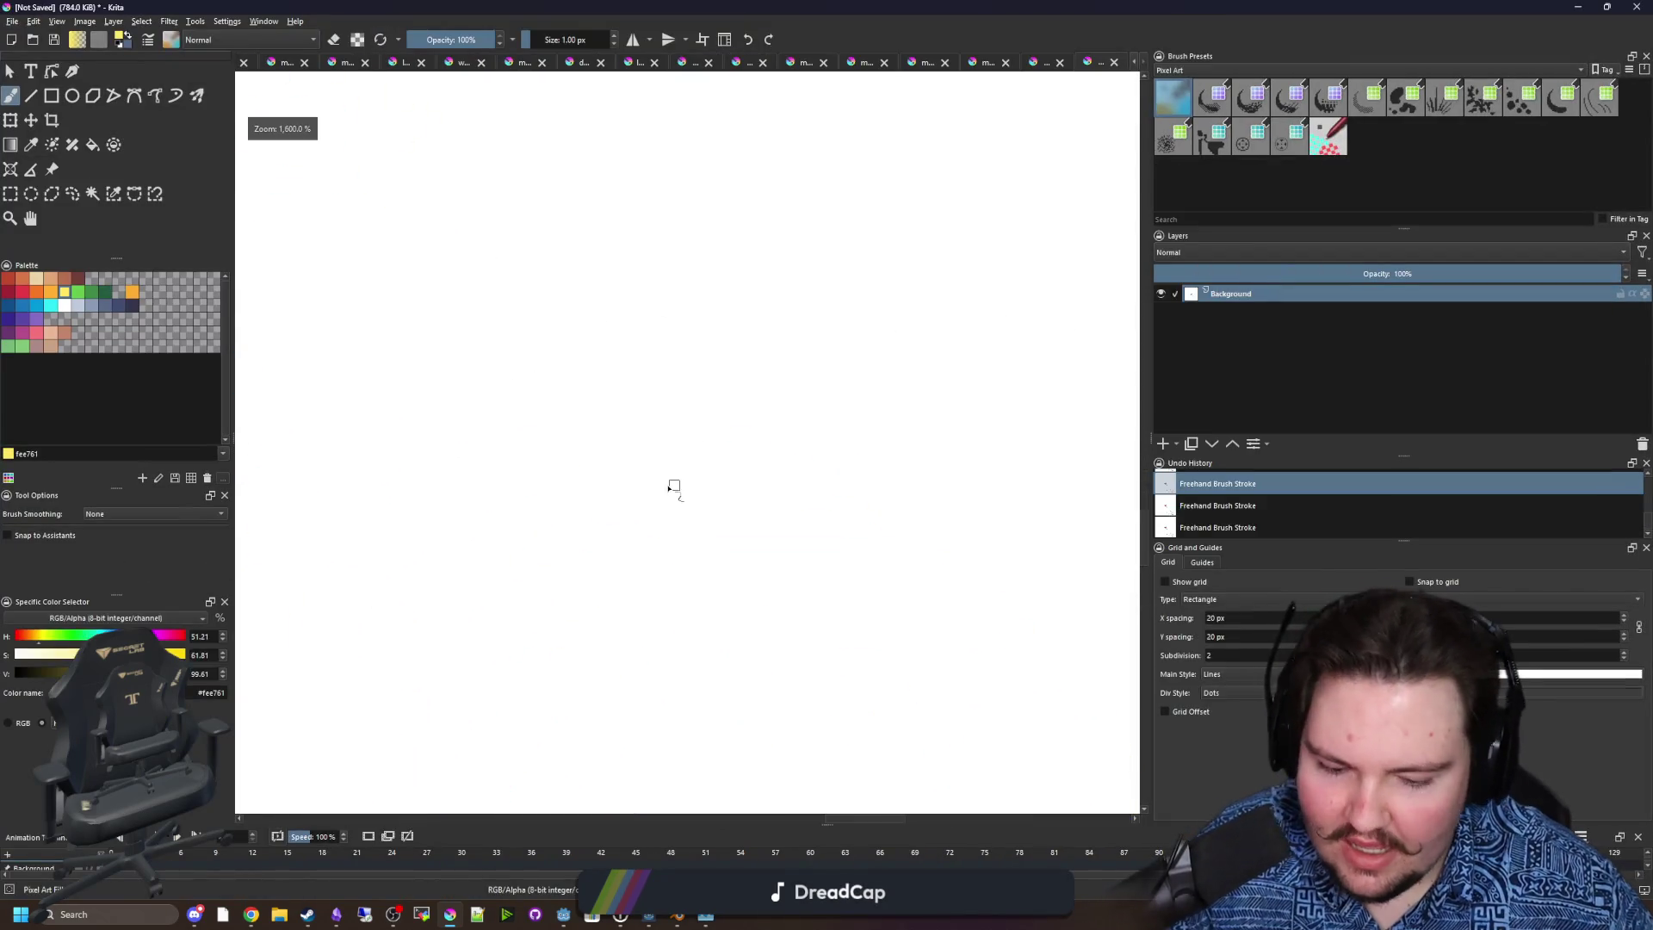
left_click_drag(555, 414, 570, 424)
left_click_drag(736, 470, 546, 450)
mouse_move(998, 412)
left_mouse_down()
mouse_move(871, 425)
mouse_move(990, 413)
mouse_move(947, 394)
left_mouse_up()
mouse_move(734, 411)
left_mouse_down()
mouse_move(797, 470)
mouse_move(456, 450)
left_mouse_up()
mouse_move(488, 391)
left_mouse_down()
mouse_move(443, 450)
mouse_move(521, 508)
left_mouse_up()
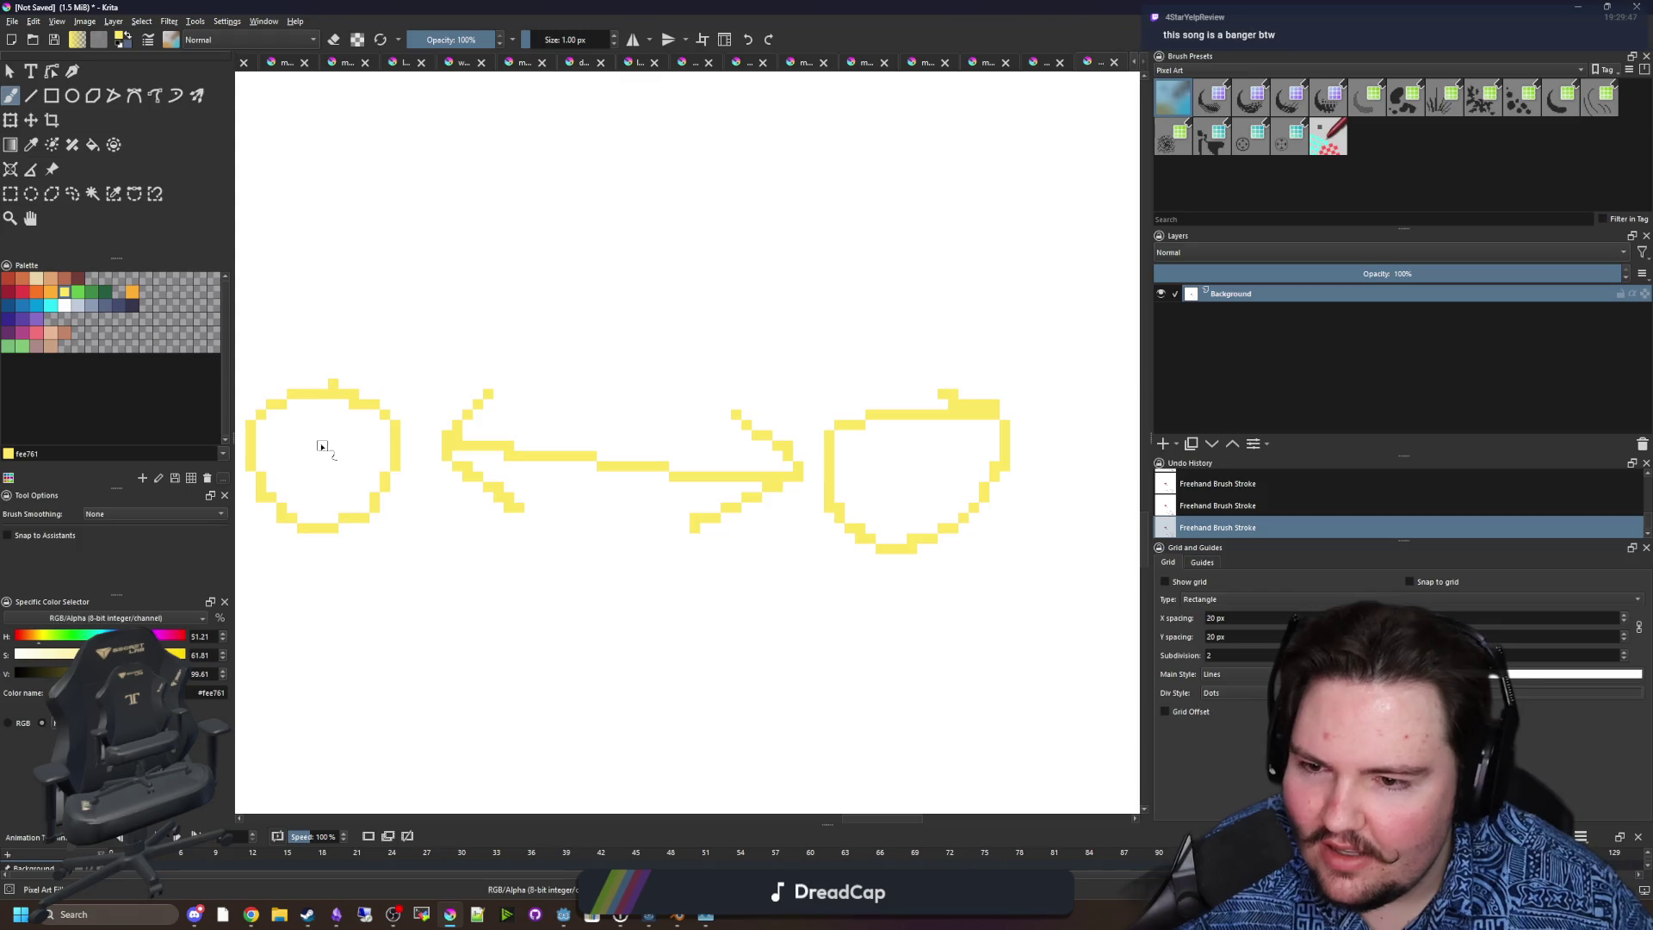
Fill both circles with yellow.
key("f")
left_click(325, 446)
left_click(870, 472)
scroll(648, 479, "down", 2)
scroll(616, 476, "up", 1)
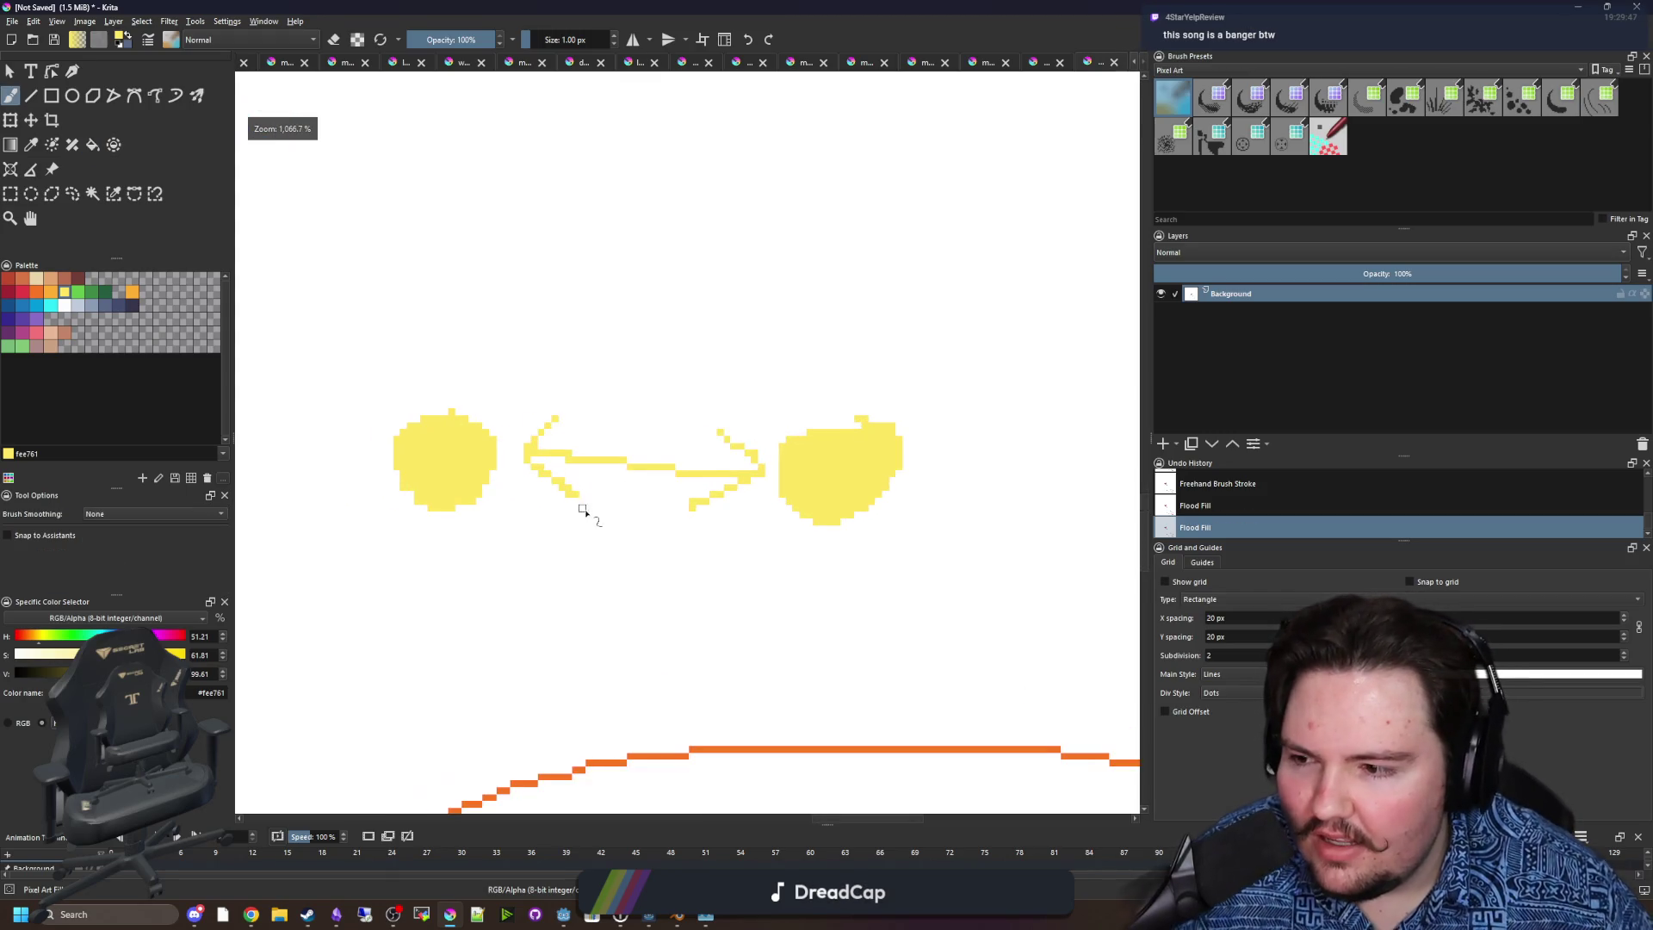
Switch to red and draw an S above the left circle, undoing stray strokes.
key("b")
left_click(22, 292)
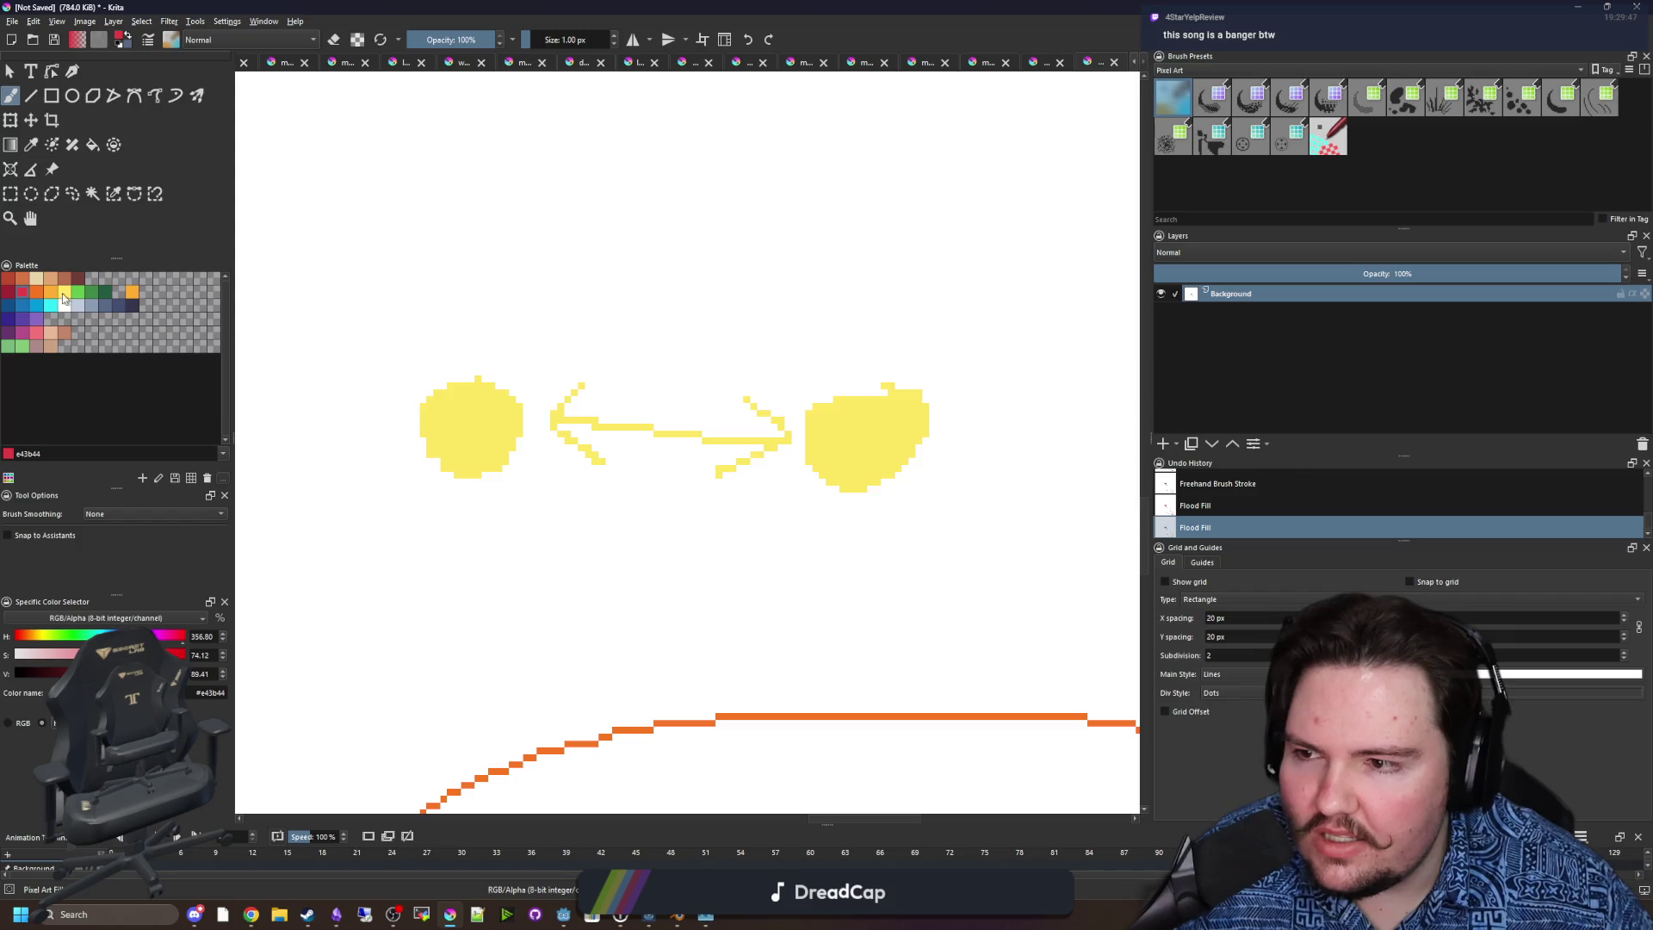
left_click_drag(479, 358, 790, 312)
key("ctrl+z")
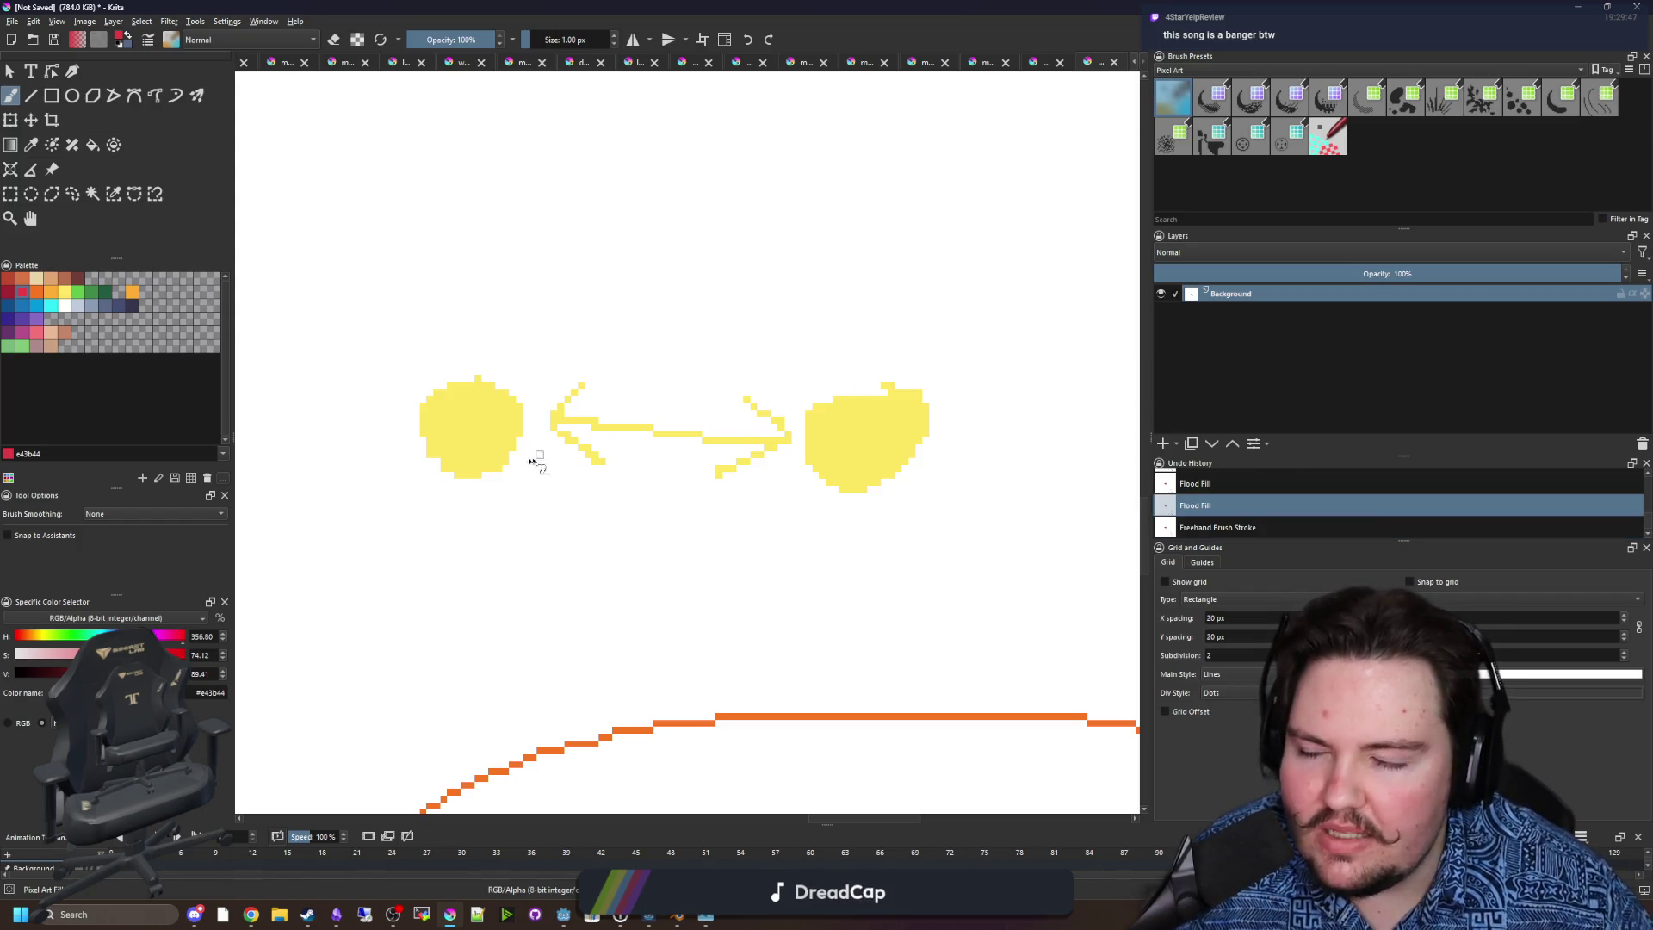
mouse_move(551, 473)
left_mouse_down()
mouse_move(447, 523)
mouse_move(471, 553)
left_mouse_up()
mouse_move(396, 438)
left_mouse_down()
mouse_move(447, 416)
mouse_move(792, 418)
left_mouse_up()
left_click_drag(799, 583, 608, 645)
key("ctrl+z")
key("ctrl+z")
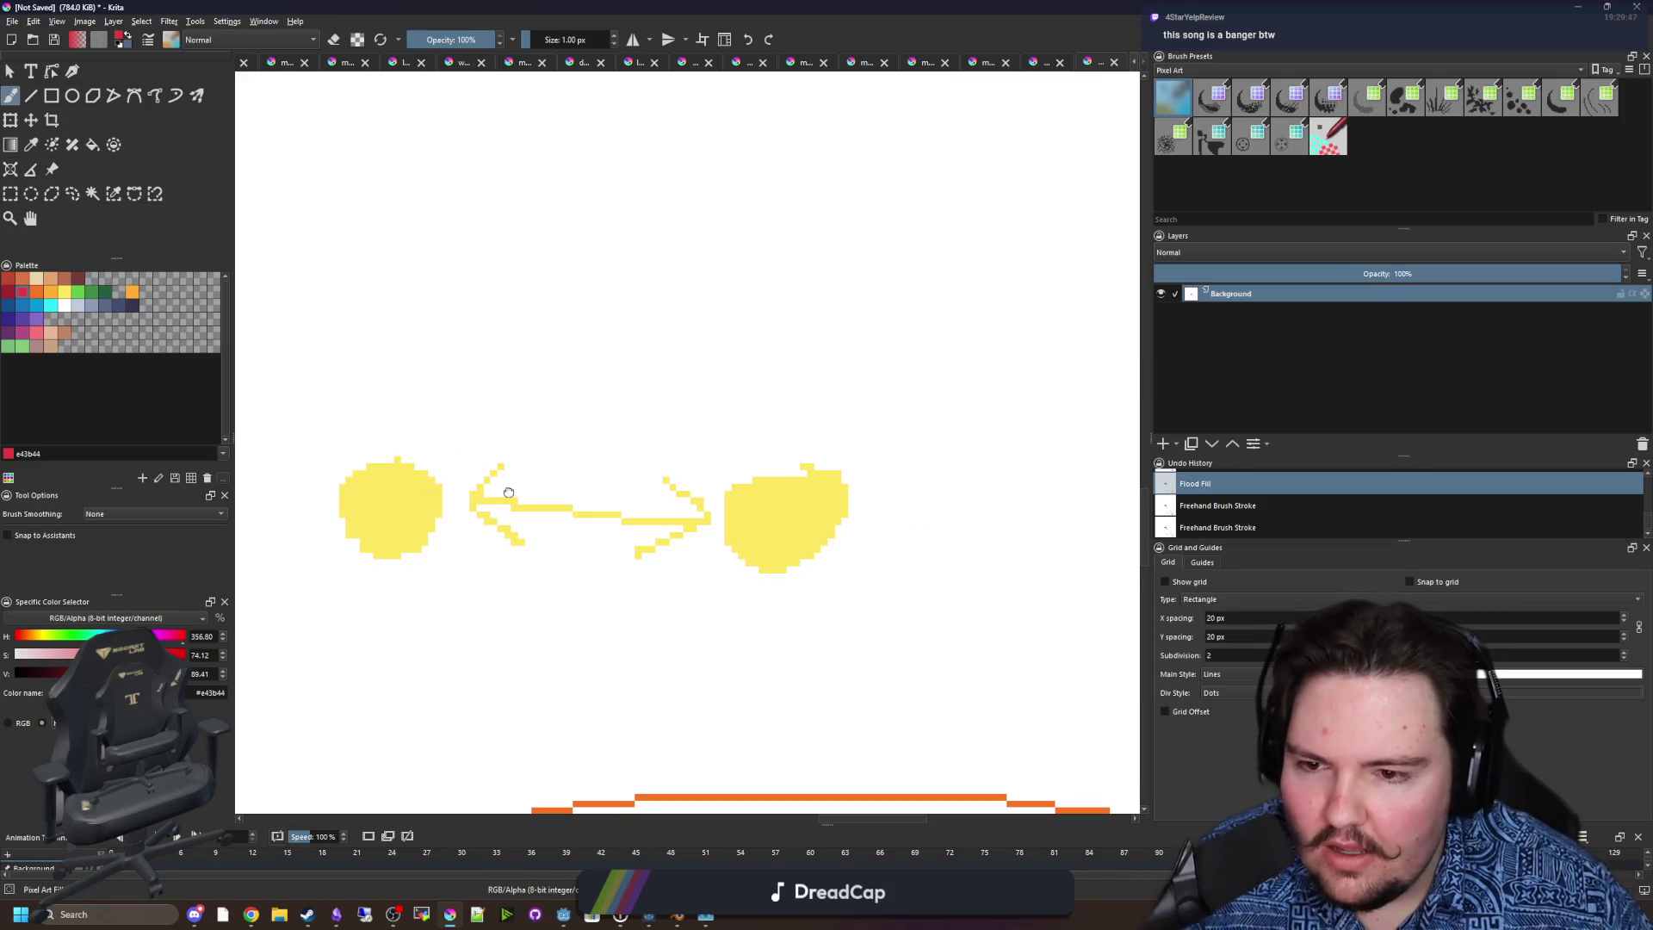
left_click_drag(418, 579, 518, 586)
mouse_move(456, 383)
left_mouse_down()
mouse_move(510, 371)
mouse_move(458, 425)
left_mouse_up()
mouse_move(572, 542)
left_mouse_down()
mouse_move(461, 467)
mouse_move(497, 472)
left_mouse_up()
Select orange and try several orange marks, curves and arrows, undoing each.
left_click(36, 293)
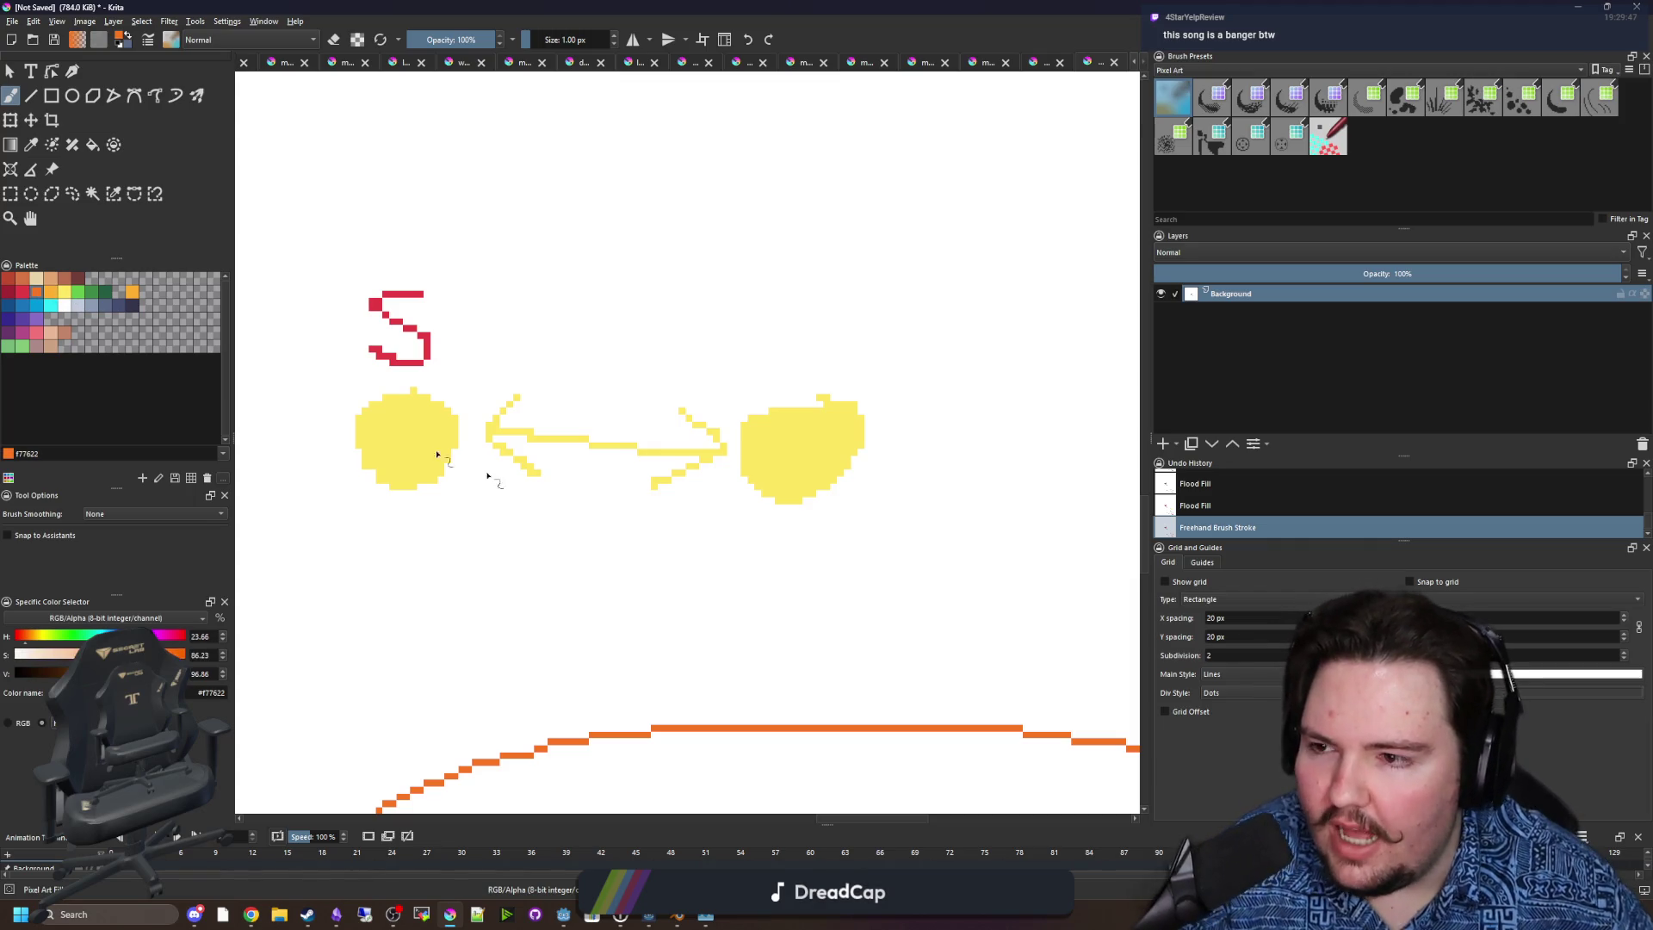
scroll(358, 424, "up", 1)
left_click_drag(346, 440, 366, 426)
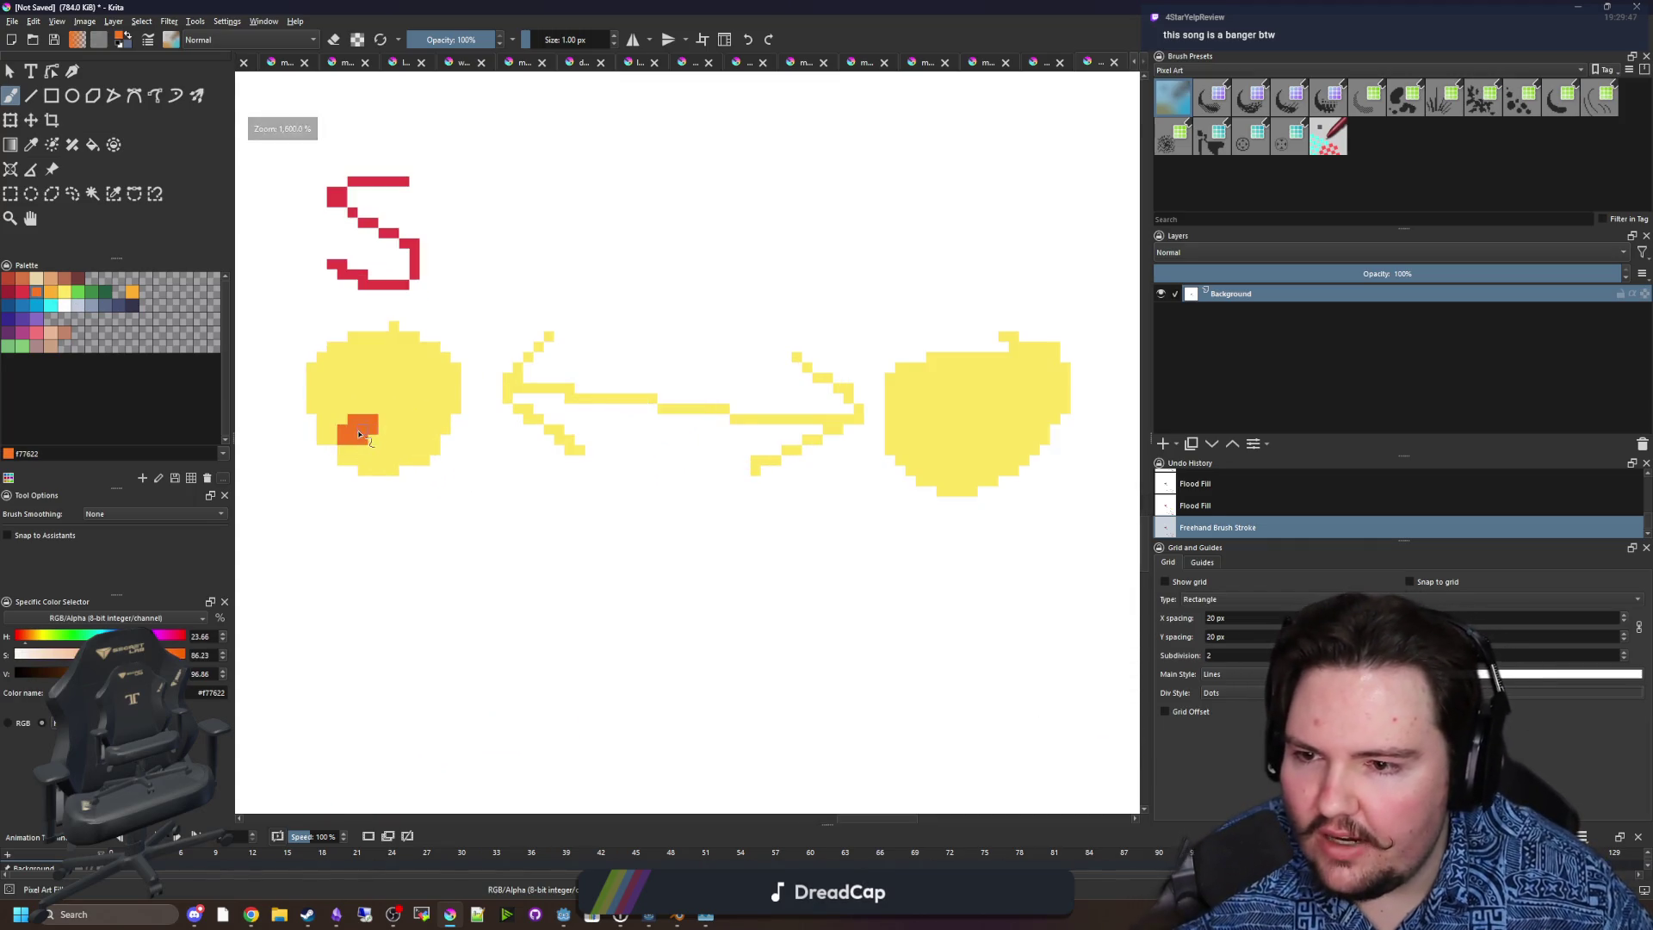
key("ctrl+z")
mouse_move(414, 500)
left_mouse_down()
mouse_move(910, 520)
mouse_move(982, 448)
left_mouse_up()
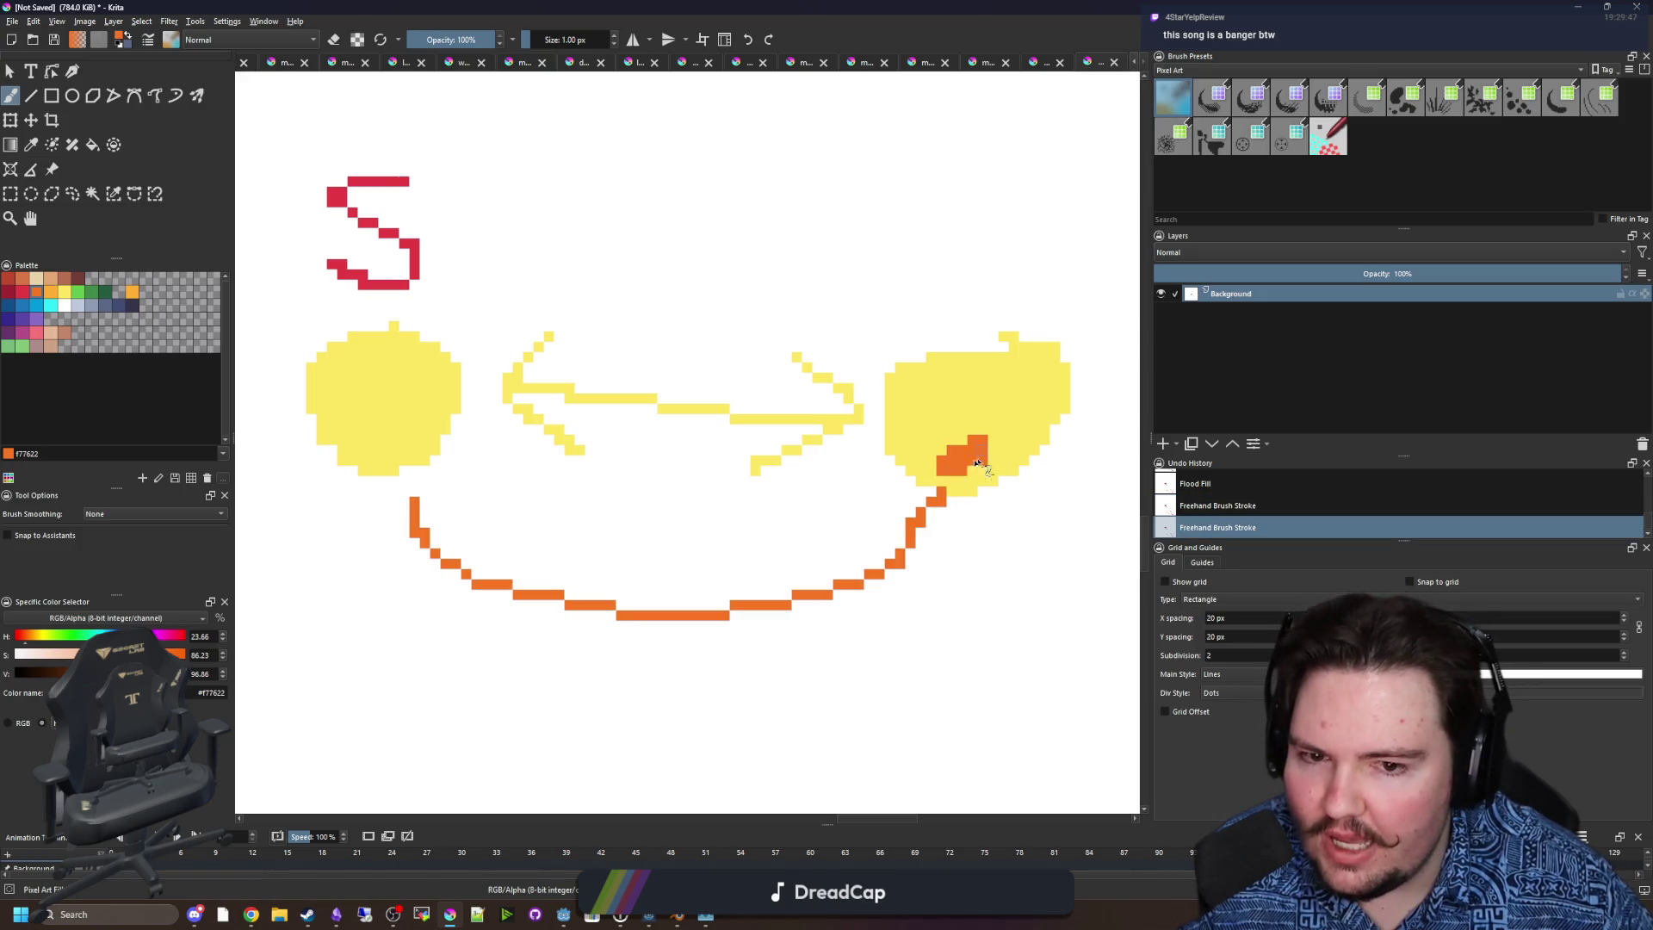
key("ctrl+z")
key("ctrl+z")
scroll(679, 489, "down", 1)
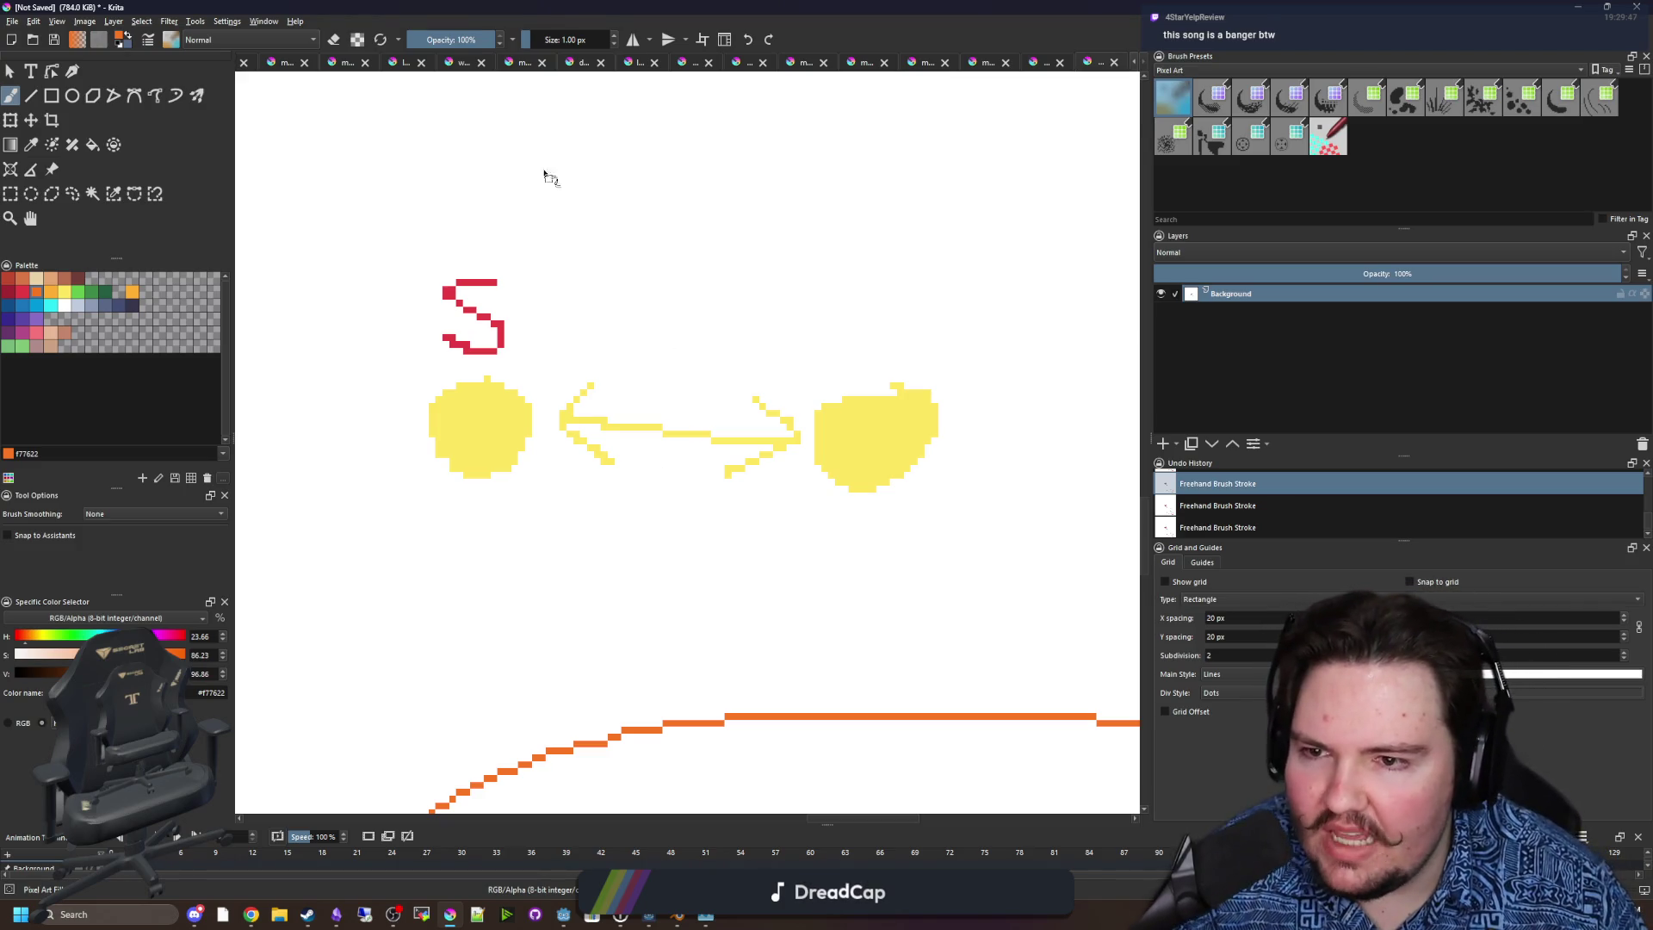
left_click_drag(521, 149, 508, 215)
key("ctrl+z")
mouse_move(896, 253)
left_mouse_down()
mouse_move(872, 360)
mouse_move(930, 314)
left_mouse_up()
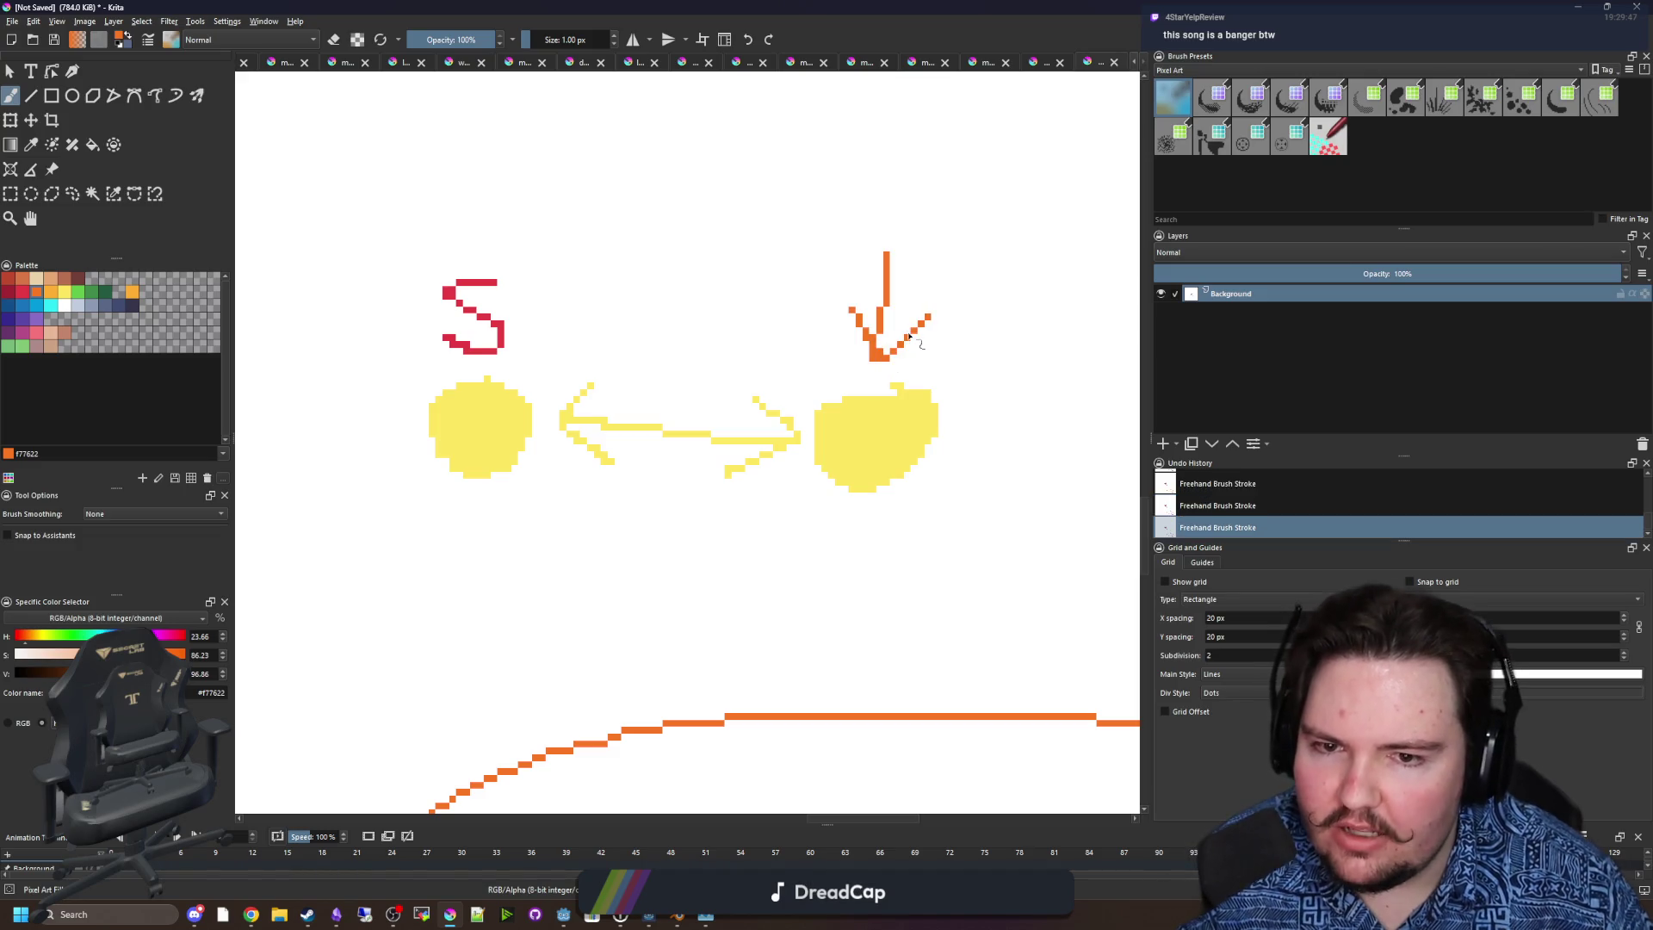
key("ctrl+z")
key("ctrl+z")
Zoom in and paint a small 3x3 orange square inside the left circle.
scroll(520, 503, "down", 1)
scroll(598, 429, "up", 1)
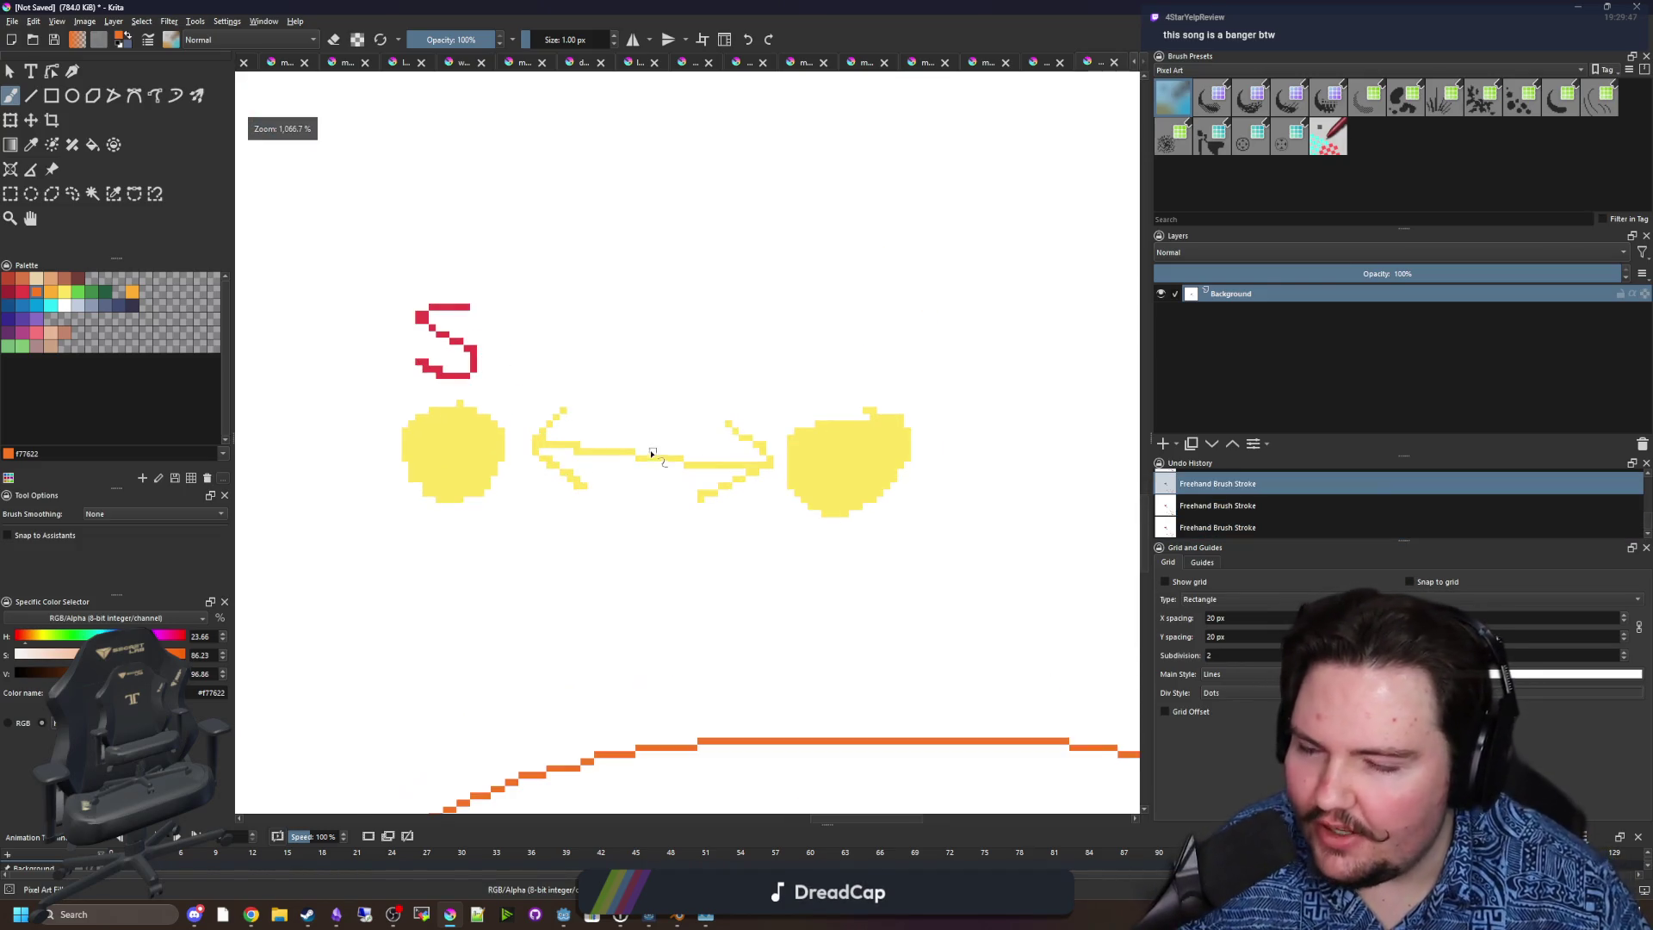
scroll(646, 431, "up", 2)
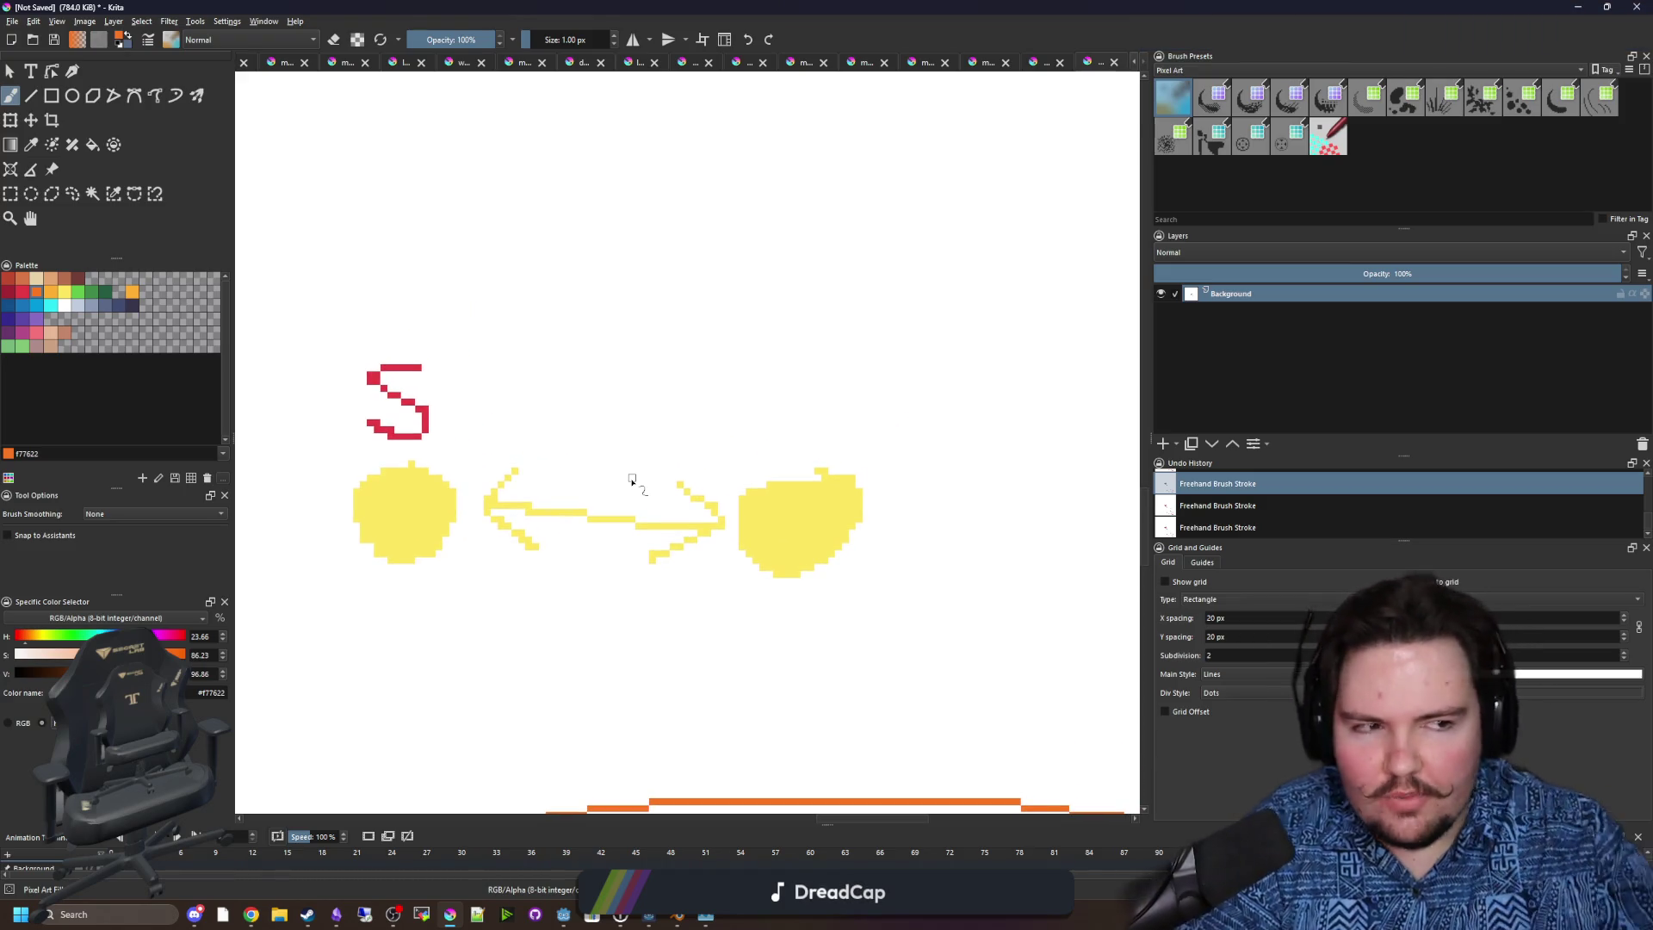
scroll(551, 470, "down", 2)
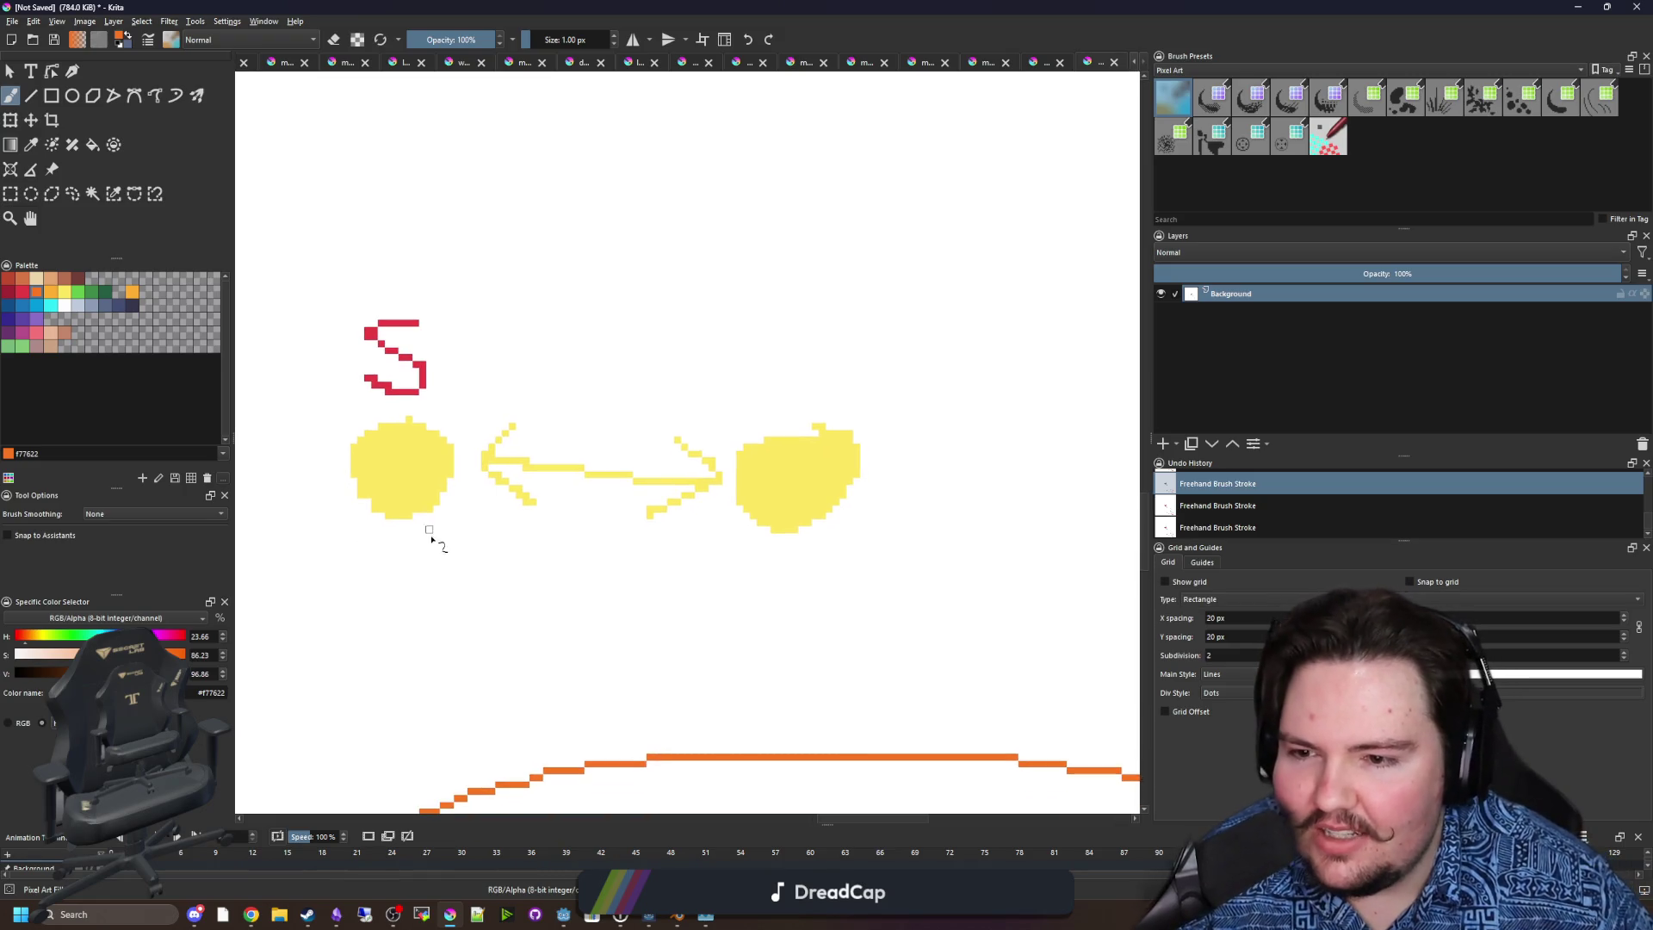
scroll(395, 551, "down", 1)
scroll(395, 516, "up", 1)
scroll(395, 461, "up", 1)
mouse_move(388, 413)
left_mouse_down()
mouse_move(424, 450)
mouse_move(826, 473)
mouse_move(901, 391)
mouse_move(891, 465)
left_mouse_up()
Undo the stray orange arrowhead and curve, keeping only the square.
scroll(421, 472, "down", 1)
mouse_move(896, 388)
left_mouse_down()
mouse_move(839, 435)
mouse_move(856, 430)
left_mouse_up()
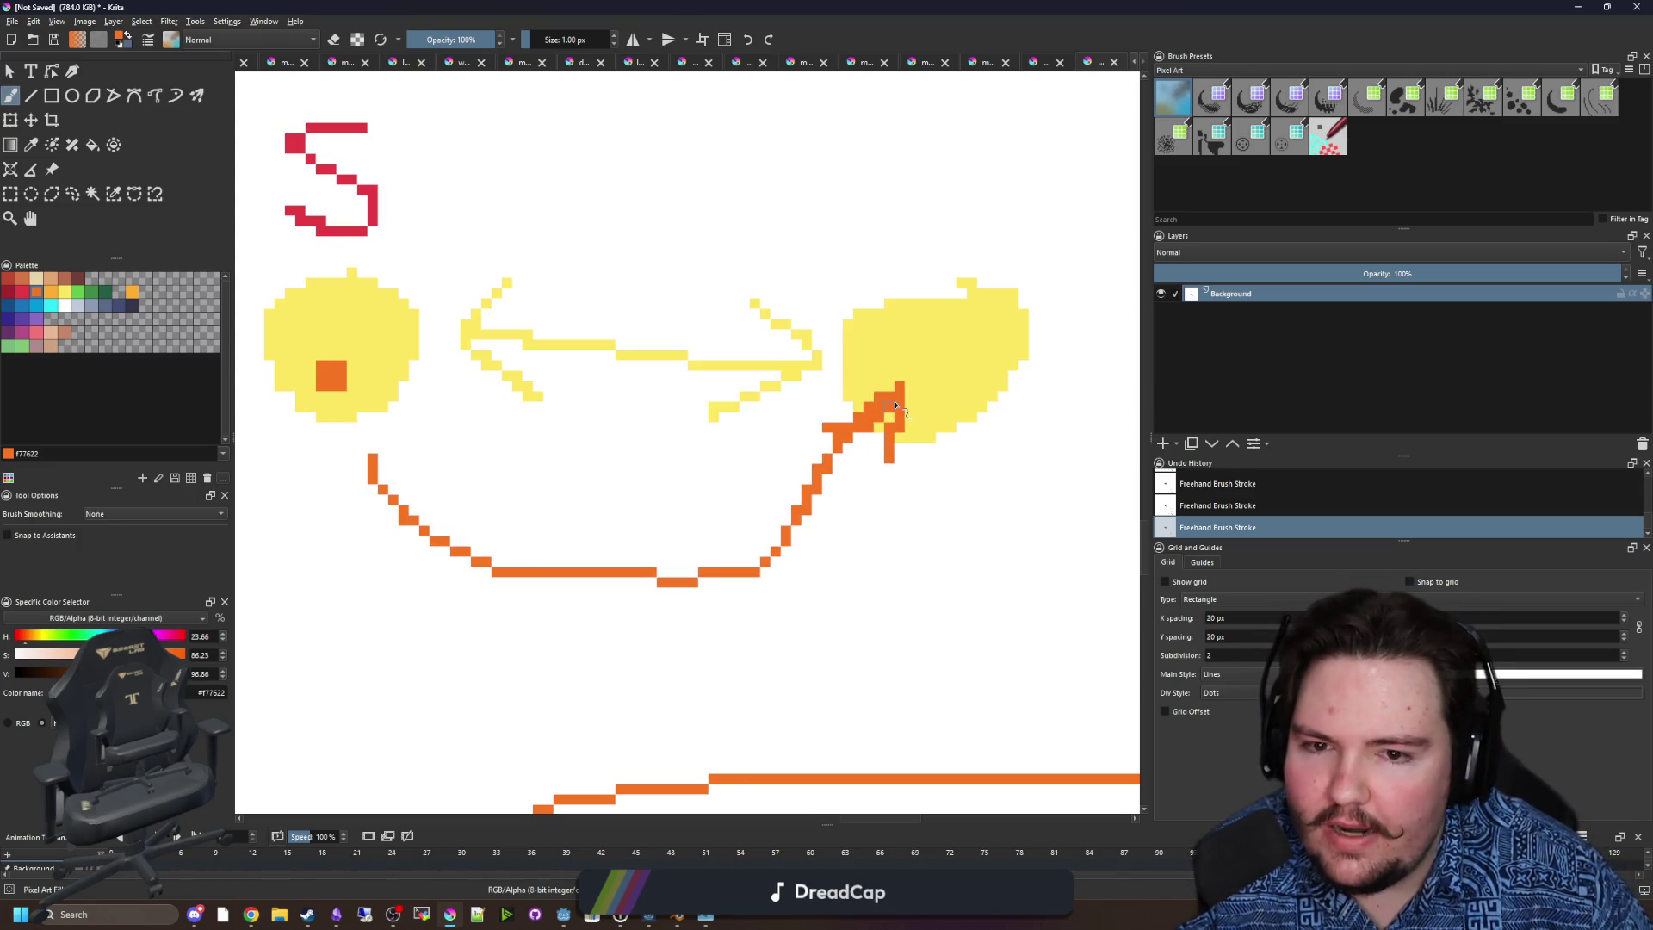
scroll(848, 441, "down", 1)
key("ctrl+z")
key("ctrl+z")
key("ctrl+z")
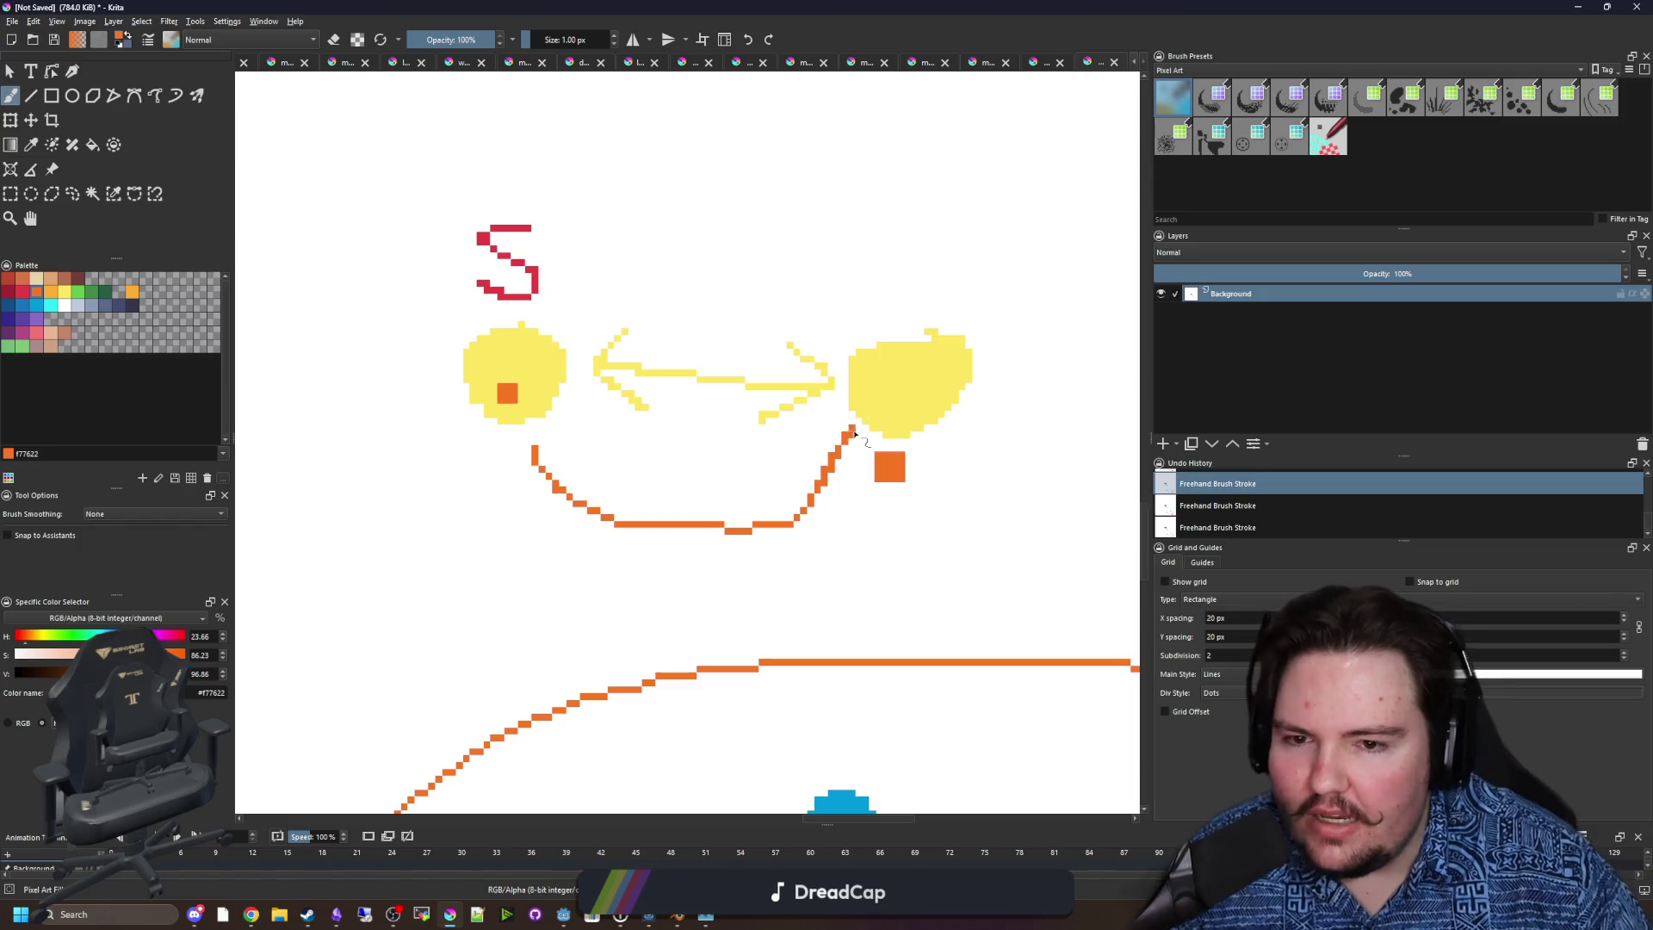
scroll(603, 499, "up", 1)
scroll(702, 517, "down", 1)
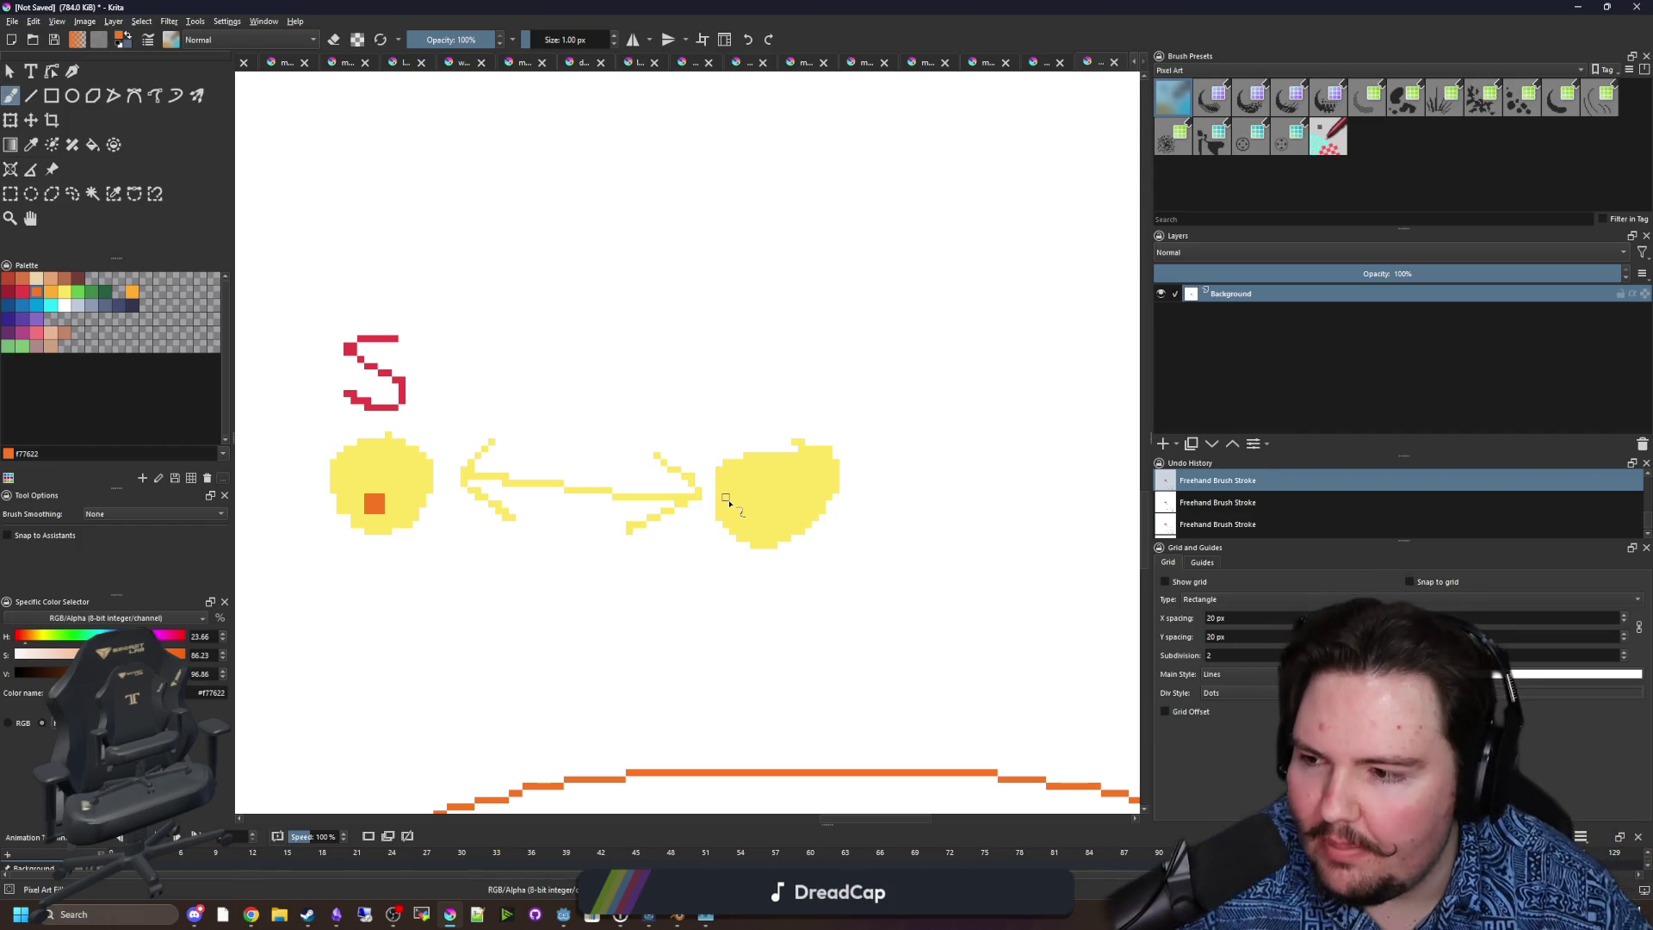
left_click_drag(590, 543, 612, 512)
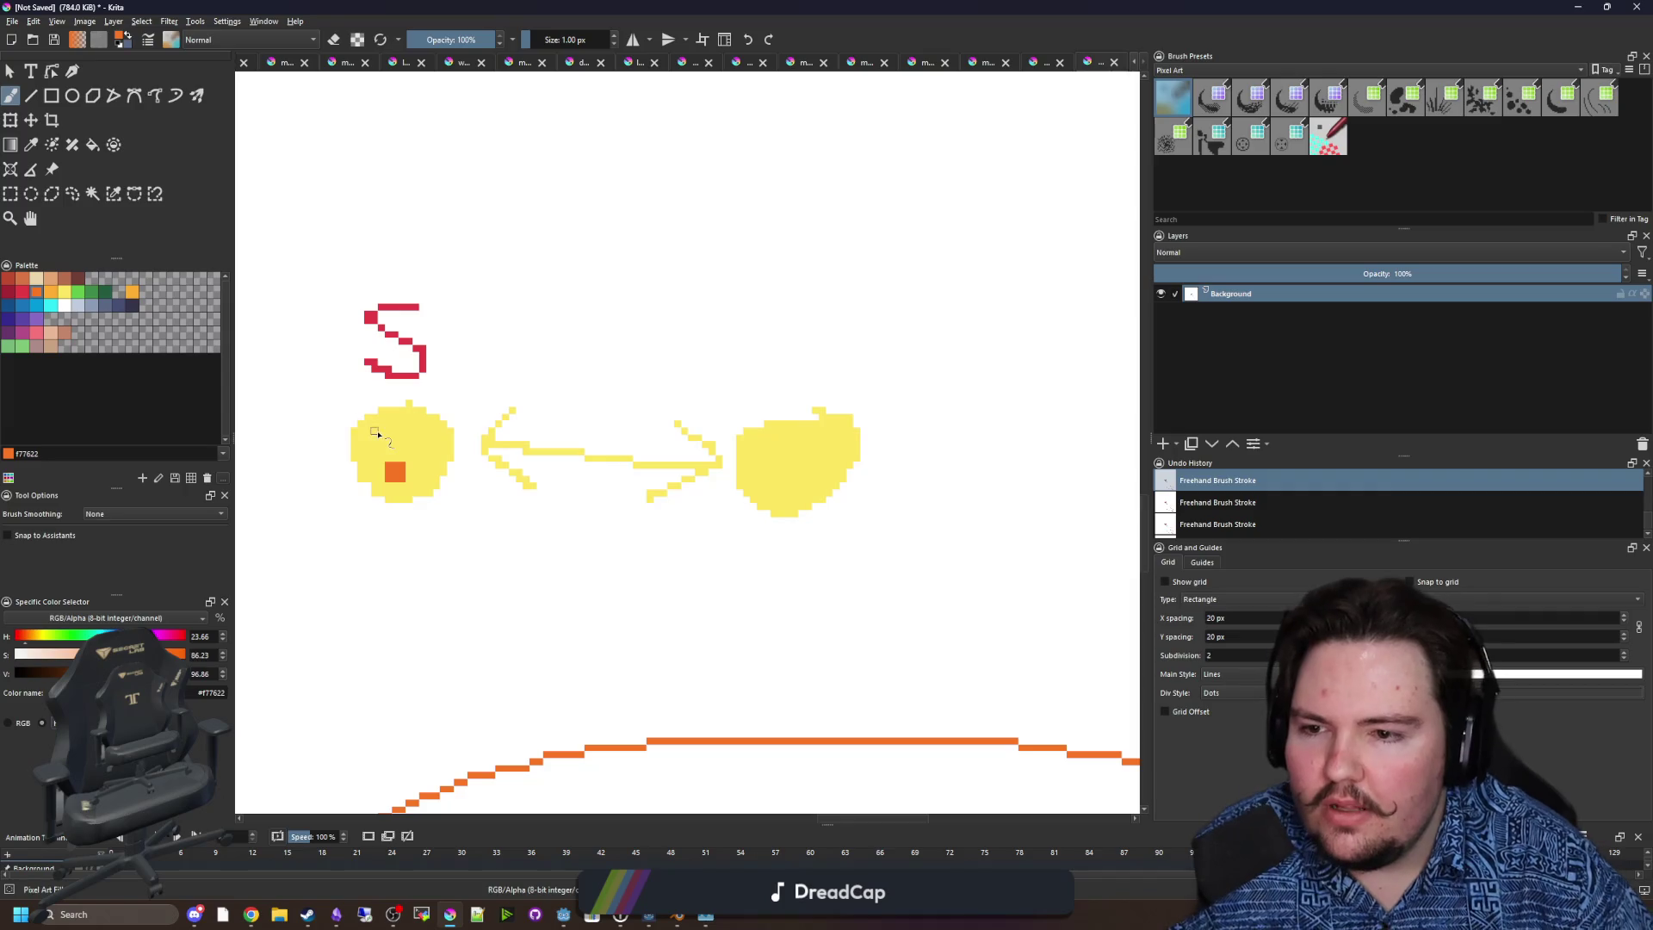
scroll(377, 433, "up", 2)
Try an orange arrow and an orange V above the right blob, undoing both.
mouse_move(344, 327)
left_mouse_down()
mouse_move(430, 439)
mouse_move(368, 439)
mouse_move(438, 346)
left_mouse_up()
scroll(412, 379, "down", 4)
key("ctrl+z")
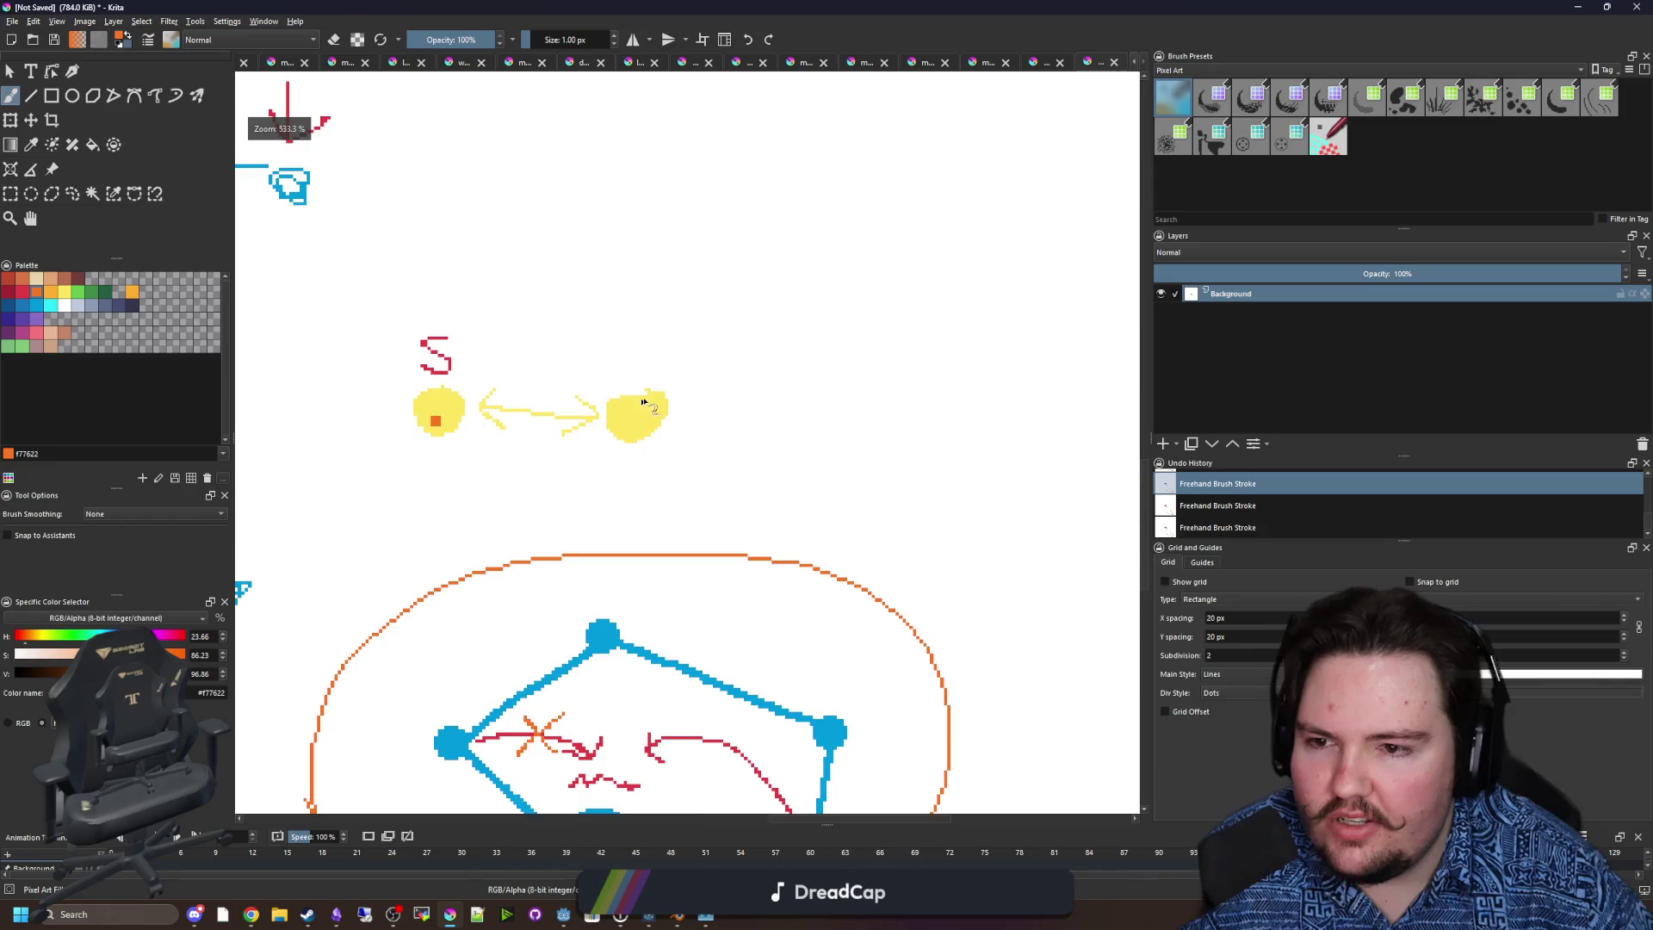
scroll(663, 394, "up", 4)
mouse_move(677, 331)
left_mouse_down()
mouse_move(762, 234)
mouse_move(677, 330)
mouse_move(728, 337)
left_mouse_up()
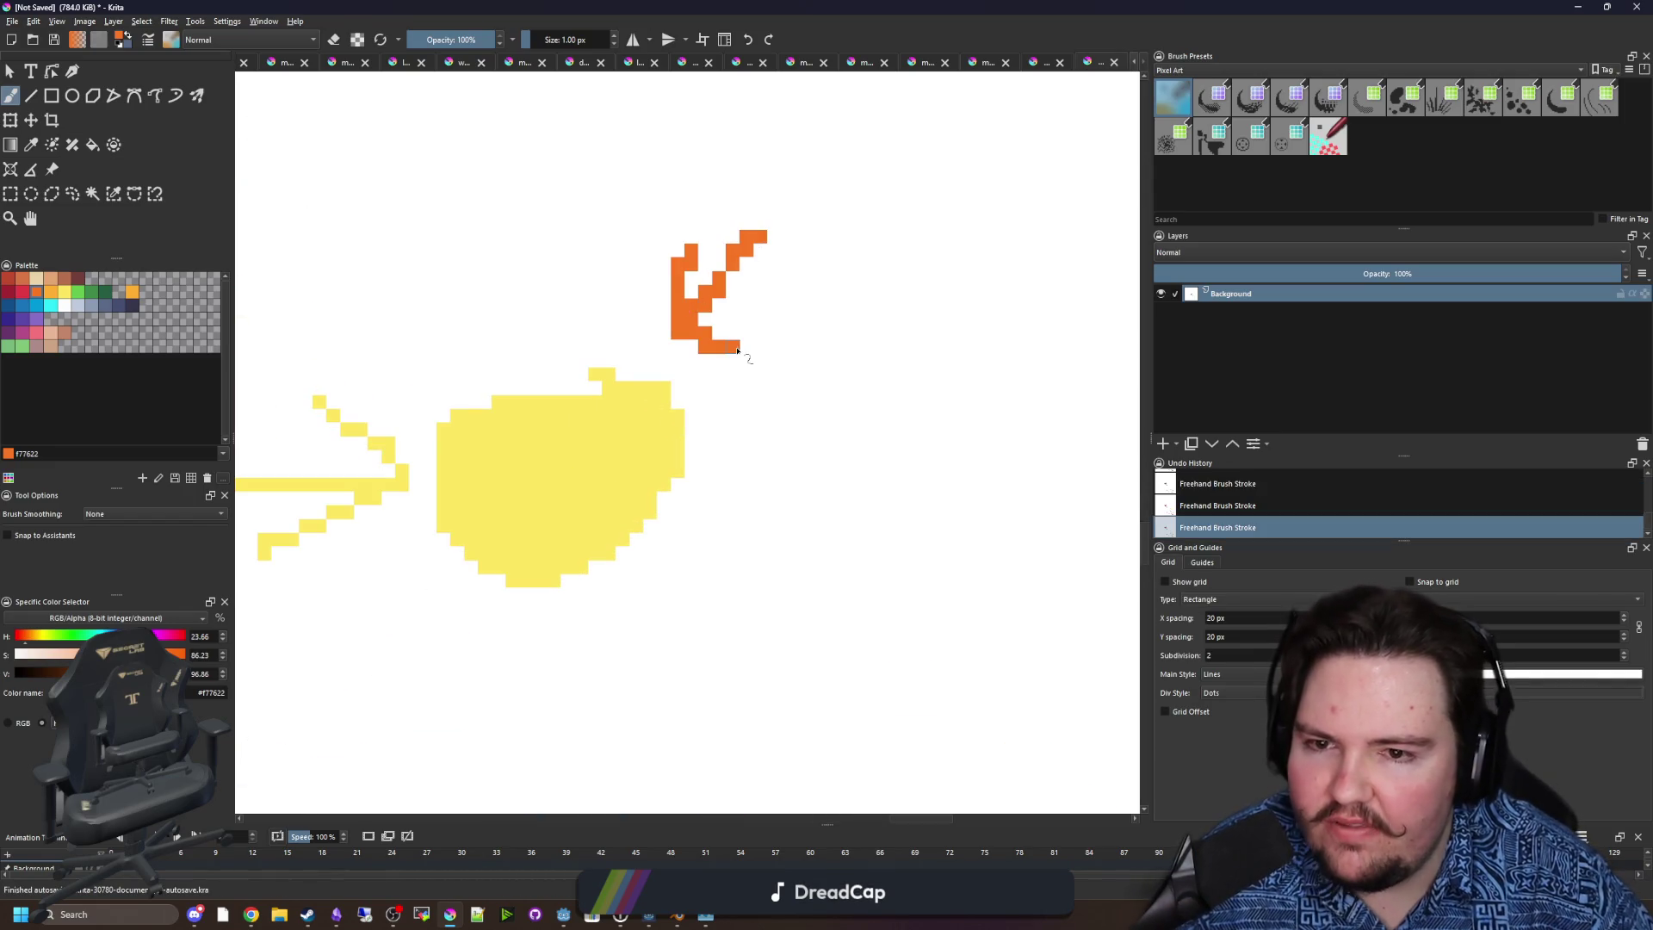
scroll(758, 362, "down", 6)
scroll(667, 385, "up", 6)
scroll(666, 385, "down", 1)
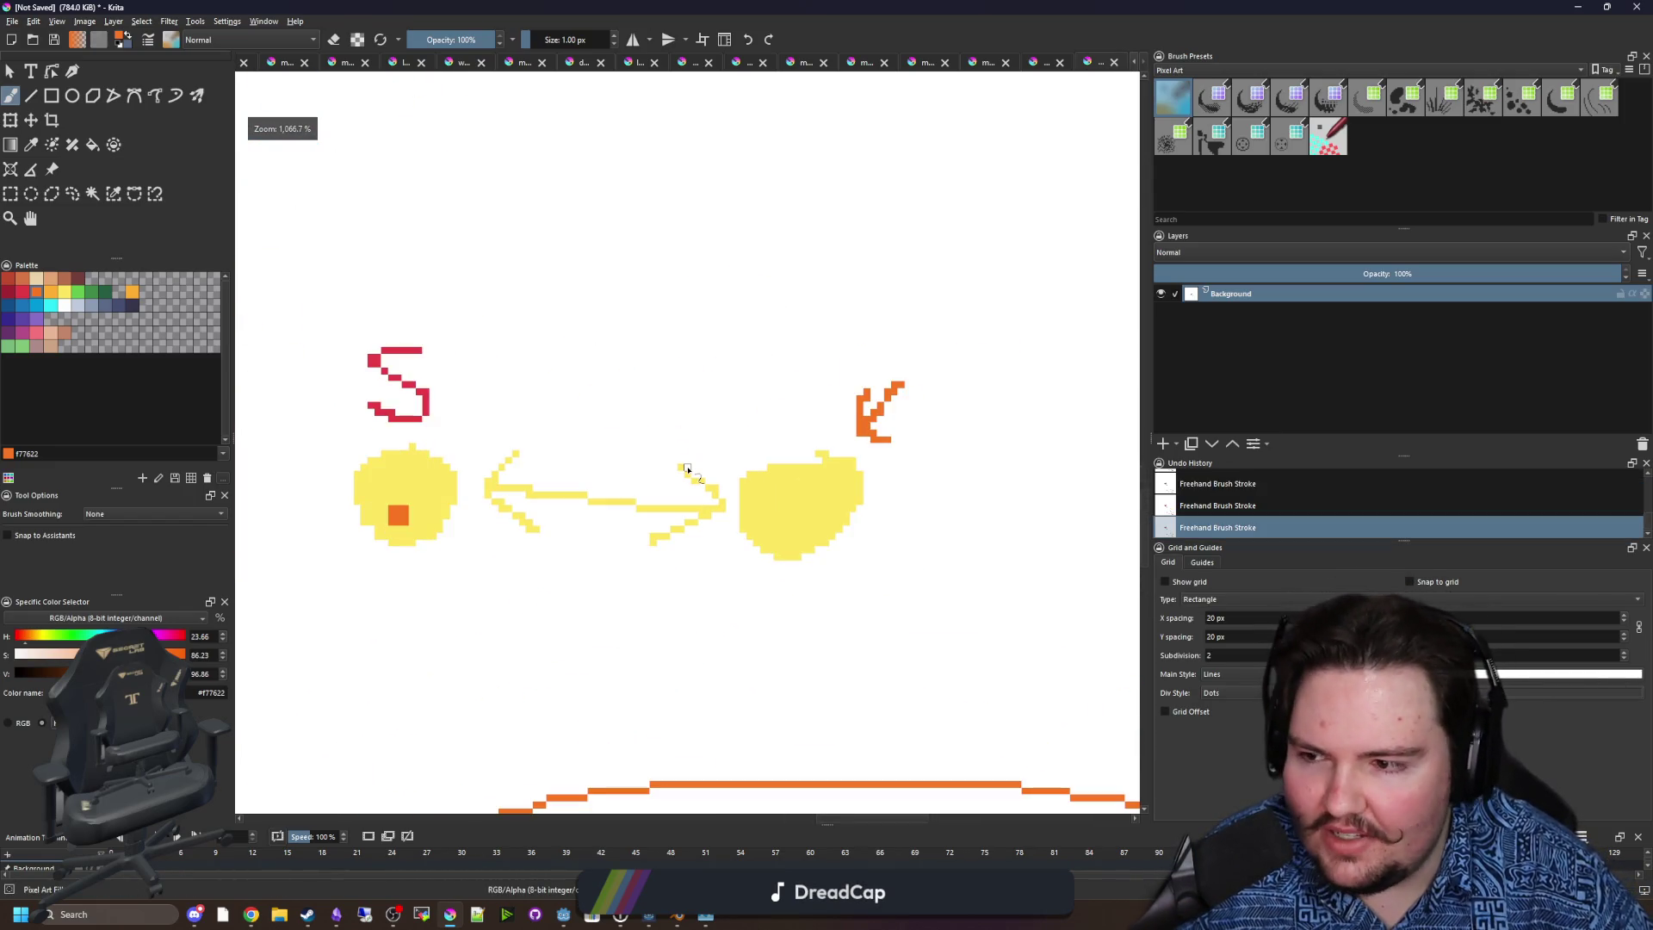
key("ctrl+z")
key("ctrl+z")
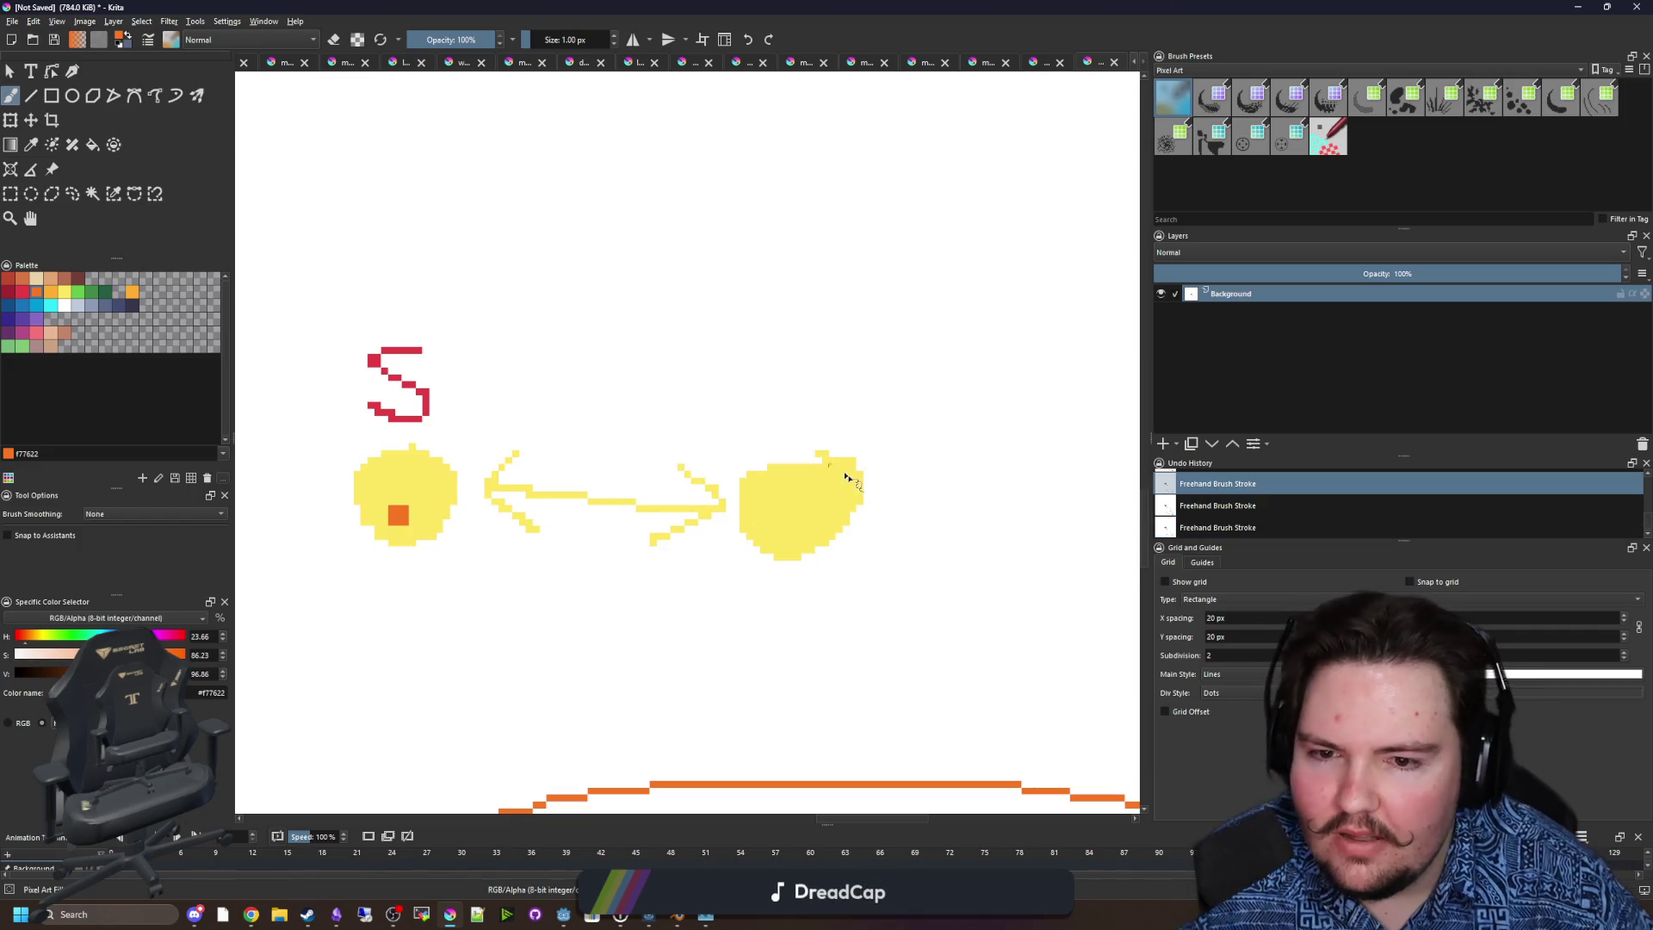
scroll(841, 469, "up", 2)
Fill the gap along the right blob's top edge with yellow.
left_click(797, 456, "ctrl")
left_click_drag(797, 457, 738, 446)
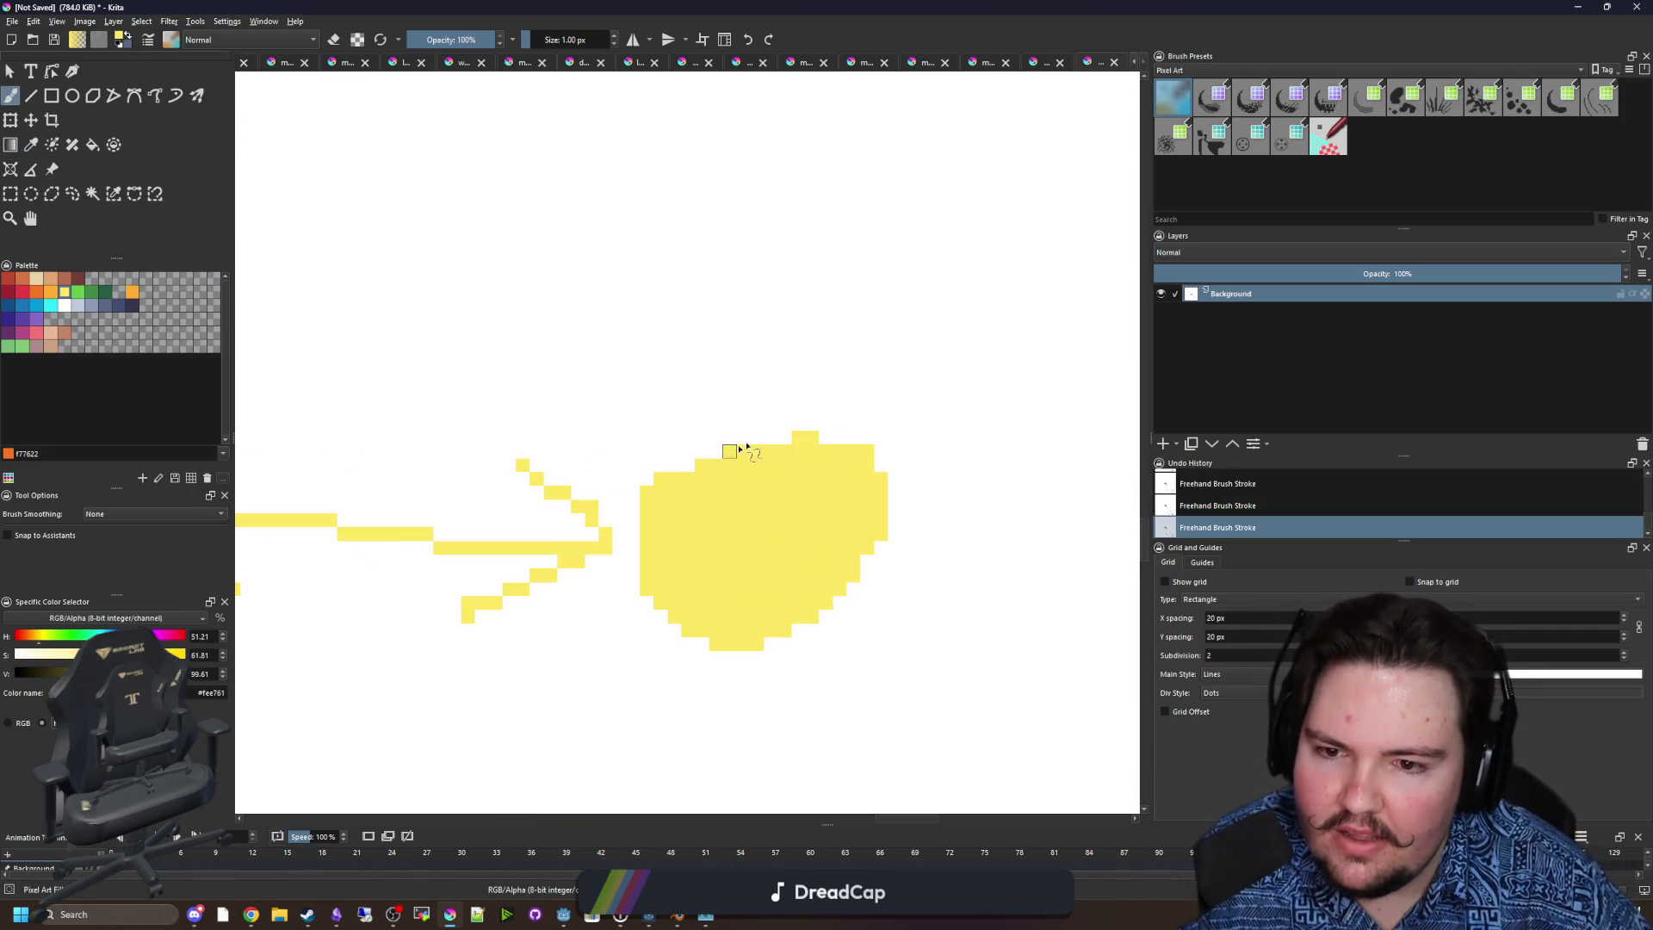
scroll(831, 456, "down", 3)
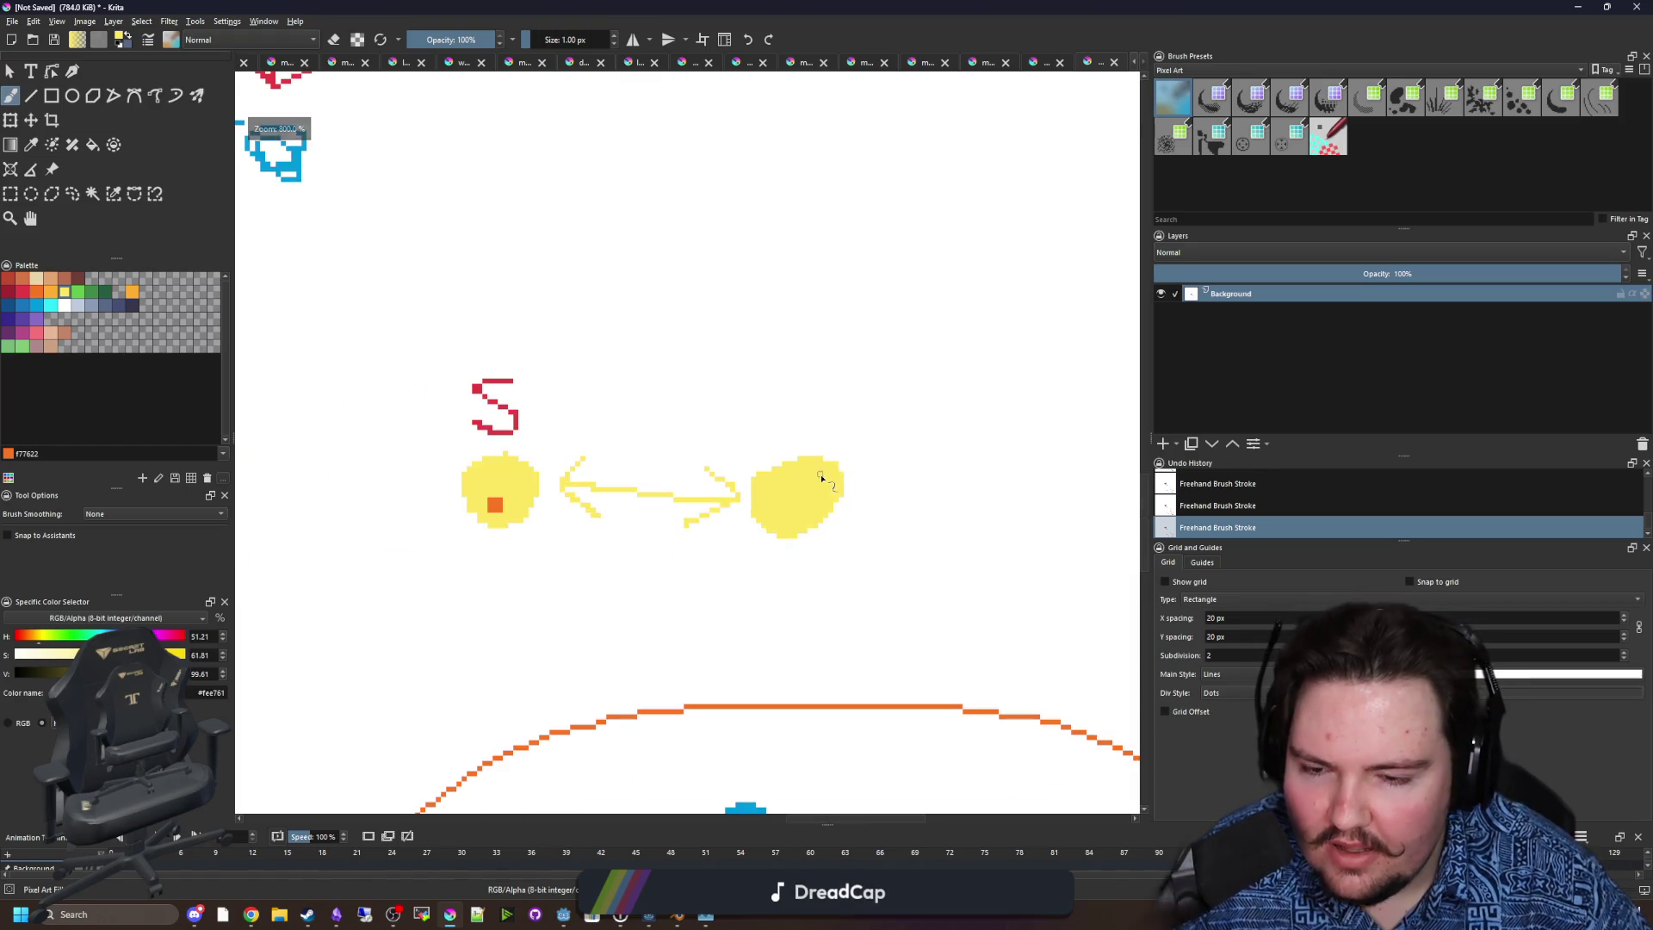
Paint white over the stray pixels on the right blob's edge.
left_click(981, 465, "ctrl")
scroll(827, 492, "up", 4)
mouse_move(861, 521)
left_mouse_down()
mouse_move(860, 369)
mouse_move(837, 384)
mouse_move(712, 350)
mouse_move(833, 412)
mouse_move(775, 368)
mouse_move(757, 370)
mouse_move(842, 444)
left_mouse_up()
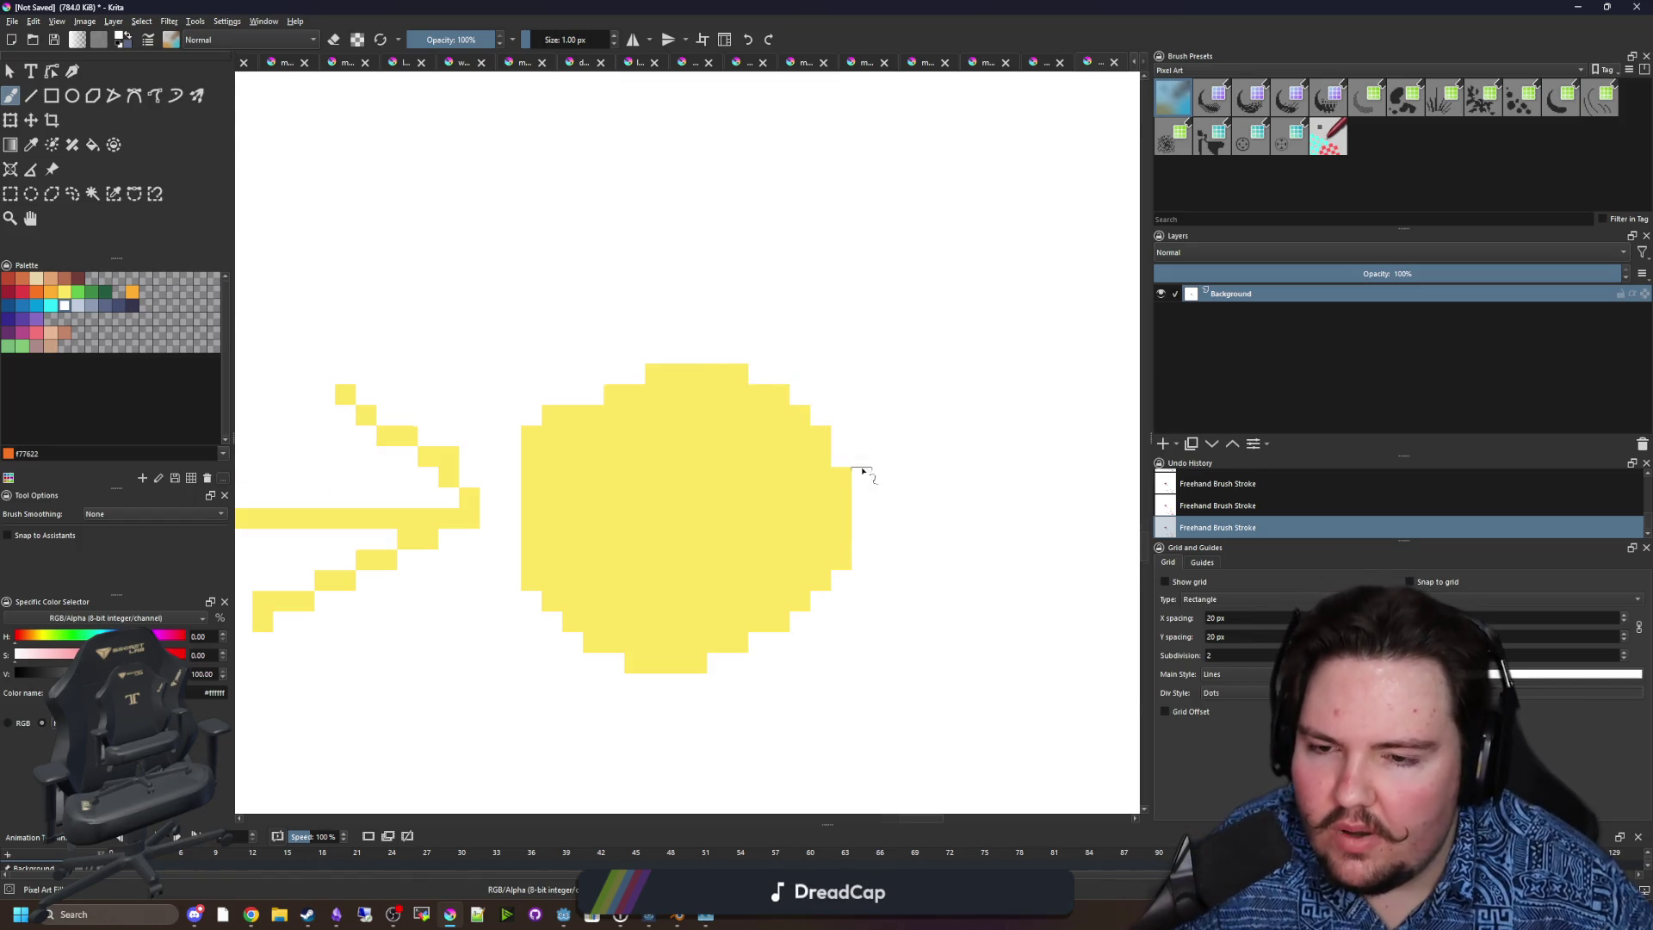
scroll(841, 446, "down", 5)
scroll(814, 450, "up", 2)
scroll(492, 453, "up", 4)
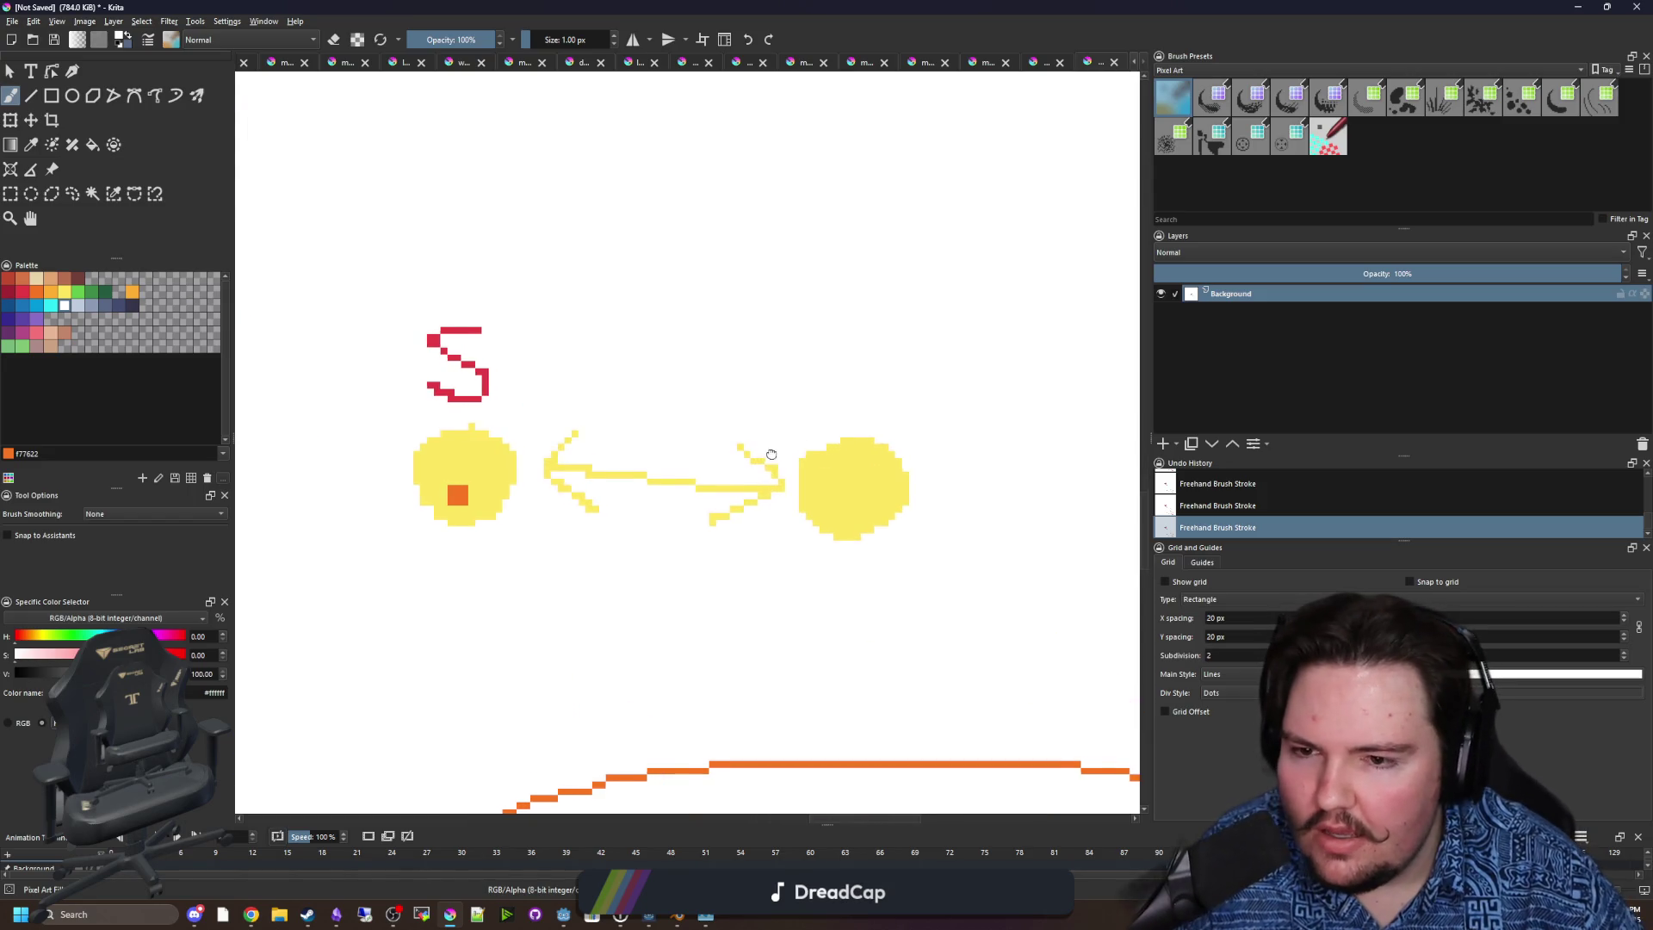
Sample orange from the left circle's square, draw a curve between the circles, then undo it.
key("p")
key("b")
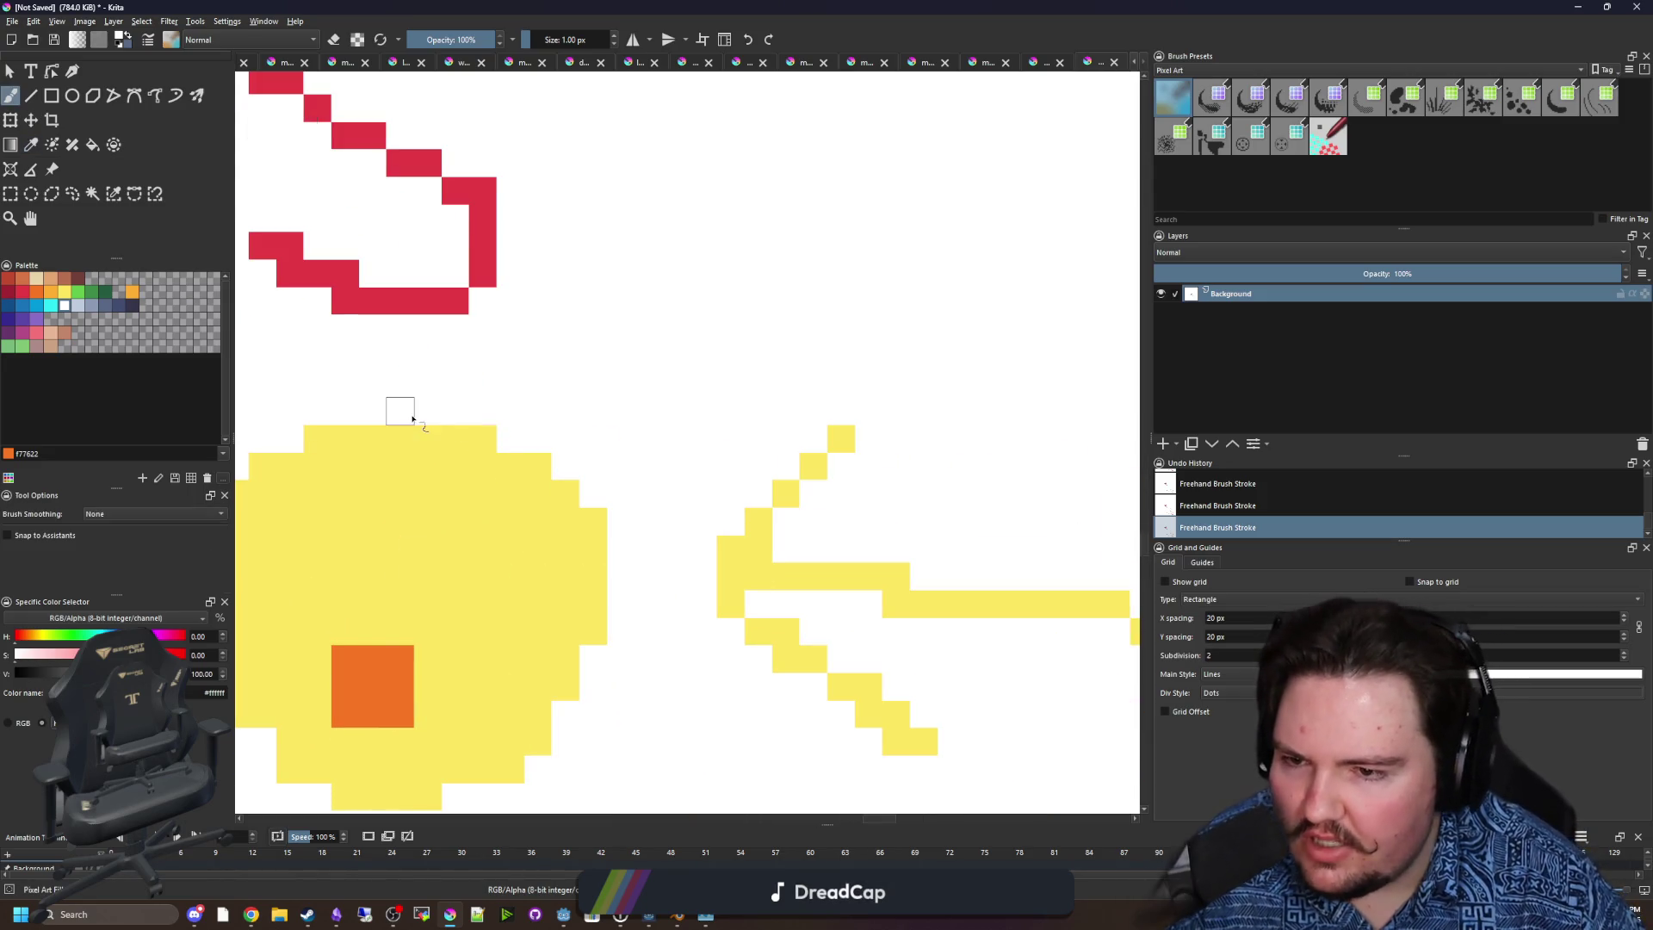
scroll(413, 479, "down", 5)
scroll(461, 487, "up", 2)
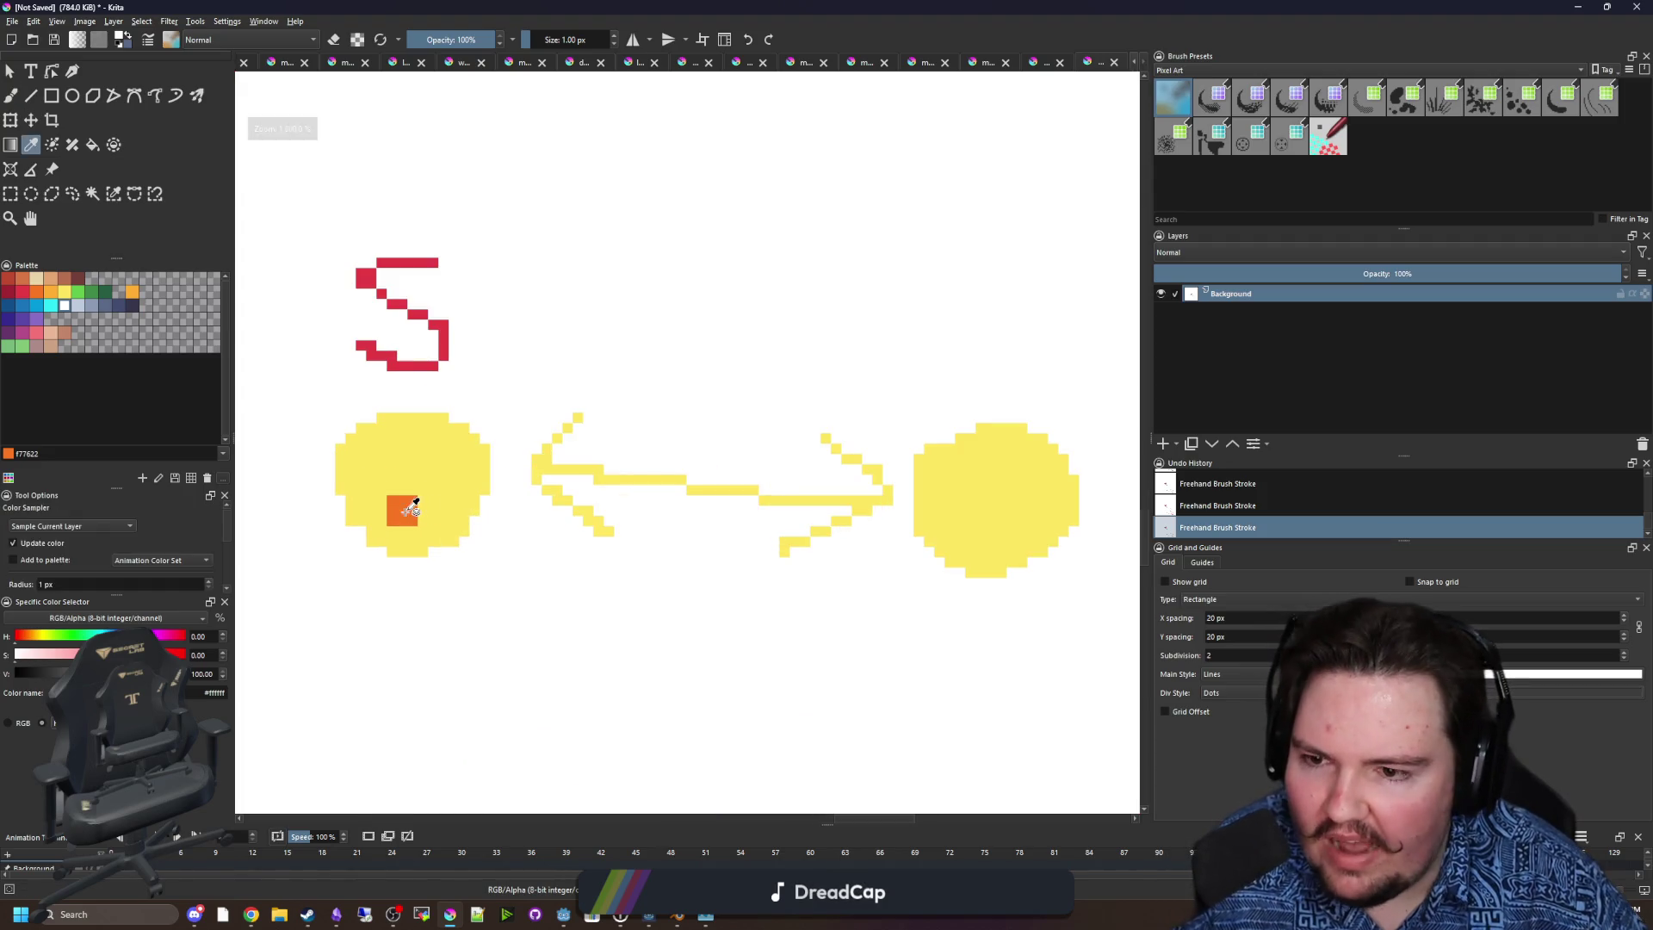
left_click_drag(578, 600, 531, 546)
mouse_move(406, 555)
left_mouse_down()
mouse_move(757, 594)
mouse_move(904, 518)
mouse_move(565, 602)
mouse_move(934, 551)
mouse_move(783, 551)
left_mouse_up()
key("ctrl+z")
key("ctrl+z")
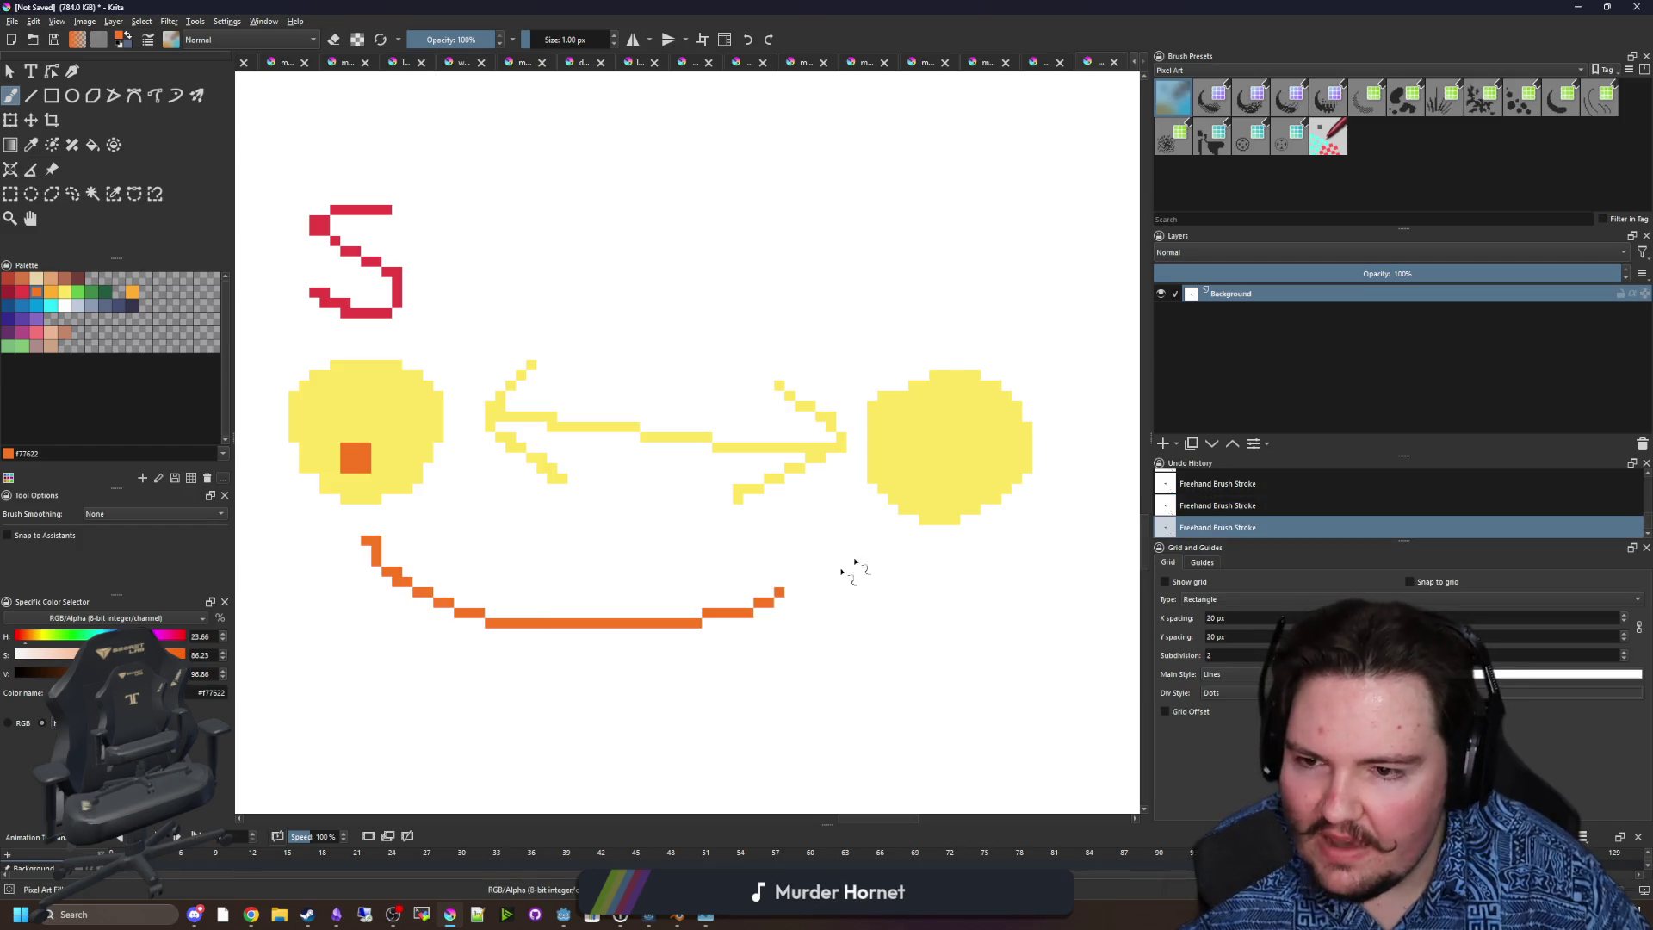
key("ctrl+z")
Draw an orange curve and an orange C above the right circle.
left_click_drag(923, 317, 856, 373)
left_click_drag(899, 319, 934, 387)
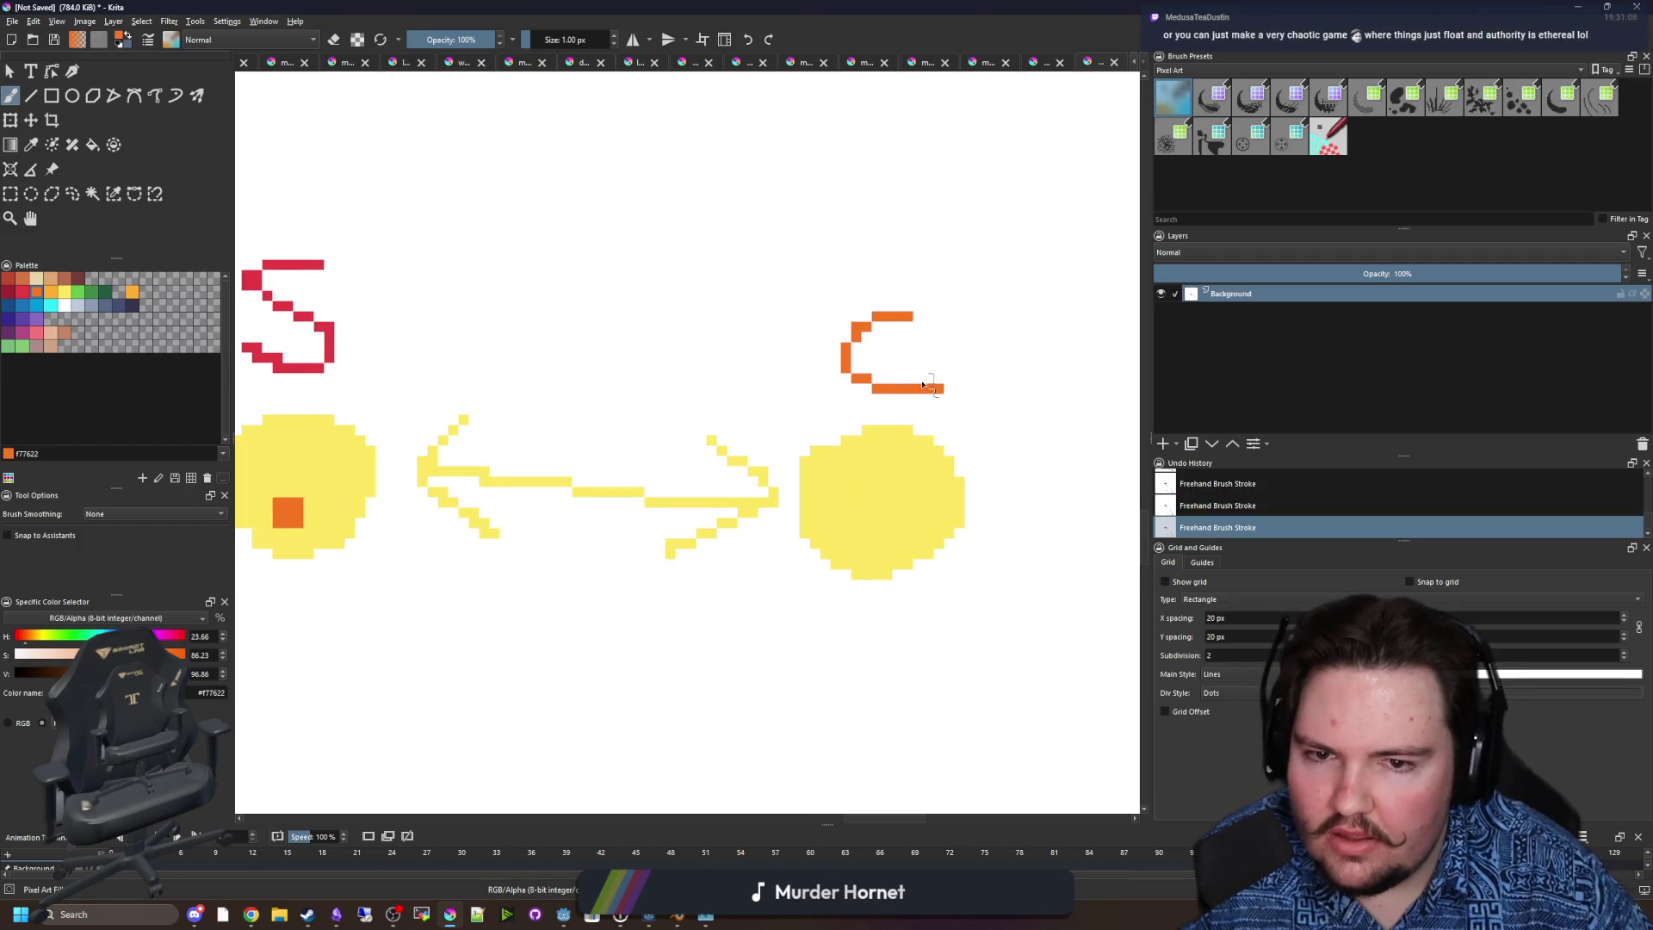
left_click_drag(640, 435, 720, 432)
scroll(620, 443, "down", 3)
scroll(637, 445, "up", 2)
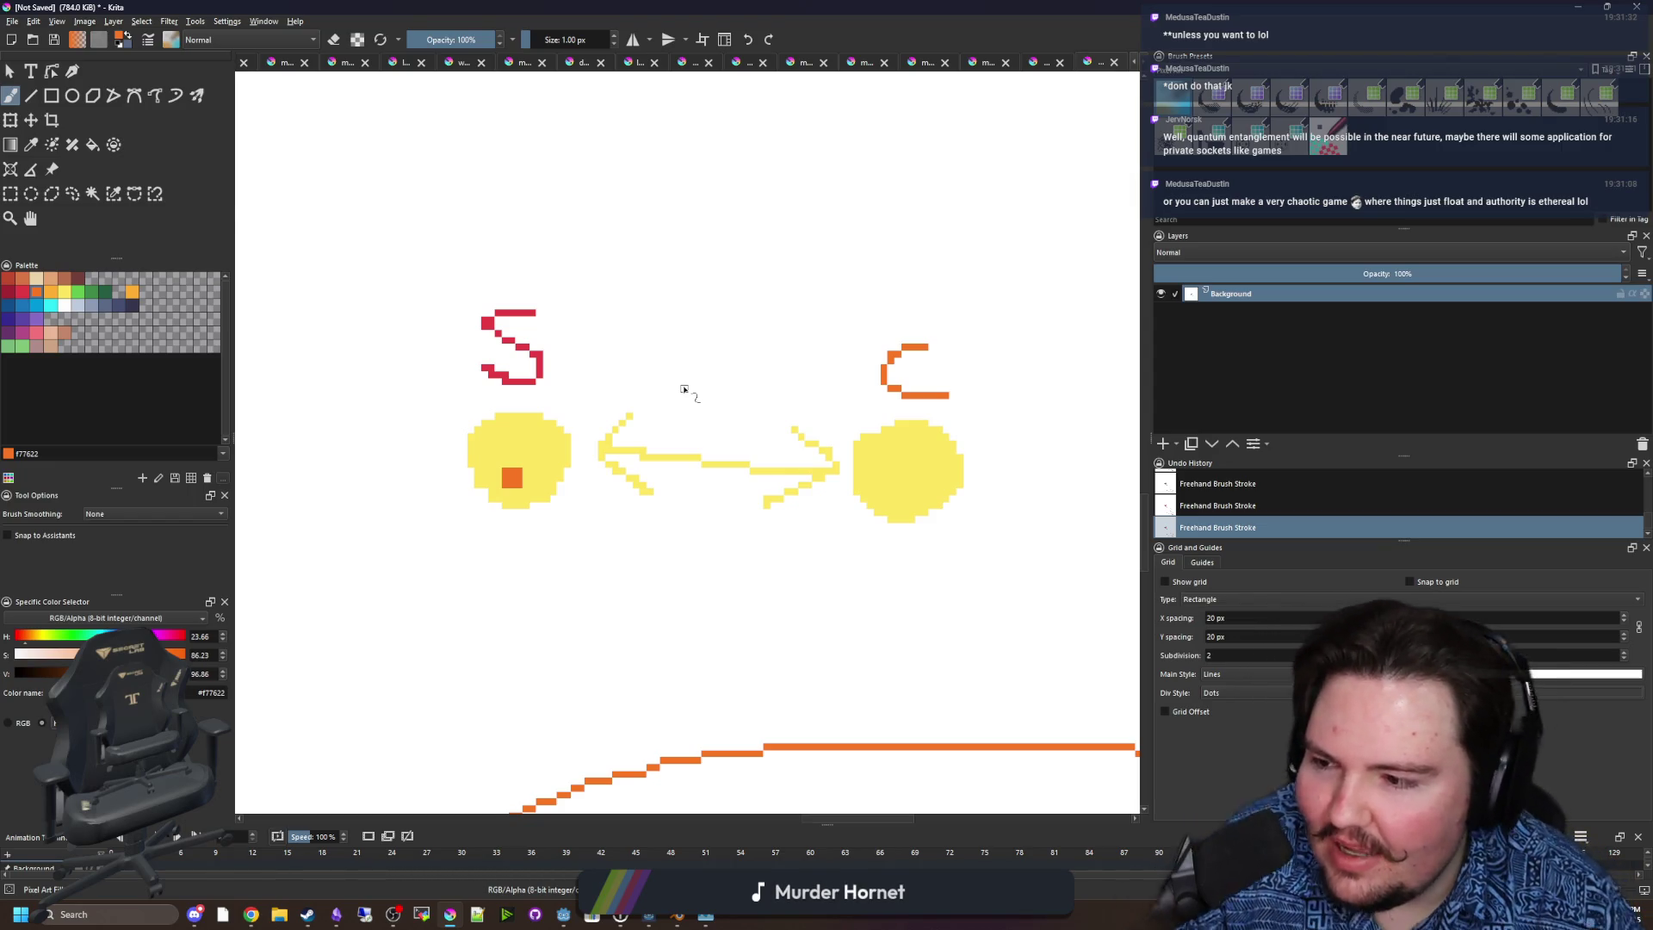
mouse_move(687, 384)
left_mouse_down()
mouse_move(750, 417)
mouse_move(398, 534)
mouse_move(663, 564)
mouse_move(635, 538)
mouse_move(727, 564)
left_mouse_up()
Undo the new curve, redo the outline, and draw orange rings around both circles.
key("ctrl+z")
key("ctrl+z")
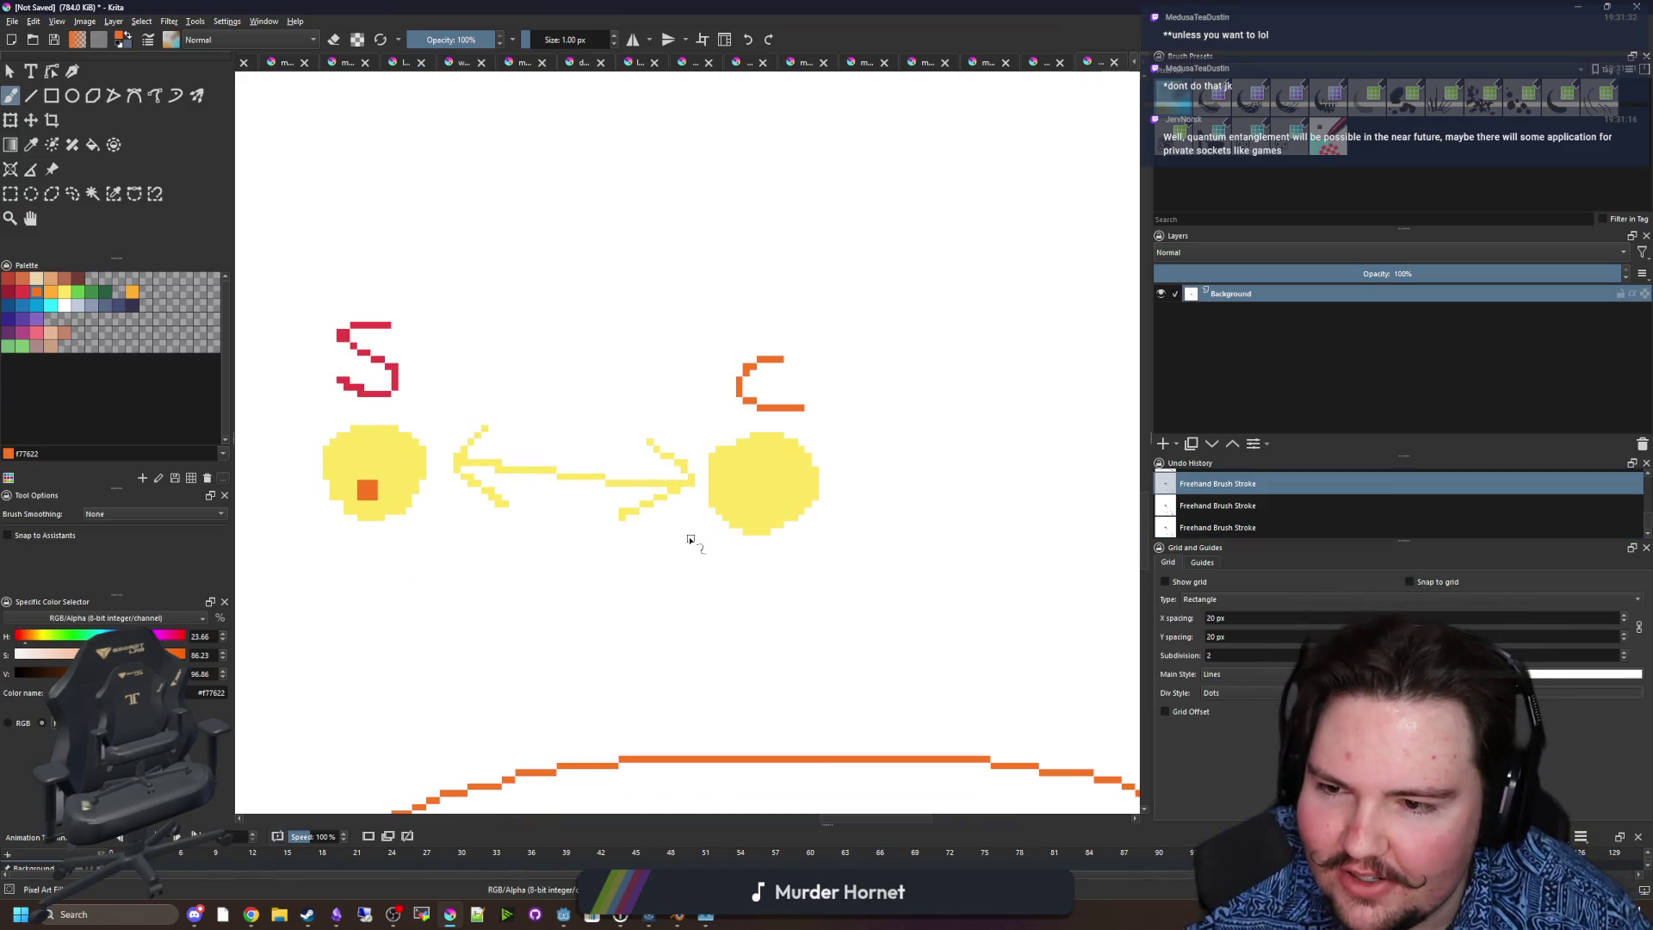
scroll(453, 565, "up", 2)
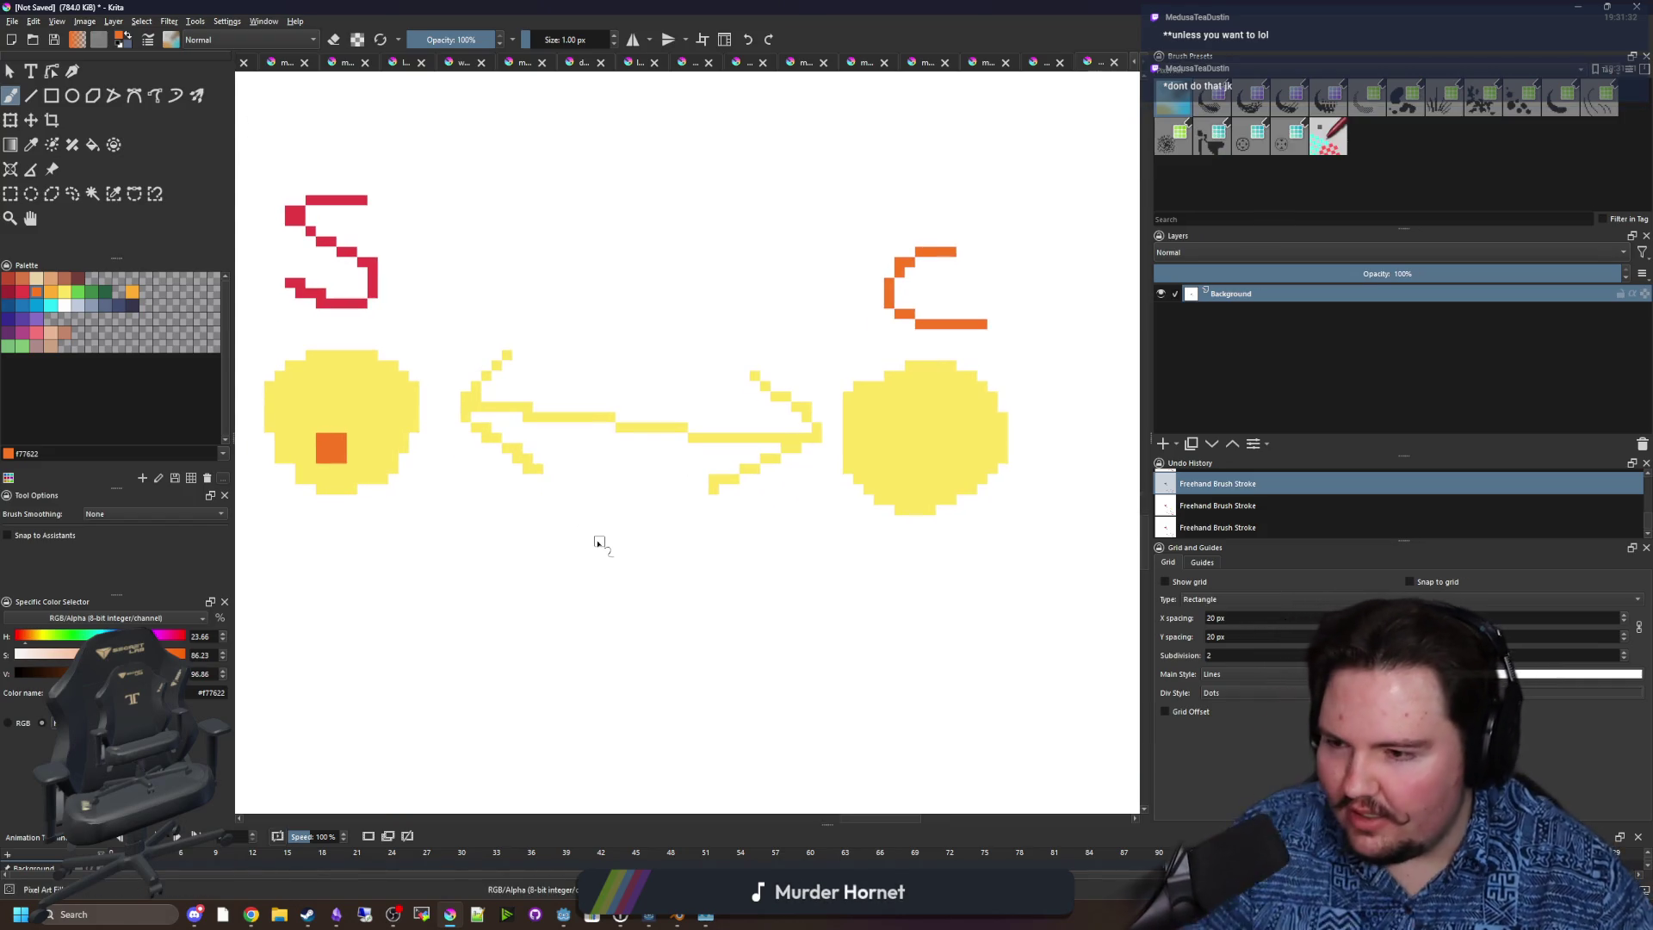
scroll(599, 544, "down", 2)
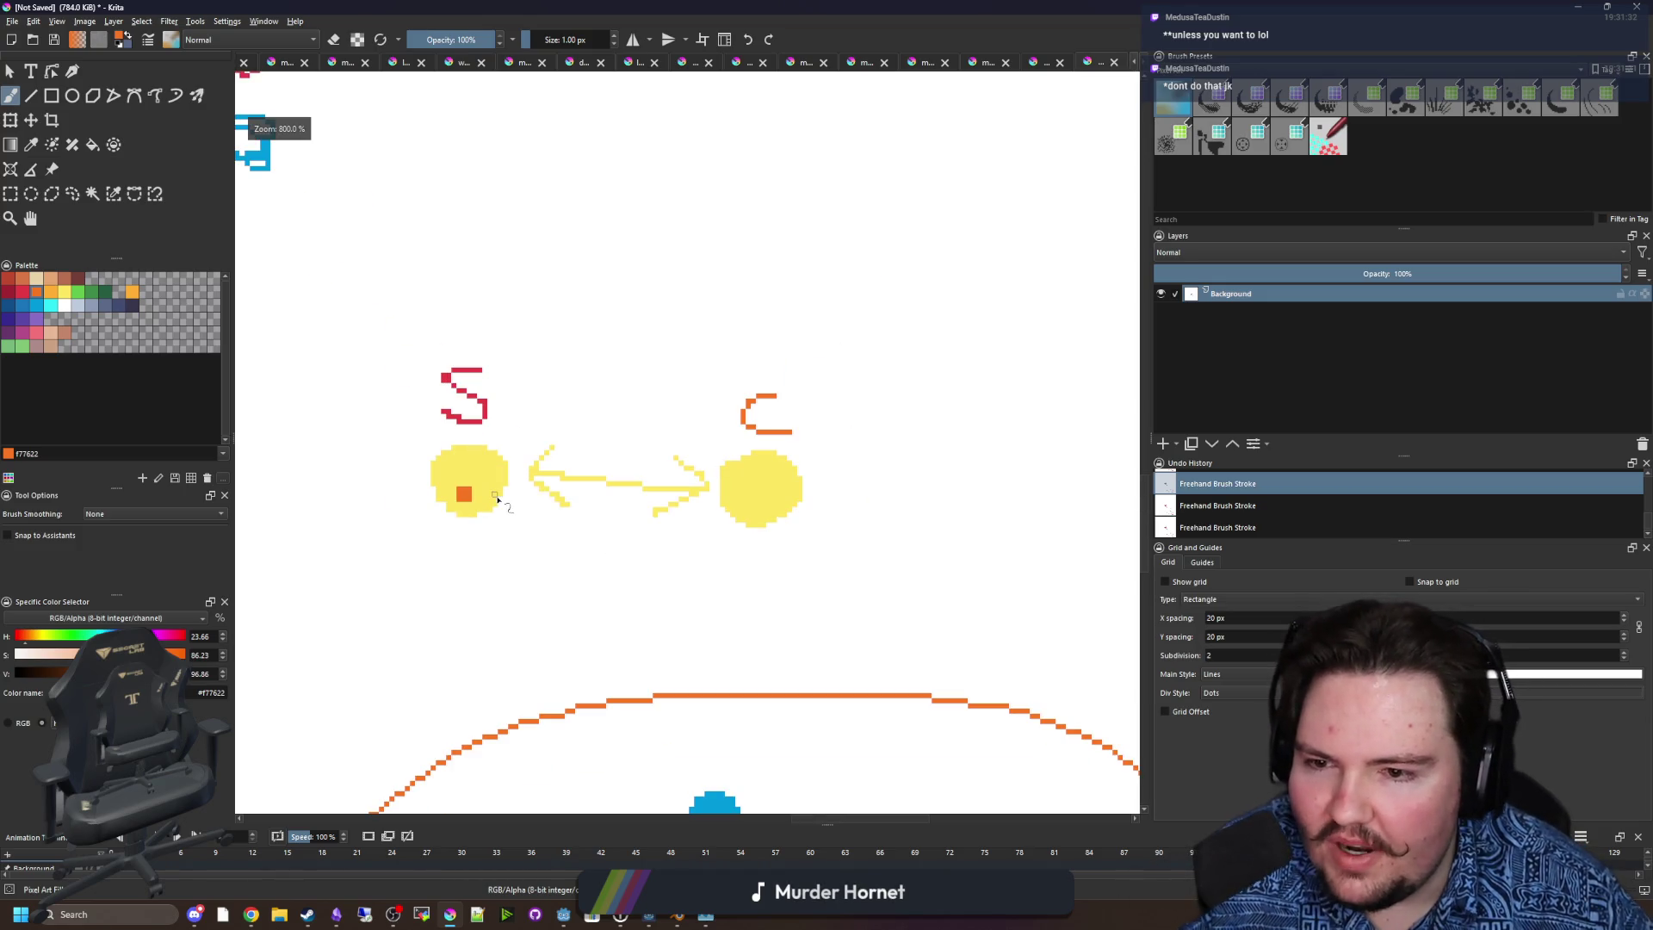
key("ctrl+shift+z")
key("ctrl+shift+z")
left_click_drag(491, 412, 521, 516)
mouse_move(810, 555)
left_mouse_down()
mouse_move(749, 422)
mouse_move(800, 555)
left_mouse_up()
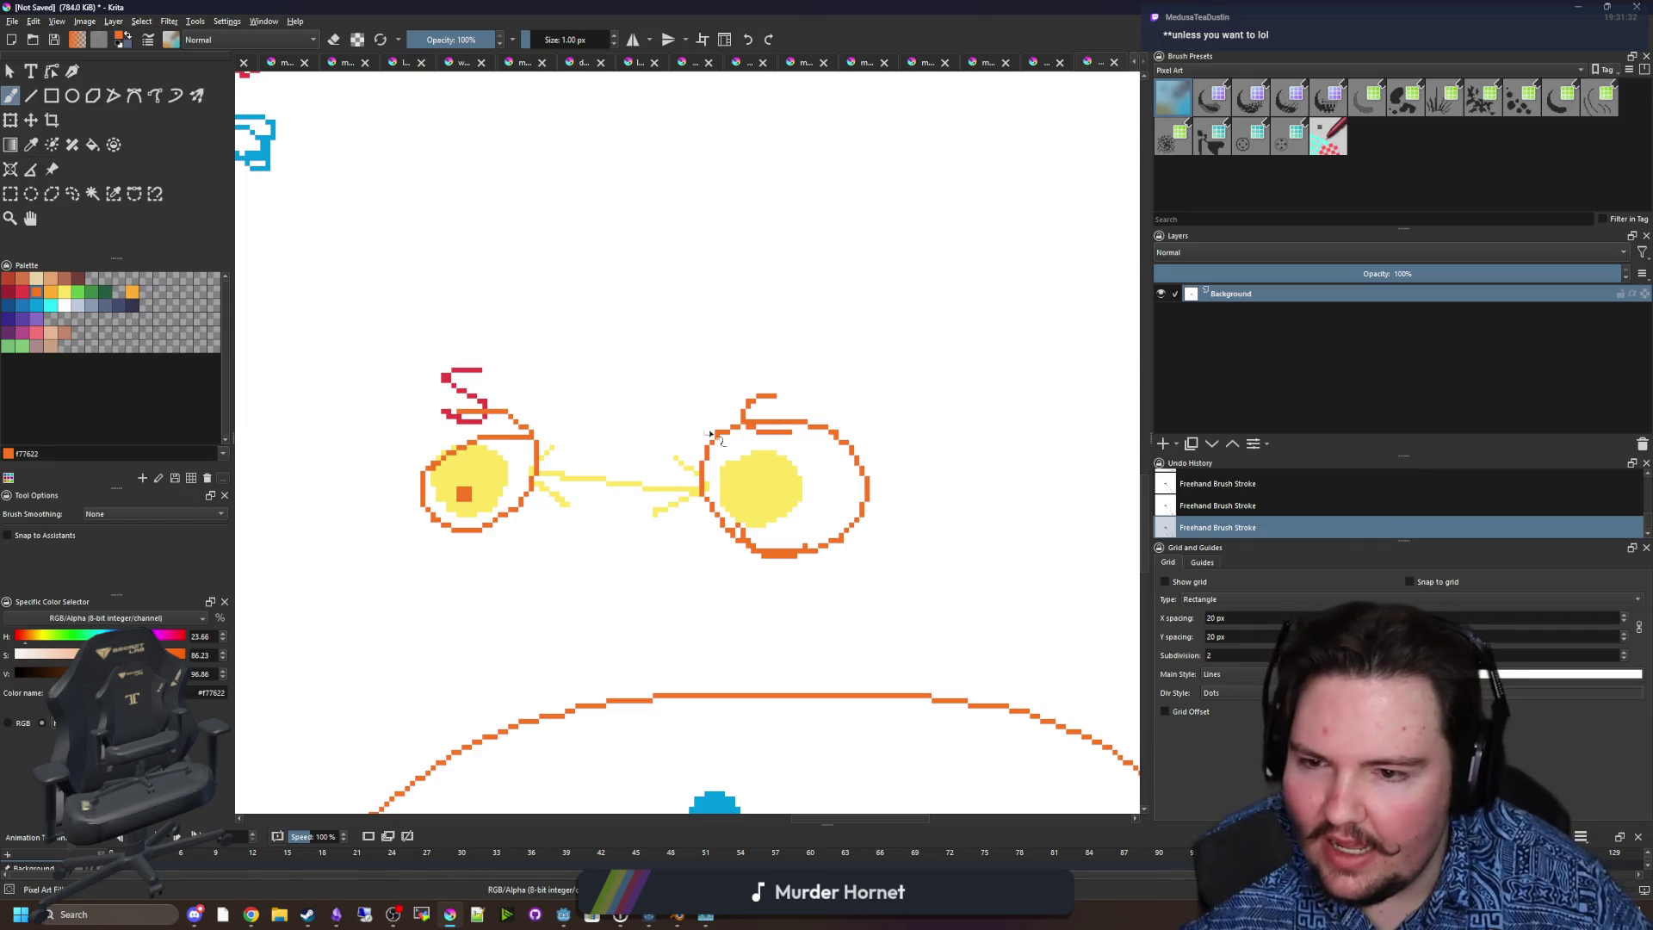
scroll(739, 430, "down", 2)
scroll(648, 443, "up", 2)
Undo the orange rings around the suns, redo one stroke, and return to Godot.
key("ctrl+z")
key("ctrl+z")
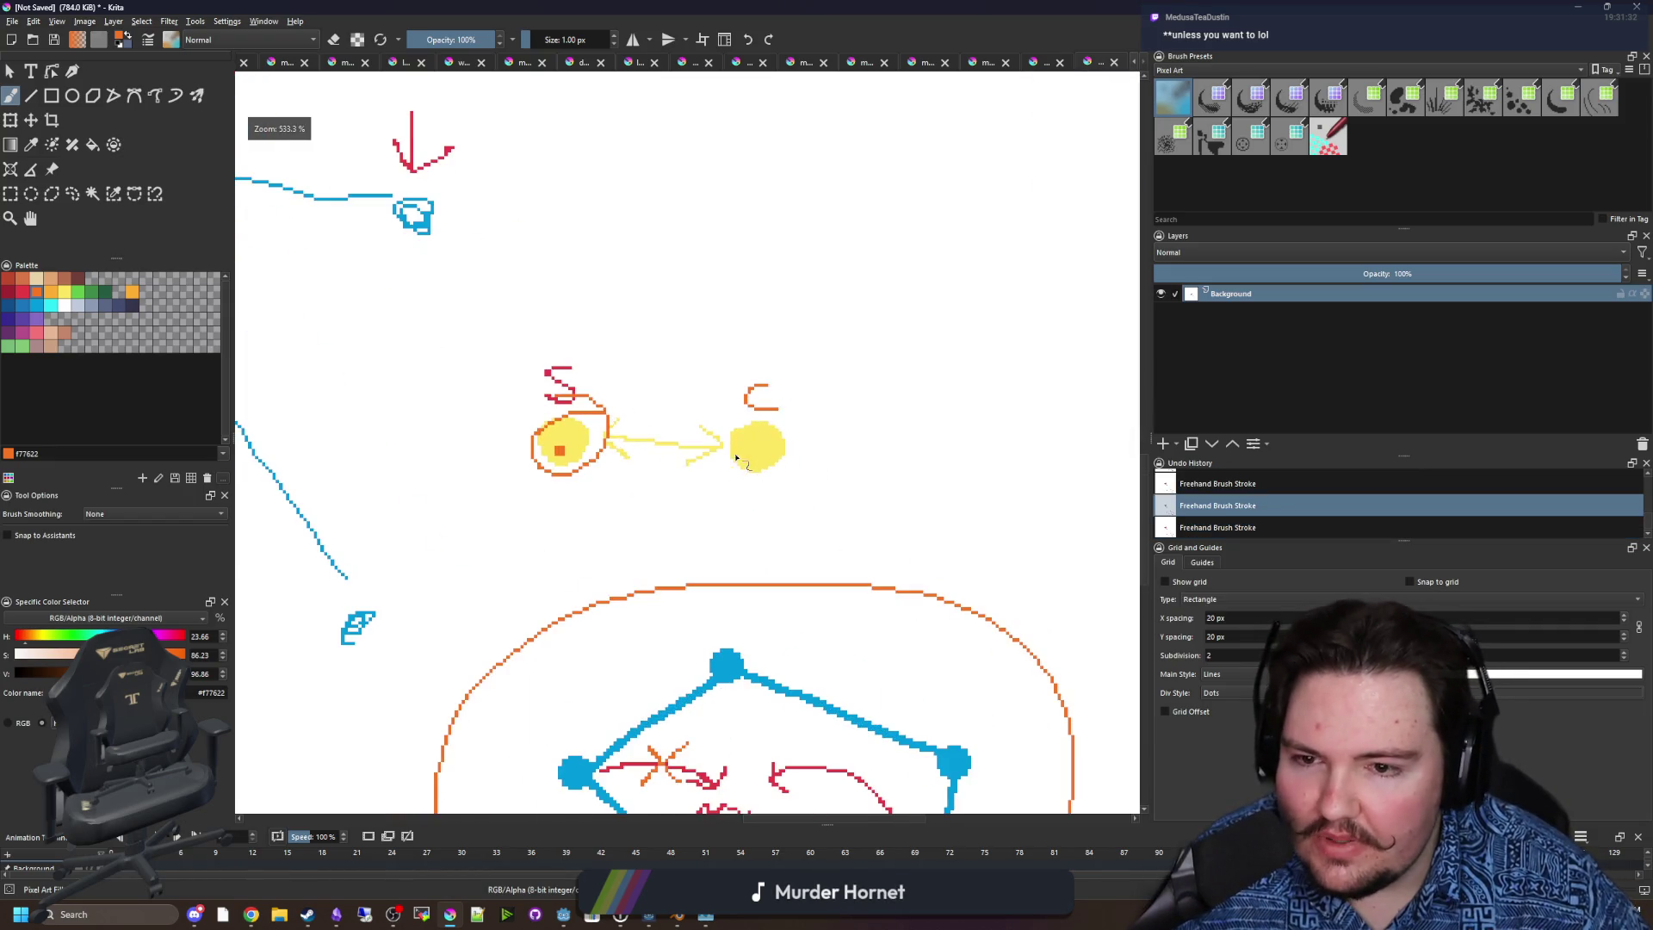
scroll(648, 443, "up", 4)
key("ctrl+shift+z")
key("ctrl+shift+z")
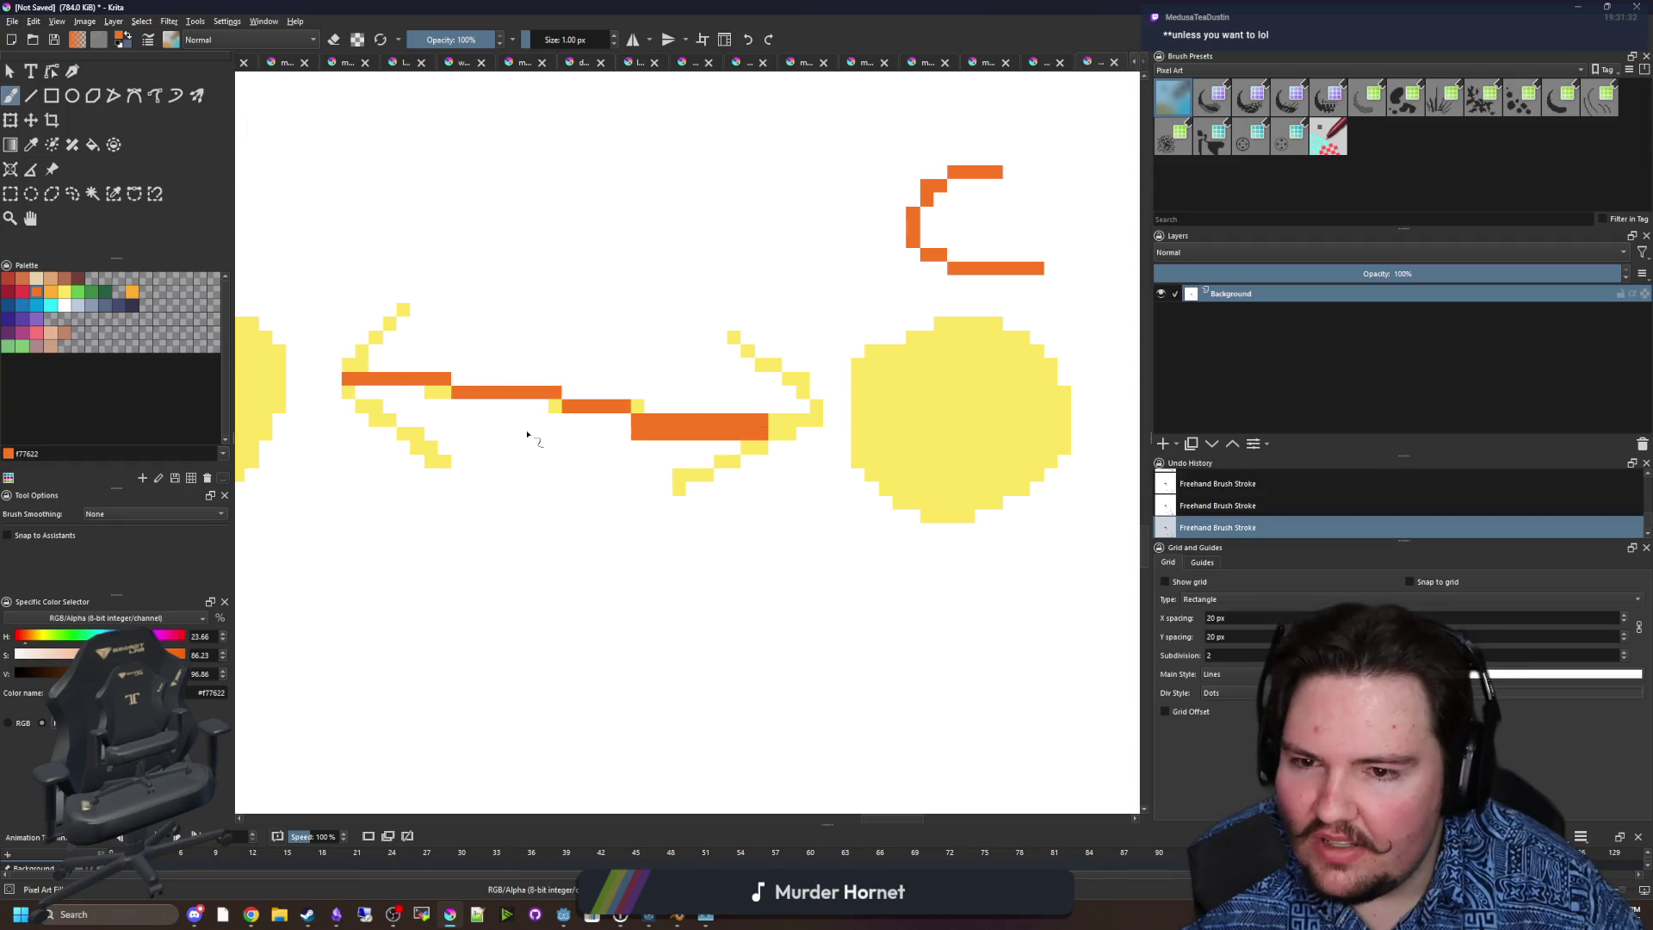
scroll(688, 492, "down", 3)
key("alt+Tab")
Review update_research's request_data call and the is_server docs around lines 1480–1494, then return to Krita.
left_click(631, 372)
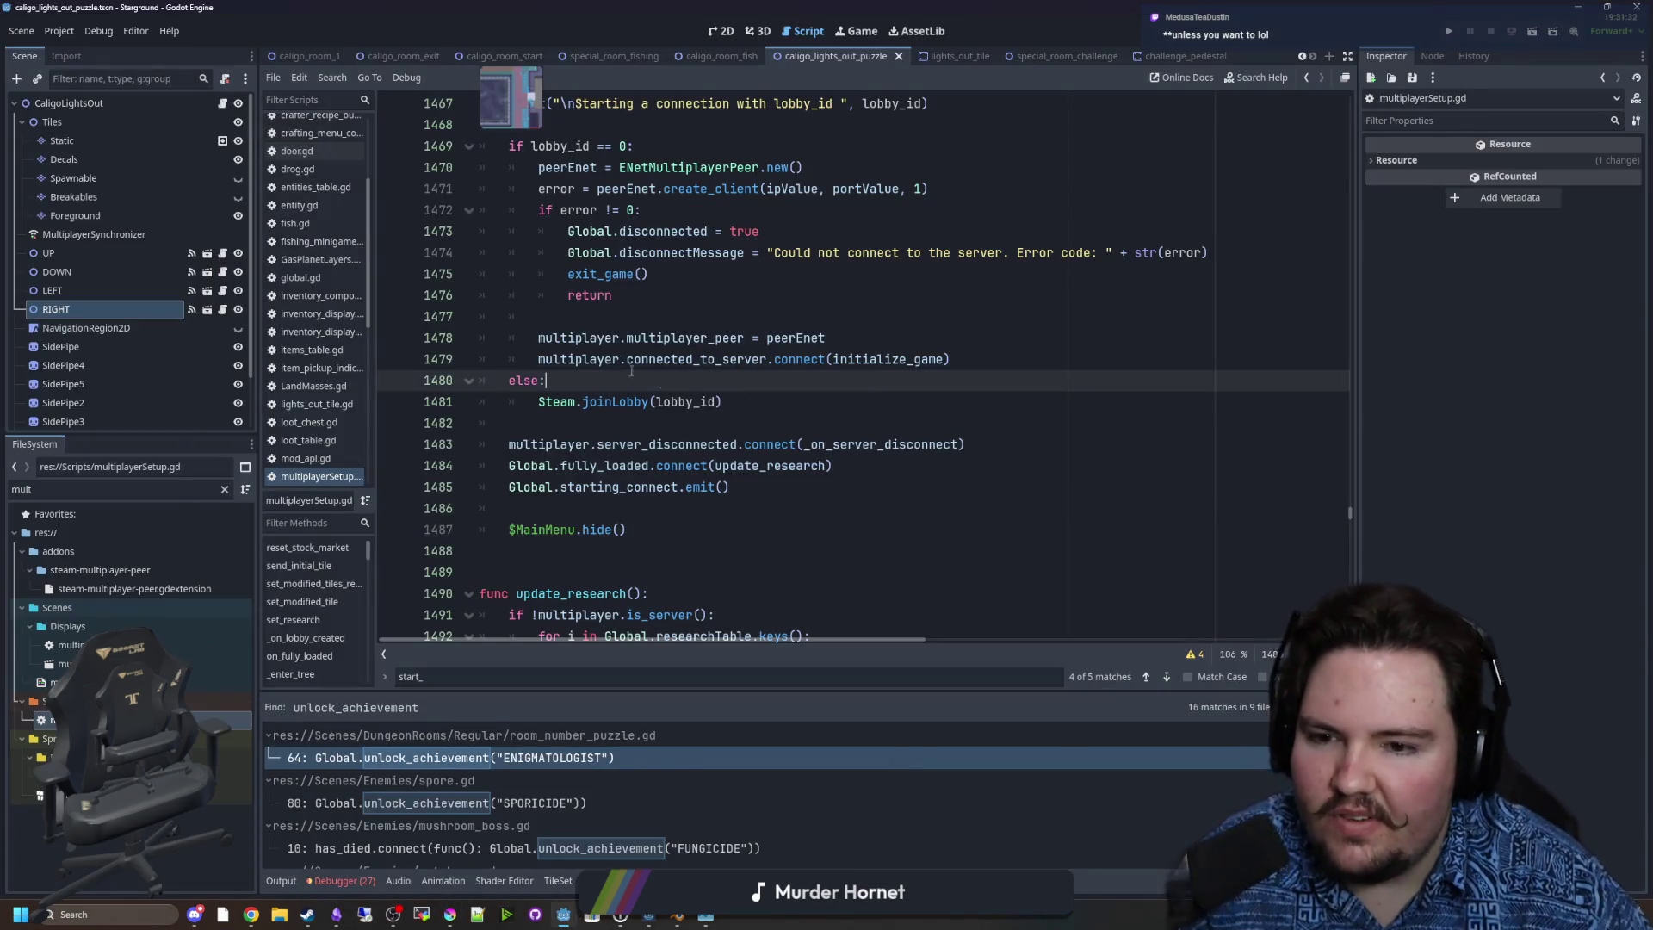
scroll(707, 484, "up", 1)
scroll(654, 448, "down", 6)
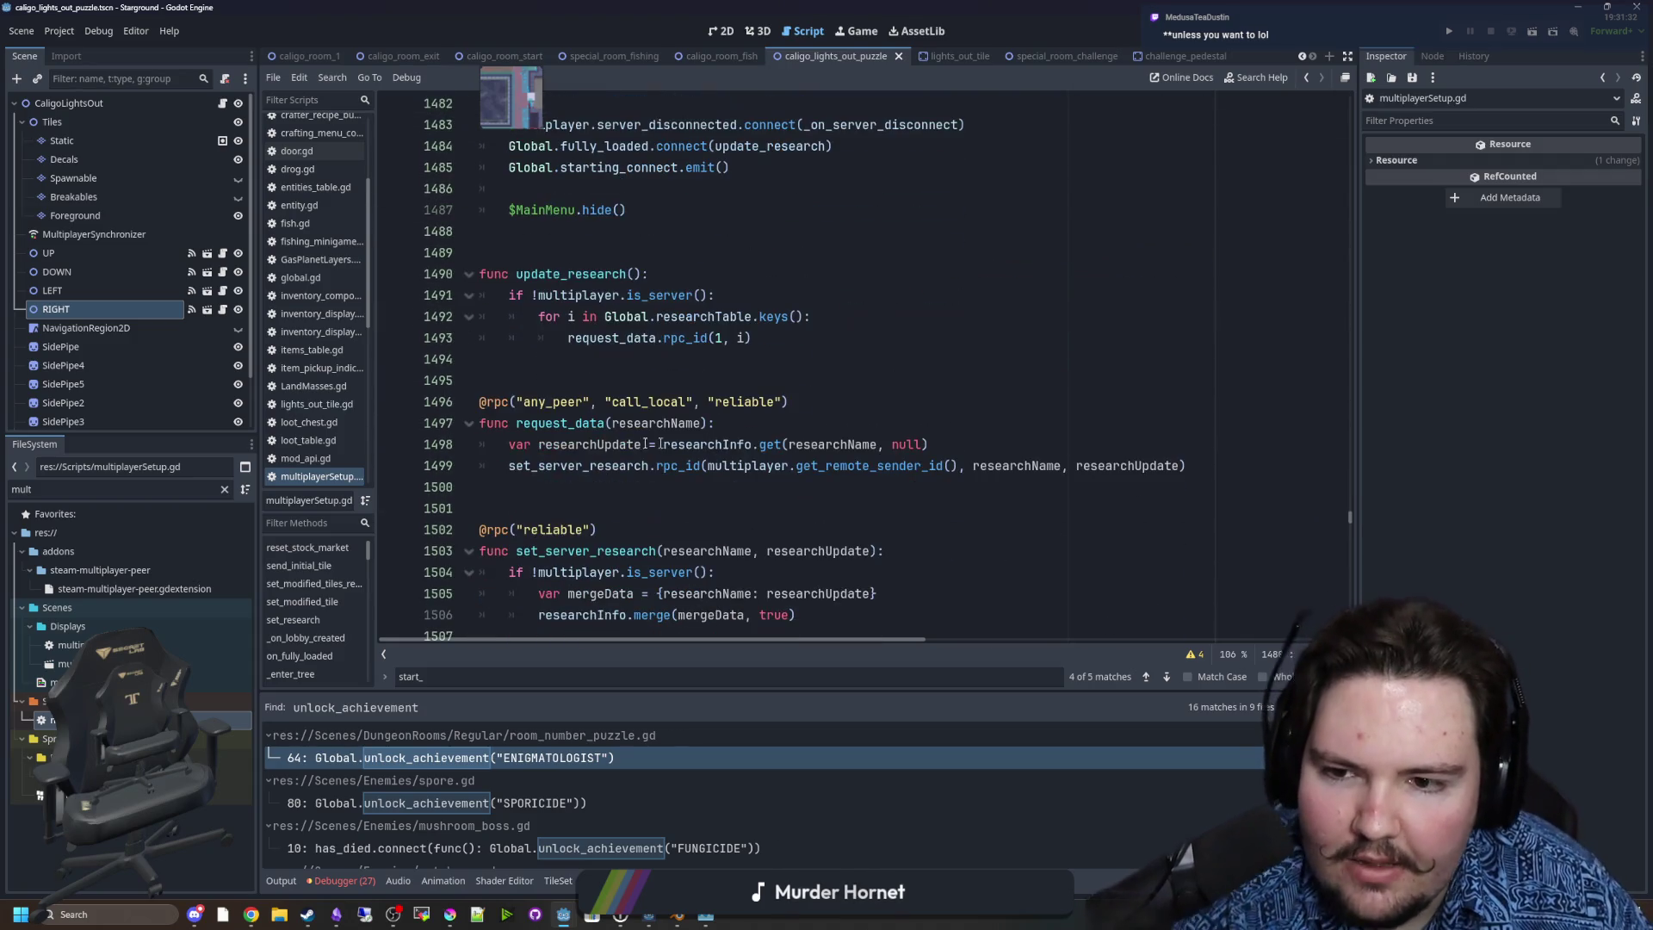
left_click(675, 338)
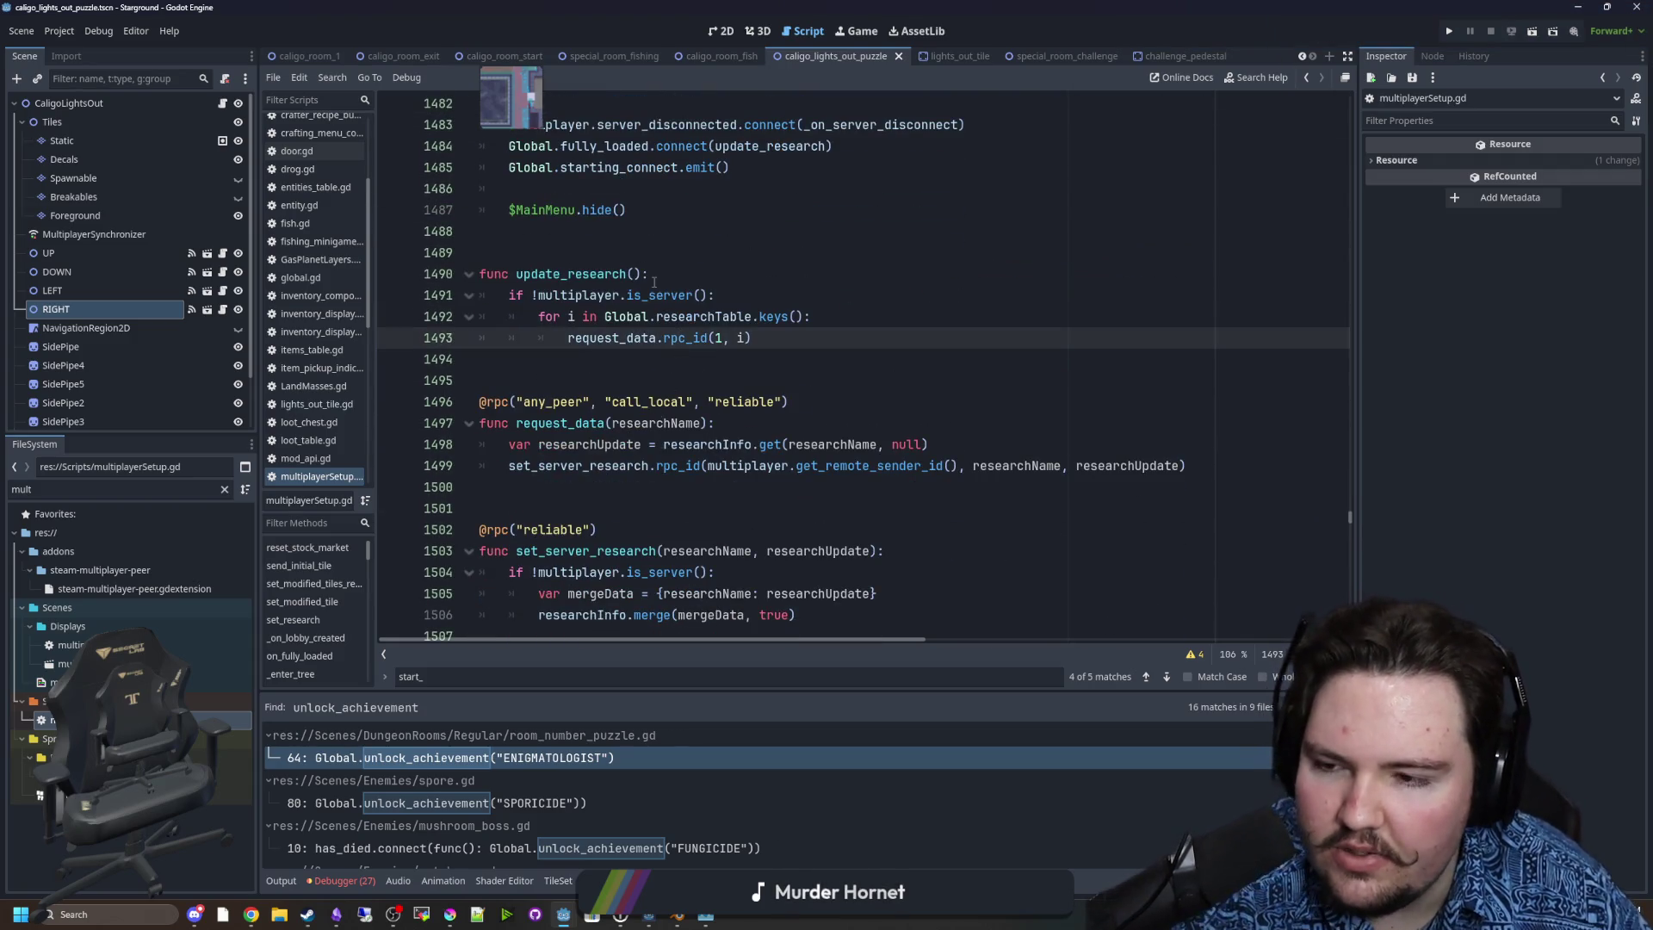
mouse_move(671, 296)
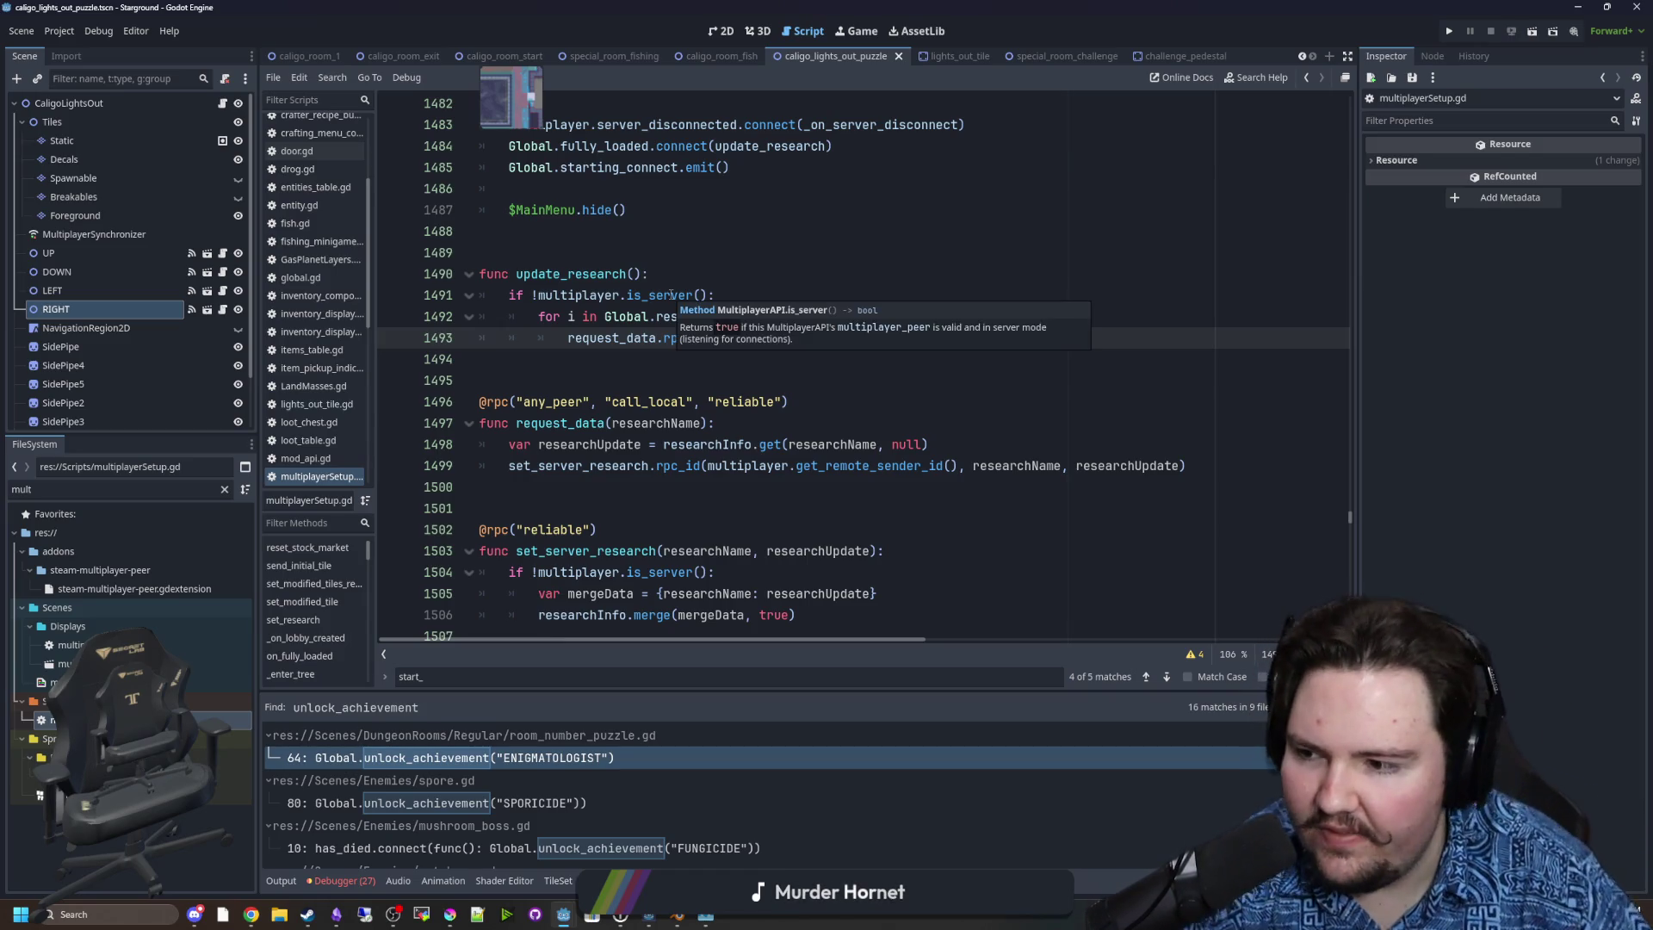
left_click(586, 363)
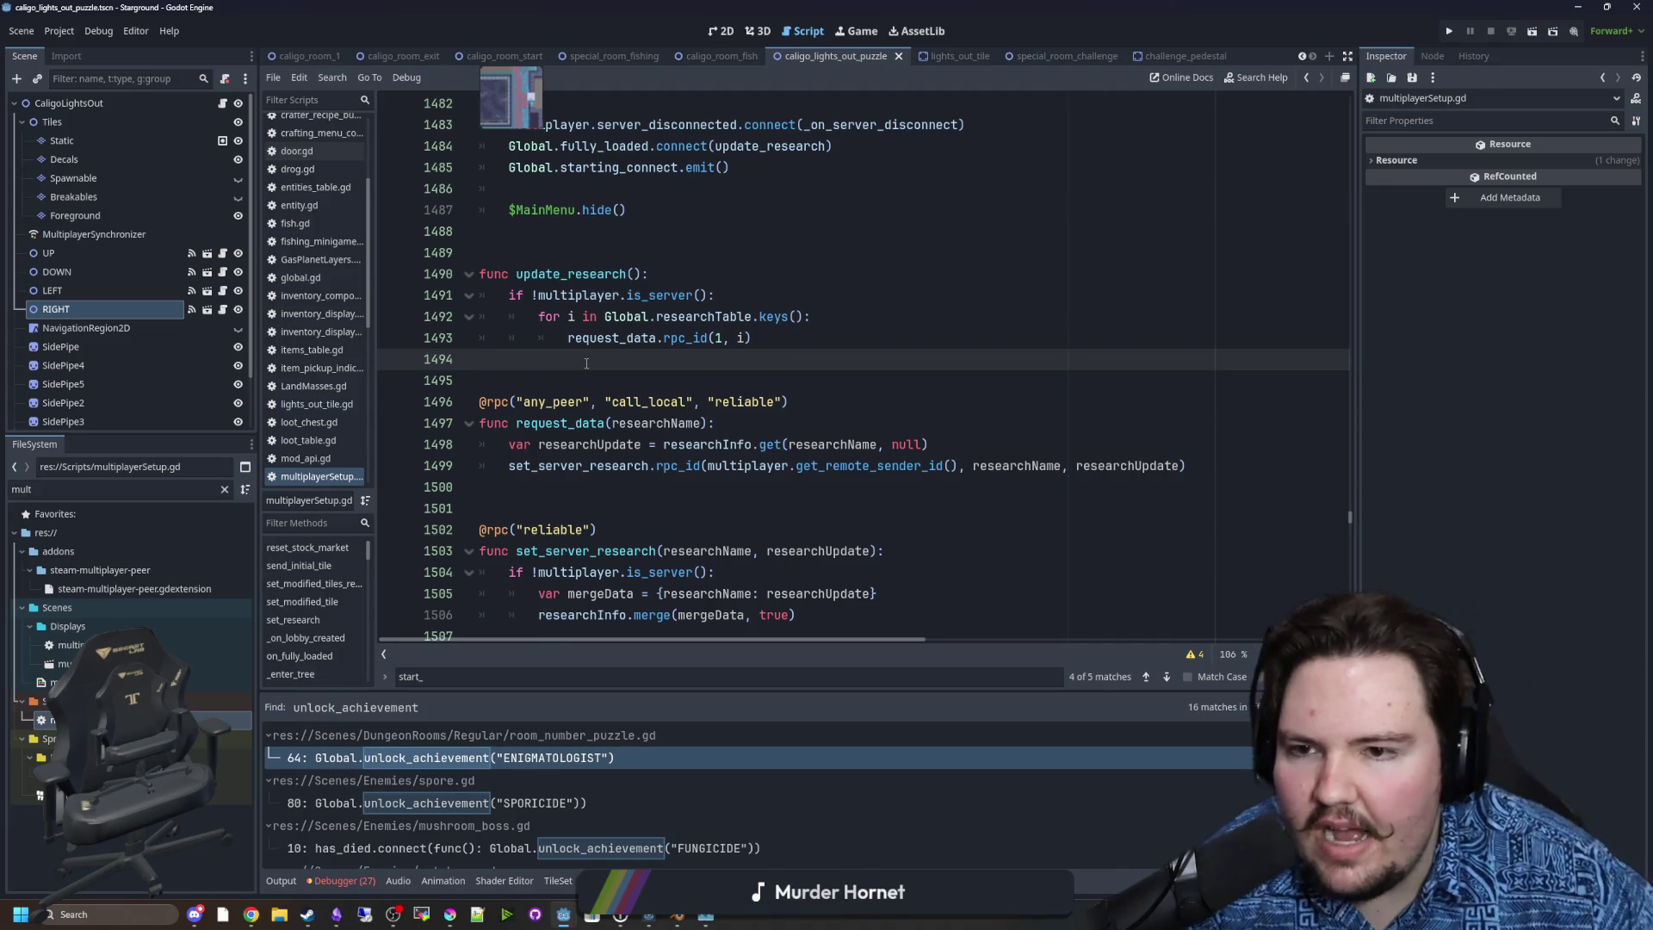
left_click(449, 915)
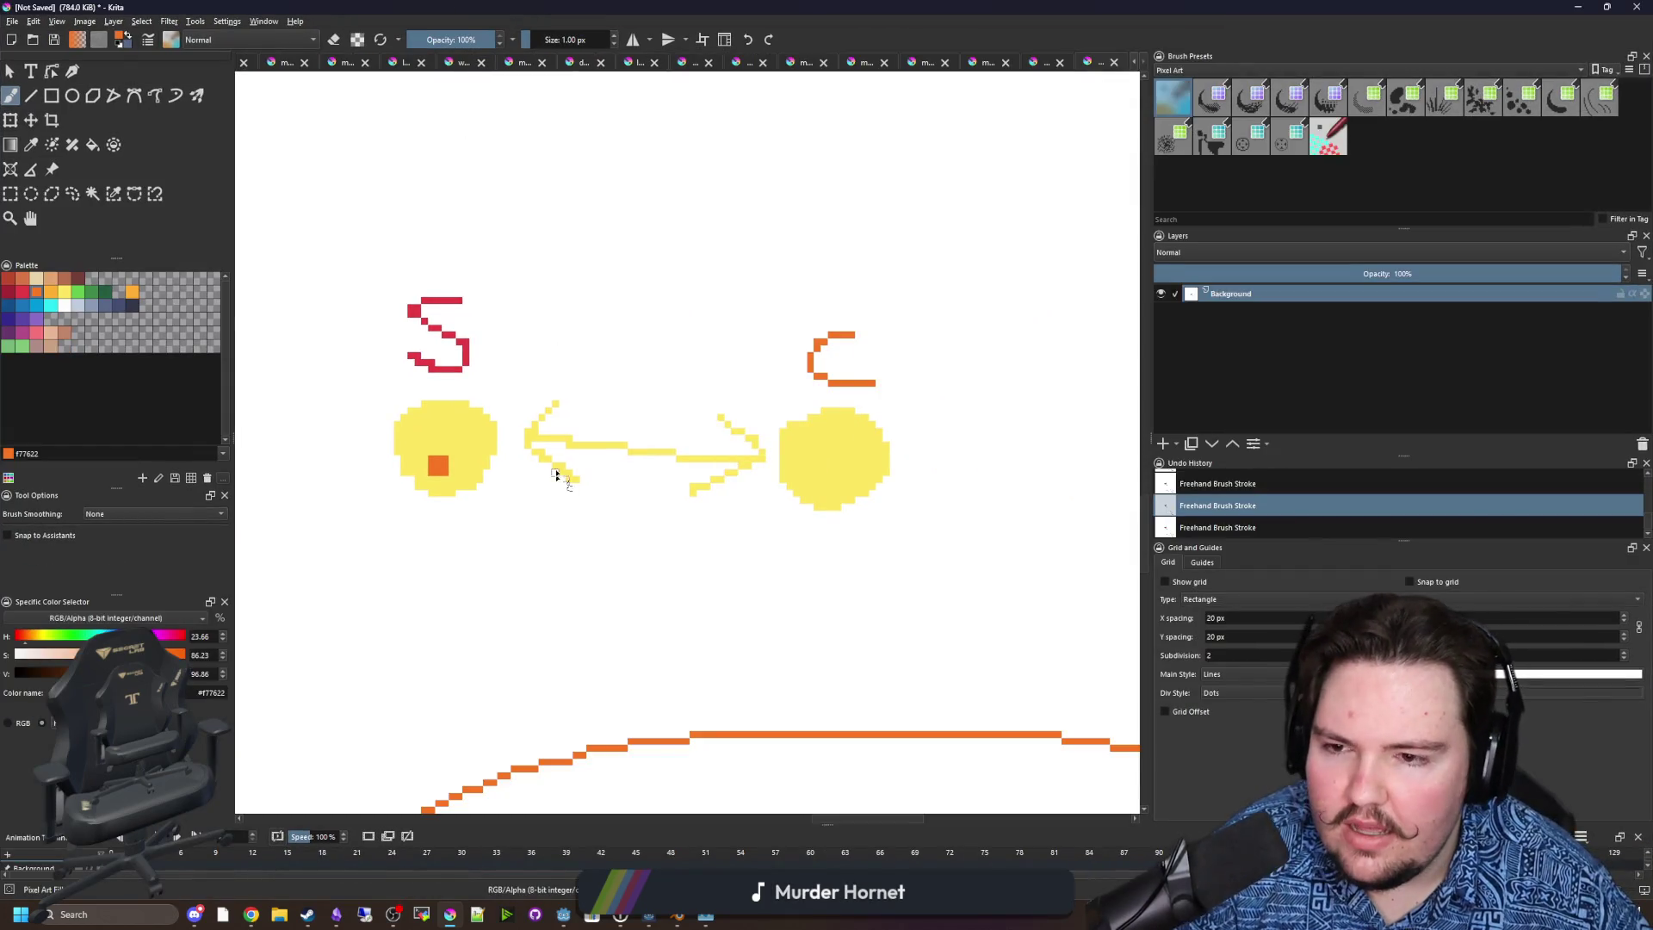
Draw a green client outline below the left sun and fill it solid green.
left_click(15, 347)
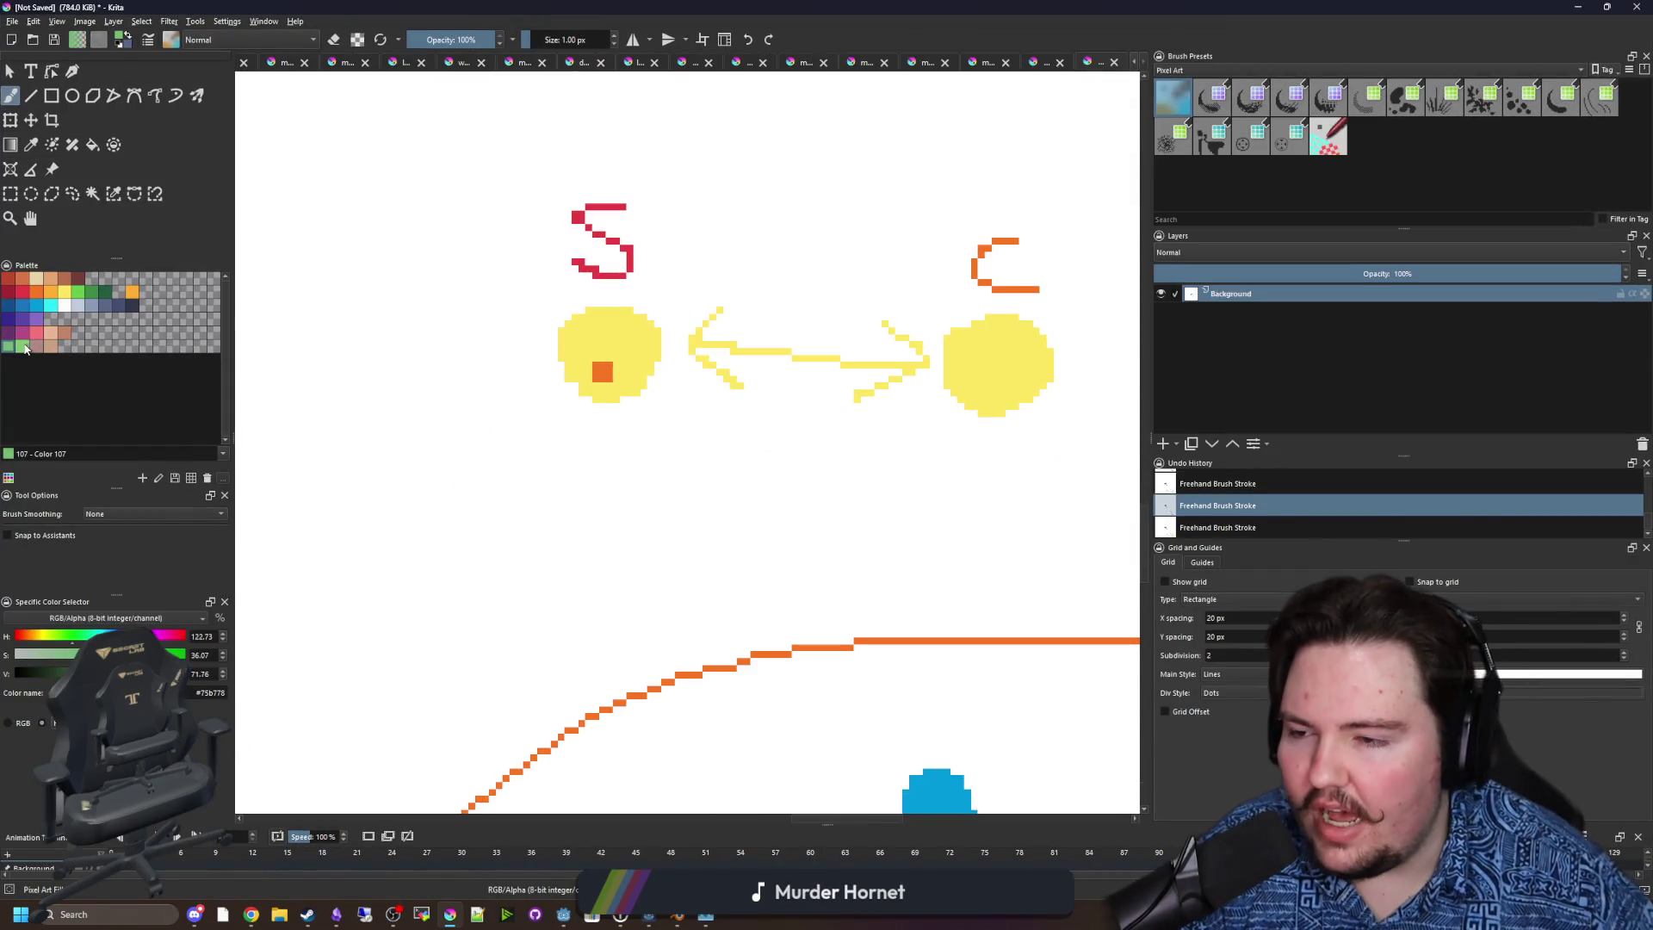
scroll(572, 467, "up", 1)
mouse_move(508, 450)
left_mouse_down()
mouse_move(487, 505)
mouse_move(622, 577)
mouse_move(512, 443)
left_mouse_up()
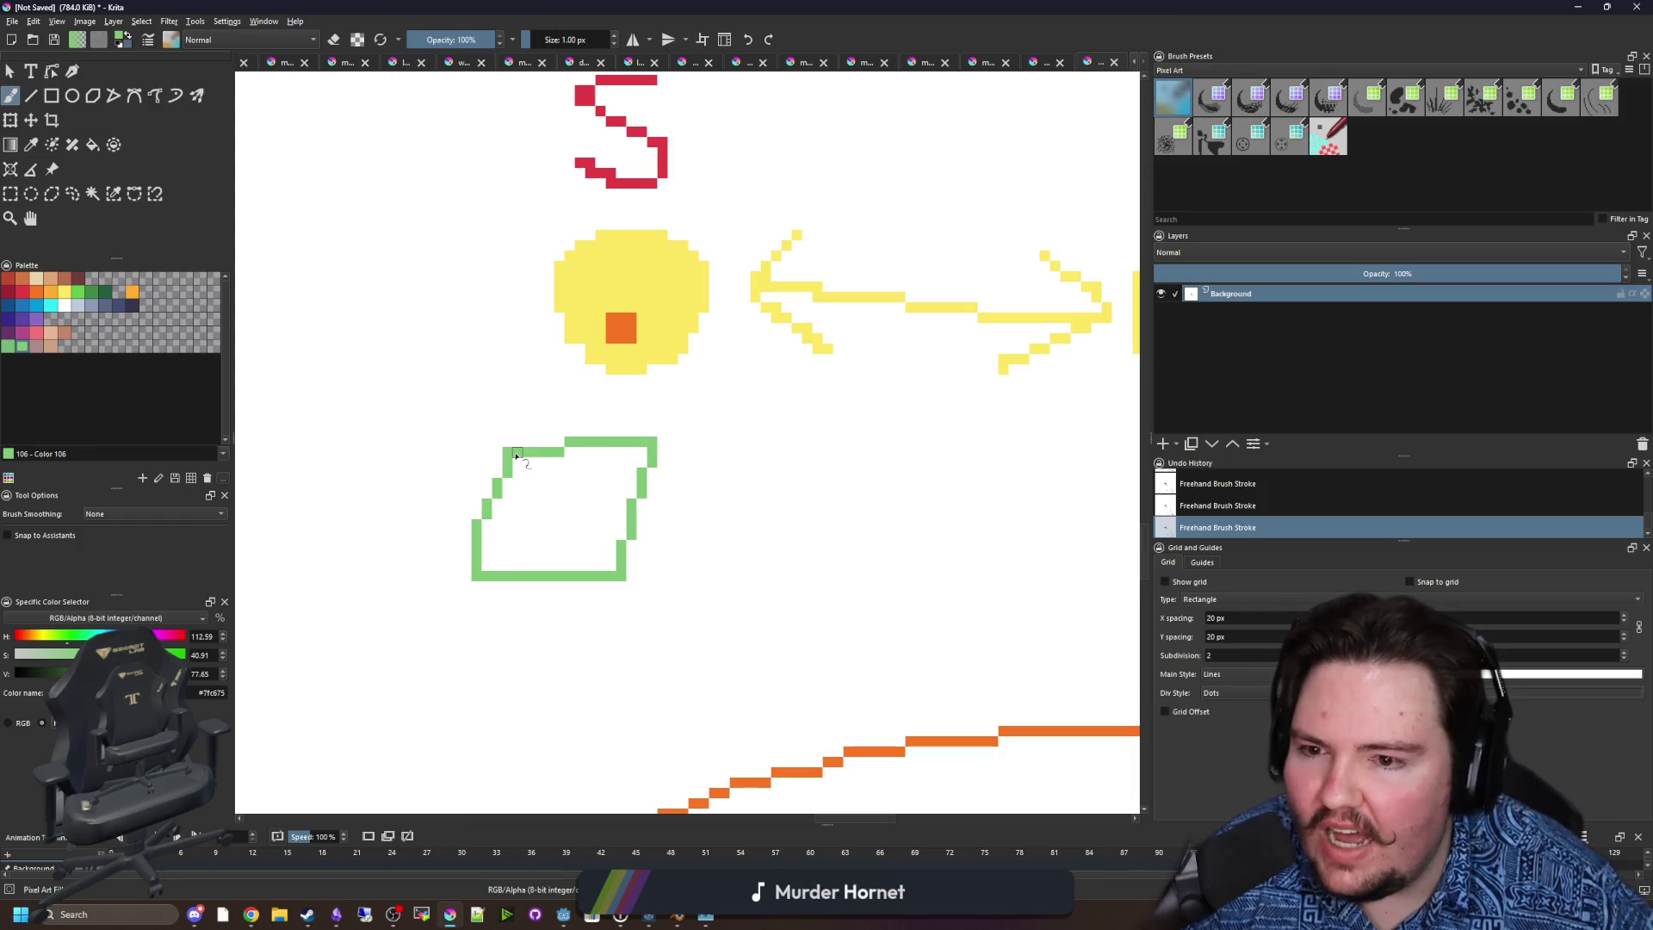
key("f")
left_click(580, 465)
key("b")
Draw an orange connecting line with an arrowhead toward the right.
mouse_move(683, 491)
left_mouse_down()
mouse_move(433, 492)
mouse_move(789, 550)
mouse_move(900, 508)
left_mouse_up()
left_click(36, 293)
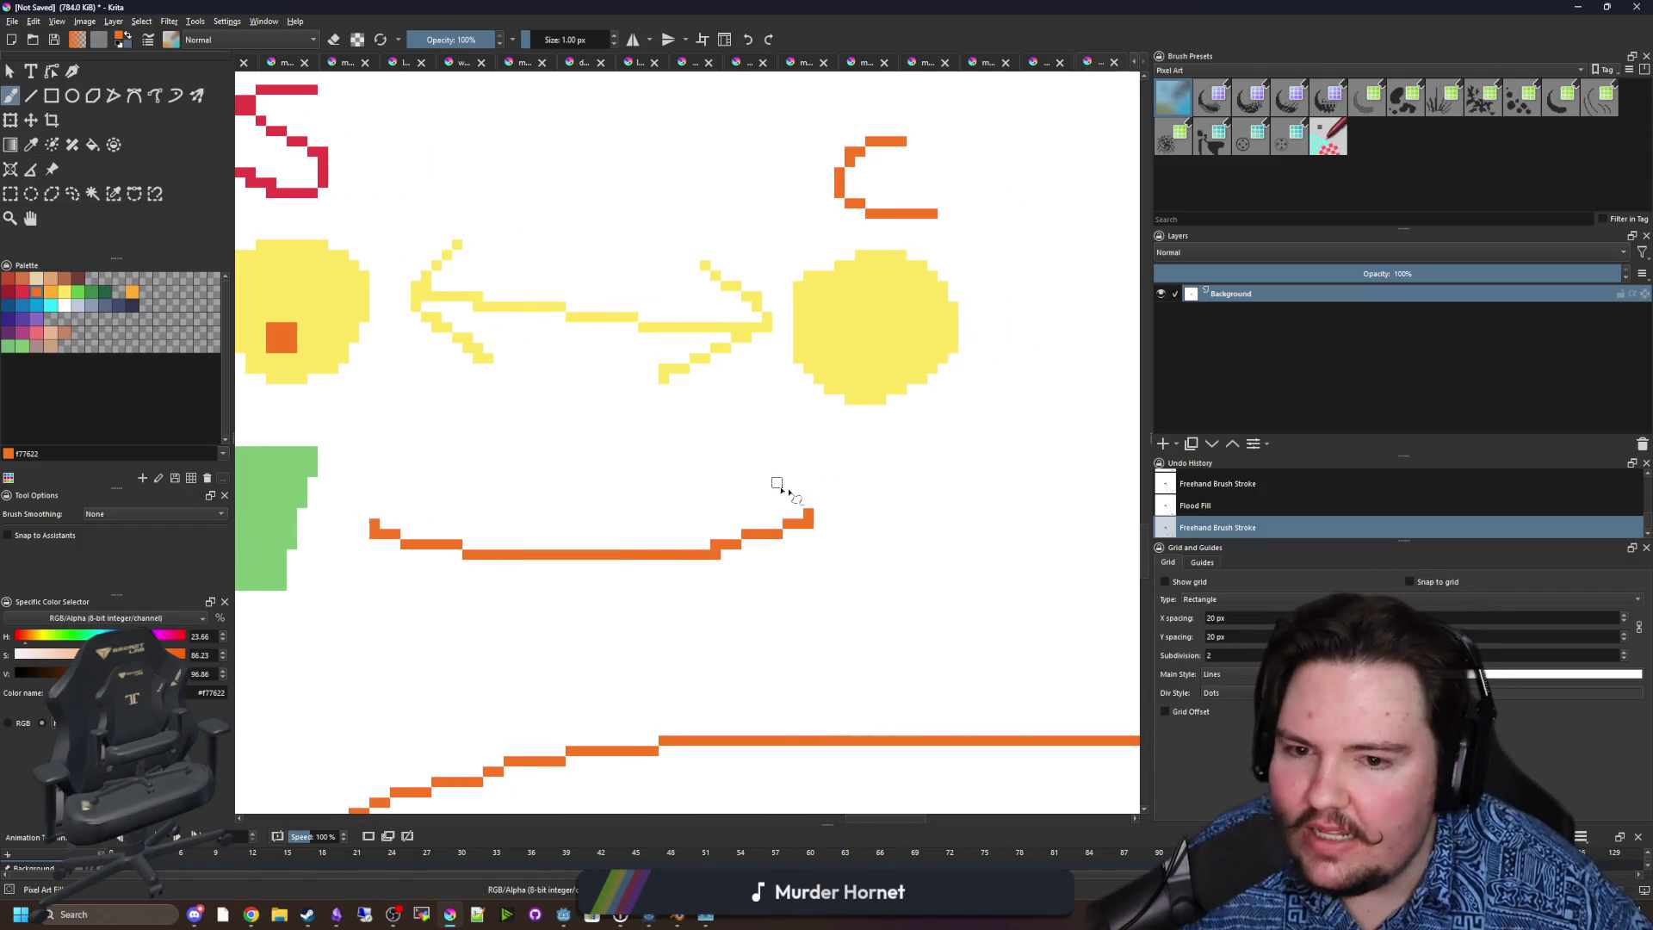
left_click_drag(778, 483, 818, 567)
Outline a rectangle at the arrow's tip, fill it tan, recolour it green, and minimise Krita.
left_click(46, 347)
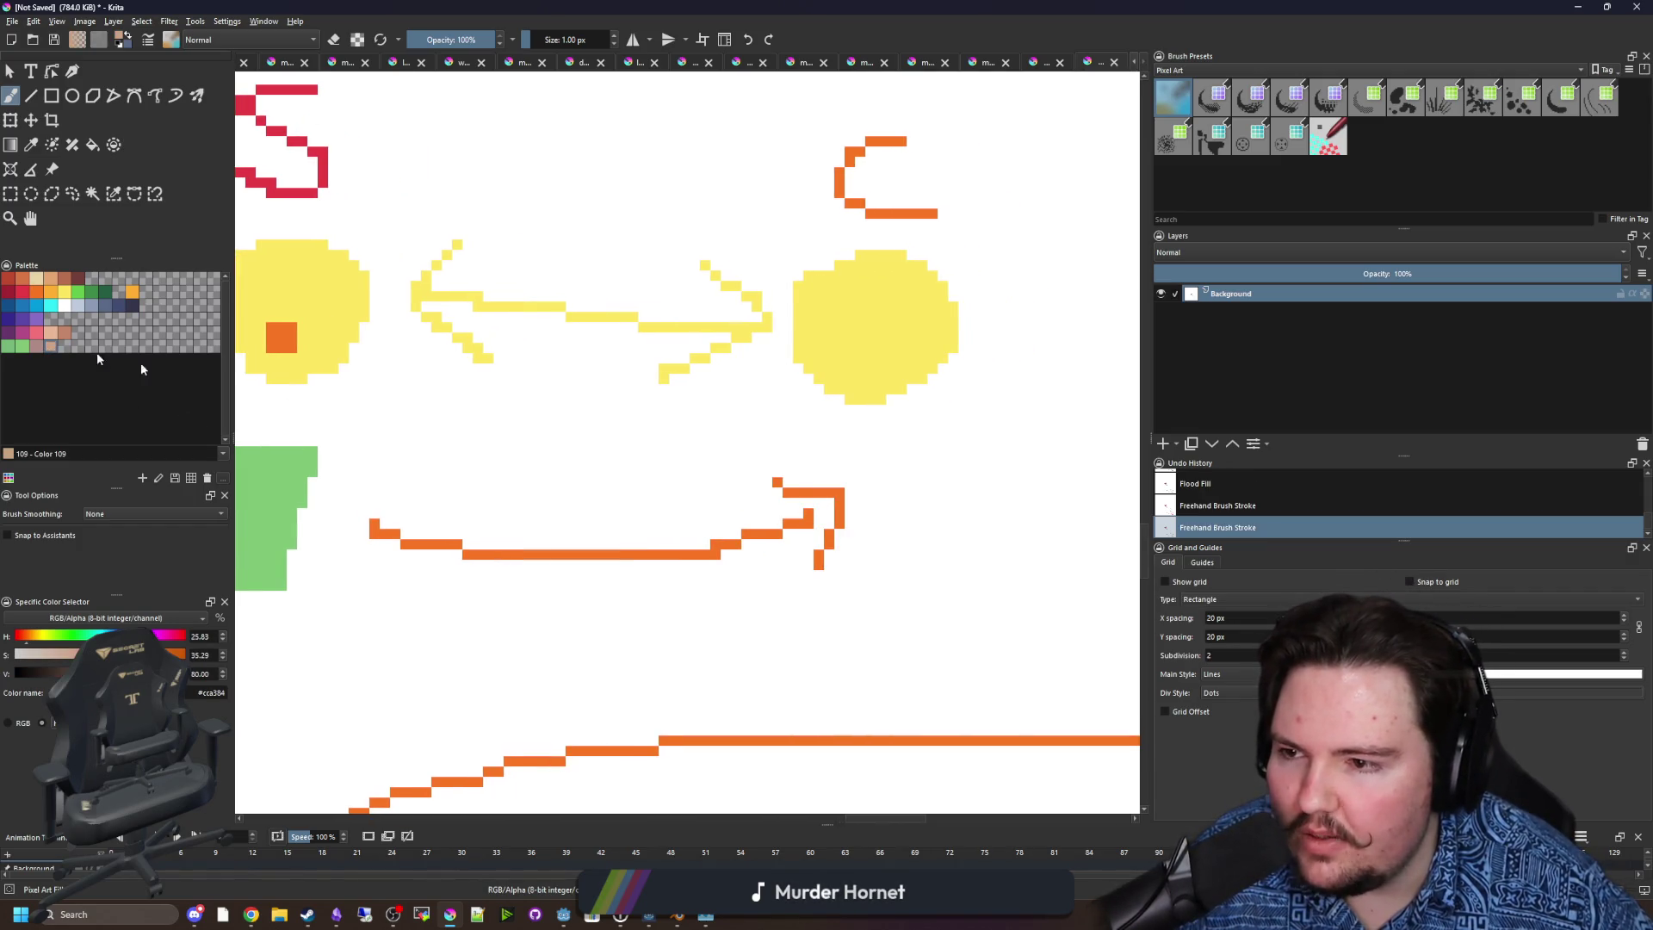
scroll(679, 520, "up", 1)
mouse_move(626, 446)
left_mouse_down()
mouse_move(797, 604)
mouse_move(700, 451)
mouse_move(623, 444)
left_mouse_up()
key("f")
left_click(706, 482)
scroll(896, 511, "down", 2)
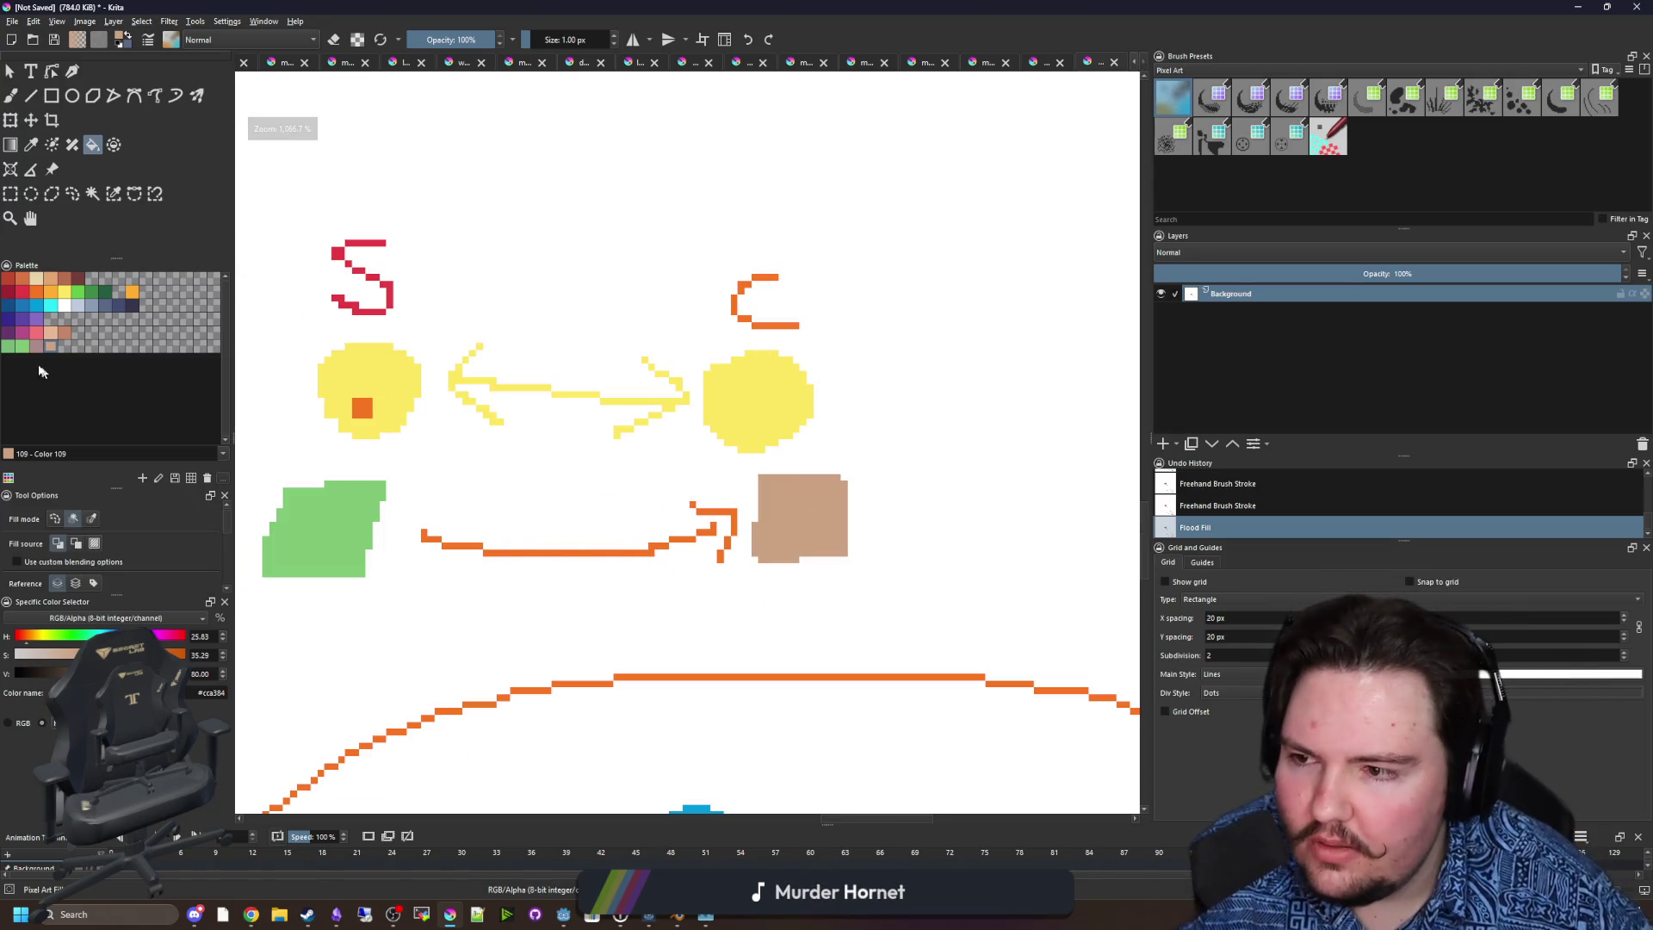
left_click(21, 346)
left_click(806, 521)
scroll(768, 542, "left", 1)
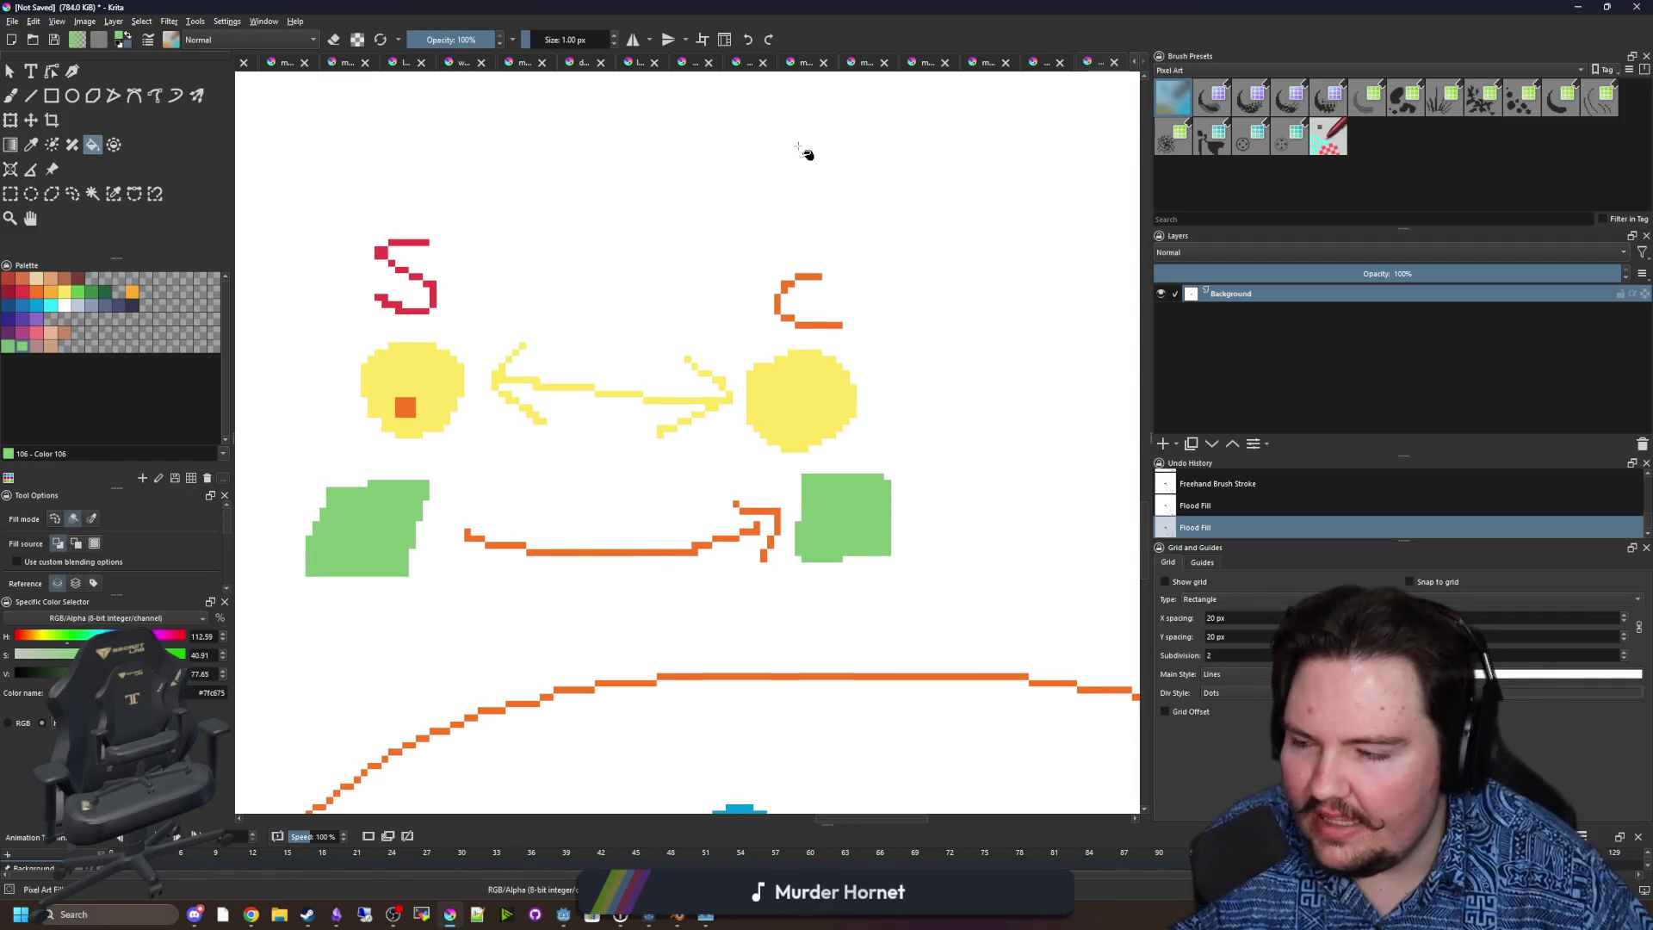
left_click(16, 74)
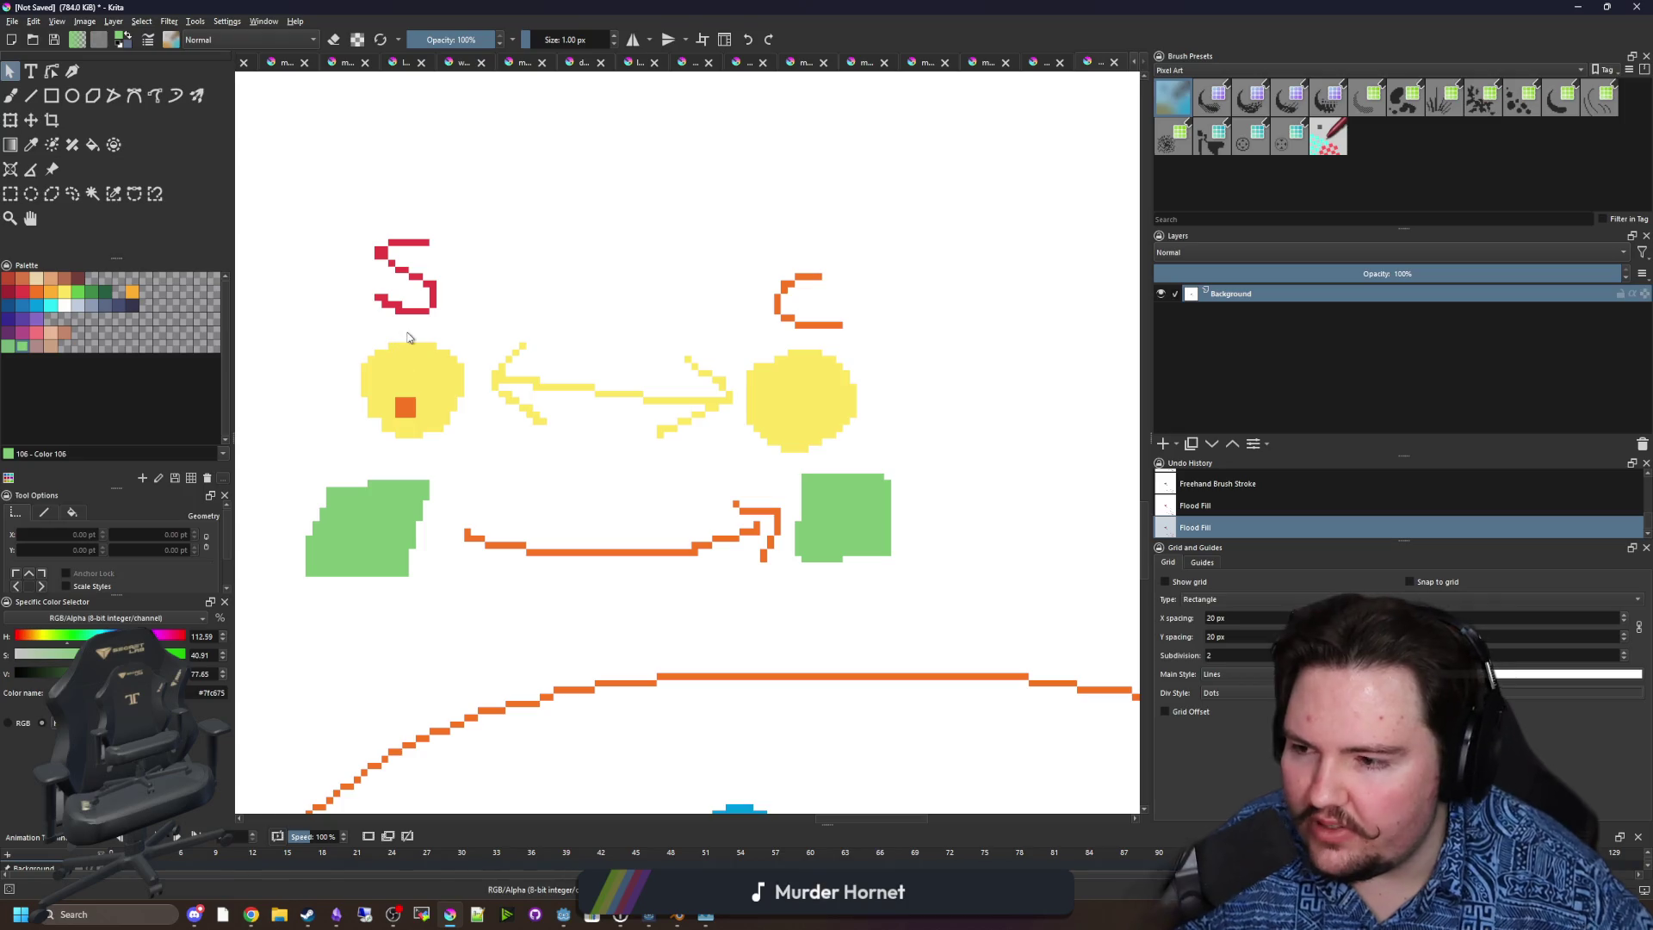
left_click(1578, 6)
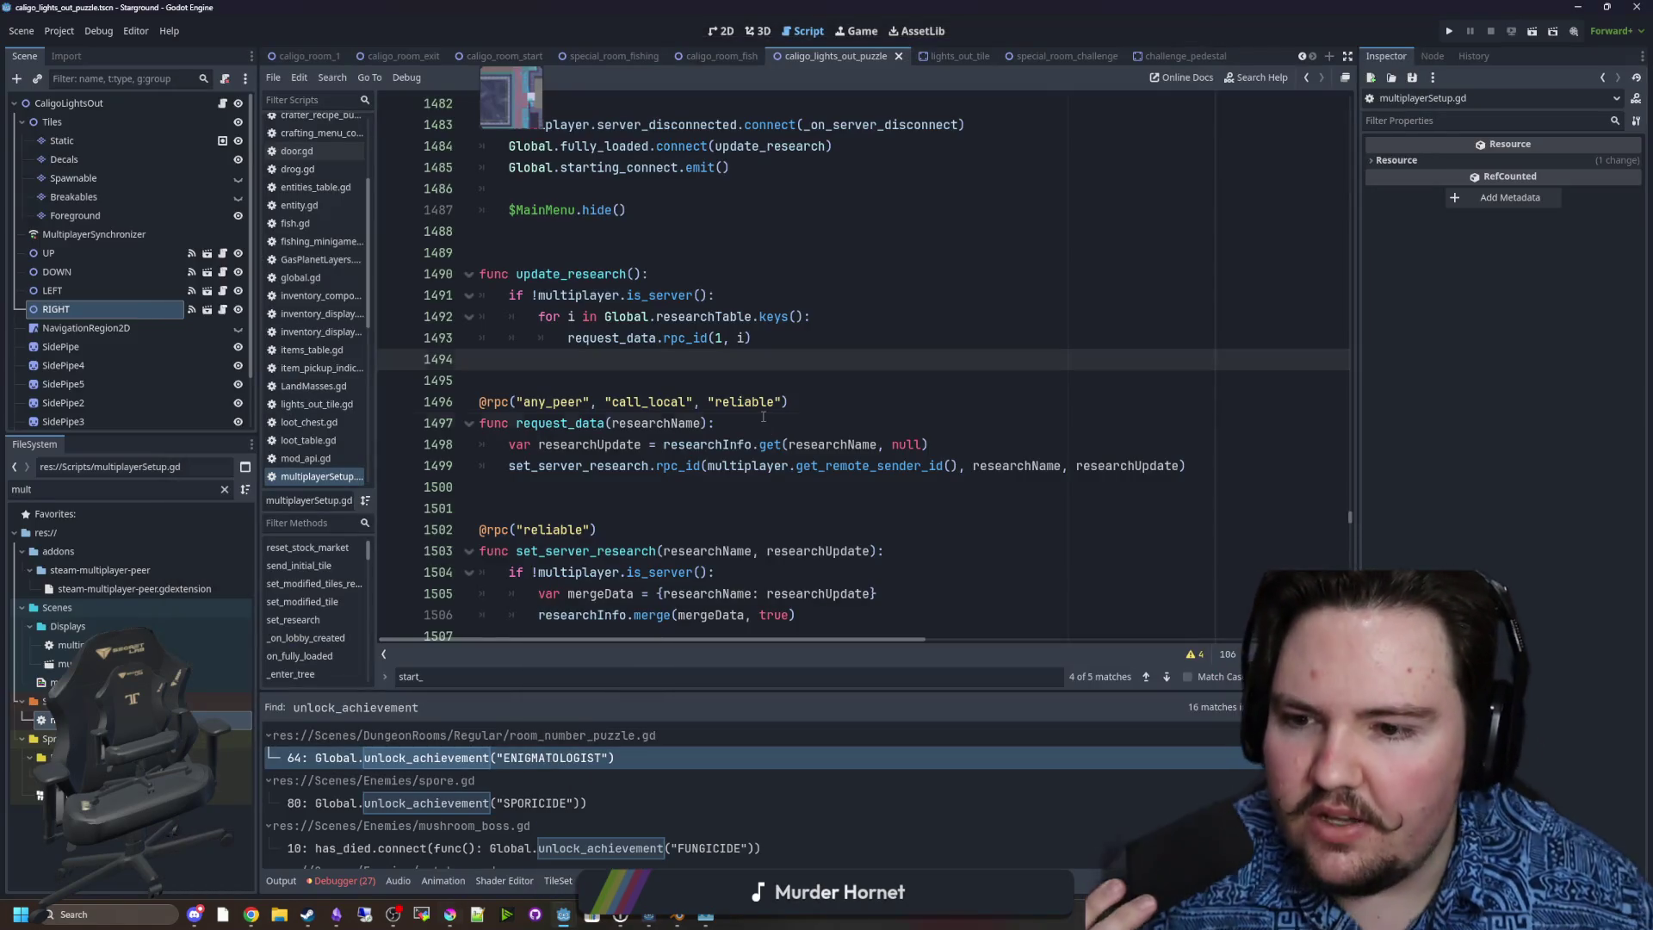
Move the caret through blank lines 1501 and 1500 up to line 1494.
left_click(628, 515)
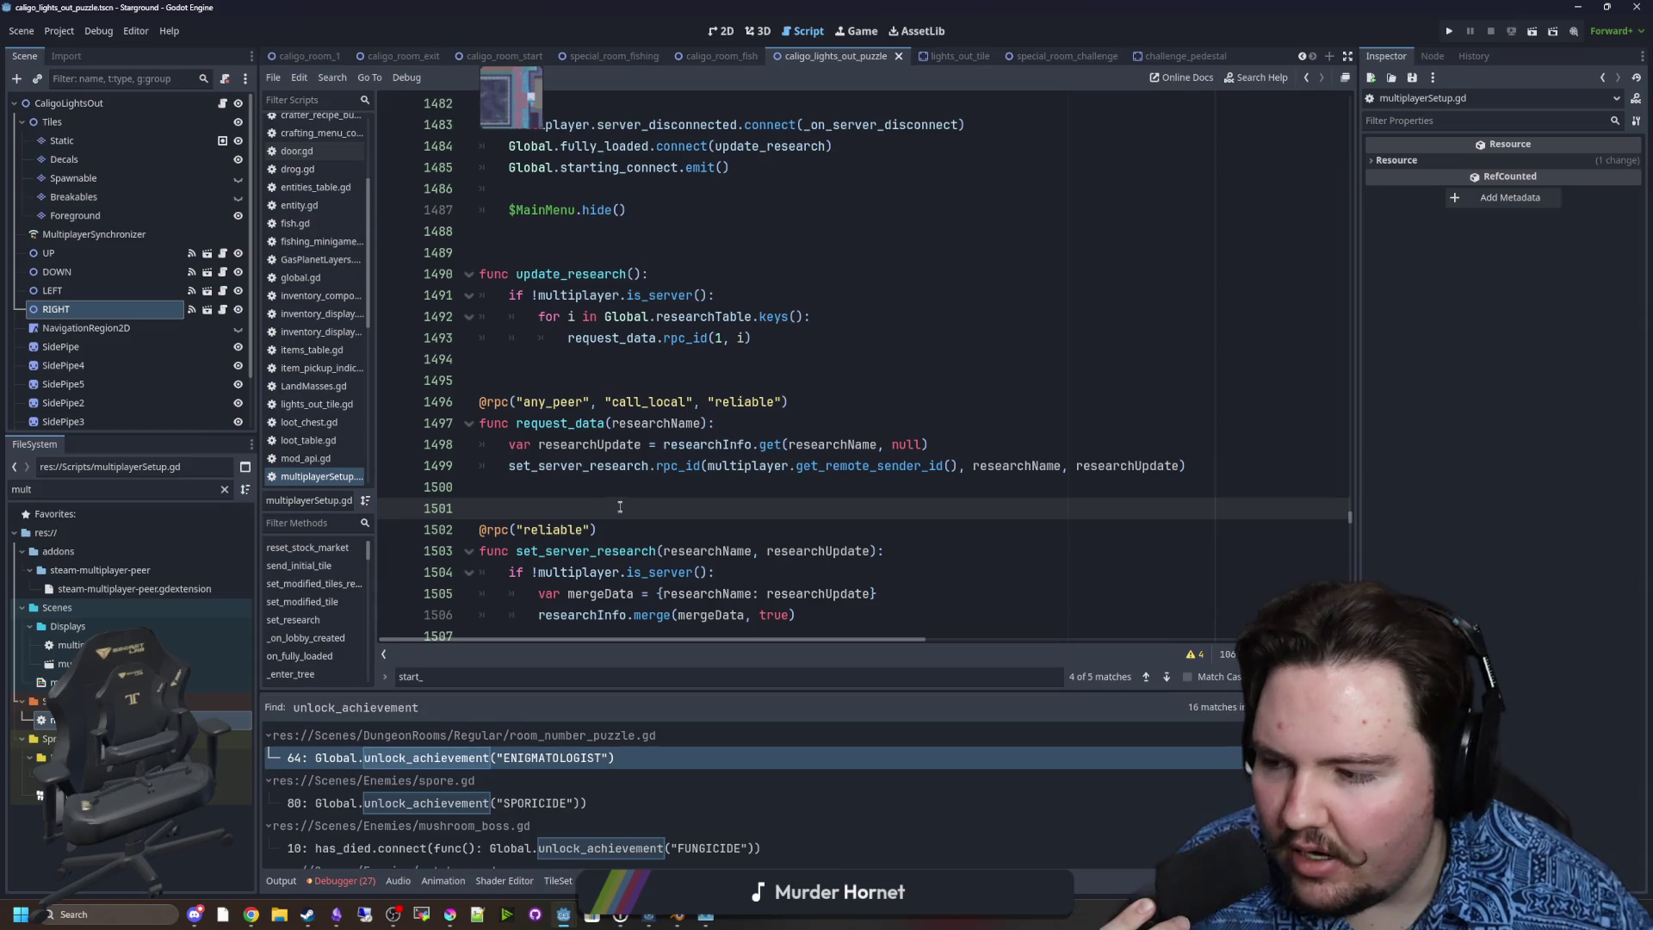
left_click(618, 489)
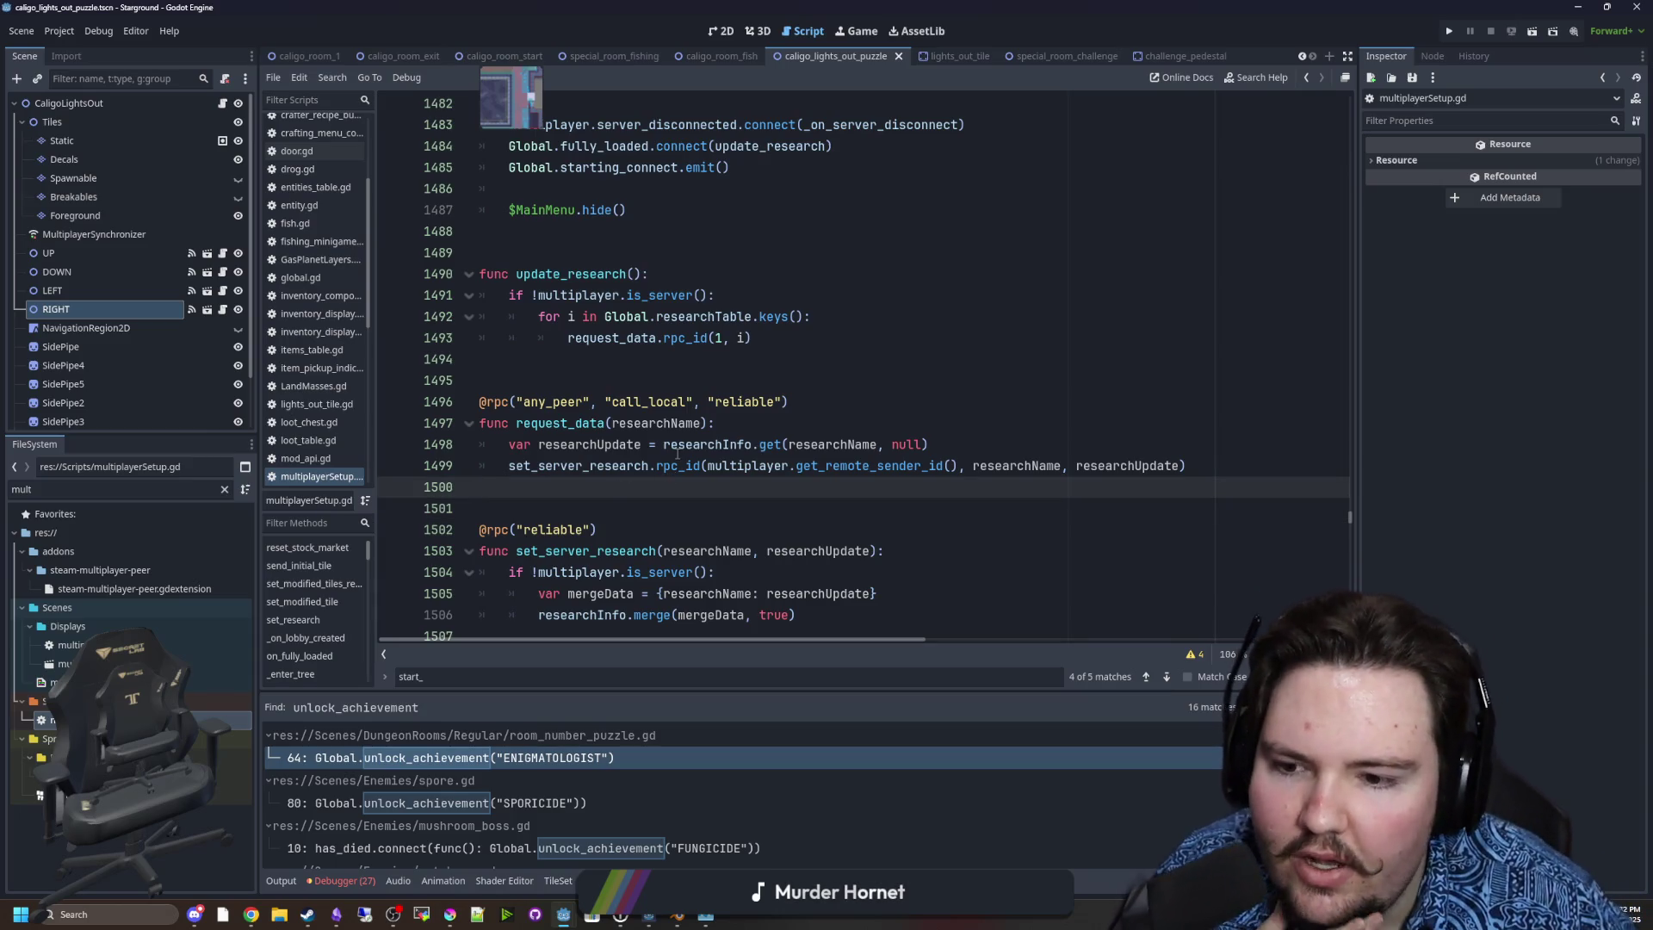
scroll(680, 447, "down", 5)
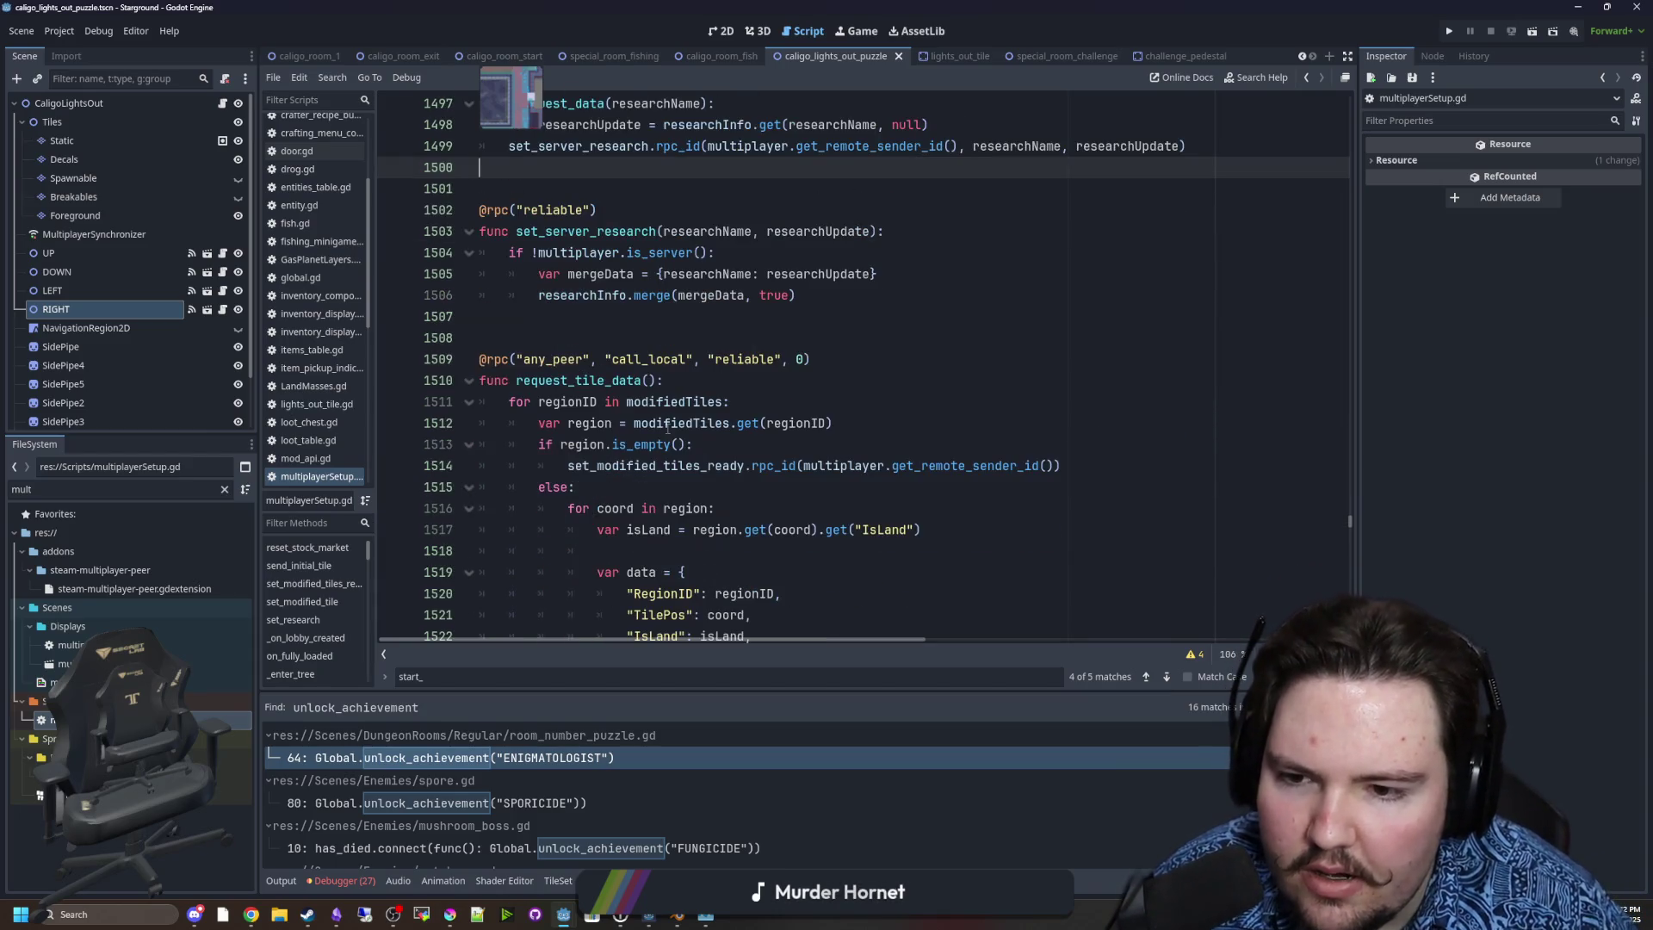
scroll(689, 430, "up", 5)
left_click(686, 368)
Search the script for 'tile' and jump to request_tile_data's definition from line 1547.
key("ctrl+f")
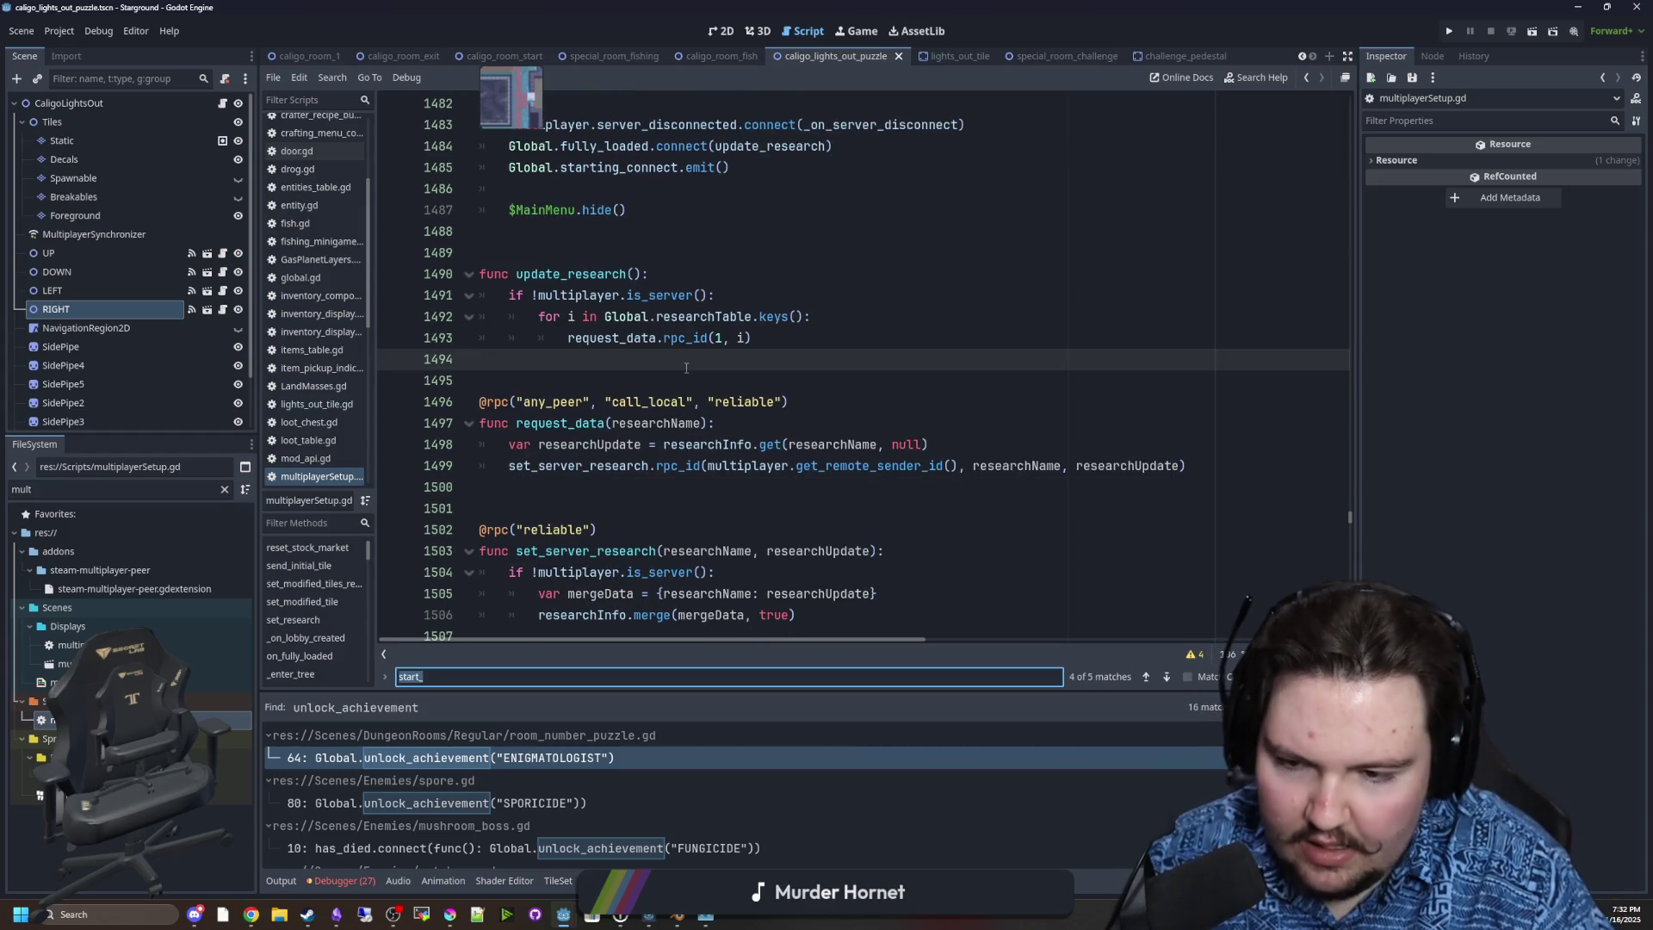
type("tiol")
key("BackSpace")
key("BackSpace")
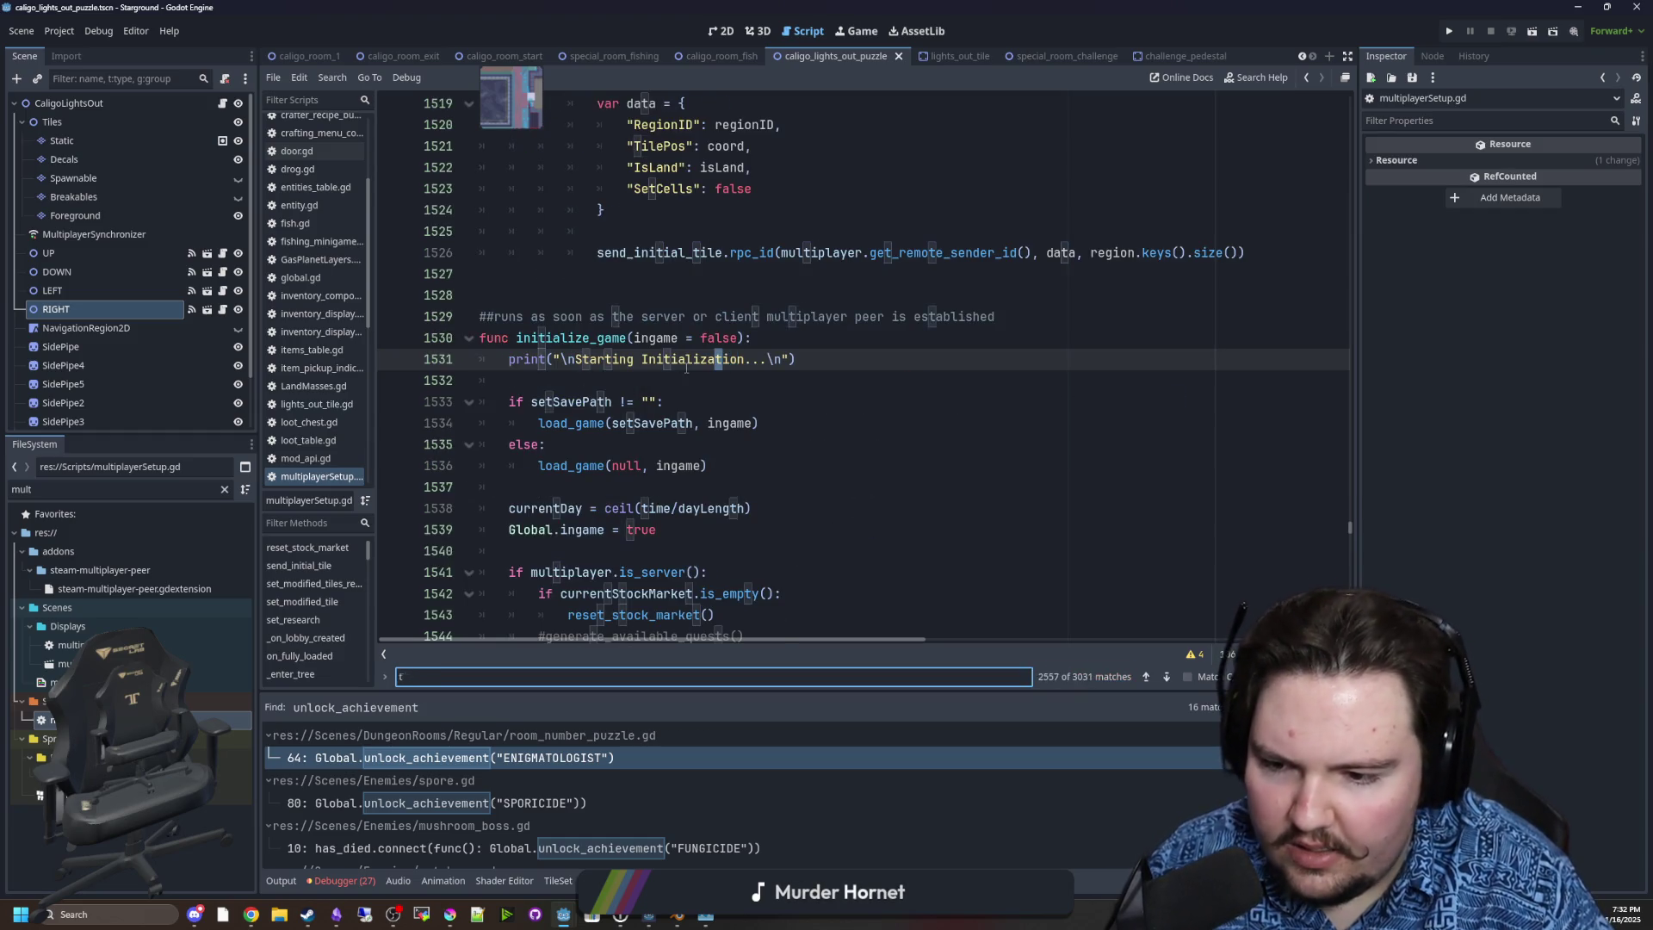
type("le")
left_click(734, 325)
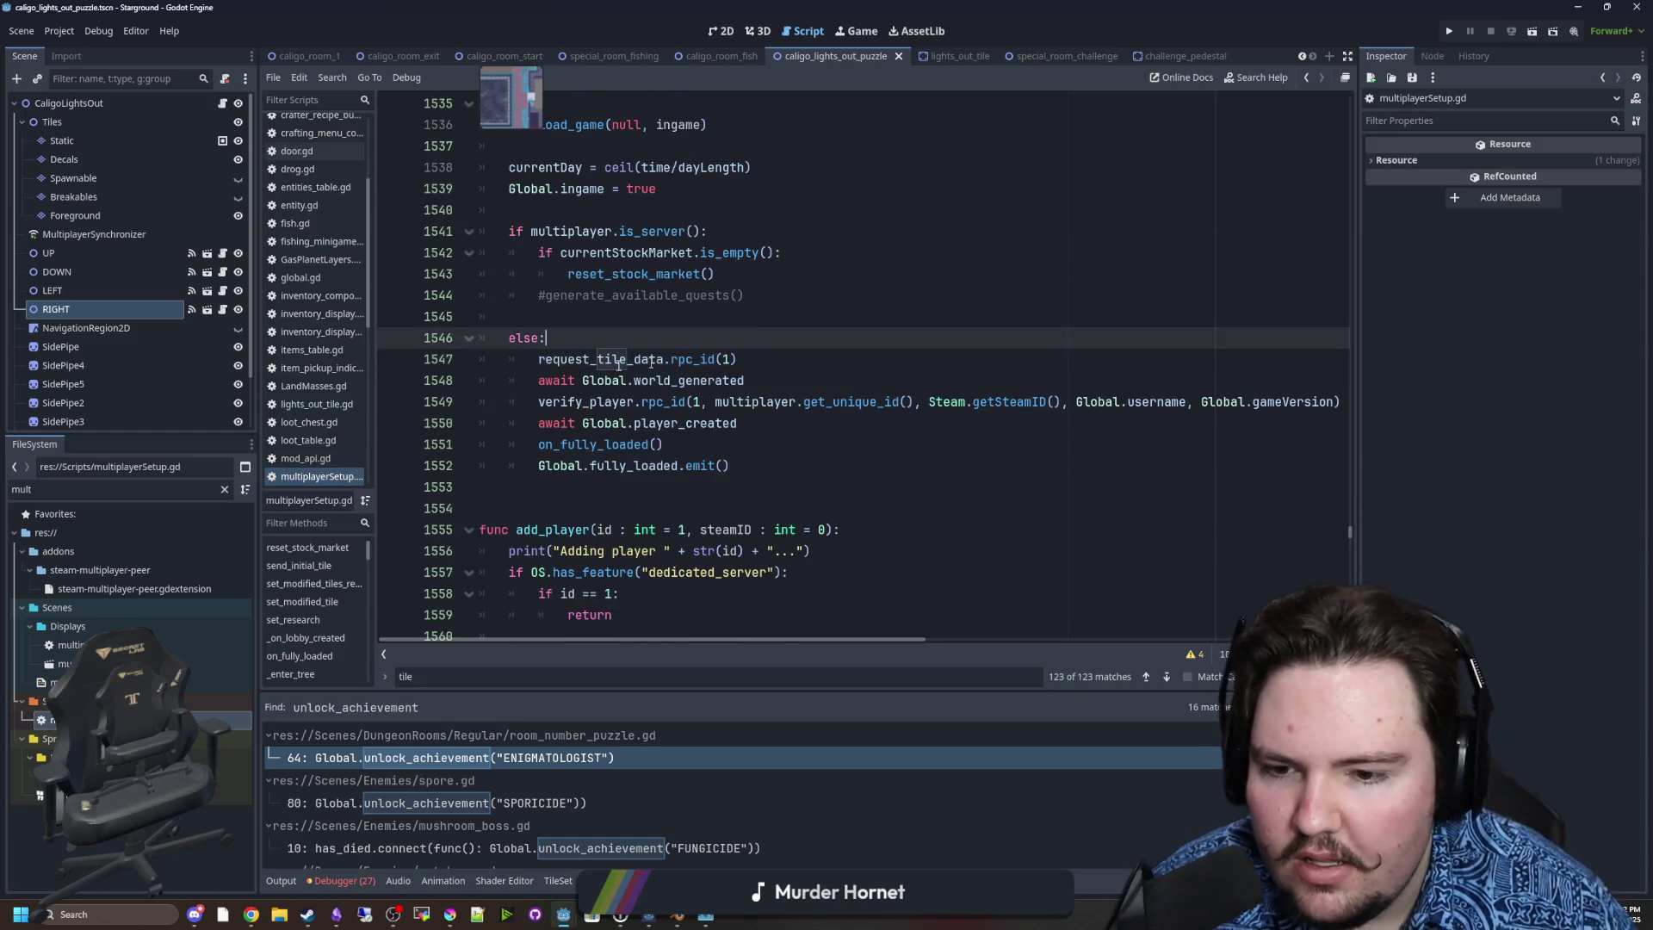
left_click(602, 362)
left_click(605, 362, "ctrl")
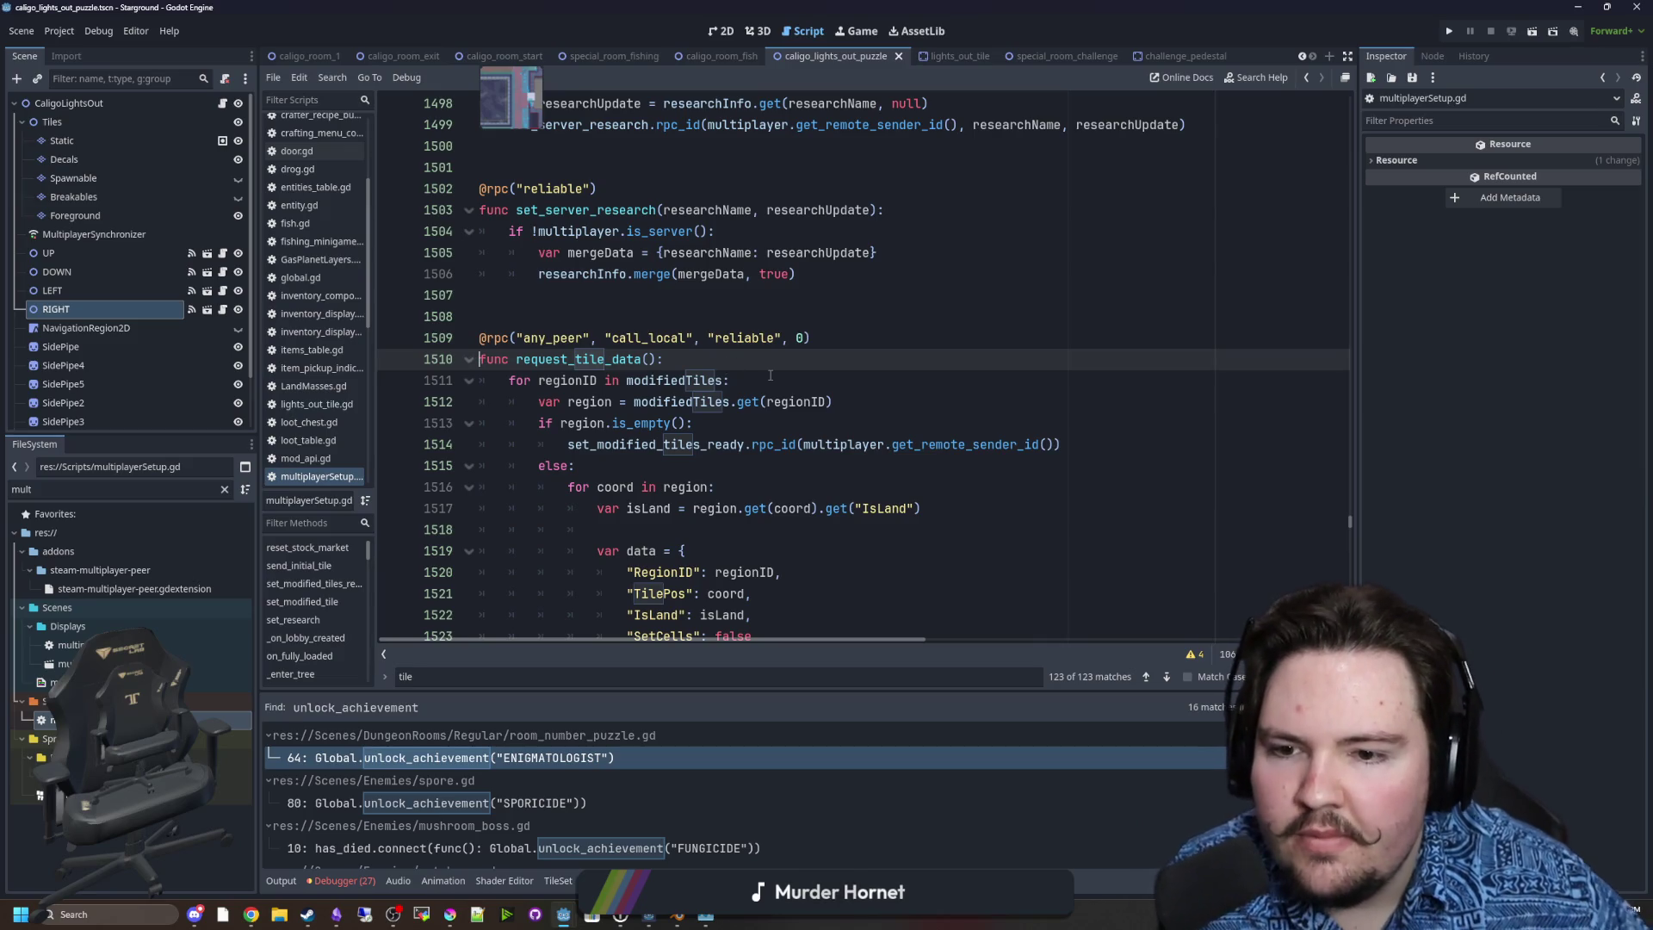
scroll(513, 312, "down", 2)
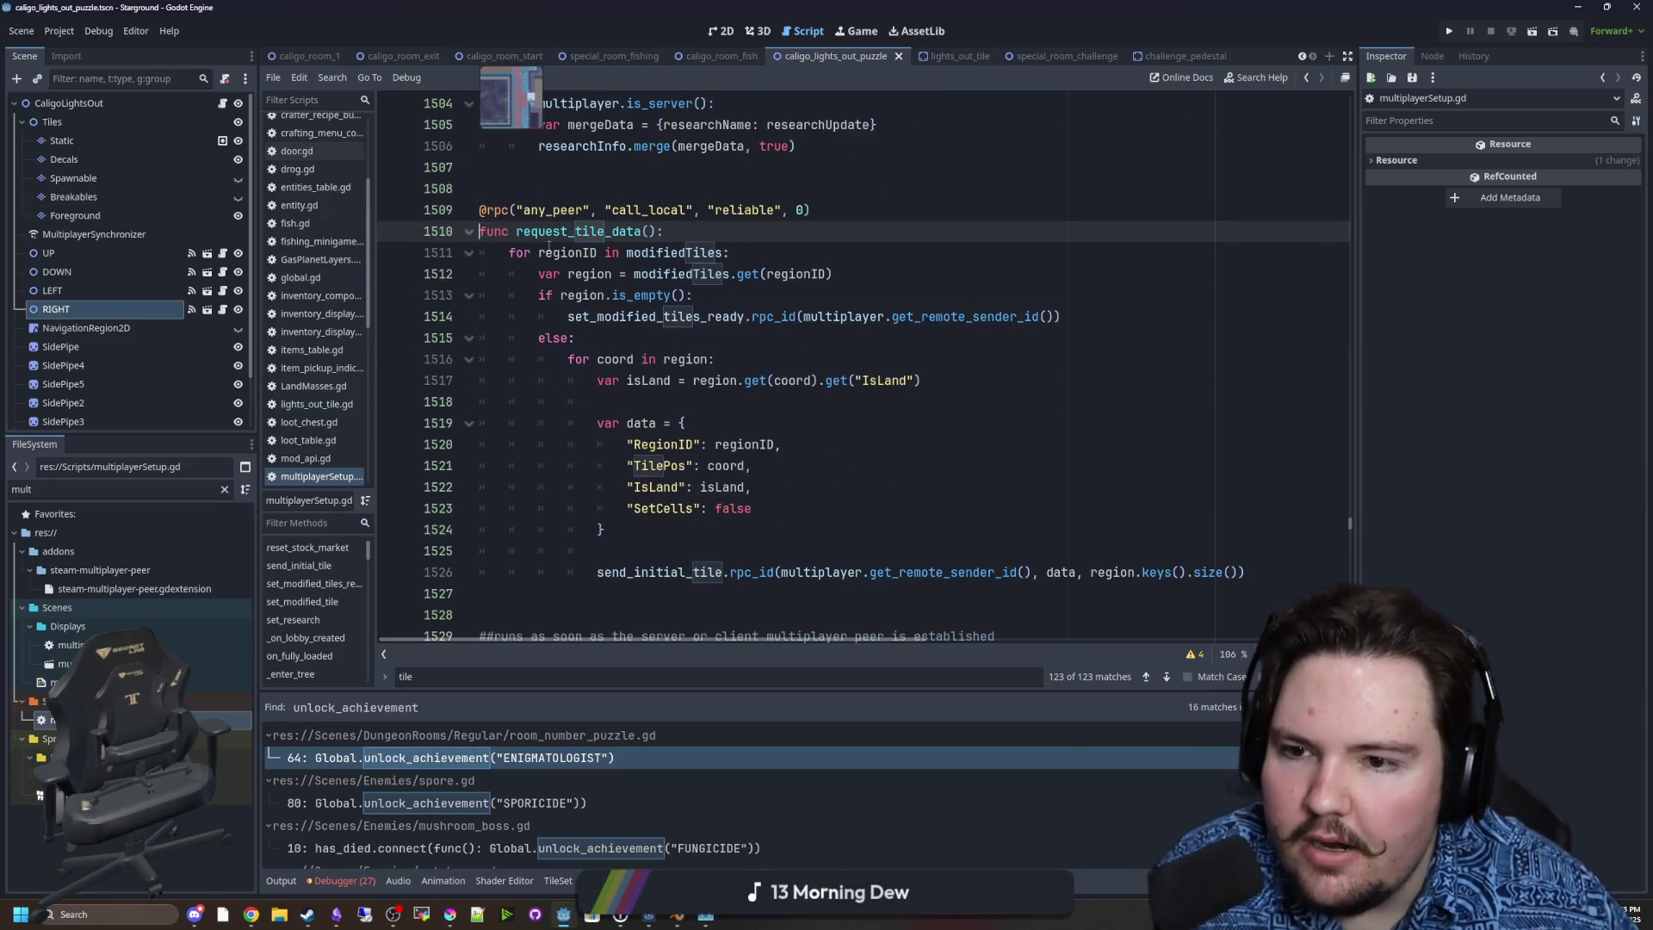
left_click_drag(603, 231, 926, 381)
mouse_move(663, 230)
left_mouse_down()
mouse_move(861, 465)
mouse_move(754, 508)
left_mouse_up()
scroll(953, 538, "down", 2)
left_click(617, 464)
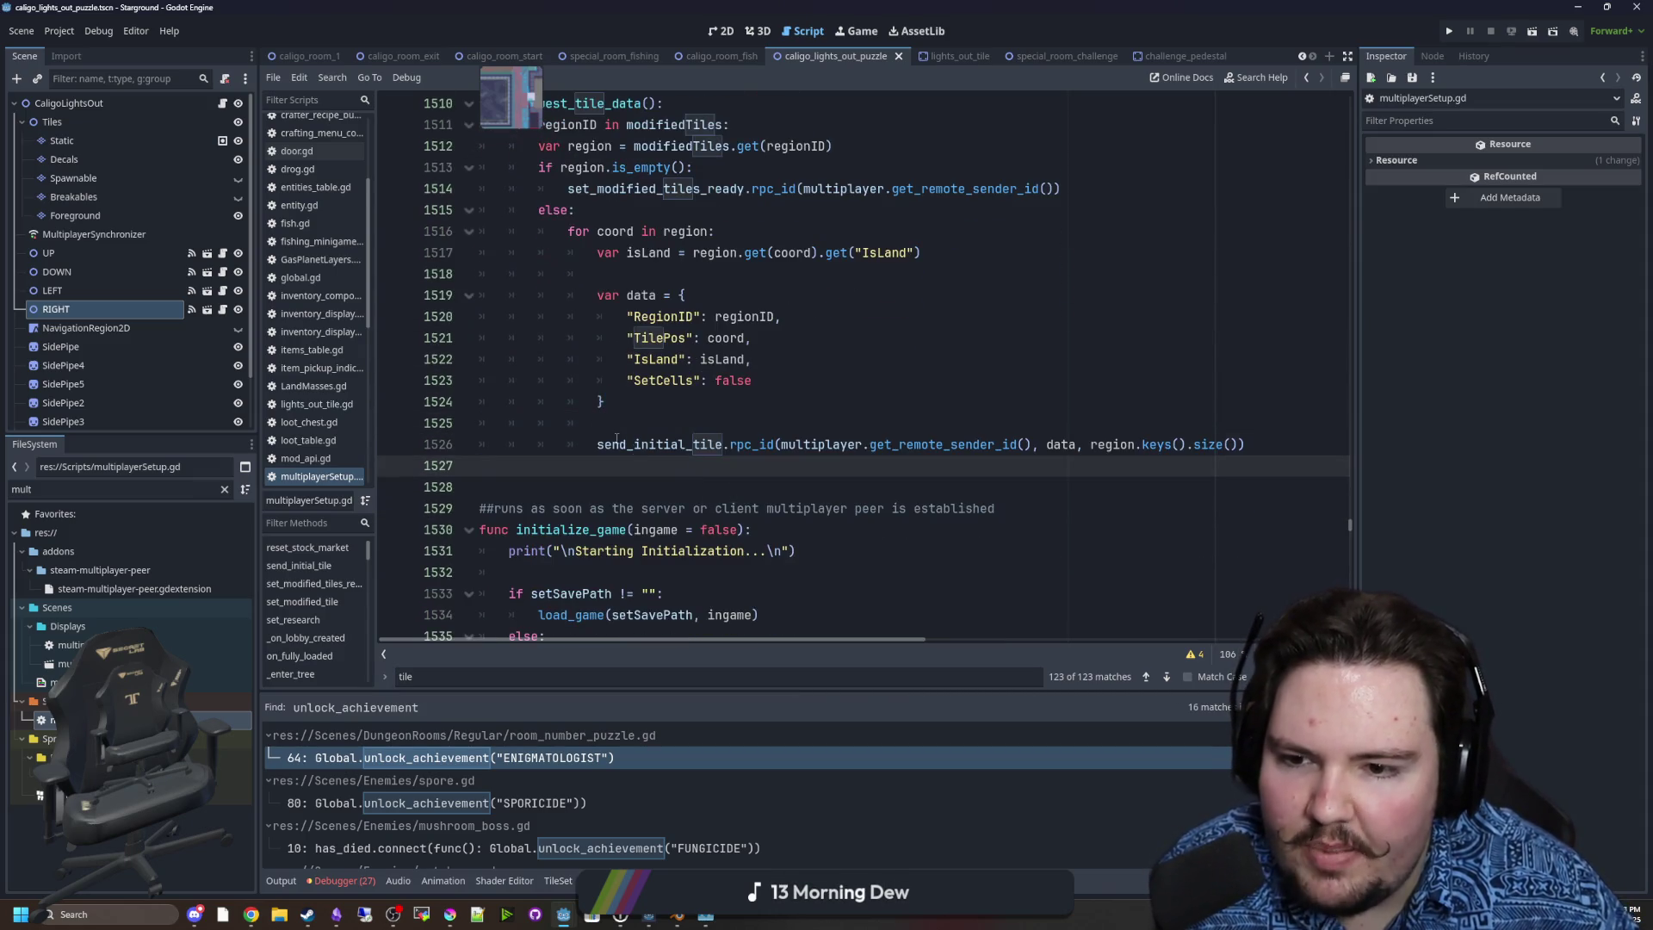
left_click_drag(617, 439, 1249, 443)
left_click(1181, 418)
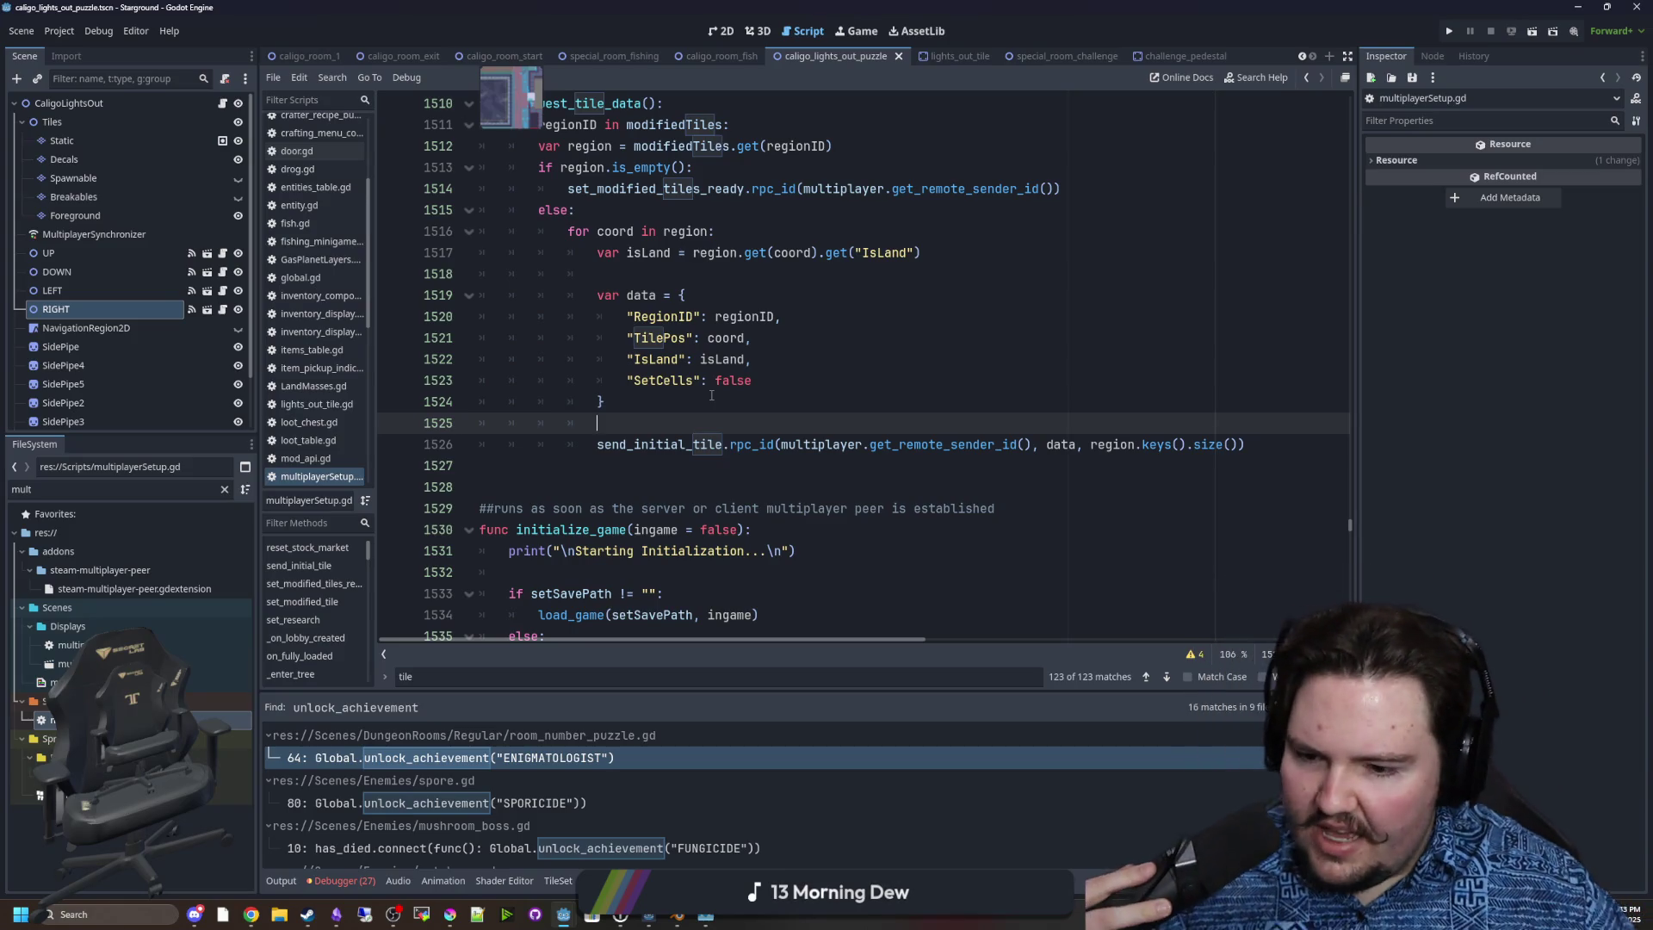
left_click_drag(1253, 444, 597, 444)
left_click(616, 425)
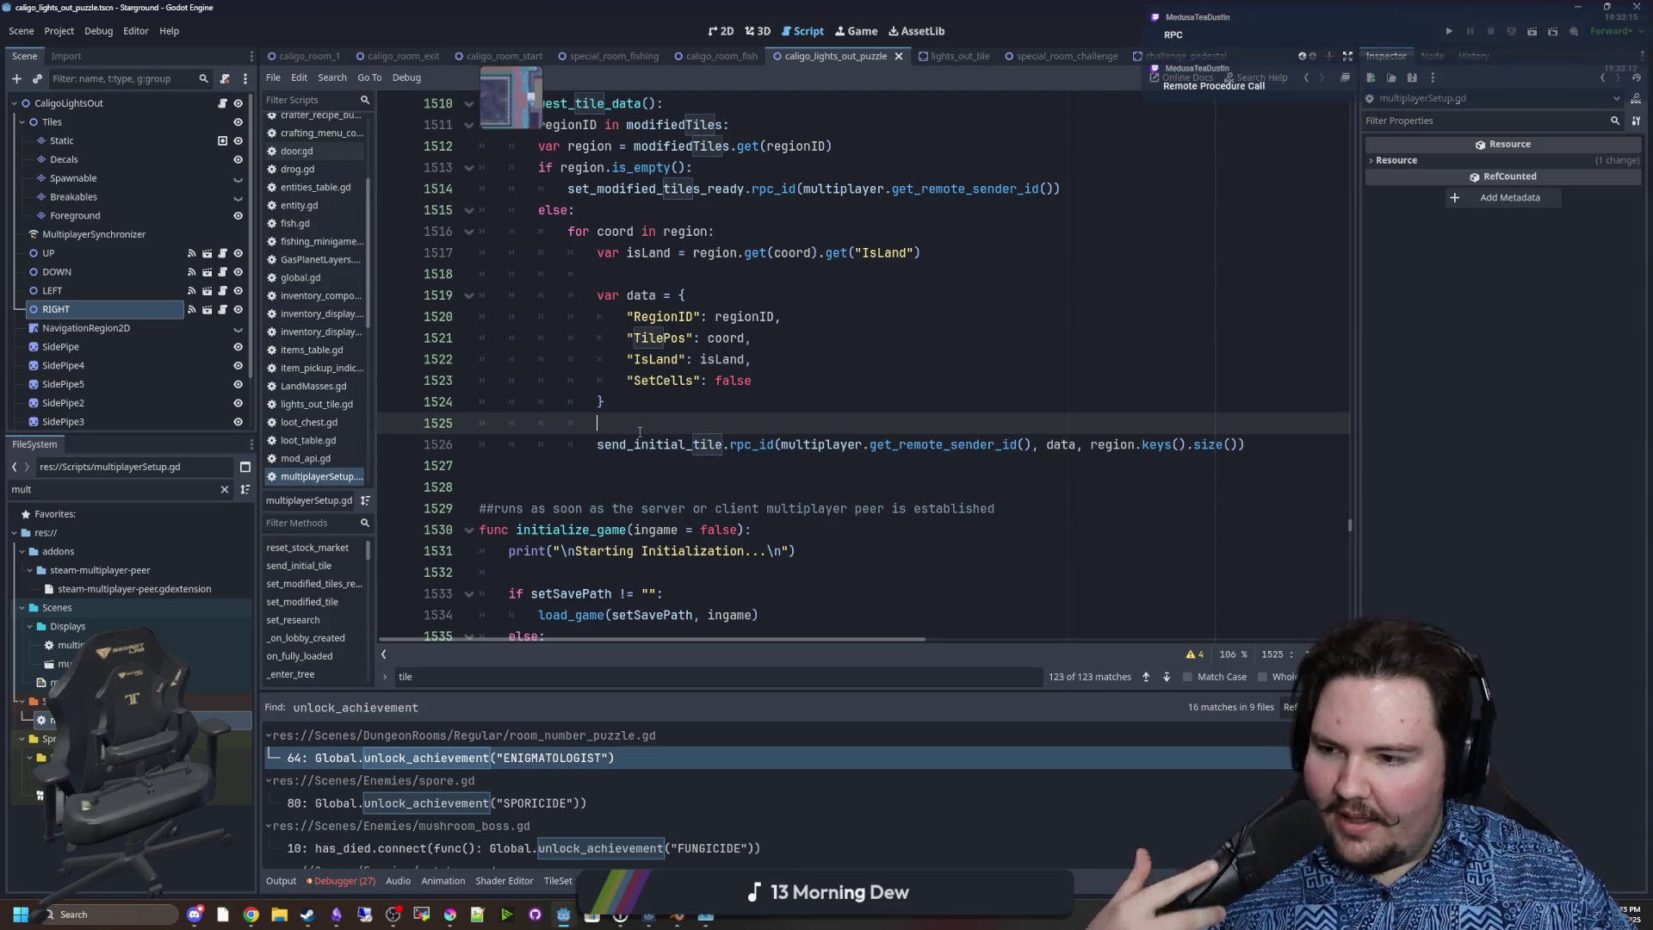
scroll(703, 431, "up", 4)
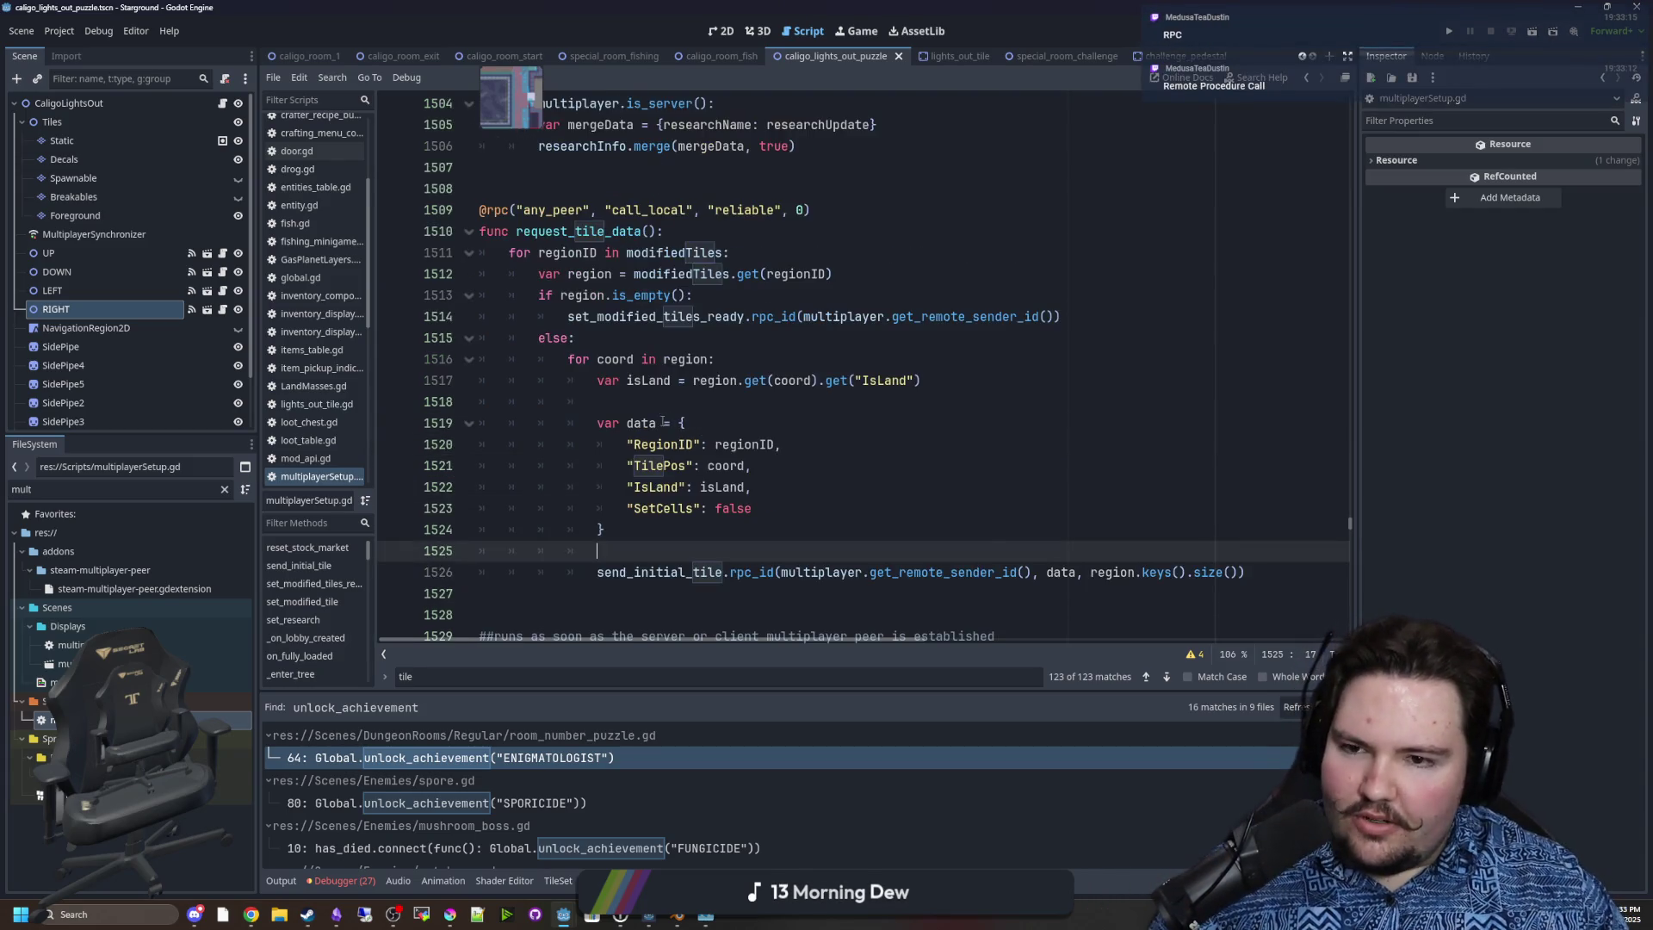
left_click(479, 316)
scroll(678, 469, "down", 4)
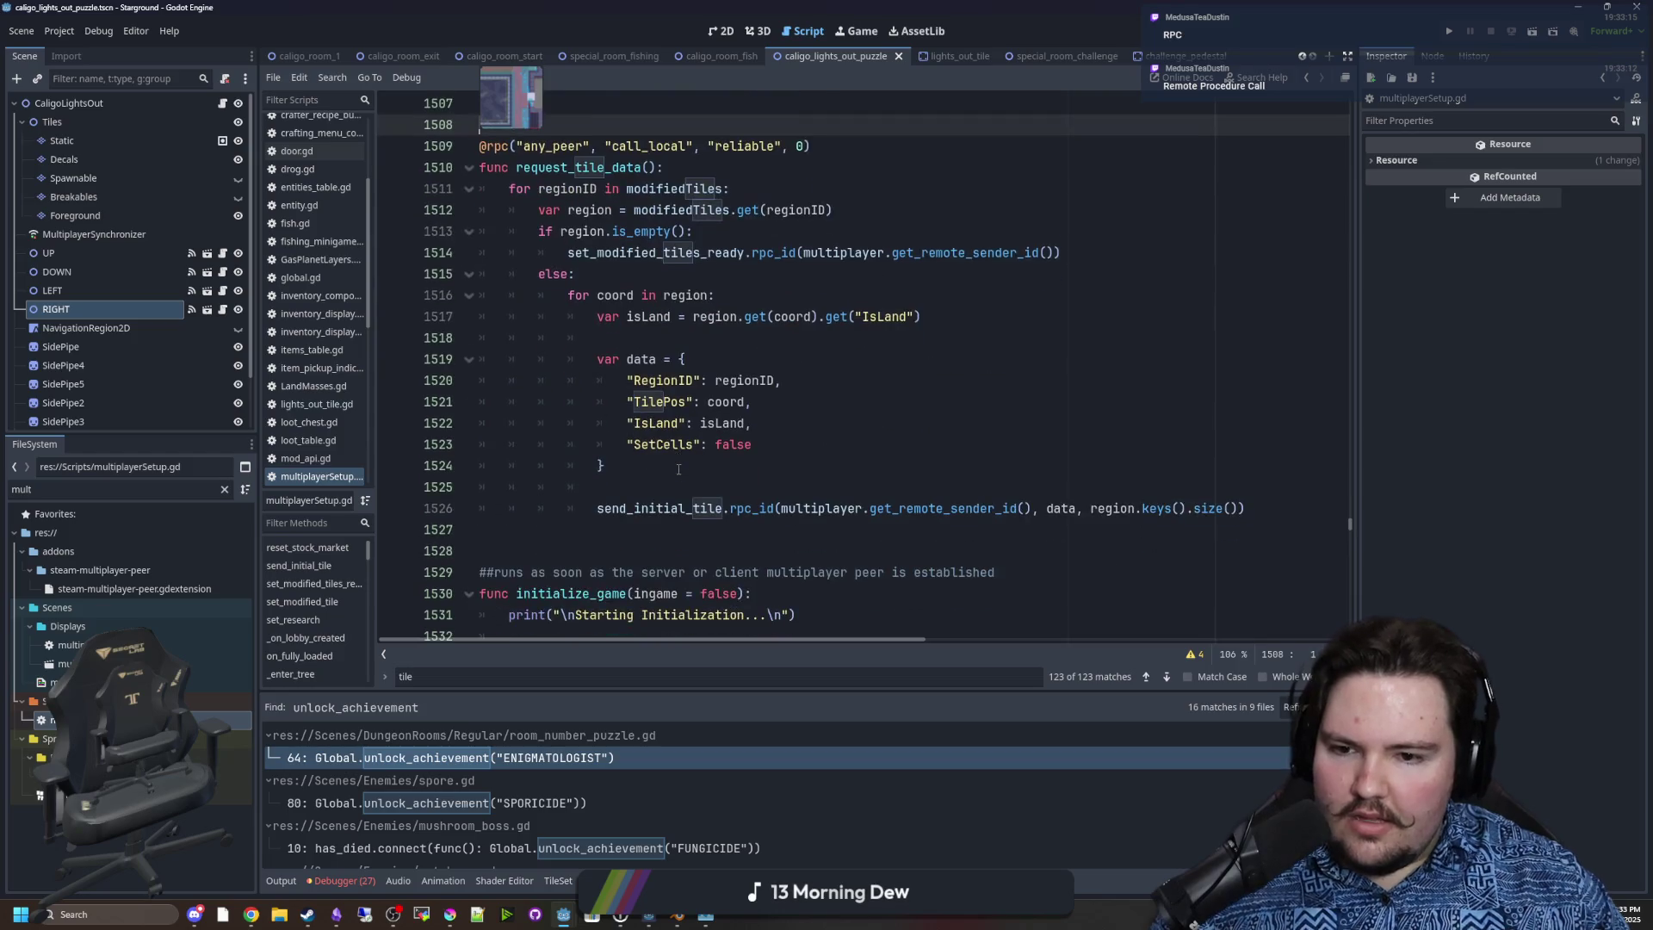
scroll(679, 469, "up", 4)
mouse_move(447, 922)
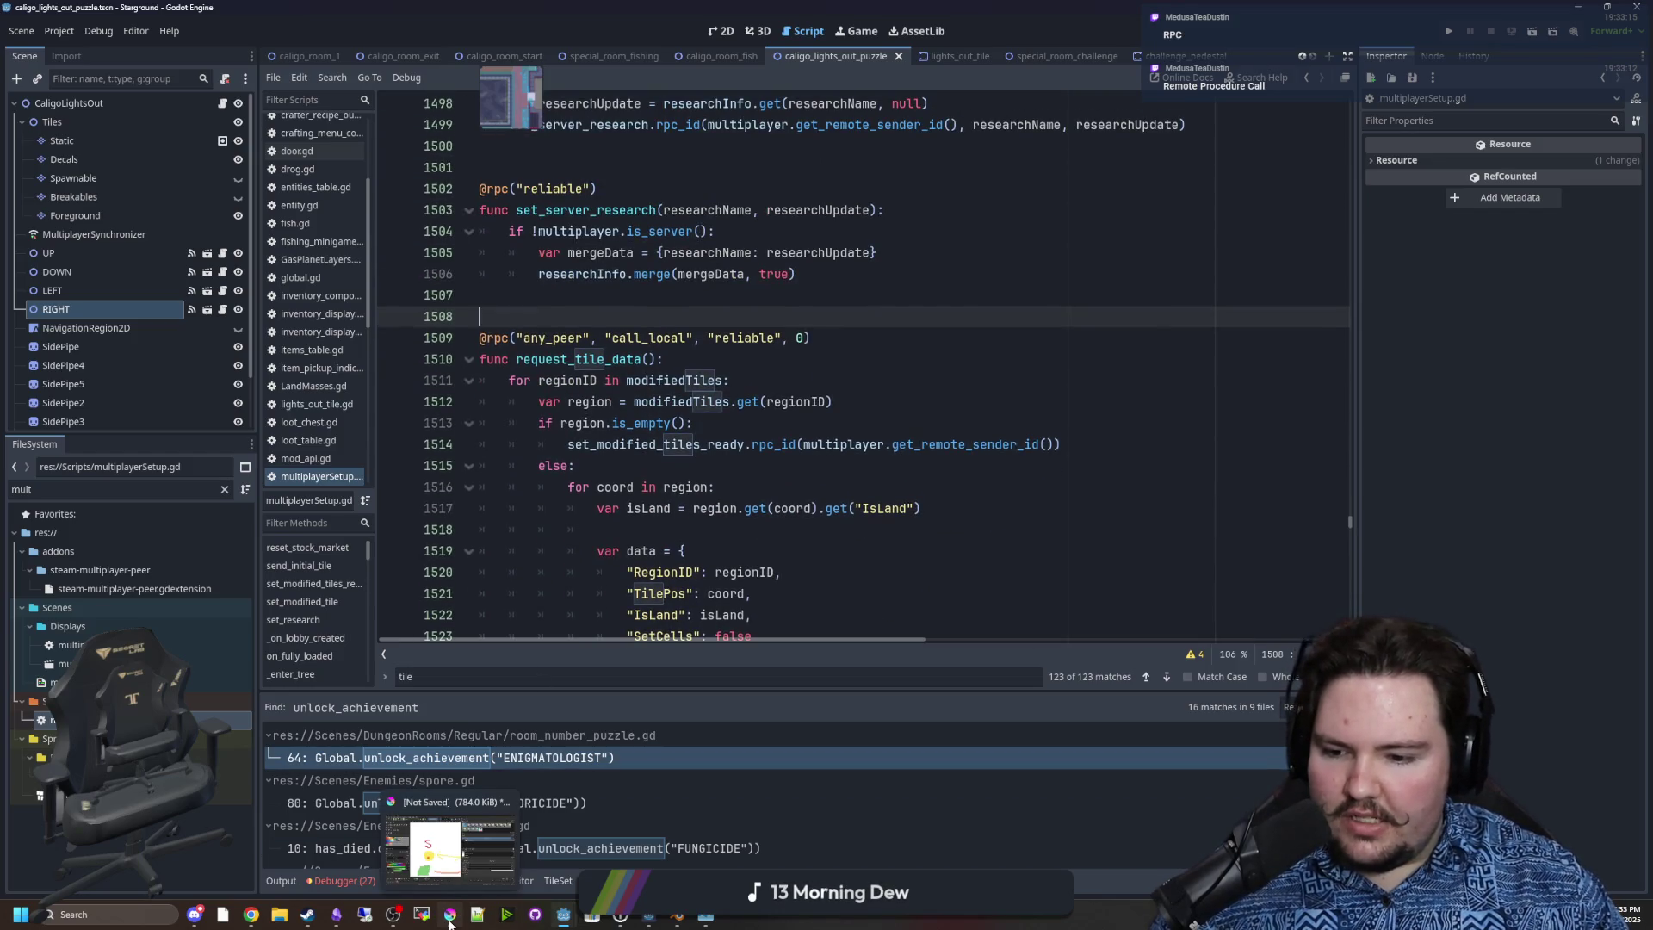
scroll(570, 357, "up", 2)
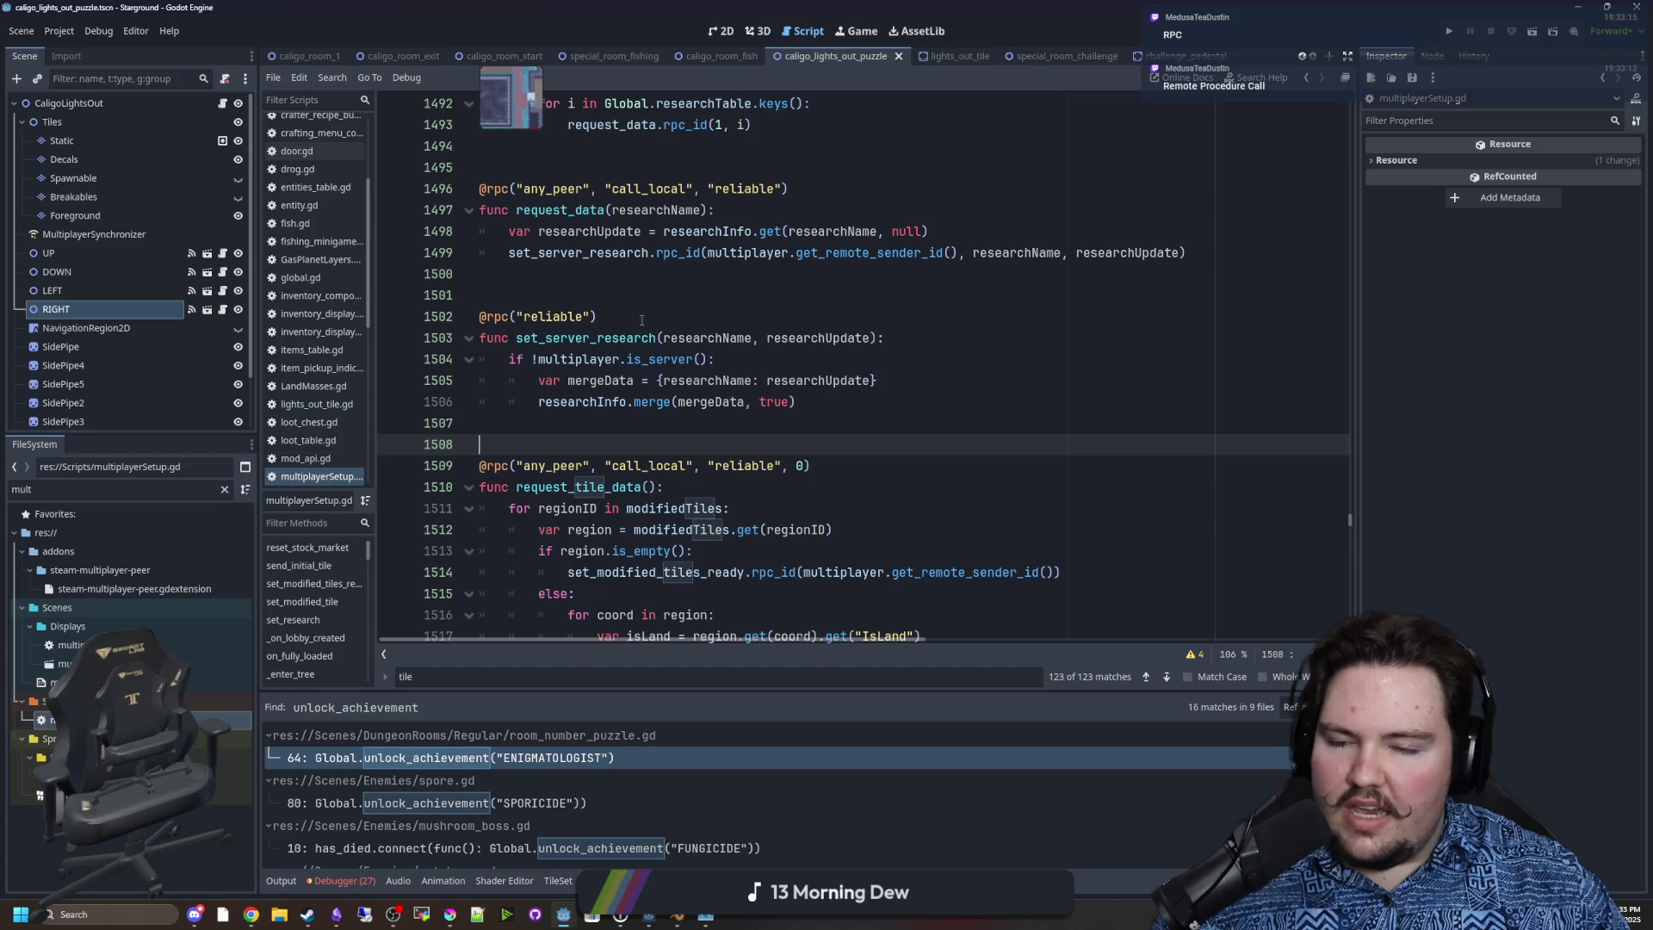
key("Up")
key("Up")
key("Up")
scroll(570, 359, "up", 4)
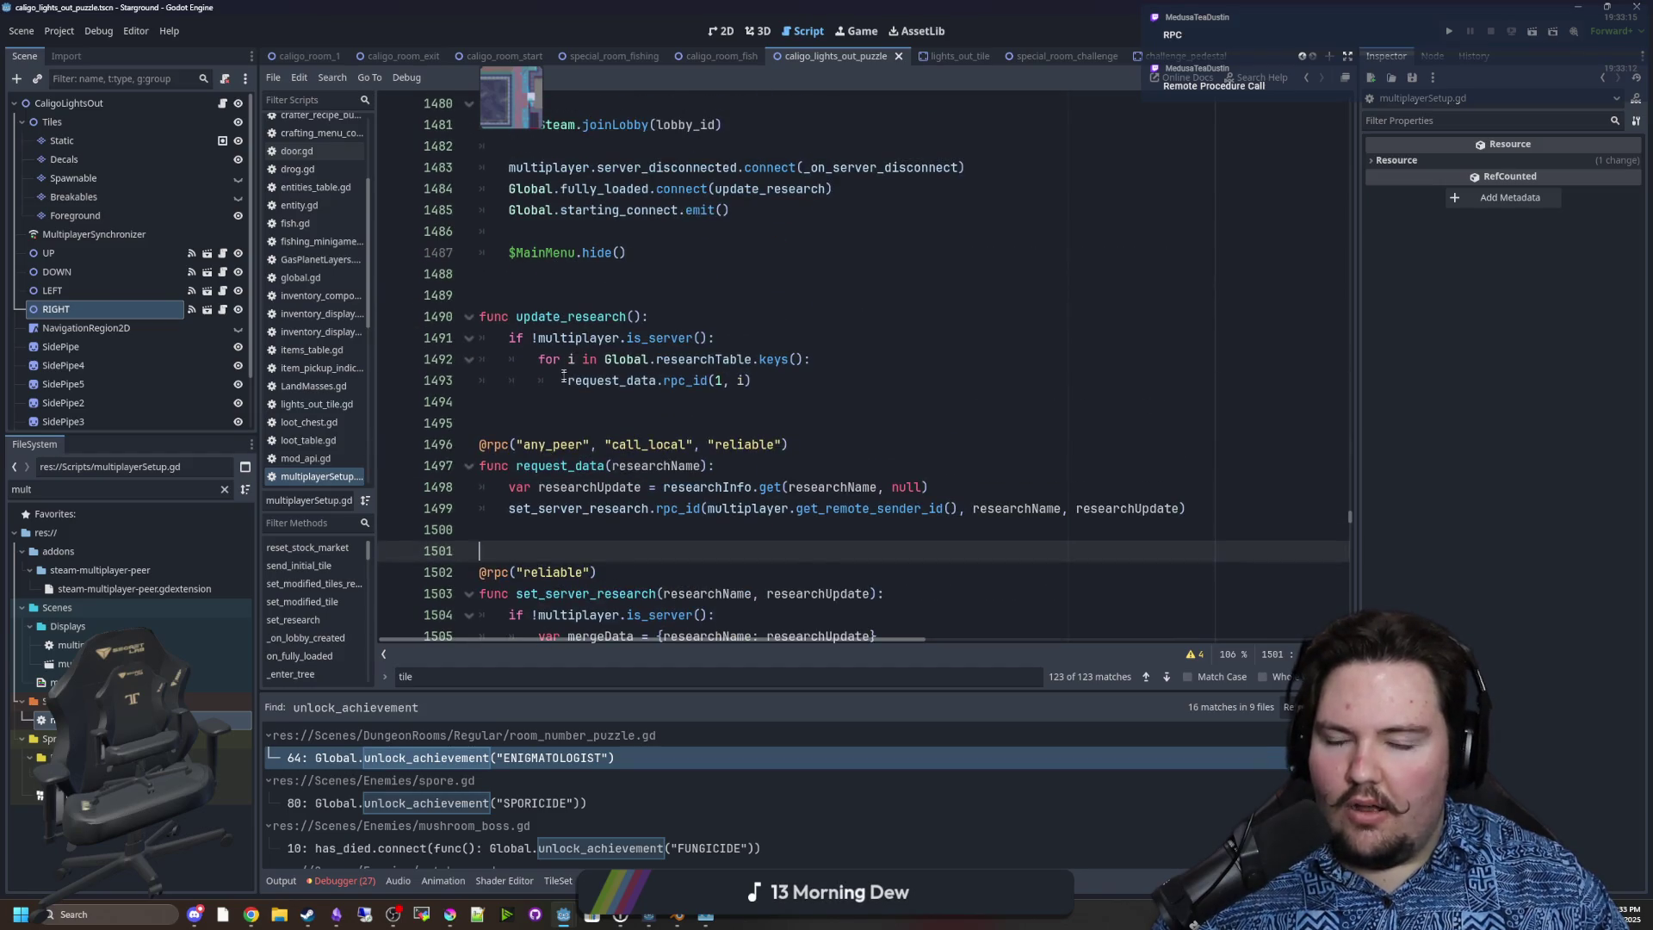
scroll(564, 377, "up", 2)
scroll(689, 465, "down", 3)
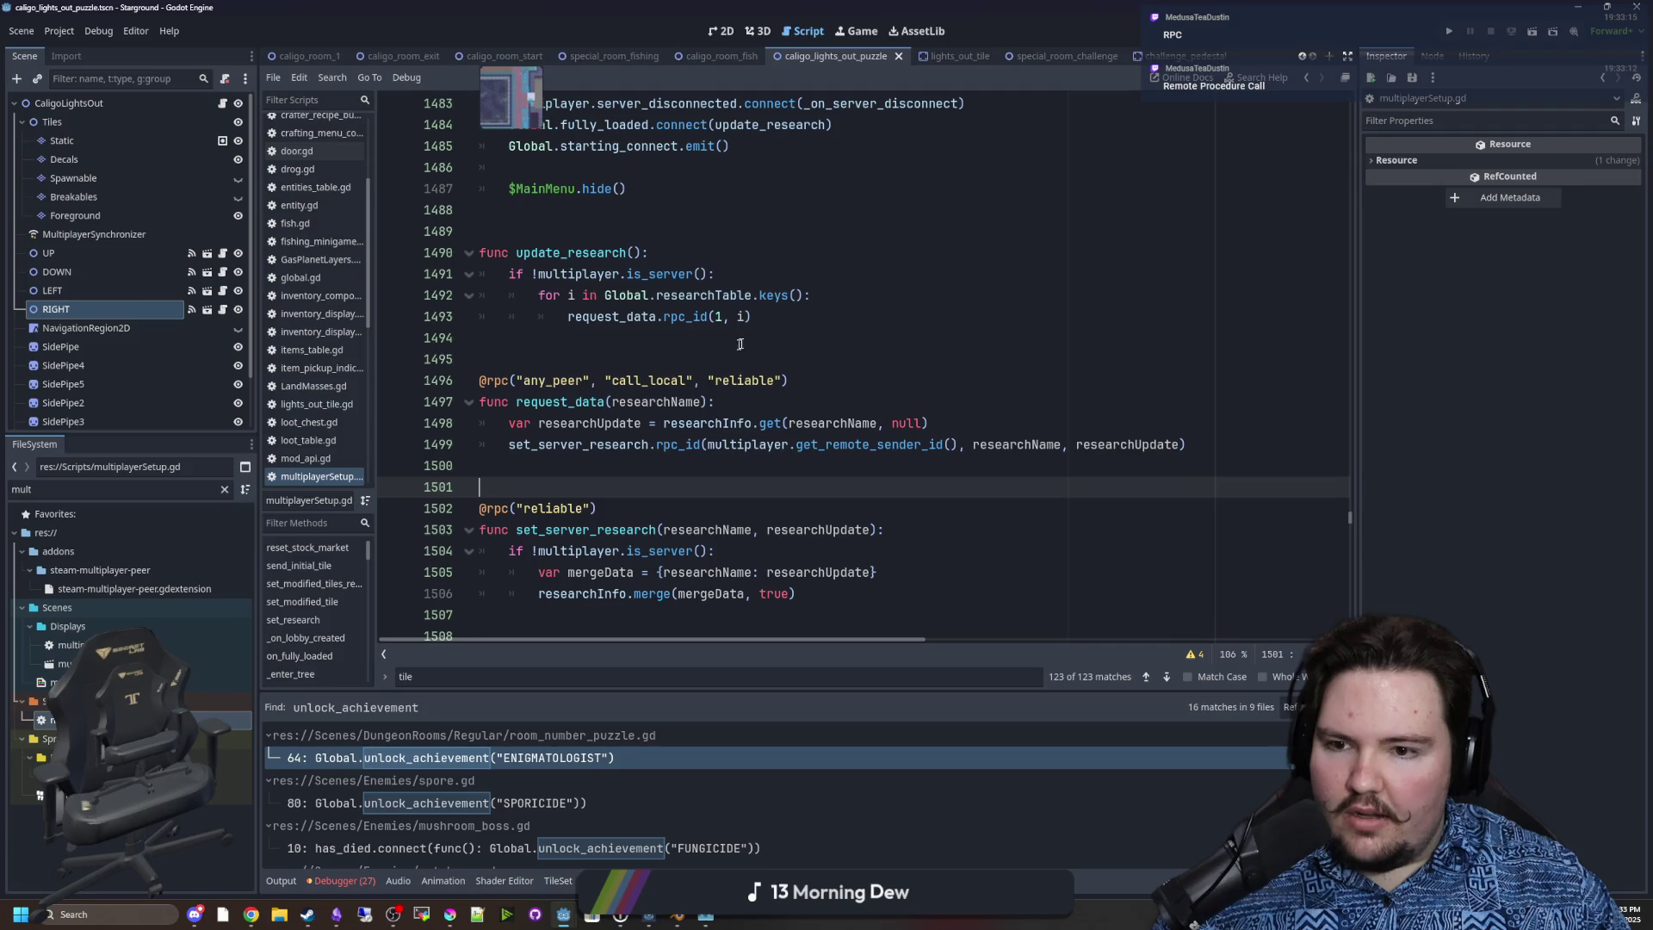
left_click(804, 324)
left_click(547, 348)
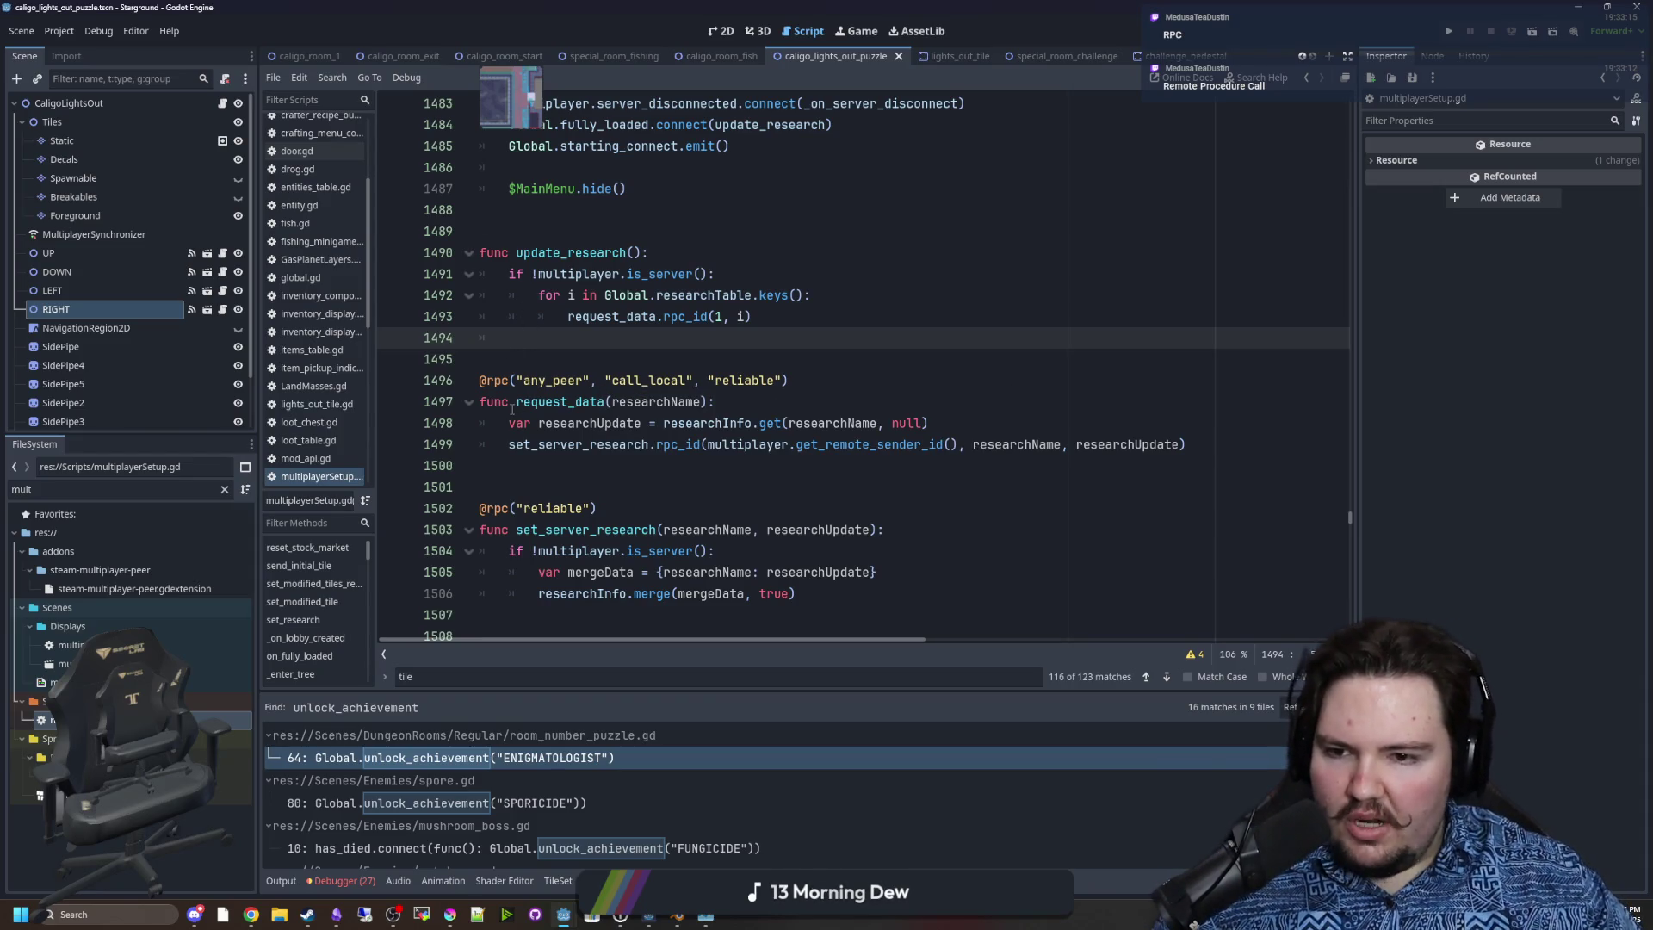
Write request_data.rpc() on line 1494 below the loop using autocomplete, then return to Krita.
double_click(560, 402)
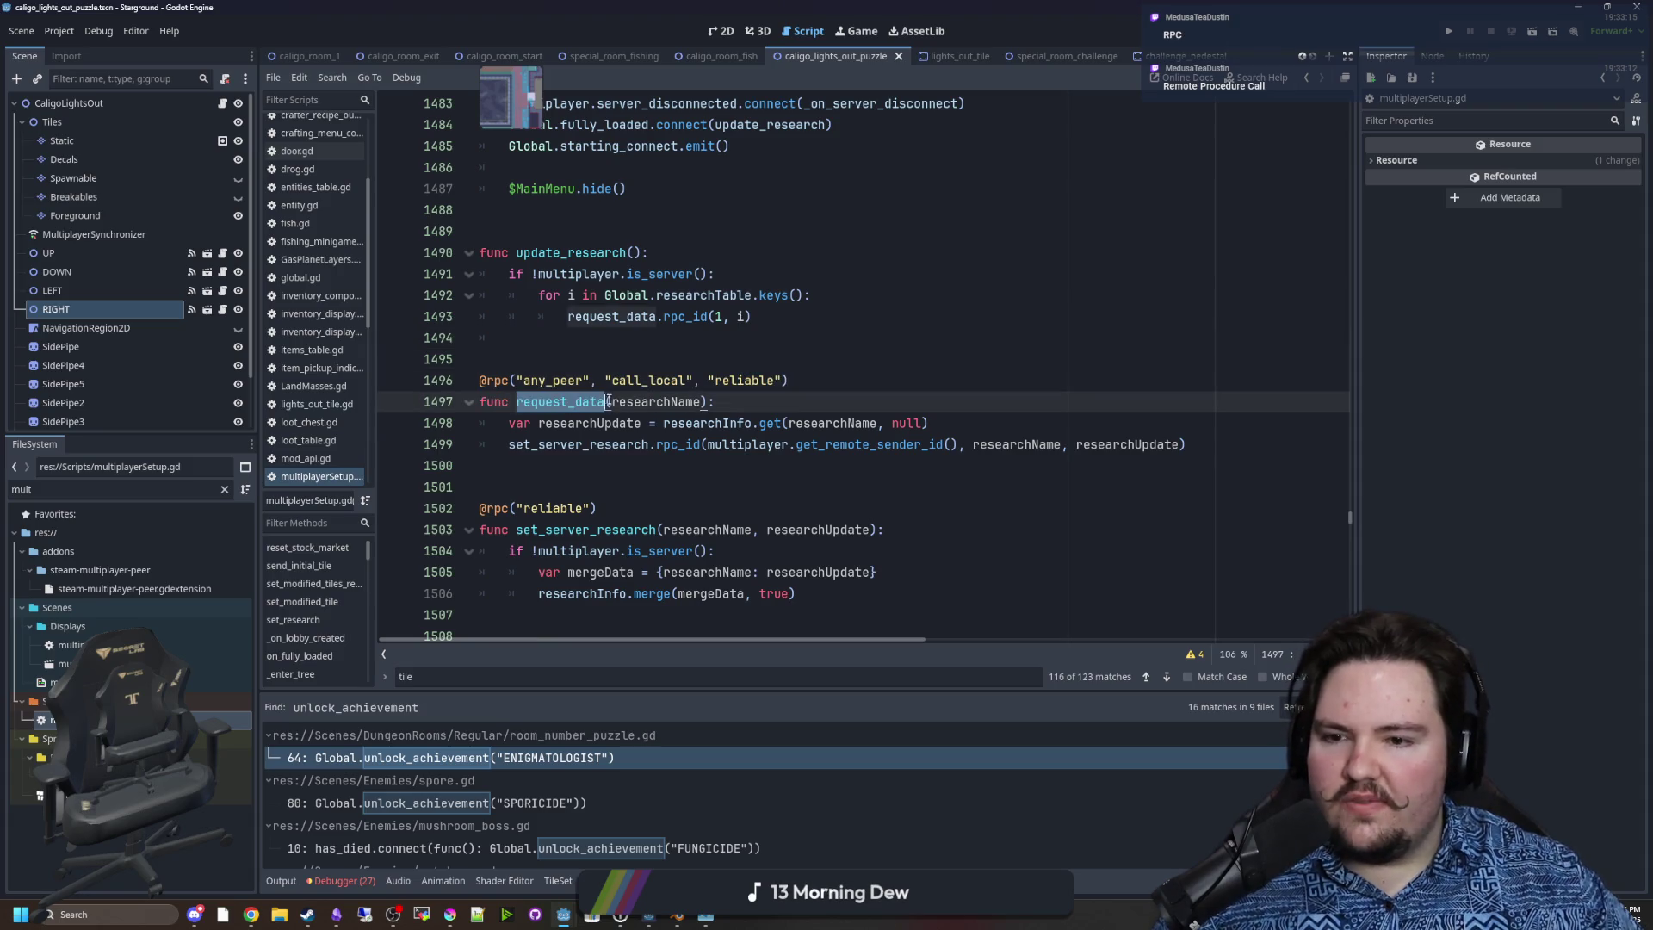
left_click(567, 317)
key("Down")
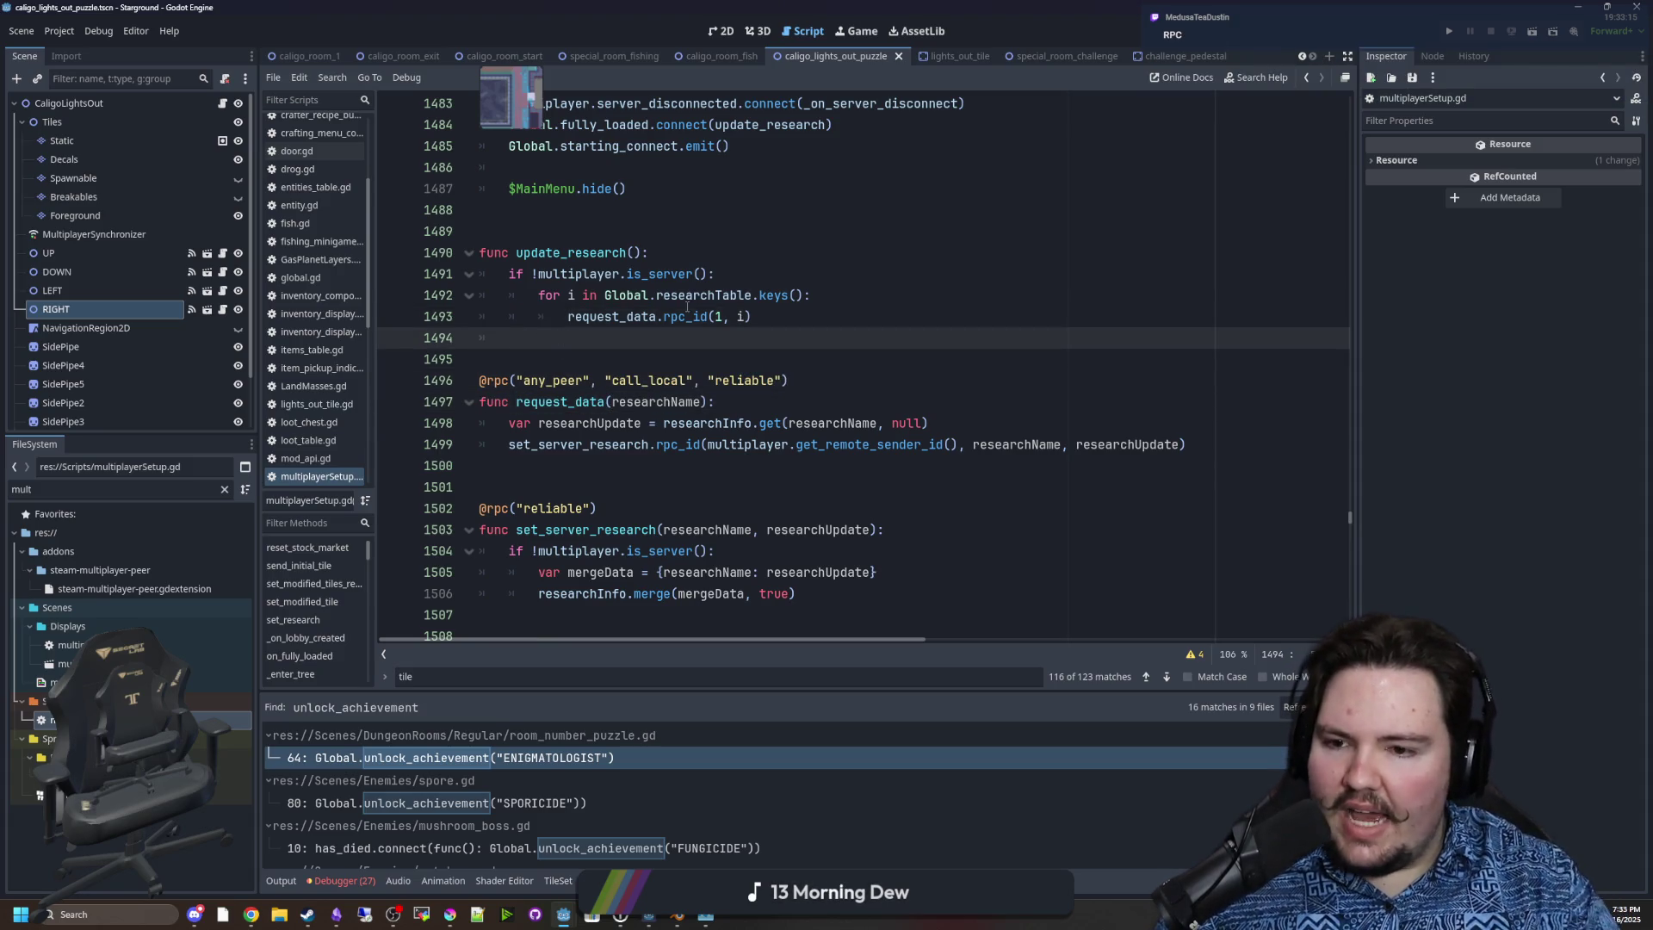
type("request")
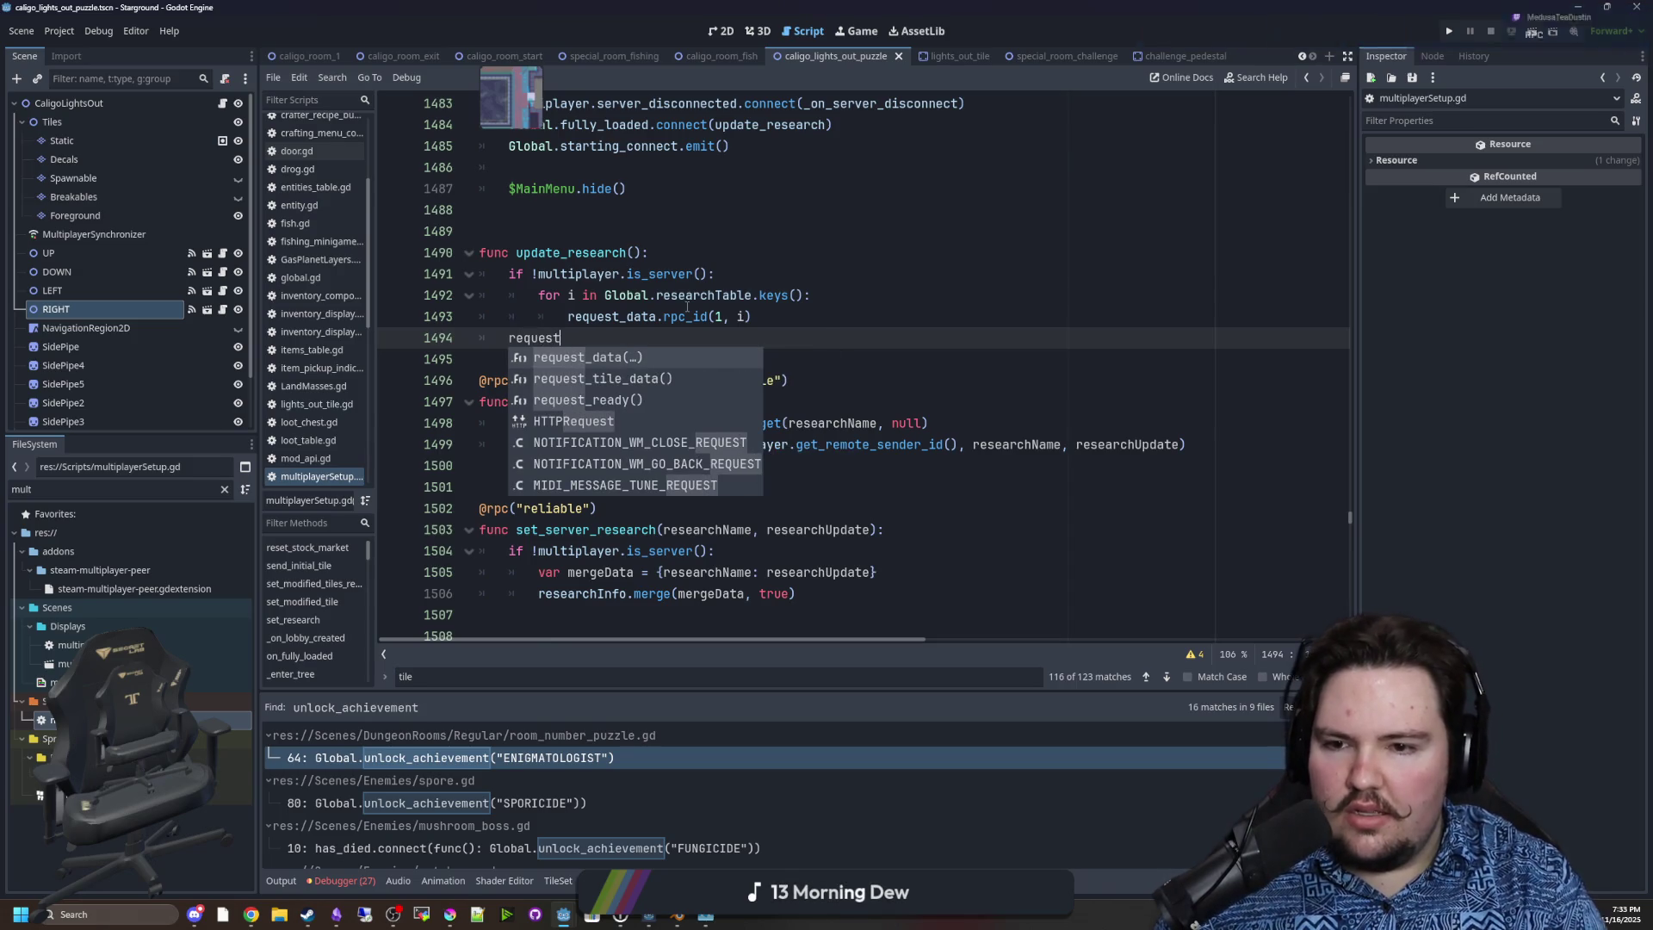
type("_data.rpc")
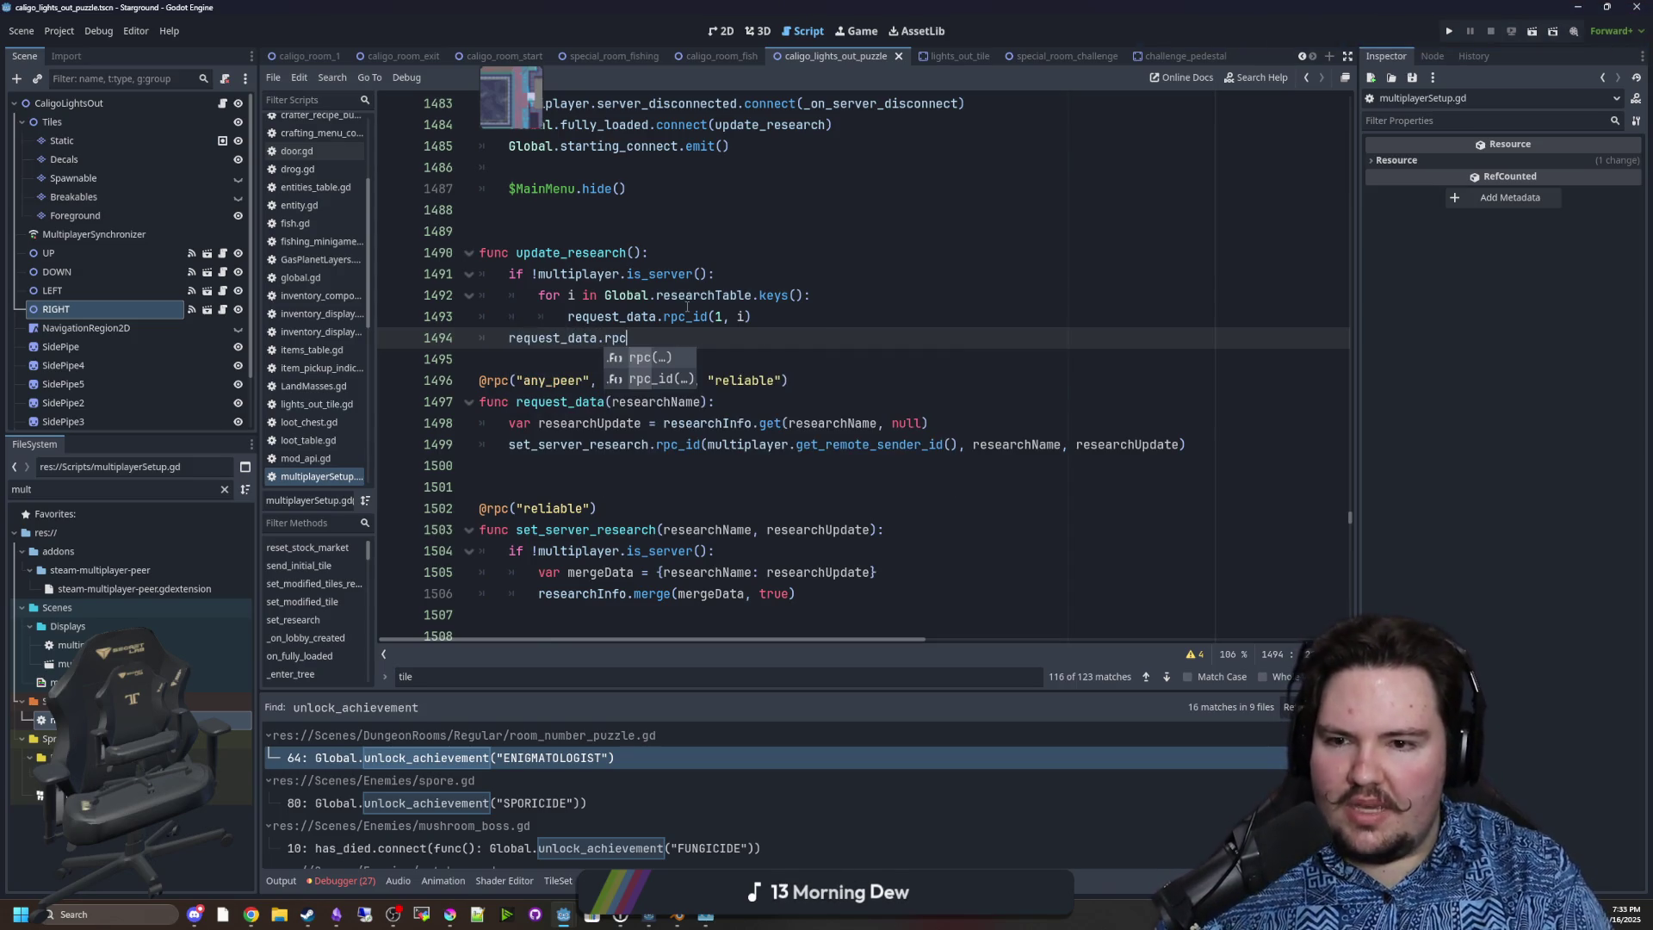
type("()")
left_click(684, 295)
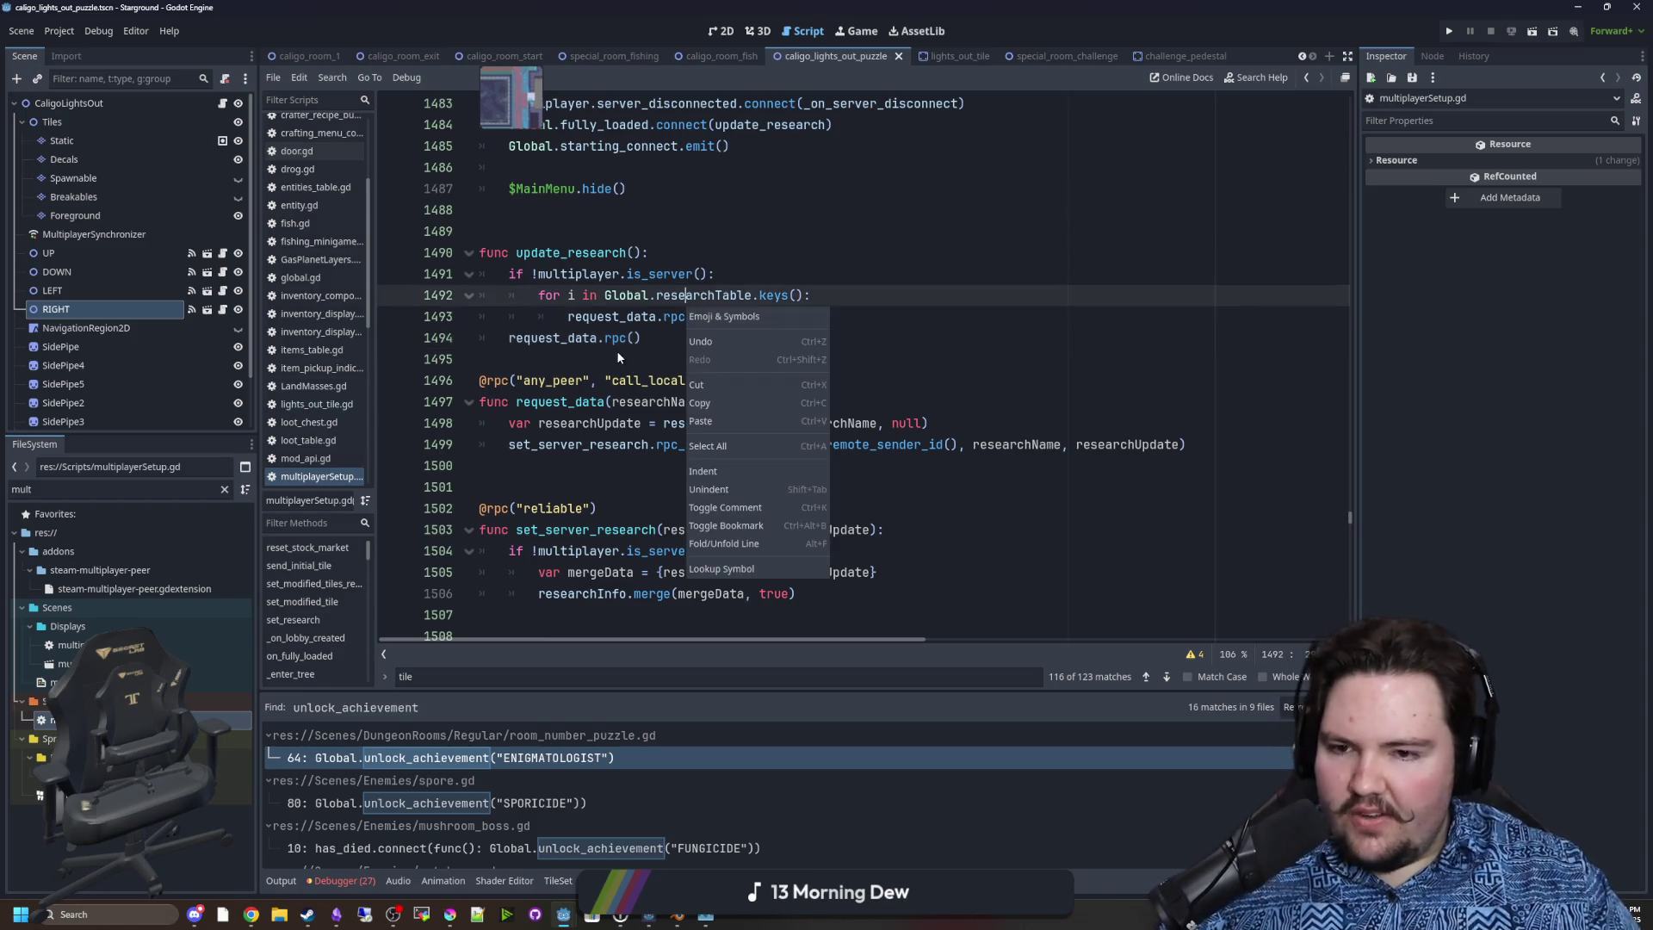
key("Down")
key("Down")
key("Down")
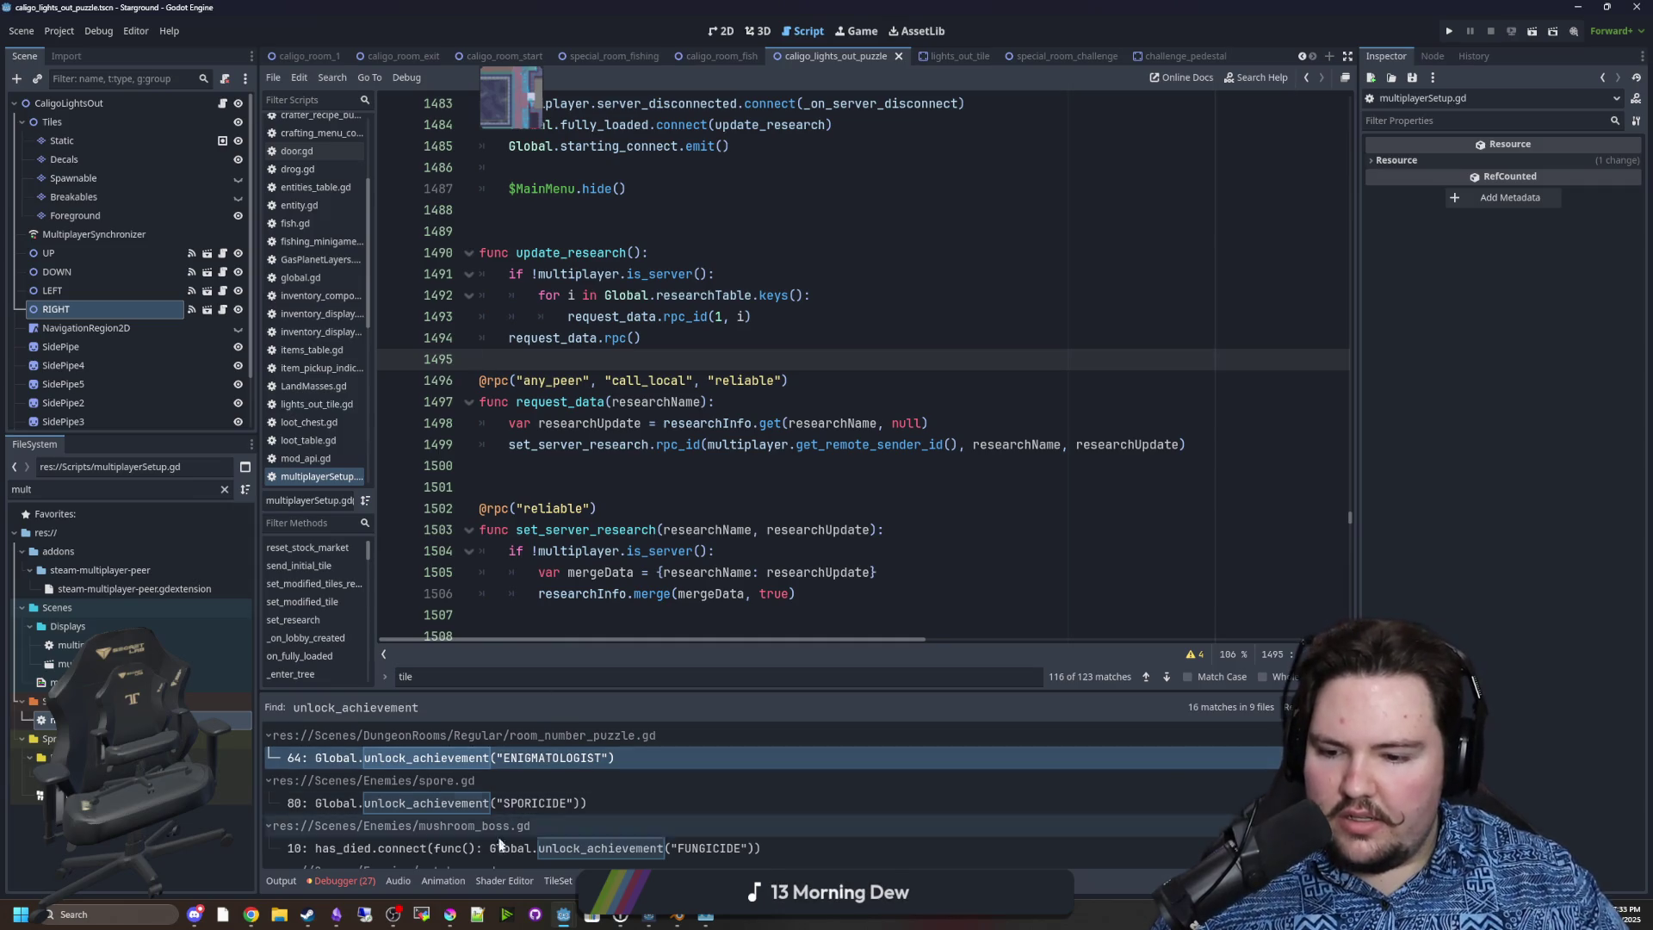
left_click(449, 915)
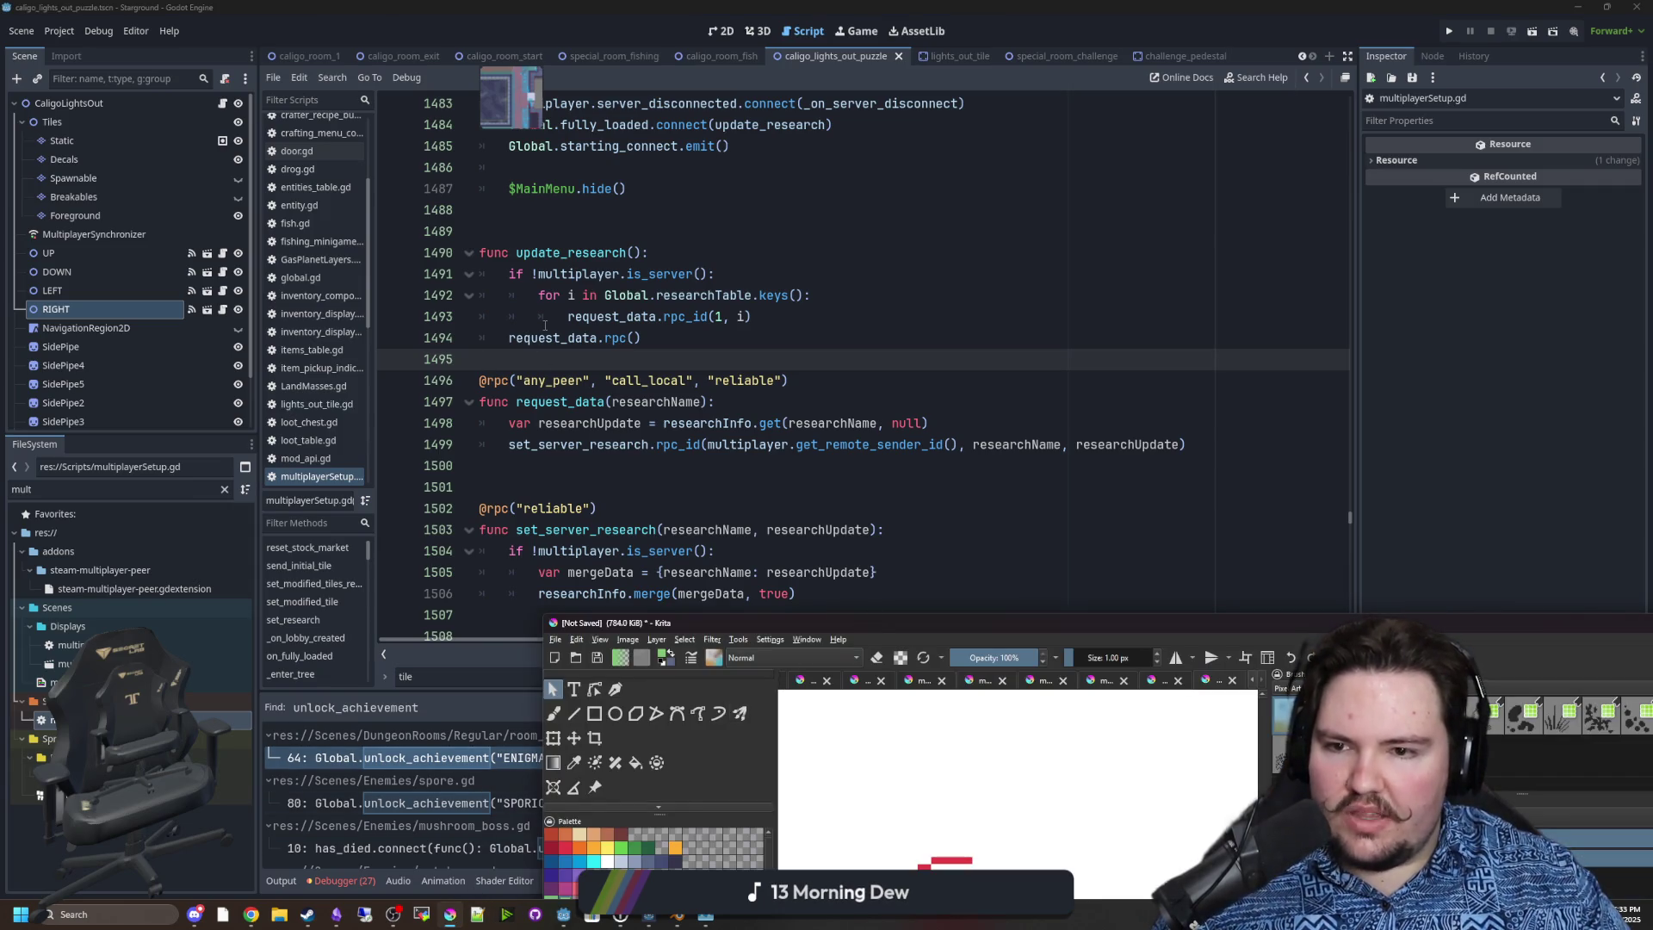
Maximise Krita and paint a large red dot with the freehand brush.
double_click(901, 620)
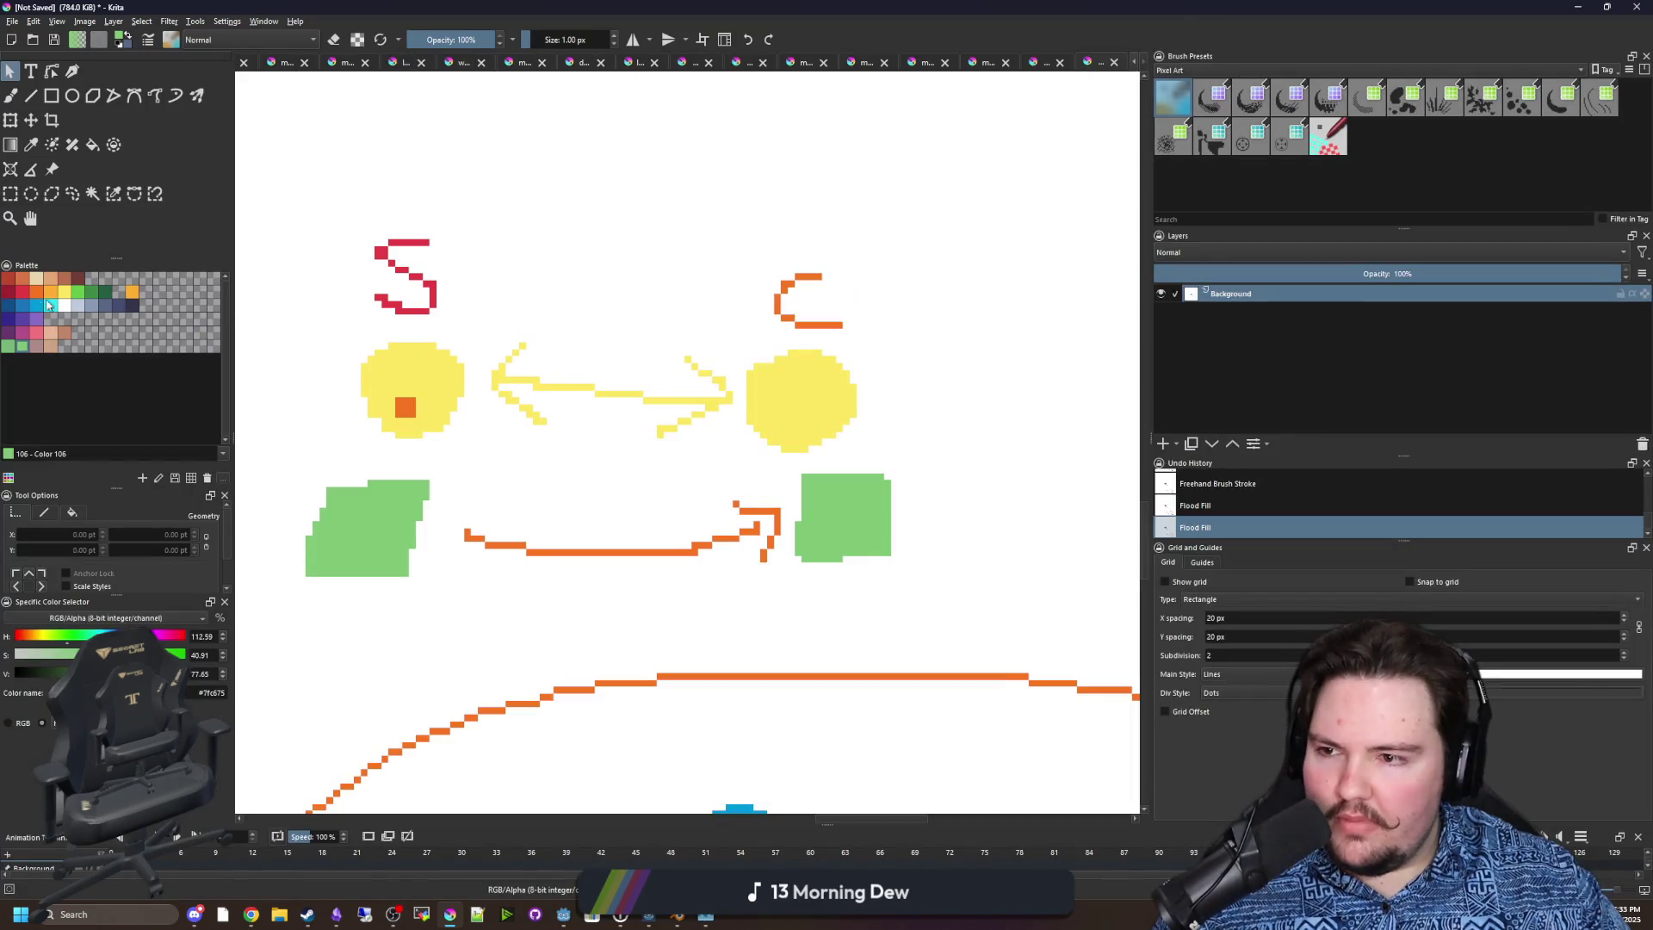
left_click(22, 292)
scroll(596, 480, "up", 2)
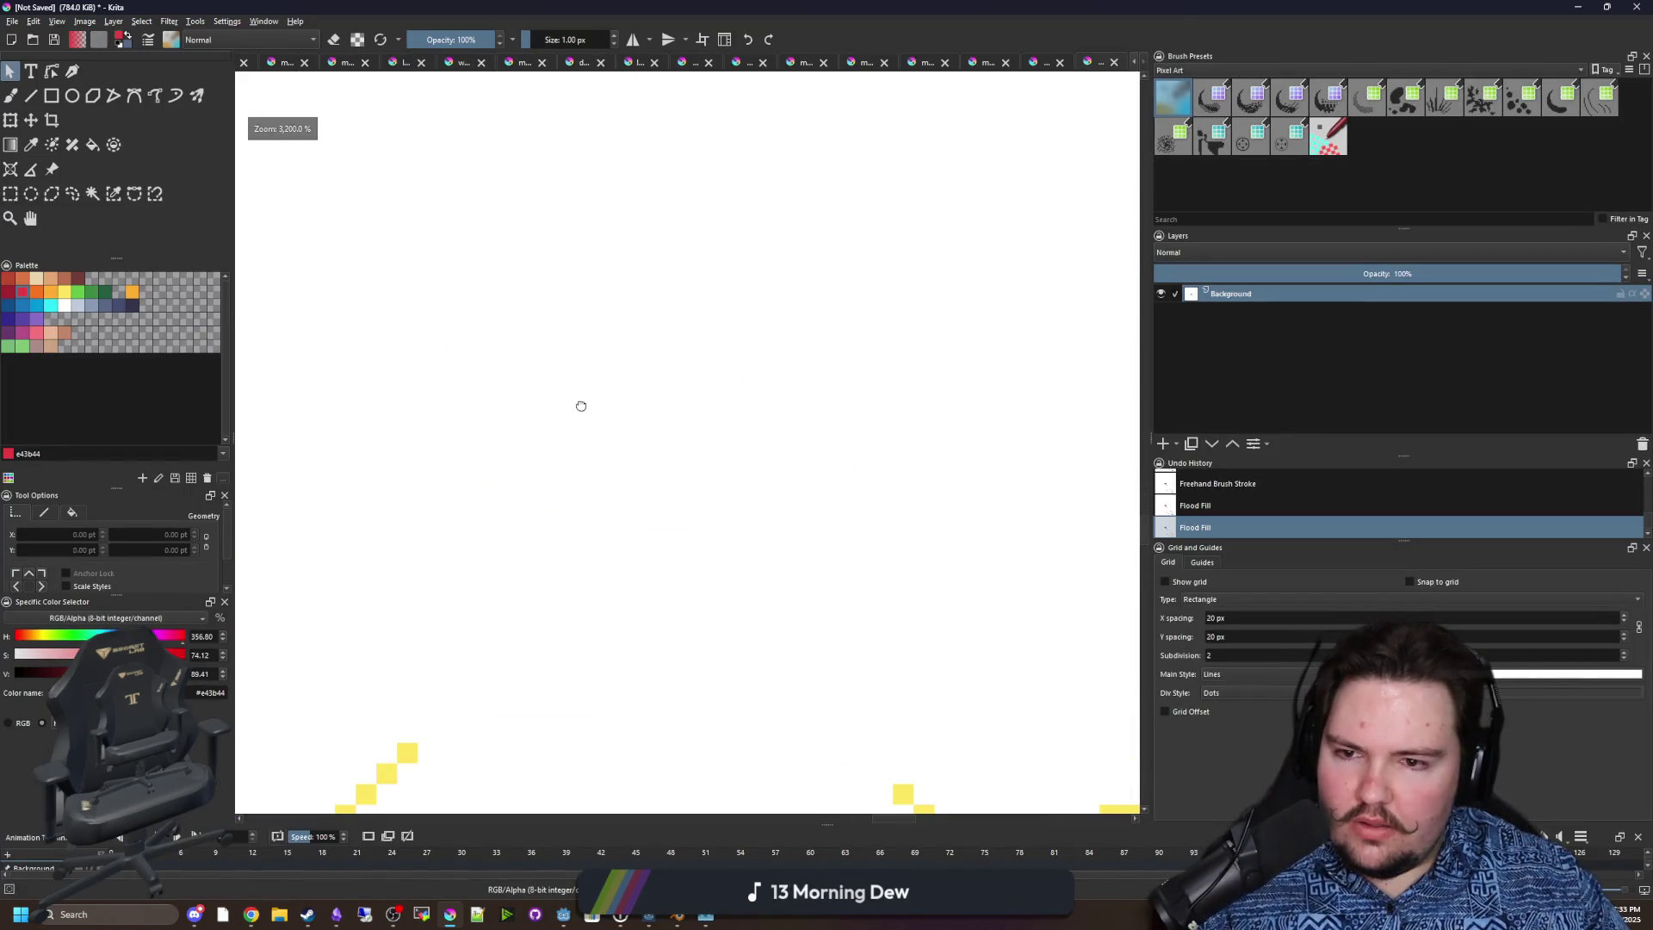
key("b")
key("bracketright")
key("bracketright")
key("bracketright")
key("bracketright")
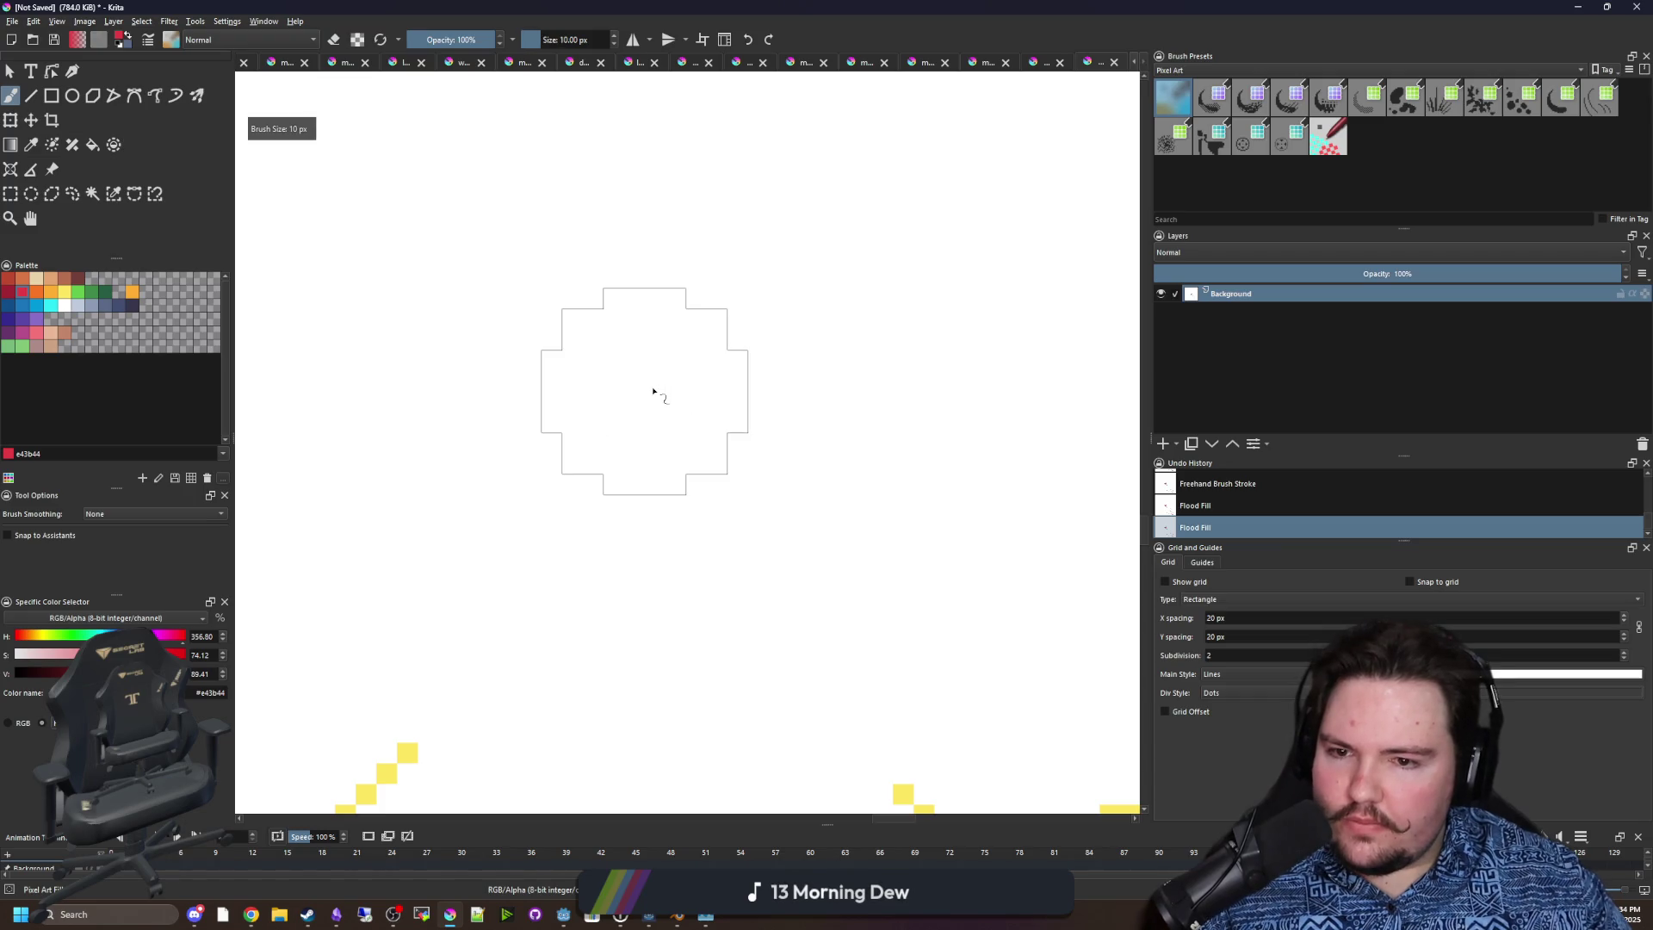
left_click(647, 392)
At 1 px, draw three red arrows fanning up-left, up, and right from the dot.
key("minus")
key("bracketleft")
key("bracketleft")
key("bracketleft")
left_click_drag(538, 346, 392, 219)
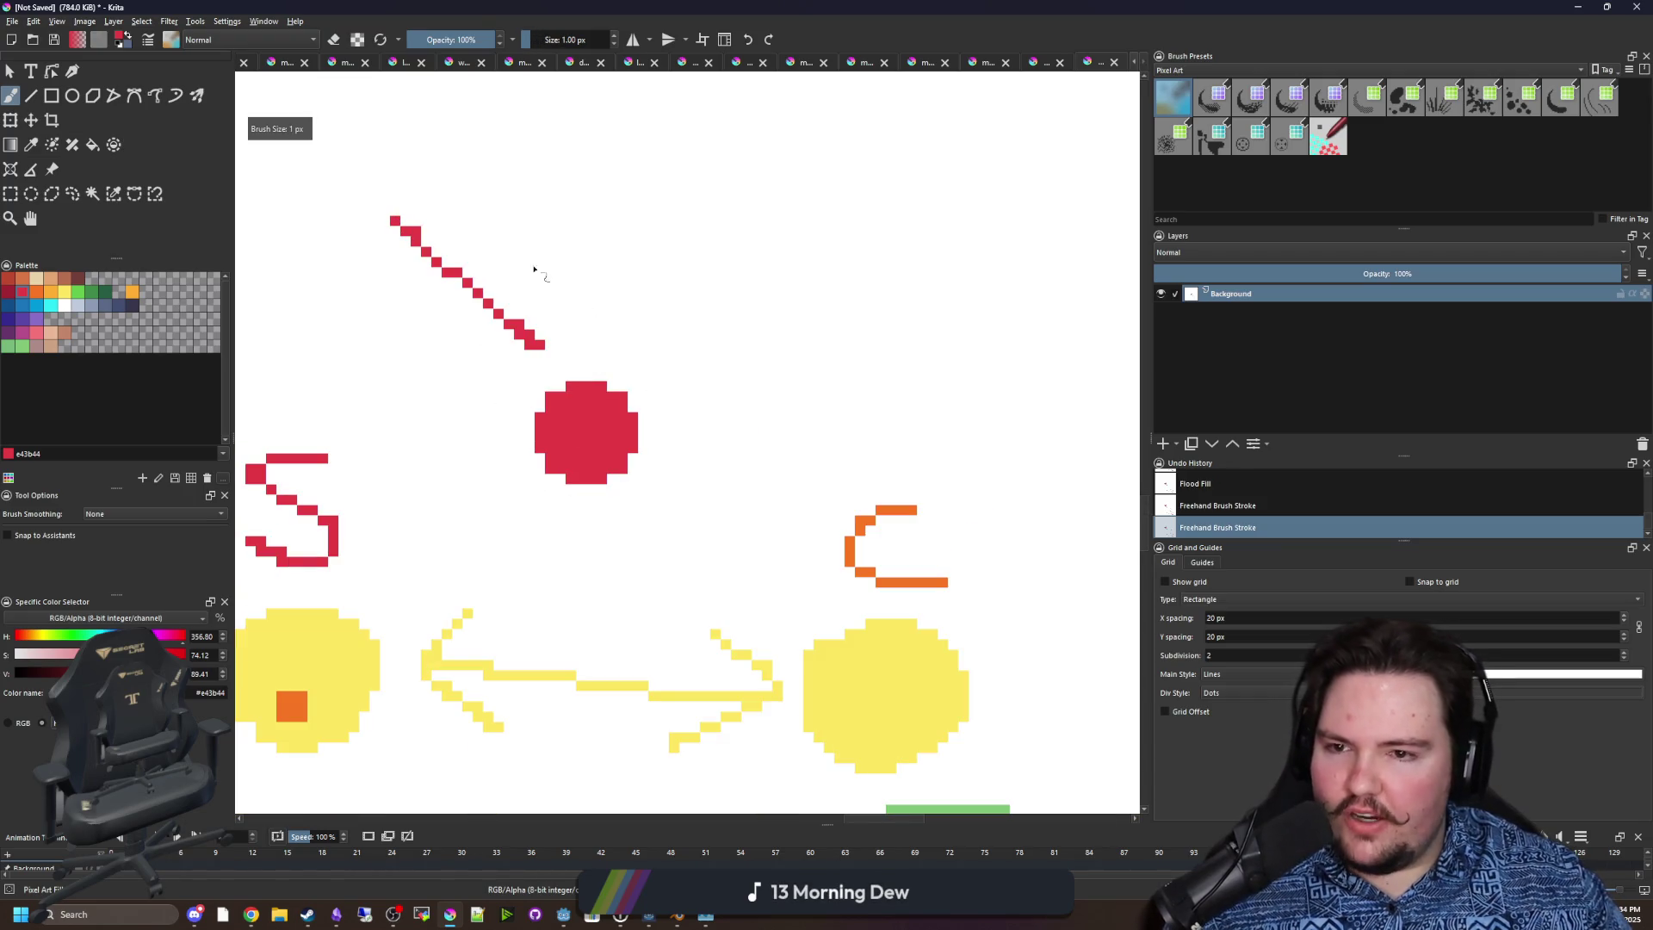
left_click_drag(643, 327, 653, 145)
mouse_move(672, 355)
left_mouse_down()
mouse_move(892, 251)
mouse_move(921, 276)
mouse_move(881, 336)
left_mouse_up()
scroll(775, 327, "up", 2)
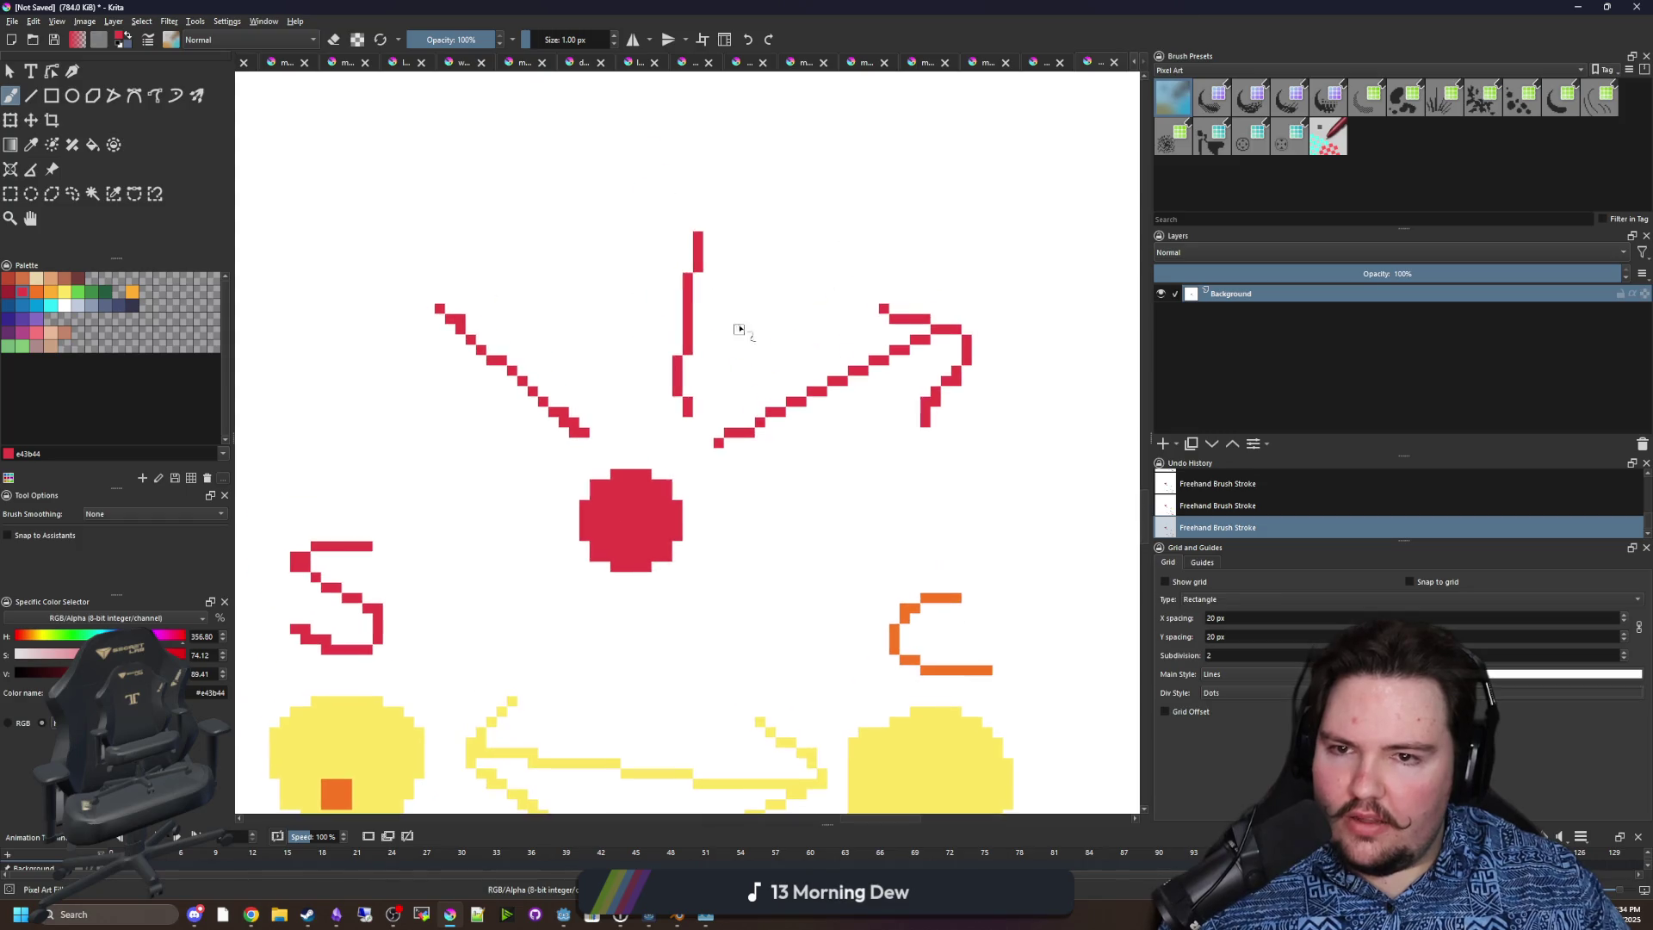
mouse_move(656, 256)
left_mouse_down()
mouse_move(710, 225)
mouse_move(769, 277)
left_mouse_up()
mouse_move(441, 362)
left_mouse_down()
mouse_move(417, 285)
mouse_move(506, 278)
mouse_move(496, 344)
left_mouse_up()
At 7 px, paint three blue dots at the tips of the three arrows.
left_click(29, 308)
key("bracketright")
key("bracketright")
key("bracketright")
left_click(357, 236)
left_click(767, 249)
left_click(1044, 428)
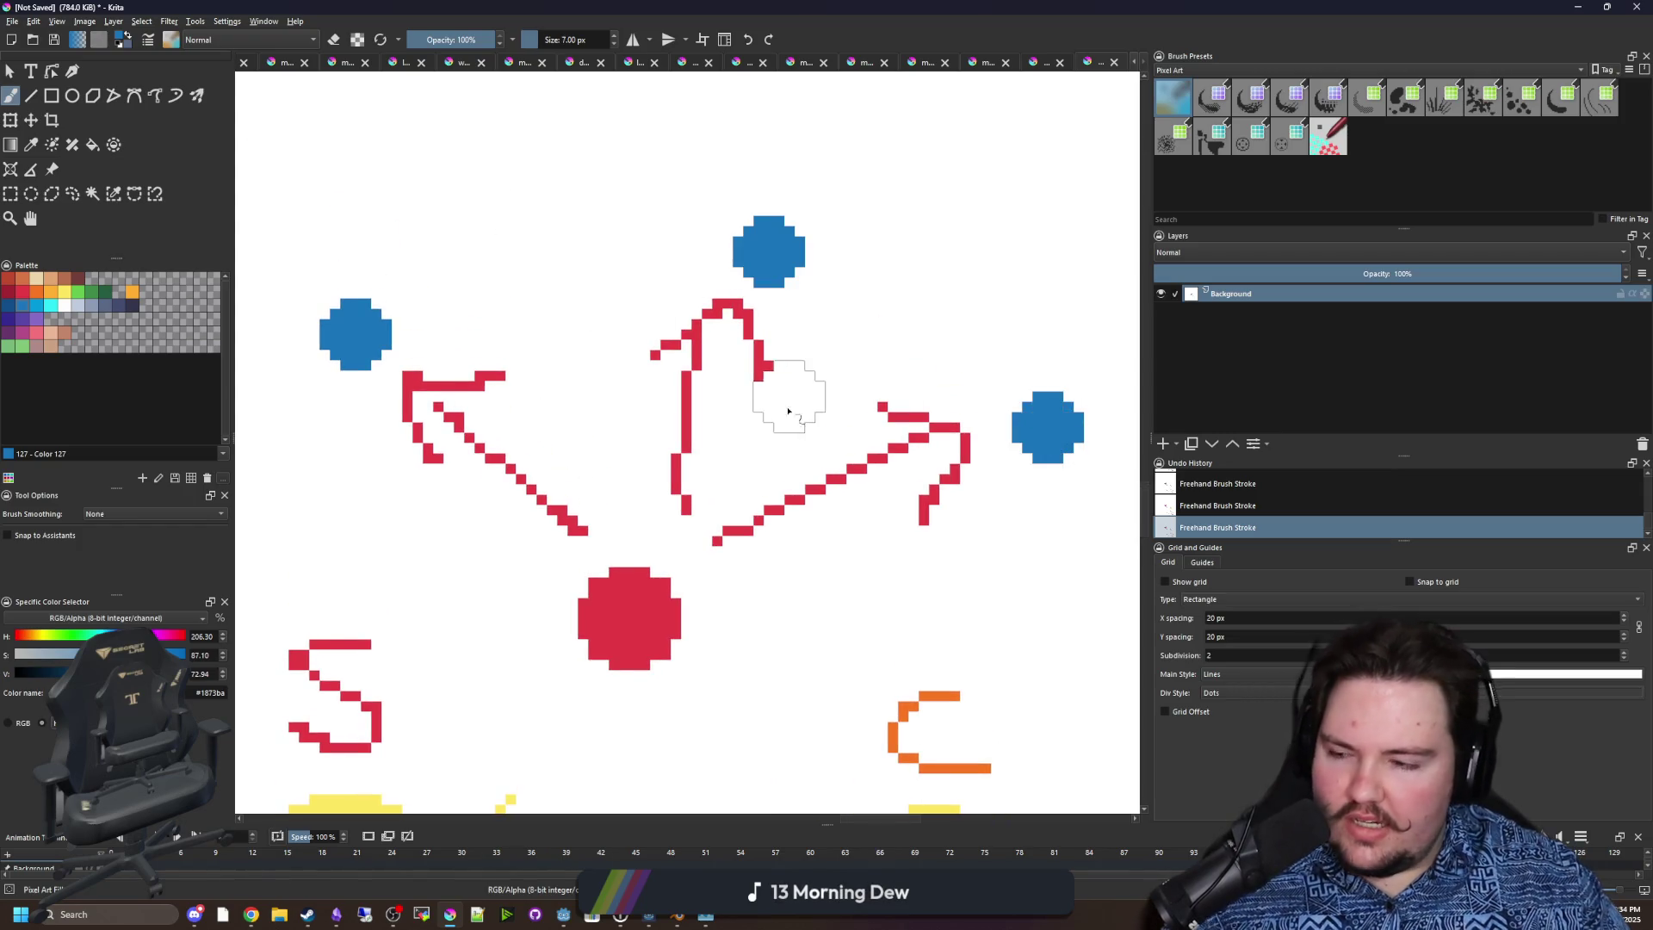
scroll(749, 470, "down", 4)
scroll(754, 461, "up", 4)
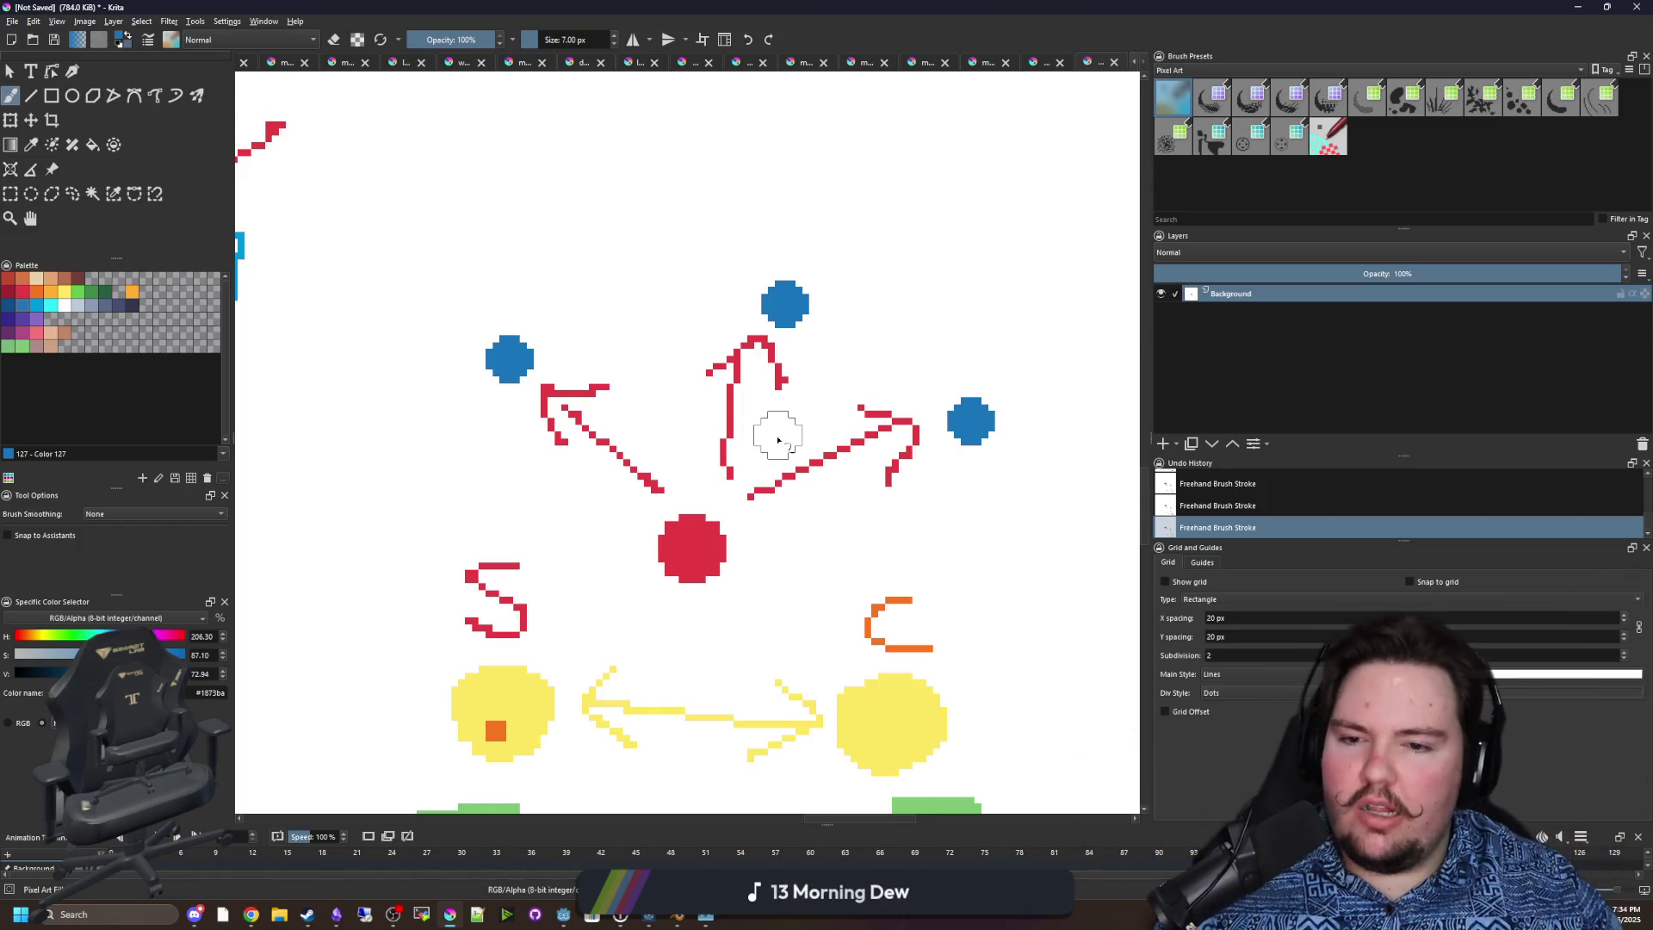
scroll(777, 440, "up", 2)
scroll(646, 483, "up", 1)
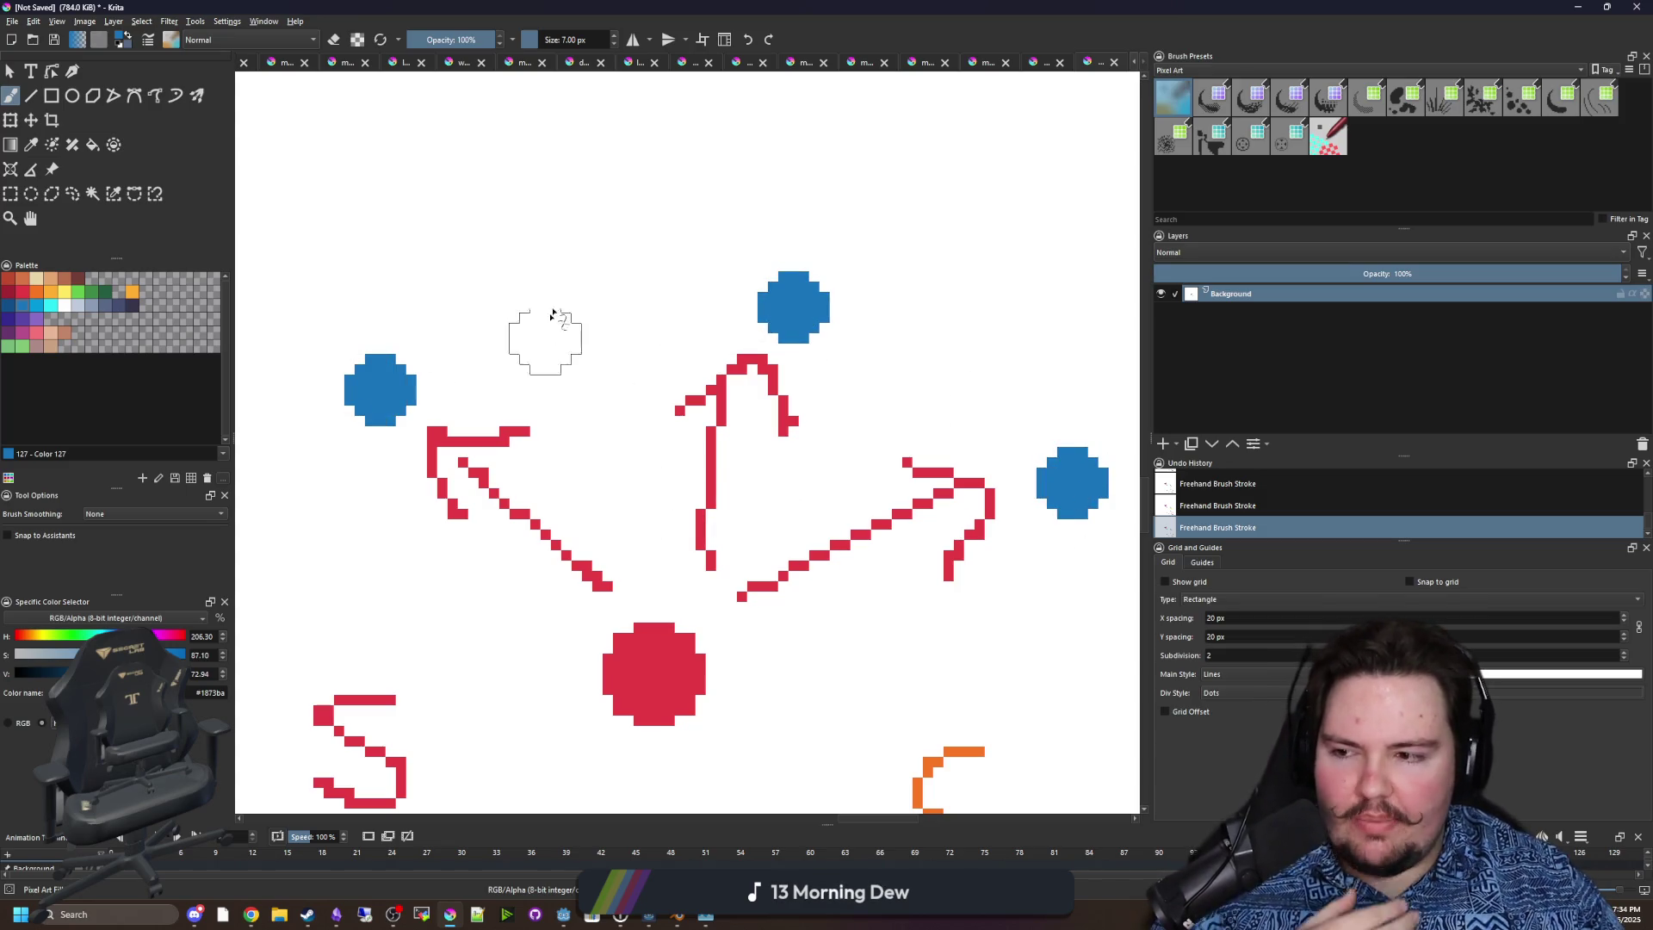
Change line 1494 to request_data.rpc_id(1), then bring Krita back up maximised.
key("super+Down")
key("super+Down")
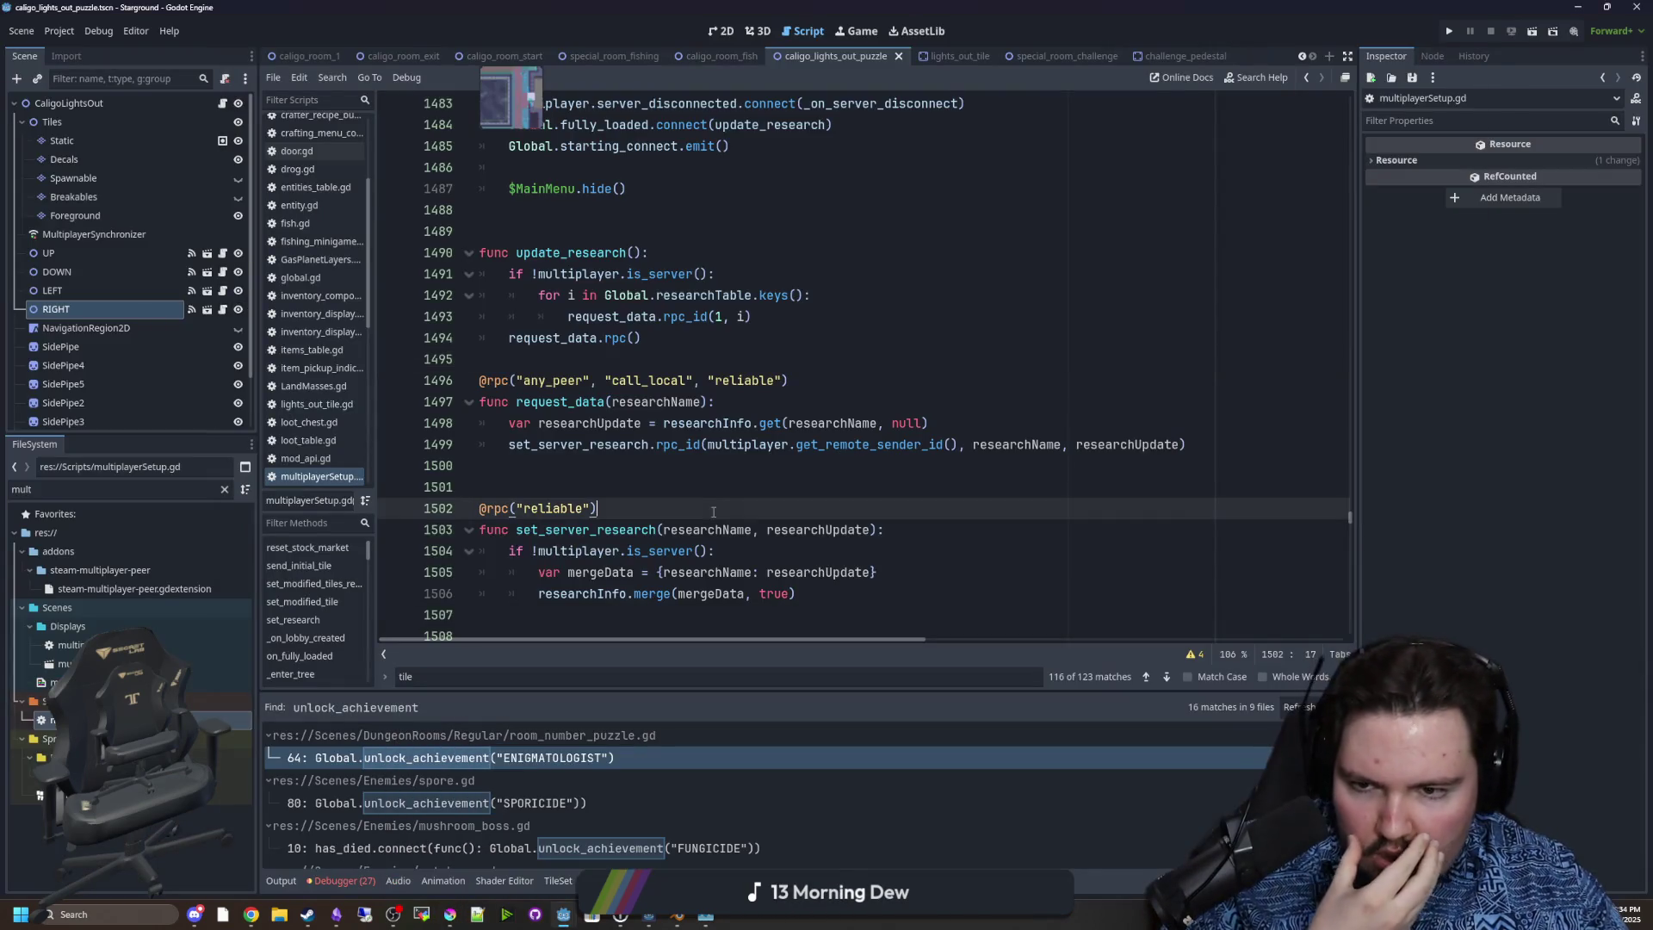
key("Up")
left_click(627, 336)
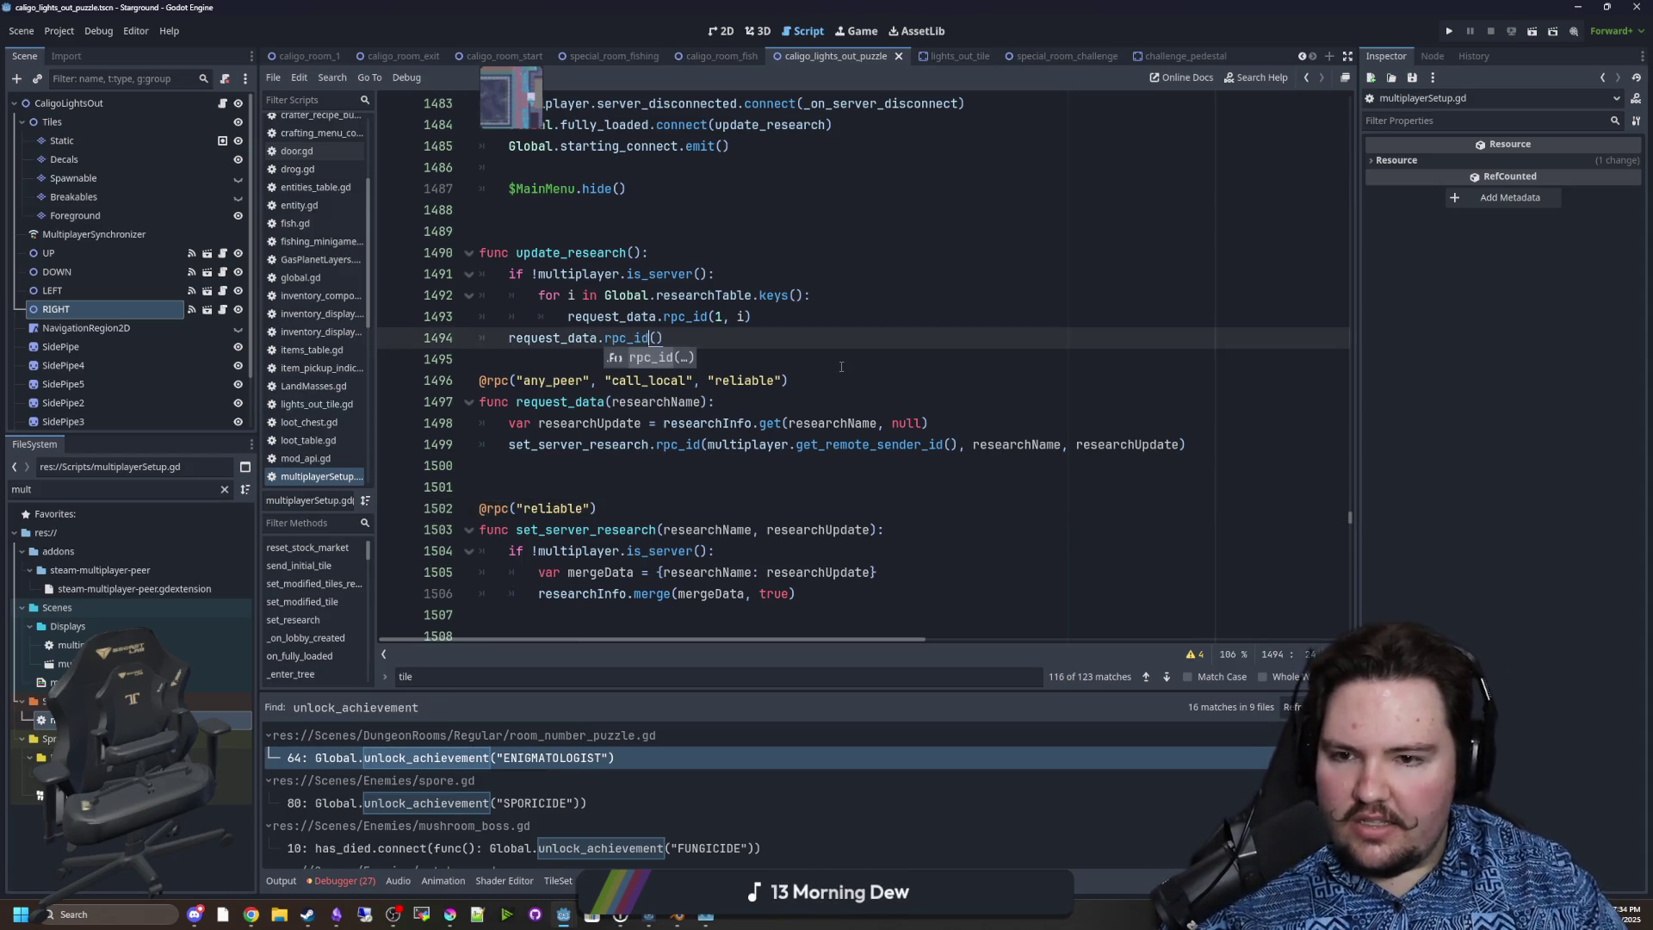
left_click(841, 366)
left_click(656, 337)
type("1")
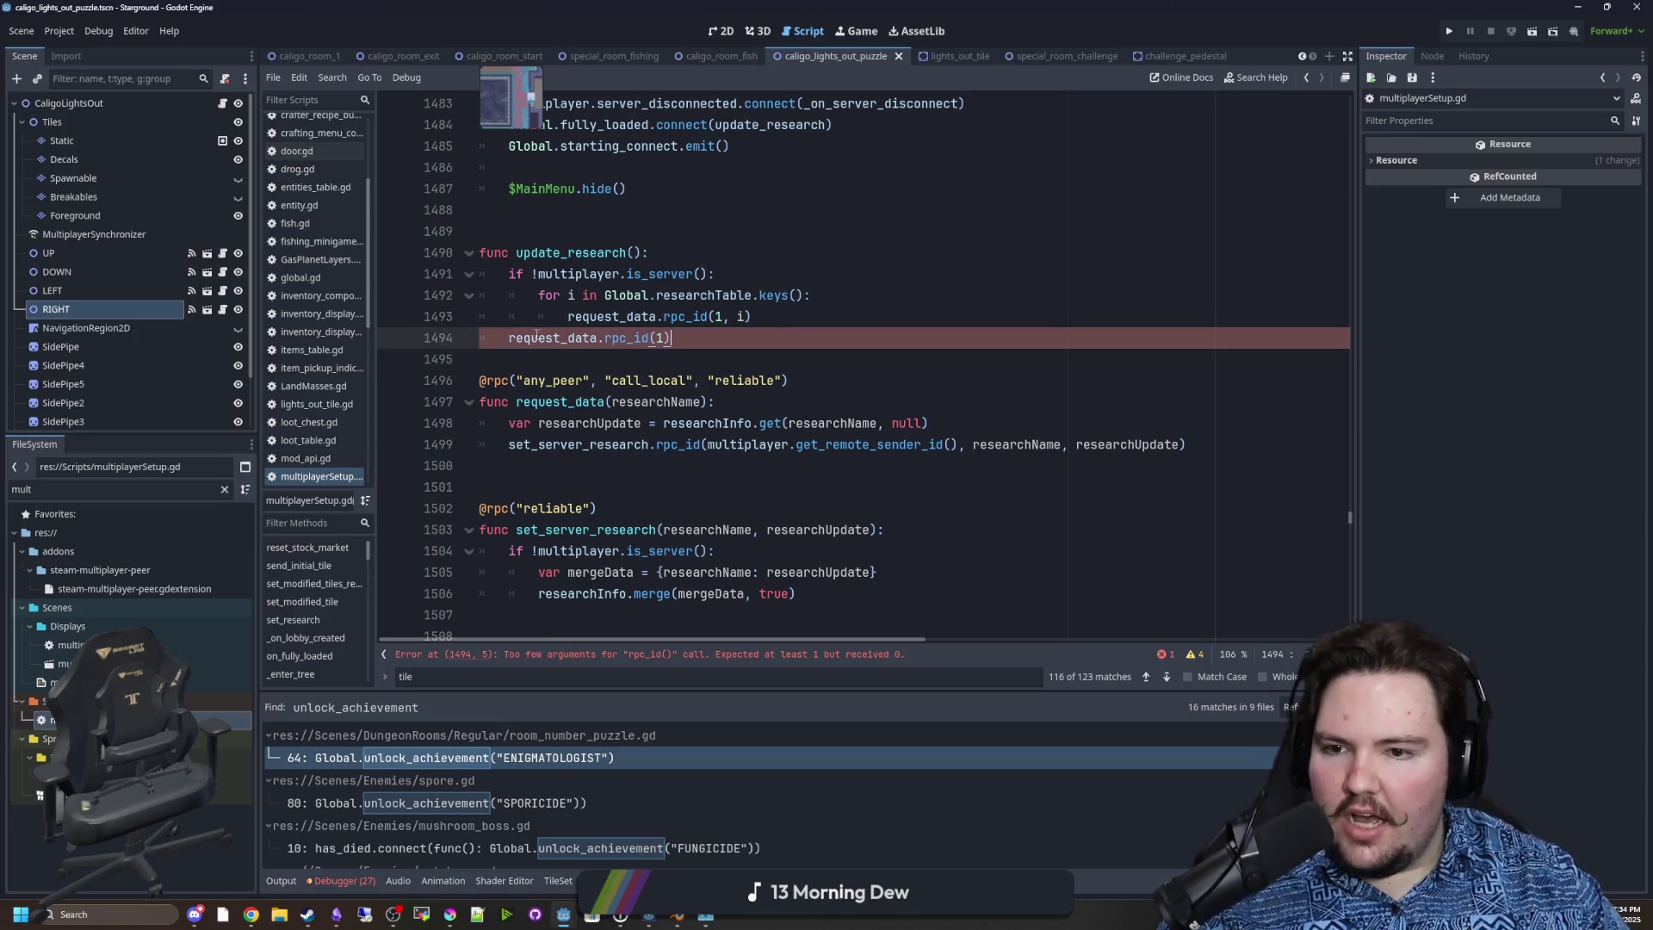
left_click(551, 359)
left_click(450, 915)
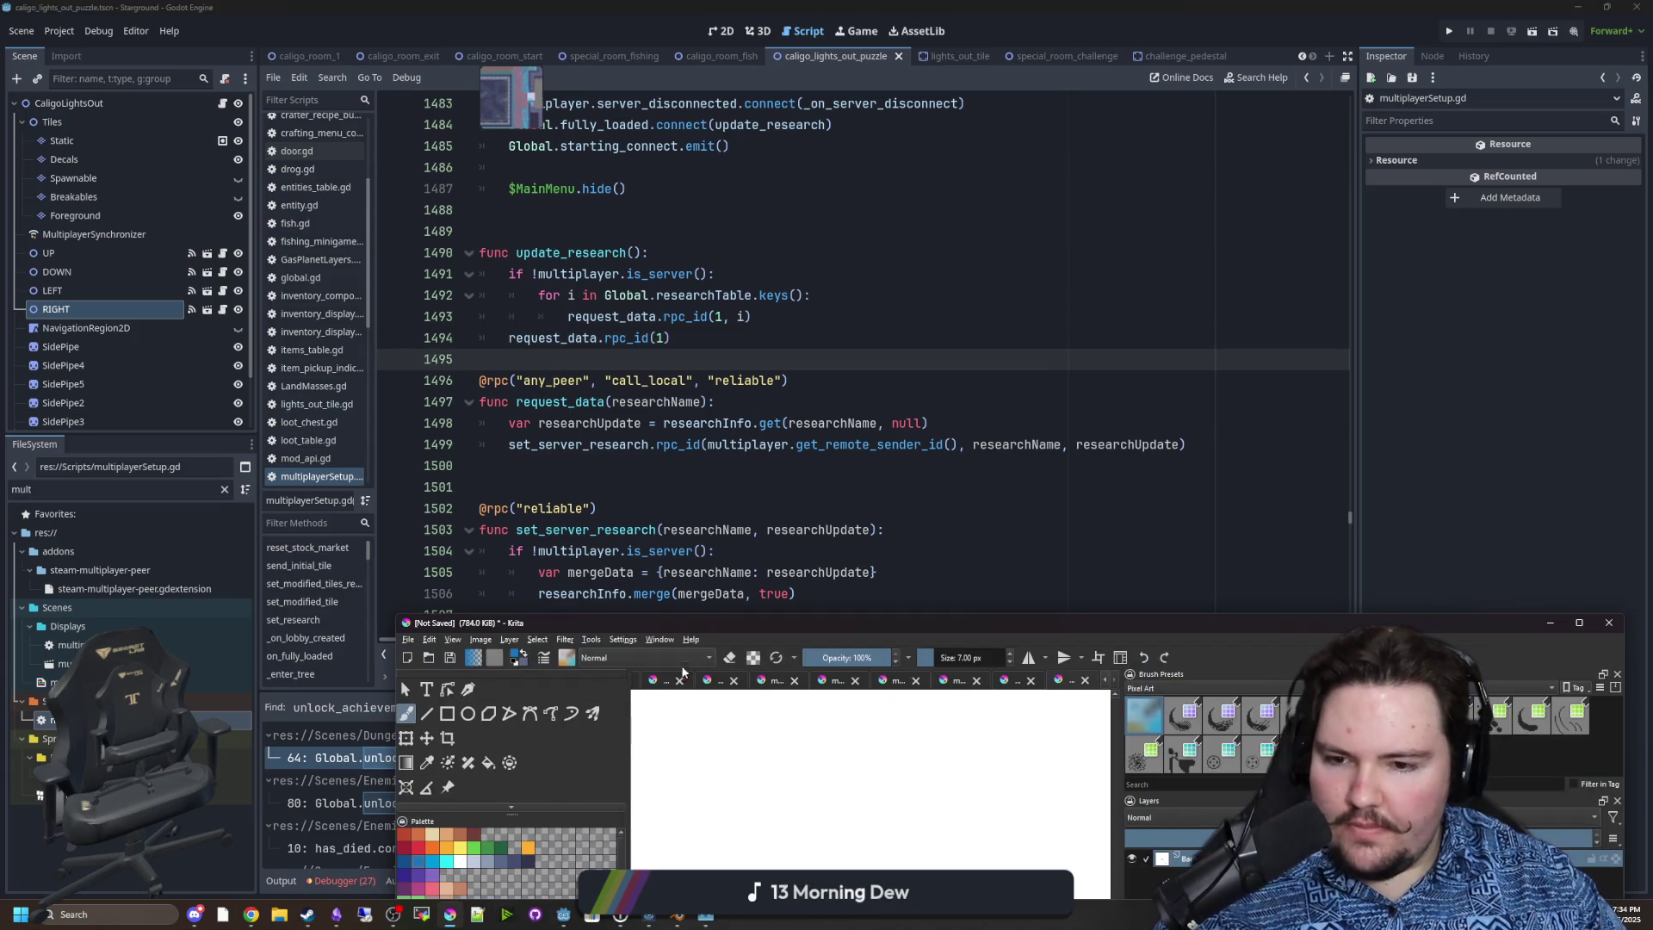
double_click(715, 625)
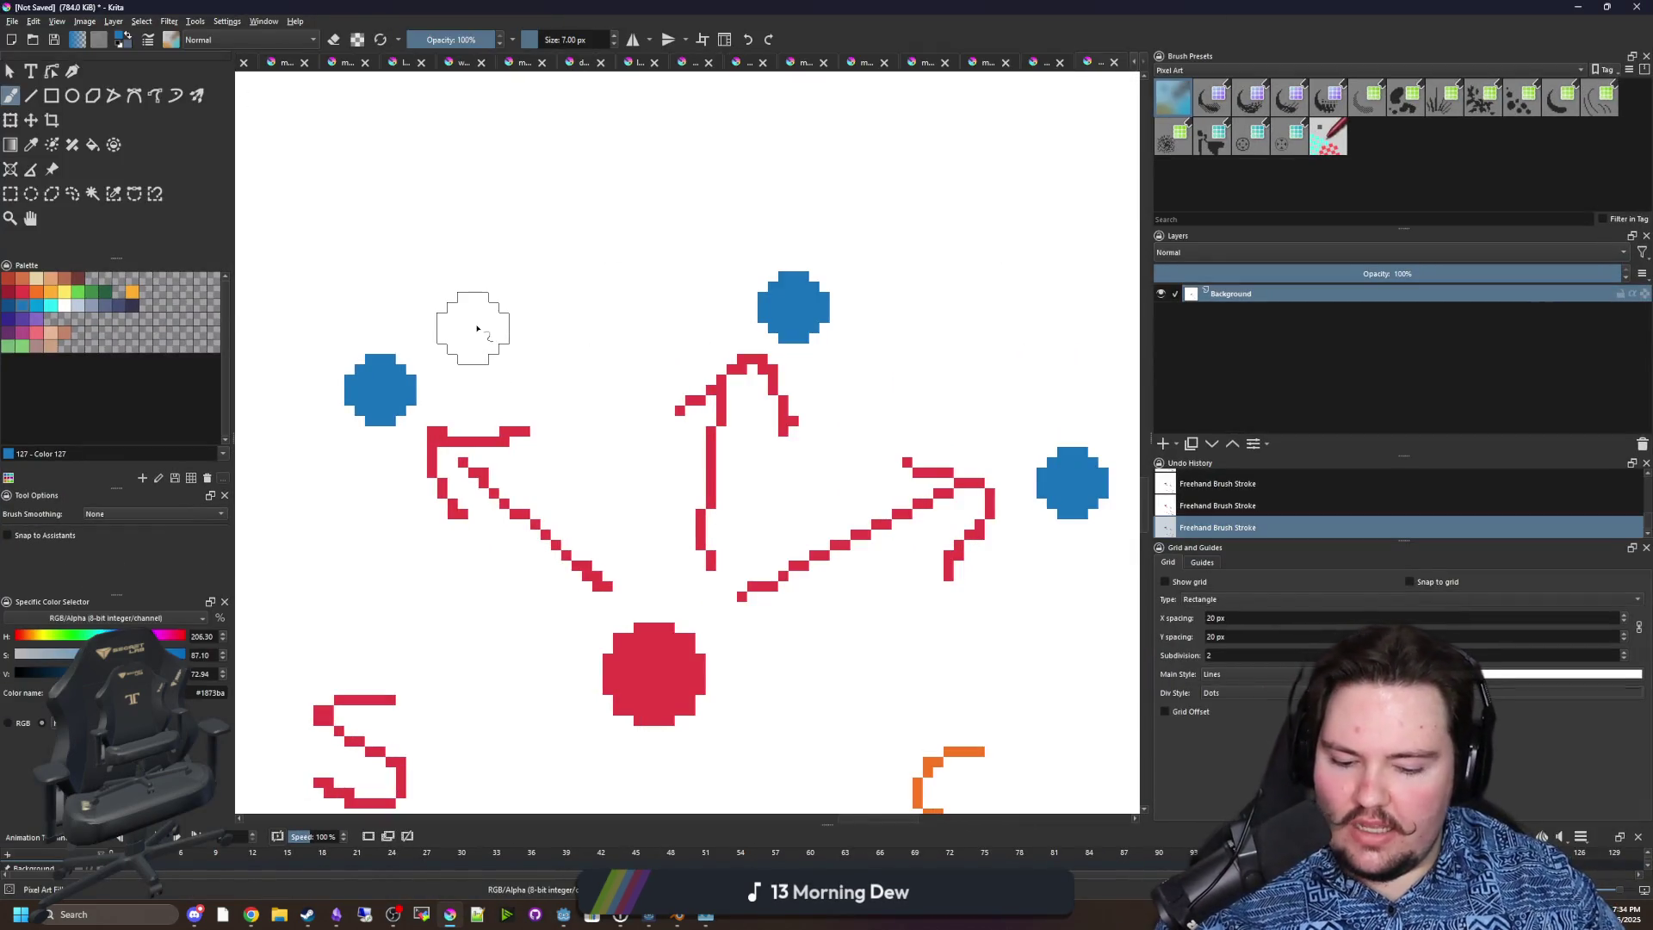
At 1 px, draw yellow numbers 1, 2, 3 and 4 above the upper-left and top blue dots.
key("bracketleft")
key("bracketleft")
key("bracketleft")
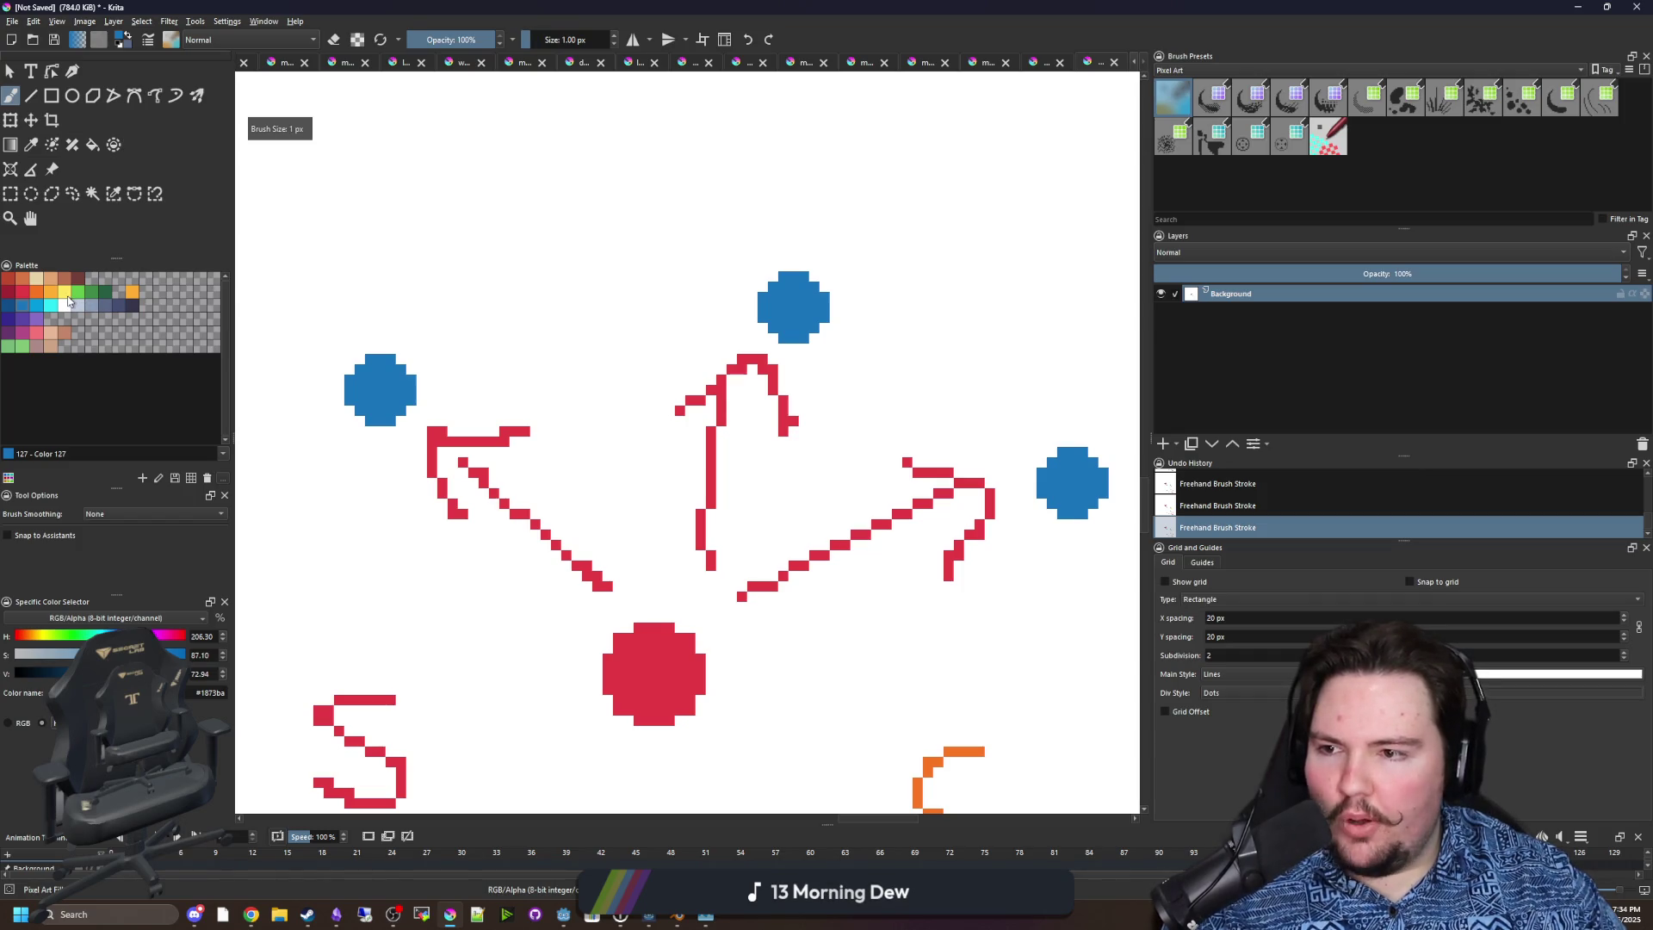
left_click(66, 294)
scroll(348, 288, "up", 3)
left_click_drag(292, 332, 291, 274)
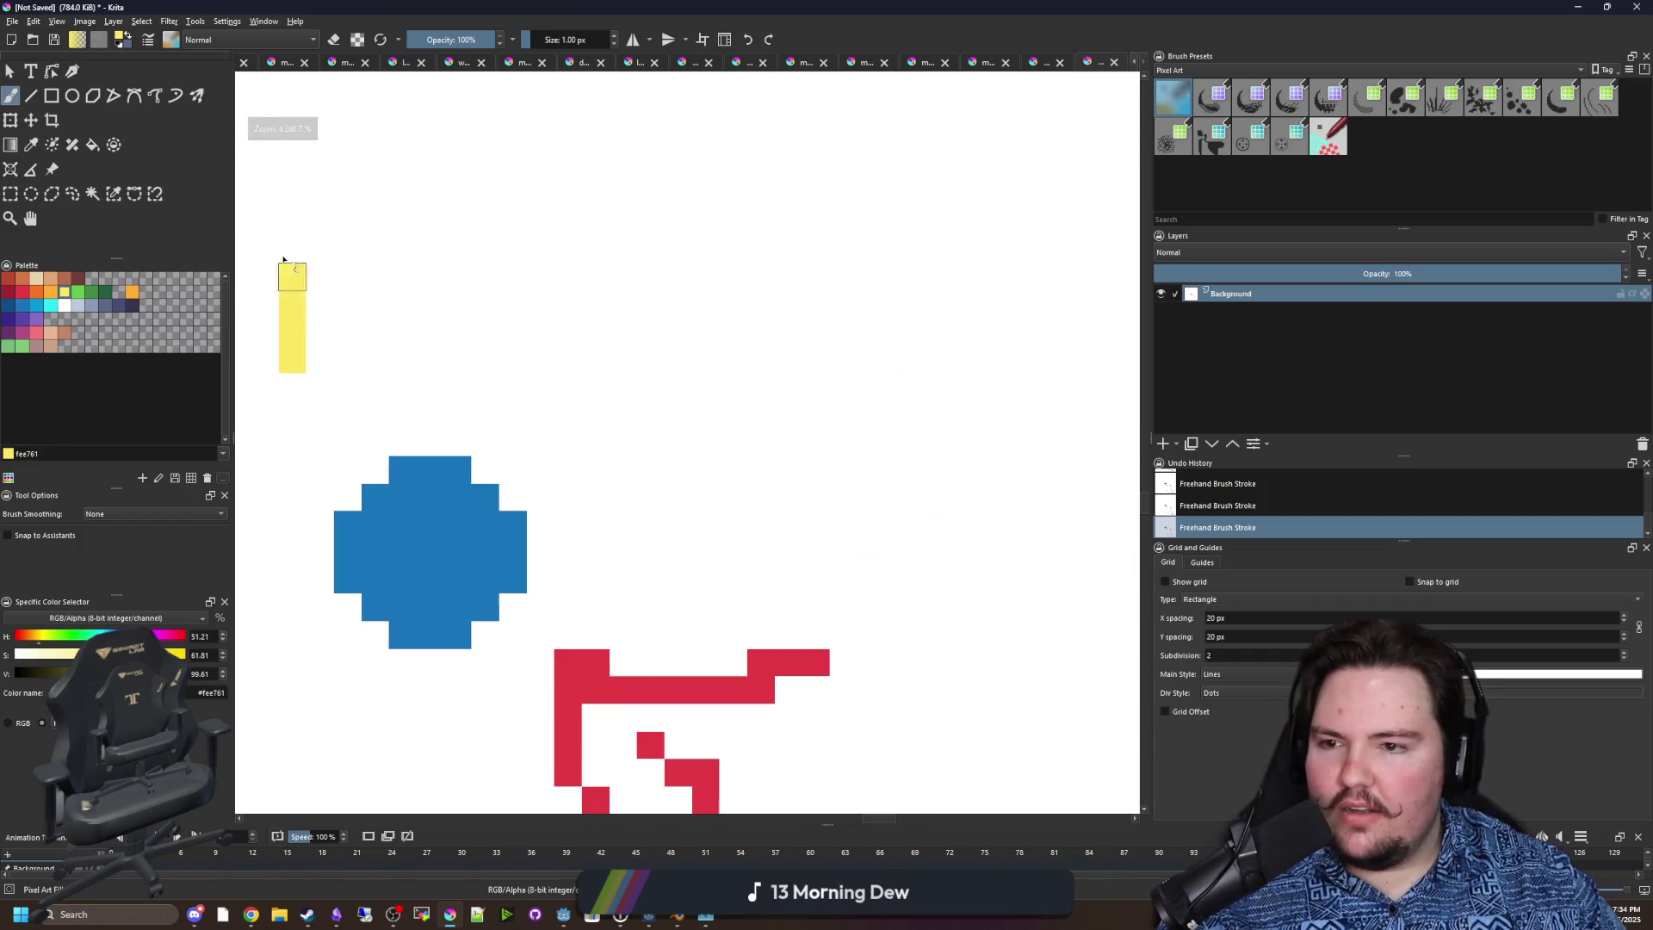
left_click_drag(398, 249, 509, 380)
scroll(509, 379, "down", 4)
scroll(629, 247, "up", 2)
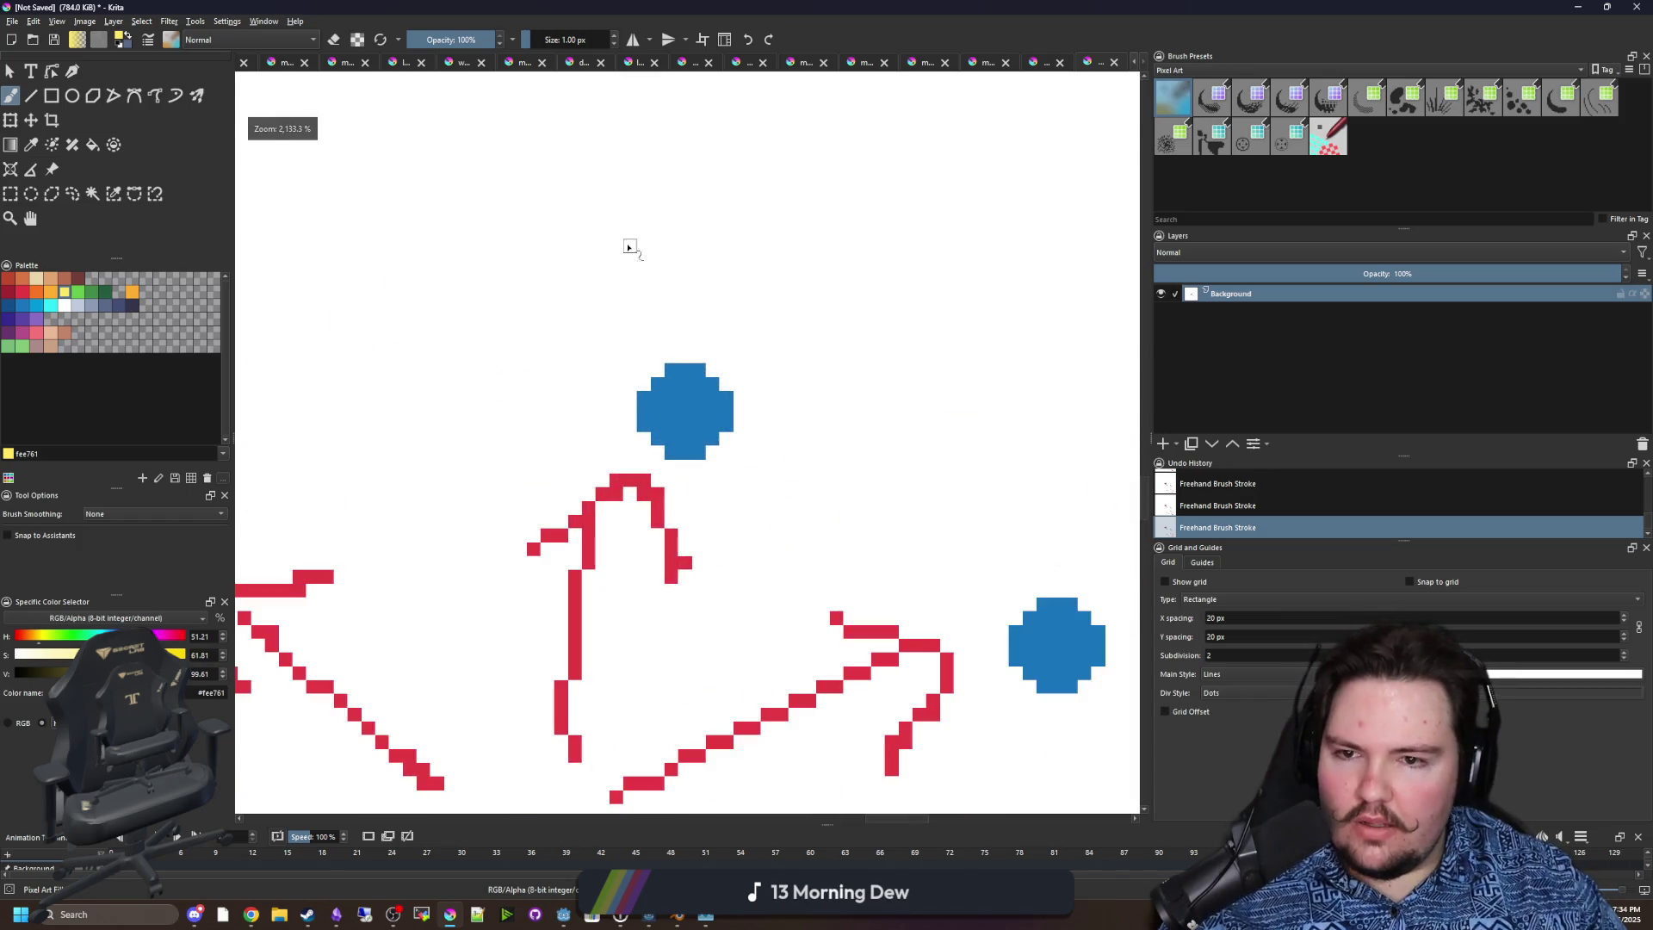
left_click_drag(630, 248, 586, 340)
left_click_drag(699, 241, 786, 317)
left_click_drag(767, 253, 767, 349)
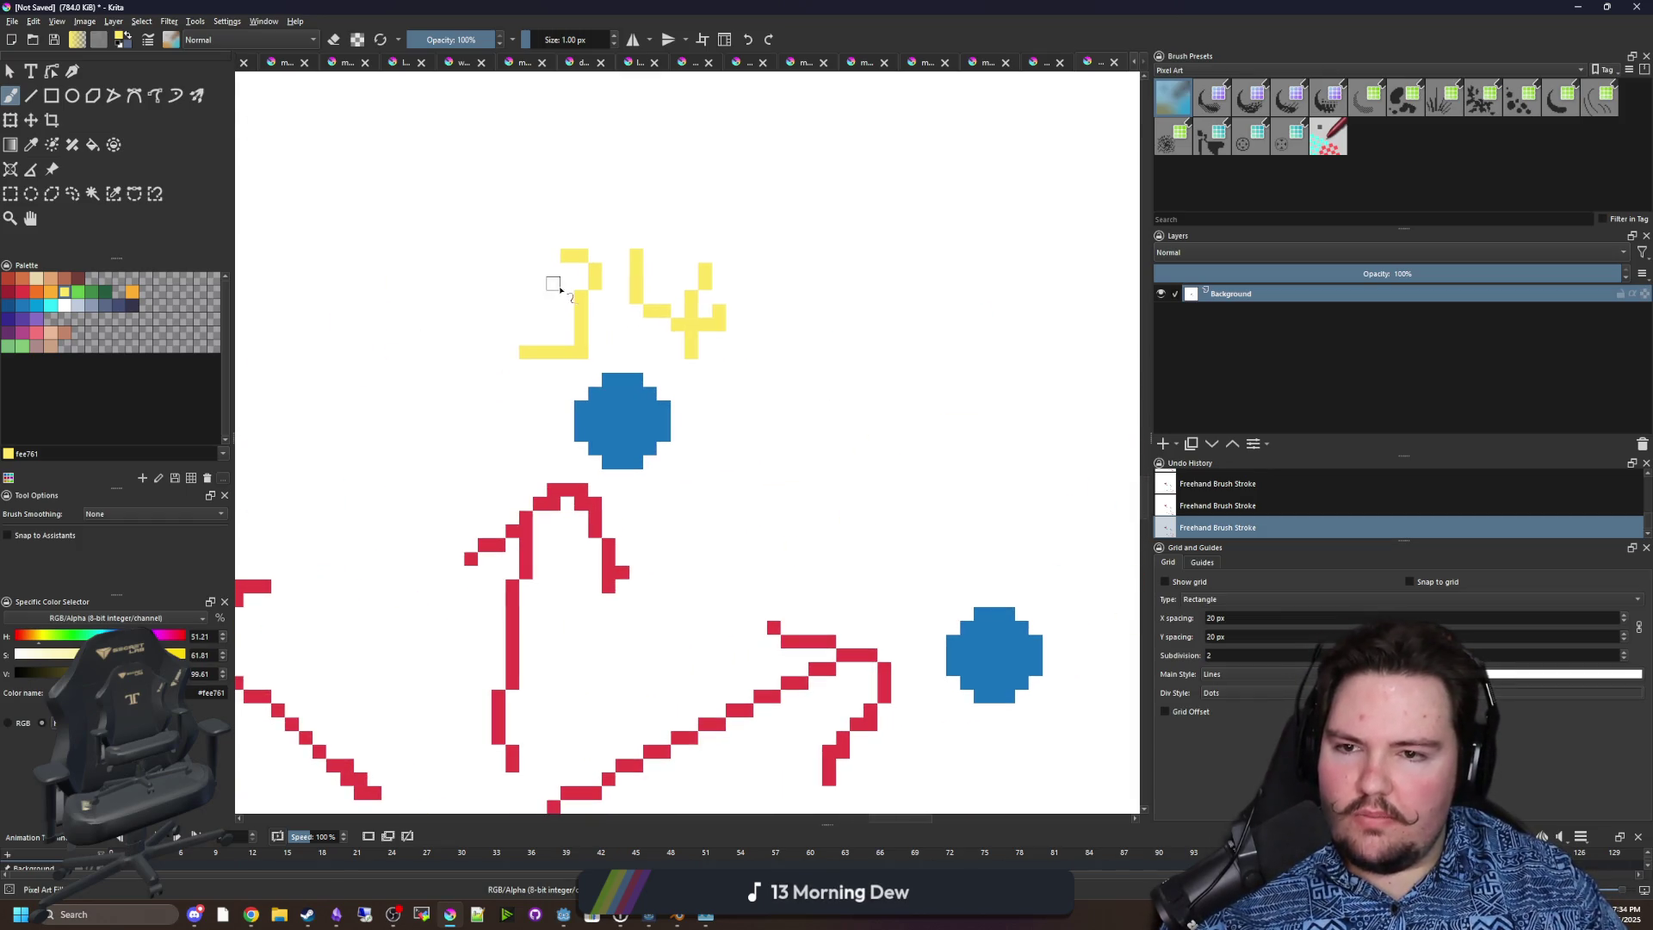
left_click(555, 297)
Label the right blue dot with a yellow 47.
left_click_drag(776, 480, 372, 339)
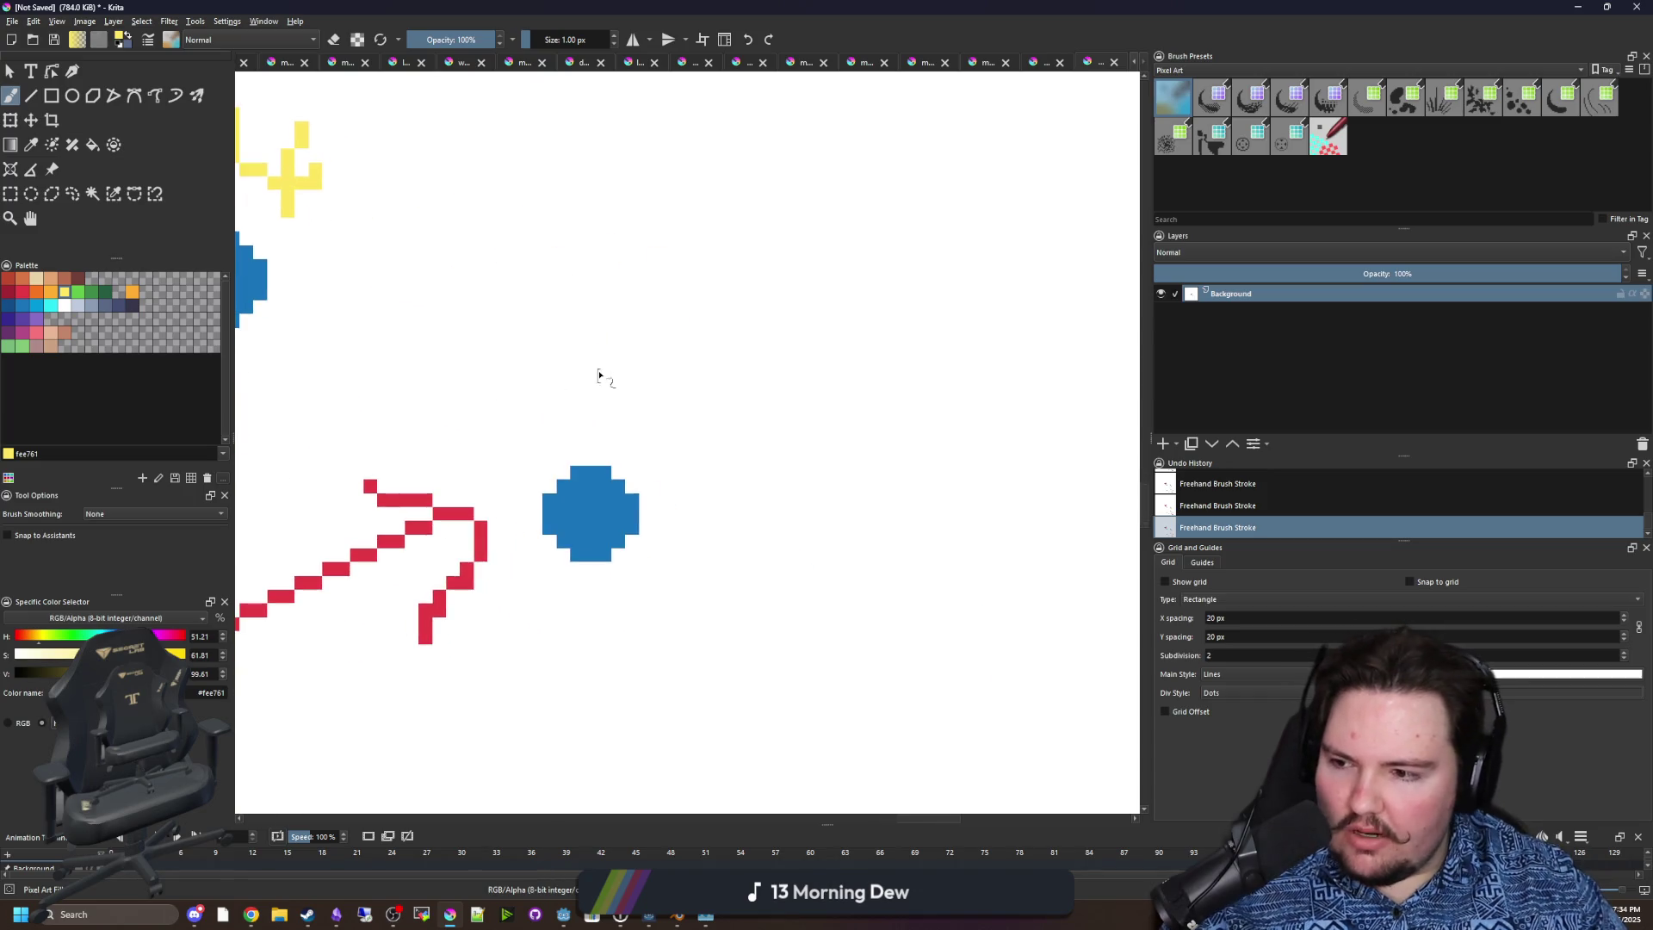
scroll(599, 375, "up", 2)
scroll(534, 479, "down", 2)
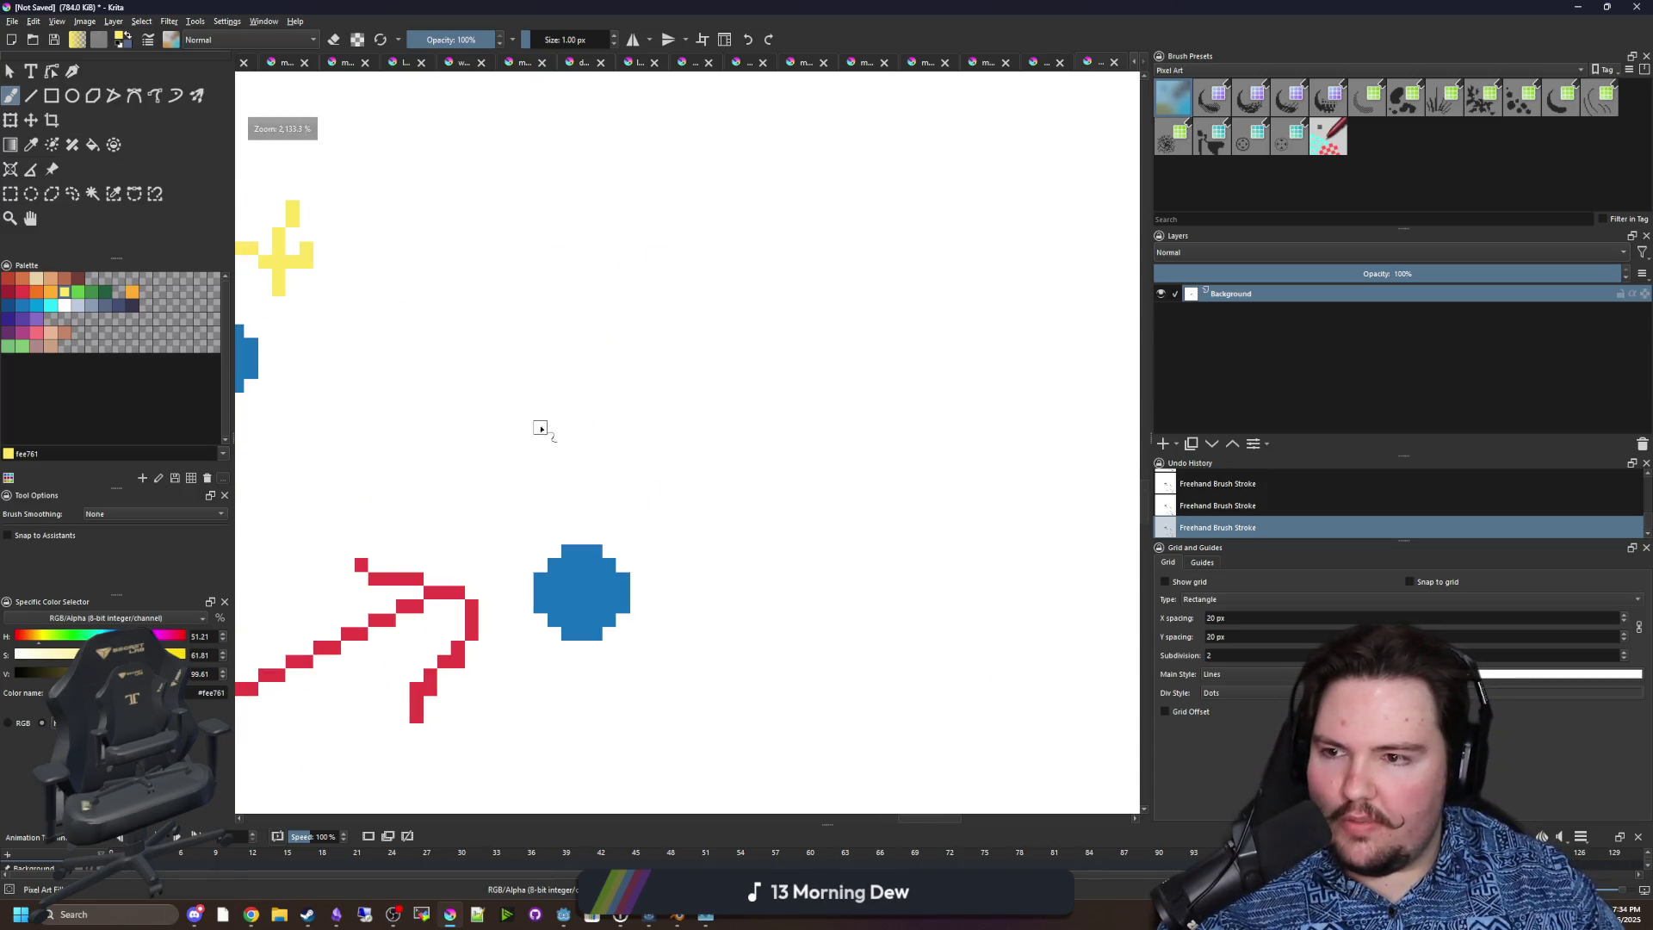
mouse_move(513, 399)
left_mouse_down()
mouse_move(546, 462)
mouse_move(567, 455)
left_mouse_up()
left_click_drag(553, 413, 553, 496)
mouse_move(623, 386)
left_mouse_down()
mouse_move(650, 400)
mouse_move(637, 460)
left_mouse_up()
scroll(720, 380, "down", 3)
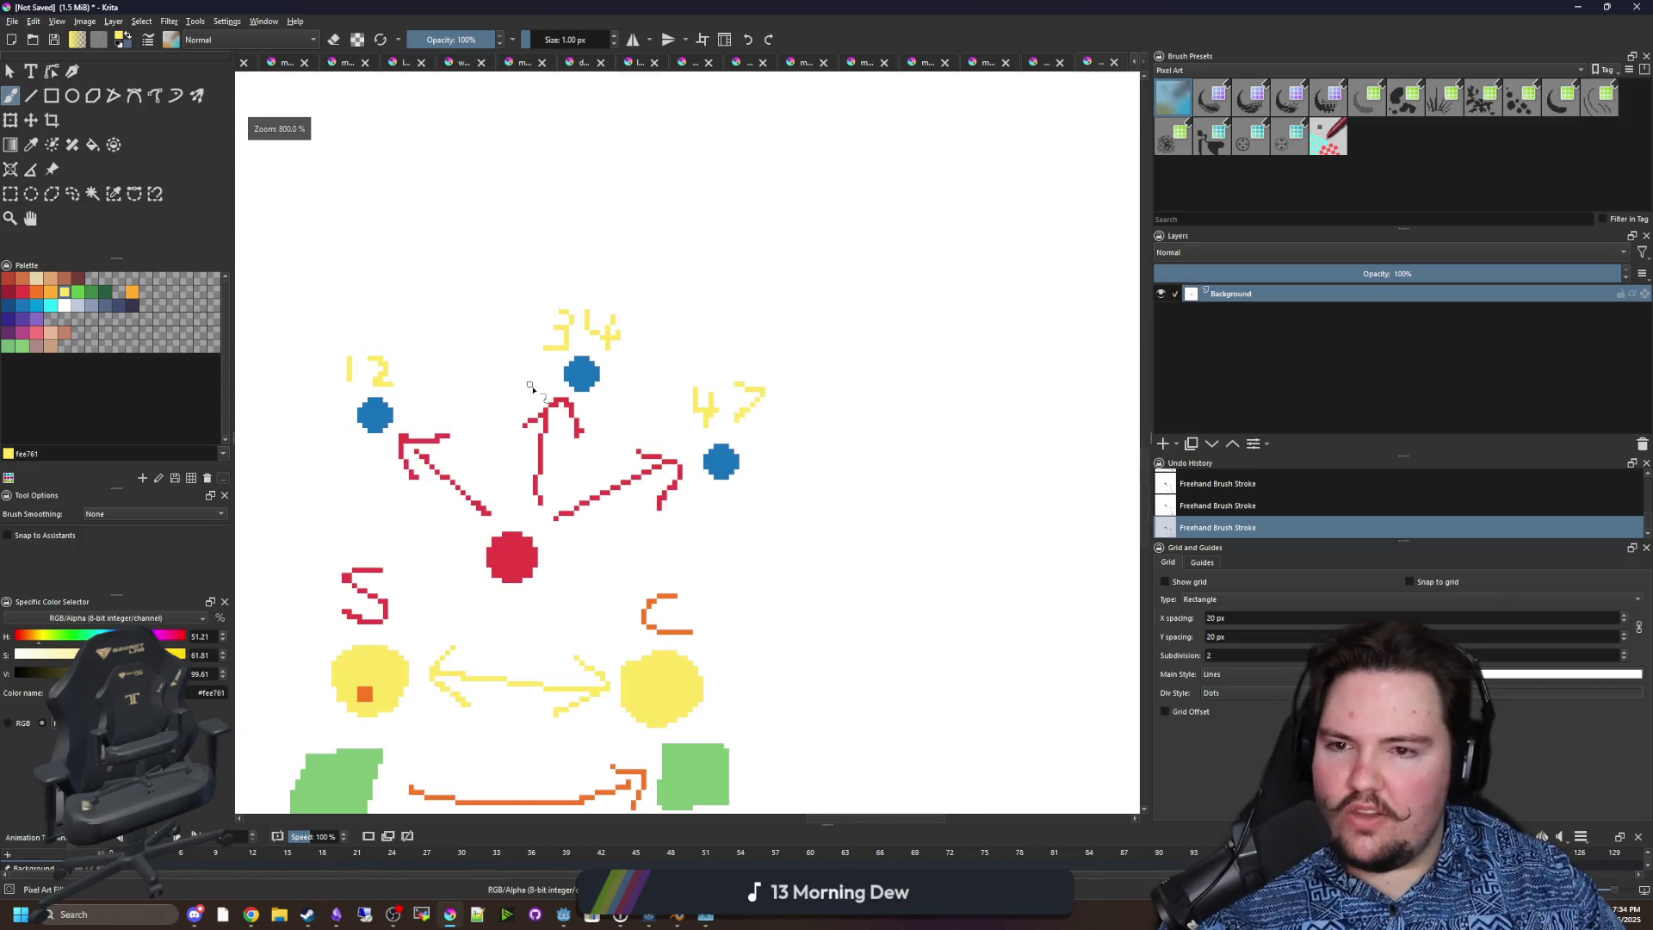
scroll(413, 396, "up", 1)
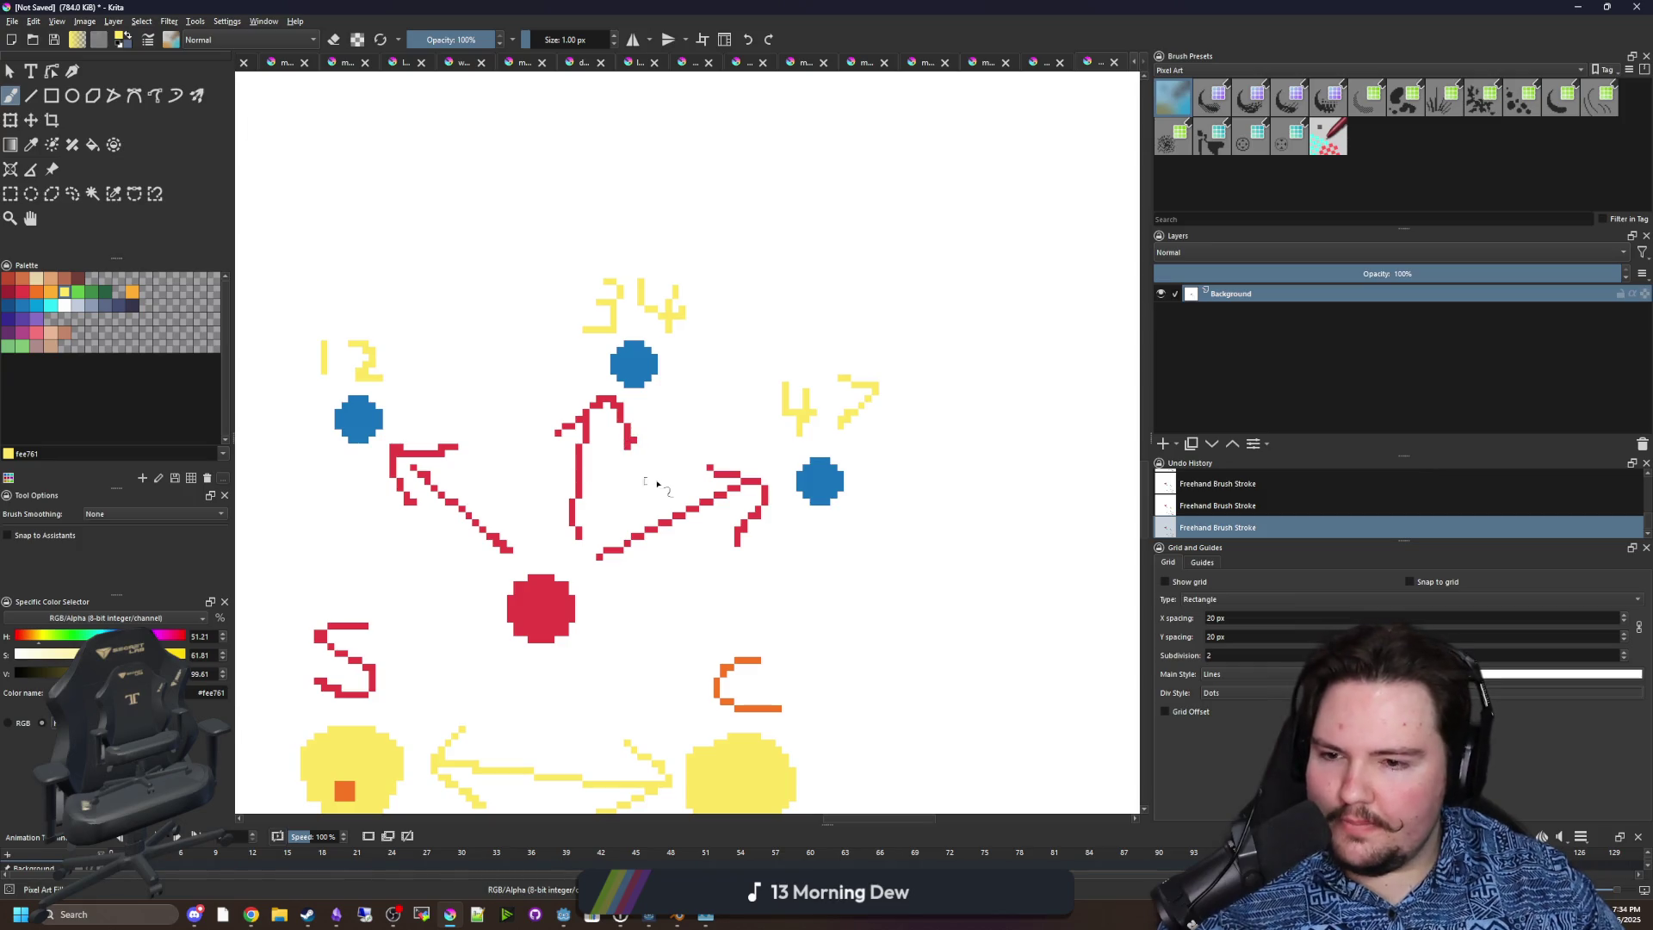
scroll(579, 529, "up", 1)
Move the drawing window aside to view the code, then restore it to full screen.
left_click(8, 70)
scroll(637, 558, "down", 2)
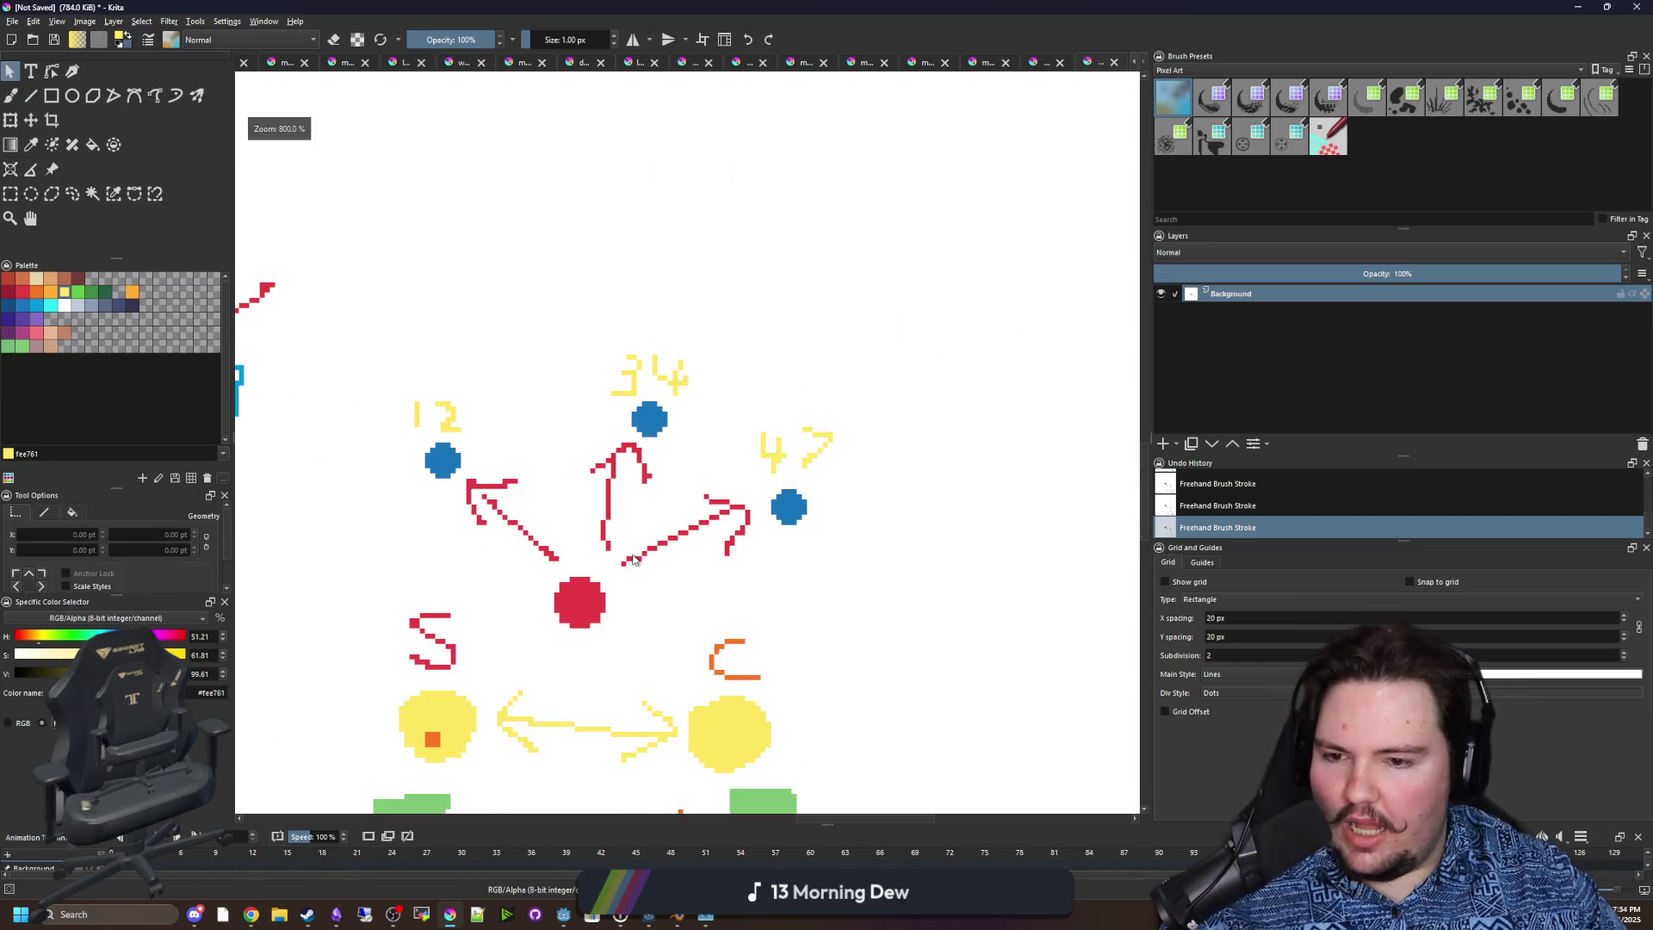
scroll(624, 564, "up", 1)
scroll(517, 435, "down", 2)
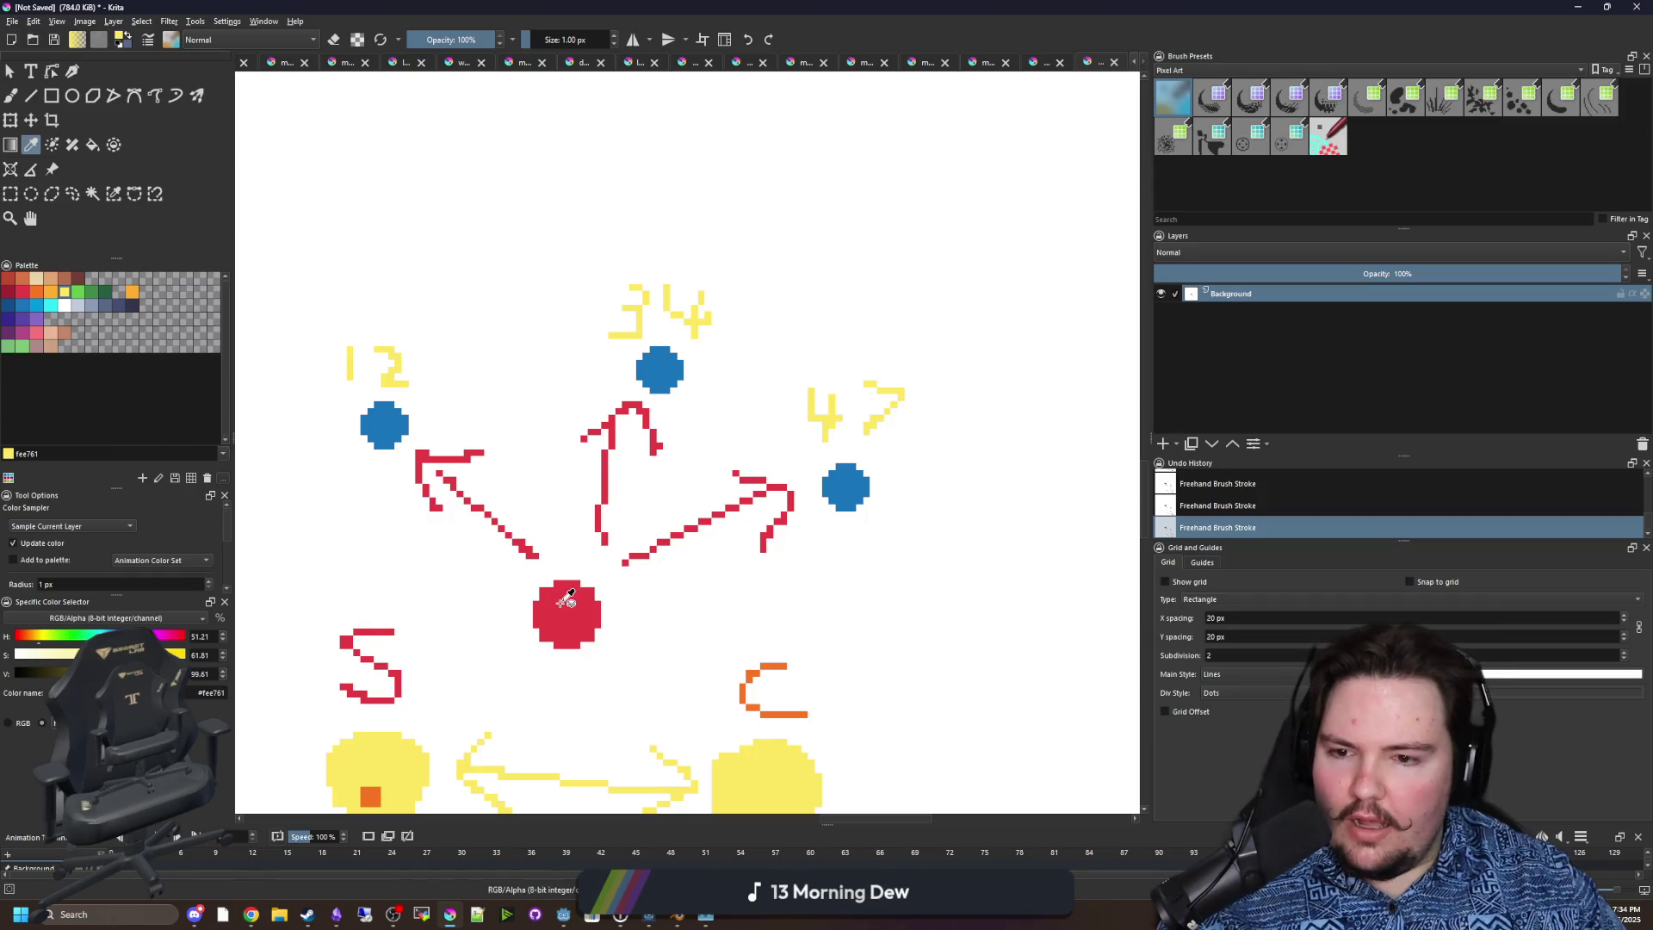
left_click_drag(694, 8, 1092, 644)
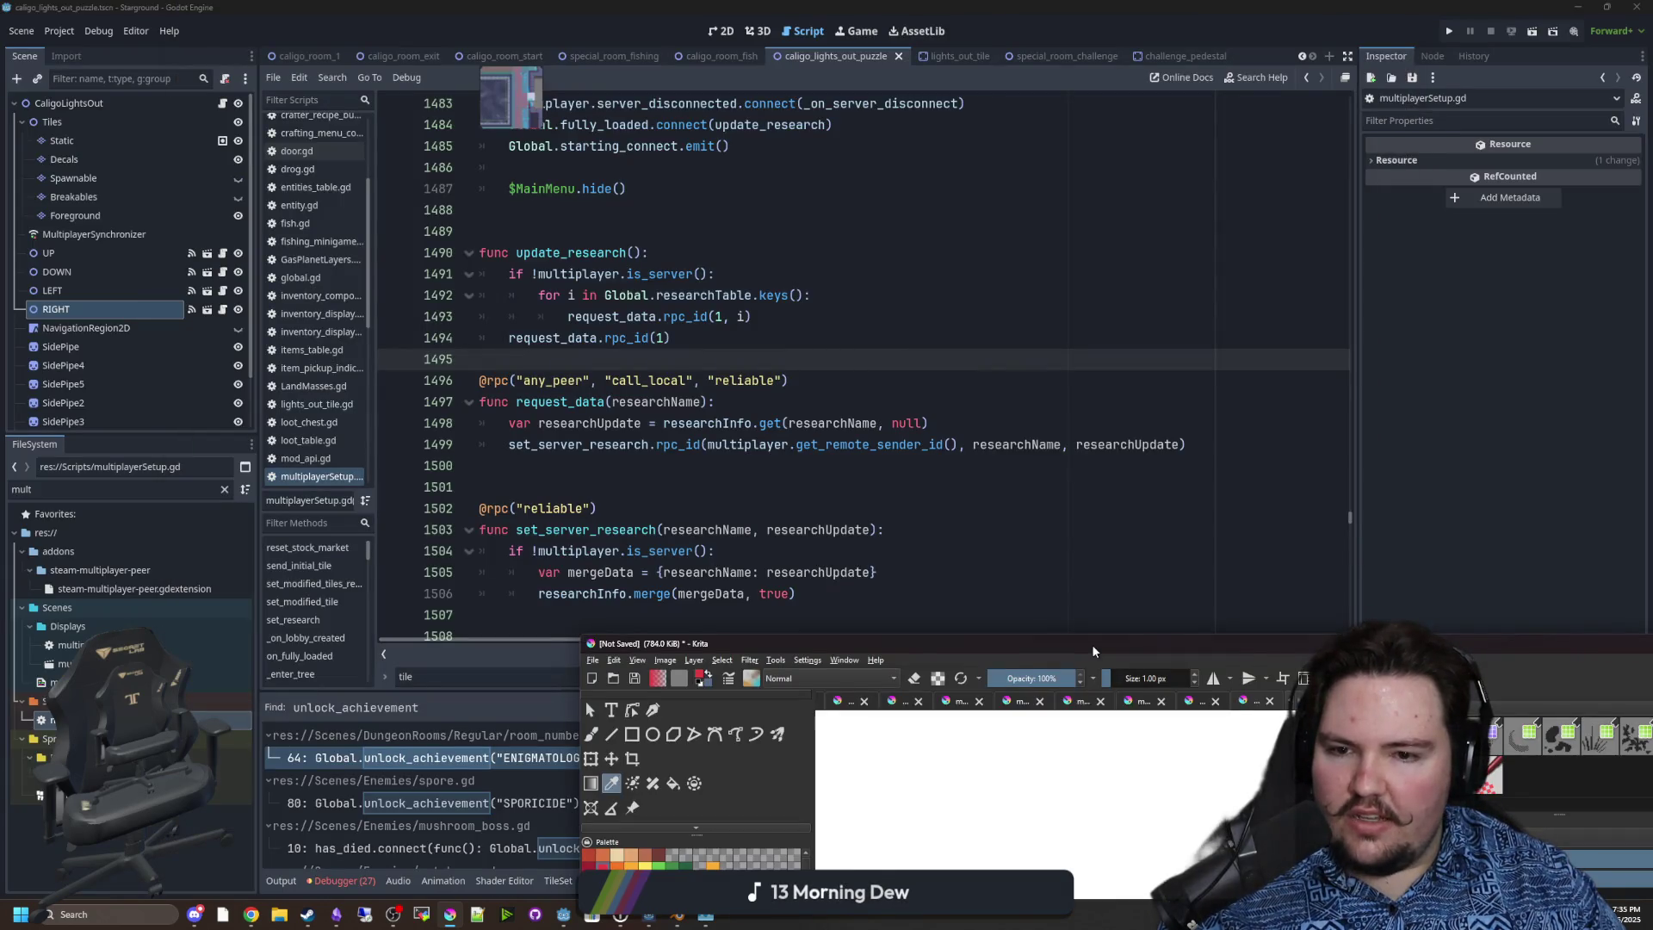
double_click(1091, 644)
Sample blue from a peer dot and draw a long freehand arc from the red dot up-left.
left_click(385, 422)
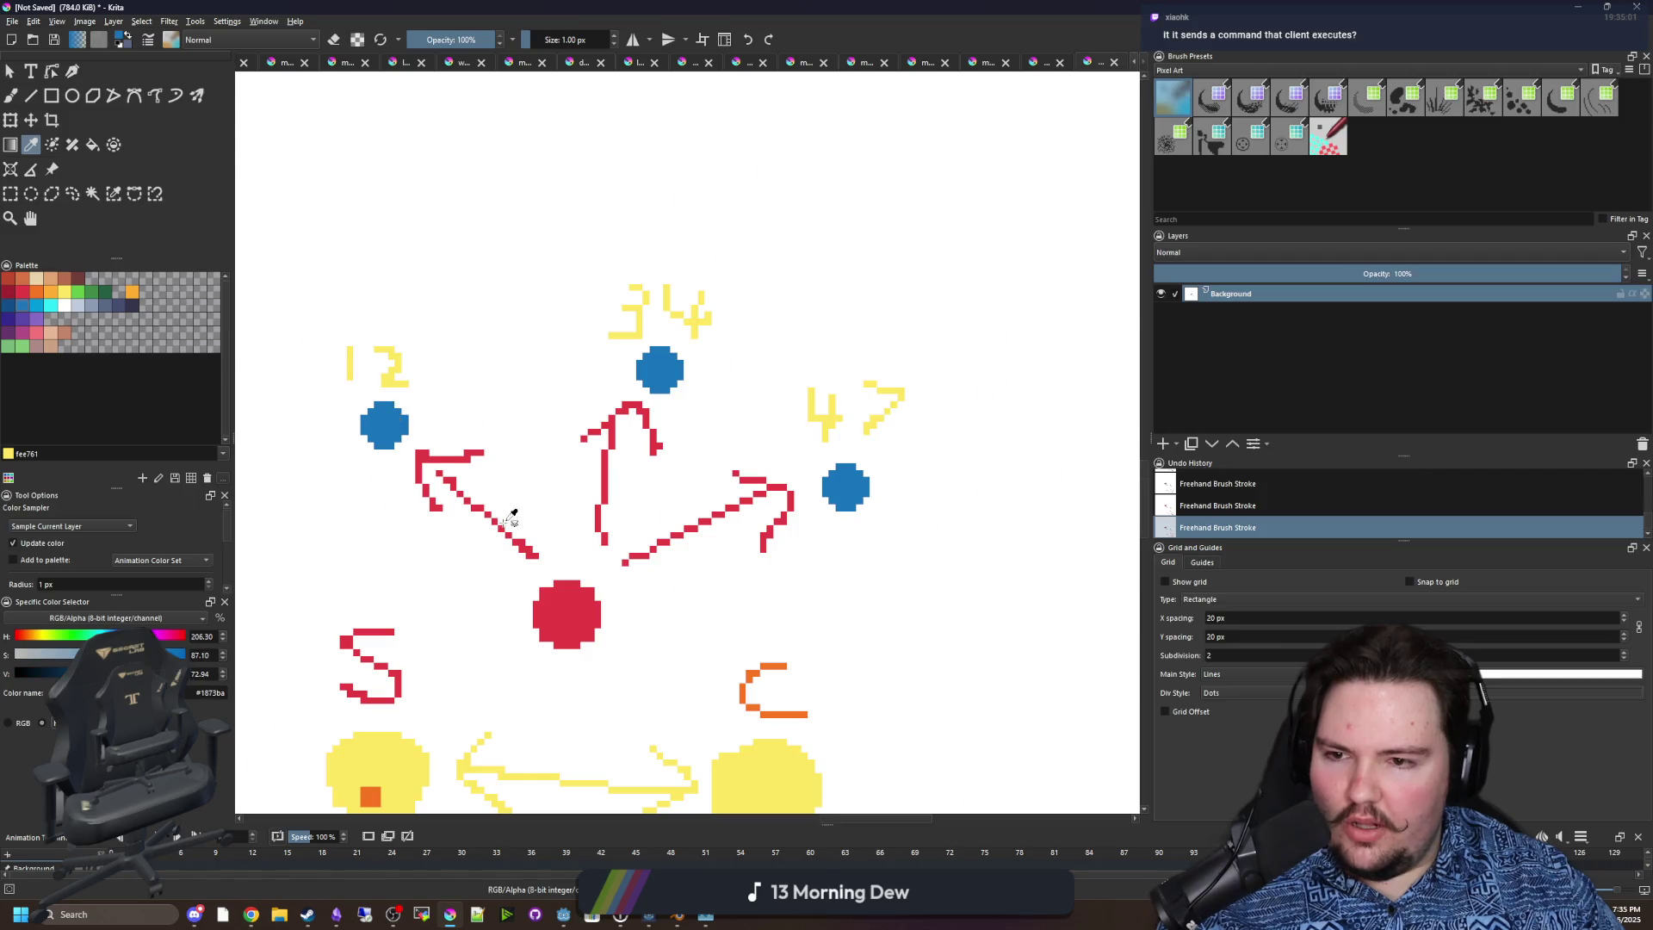
key("b")
scroll(517, 516, "up", 1)
scroll(573, 561, "down", 1)
mouse_move(594, 577)
left_mouse_down()
mouse_move(558, 331)
mouse_move(463, 263)
mouse_move(419, 274)
mouse_move(485, 342)
left_mouse_up()
scroll(490, 457, "down", 2)
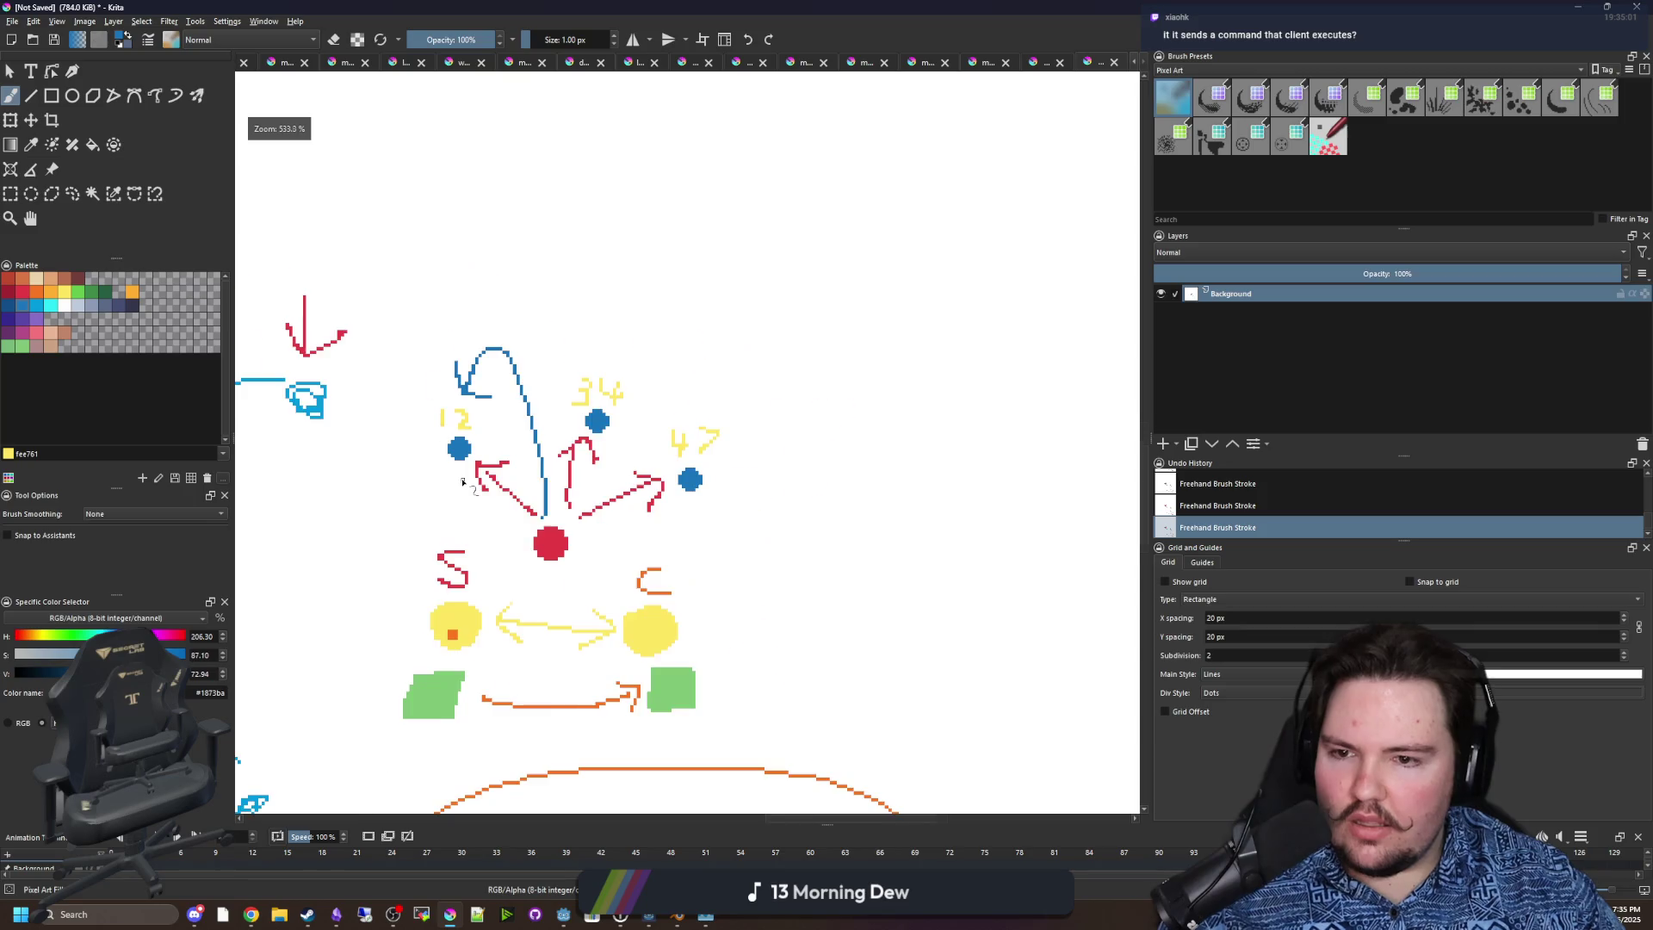
scroll(489, 456, "up", 1)
Inspect line 1494 in the code editor, then return the drawing to full screen.
left_click_drag(794, 8, 809, 622)
left_click(808, 623)
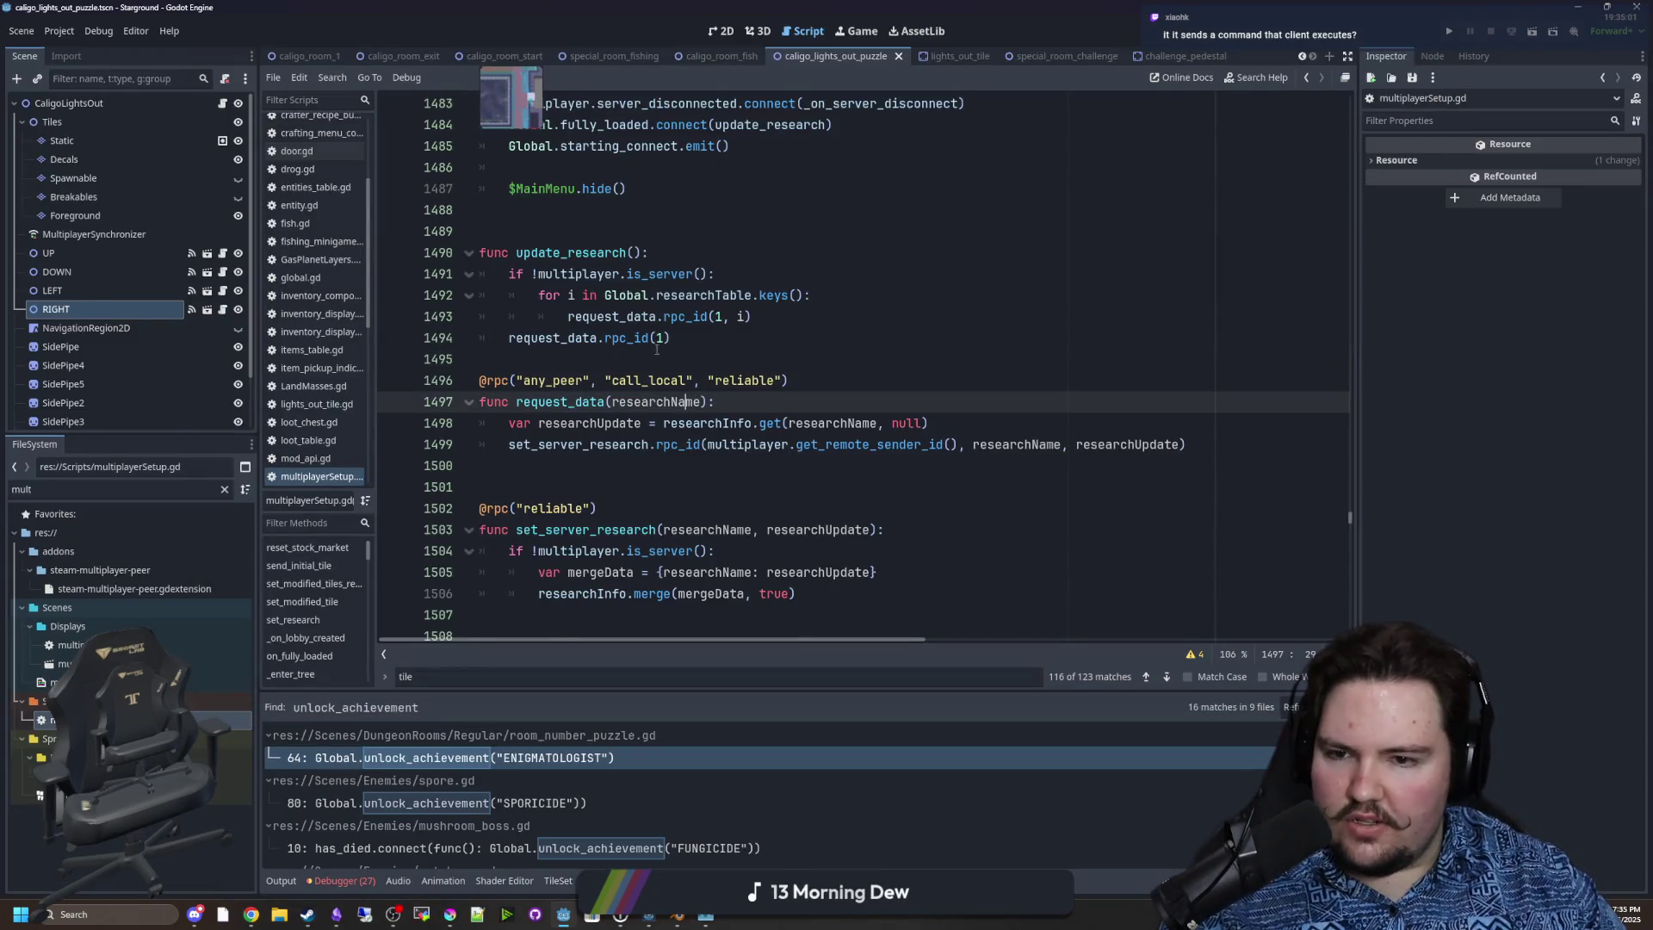
left_click(644, 338)
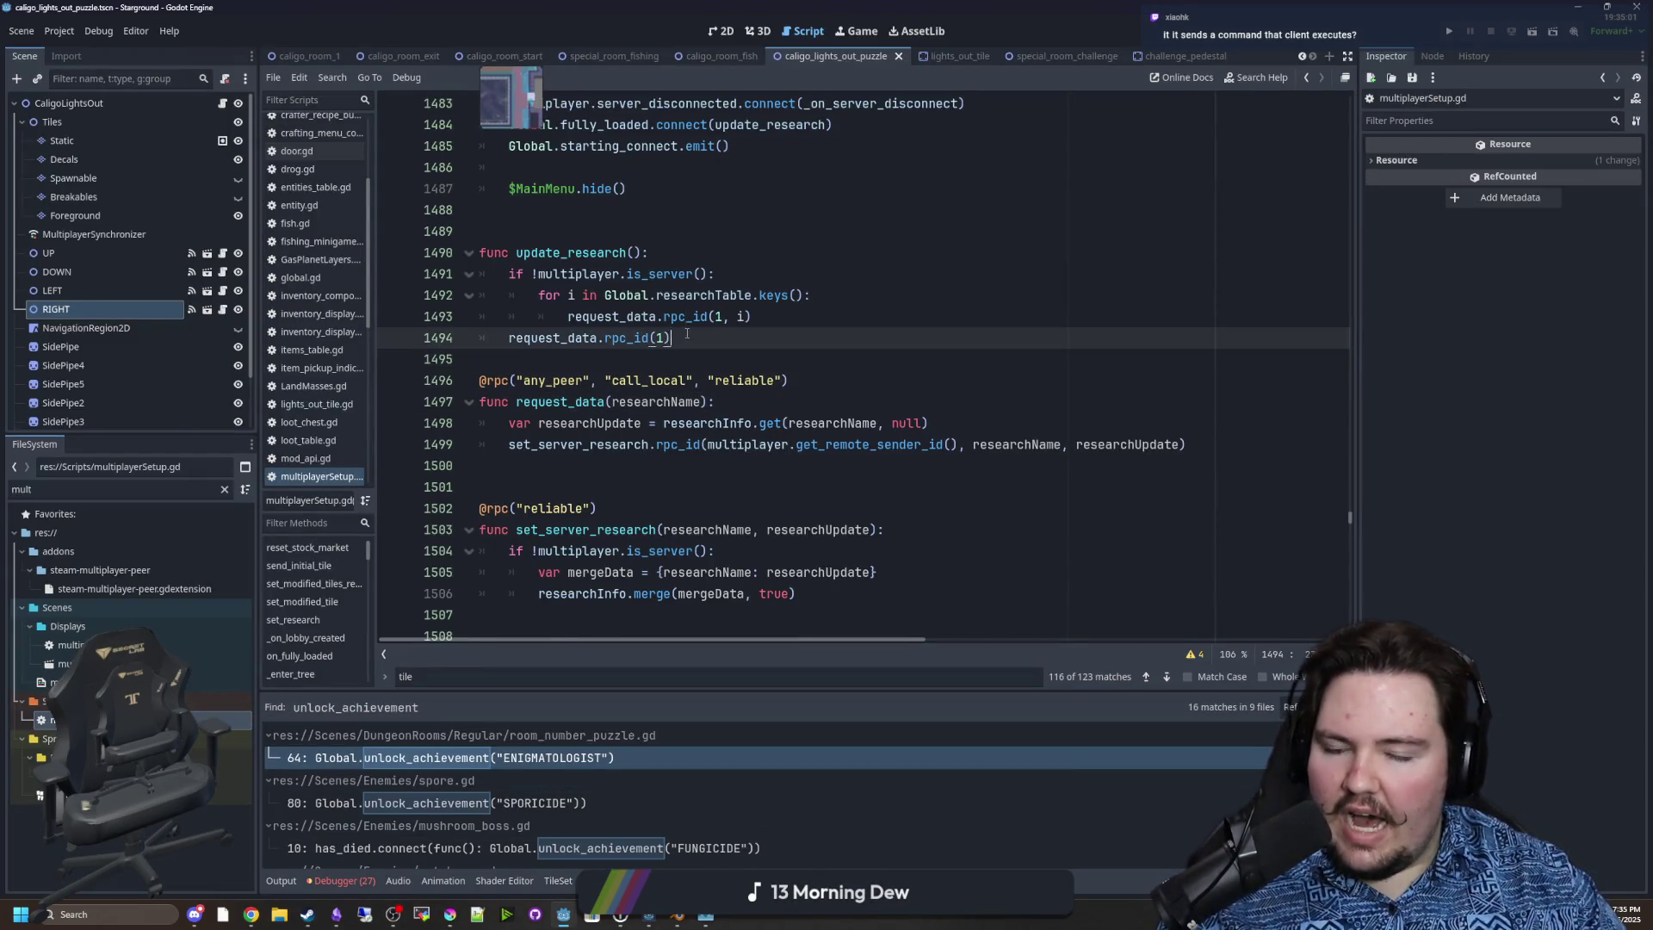
left_click_drag(687, 338, 508, 337)
left_click(504, 359)
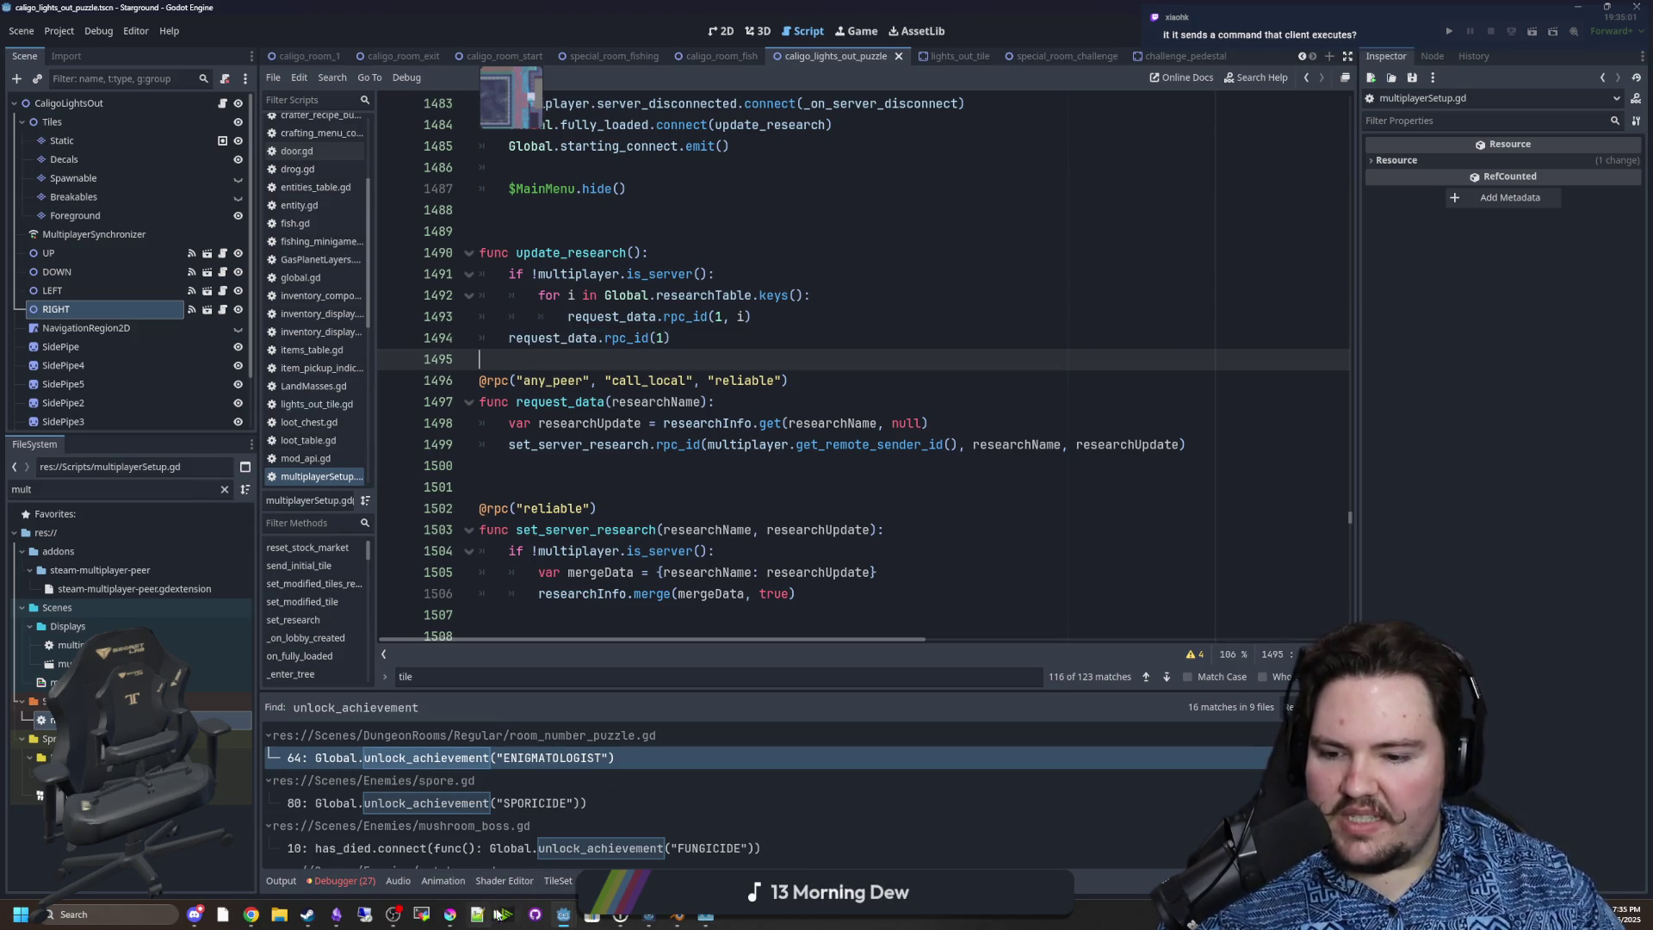
left_click(456, 915)
double_click(668, 725)
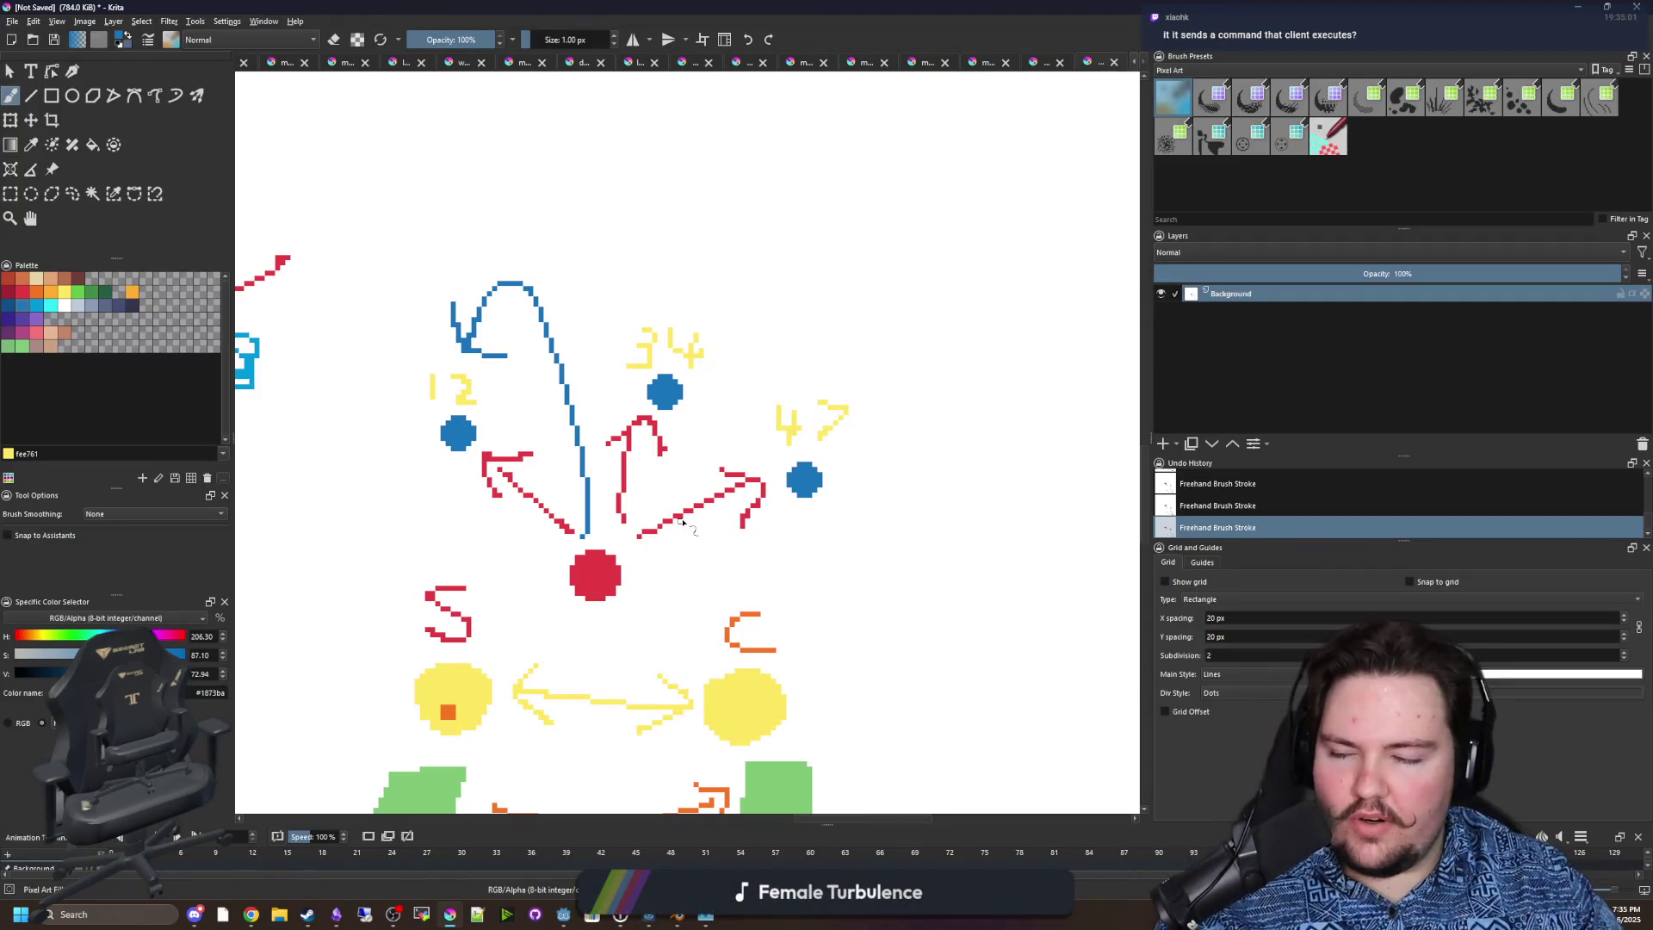
Draw a yellow 1 with a base below the red dot.
scroll(668, 683, "up", 3)
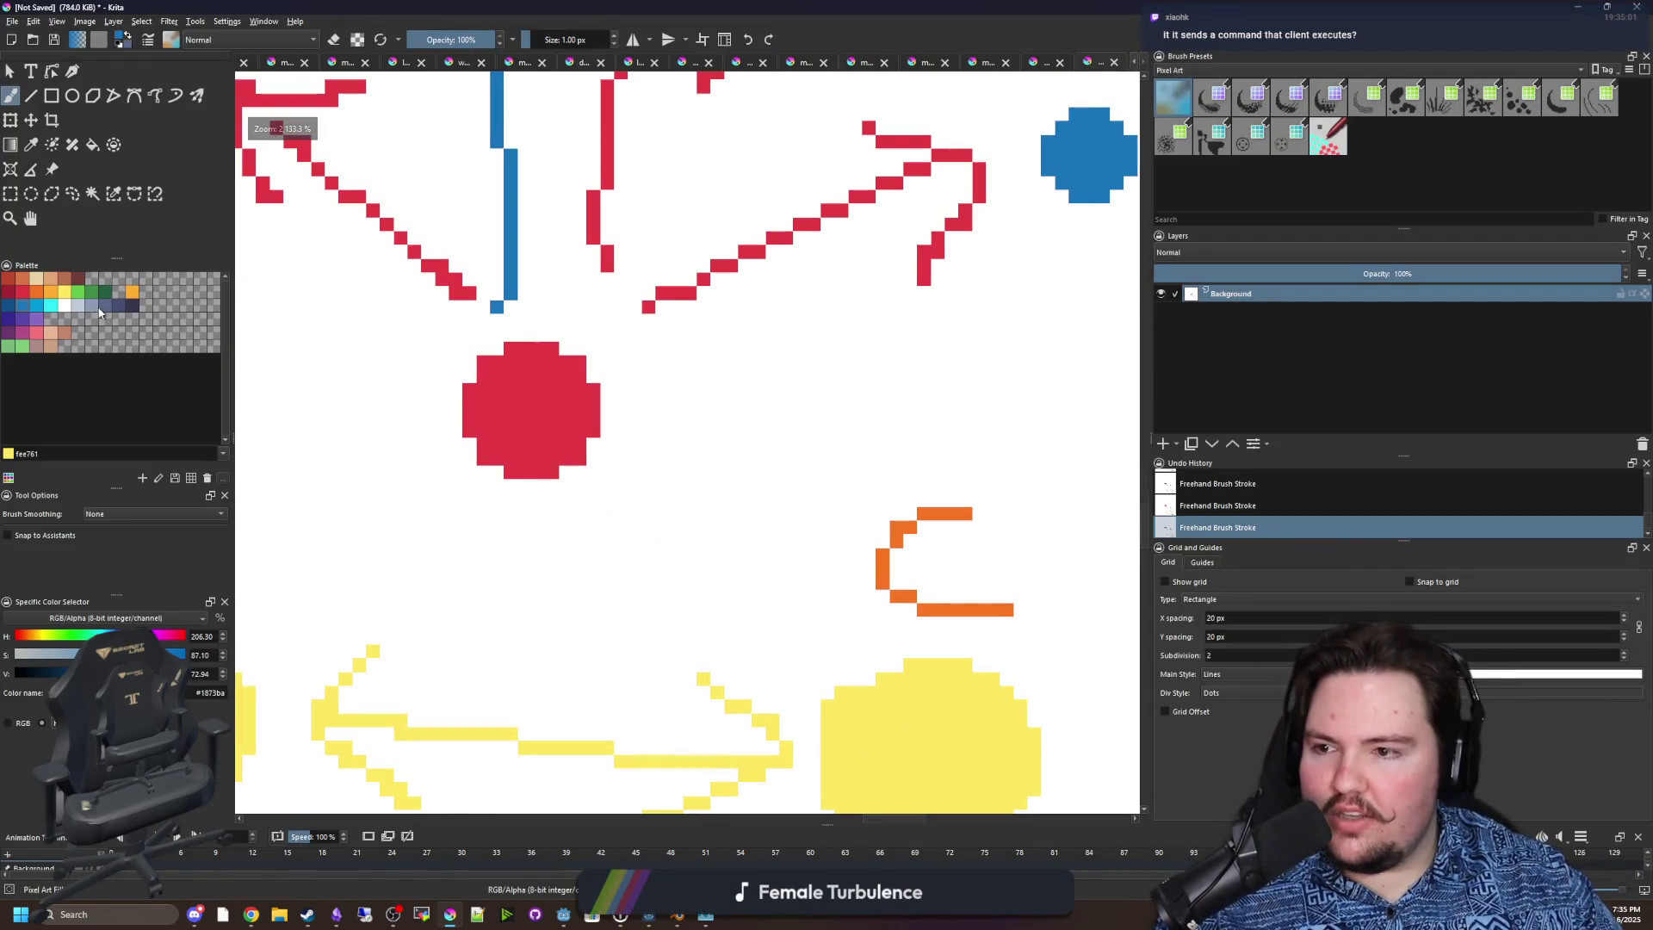
mouse_move(519, 513)
left_mouse_down()
mouse_move(520, 637)
mouse_move(491, 541)
left_mouse_up()
left_click_drag(472, 637, 569, 637)
scroll(580, 611, "down", 3)
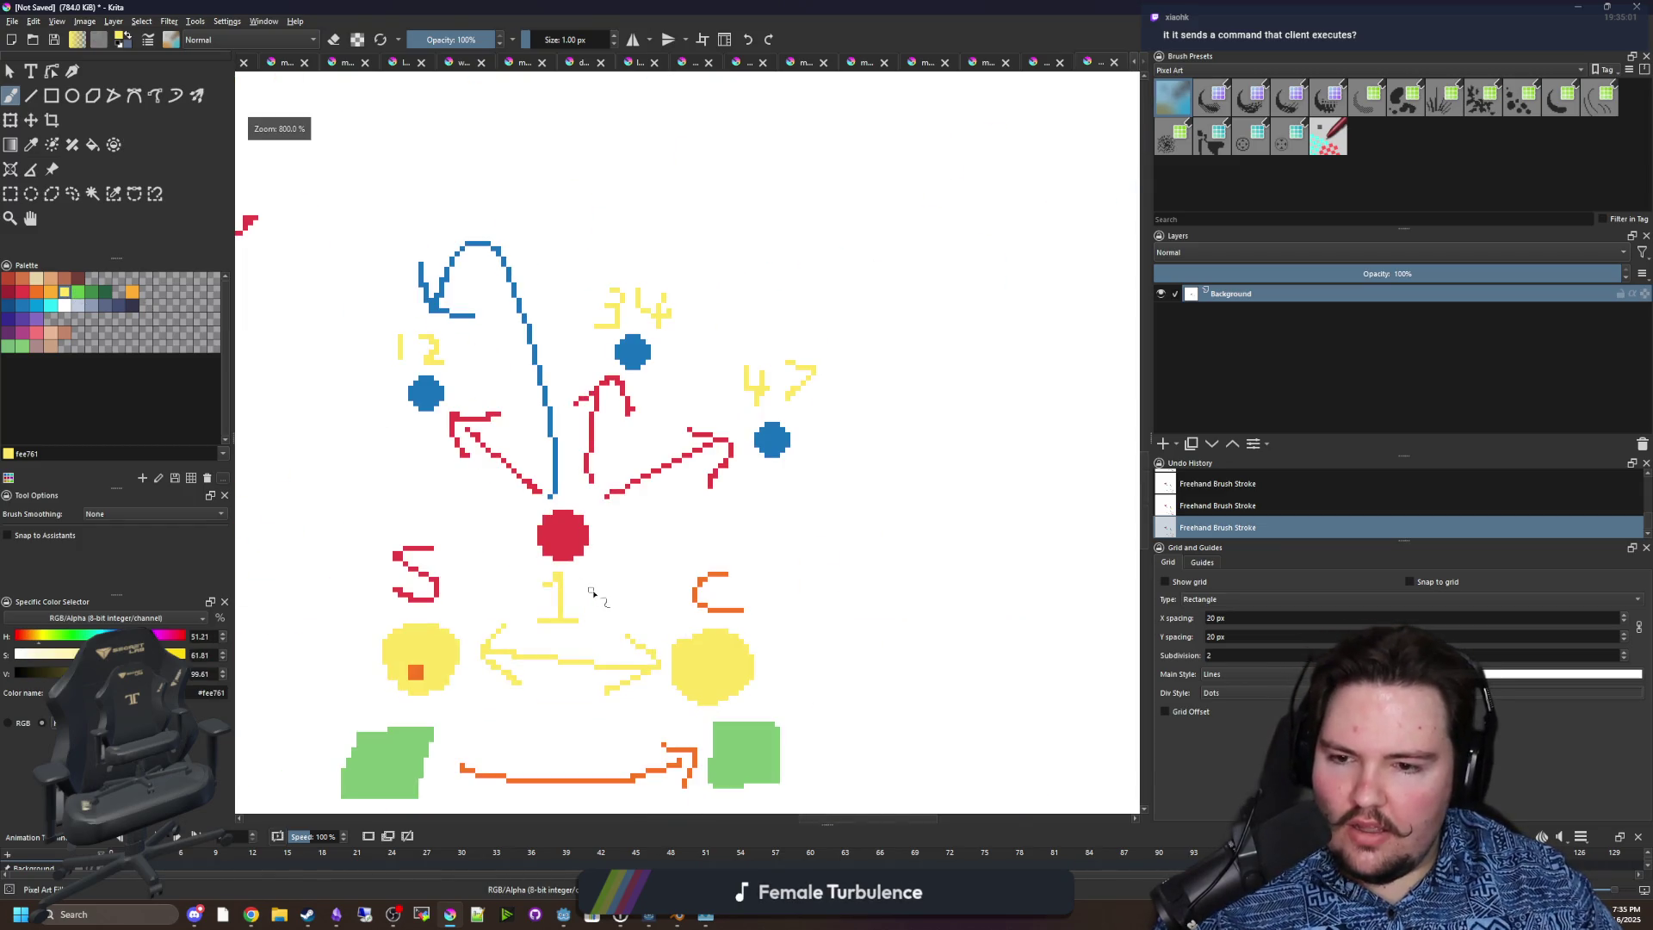
Switch to green and draw a line from the 47 dot to the red dot.
left_click(34, 297)
left_click(50, 292)
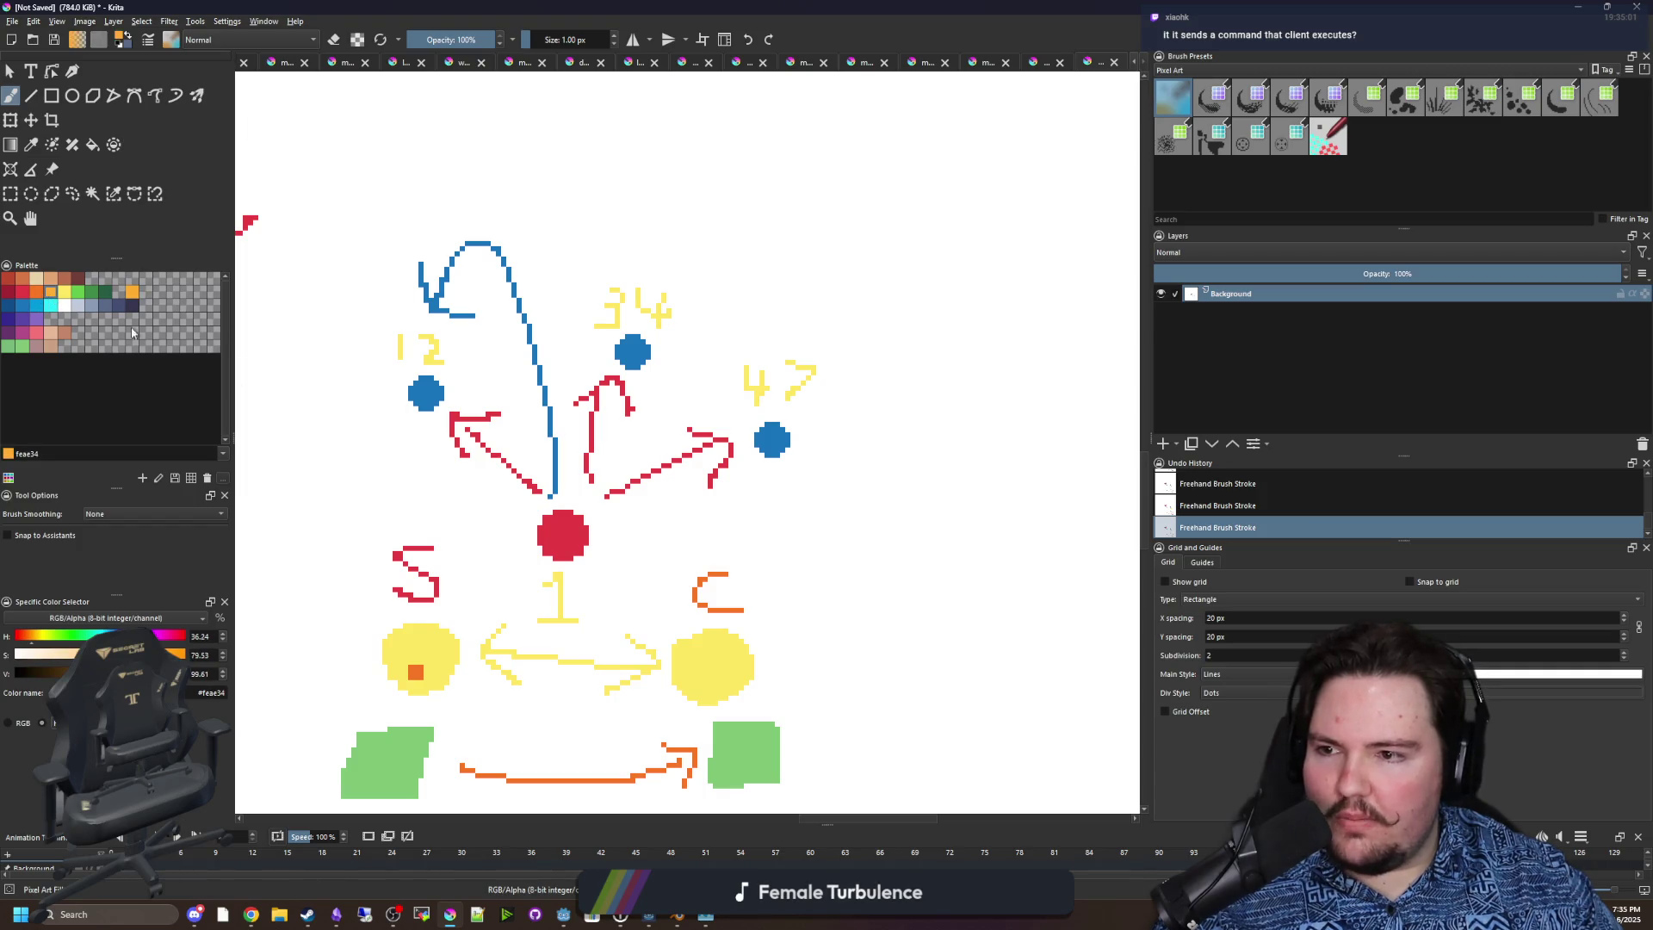
scroll(701, 546, "up", 3)
left_click(82, 294)
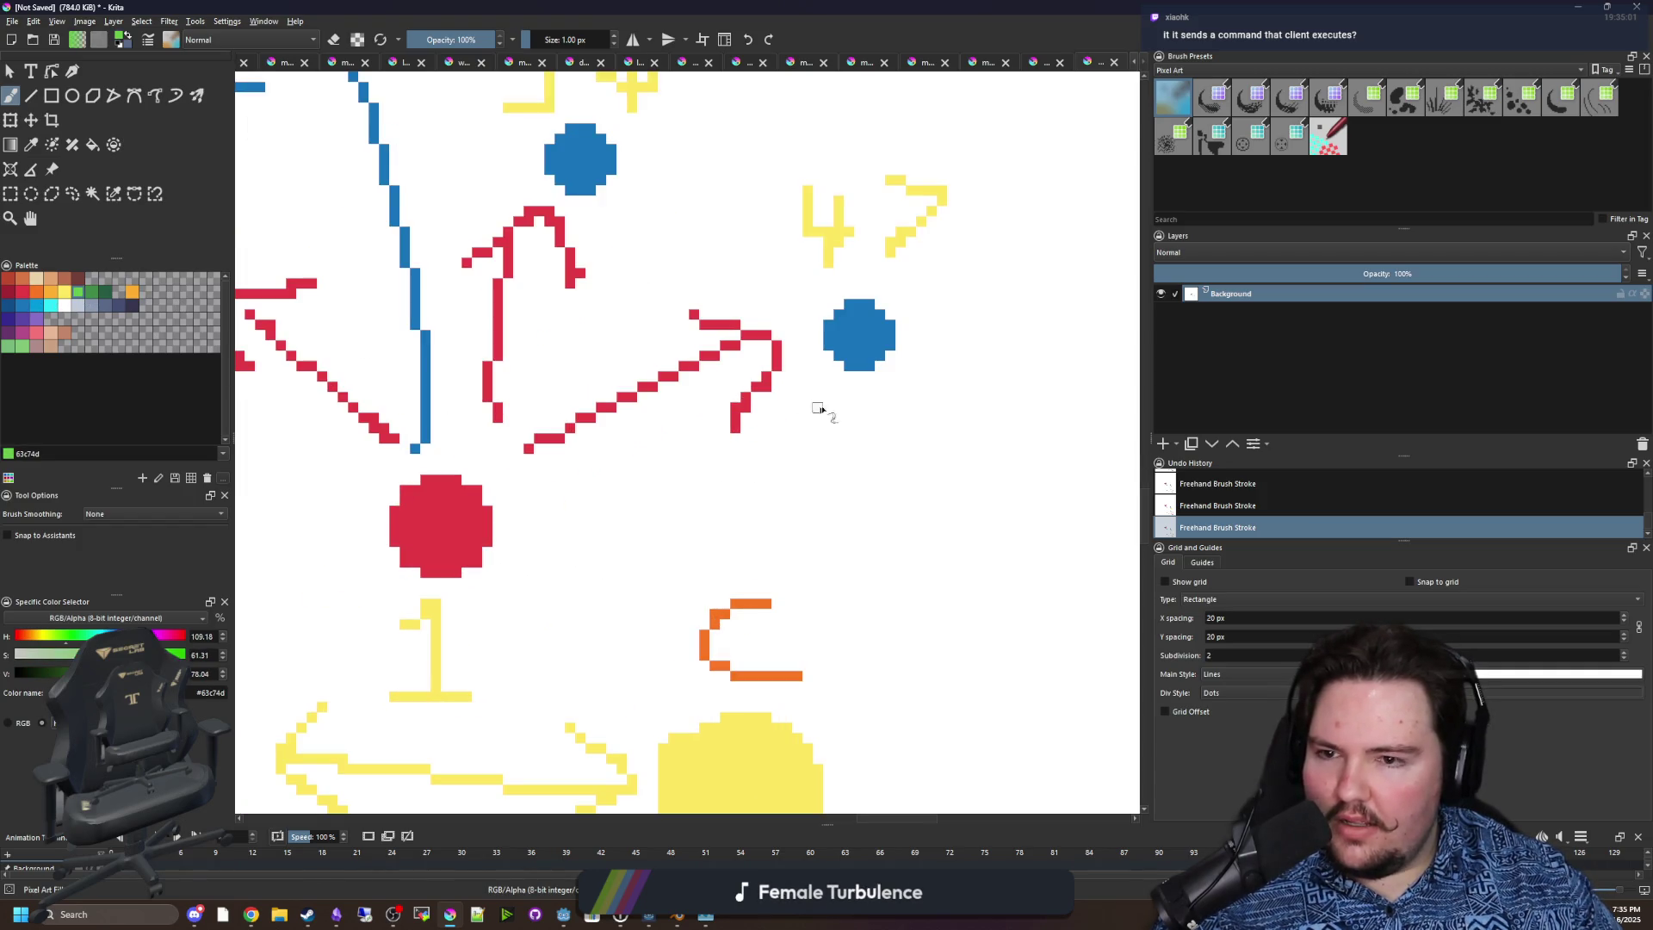
mouse_move(870, 389)
left_mouse_down()
mouse_move(679, 543)
mouse_move(528, 540)
mouse_move(508, 504)
mouse_move(616, 500)
left_mouse_up()
Shrink the drawing window and bring the Godot code editor to the front.
scroll(612, 517, "down", 5)
scroll(609, 548, "up", 3)
scroll(607, 547, "down", 5)
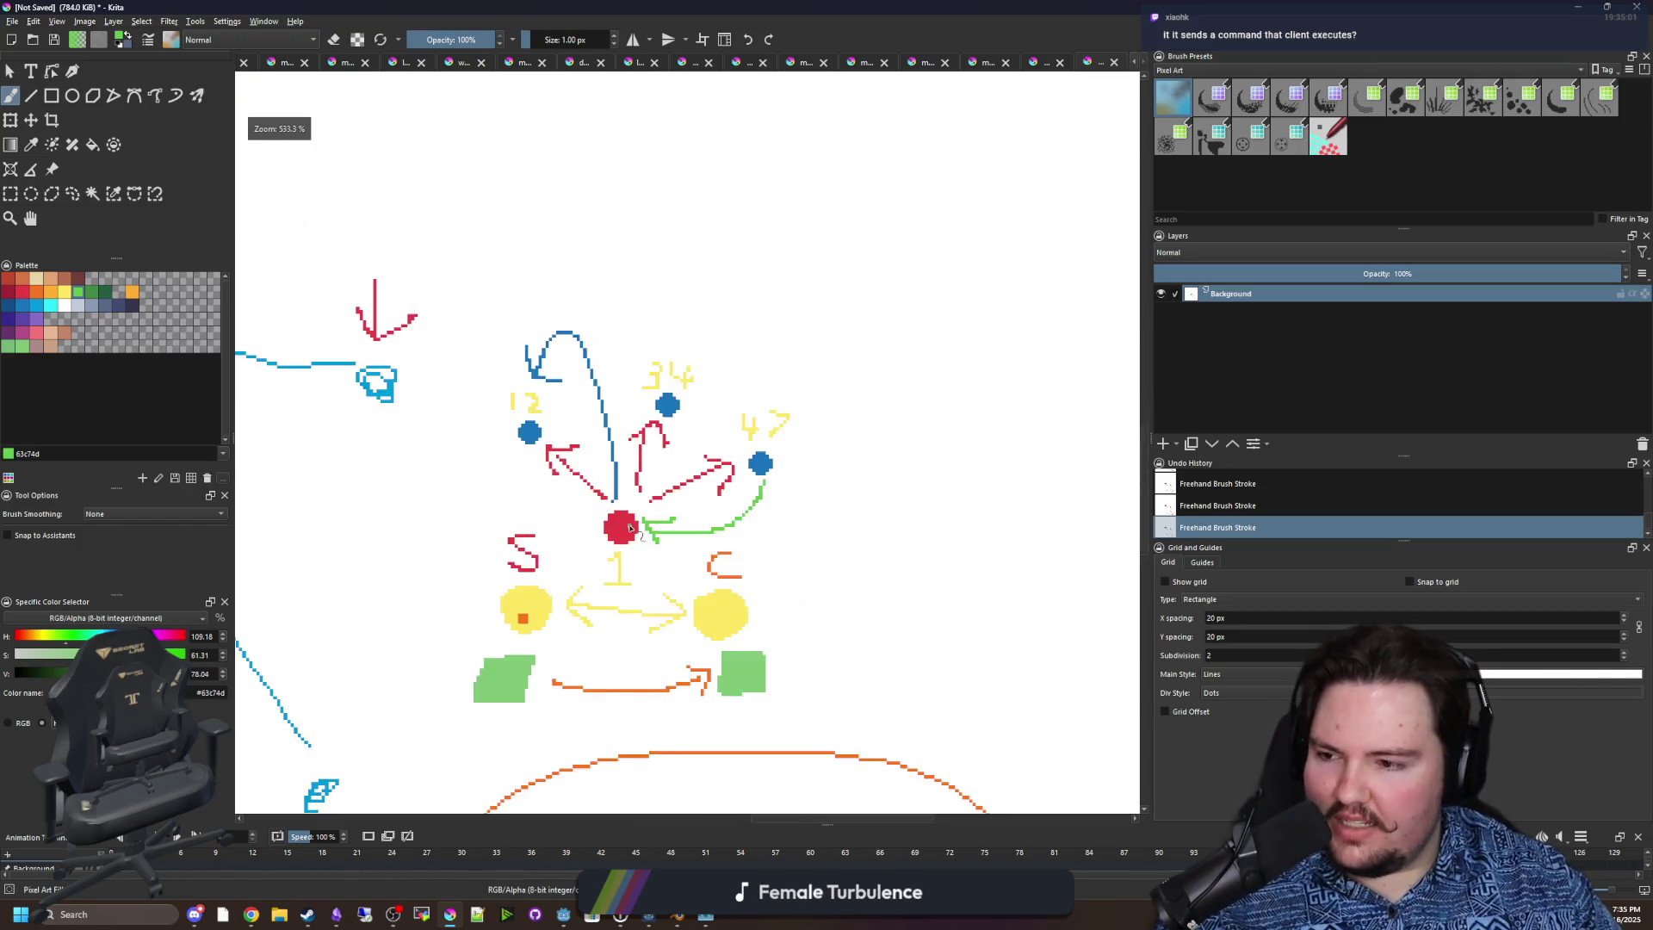
scroll(413, 430, "up", 5)
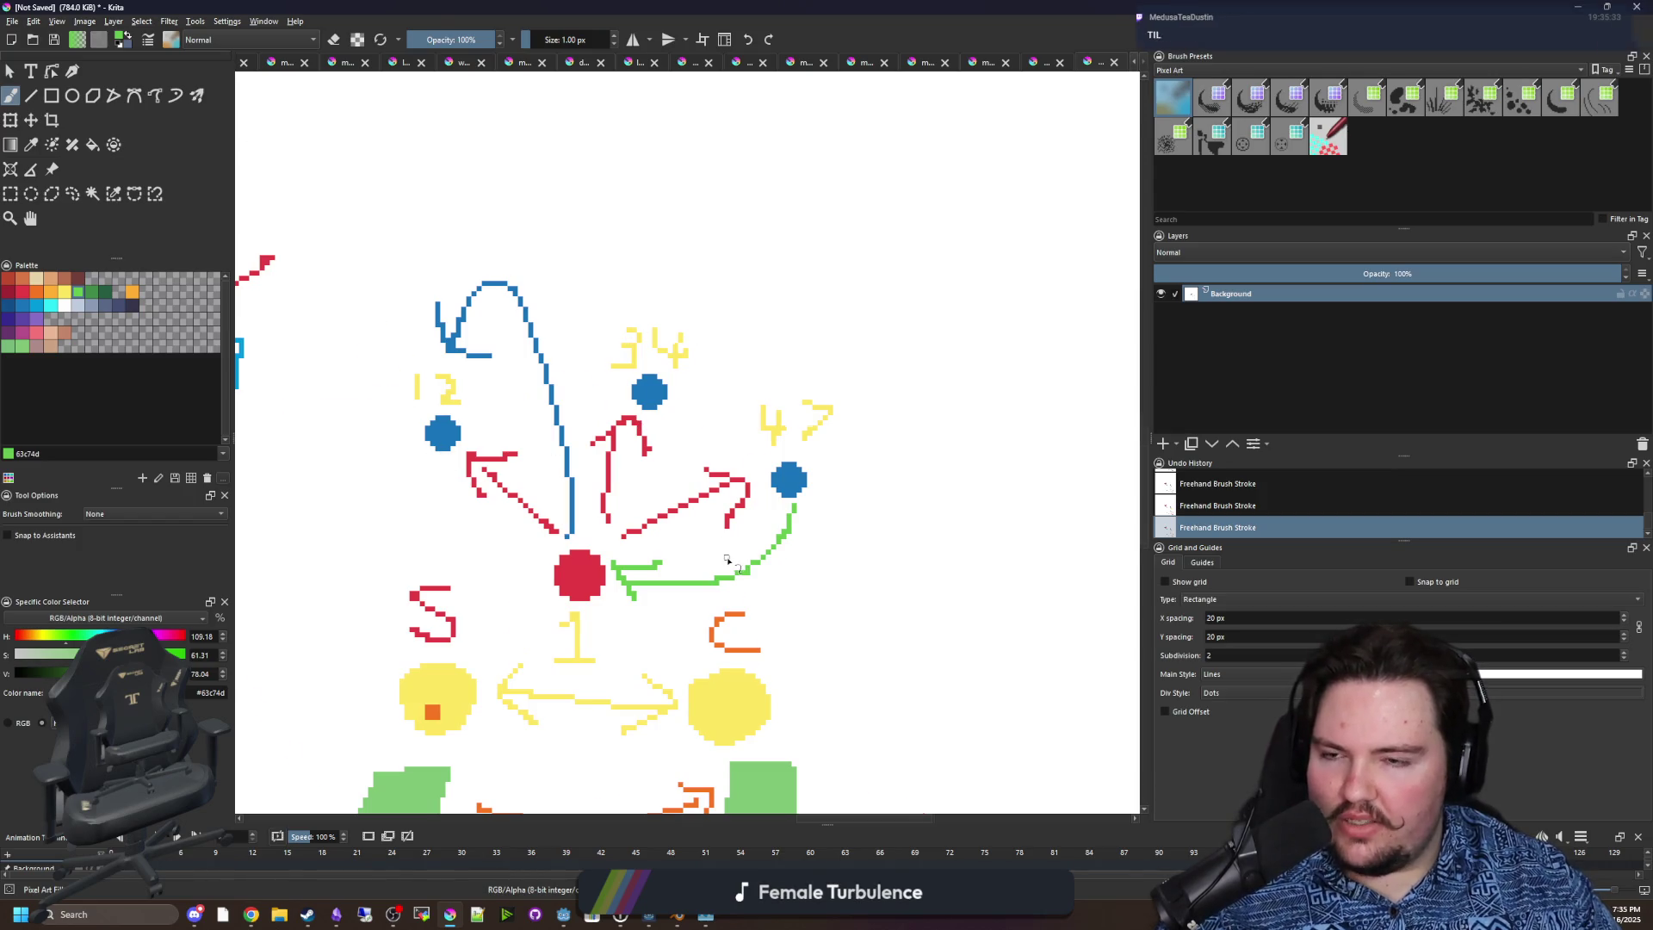
scroll(728, 553, "down", 2)
key("super+Down")
left_click(877, 445)
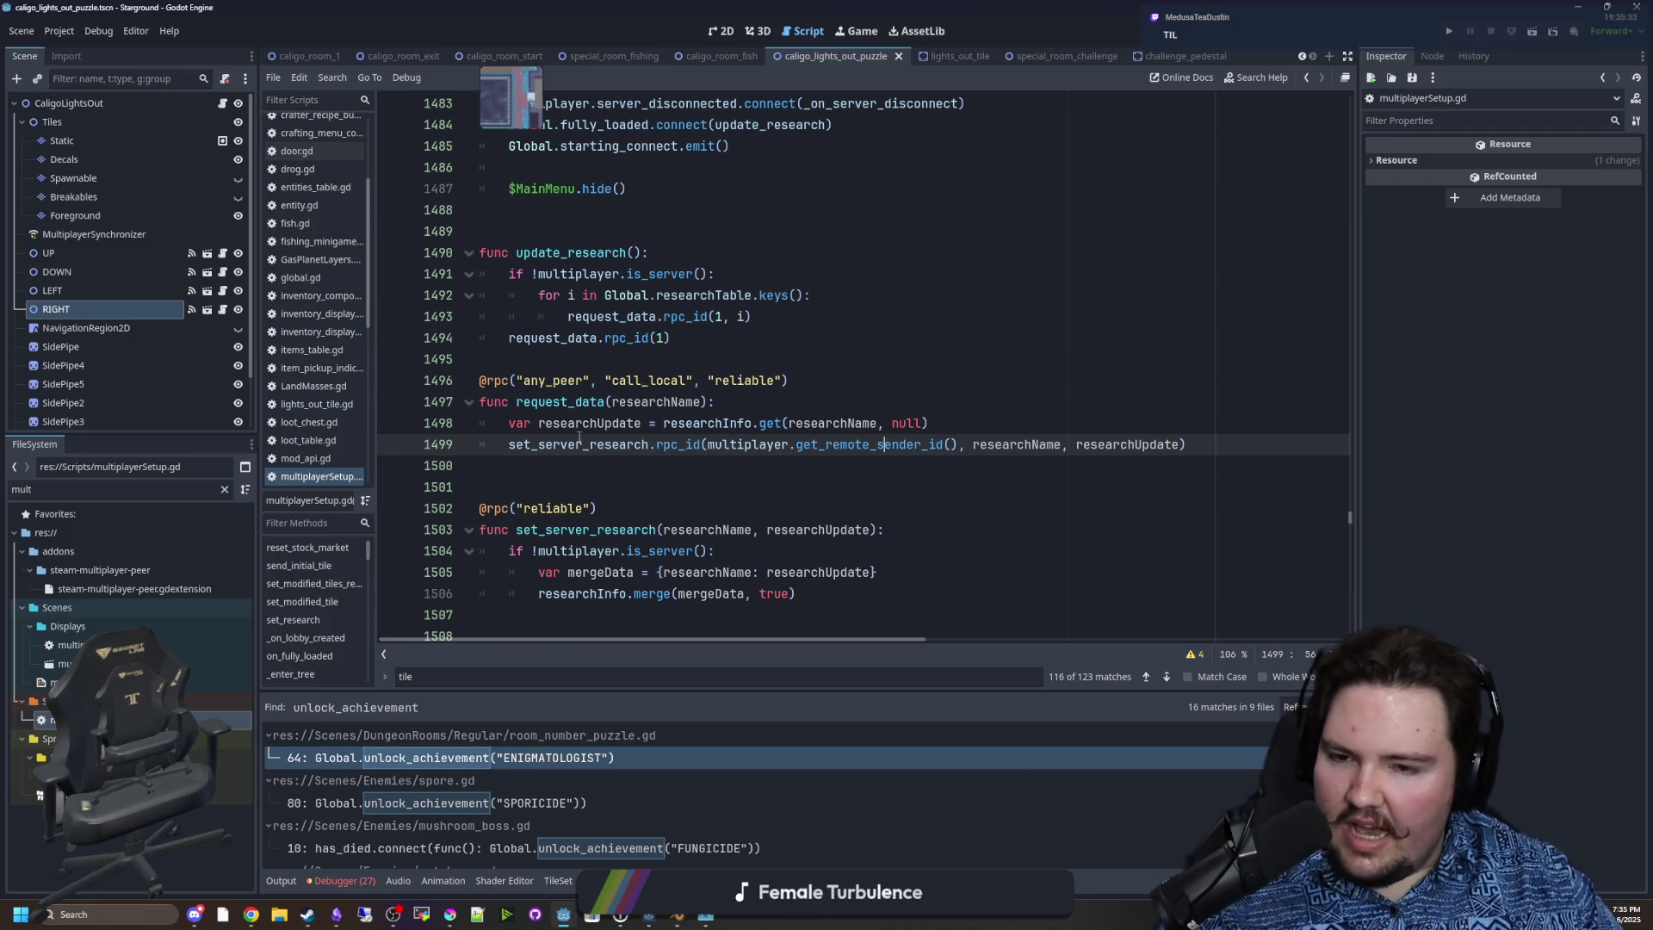
Select and delete the request_data.rpc_id(1) line in update_research.
left_click(577, 462)
left_click_drag(686, 339, 481, 337)
key("BackSpace")
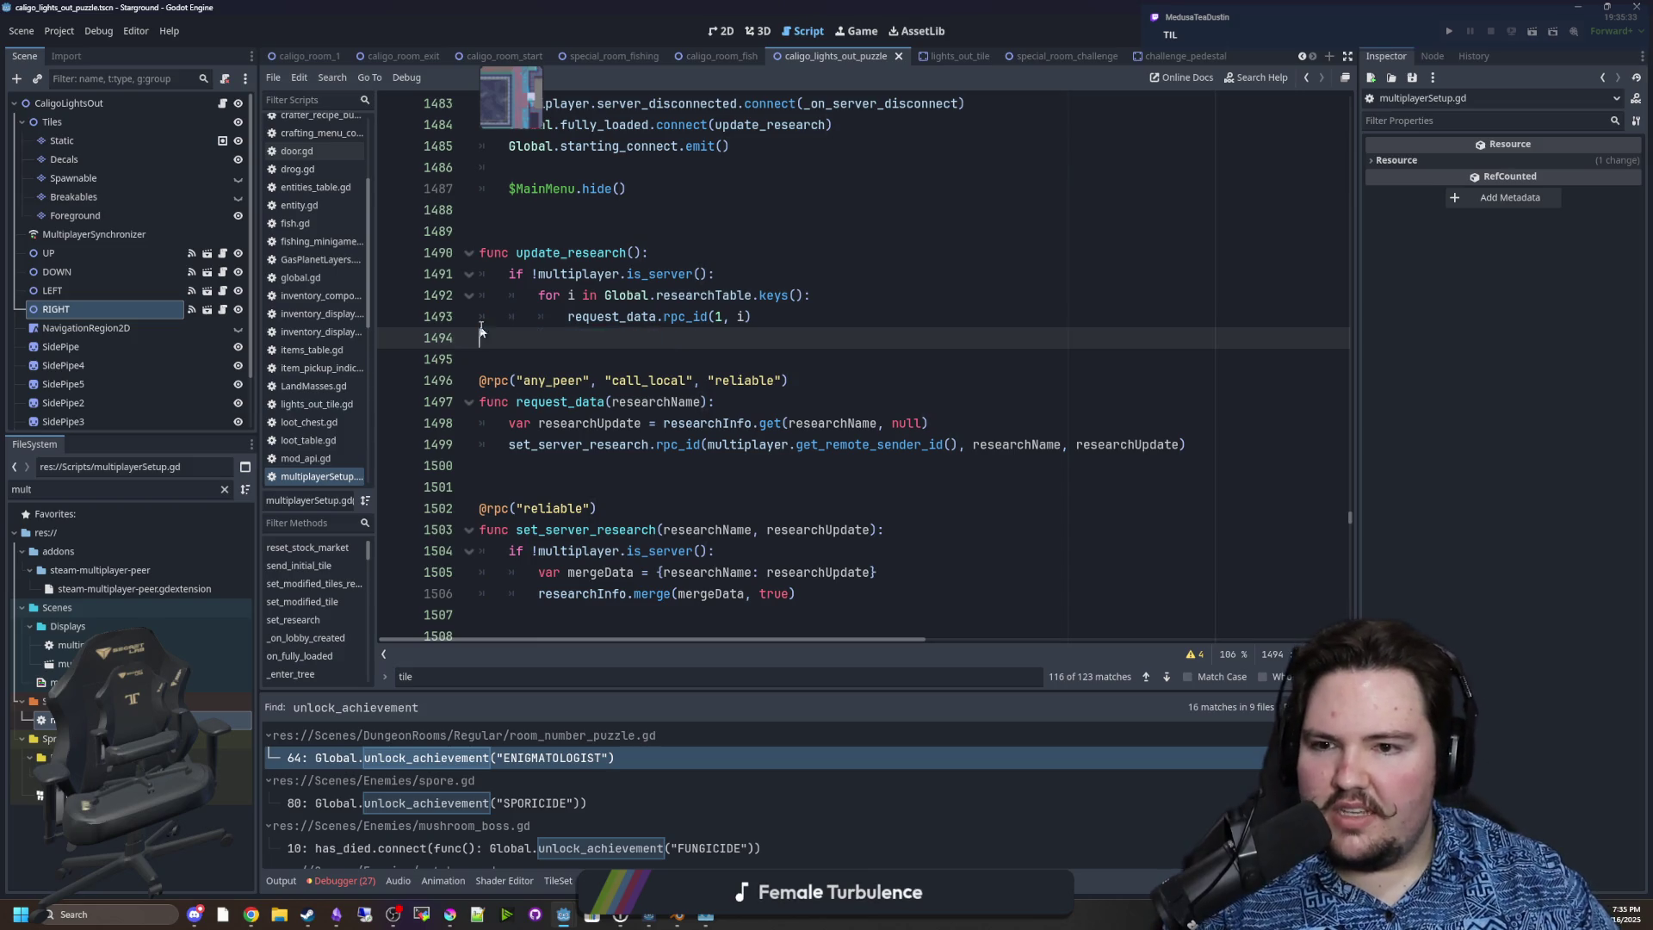
Save the script with Ctrl+S and bring the Krita drawing window back up.
left_click(600, 253)
scroll(600, 366, "up", 1)
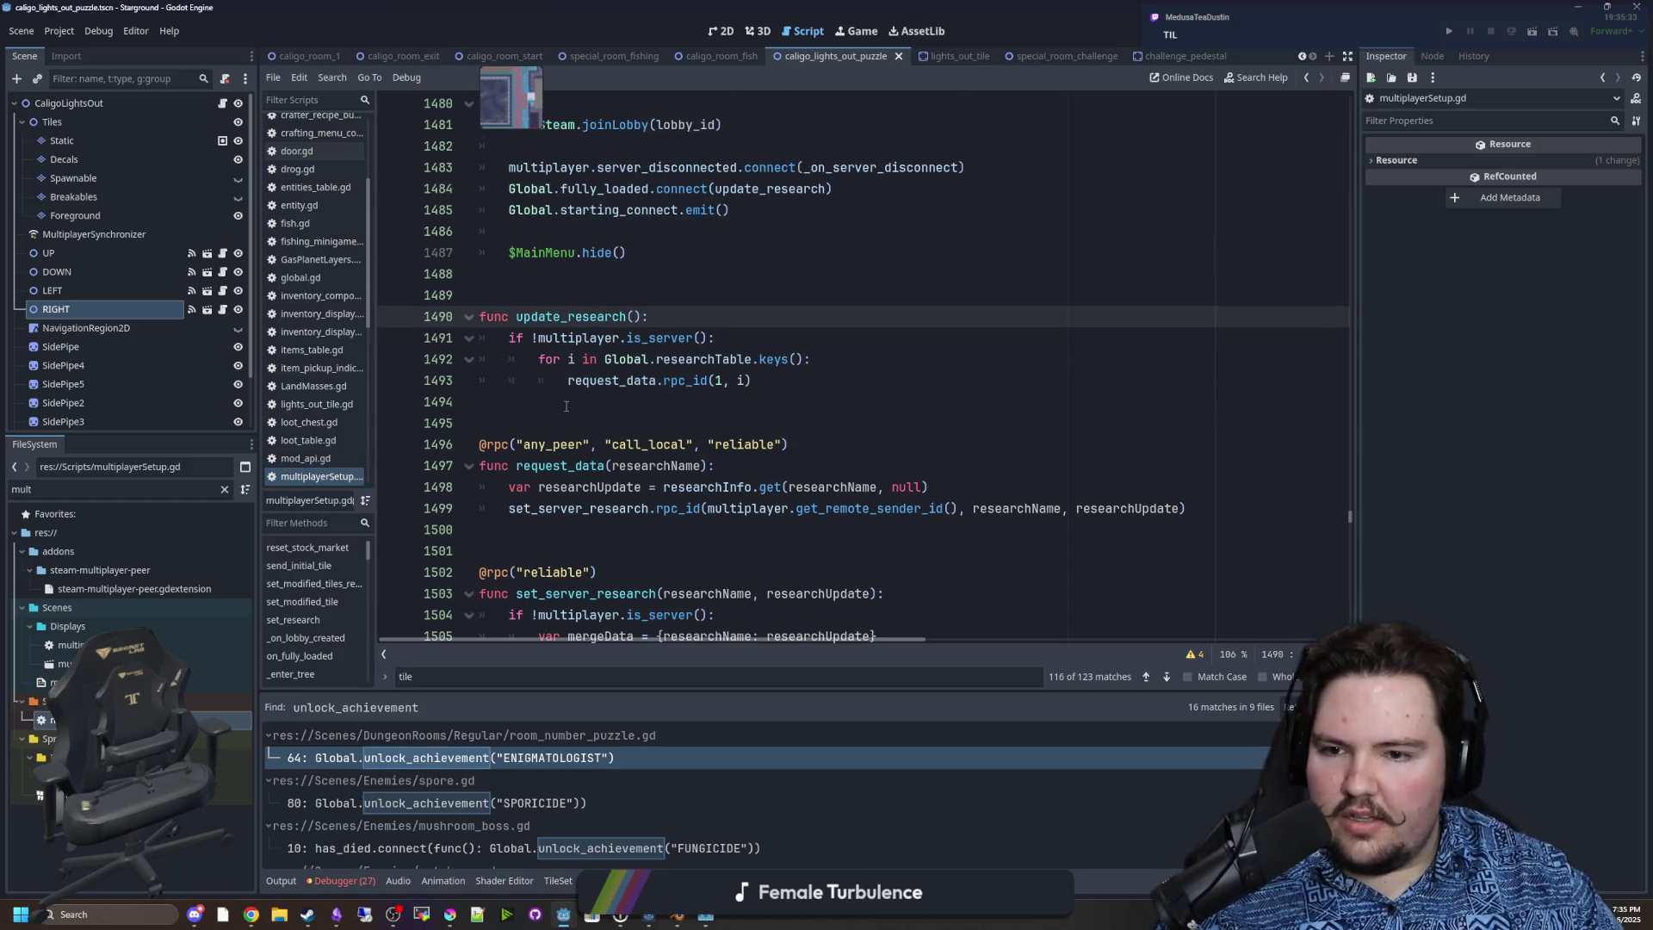
left_click(569, 402)
key("ctrl+s")
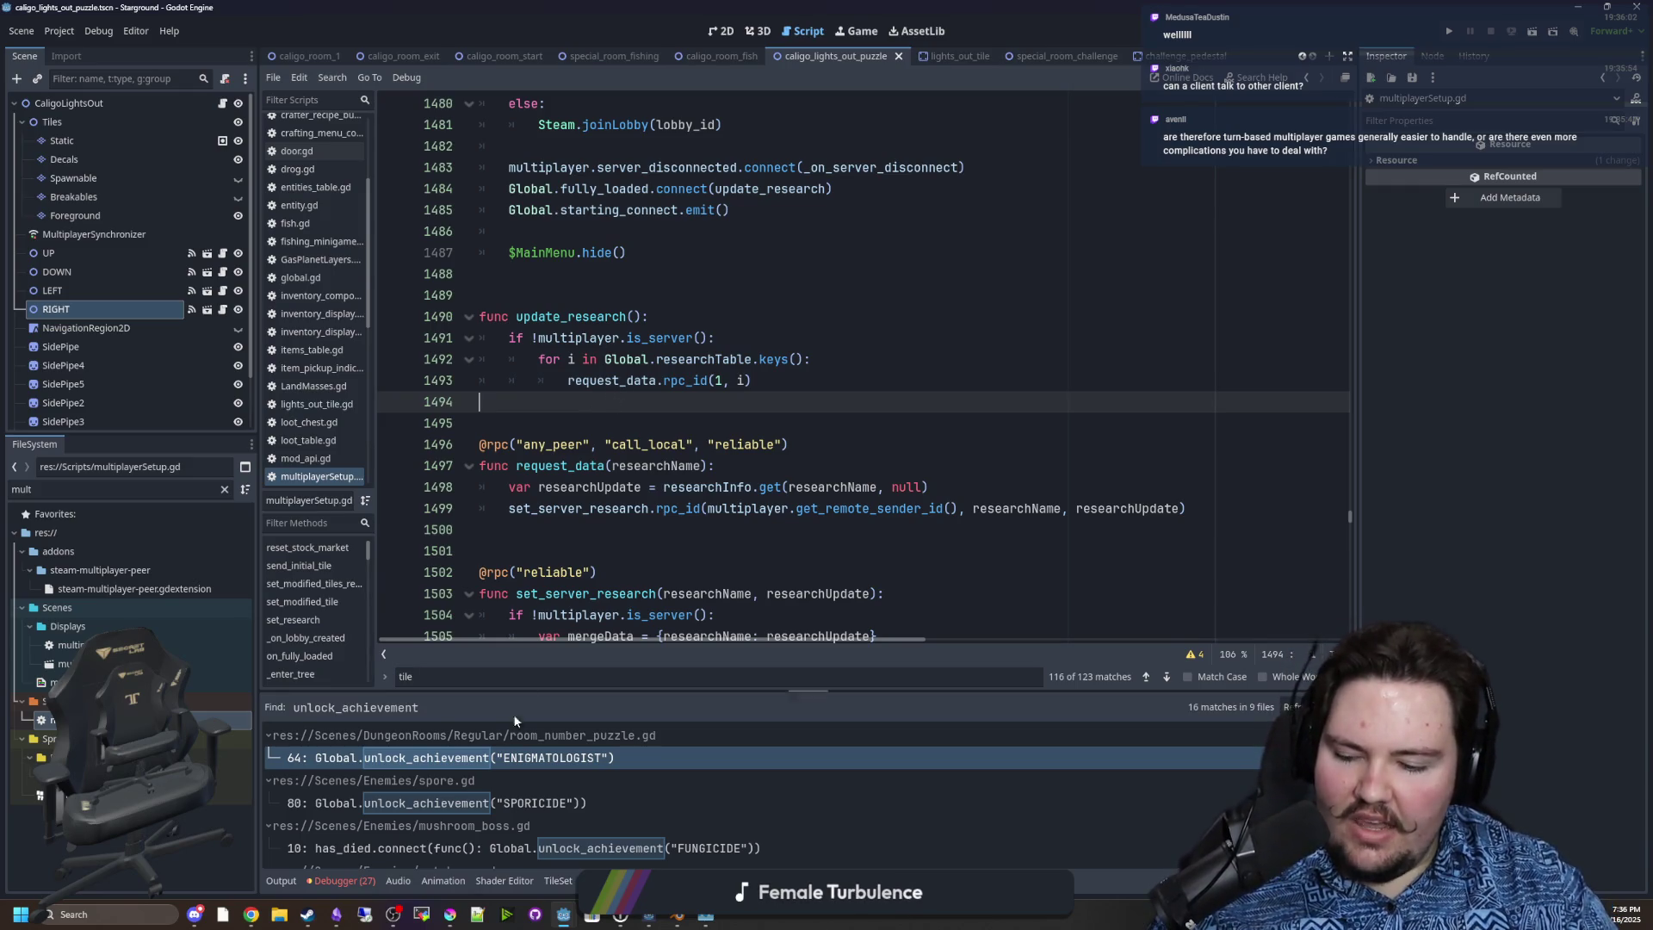
mouse_move(466, 908)
left_click(459, 869)
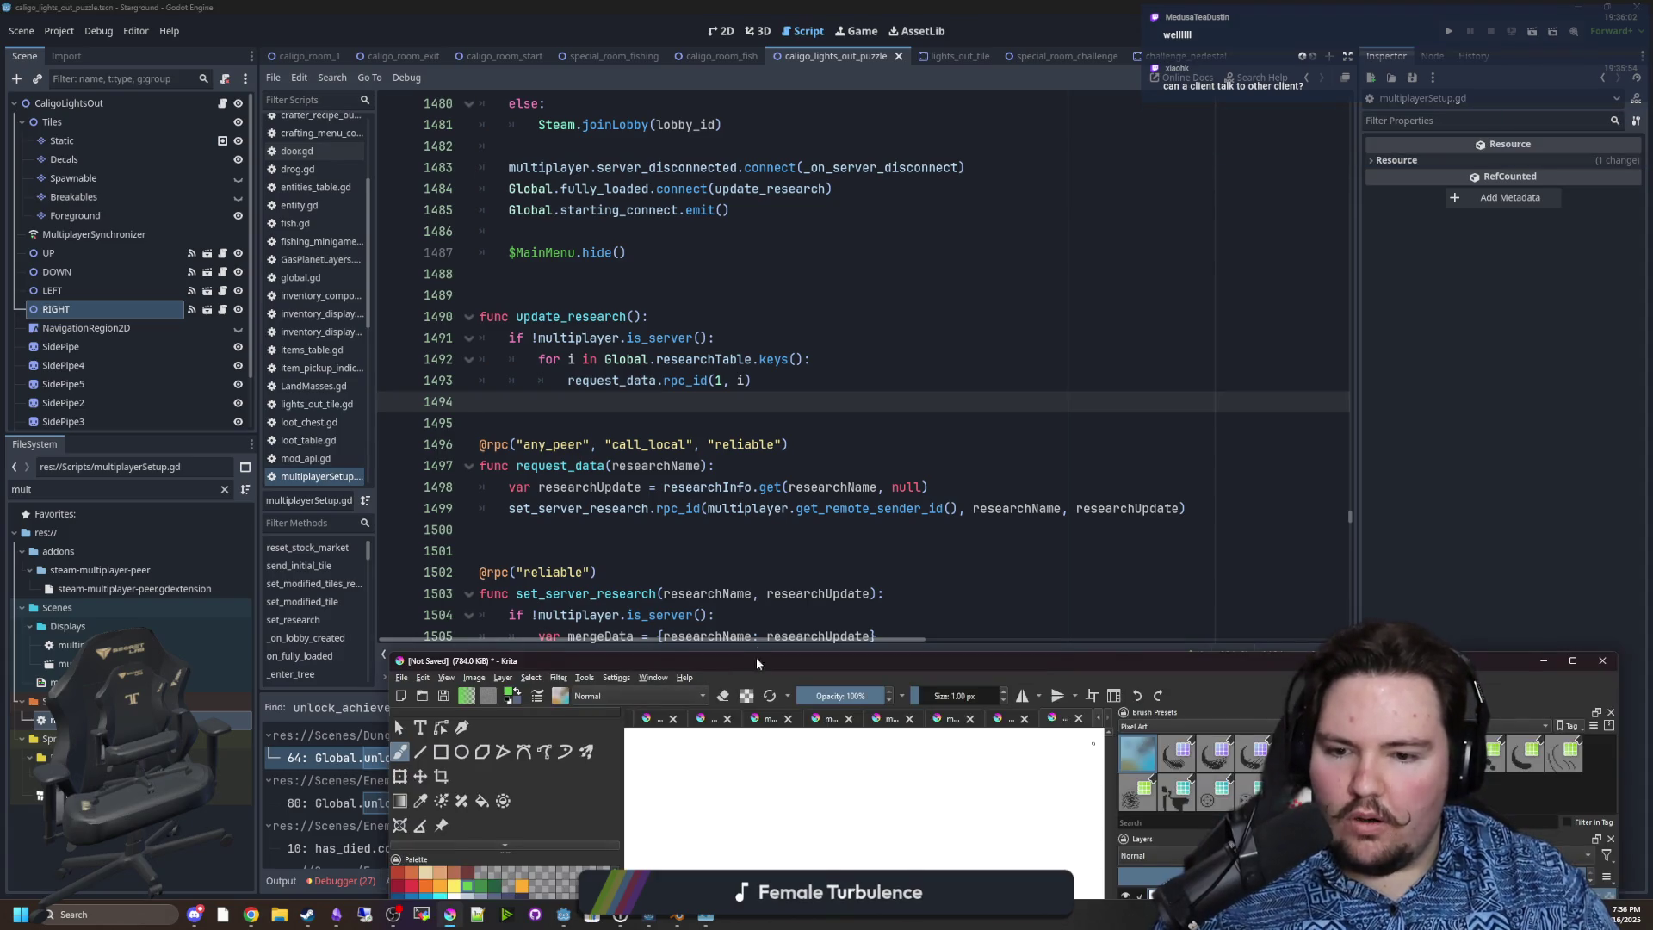
Maximise the drawing window and draw a large green blob outline.
left_click_drag(756, 658, 519, 3)
scroll(555, 457, "up", 4)
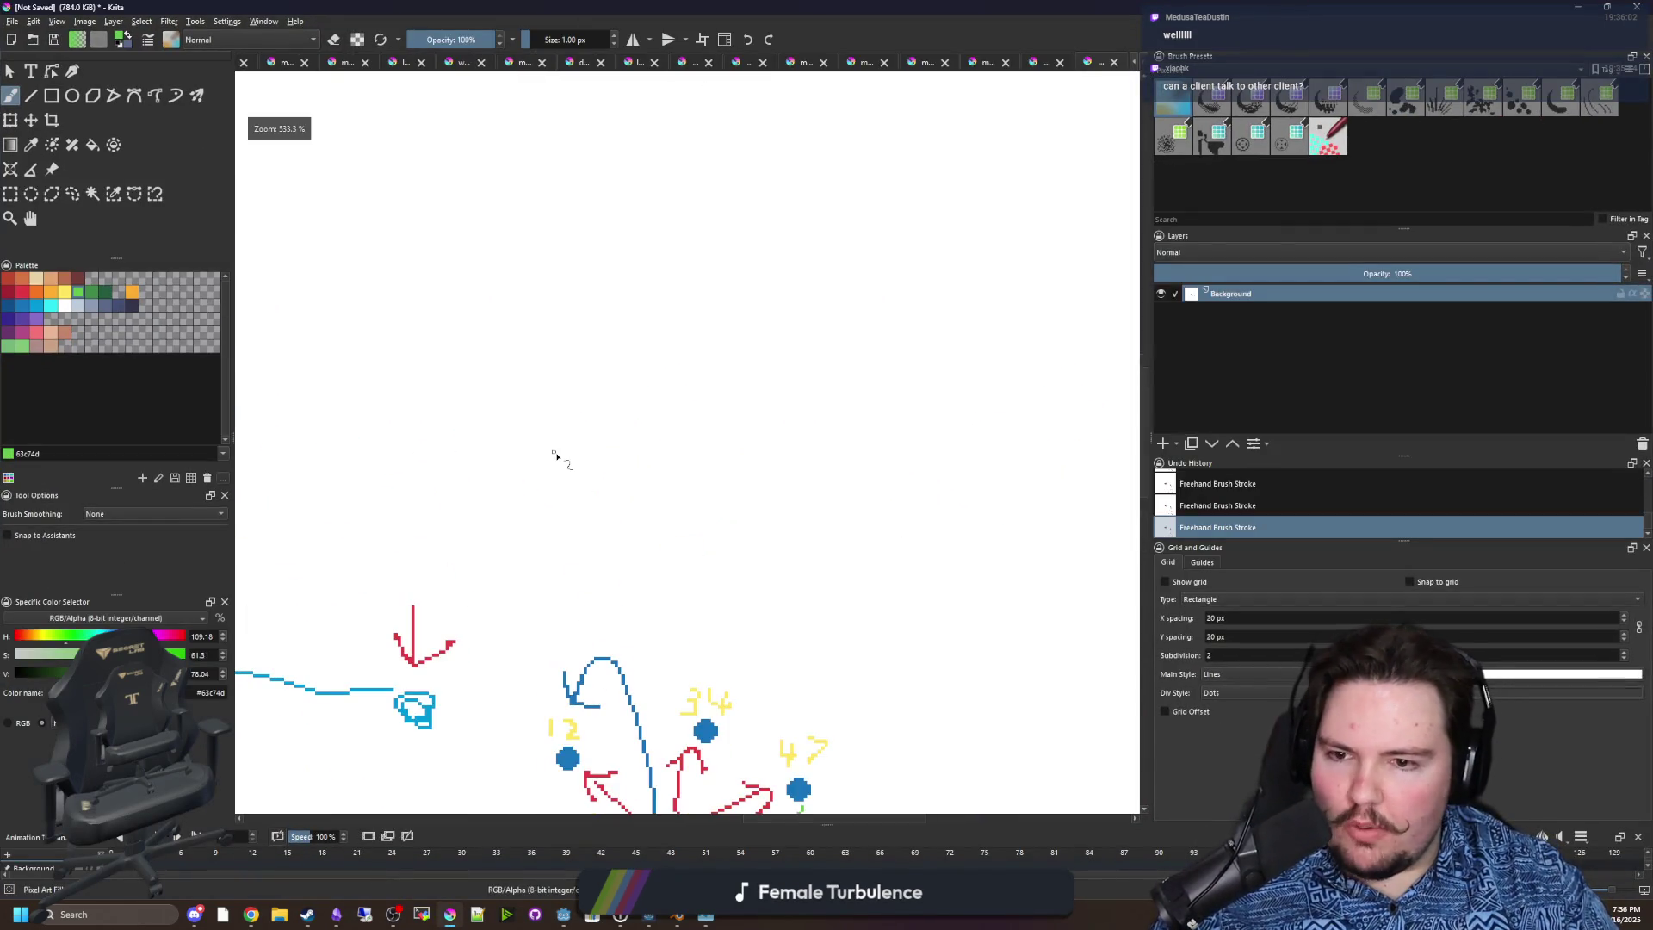
scroll(555, 457, "up", 2)
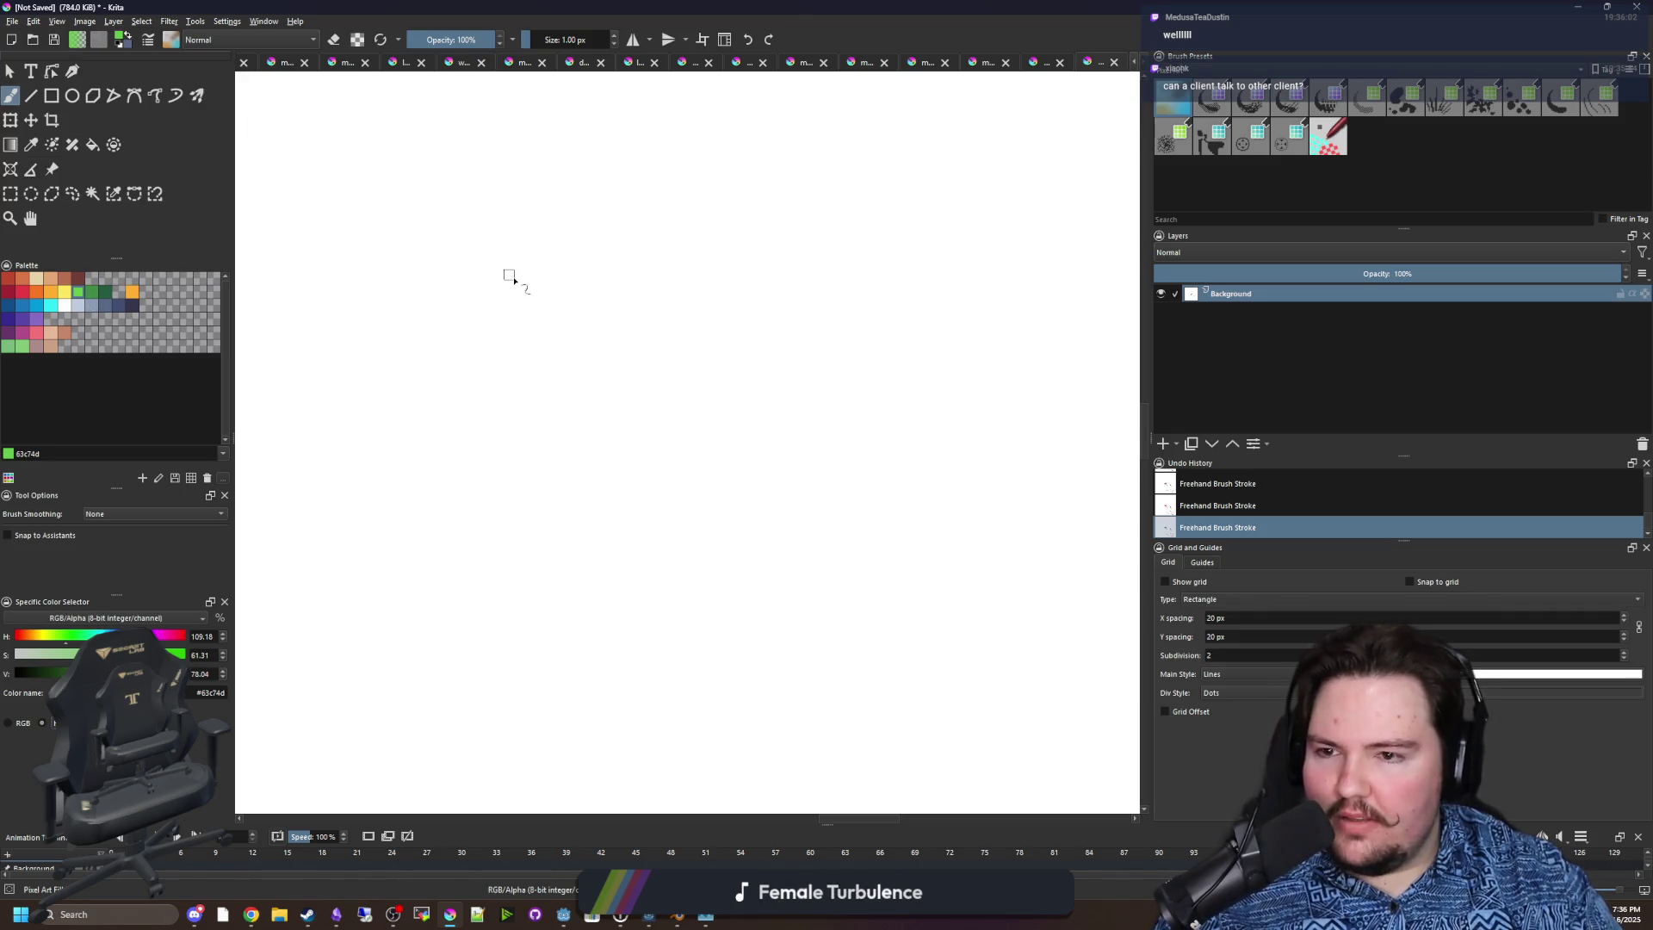
mouse_move(643, 171)
left_mouse_down()
mouse_move(627, 303)
mouse_move(774, 701)
mouse_move(982, 268)
mouse_move(612, 223)
left_mouse_up()
left_click_drag(384, 351, 313, 377)
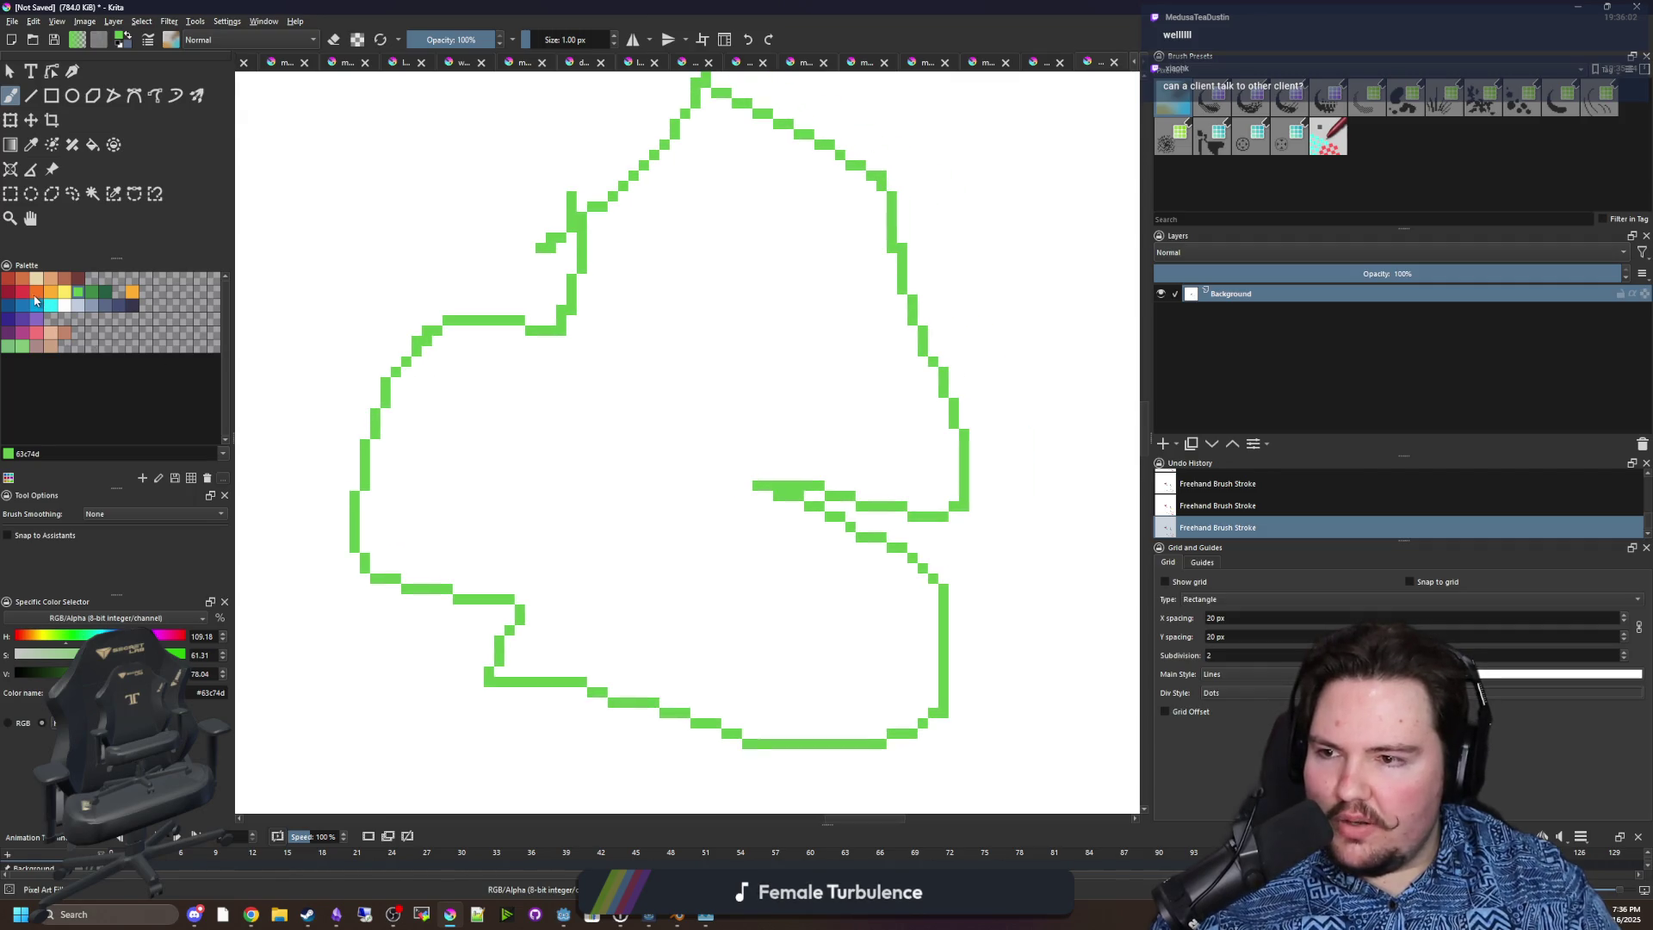
Paint four small orange loops and boxes inside the green outline.
left_click(36, 294)
left_click_drag(385, 454, 417, 463)
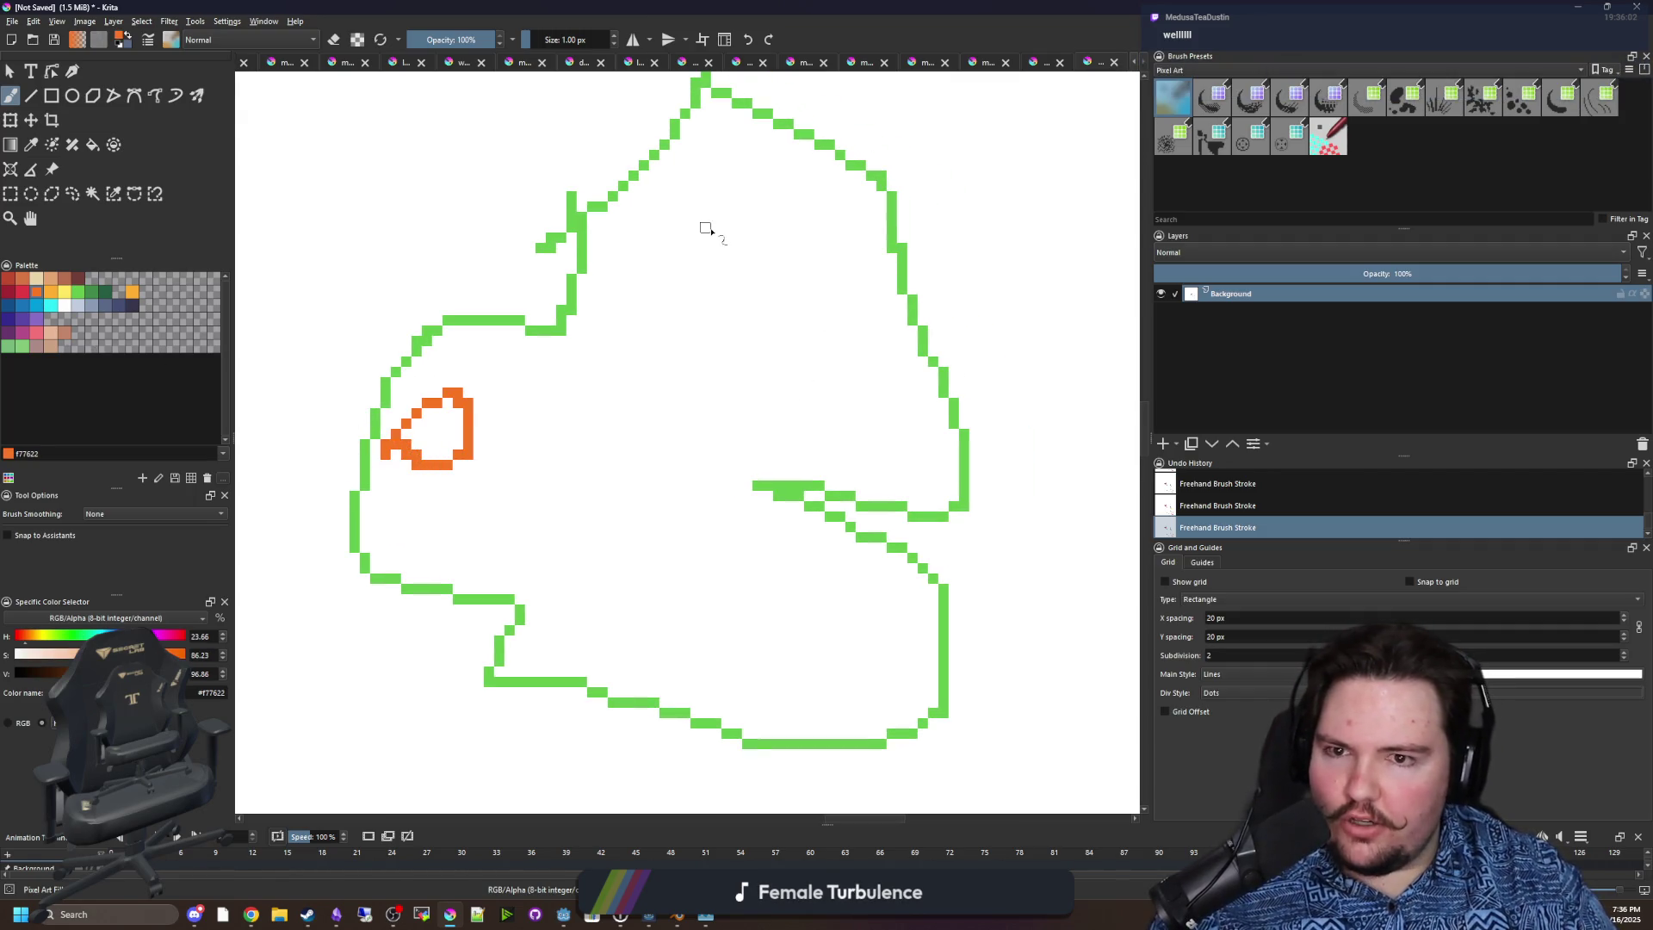
left_click_drag(705, 228, 705, 222)
left_click_drag(829, 682, 815, 679)
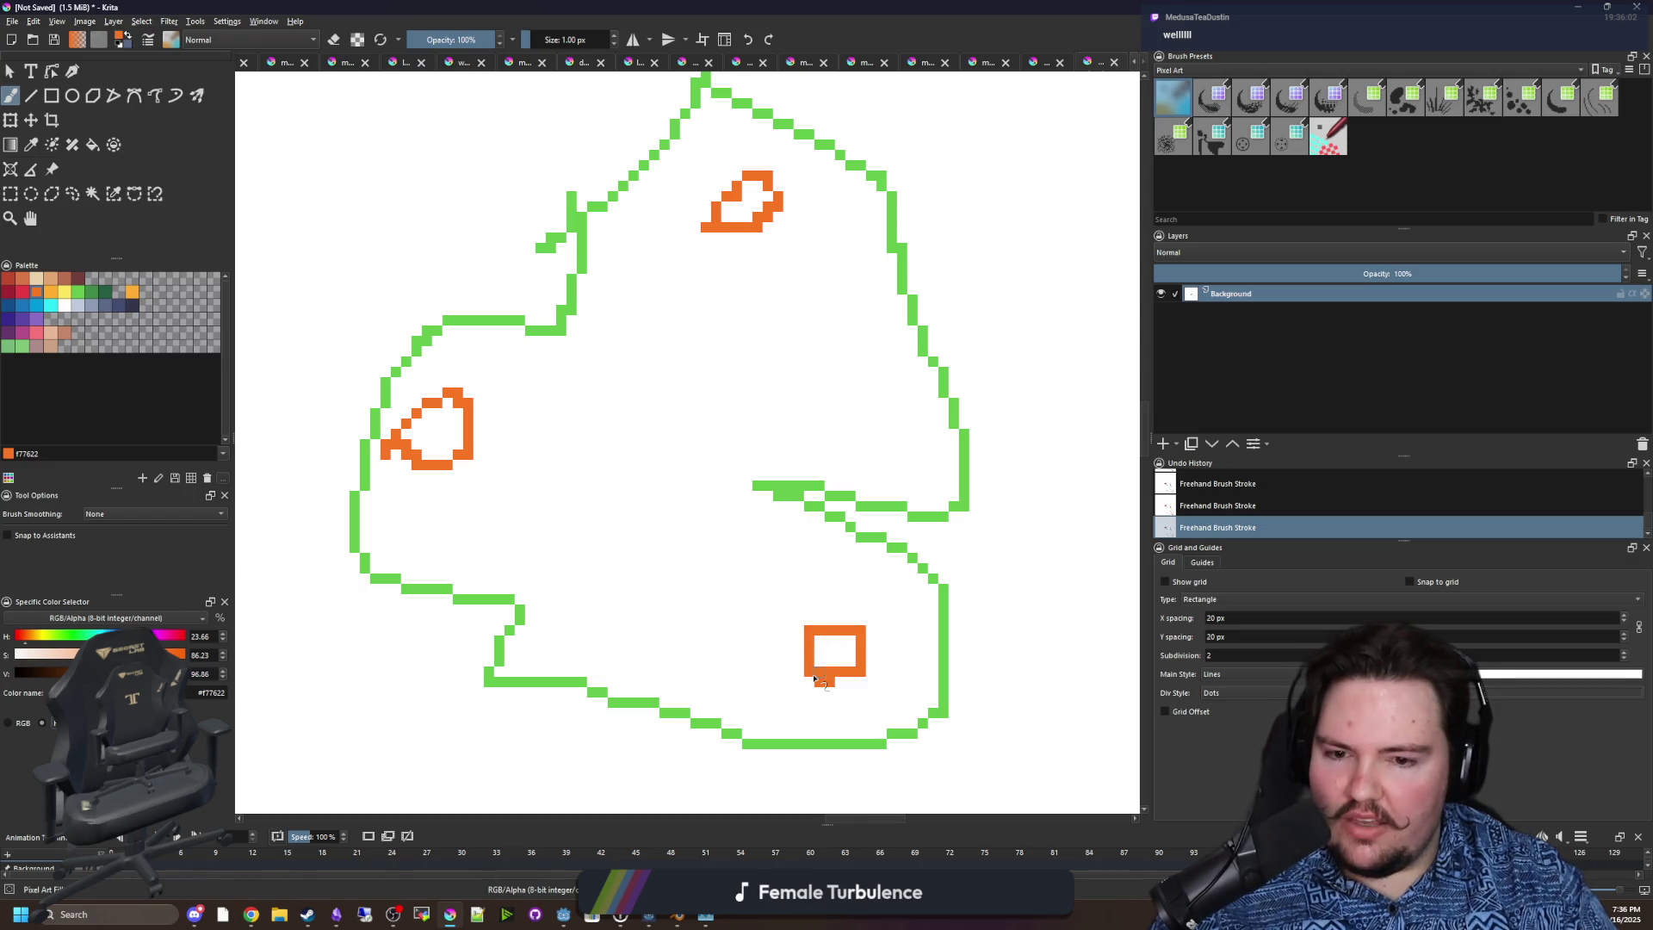
mouse_move(728, 611)
left_mouse_down()
mouse_move(793, 607)
mouse_move(732, 611)
left_mouse_up()
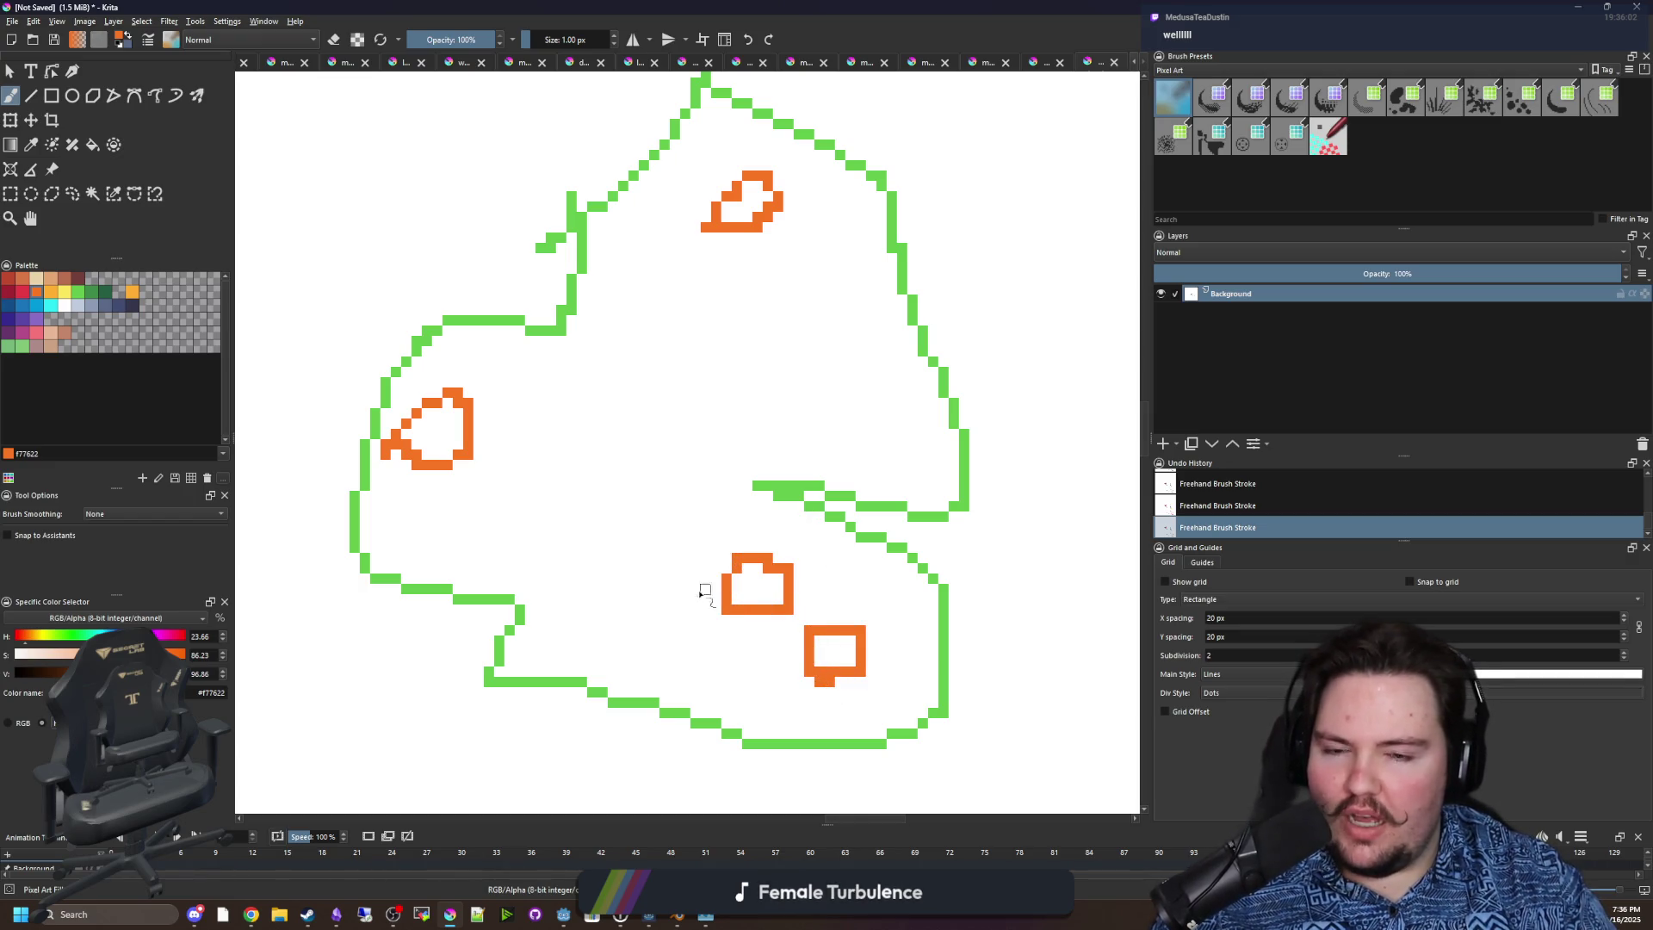
scroll(701, 591, "down", 5)
scroll(721, 577, "up", 3)
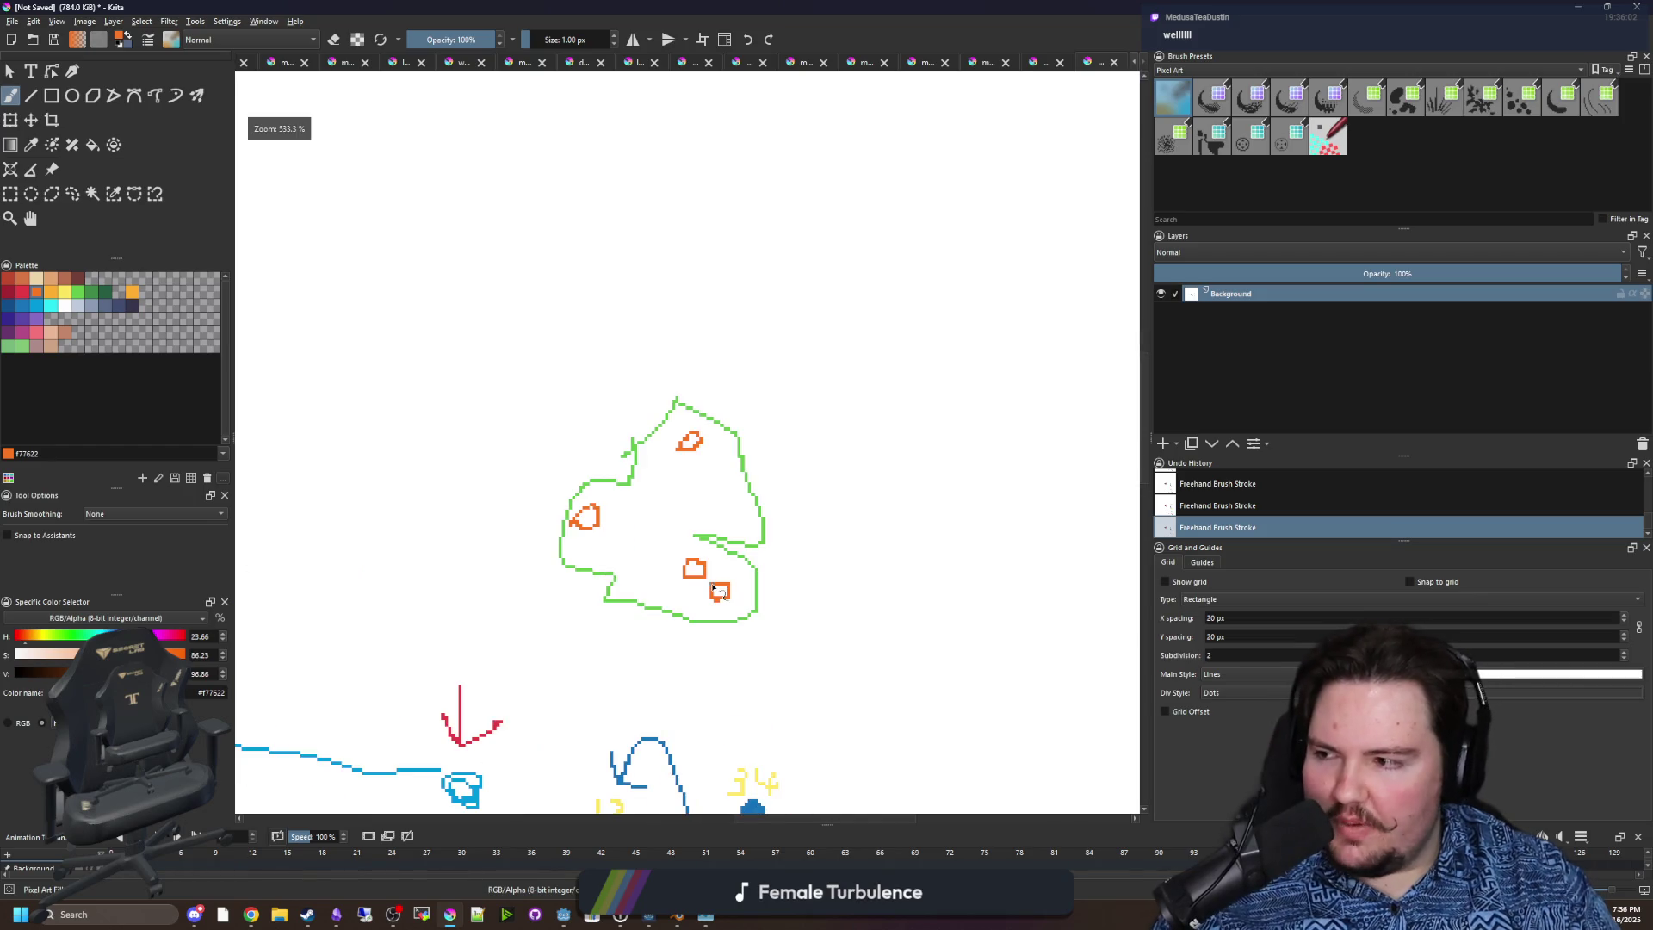
Dismiss the quick colour chooser and sample the green from the outline.
right_click(701, 603)
left_click(771, 393)
scroll(667, 581, "up", 2)
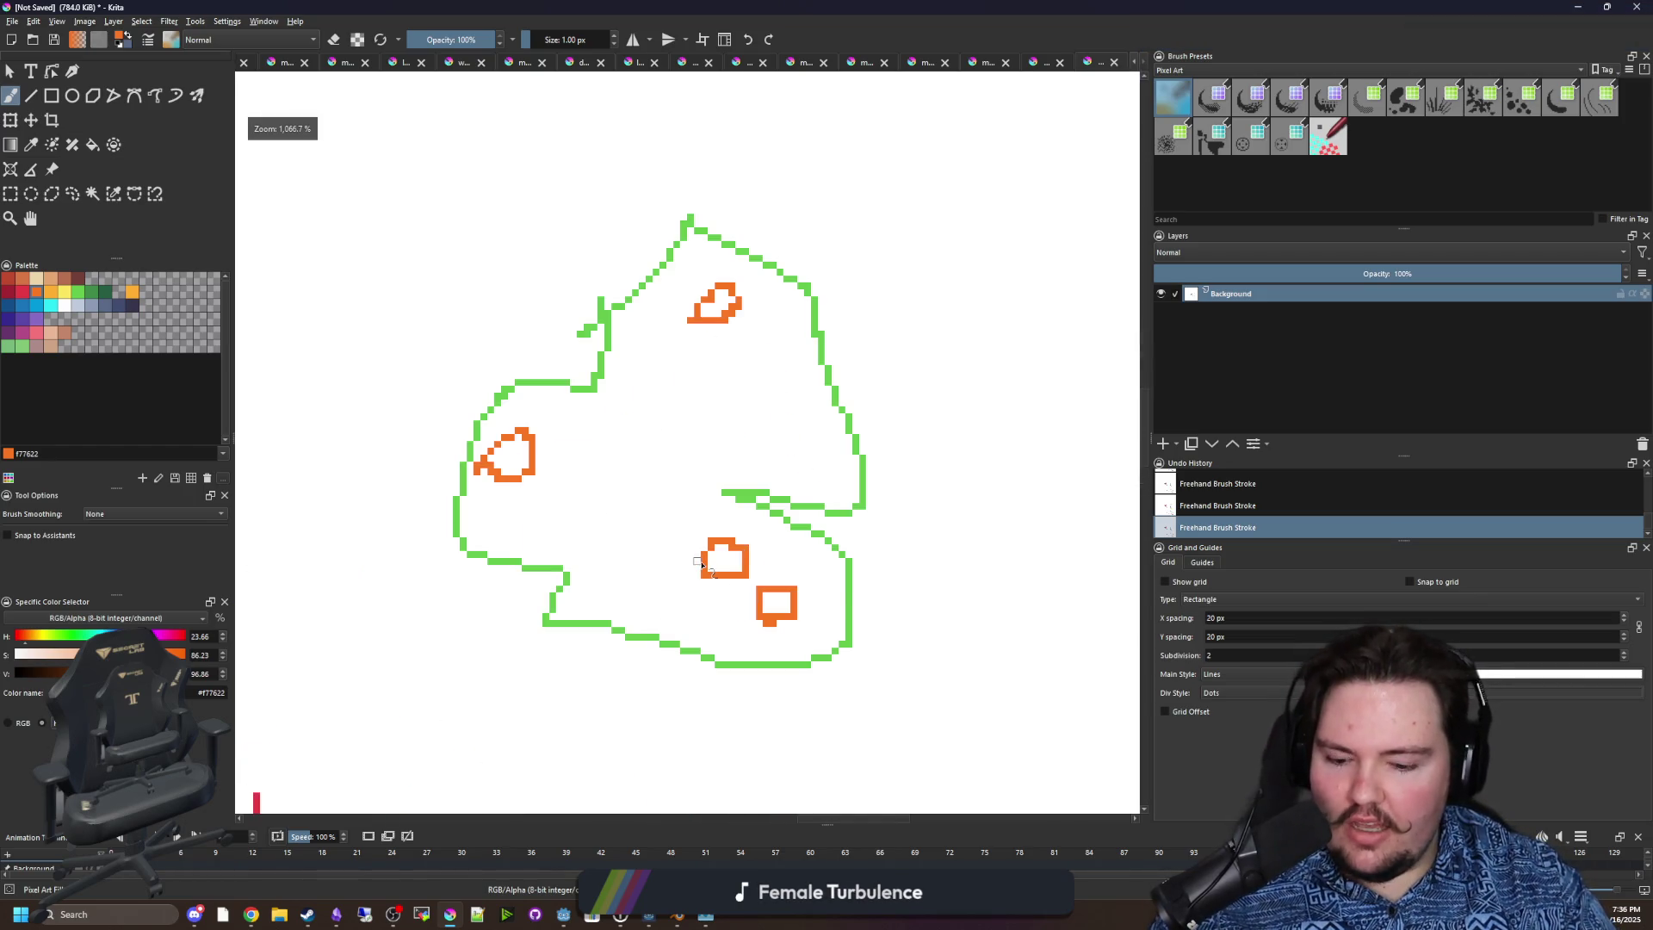
scroll(698, 561, "up", 1)
left_click(554, 634, "ctrl")
scroll(653, 513, "down", 2)
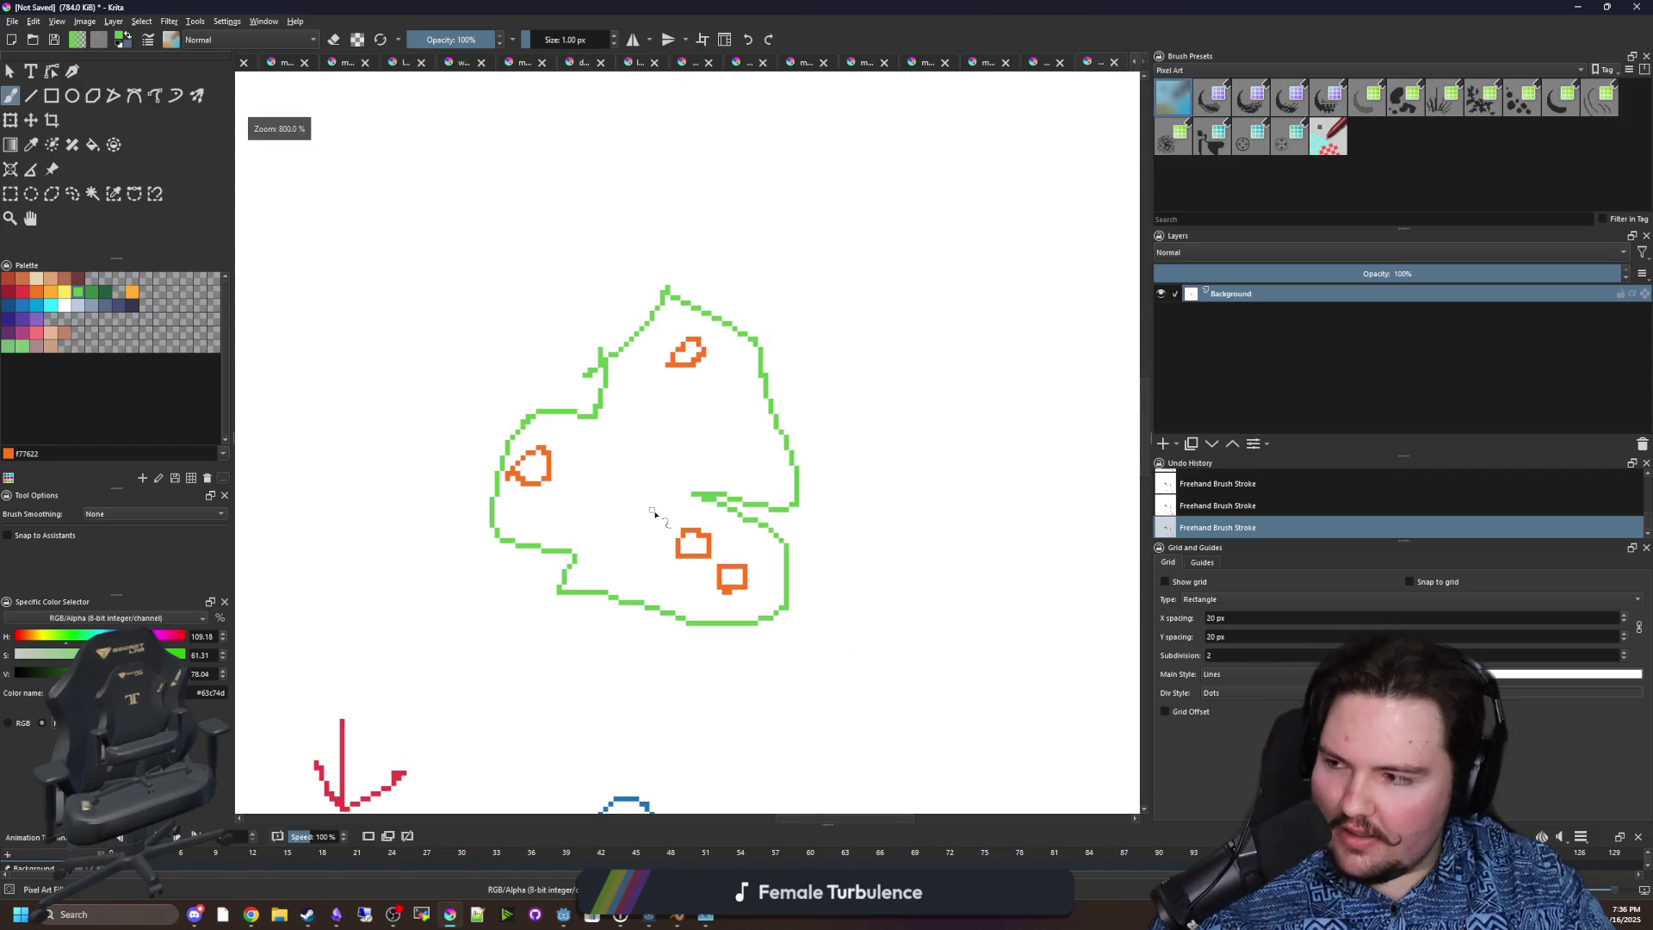
scroll(652, 514, "down", 6)
scroll(676, 513, "up", 3)
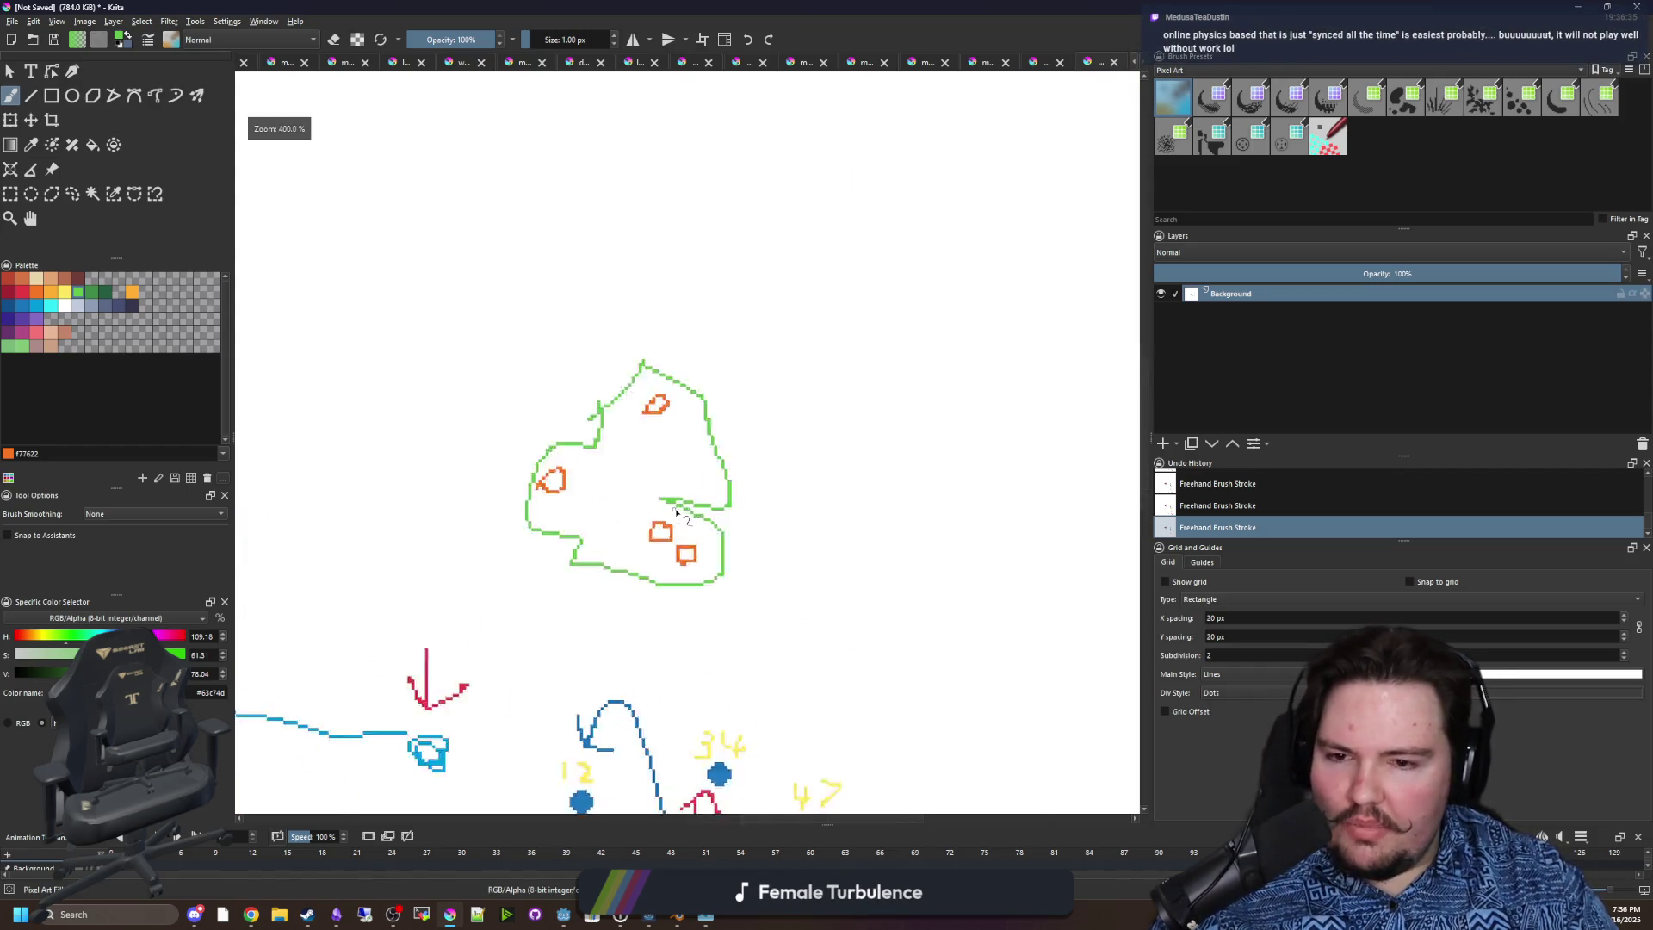
scroll(676, 513, "up", 2)
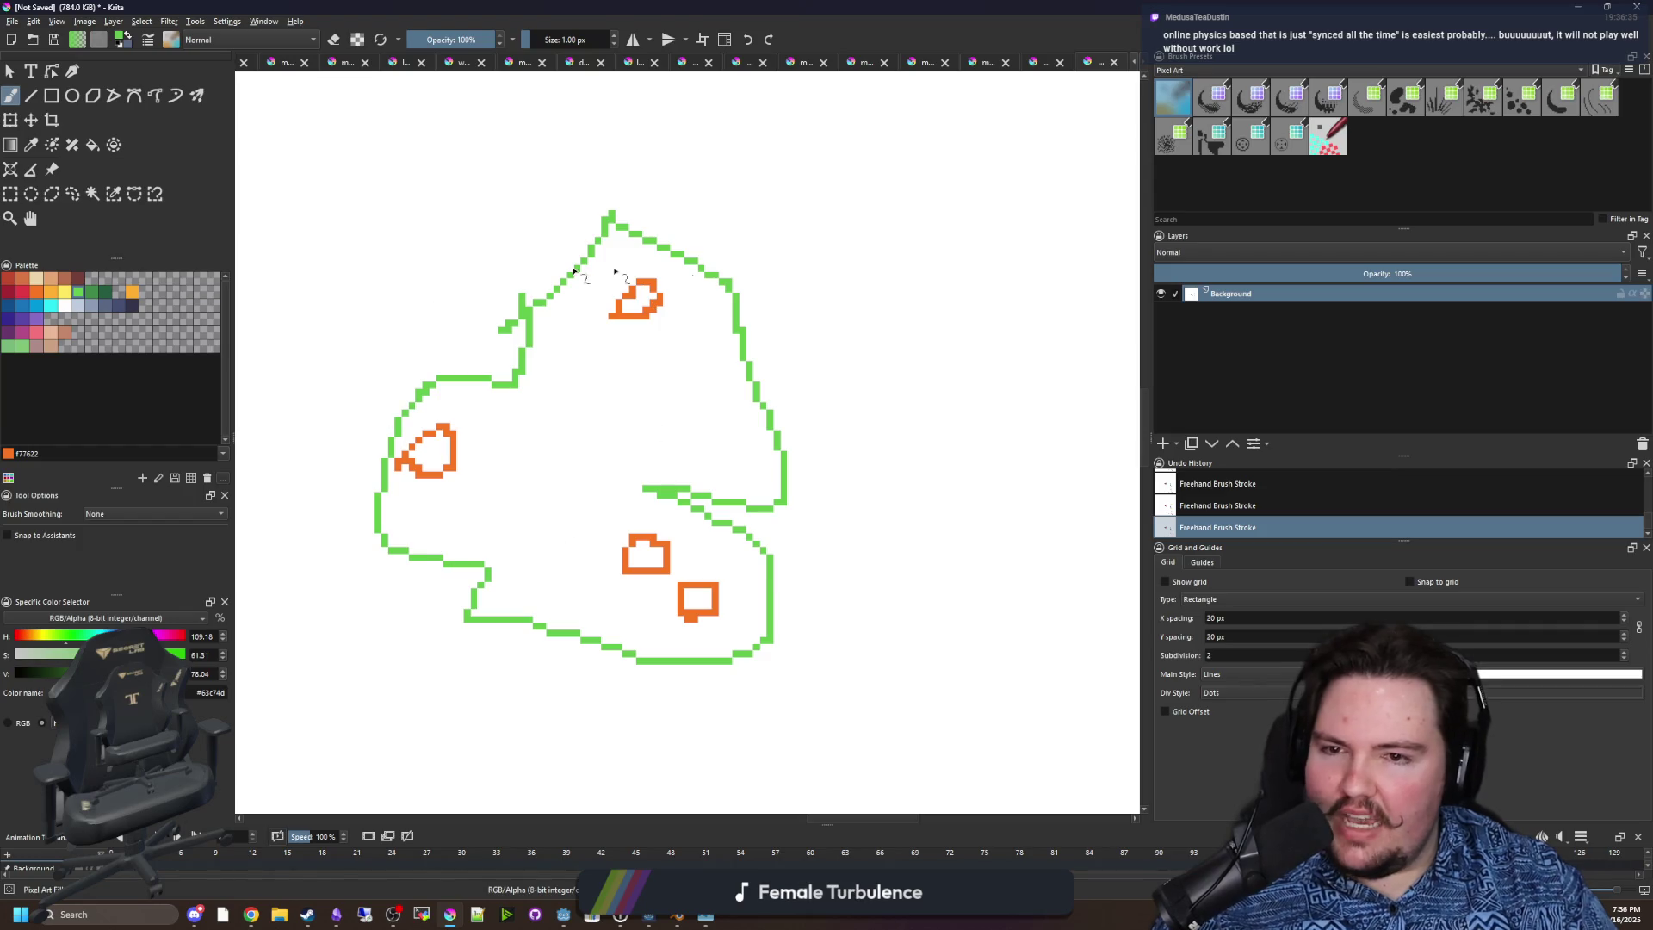
scroll(626, 549, "up", 1)
scroll(499, 353, "down", 2)
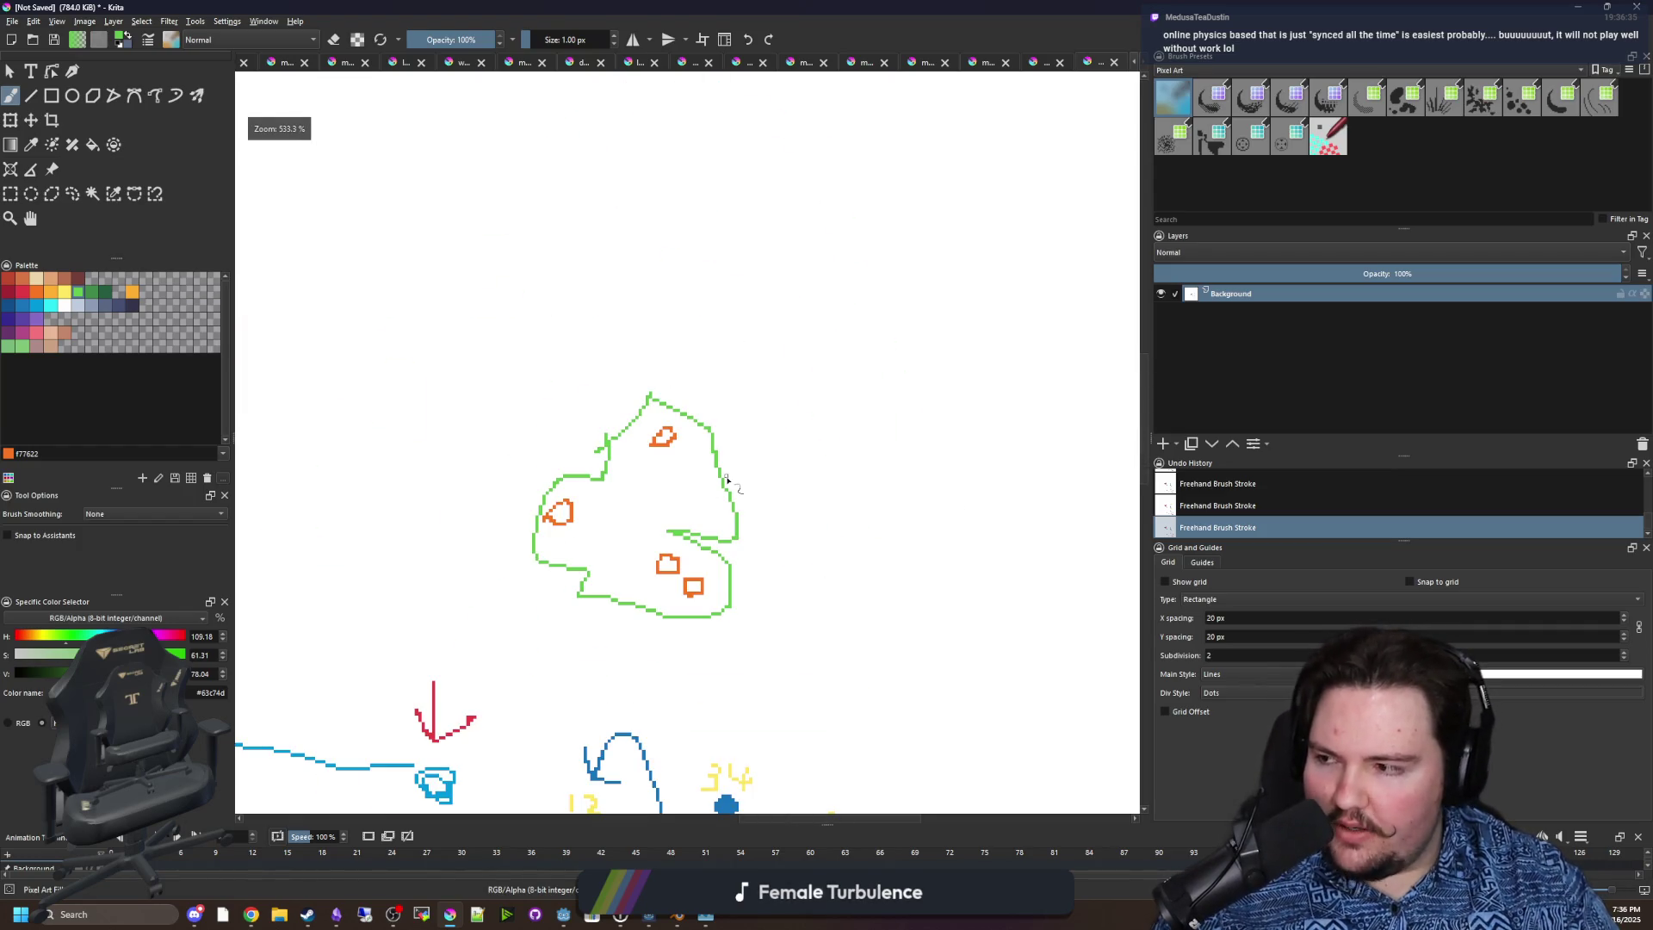
scroll(590, 546, "up", 2)
scroll(553, 580, "down", 2)
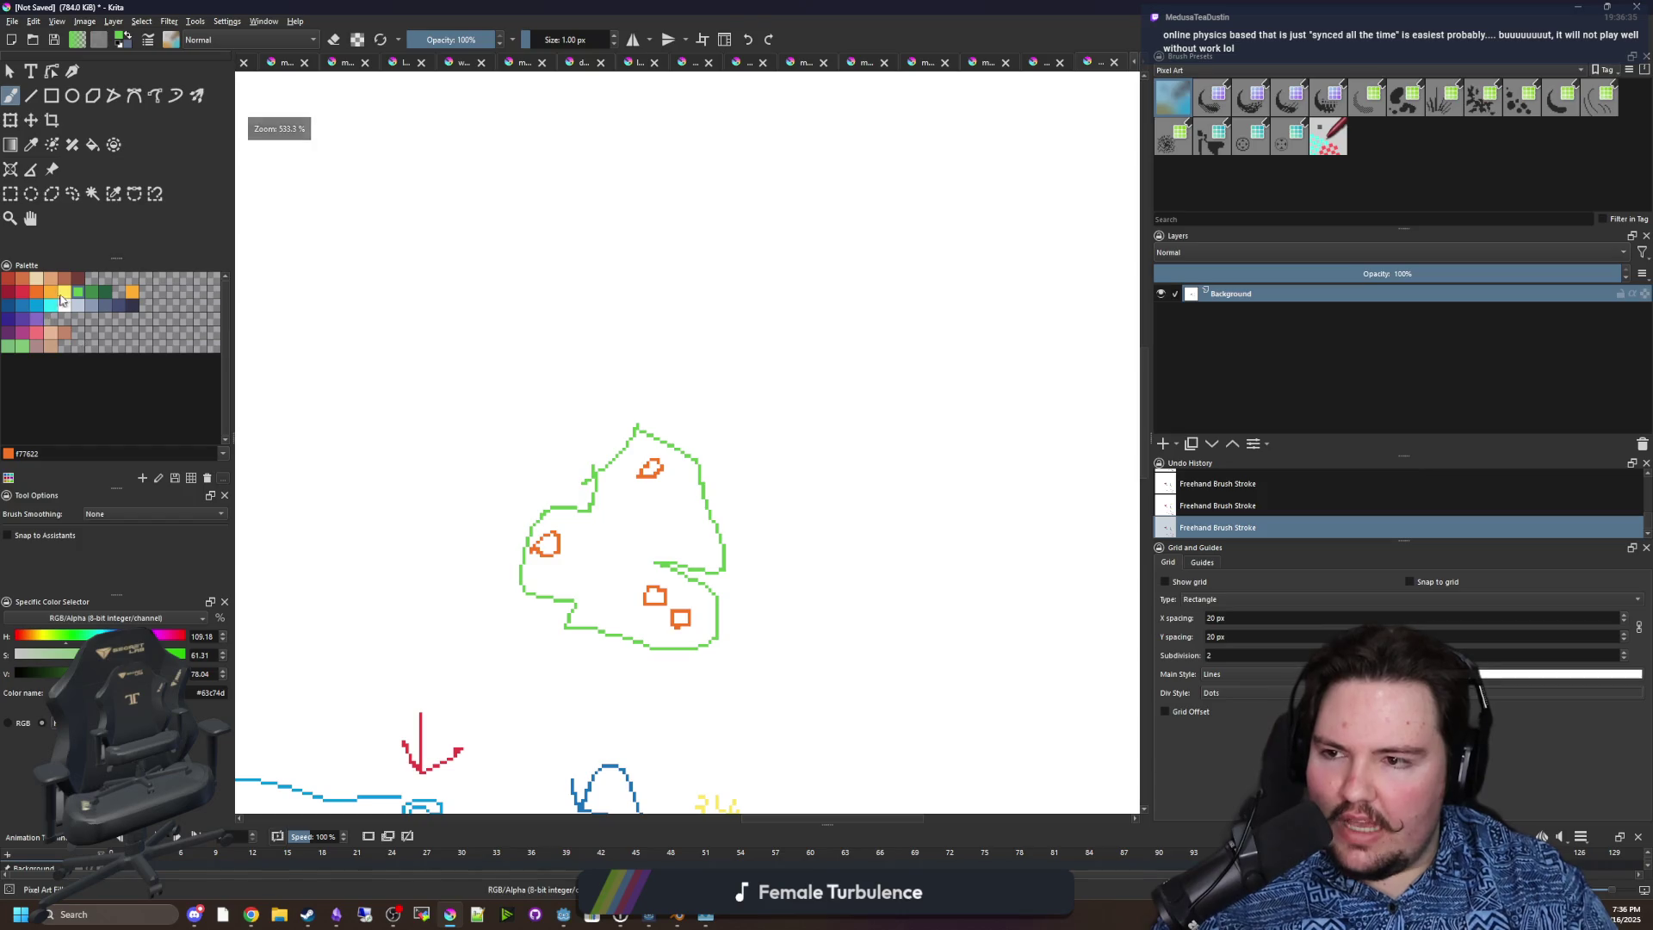
Pick red from the palette as the painting colour.
left_click(24, 298)
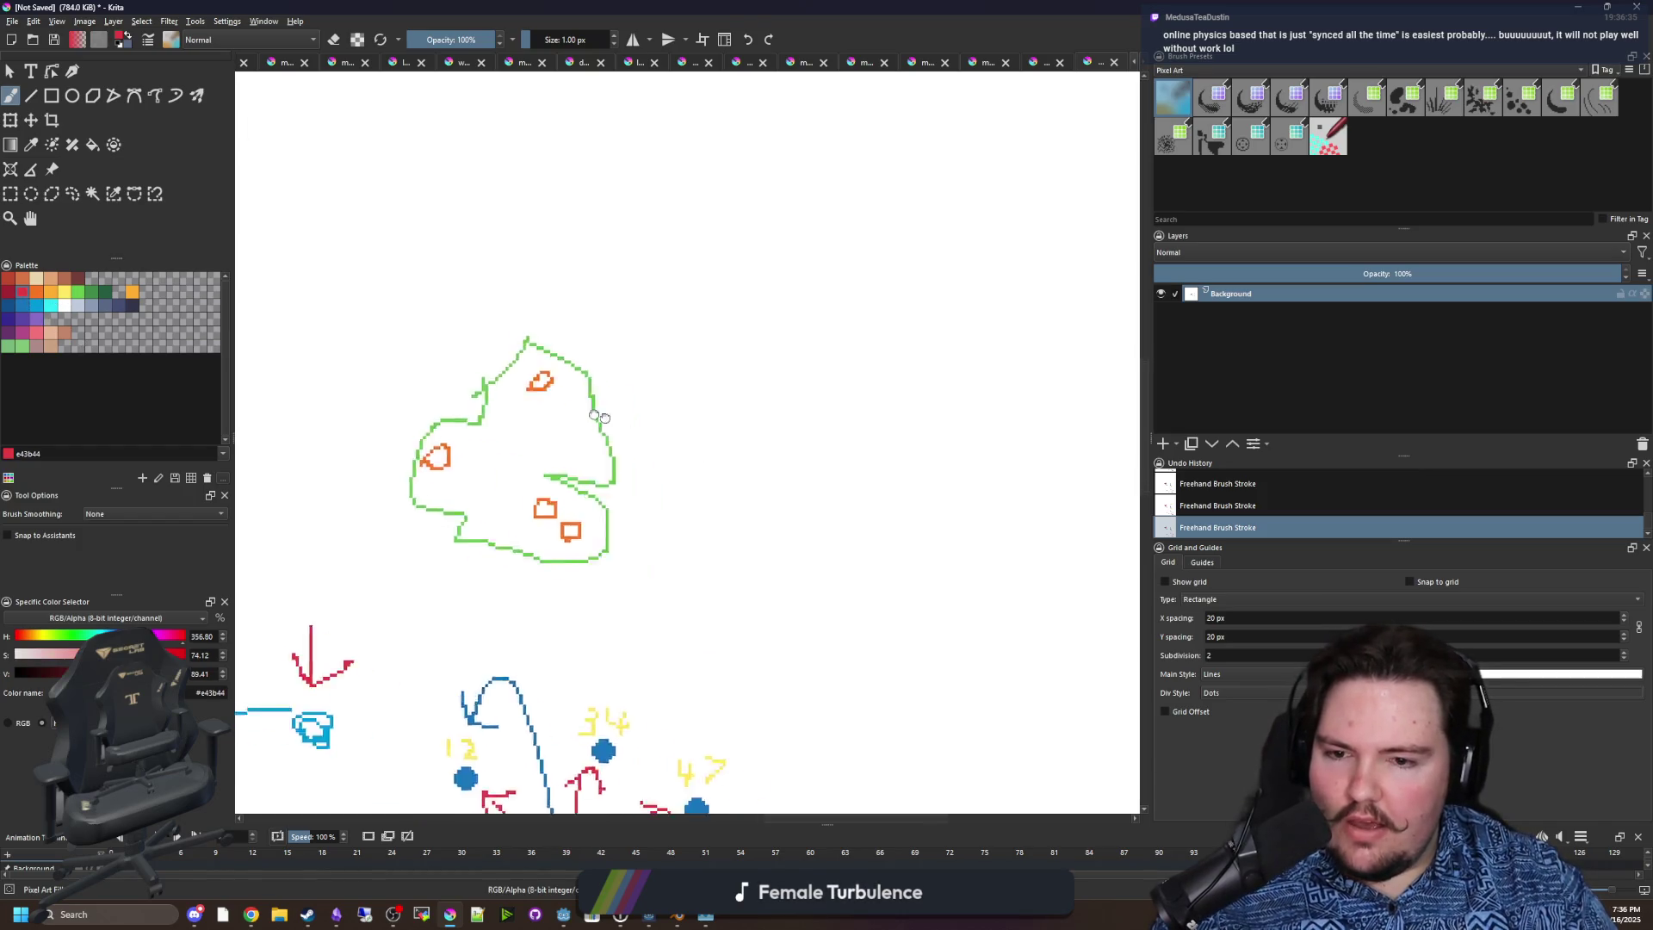
scroll(616, 453, "up", 2)
scroll(617, 453, "up", 1)
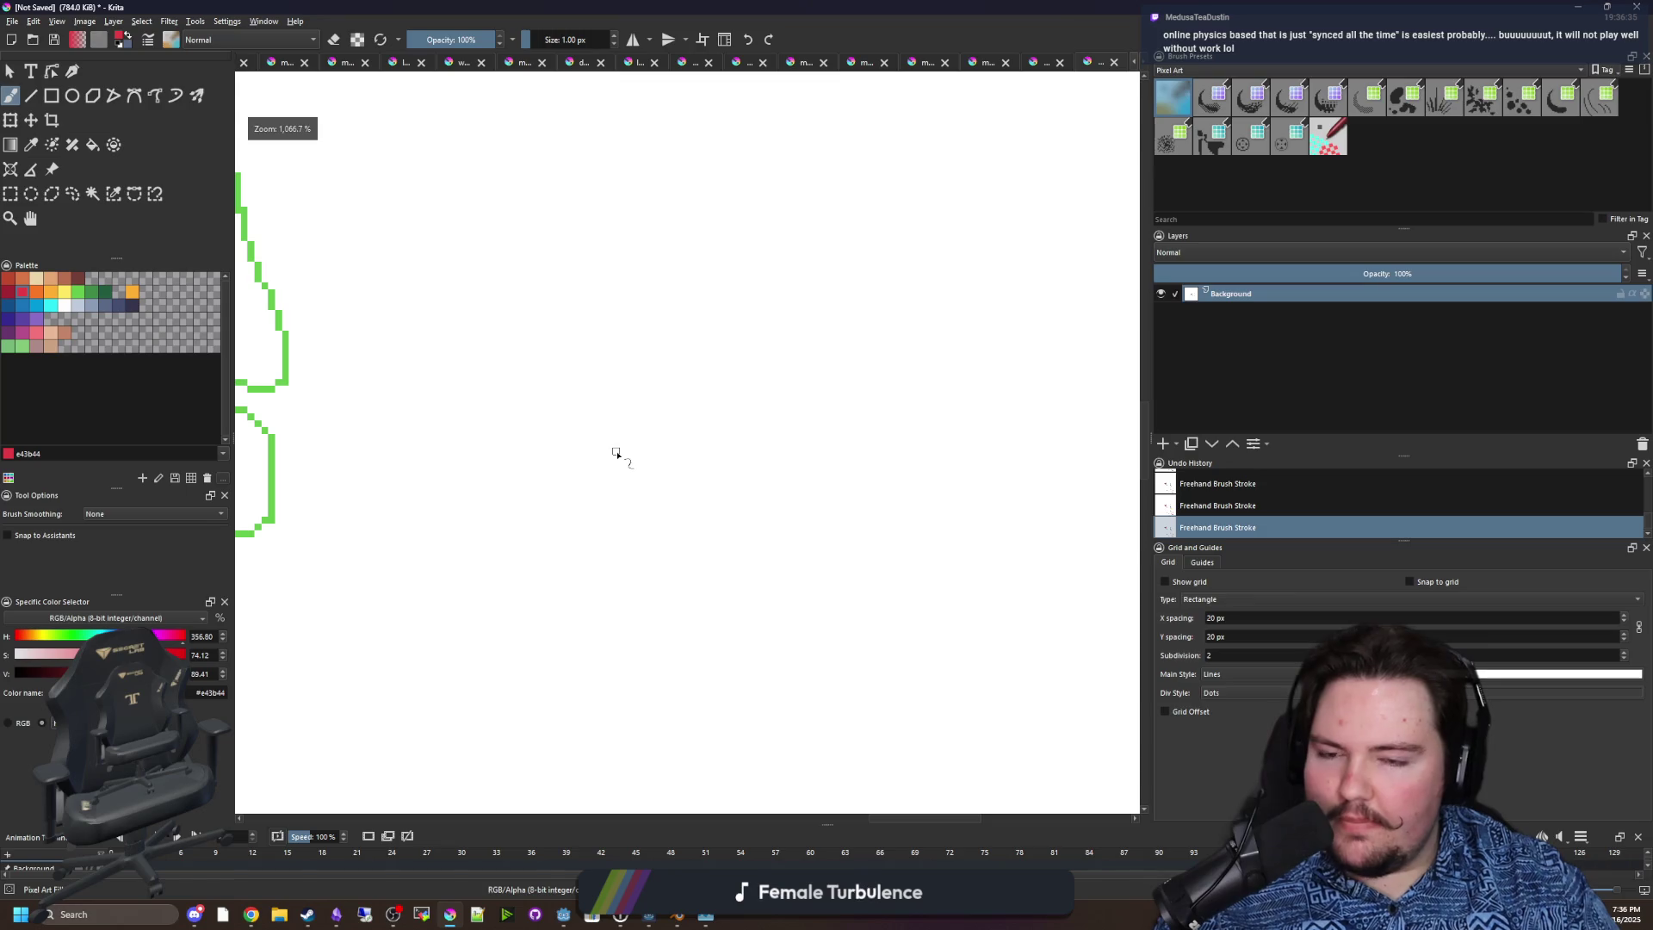
Draw a red slanted box outline in a blank area, redoing the first attempt.
left_click_drag(689, 517, 534, 425)
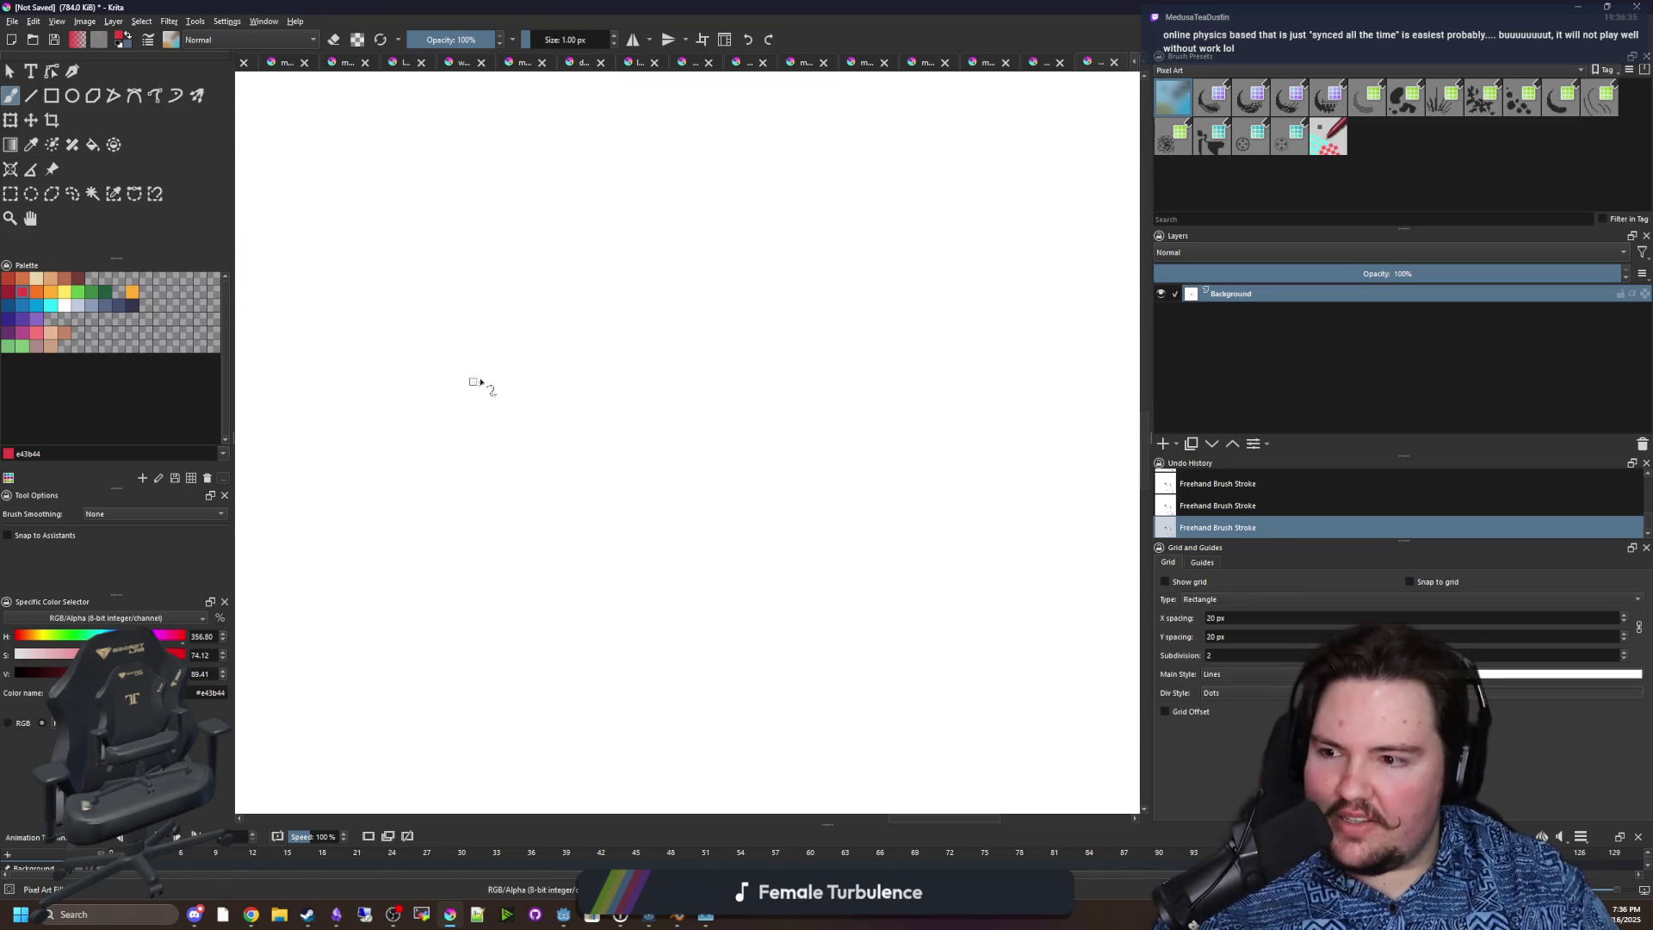
mouse_move(473, 381)
left_mouse_down()
mouse_move(926, 641)
mouse_move(1061, 310)
mouse_move(503, 326)
mouse_move(373, 597)
mouse_move(676, 461)
left_mouse_up()
key("ctrl+z")
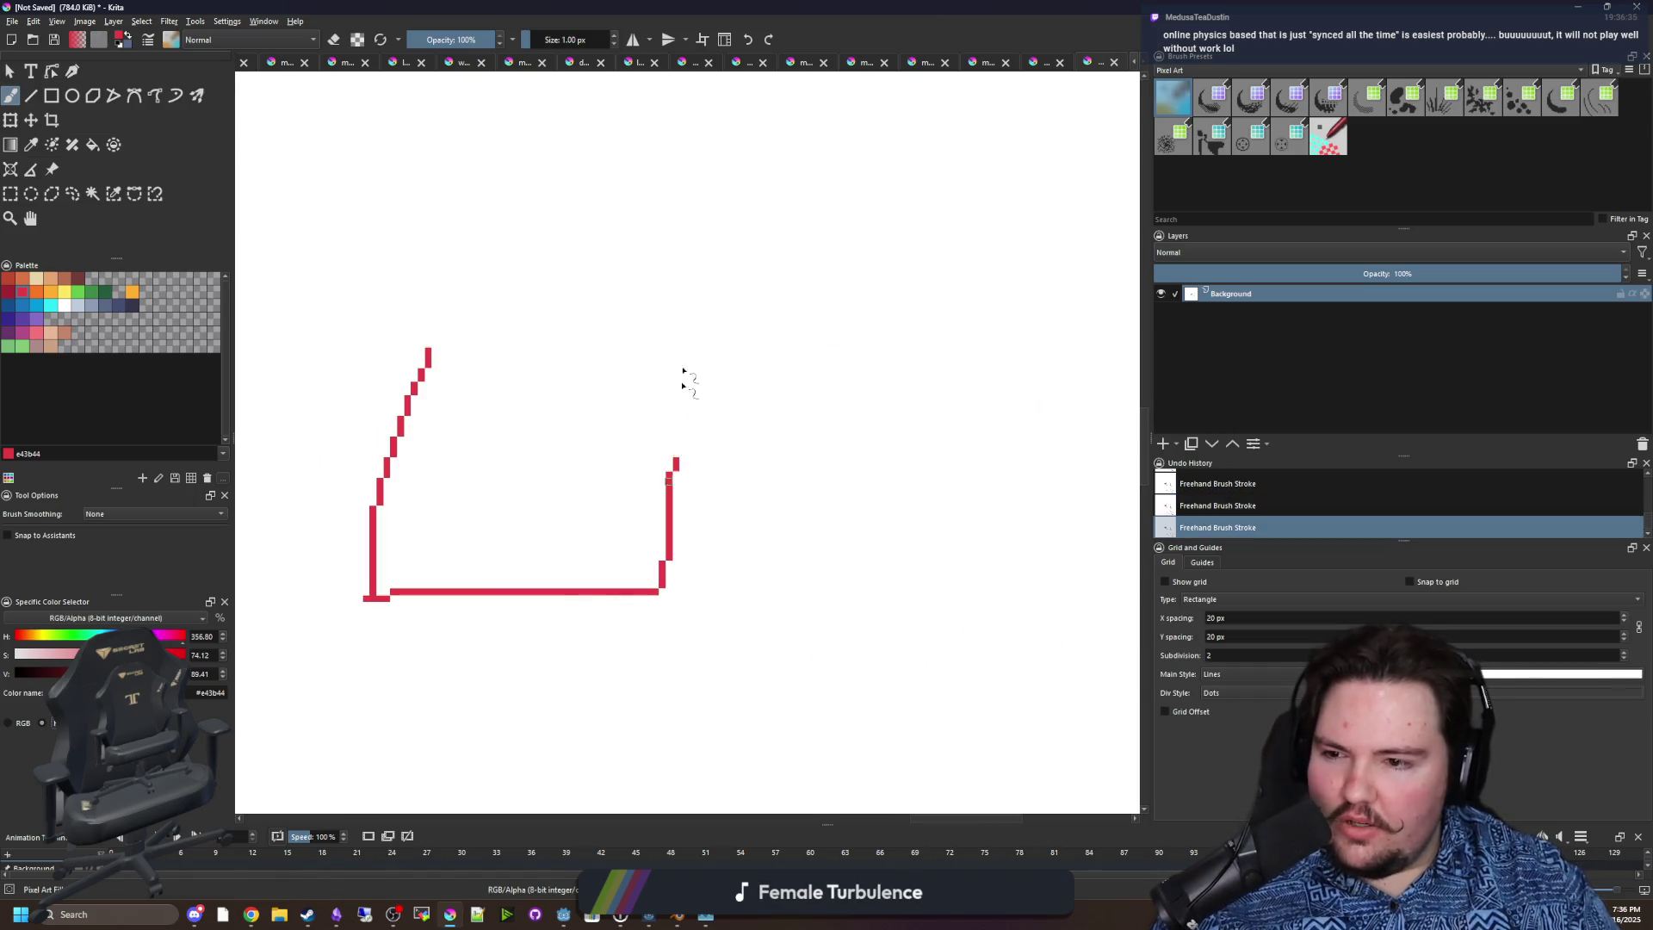
mouse_move(683, 370)
left_mouse_down()
mouse_move(482, 295)
mouse_move(429, 351)
left_mouse_up()
Paint two rows of grey-blue marks along the top inside the box.
scroll(538, 420, "up", 1)
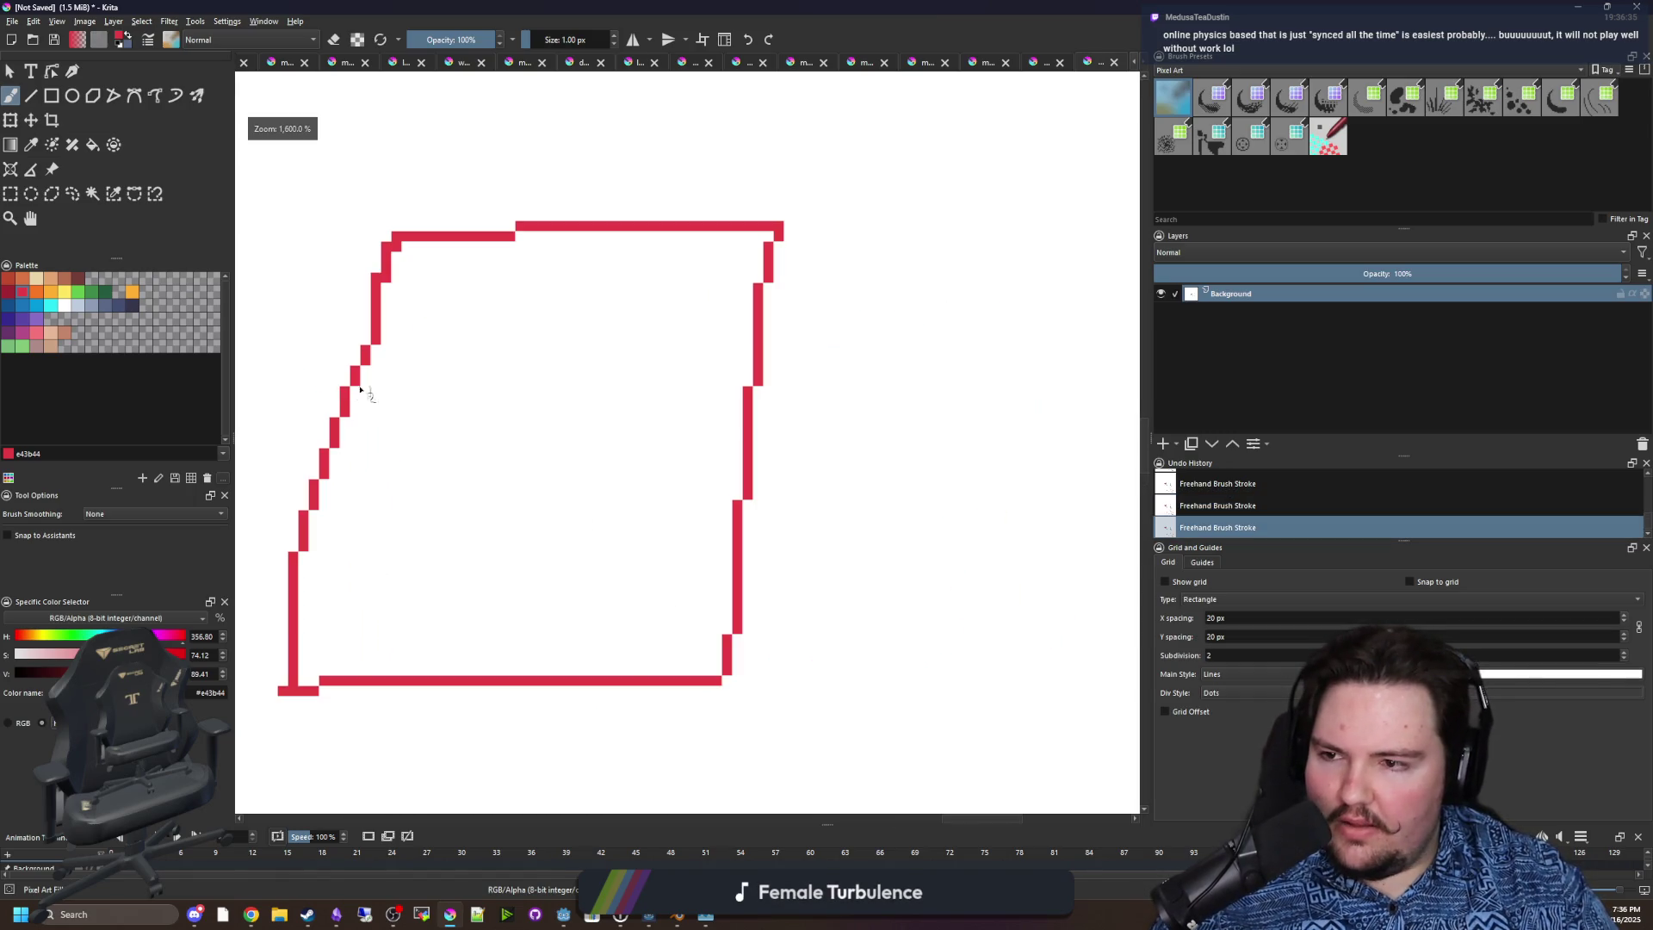
left_click(68, 304)
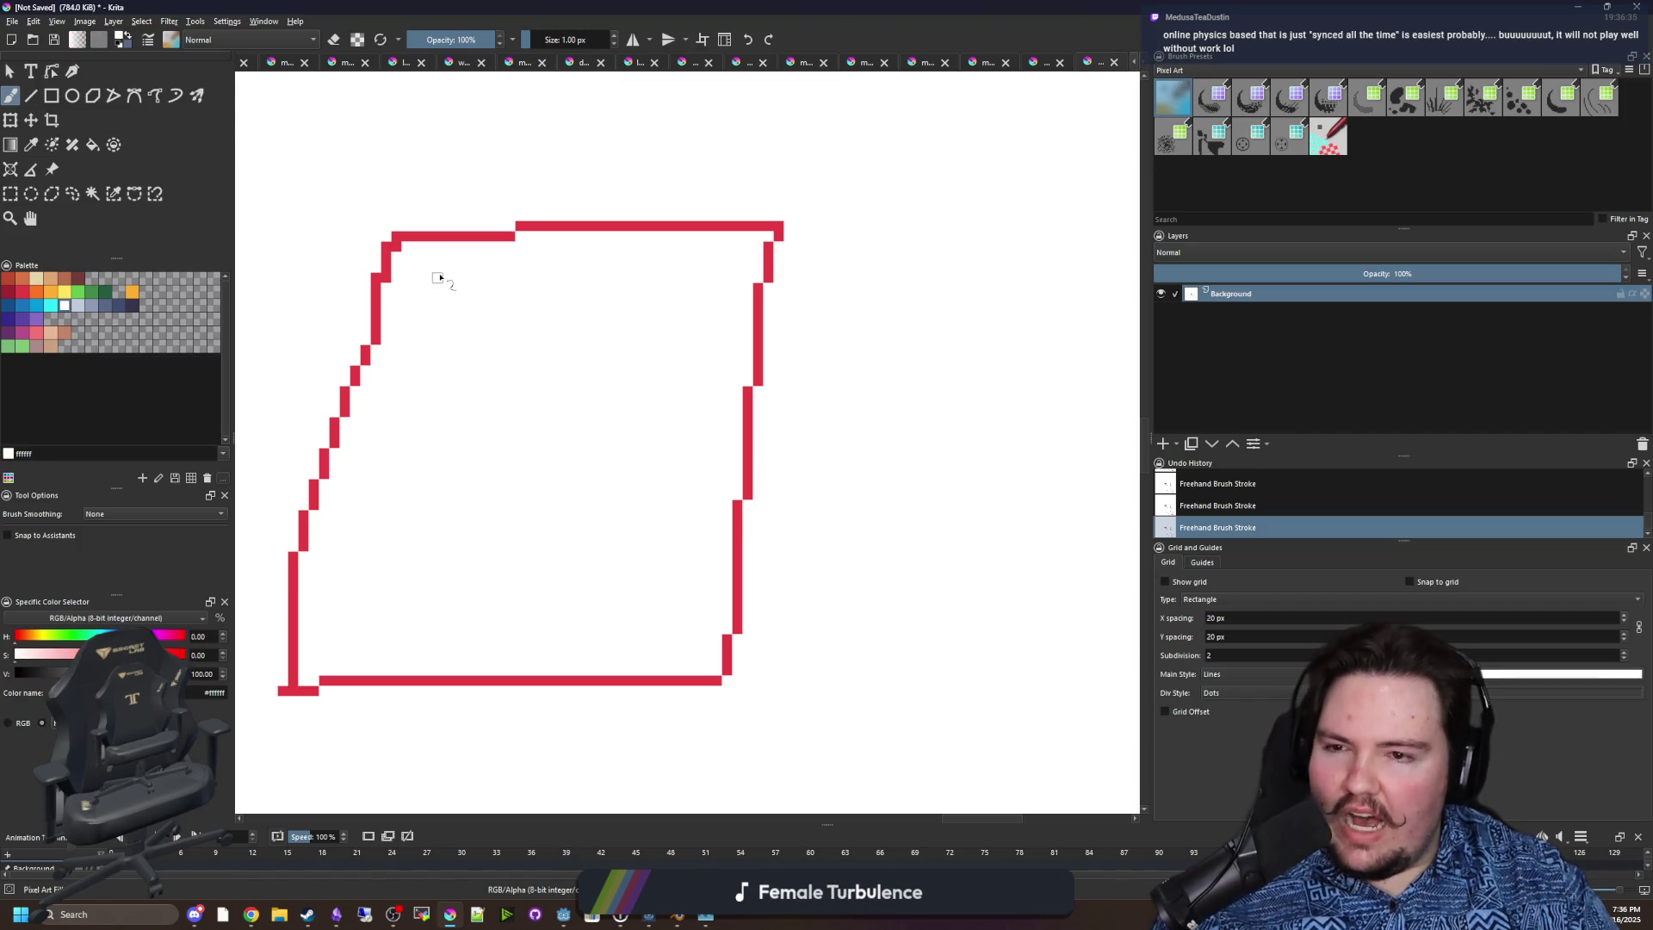
left_click(90, 305)
left_click_drag(417, 268, 455, 274)
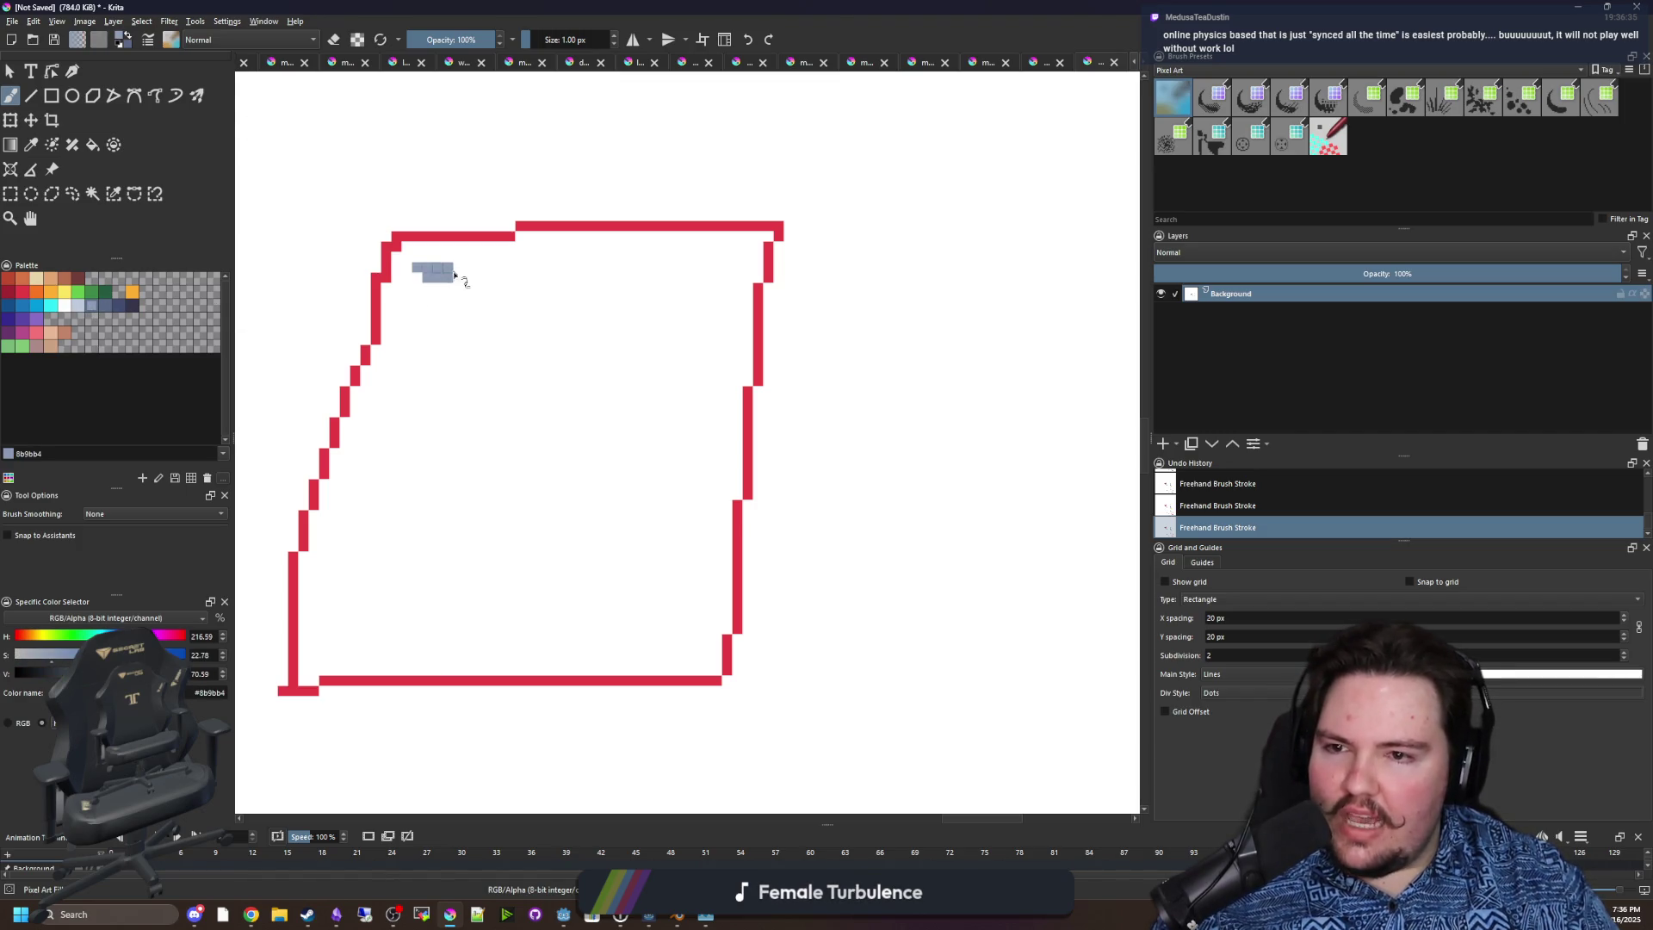
left_click(546, 272)
mouse_move(639, 272)
left_mouse_down()
mouse_move(659, 251)
mouse_move(722, 273)
left_mouse_up()
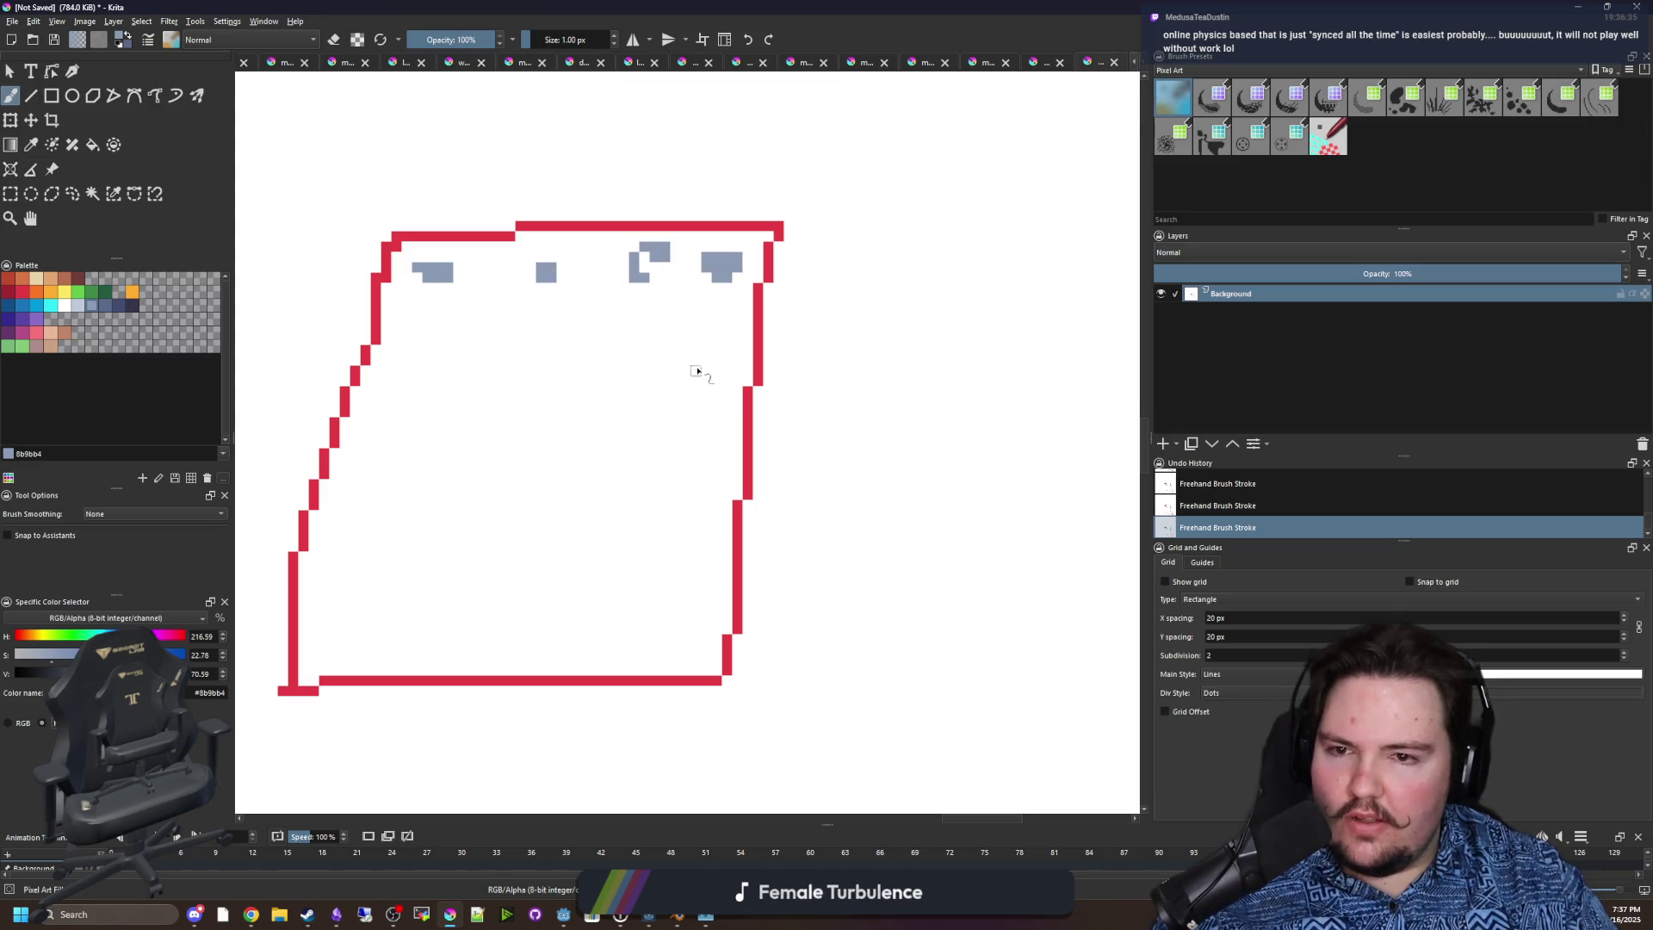
left_click_drag(680, 356, 692, 344)
mouse_move(572, 361)
left_mouse_down()
mouse_move(594, 339)
mouse_move(499, 363)
mouse_move(513, 350)
left_mouse_up()
left_click_drag(406, 341, 417, 352)
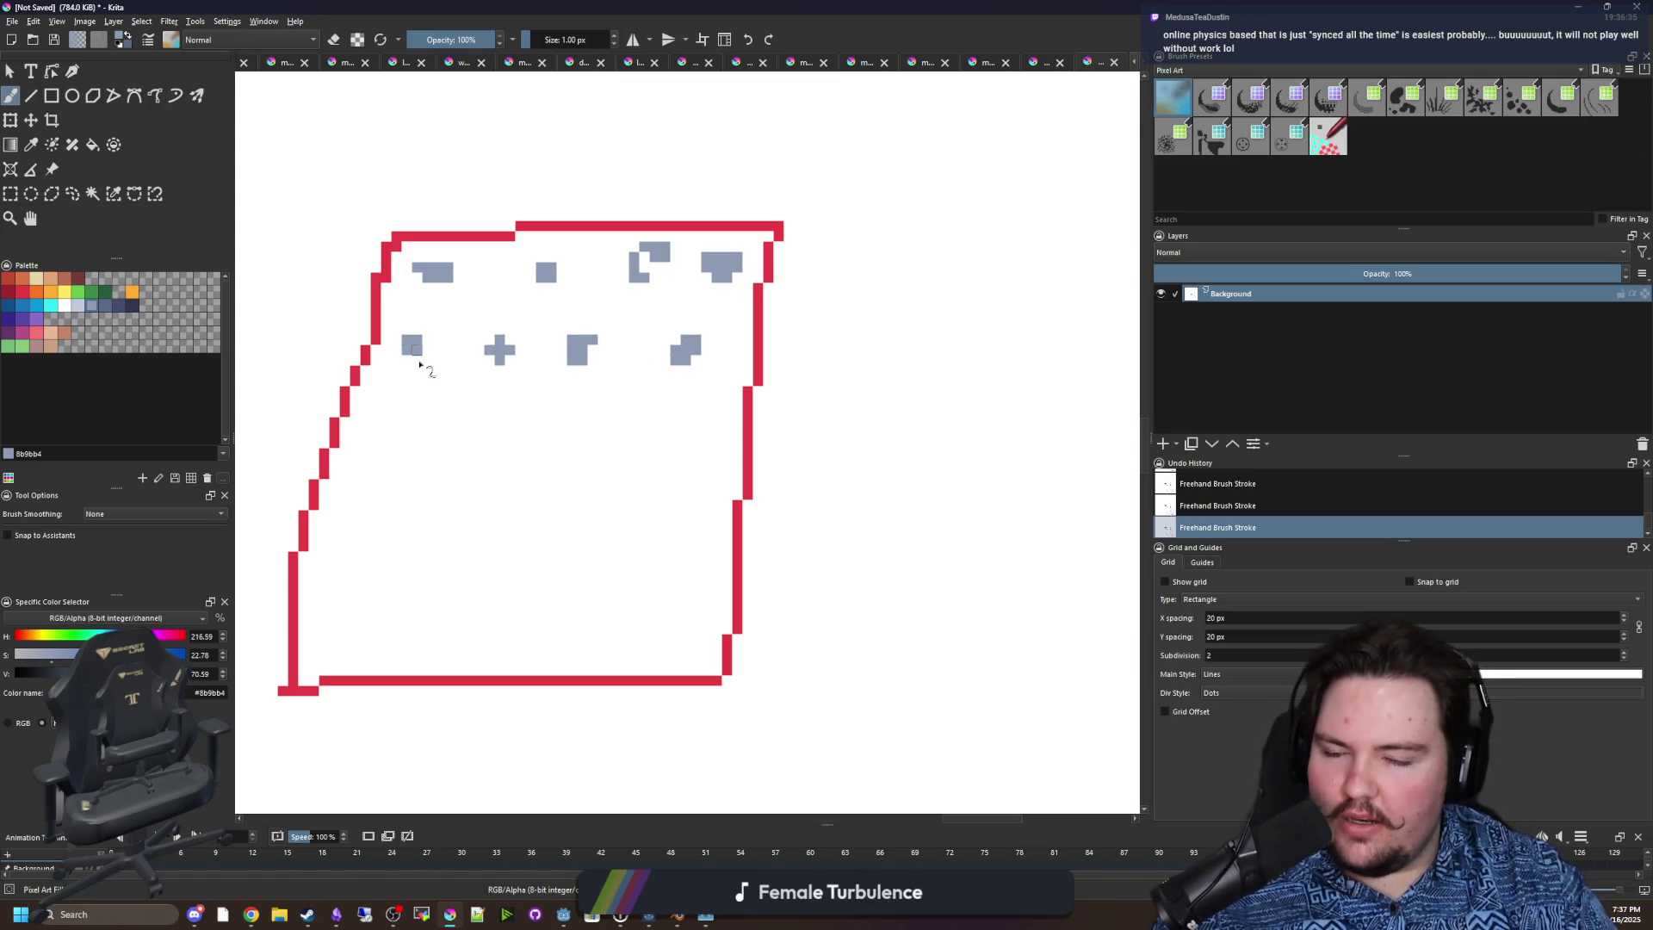
scroll(572, 551, "up", 3)
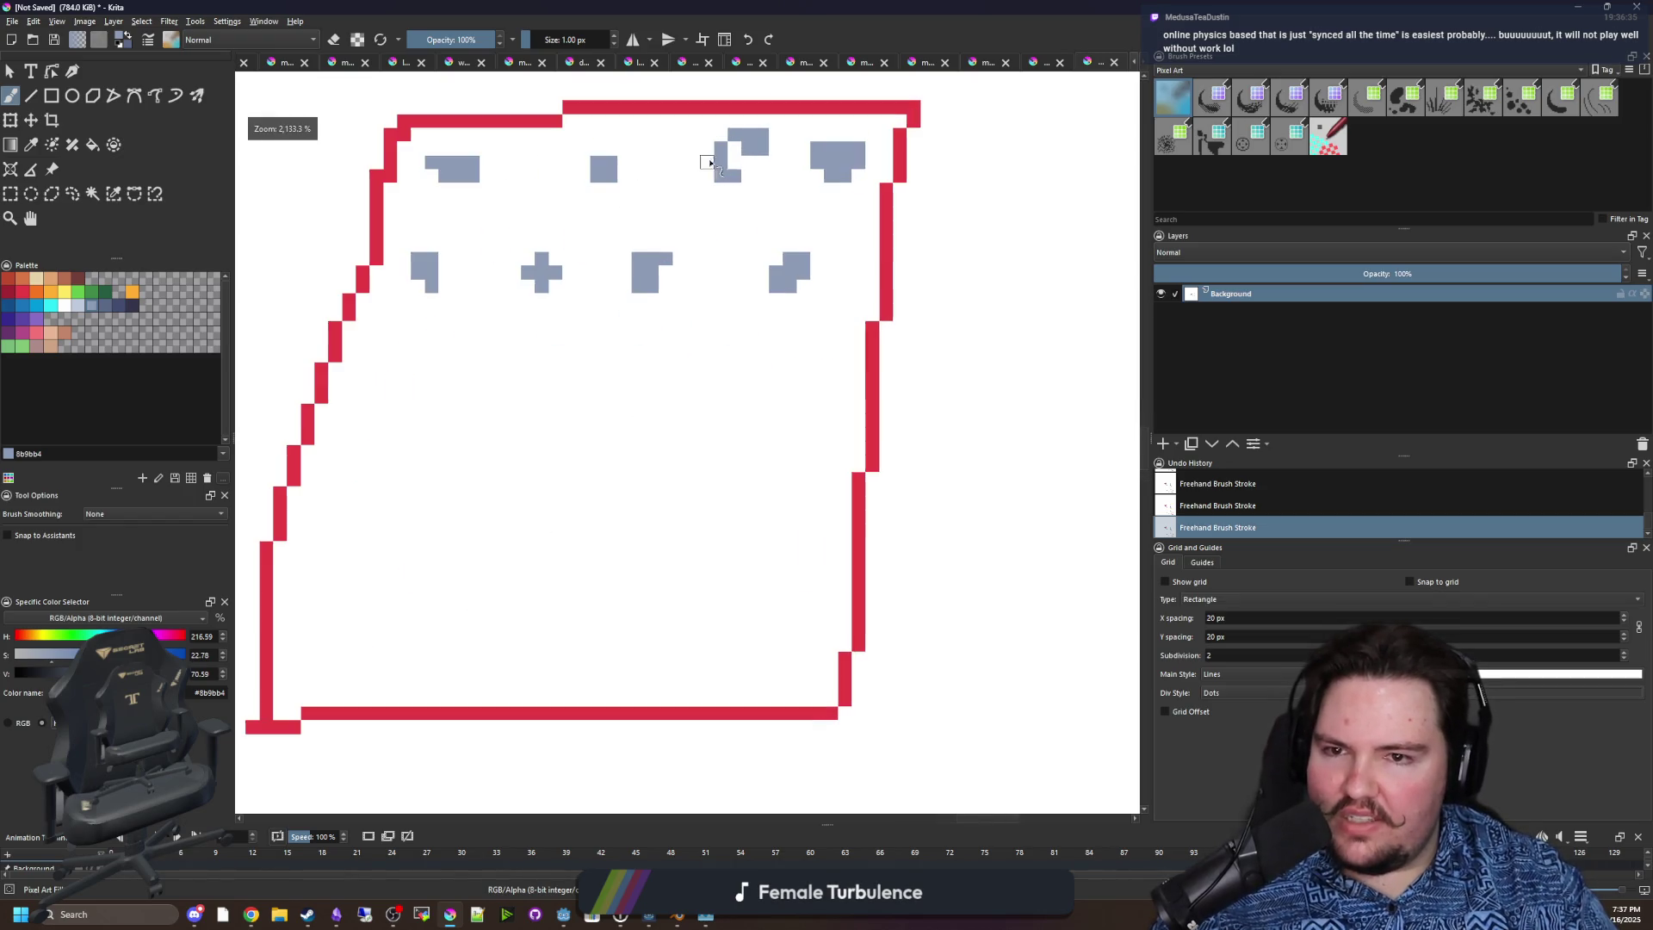
left_click(736, 161)
scroll(504, 589, "down", 2)
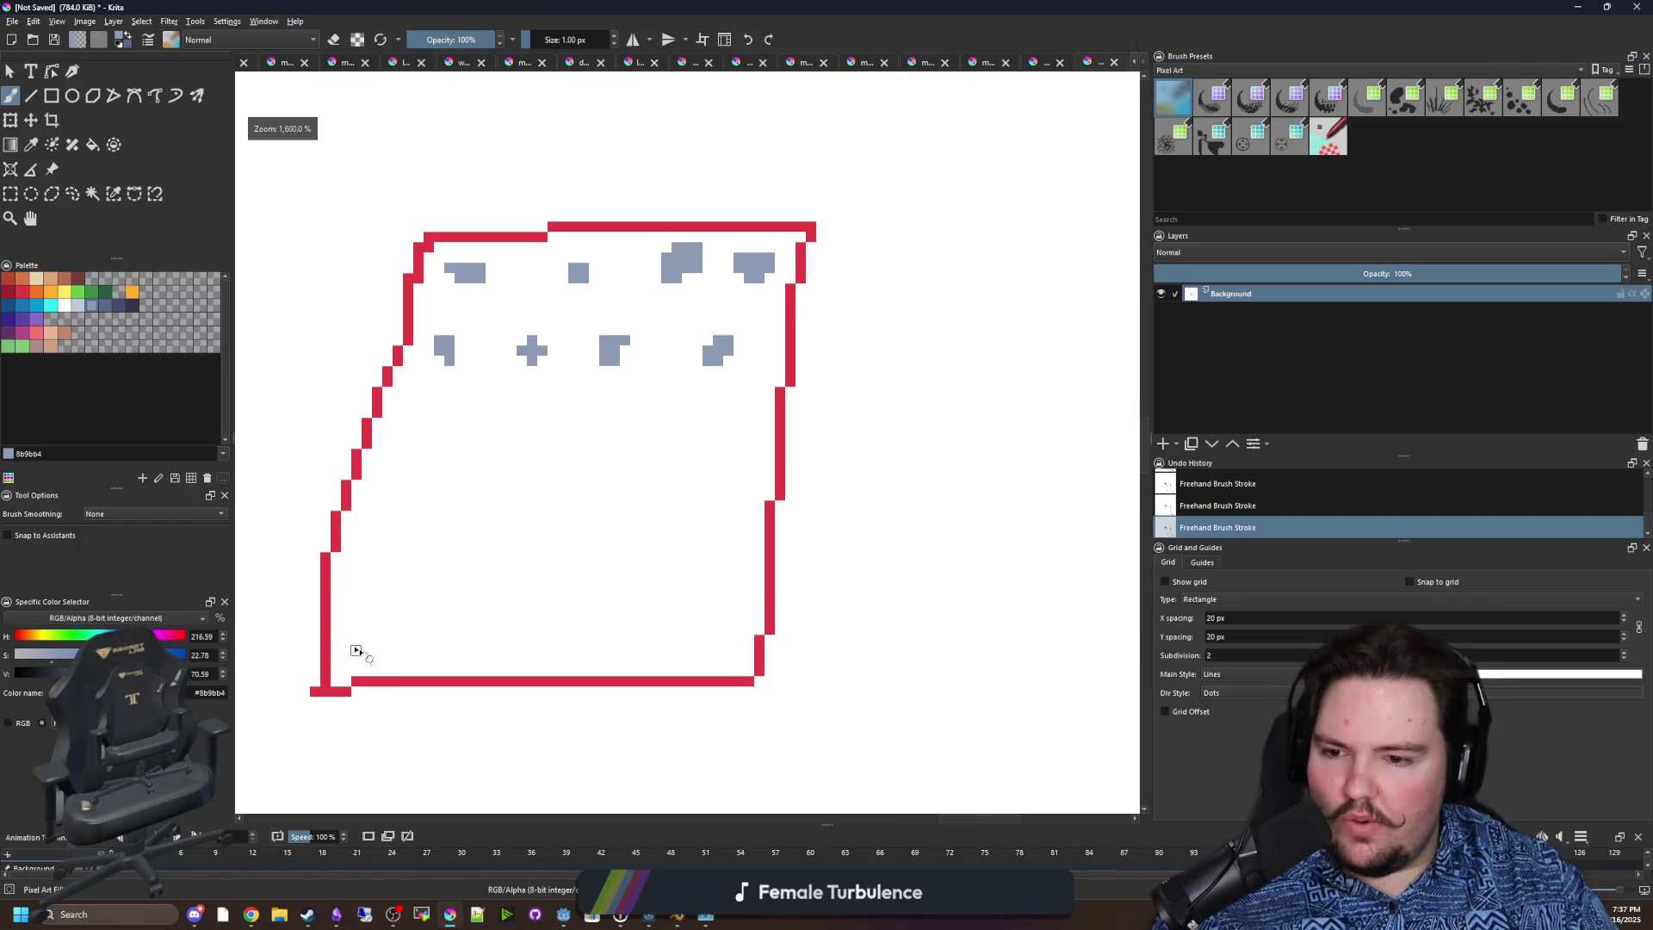
Paint two rows of dark navy marks along the box bottom.
left_click(129, 310)
left_click(132, 306)
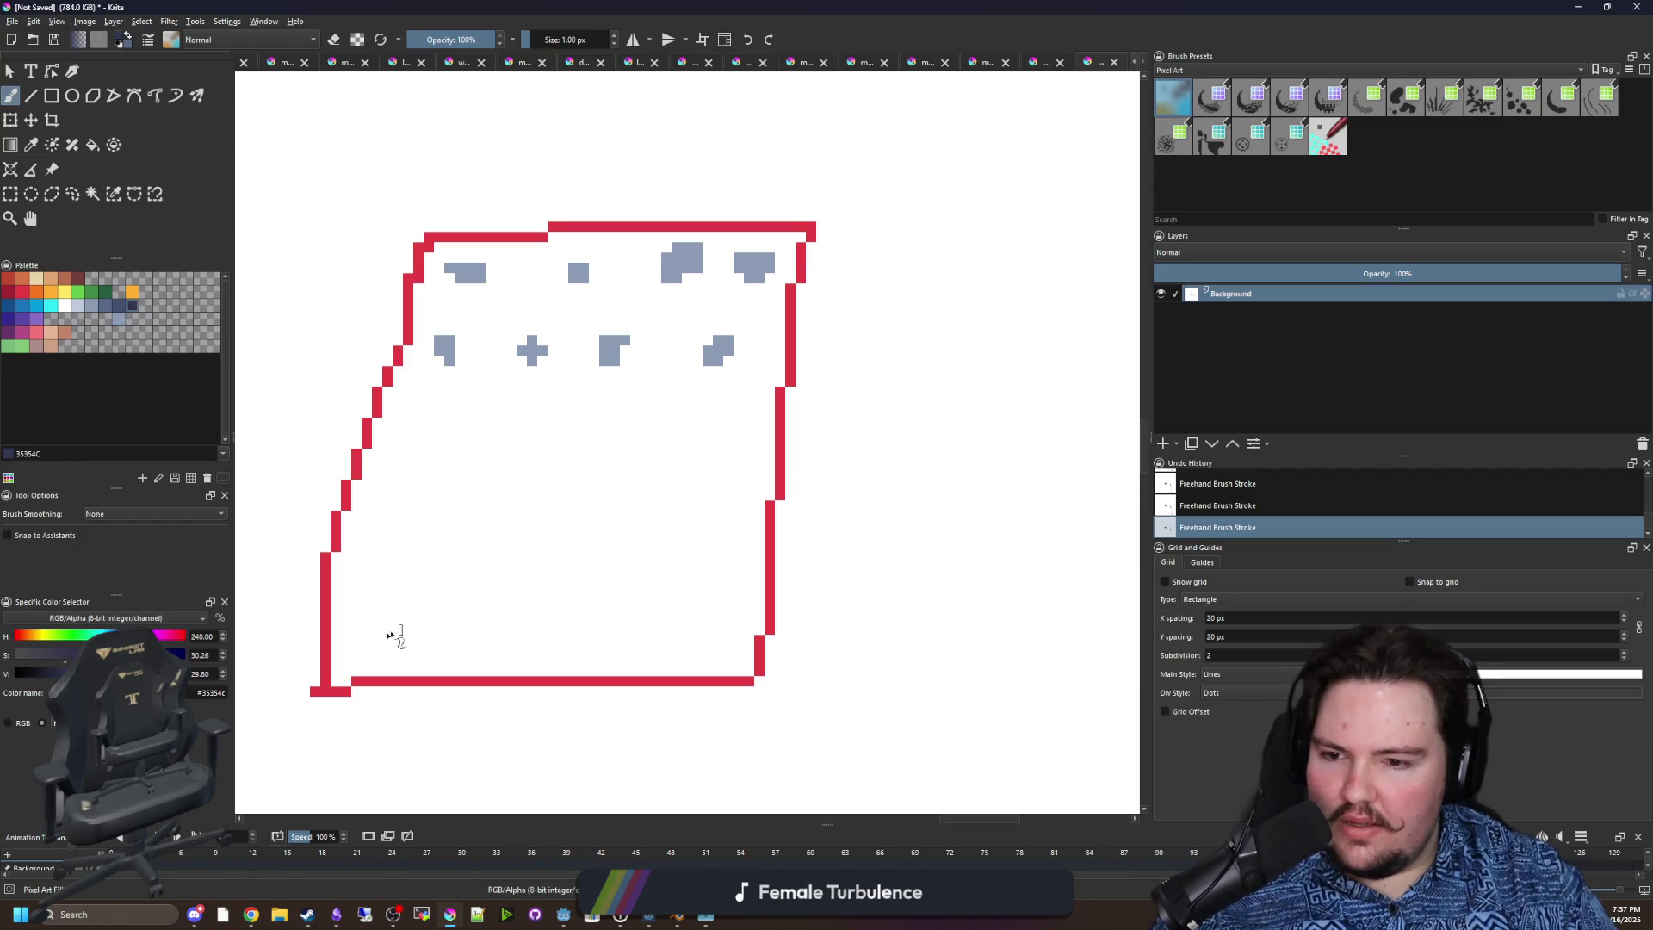
left_click(383, 645)
key("ctrl+z")
left_click_drag(377, 588, 720, 588)
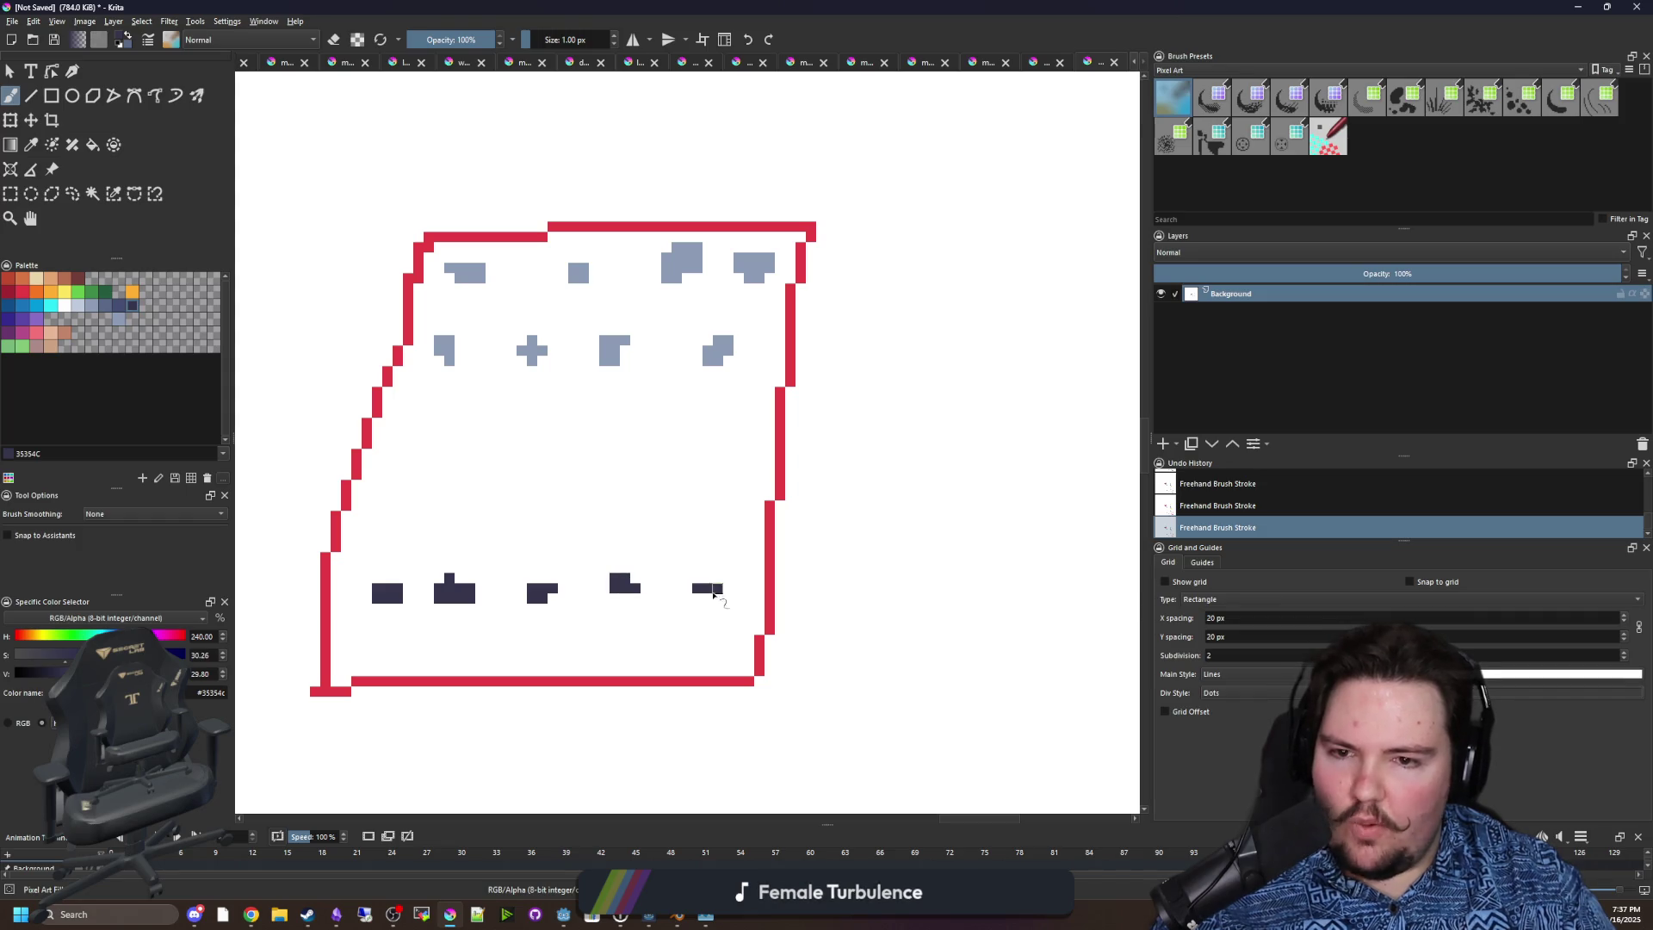
mouse_move(677, 641)
left_mouse_down()
mouse_move(687, 659)
mouse_move(400, 645)
mouse_move(394, 660)
left_mouse_up()
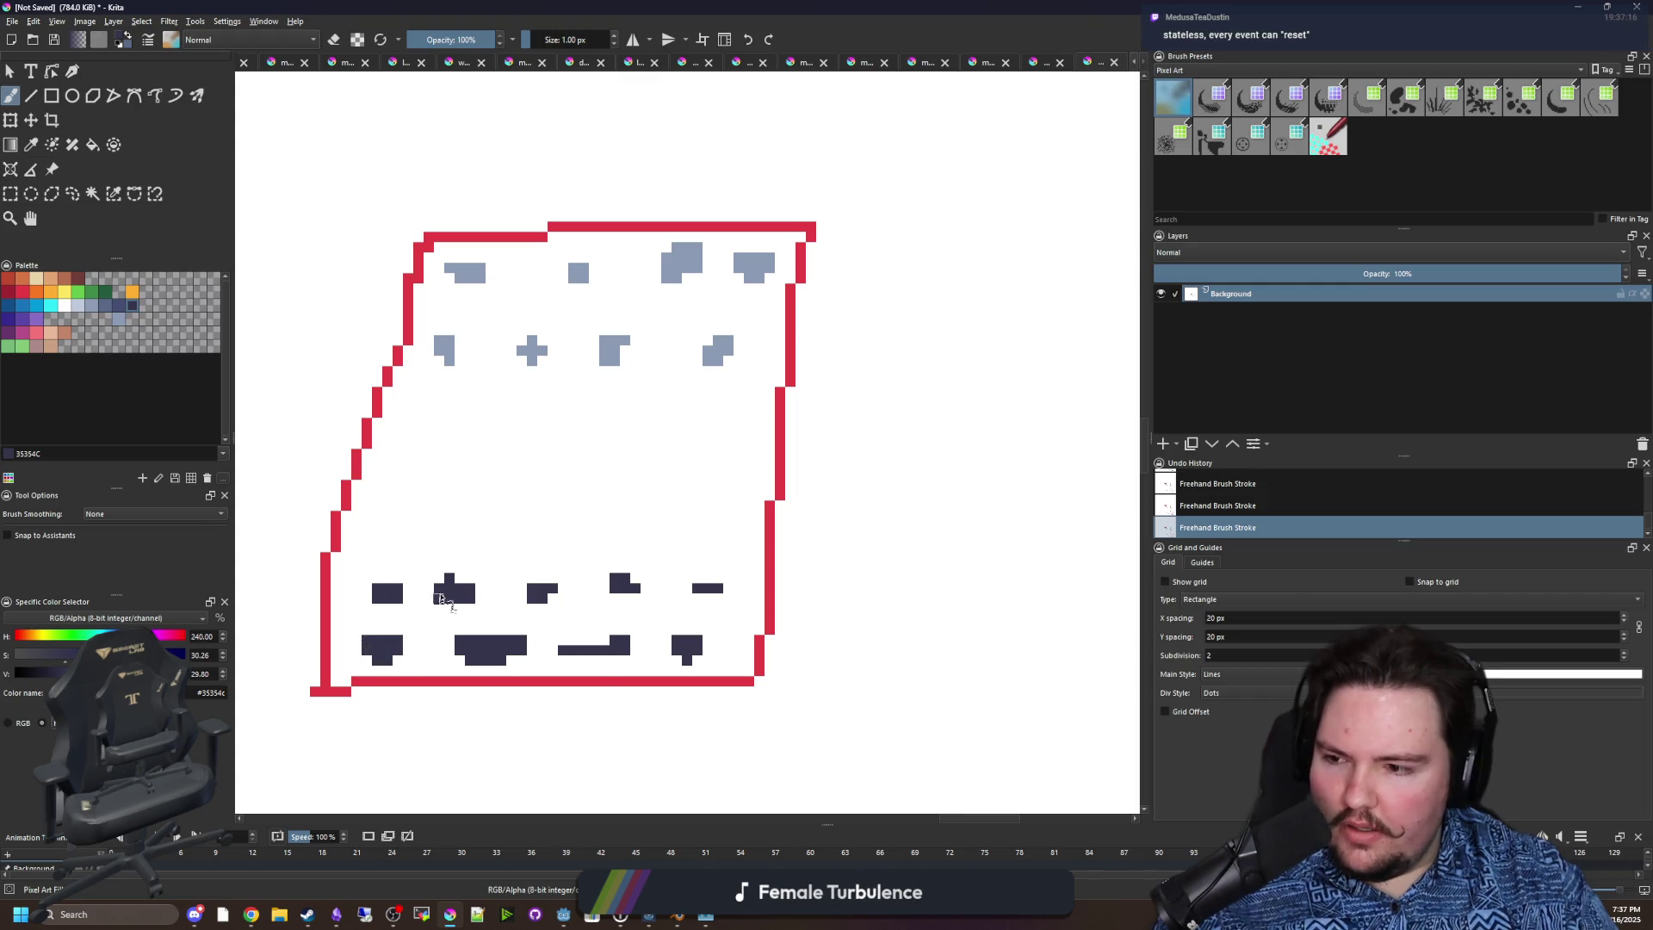
scroll(444, 602, "down", 1)
Draw curved orange arrows on the left and right of the box.
left_click_drag(549, 435, 704, 542)
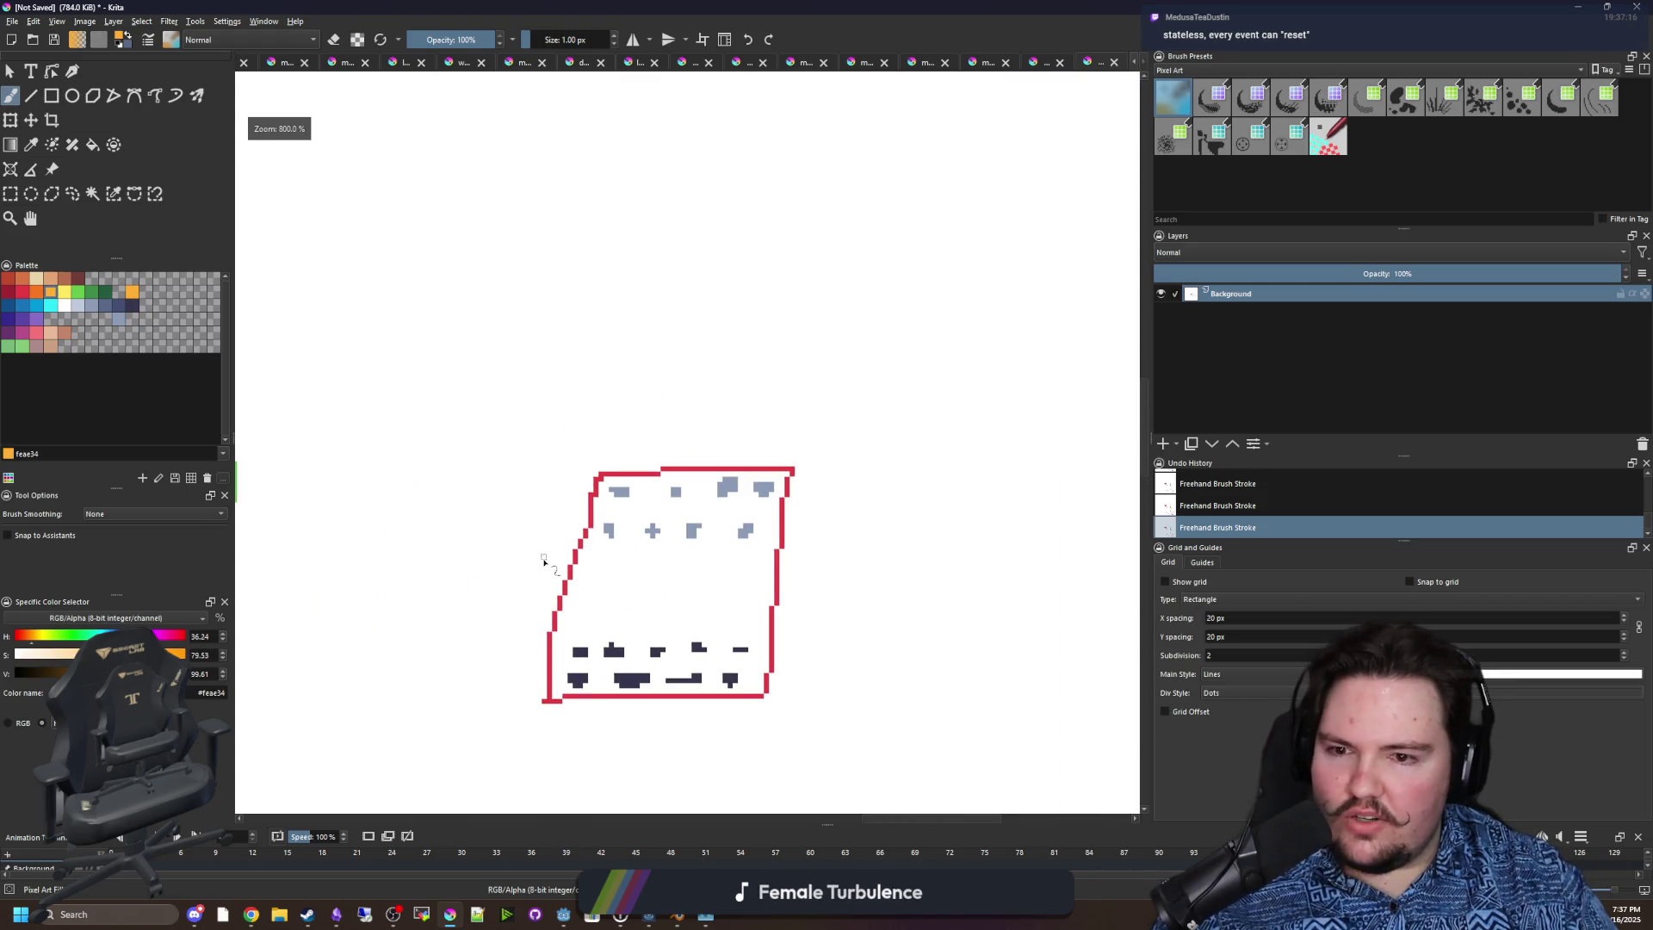
mouse_move(495, 571)
left_mouse_down()
mouse_move(336, 531)
mouse_move(401, 494)
left_mouse_up()
mouse_move(887, 577)
left_mouse_down()
mouse_move(728, 538)
mouse_move(788, 441)
mouse_move(839, 484)
left_mouse_up()
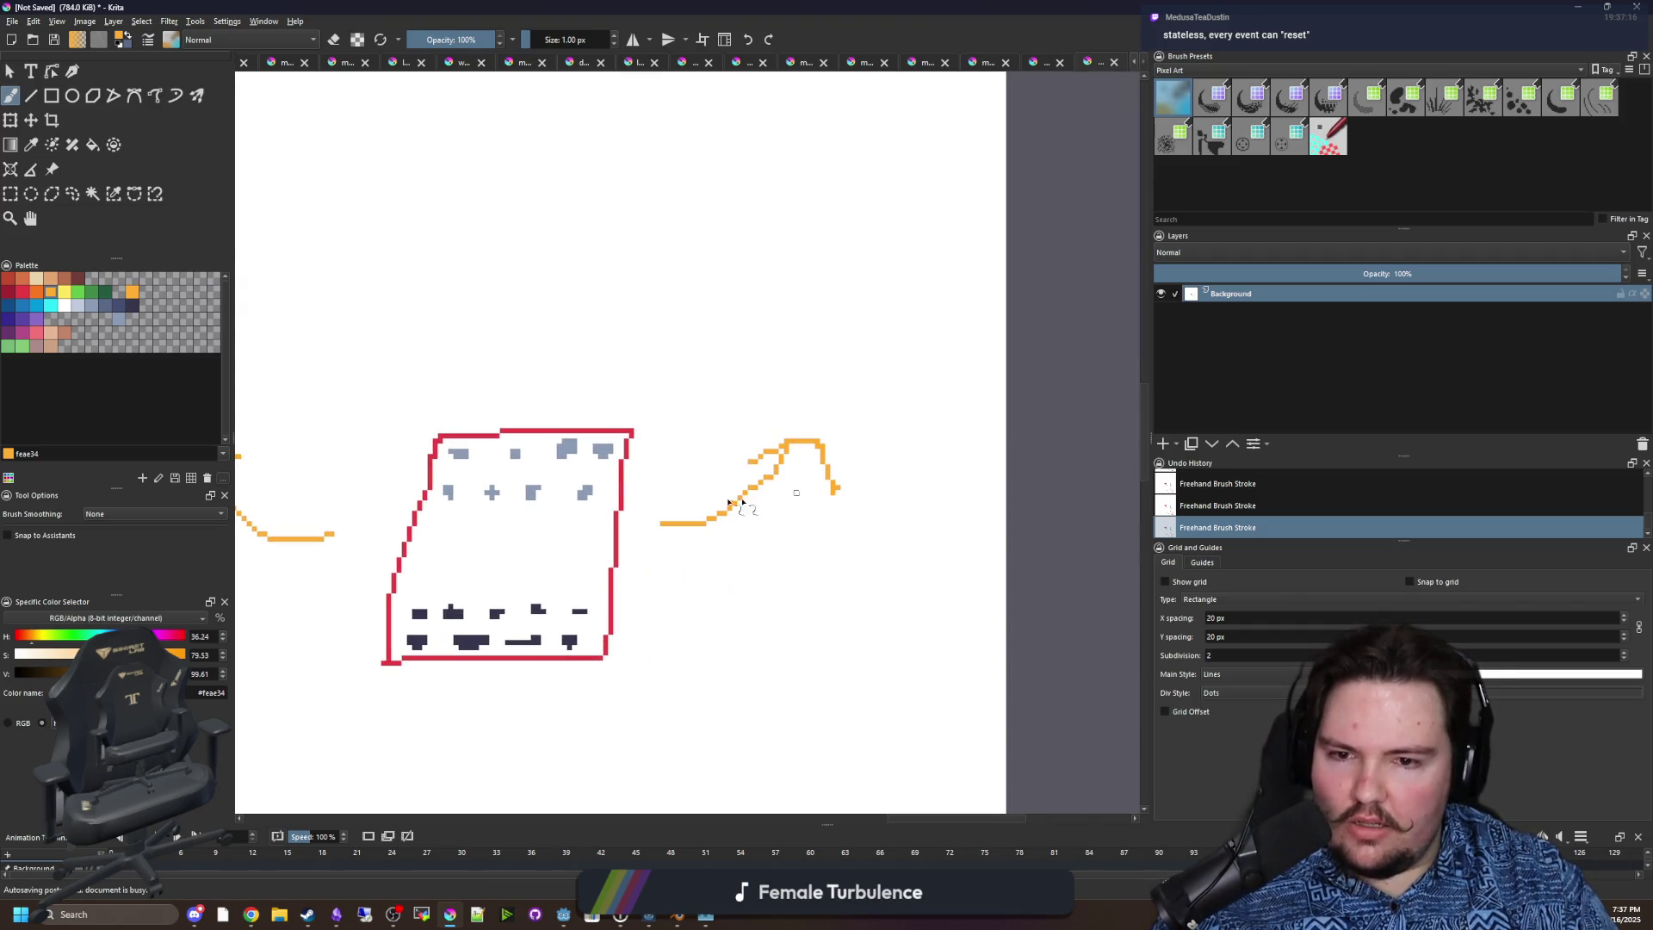
Stamp two solid red dots above the arrows with a 12 px brush.
left_click(29, 295)
mouse_move(291, 372)
left_mouse_down()
mouse_move(324, 398)
mouse_move(311, 394)
left_mouse_up()
key("bracketright")
key("bracketright")
key("bracketright")
key("bracketright")
left_click(317, 372)
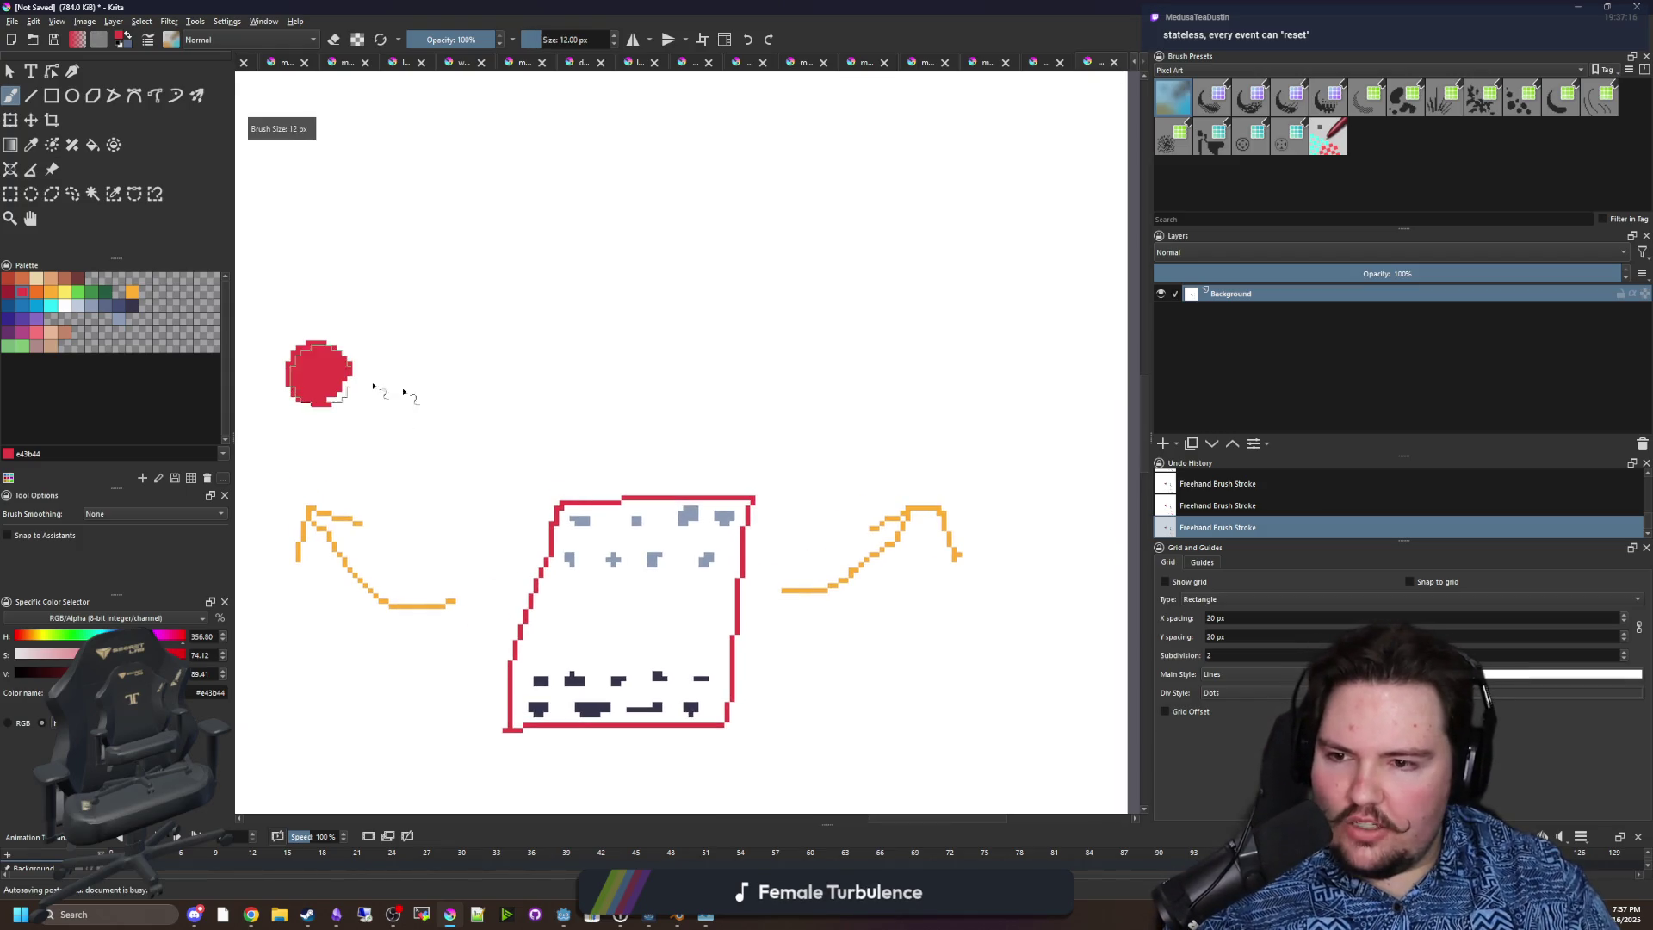
left_click(915, 392)
At 1 px, draw a blue double-headed arrow linking the two red dots.
left_click(29, 306)
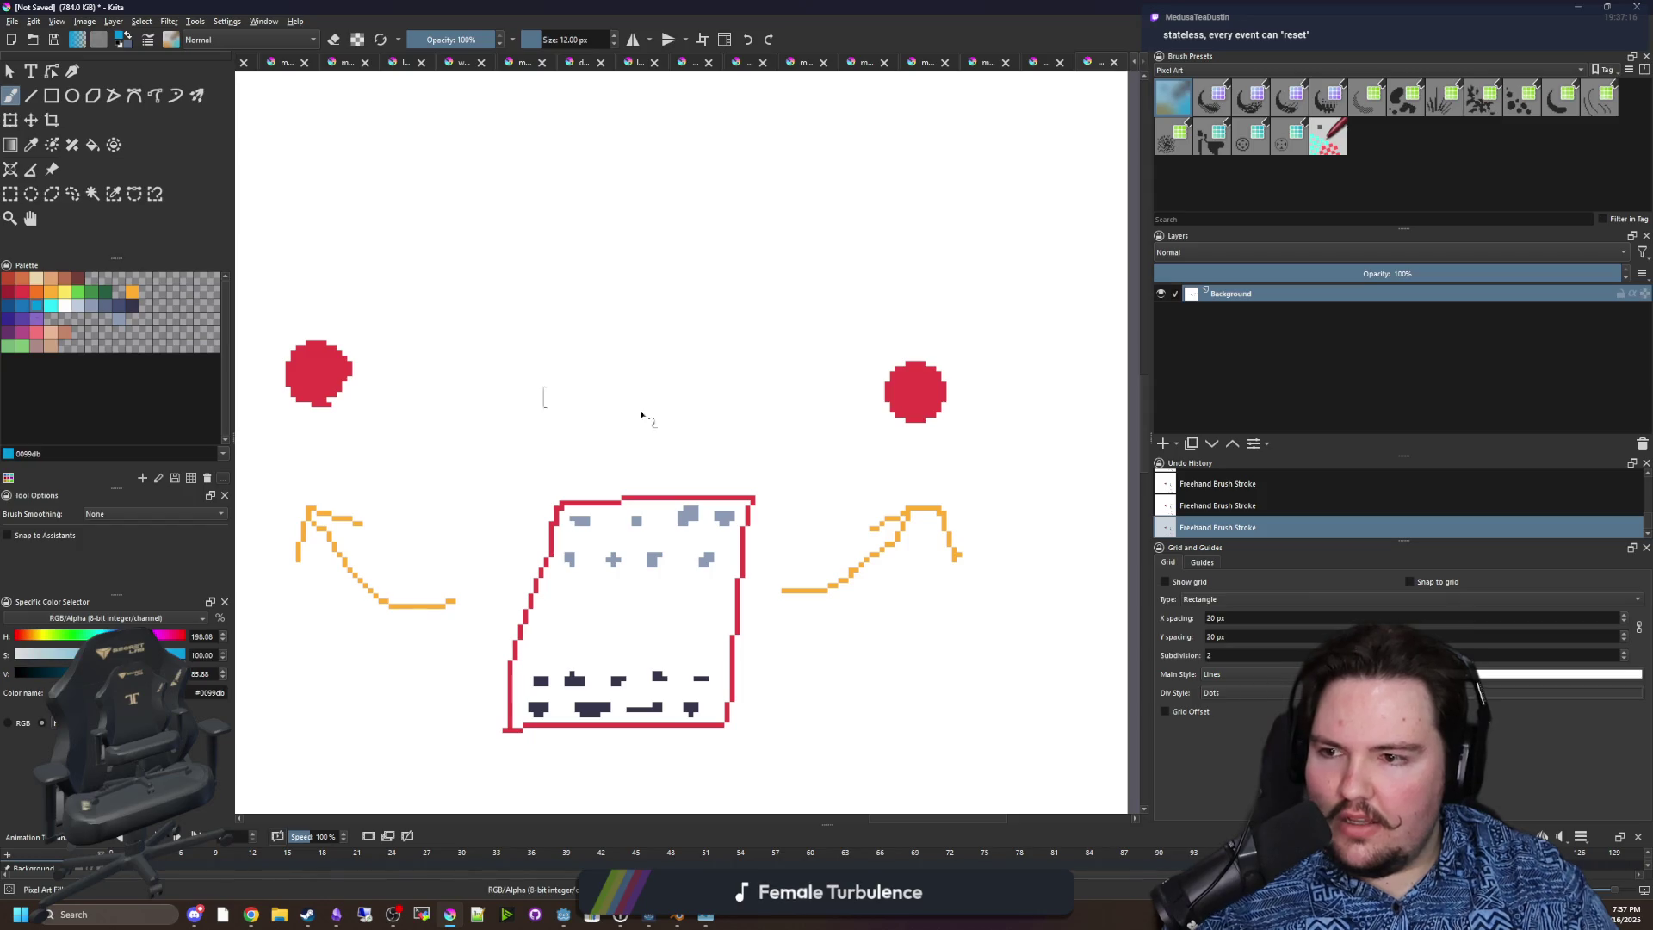
key("bracketleft")
key("bracketleft")
key("bracketleft")
mouse_move(375, 368)
left_mouse_down()
mouse_move(880, 353)
mouse_move(823, 370)
left_mouse_up()
left_click_drag(833, 294, 884, 339)
key("ctrl+z")
key("ctrl+z")
key("ctrl+z")
mouse_move(603, 370)
left_mouse_down()
mouse_move(633, 461)
mouse_move(668, 437)
left_mouse_up()
key("ctrl+z")
key("ctrl+z")
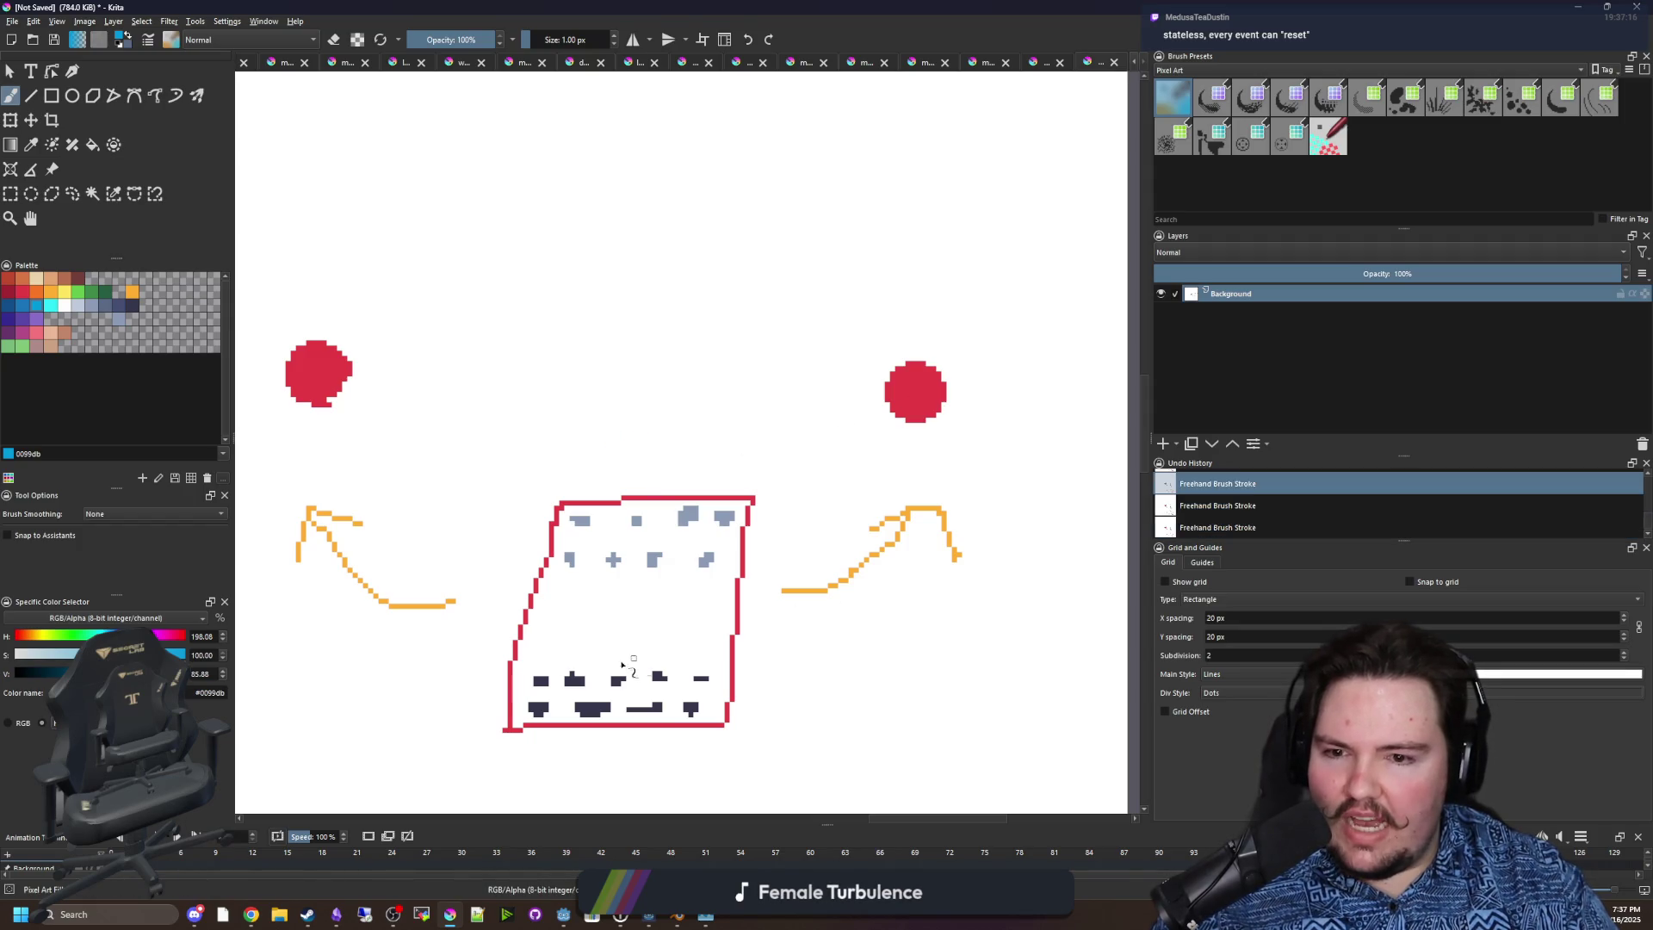
scroll(756, 631, "up", 2)
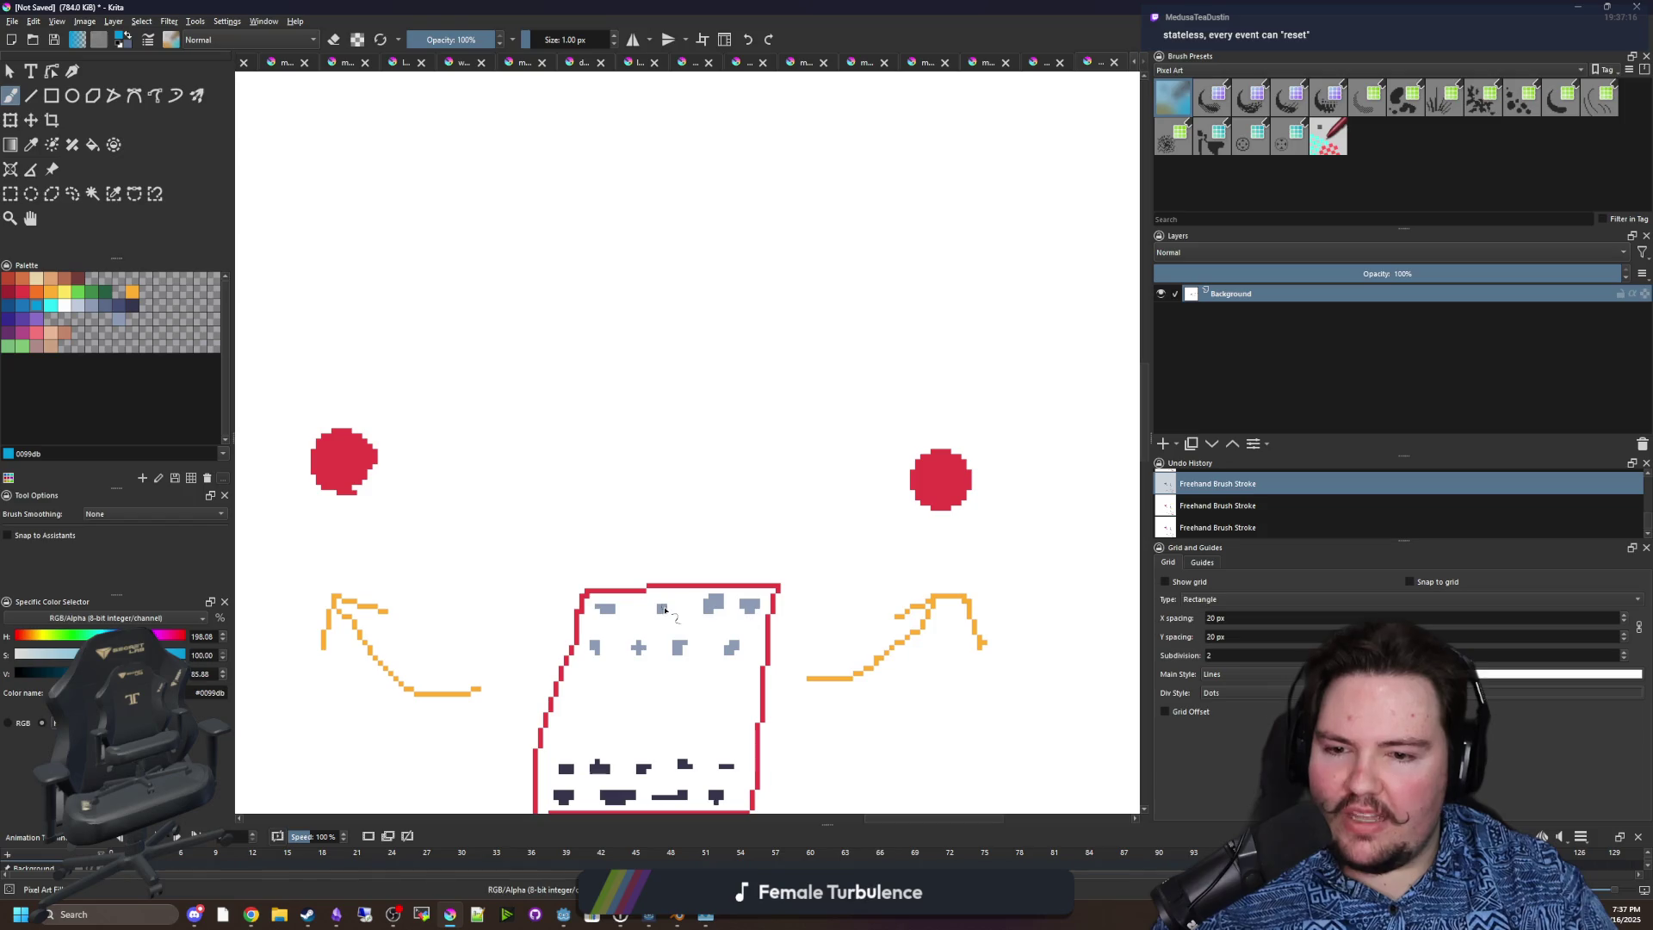
scroll(661, 656, "up", 2)
scroll(673, 578, "down", 2)
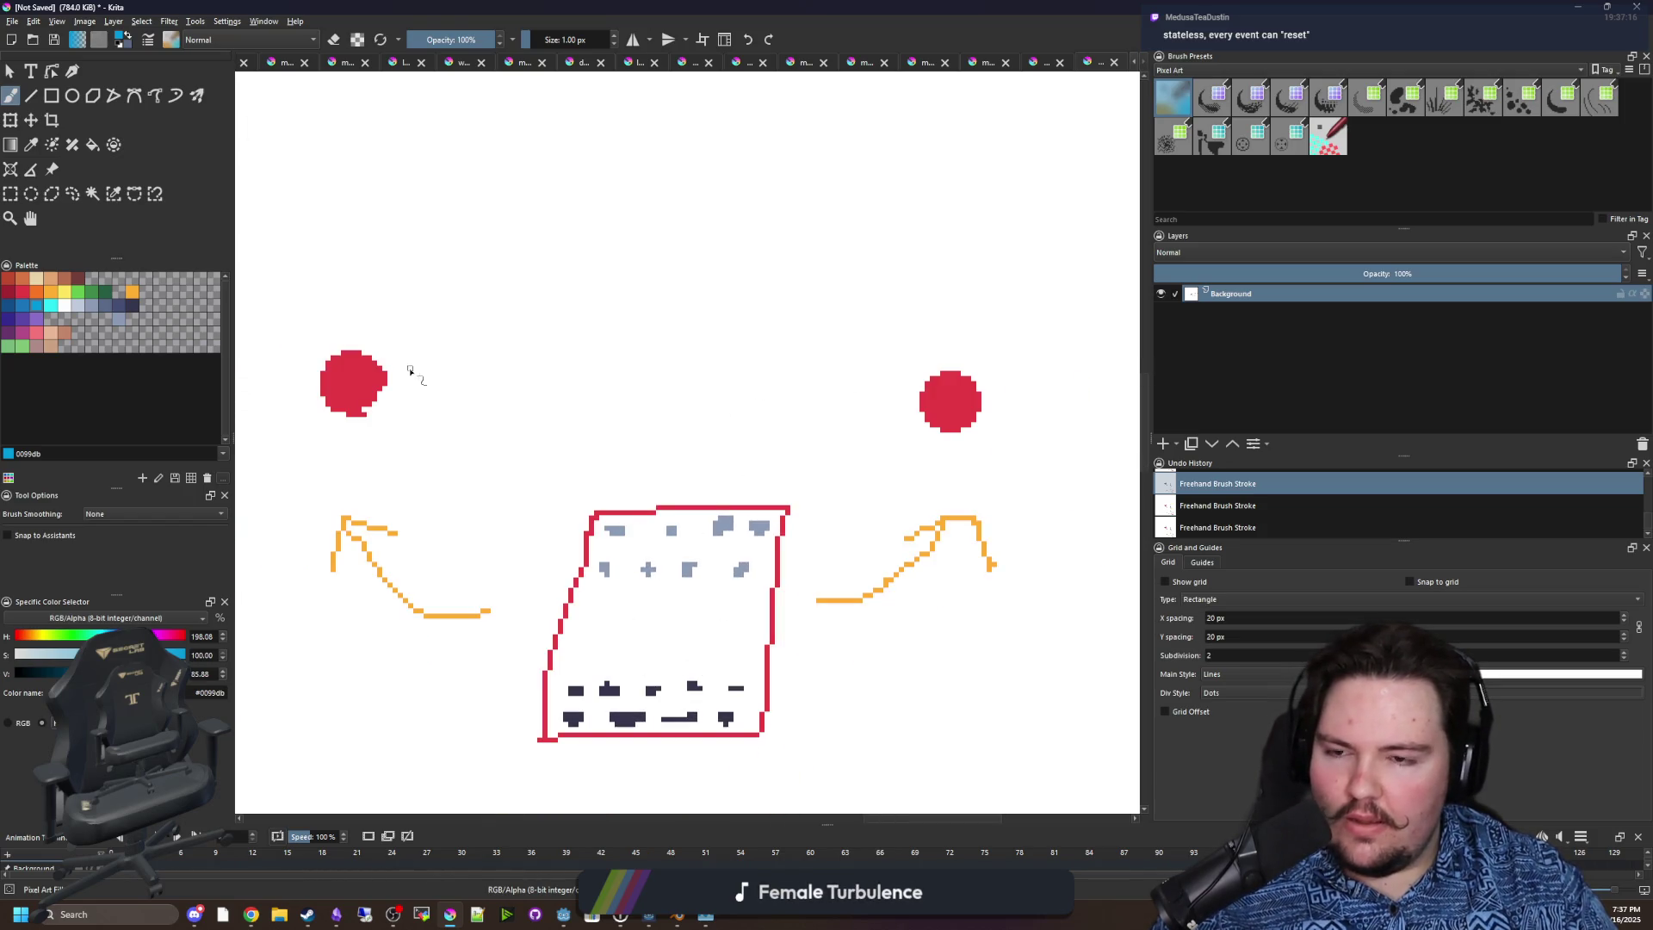
mouse_move(436, 353)
left_mouse_down()
mouse_move(430, 398)
mouse_move(459, 410)
mouse_move(857, 368)
mouse_move(862, 422)
left_mouse_up()
scroll(809, 490, "down", 5)
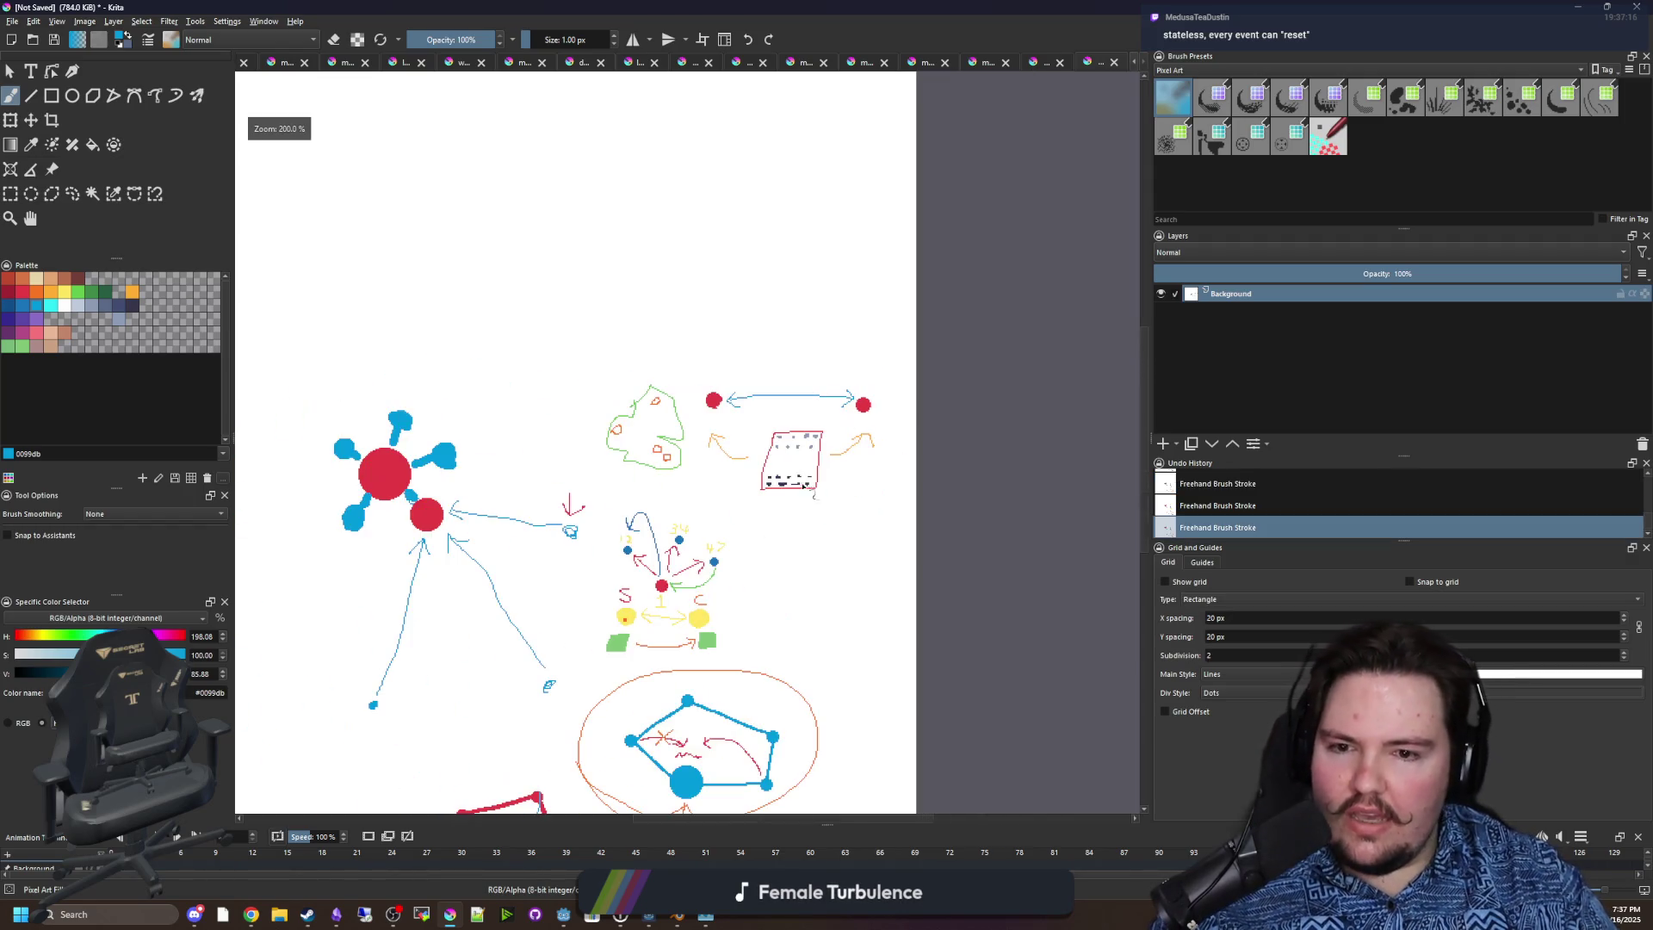
Draw a blue arc over the red dots from the right dot to the left, redrawing it once.
scroll(798, 451, "up", 4)
scroll(799, 451, "up", 1)
scroll(804, 469, "down", 3)
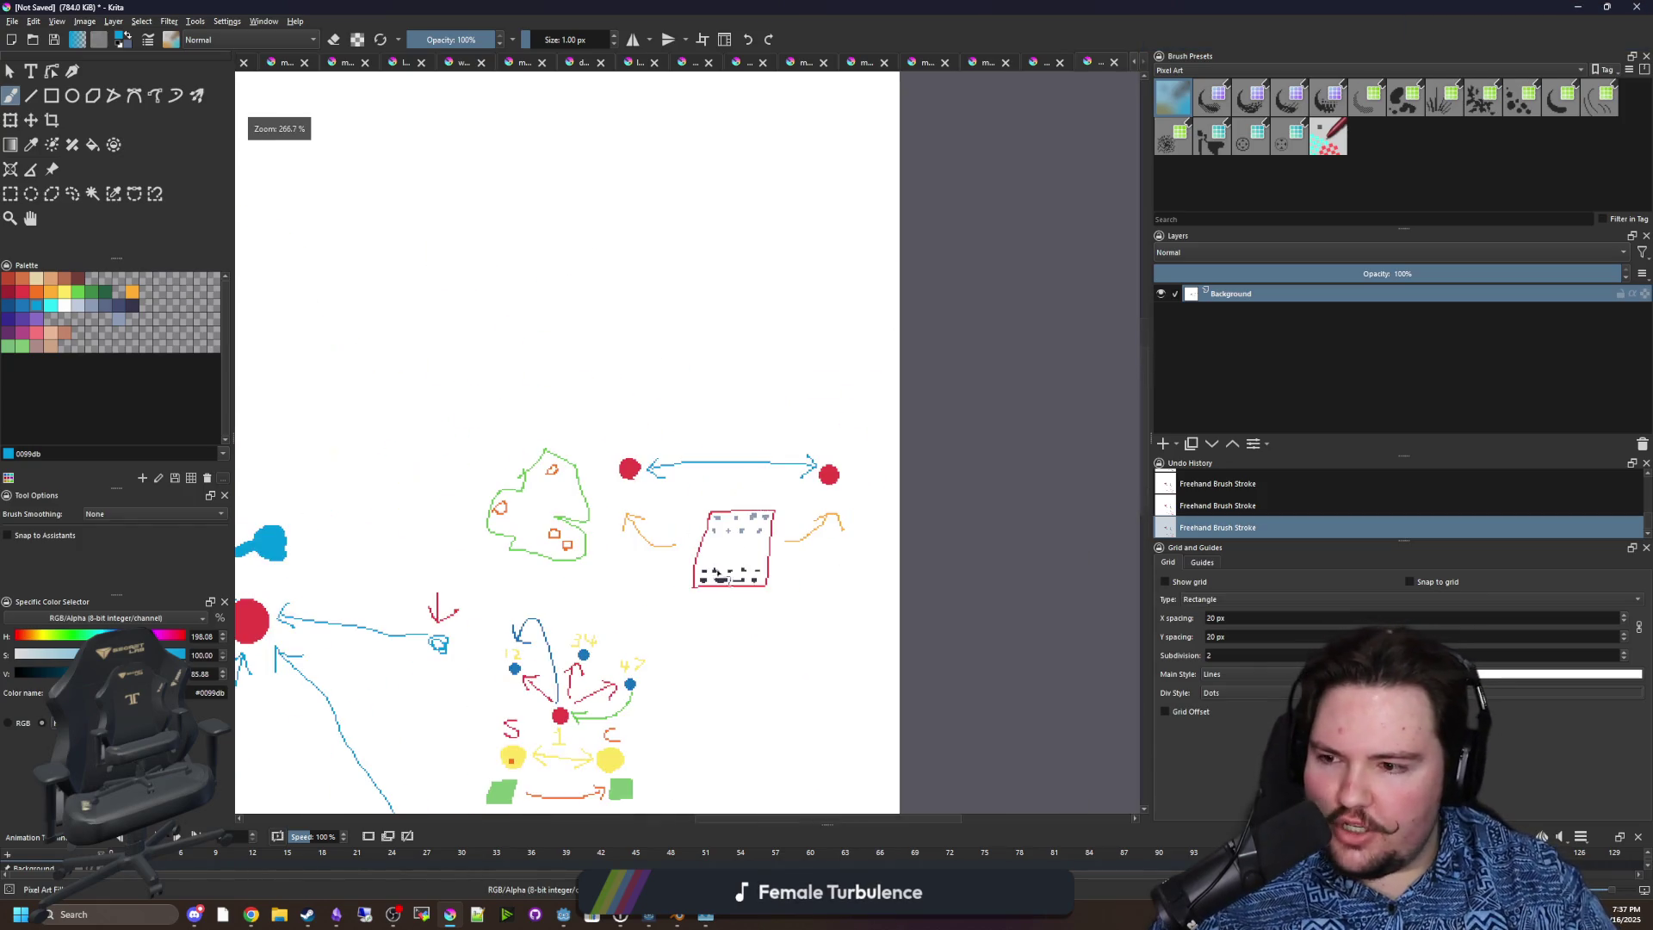
scroll(757, 479, "up", 2)
scroll(771, 476, "up", 1)
scroll(781, 482, "down", 1)
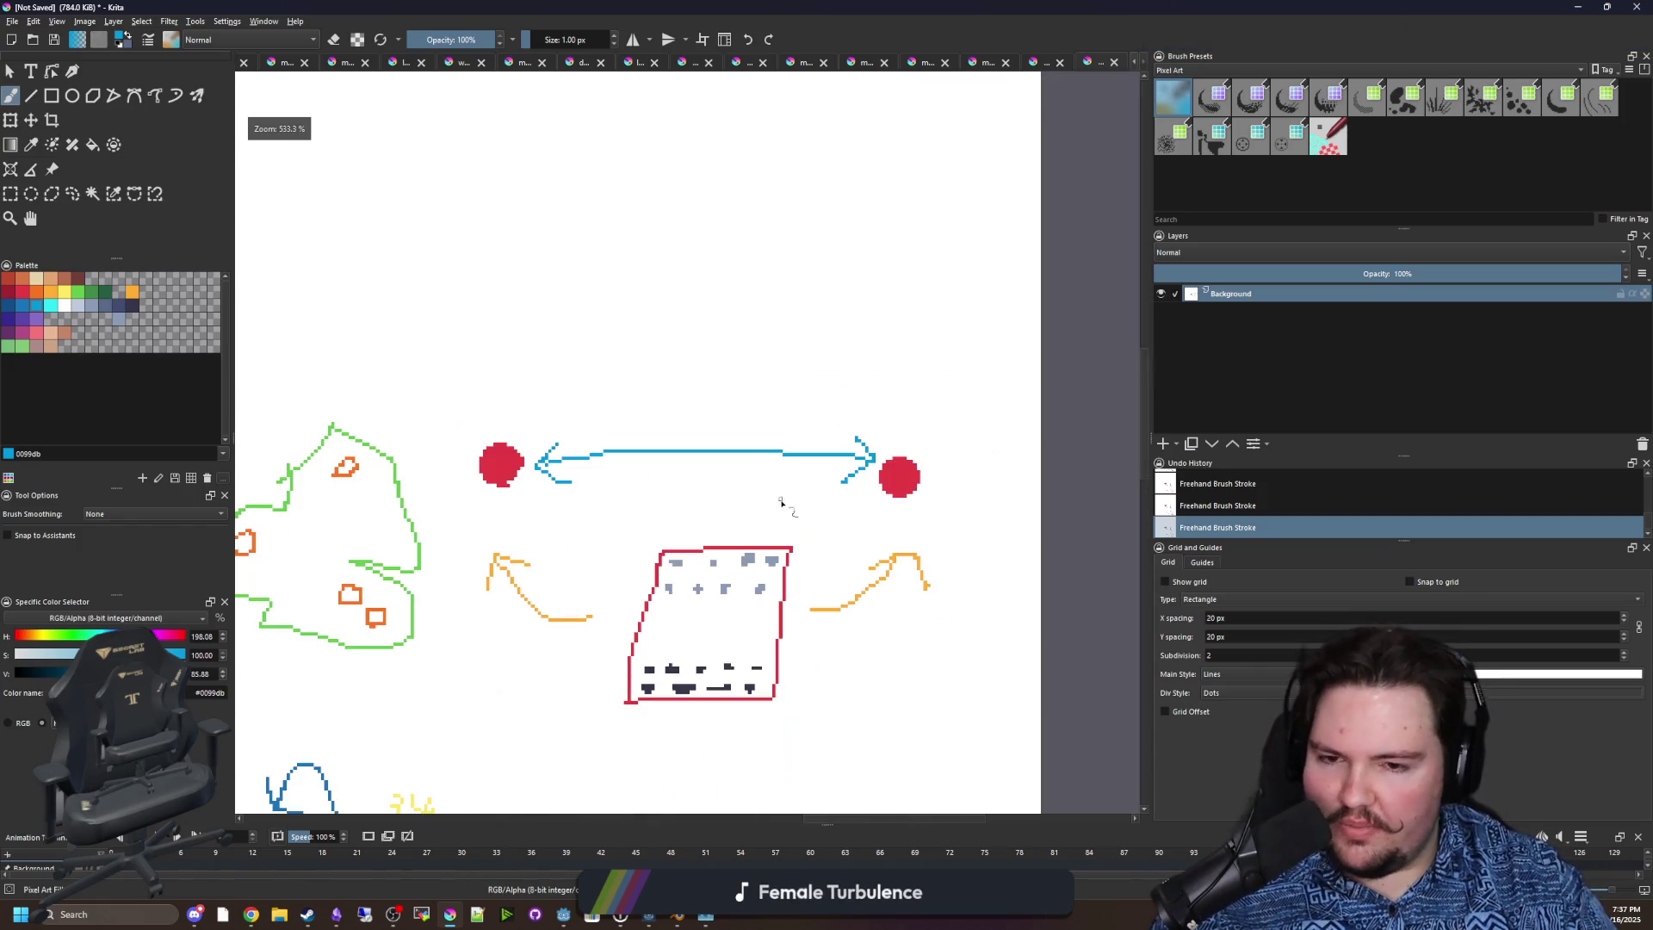
scroll(784, 508, "down", 1)
scroll(790, 523, "up", 2)
scroll(792, 528, "down", 1)
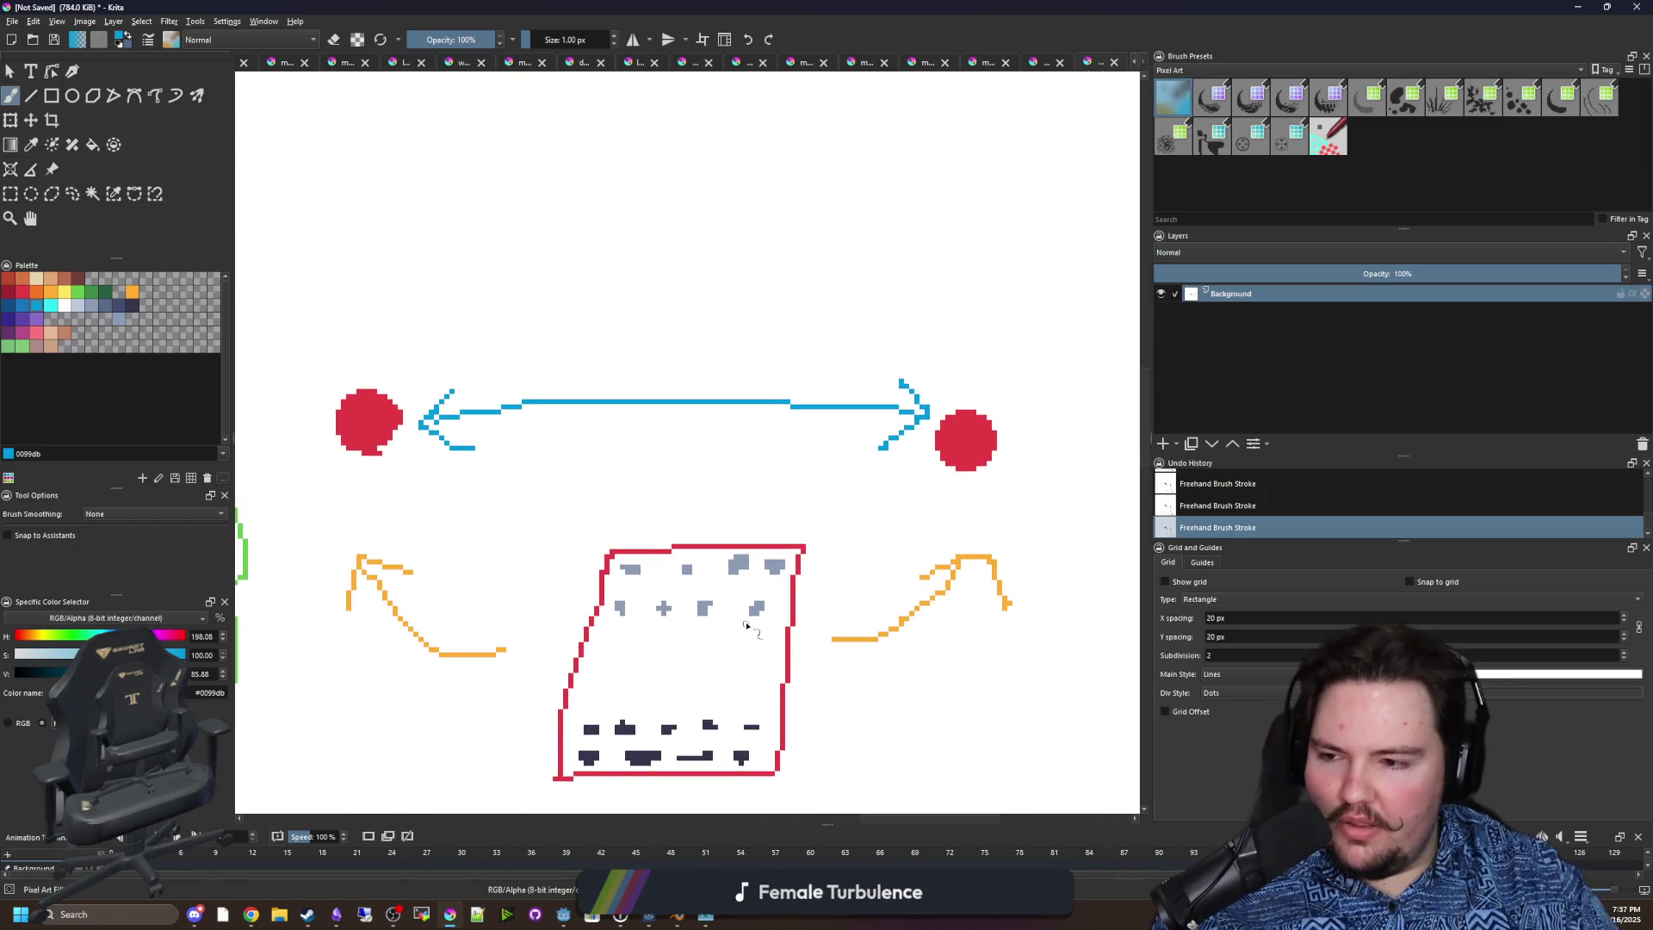
scroll(757, 637, "up", 1)
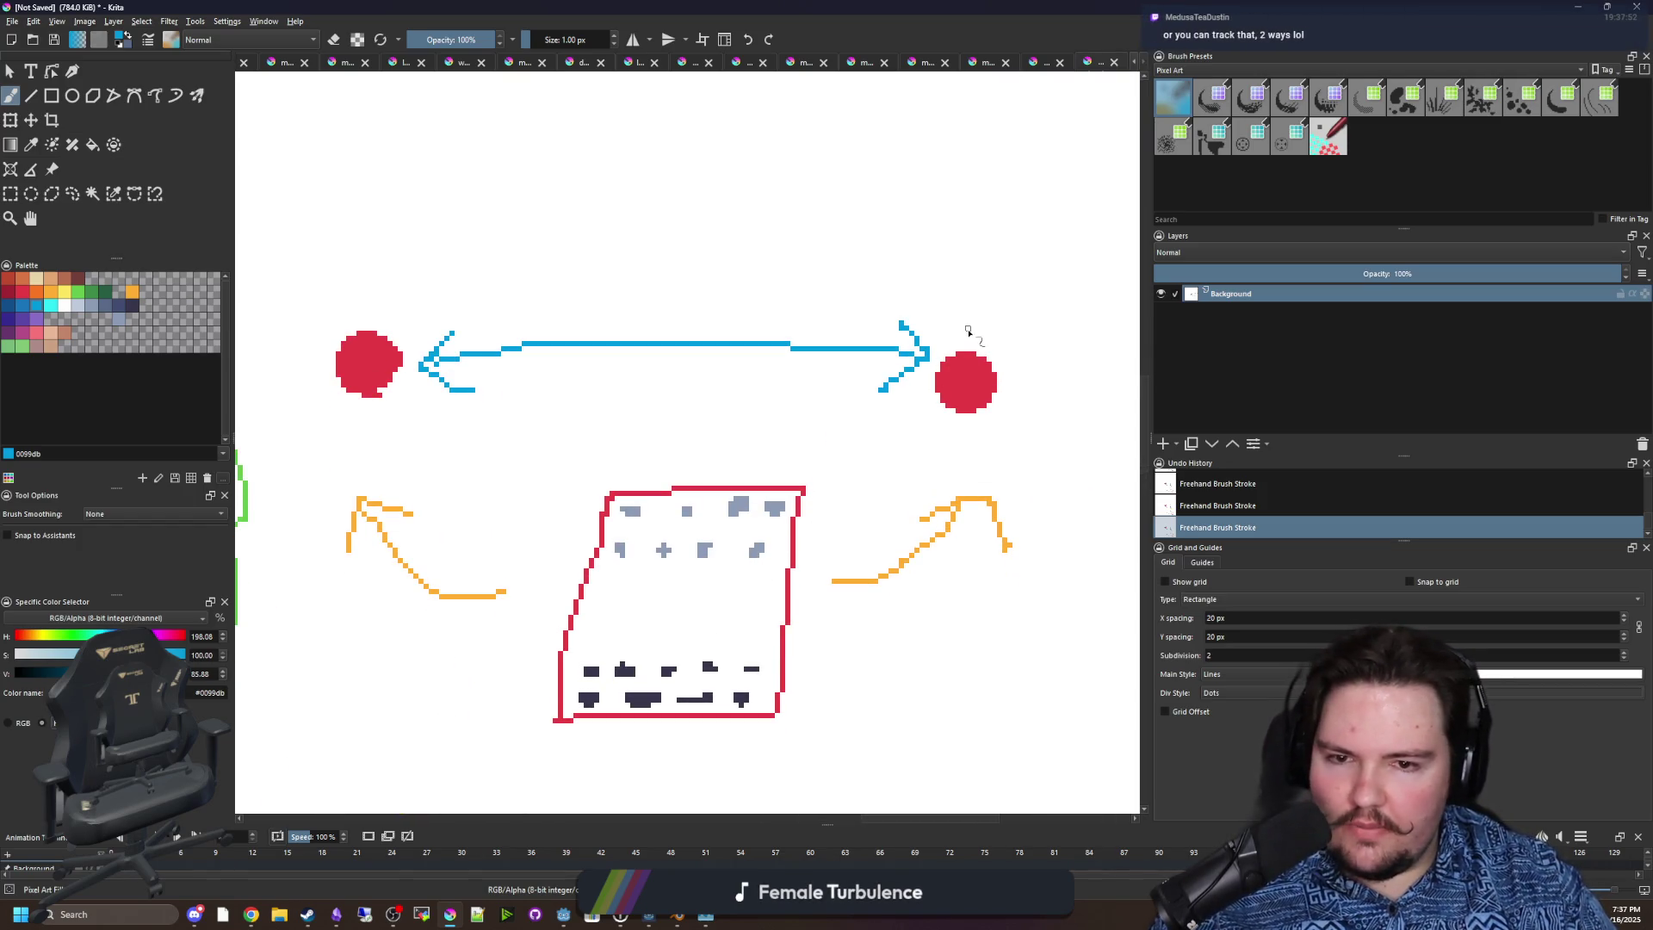
mouse_move(968, 330)
left_mouse_down()
mouse_move(679, 173)
mouse_move(410, 287)
left_mouse_up()
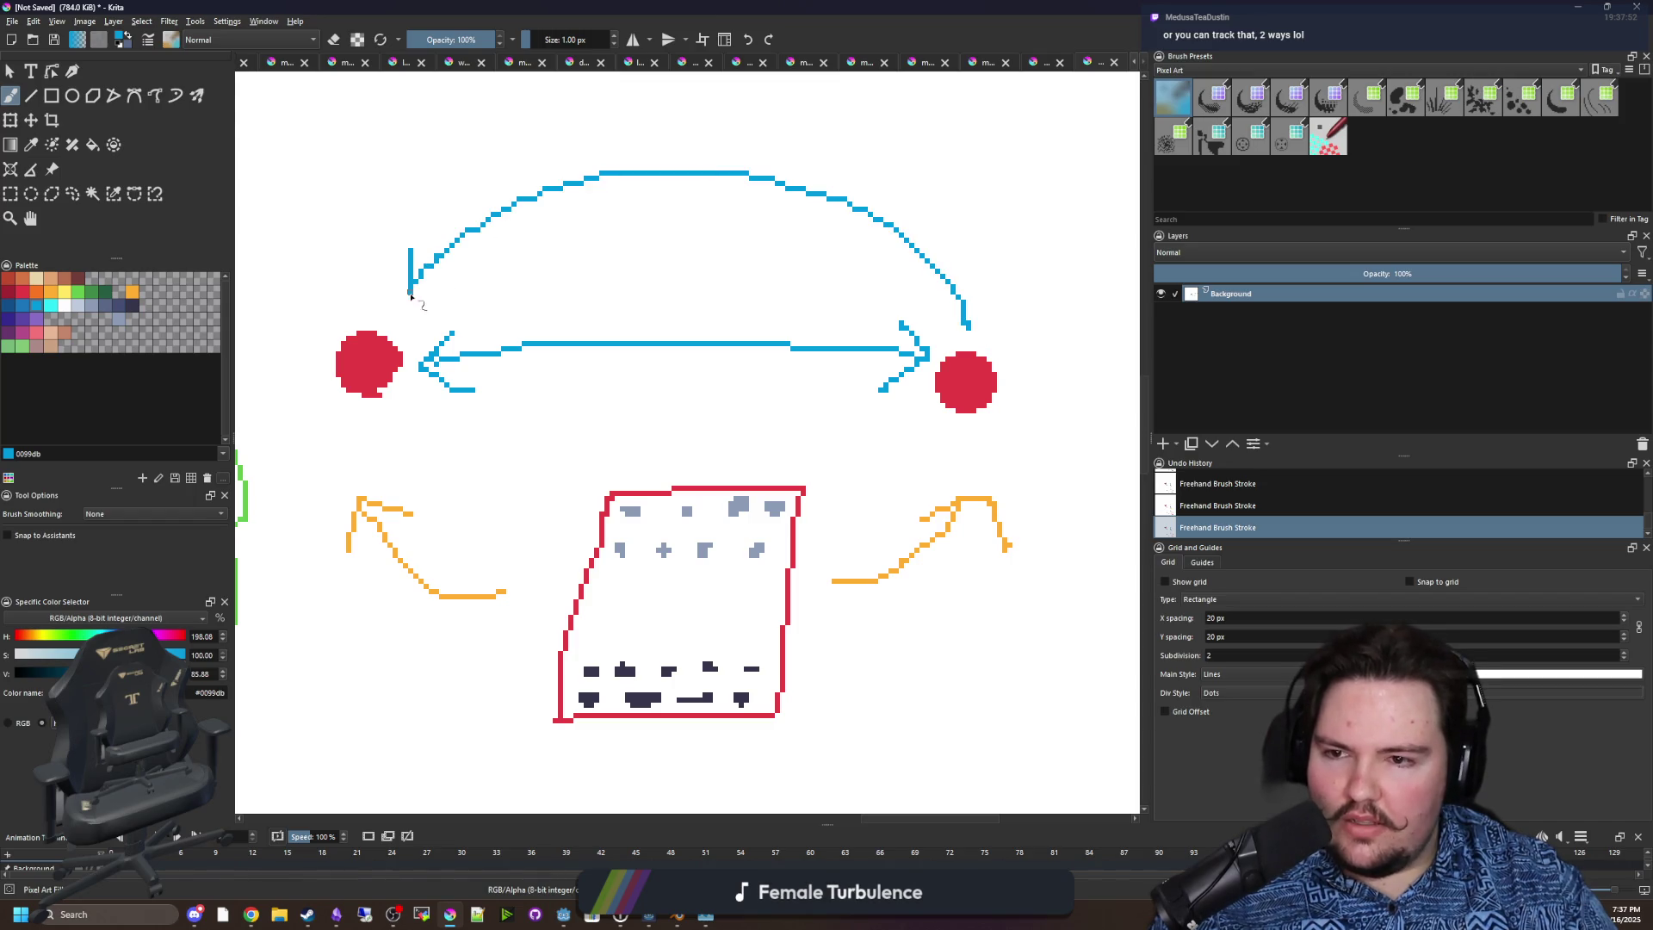
key("ctrl+z")
mouse_move(974, 329)
left_mouse_down()
mouse_move(943, 269)
mouse_move(454, 246)
left_mouse_up()
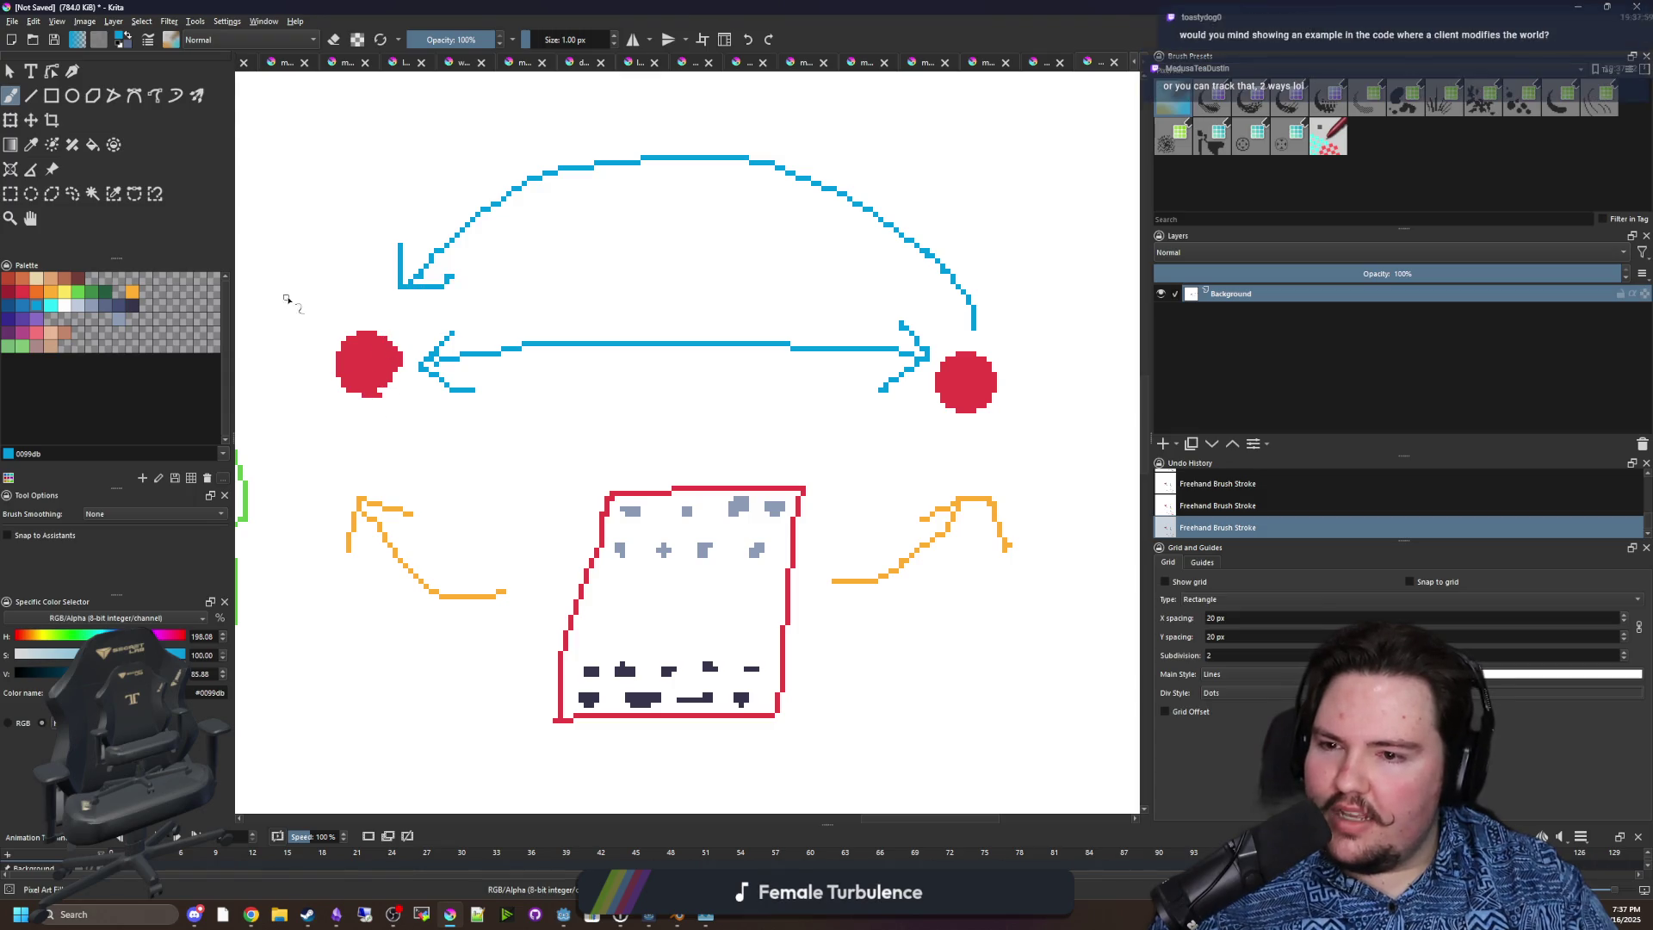
Sketch a small blue check and a lower blue curve, then undo those extra strokes.
left_click_drag(291, 291, 340, 286)
mouse_move(394, 410)
left_mouse_down()
mouse_move(449, 457)
mouse_move(873, 429)
left_mouse_up()
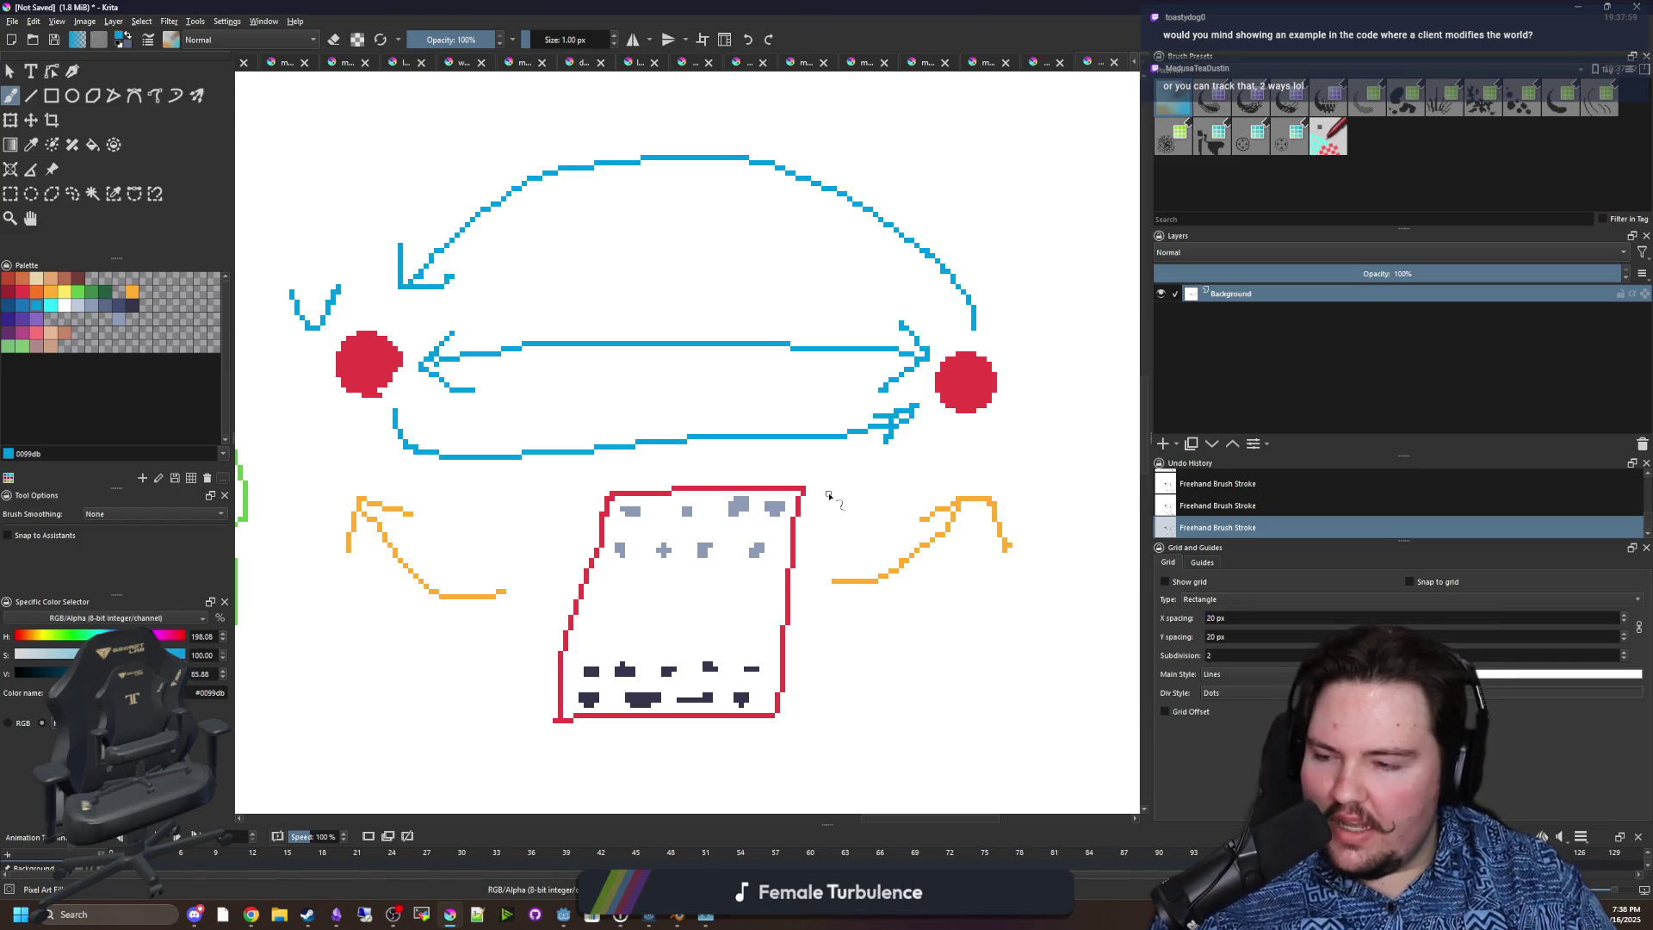
key("ctrl+z")
key("ctrl+z")
key("ctrl+z")
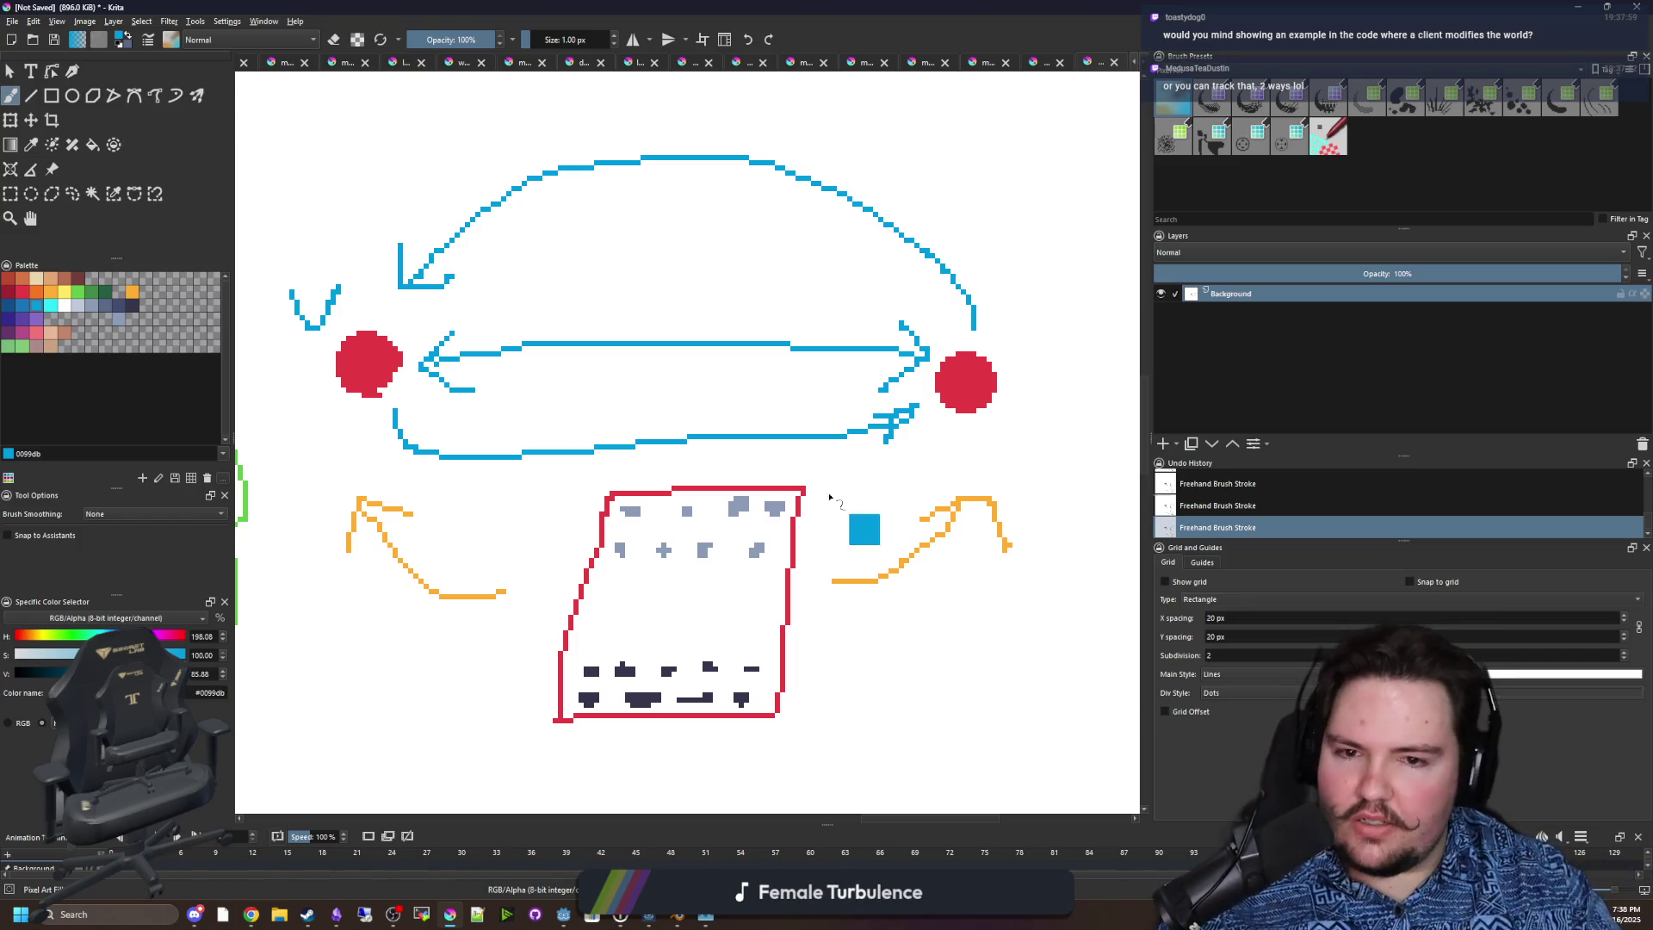
scroll(828, 495, "down", 2)
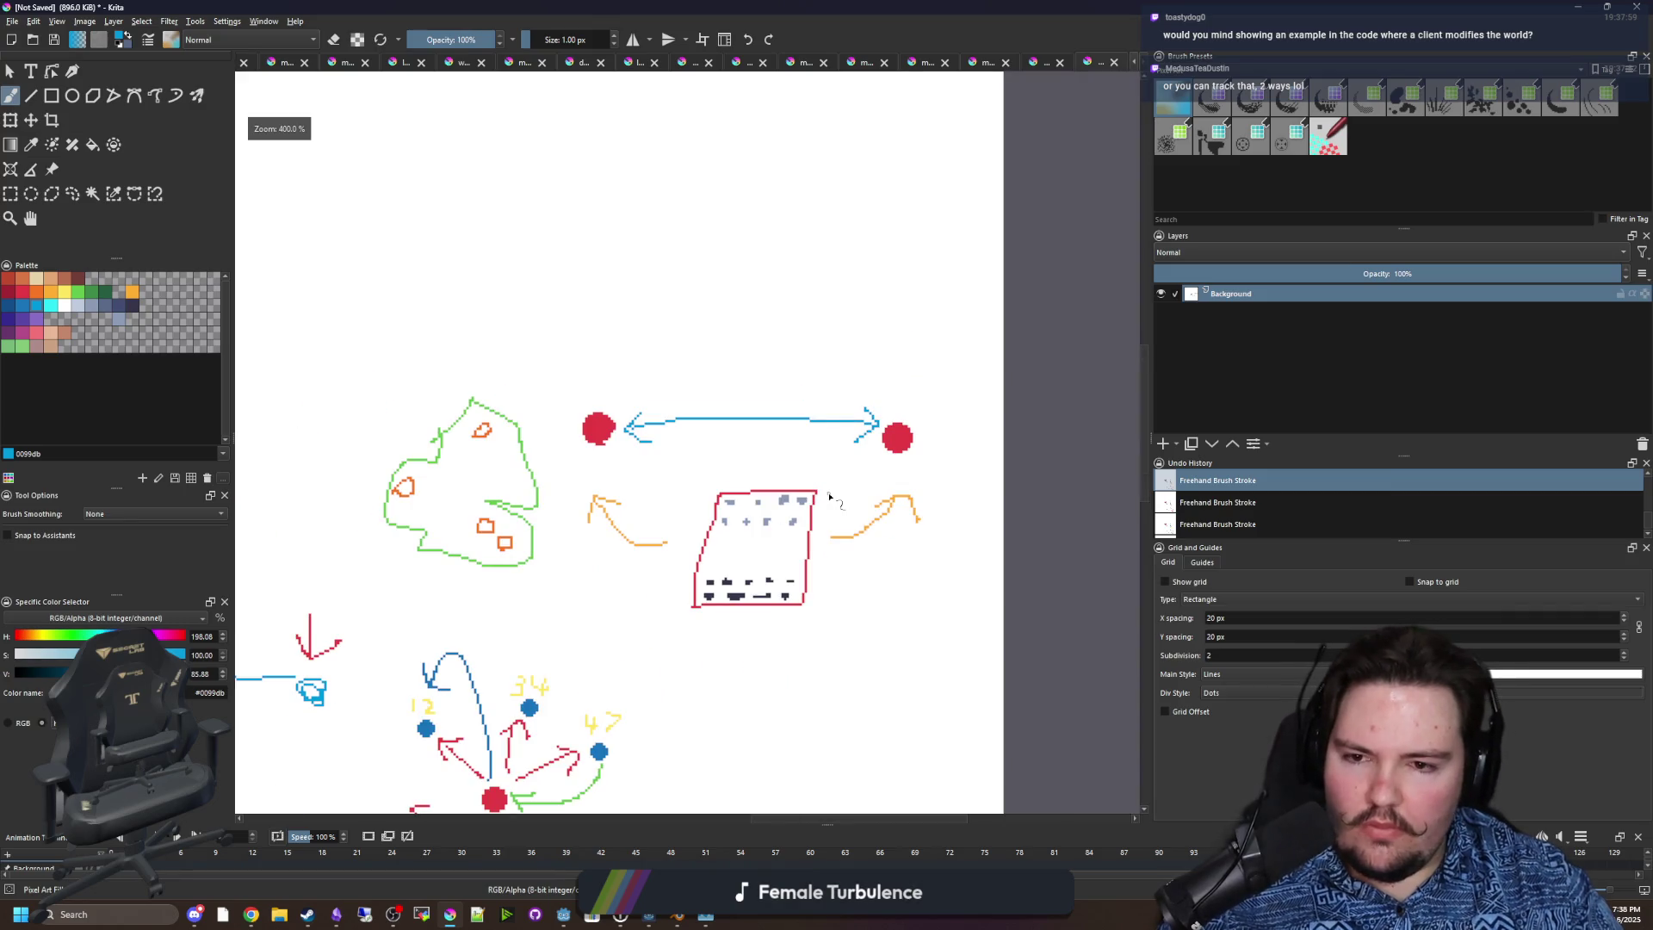
scroll(712, 484, "down", 2)
scroll(528, 469, "up", 4)
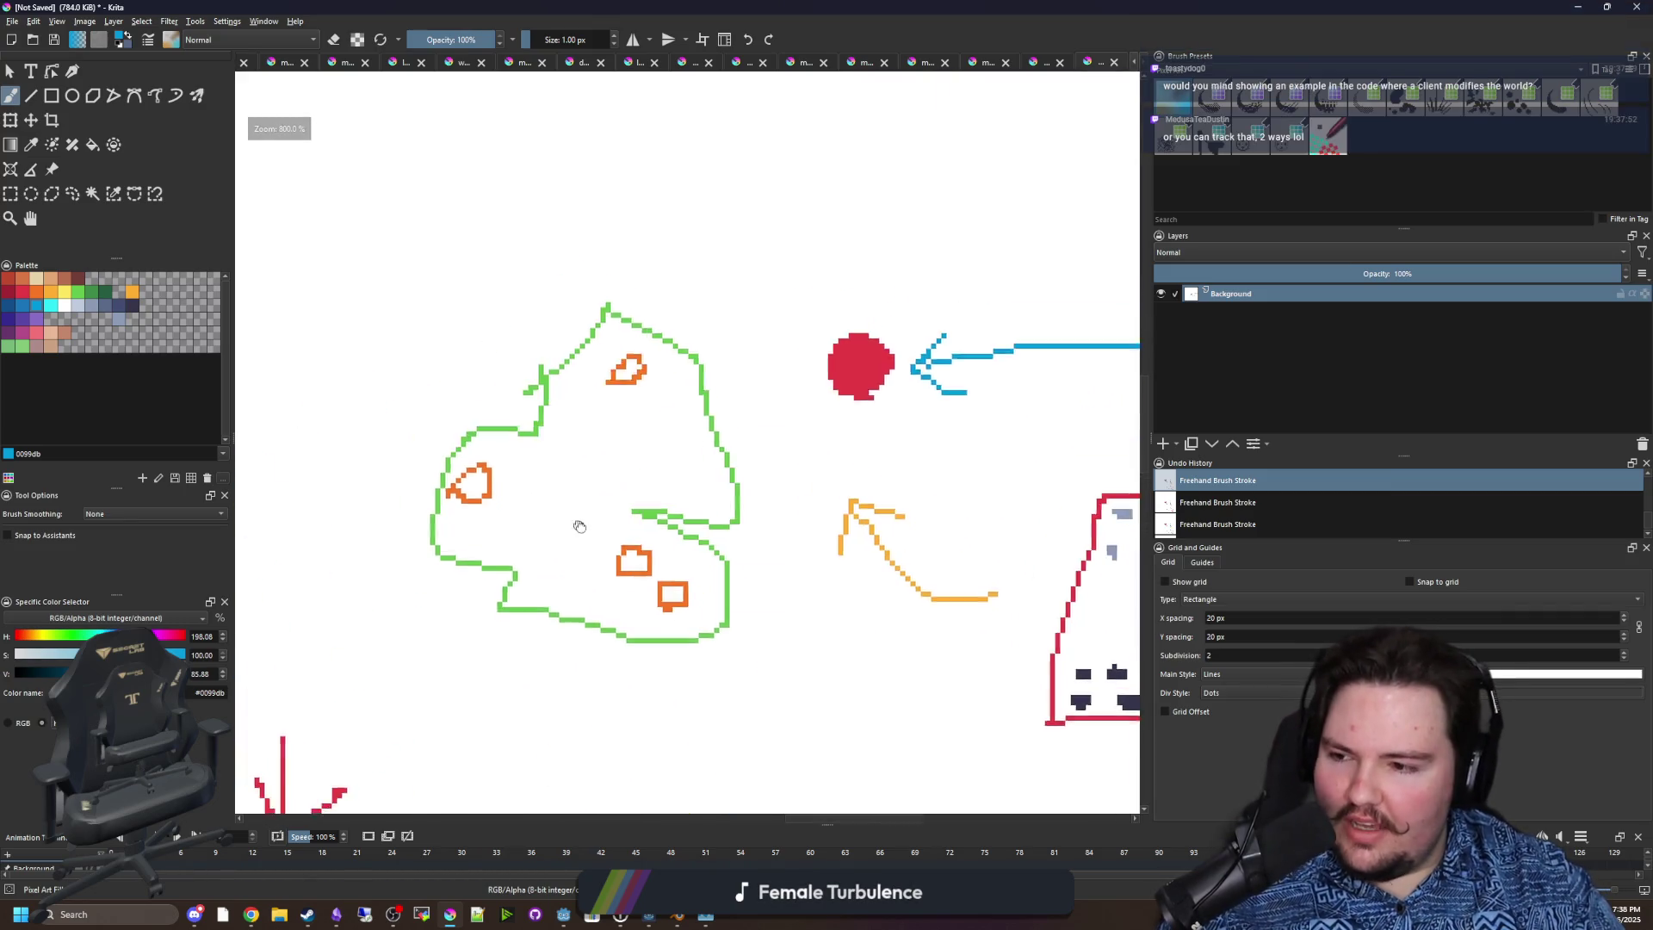
scroll(581, 529, "down", 1)
scroll(545, 535, "down", 1)
scroll(551, 555, "up", 3)
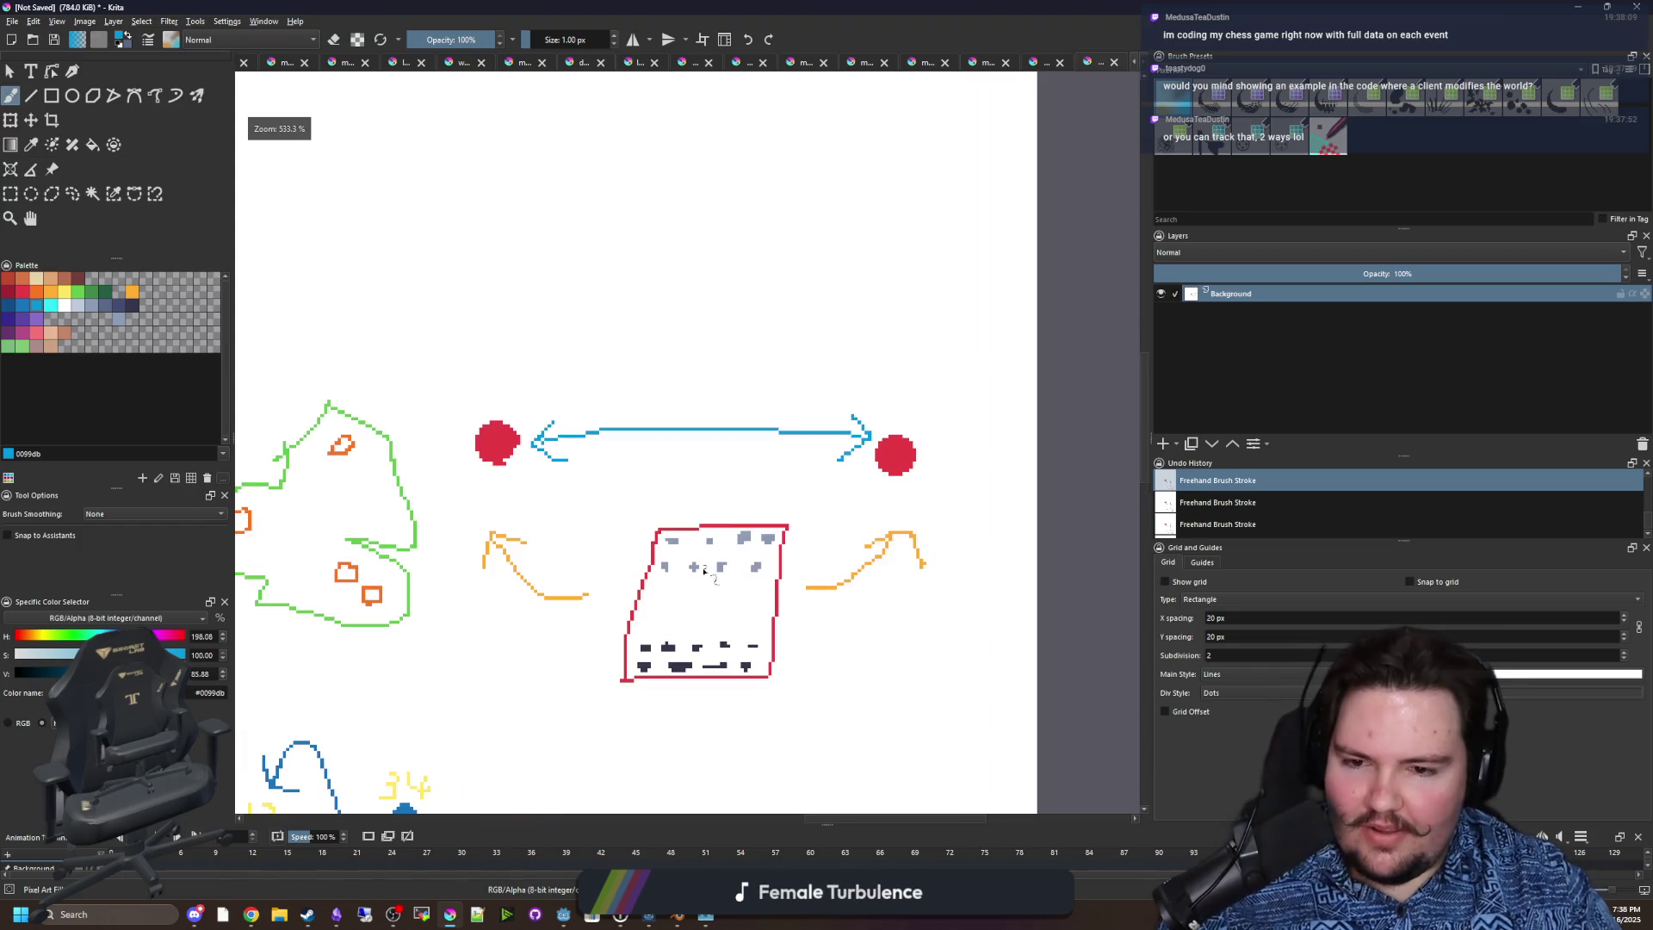
scroll(525, 564, "down", 1)
scroll(512, 555, "down", 1)
scroll(500, 550, "up", 1)
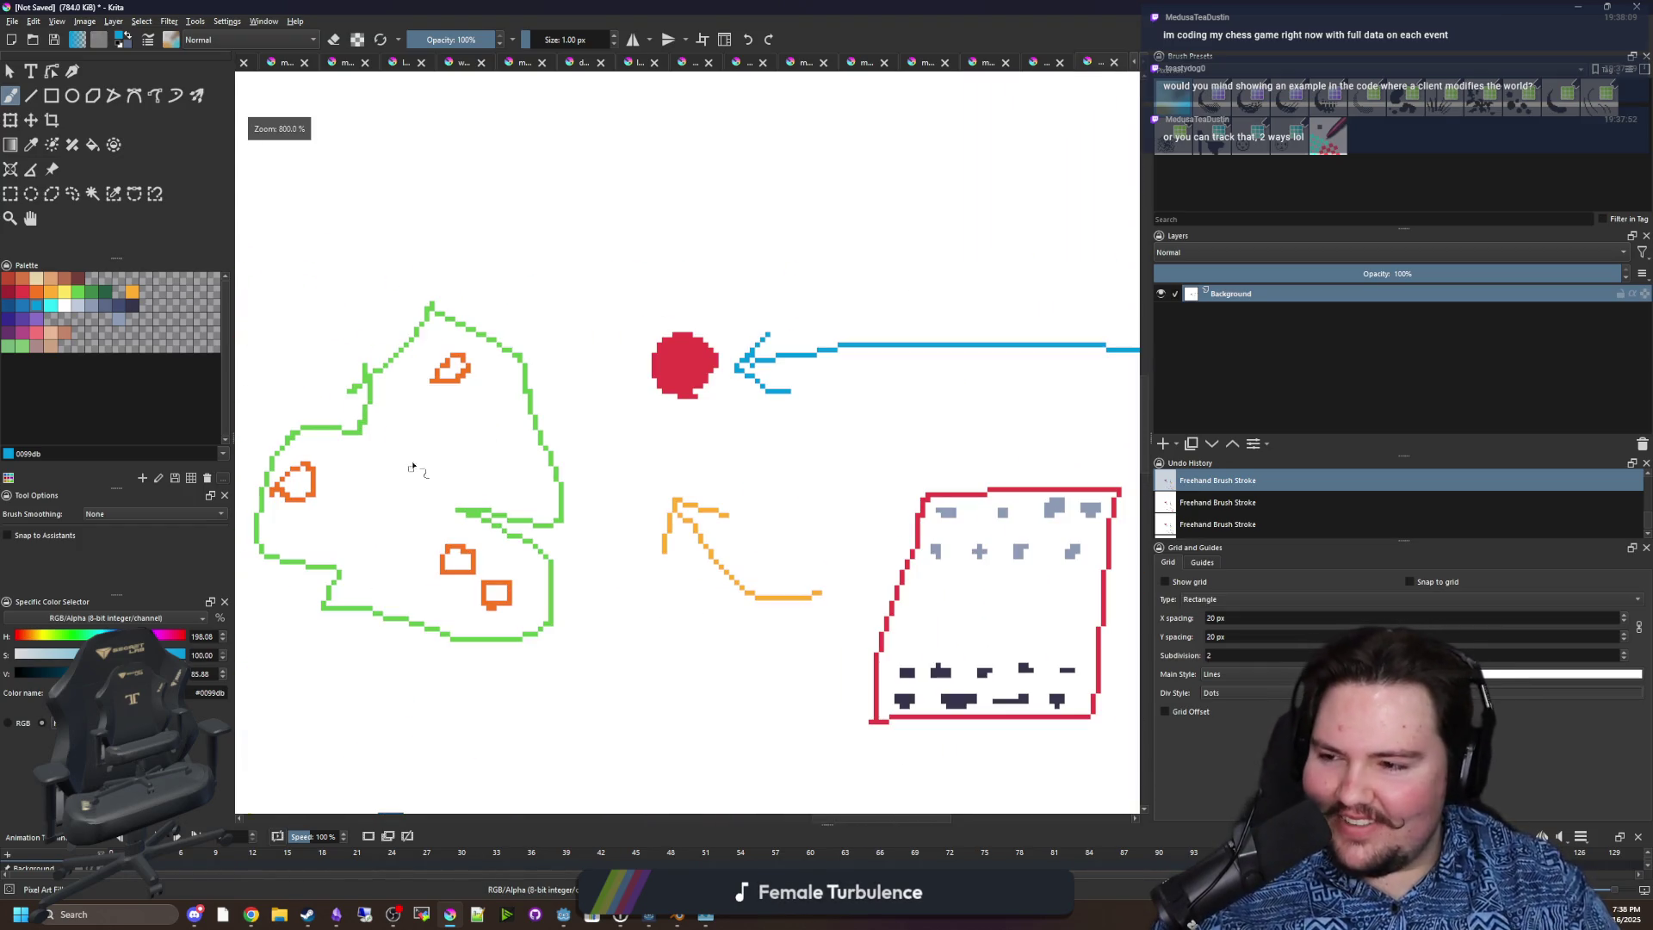
scroll(493, 545, "down", 1)
scroll(560, 516, "down", 1)
scroll(637, 495, "up", 1)
scroll(728, 495, "up", 1)
scroll(637, 491, "up", 1)
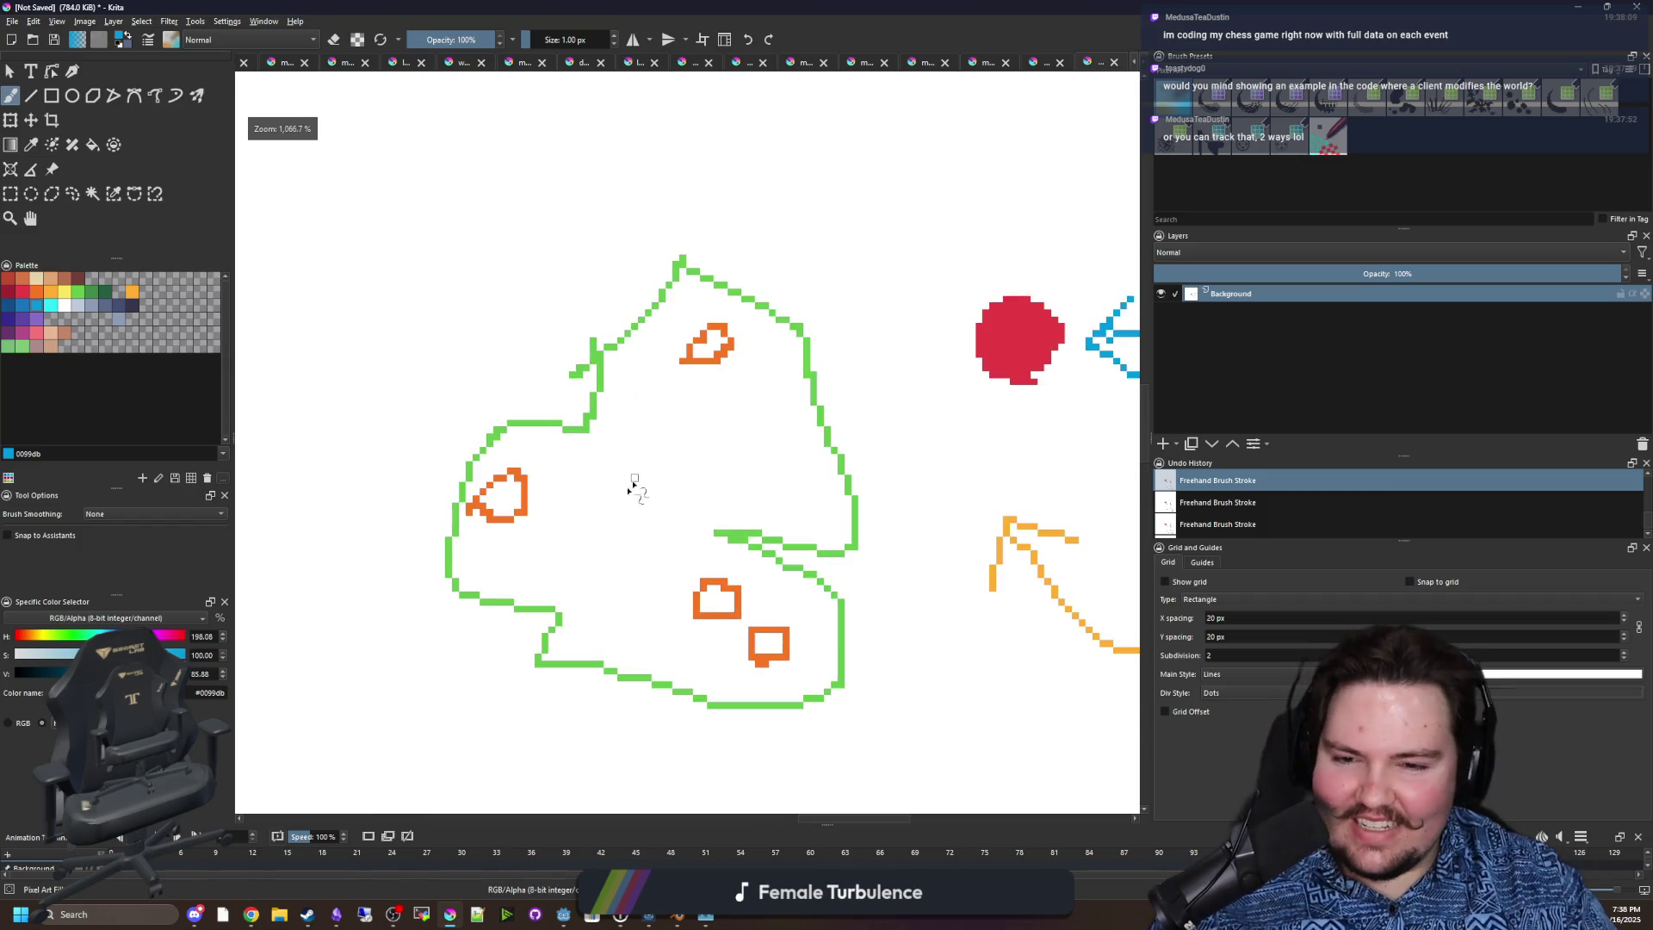
scroll(714, 514, "down", 3)
scroll(655, 530, "right", 3)
scroll(589, 548, "up", 1)
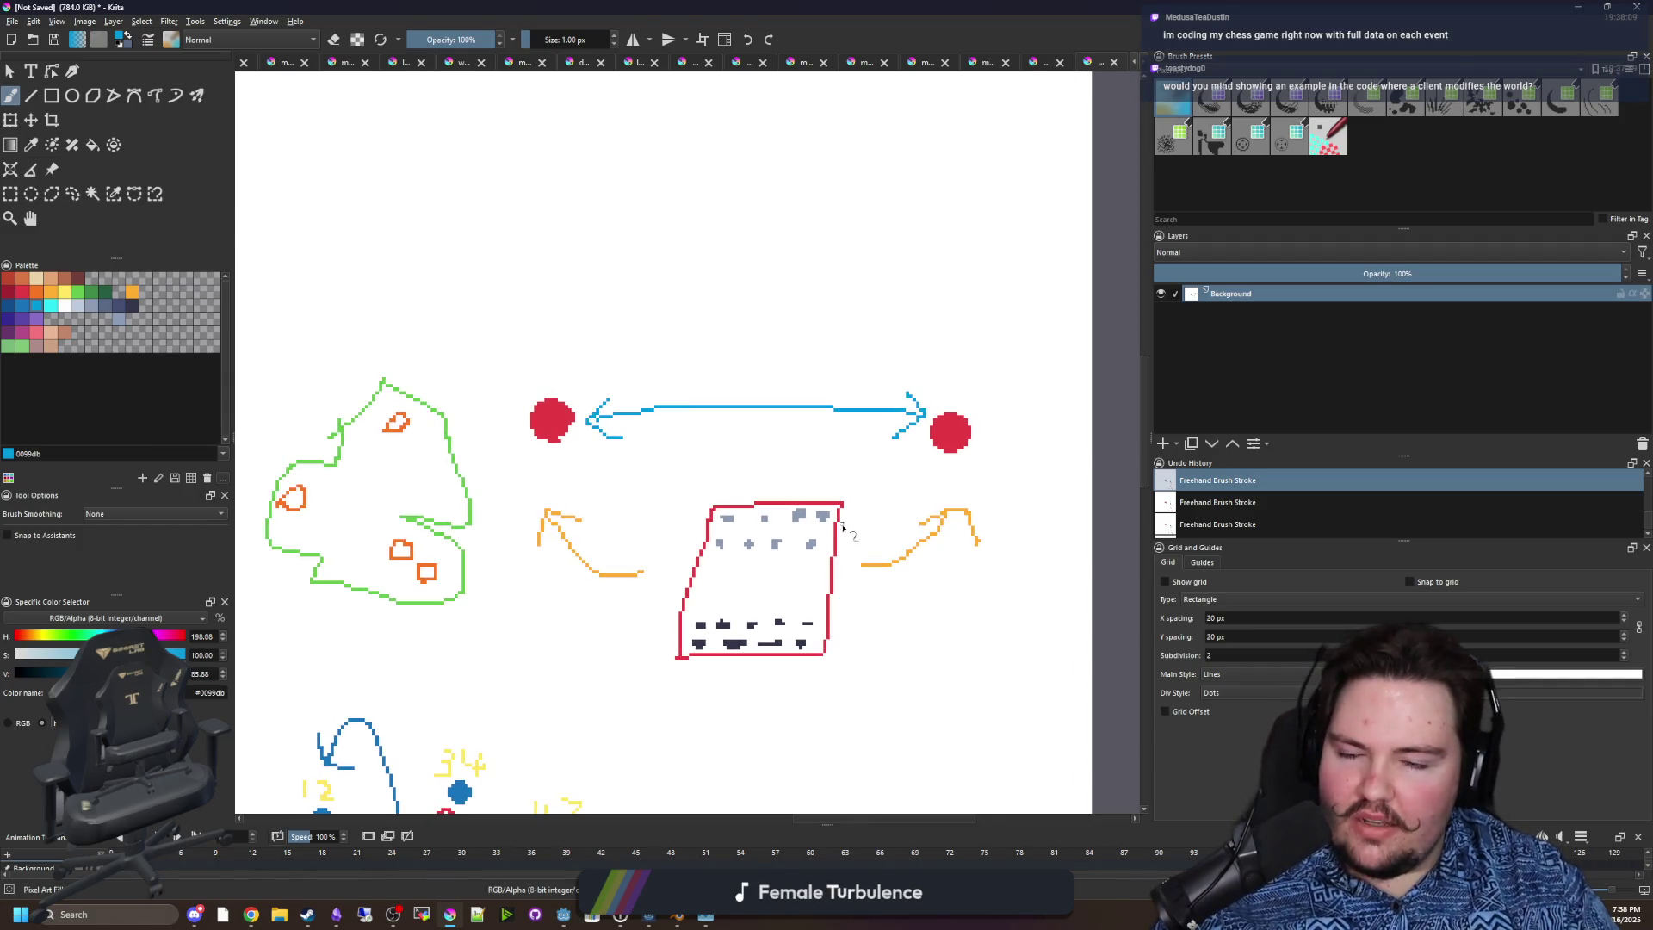
Draw a blue arc over the red dots and dismiss the save dialog without saving.
scroll(941, 363, "up", 1)
mouse_move(982, 449)
left_mouse_down()
mouse_move(893, 355)
mouse_move(507, 372)
mouse_move(398, 426)
mouse_move(447, 429)
left_mouse_up()
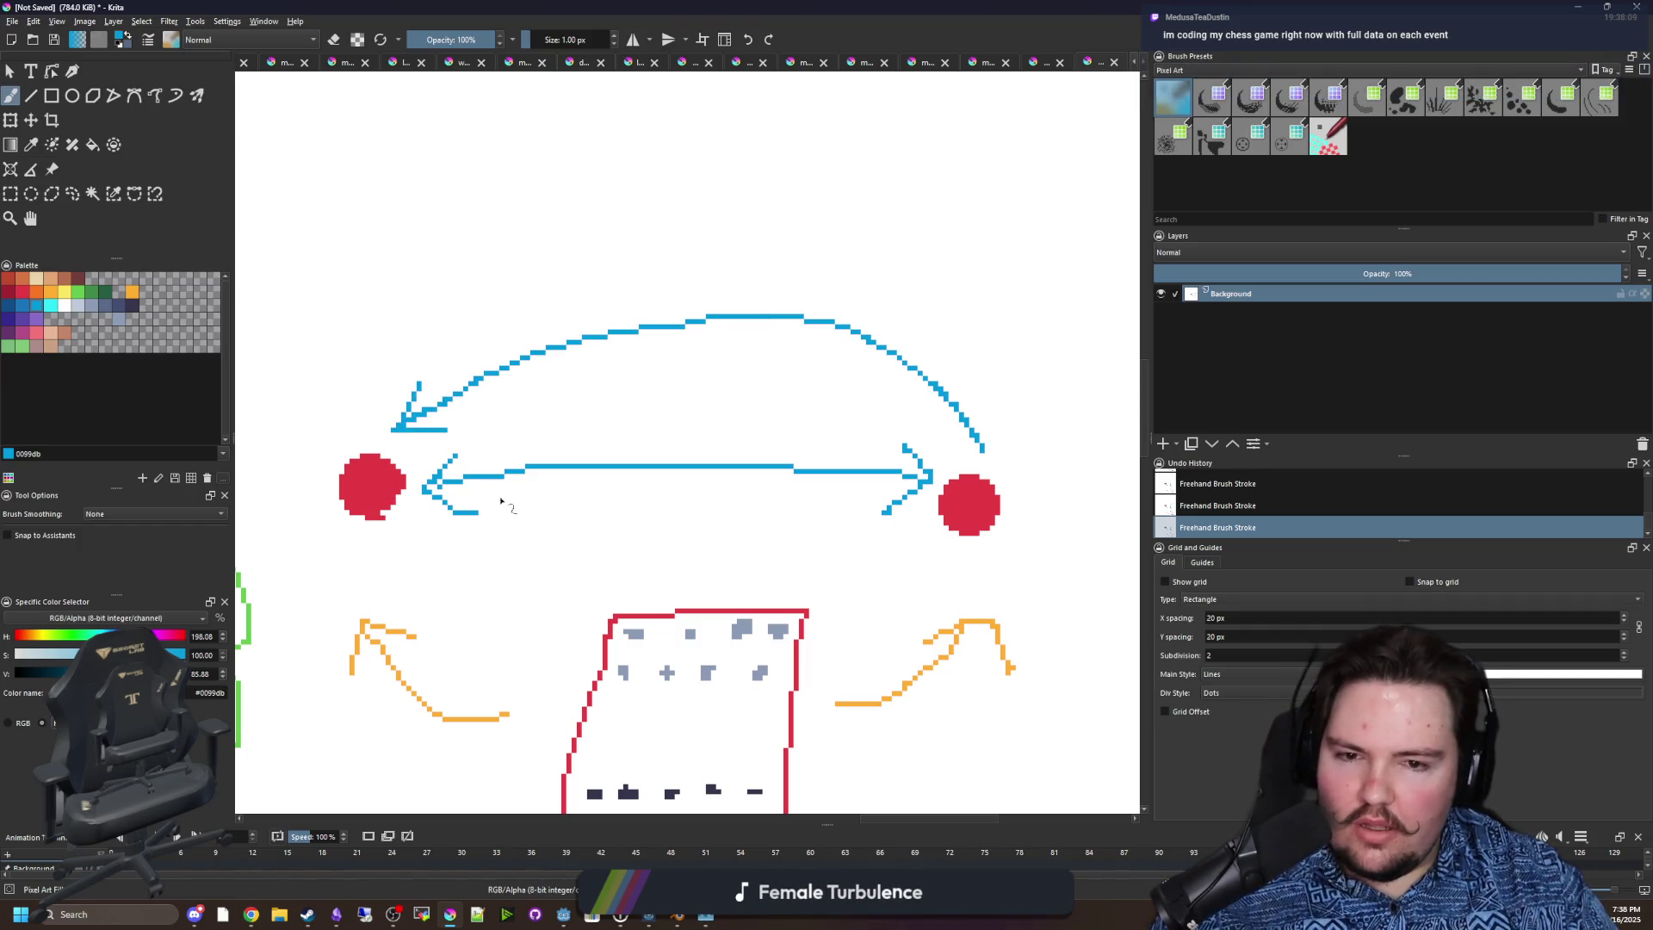
key("ctrl+s")
left_click(998, 652)
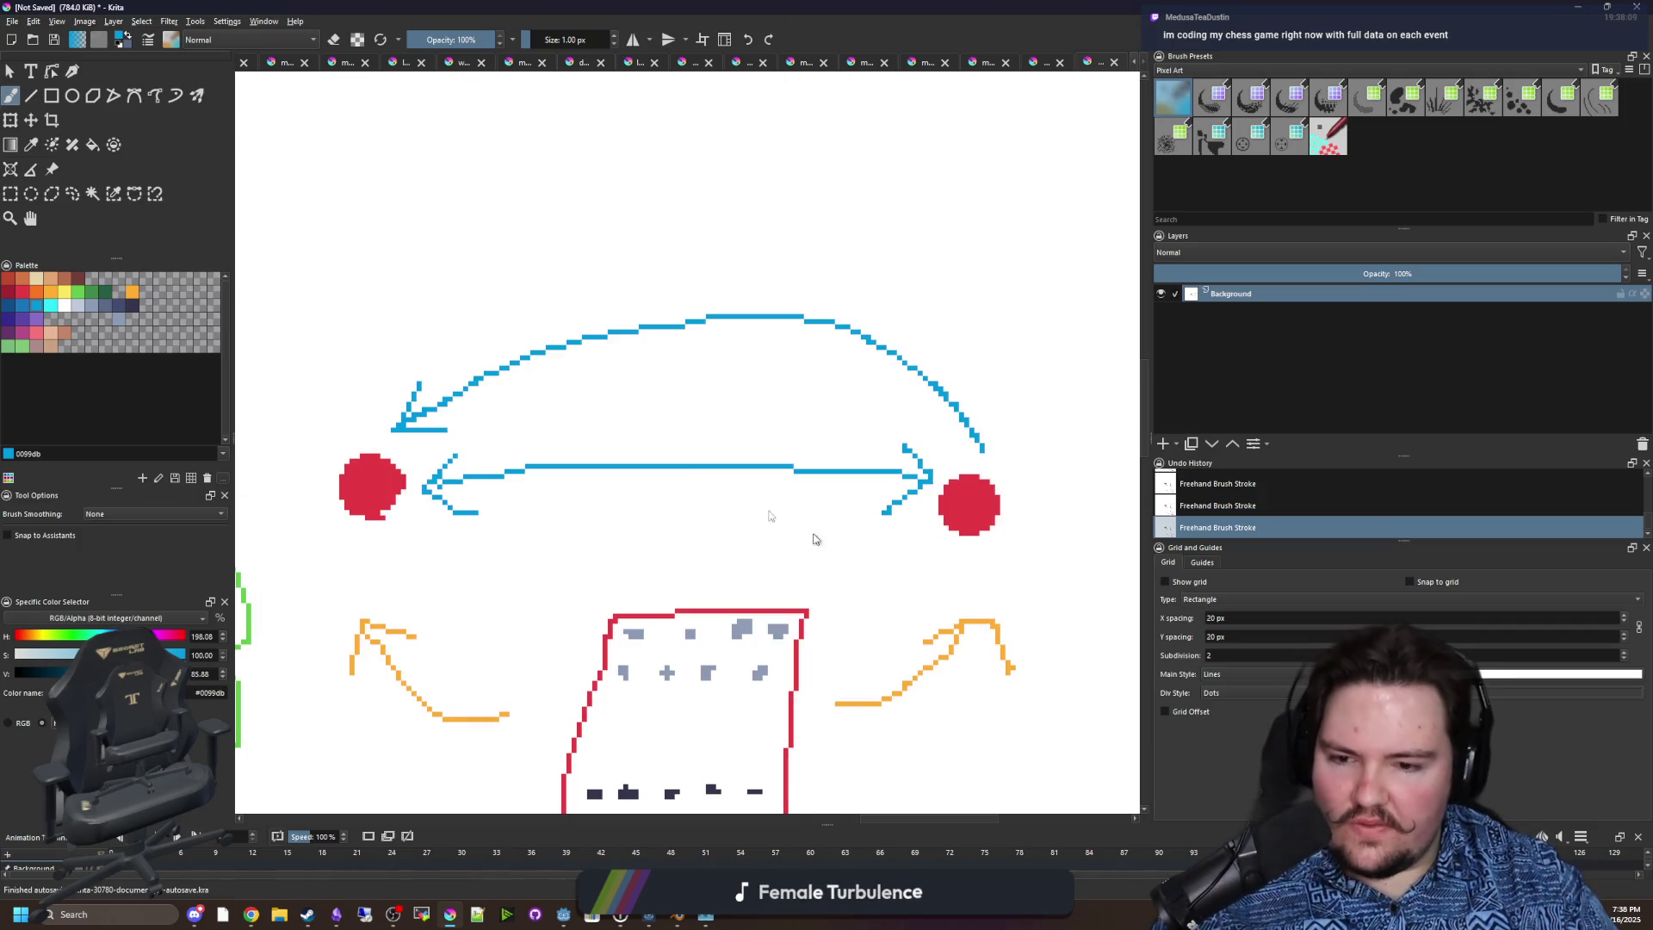
Glance at the Godot script editor, then return to Krita and undo the blue arc.
key("minus")
key("alt+Tab")
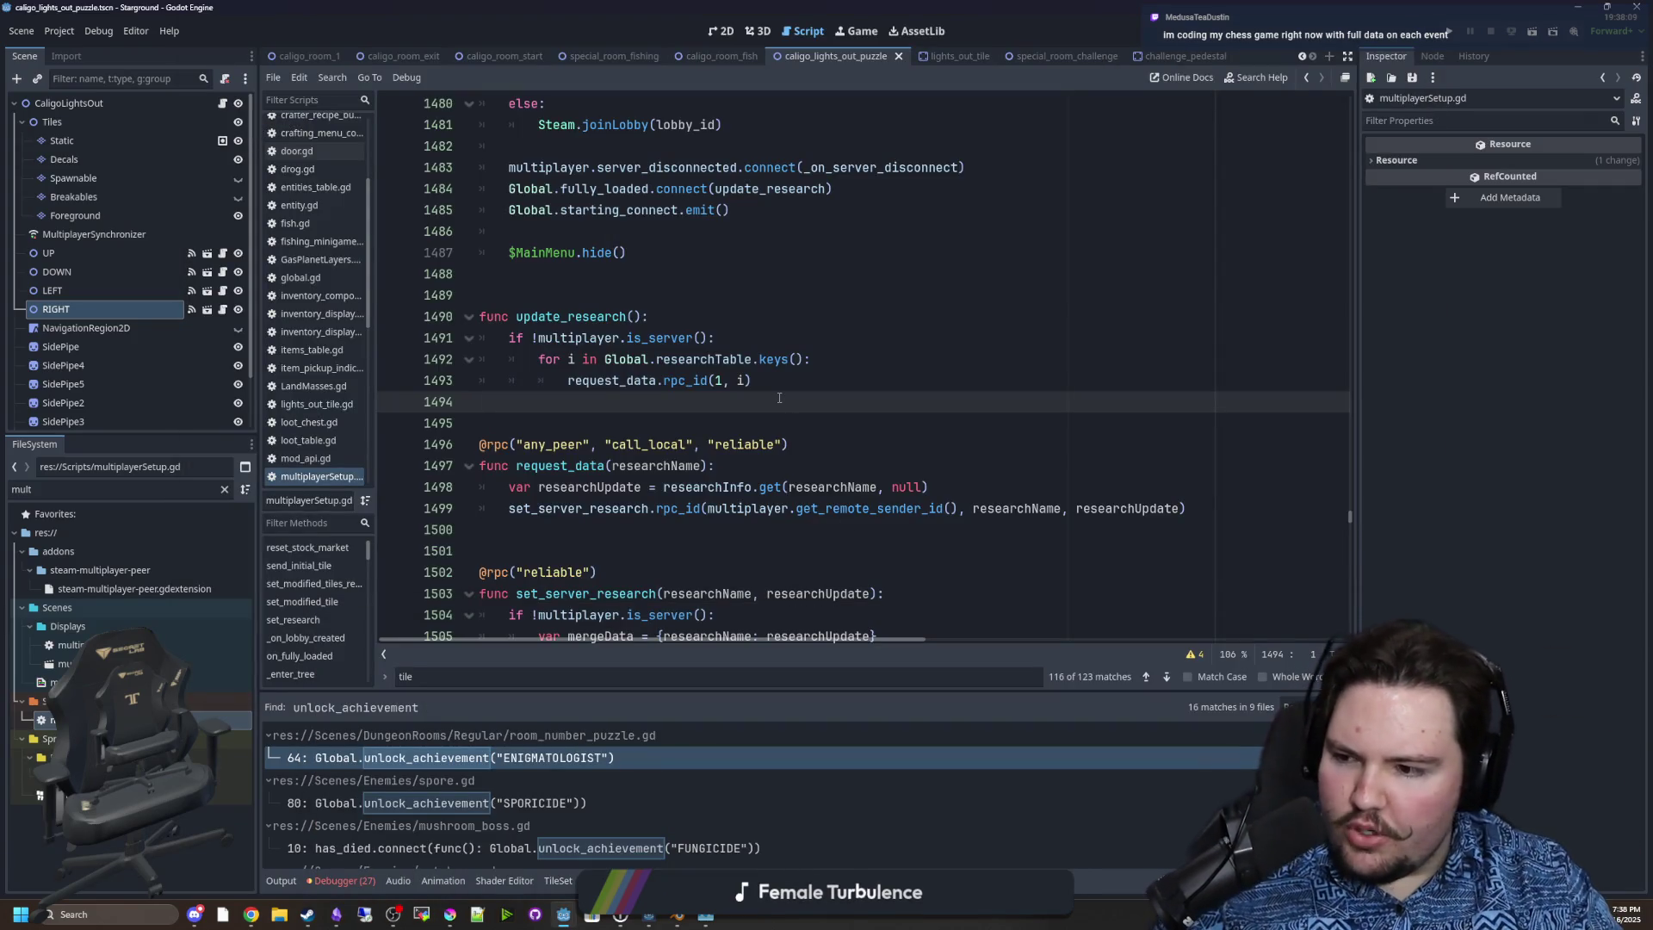
left_click(450, 914)
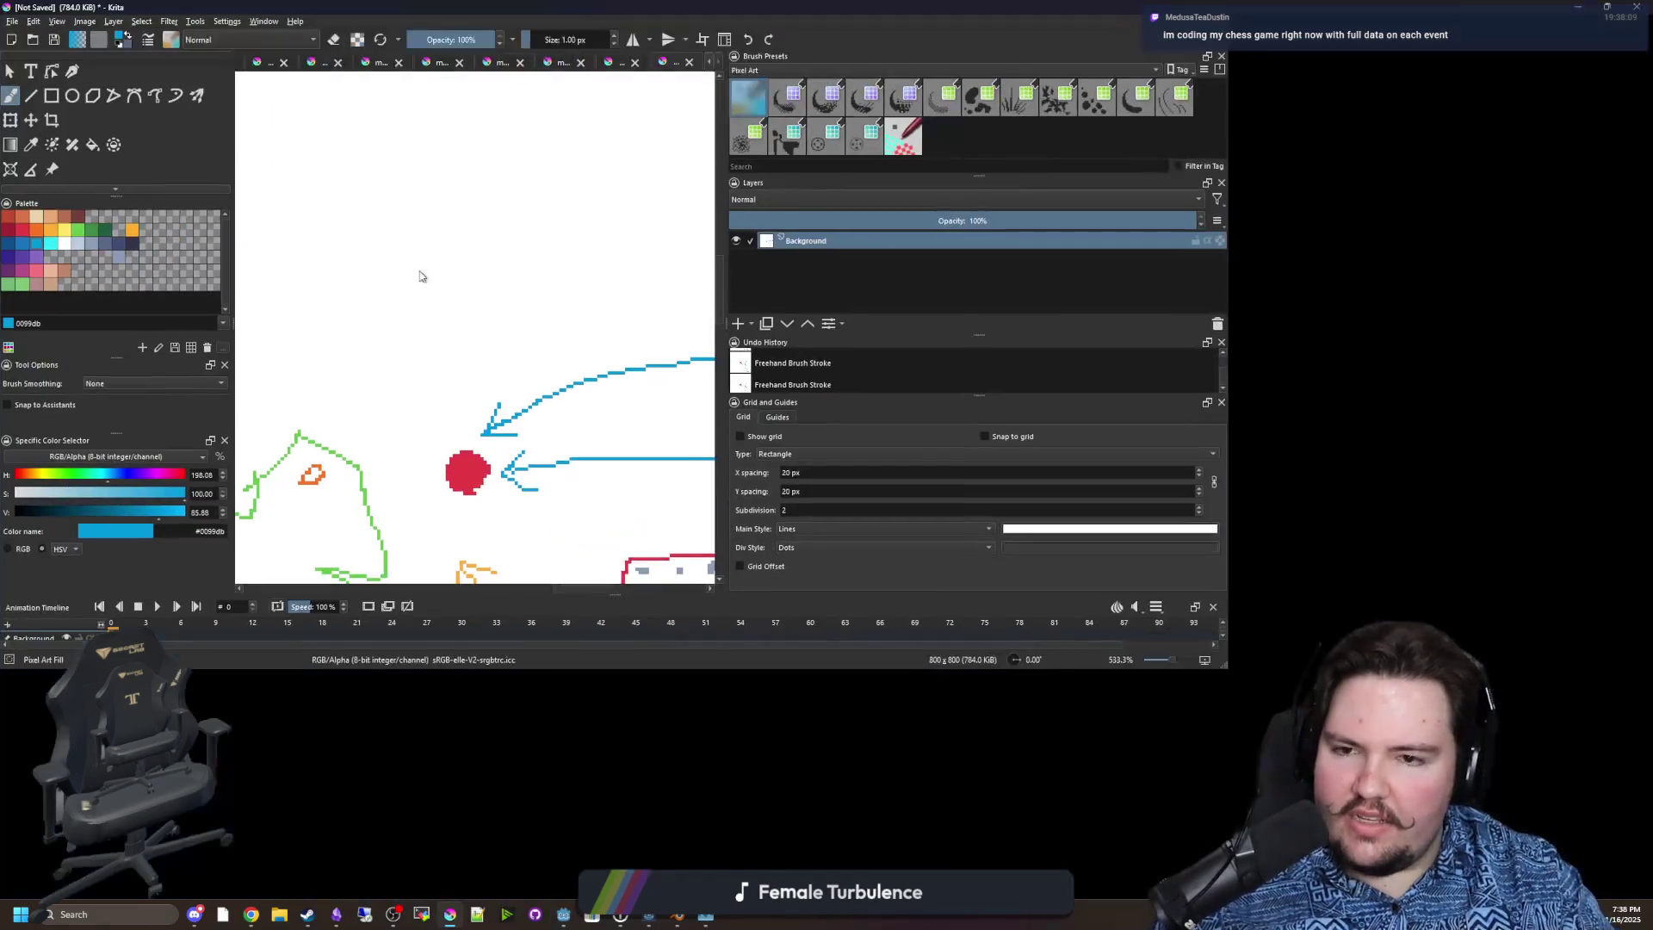
key("ctrl+z")
Zoom in and draw an orange arc over the red dots from the right dot to the left.
key("plus")
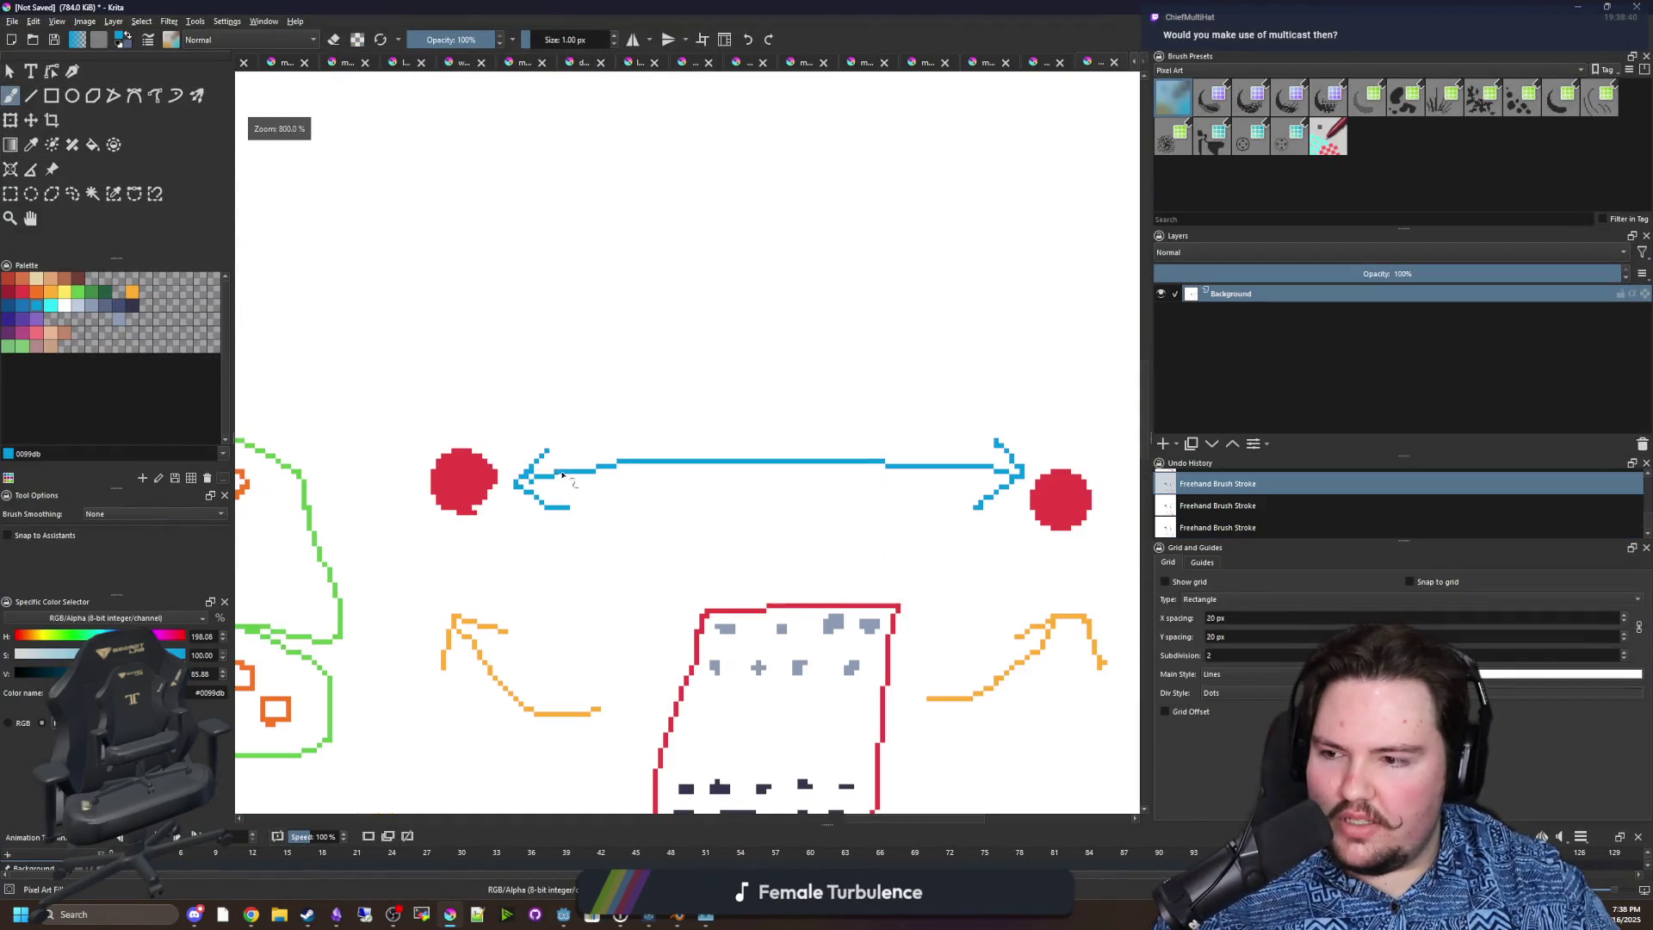
left_click(37, 292)
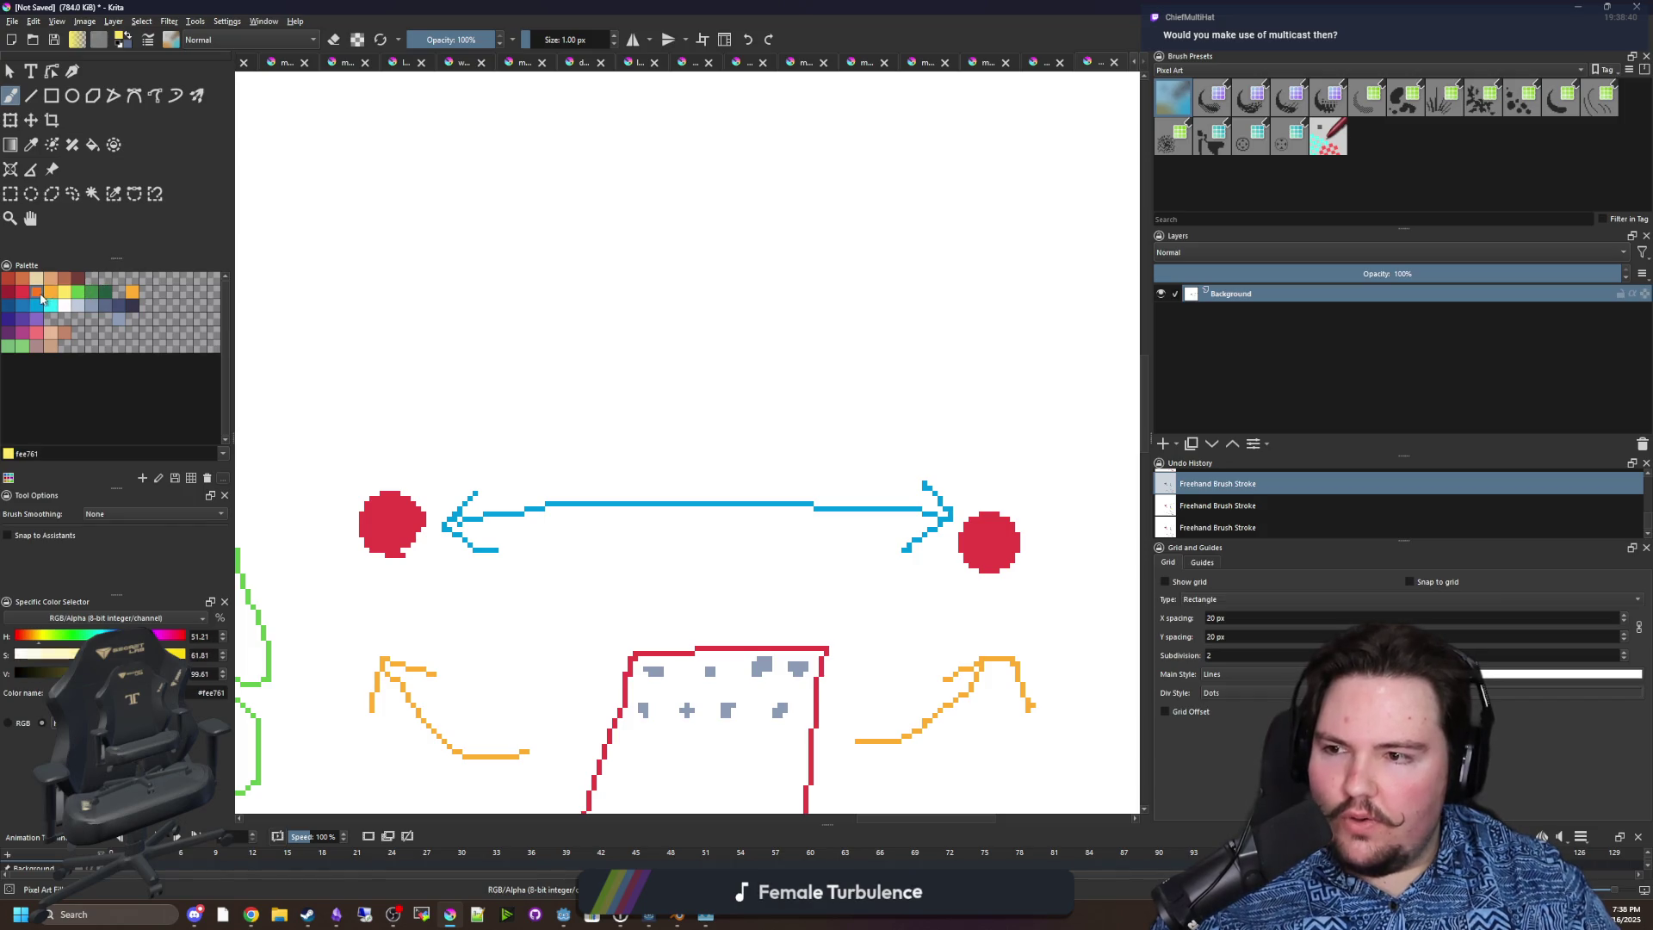
mouse_move(997, 484)
left_mouse_down()
mouse_move(668, 250)
mouse_move(387, 445)
mouse_move(371, 392)
mouse_move(445, 432)
left_mouse_up()
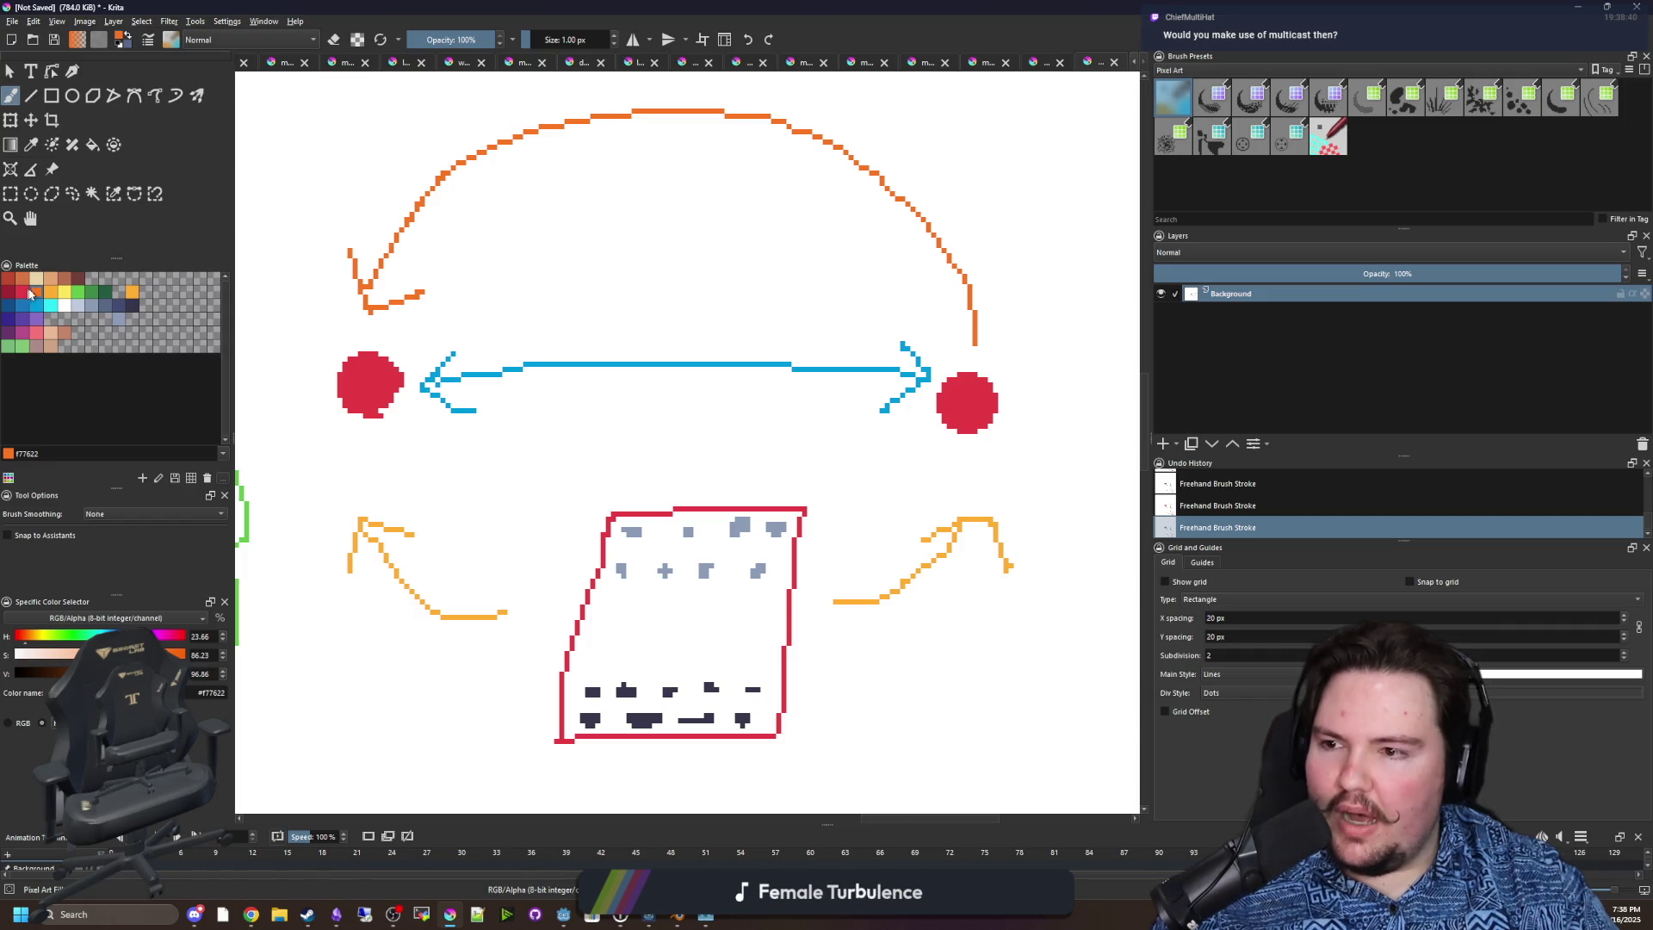
Draw a brown curved arrow beneath the red dots, running from the left dot to the right.
left_click(75, 281)
mouse_move(430, 473)
left_mouse_down()
mouse_move(676, 476)
mouse_move(875, 445)
left_mouse_up()
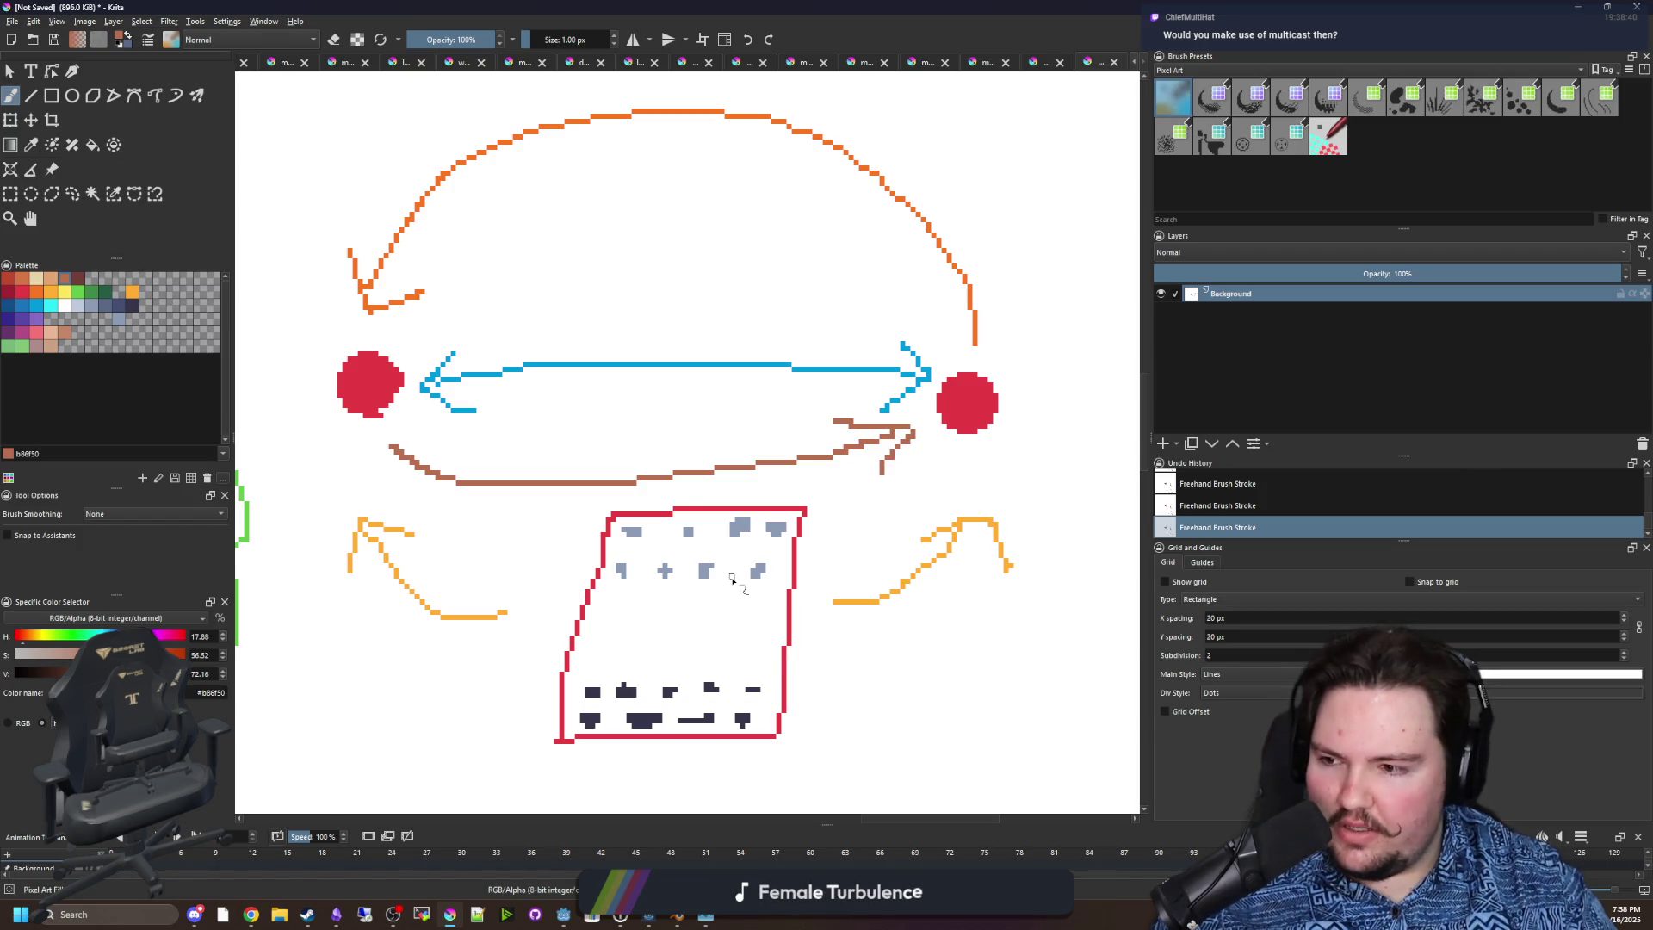
scroll(733, 581, "down", 2)
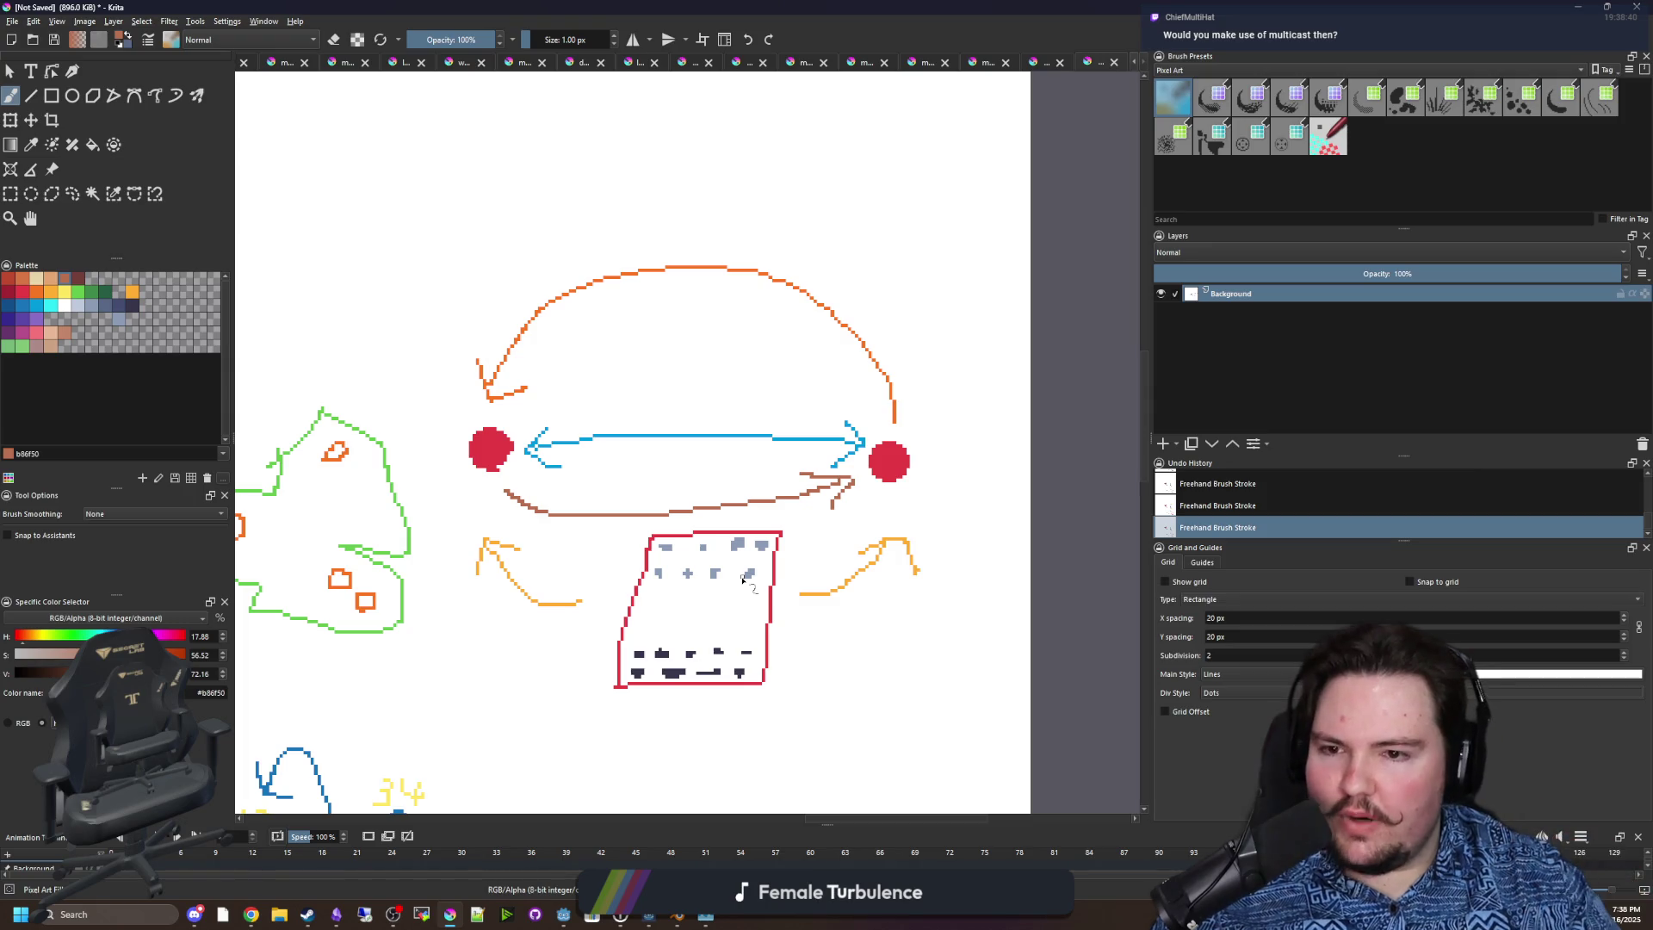
scroll(495, 467, "up", 1)
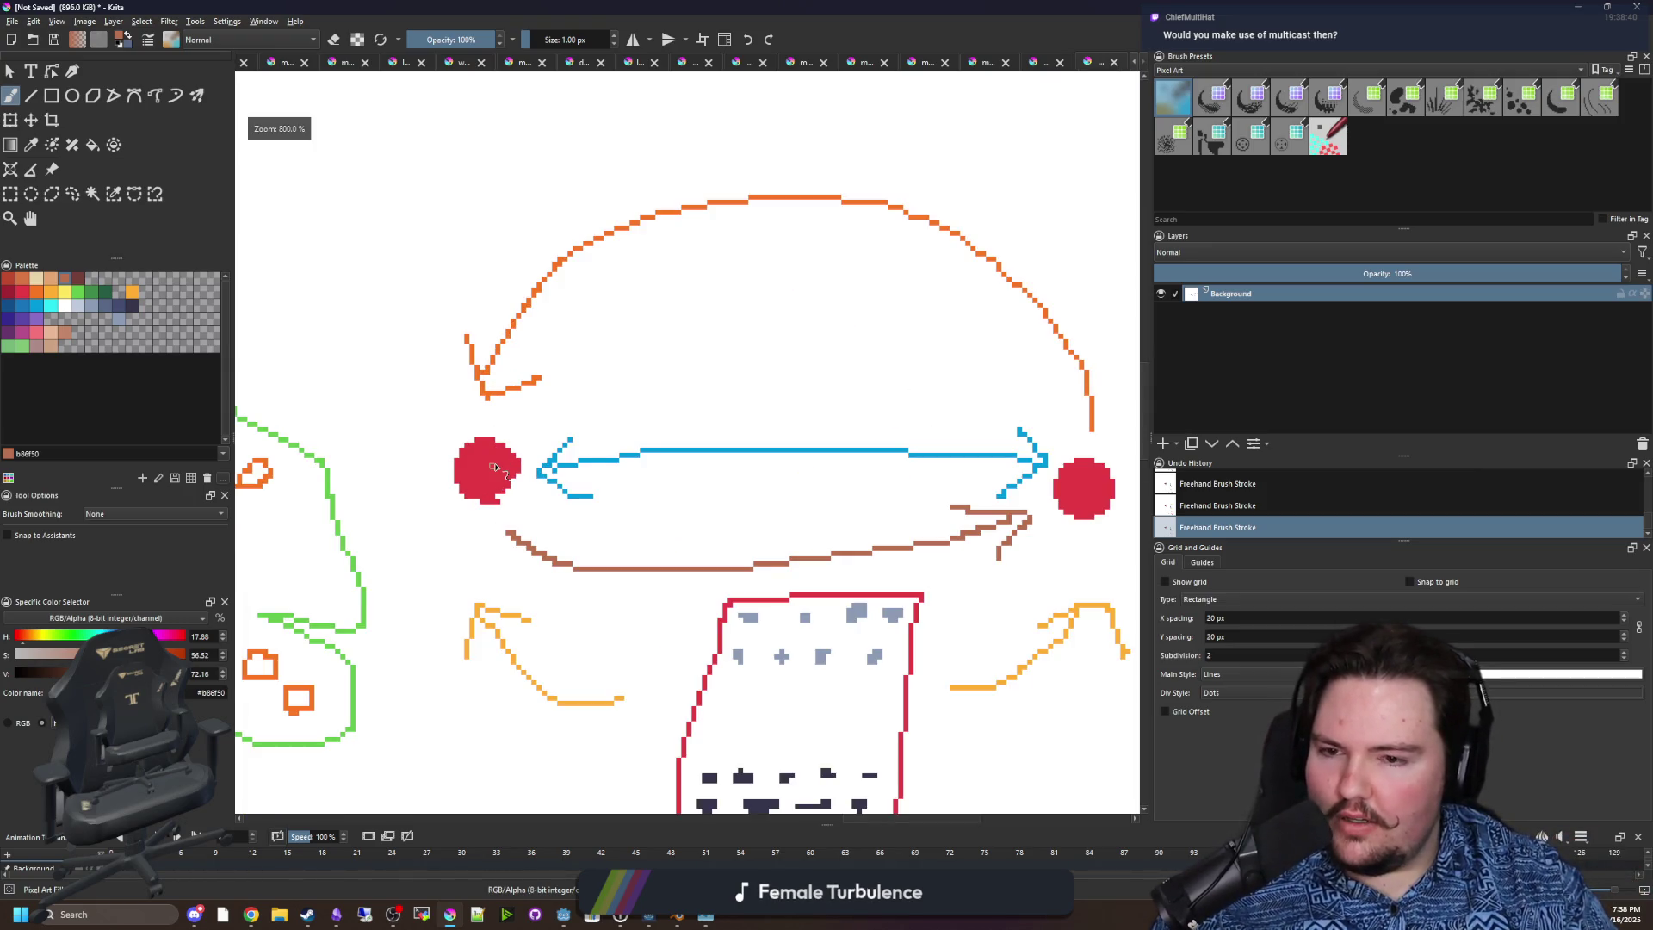
scroll(495, 466, "right", 2)
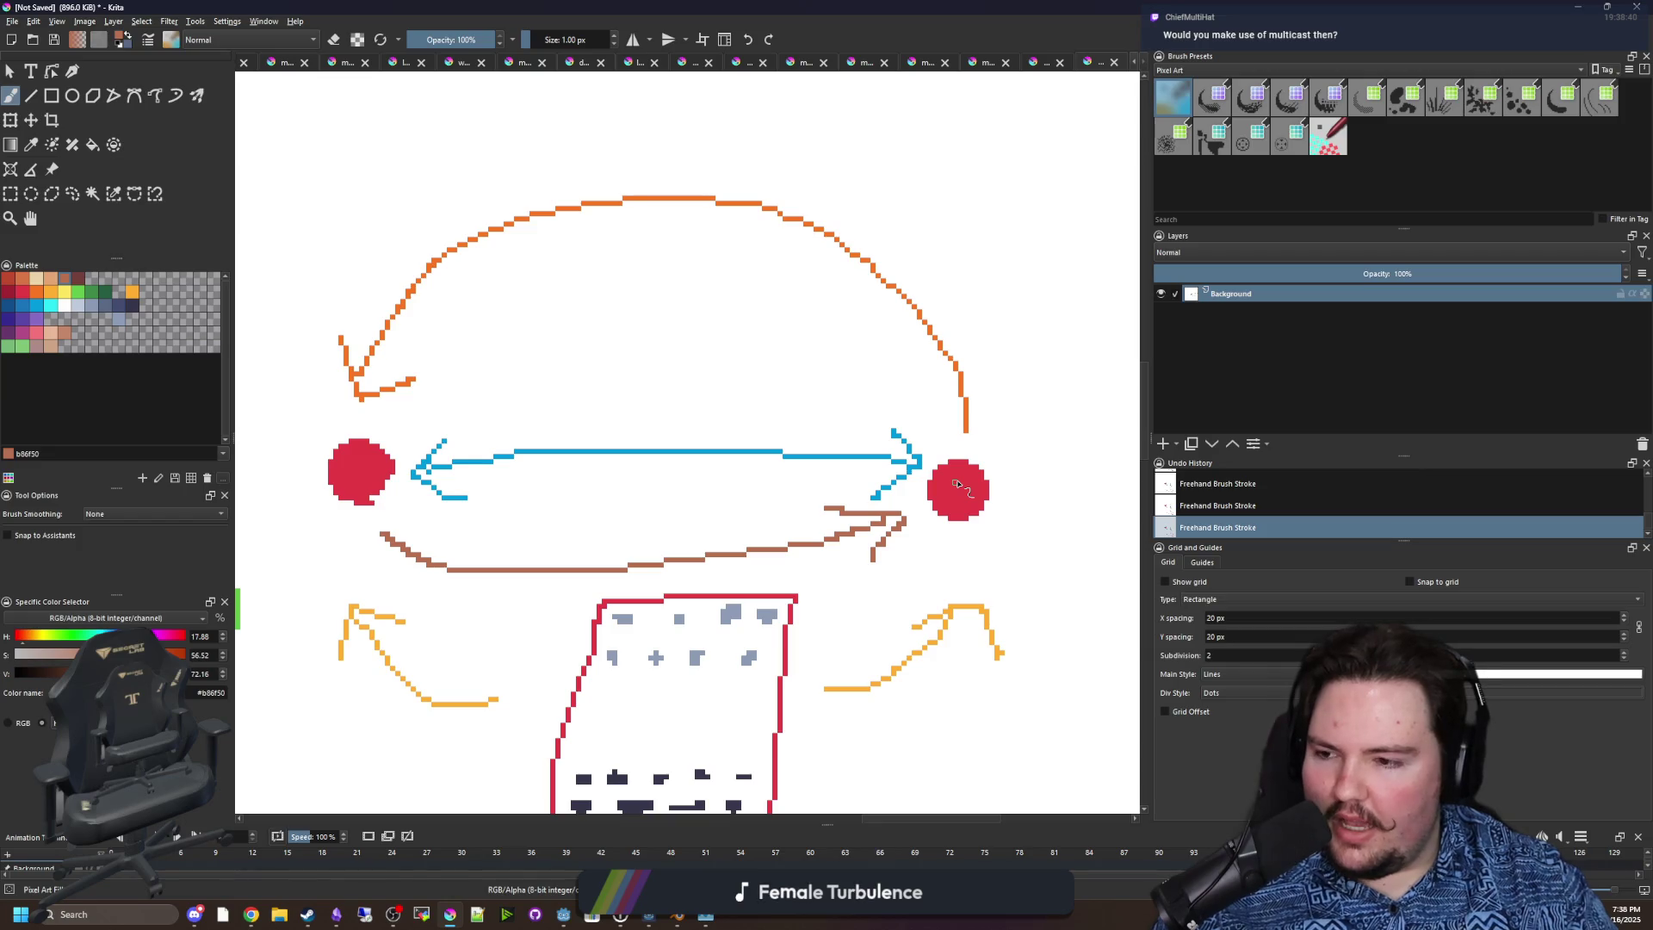
scroll(957, 484, "down", 2)
scroll(715, 744, "up", 3)
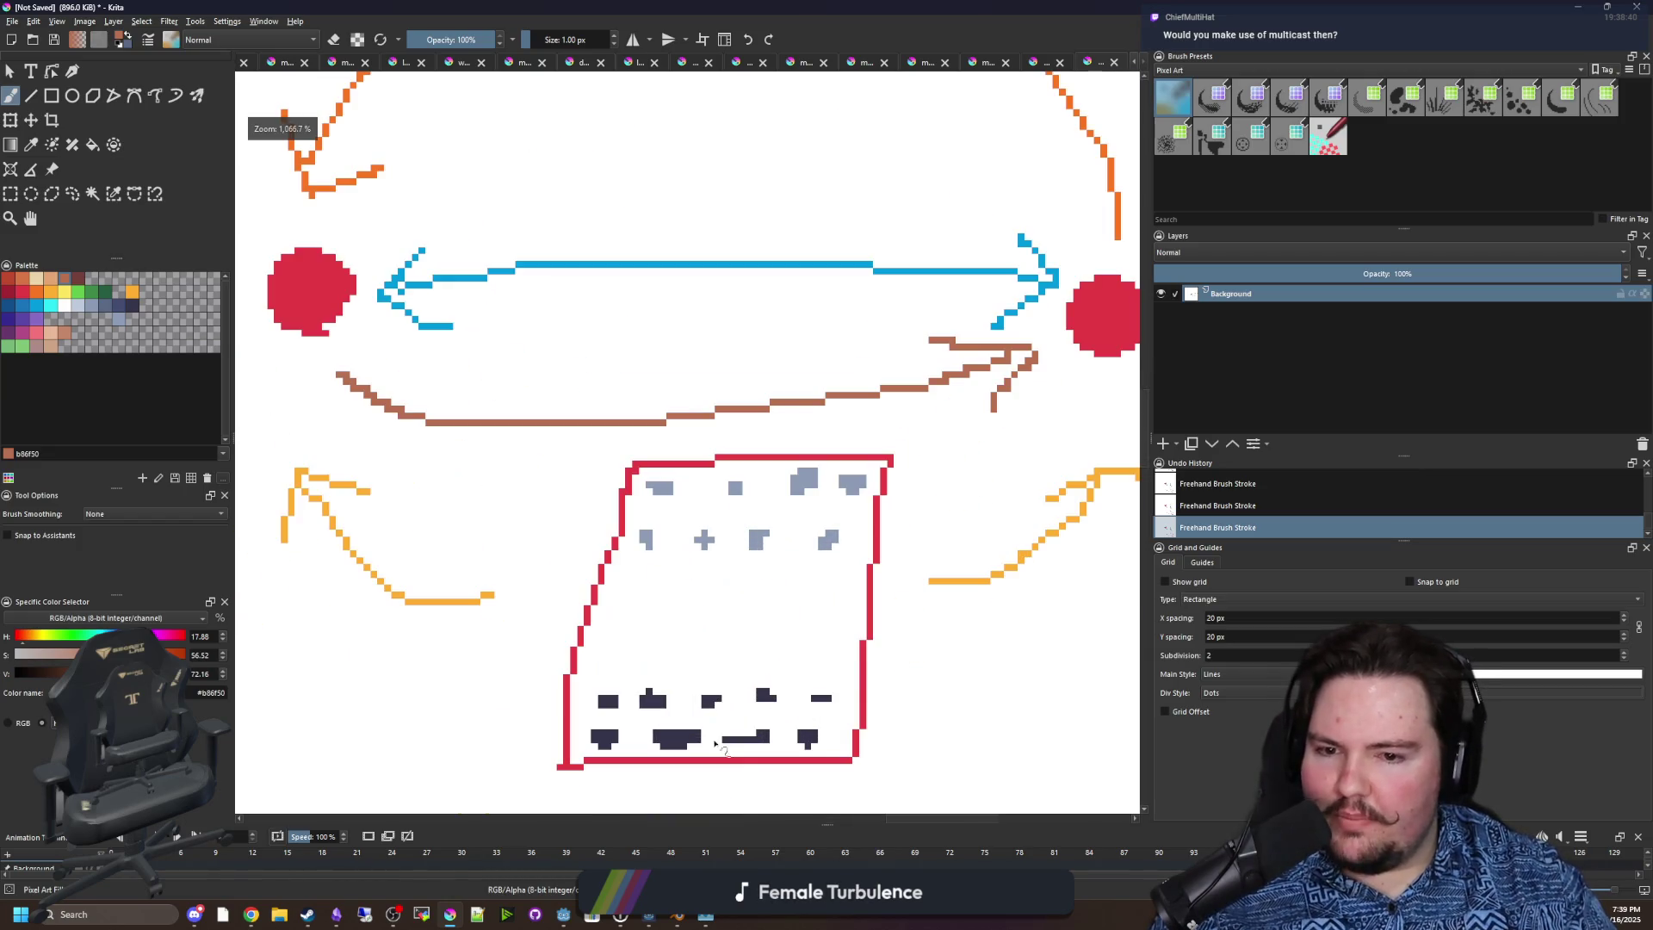
scroll(779, 552, "down", 3)
scroll(714, 489, "down", 2)
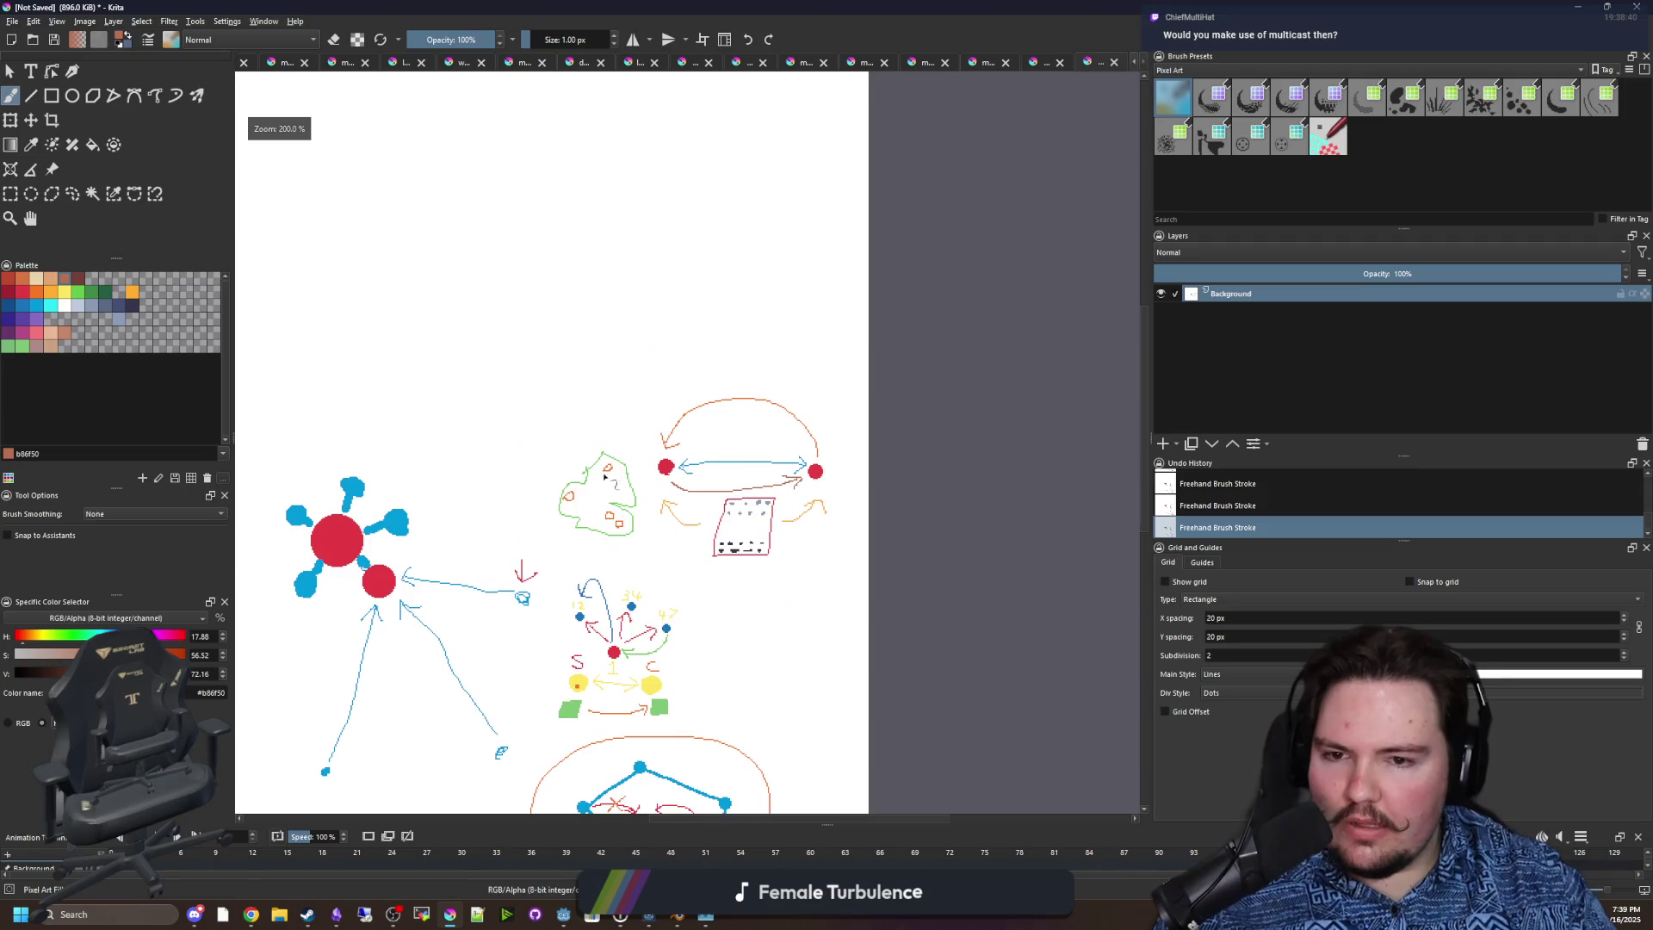
scroll(729, 526, "up", 1)
Pan to empty canvas and draw the first green client bubble with a rectangle inside.
left_click_drag(486, 329, 625, 523)
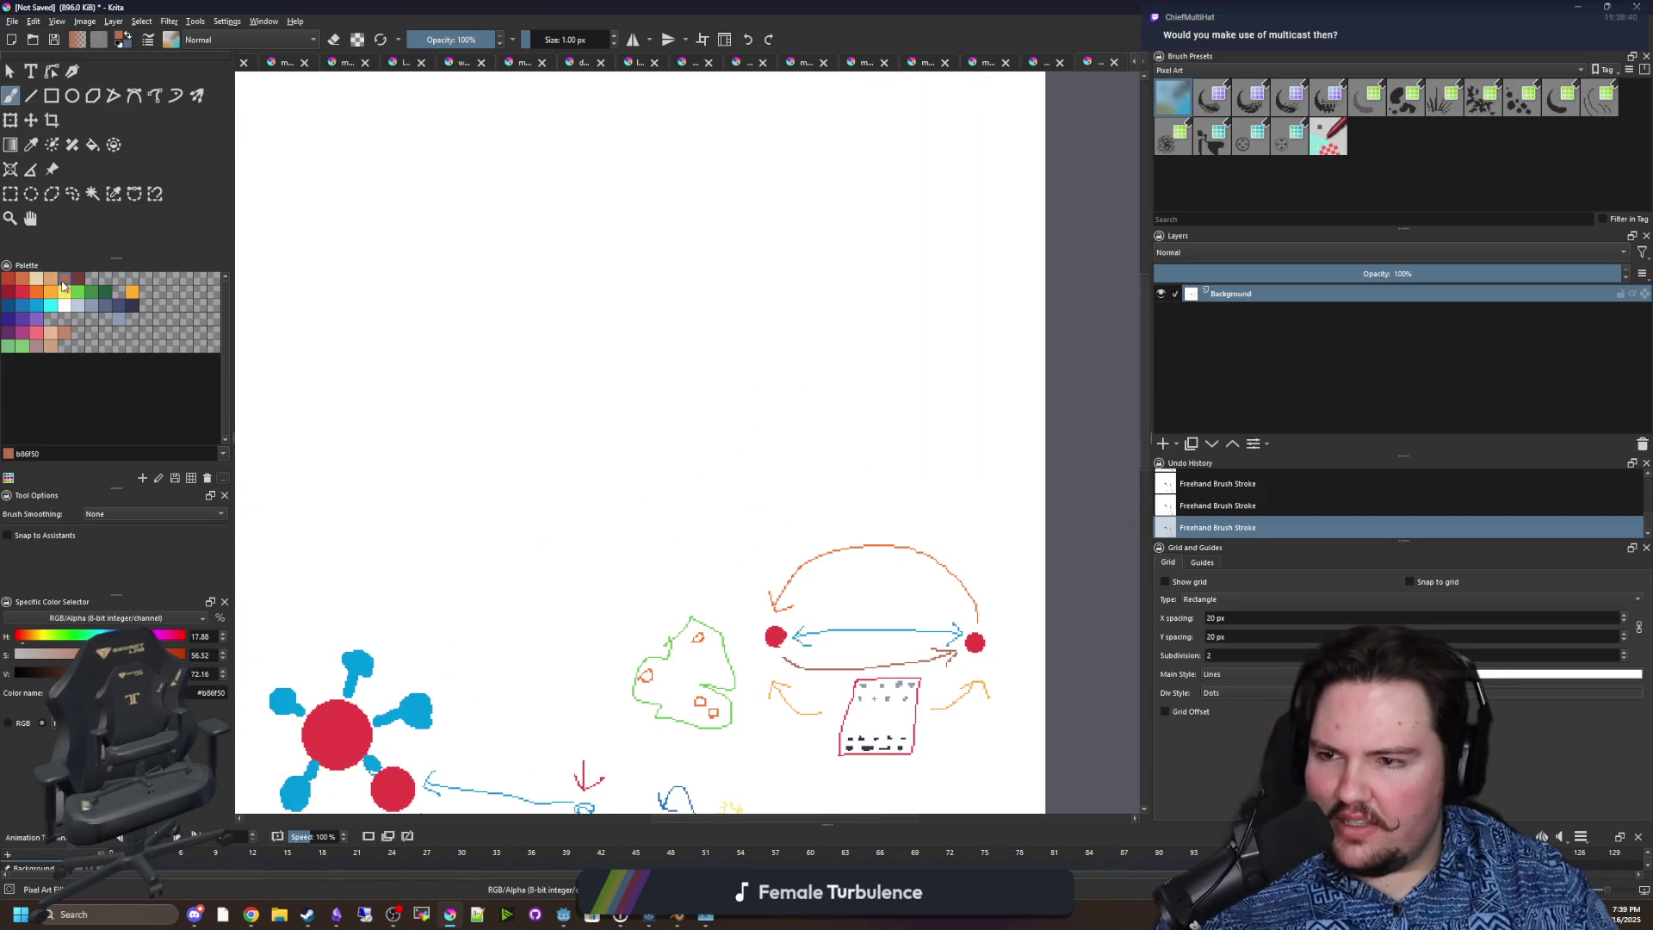
left_click(132, 293)
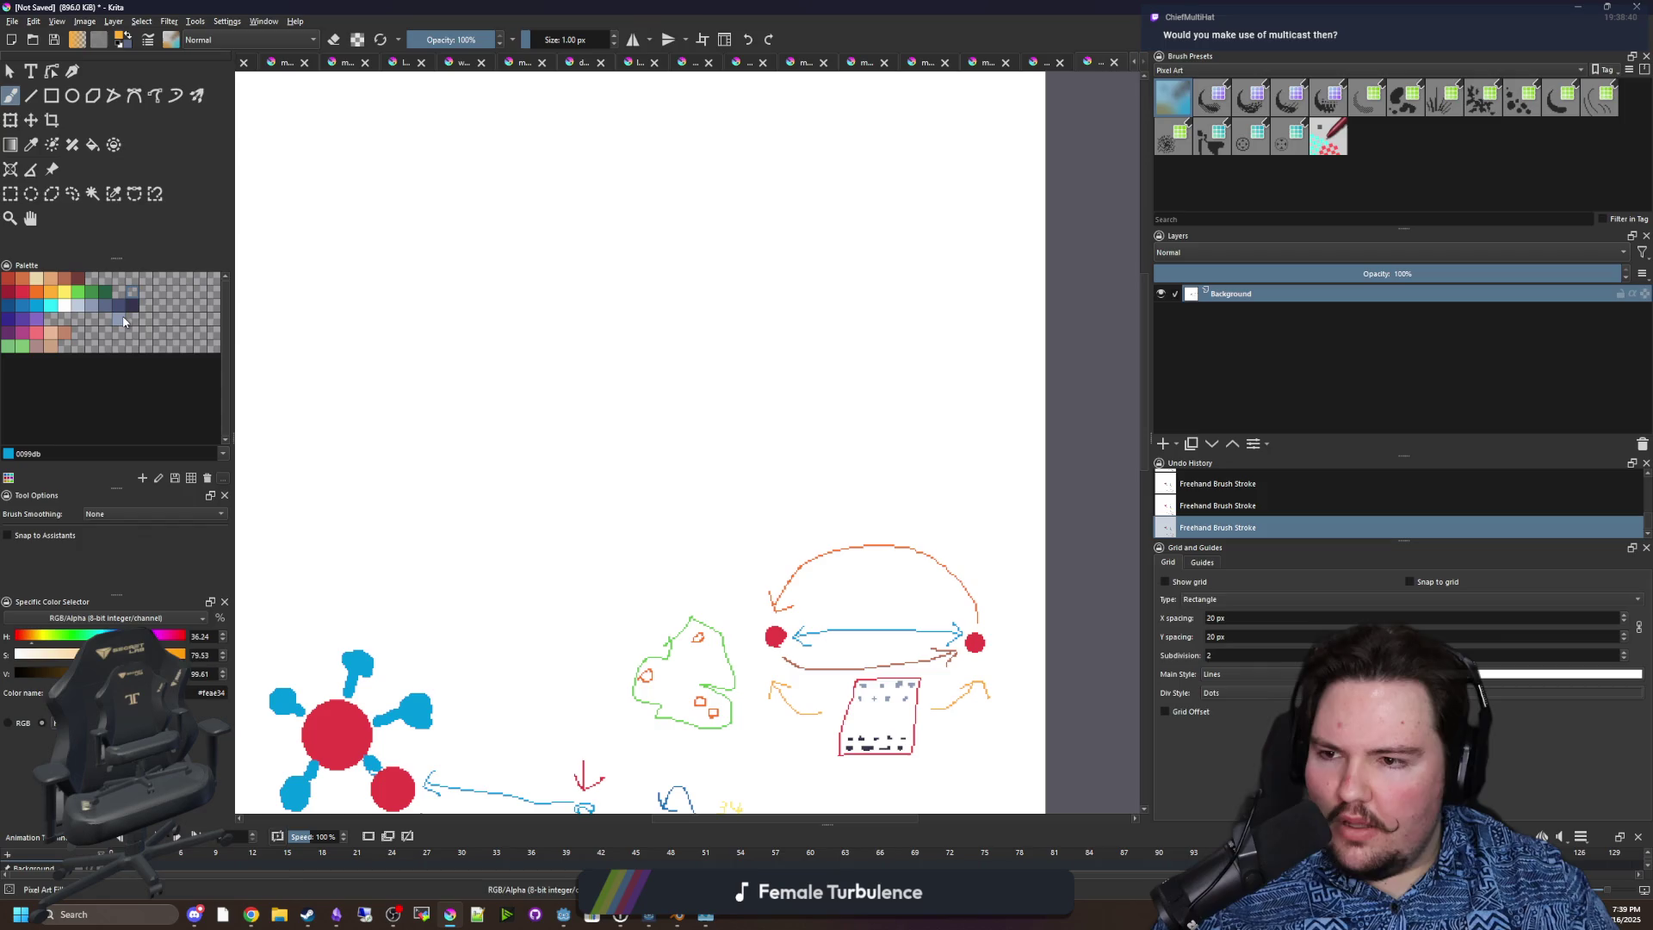
left_click(125, 321)
left_click(41, 293)
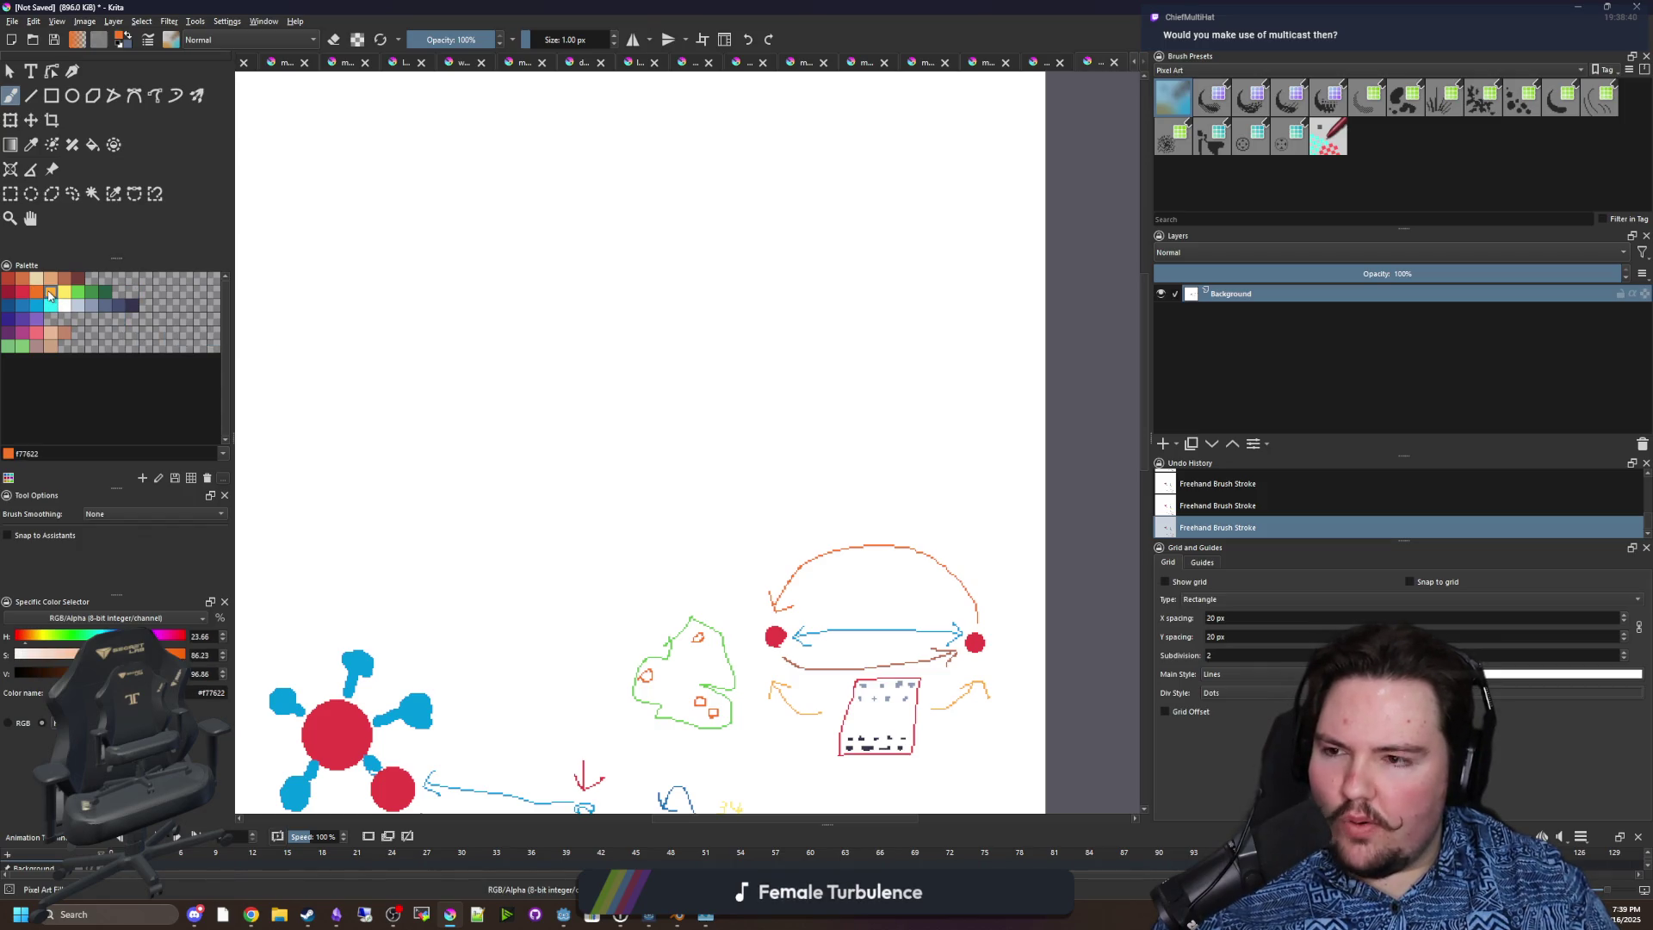
scroll(594, 594, "up", 2)
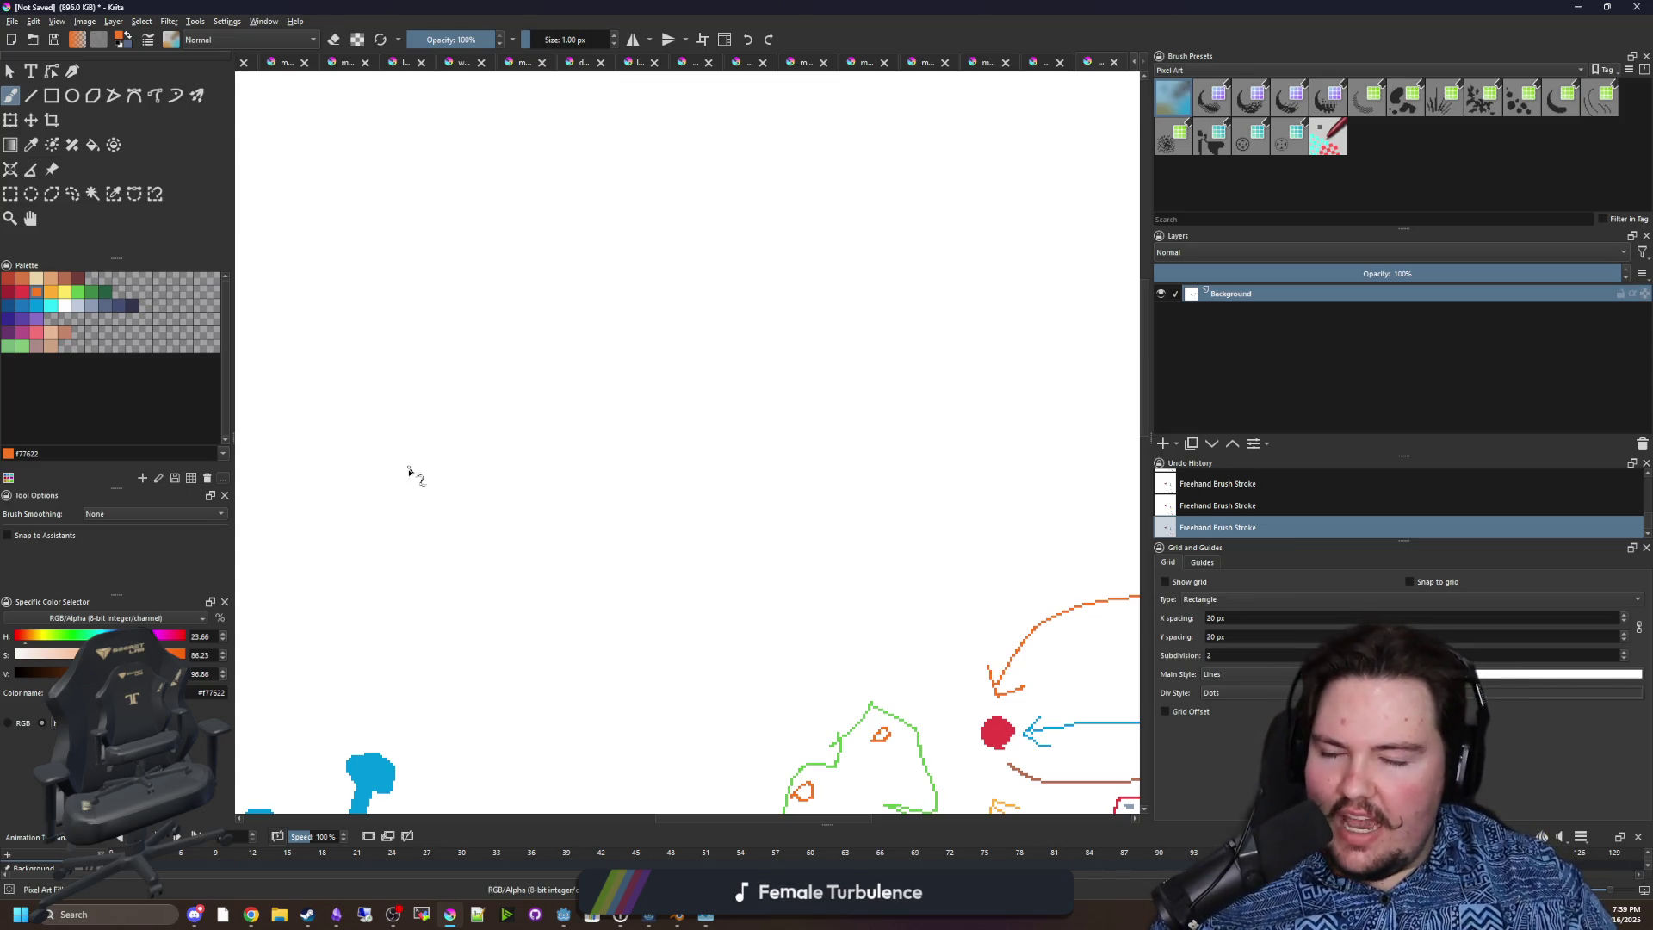
scroll(405, 483, "up", 1)
left_click(78, 291)
mouse_move(500, 589)
left_mouse_down()
mouse_move(514, 423)
mouse_move(417, 591)
mouse_move(500, 589)
left_mouse_up()
left_click_drag(674, 564, 630, 517)
mouse_move(554, 269)
left_mouse_down()
mouse_move(609, 339)
mouse_move(541, 214)
left_mouse_up()
Add a blue shape inside it and draw a second green client bubble with its rectangle.
left_click(51, 312)
mouse_move(379, 473)
left_mouse_down()
mouse_move(405, 486)
mouse_move(383, 478)
left_mouse_up()
scroll(396, 482, "right", 2)
left_click(77, 292)
scroll(620, 417, "down", 2)
mouse_move(800, 334)
left_mouse_down()
mouse_move(735, 339)
mouse_move(822, 437)
mouse_move(752, 306)
left_mouse_up()
scroll(720, 459, "up", 1)
mouse_move(631, 483)
left_mouse_down()
mouse_move(634, 426)
mouse_move(708, 447)
mouse_move(633, 483)
mouse_move(730, 458)
left_mouse_up()
Try an orange stroke near the two bubbles, then undo it.
left_click(28, 307)
scroll(848, 483, "down", 3)
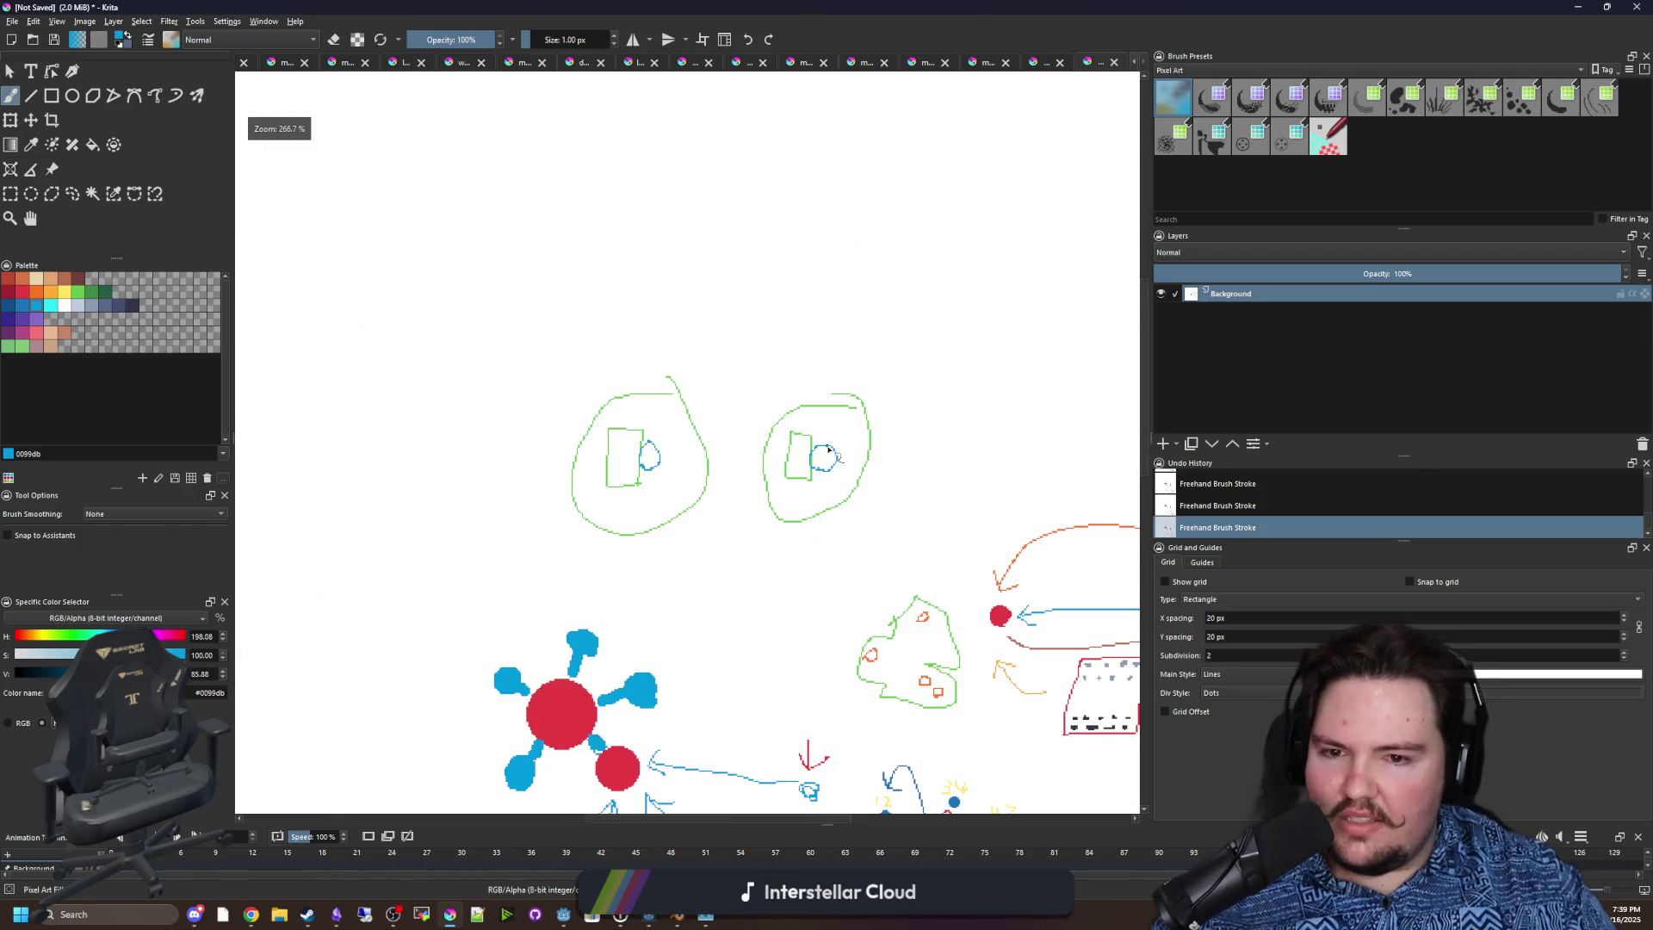
scroll(826, 430, "up", 2)
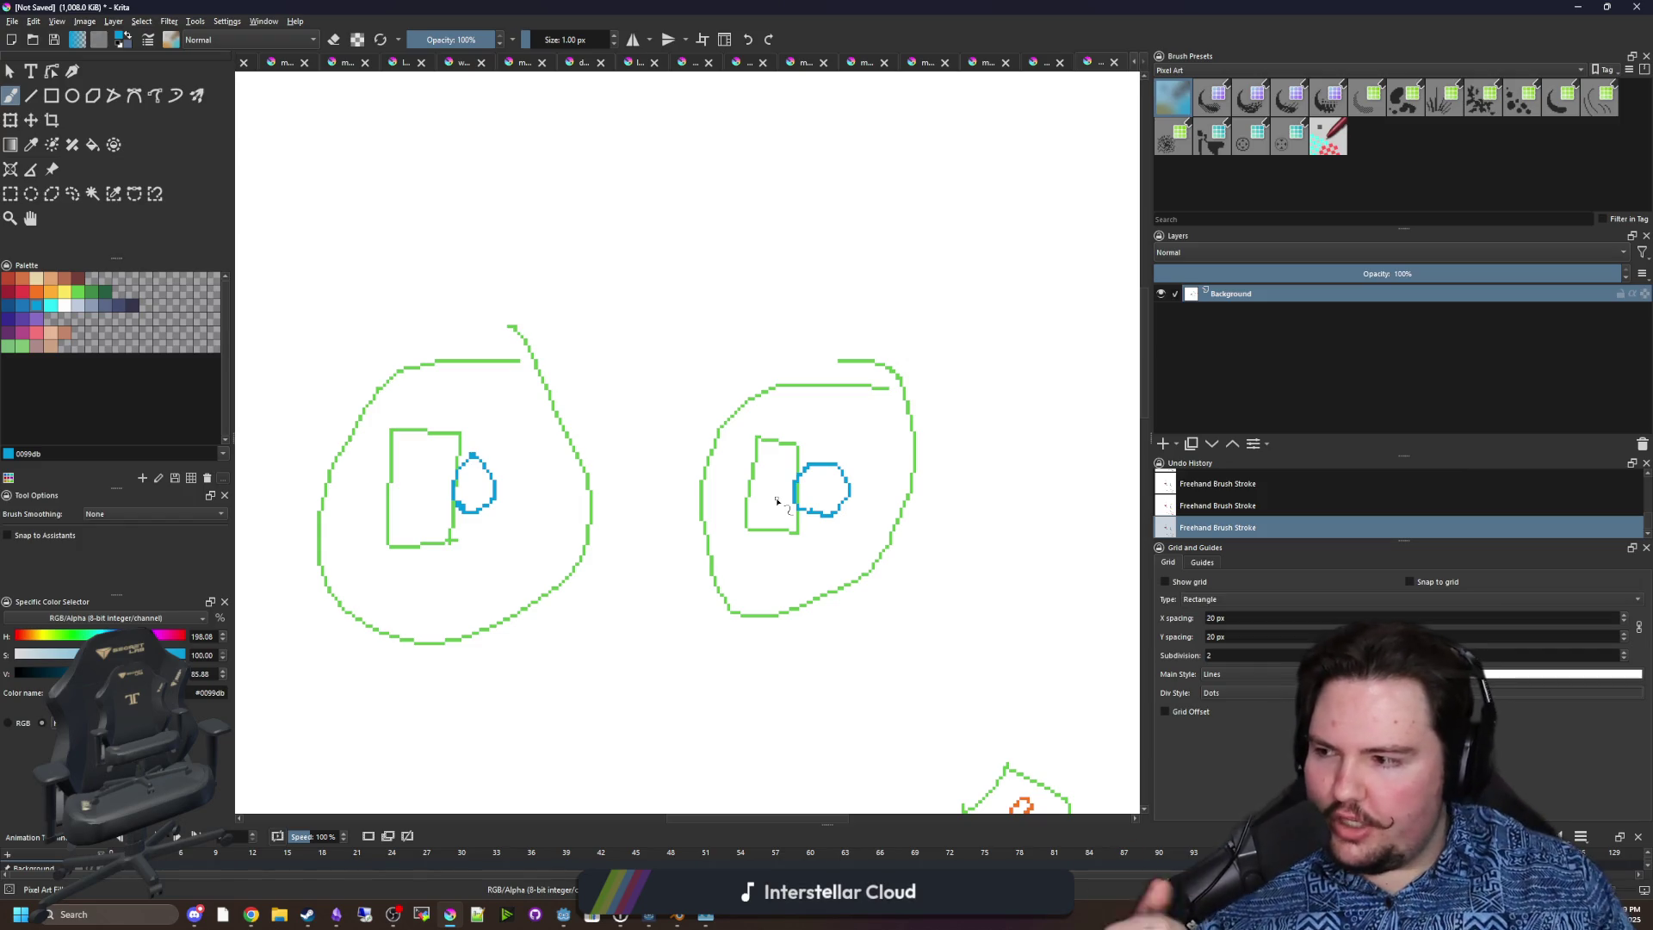
scroll(780, 508, "down", 2)
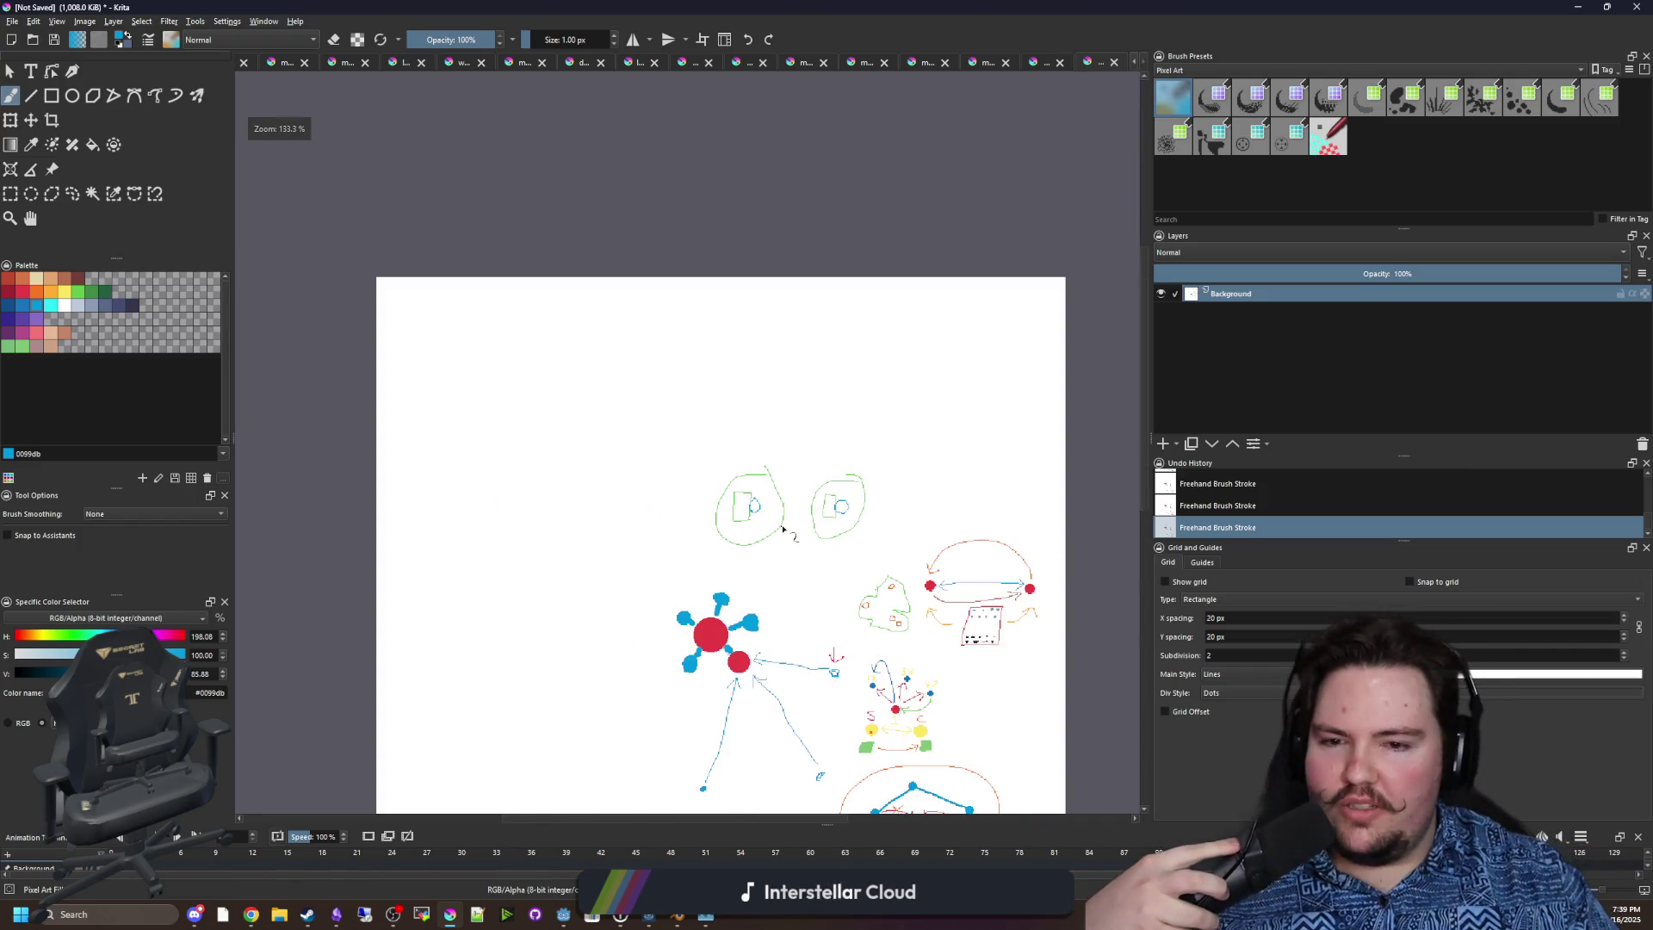
scroll(782, 529, "up", 5)
left_click(36, 292)
scroll(505, 543, "down", 2)
left_click_drag(463, 522, 785, 561)
key("ctrl+z")
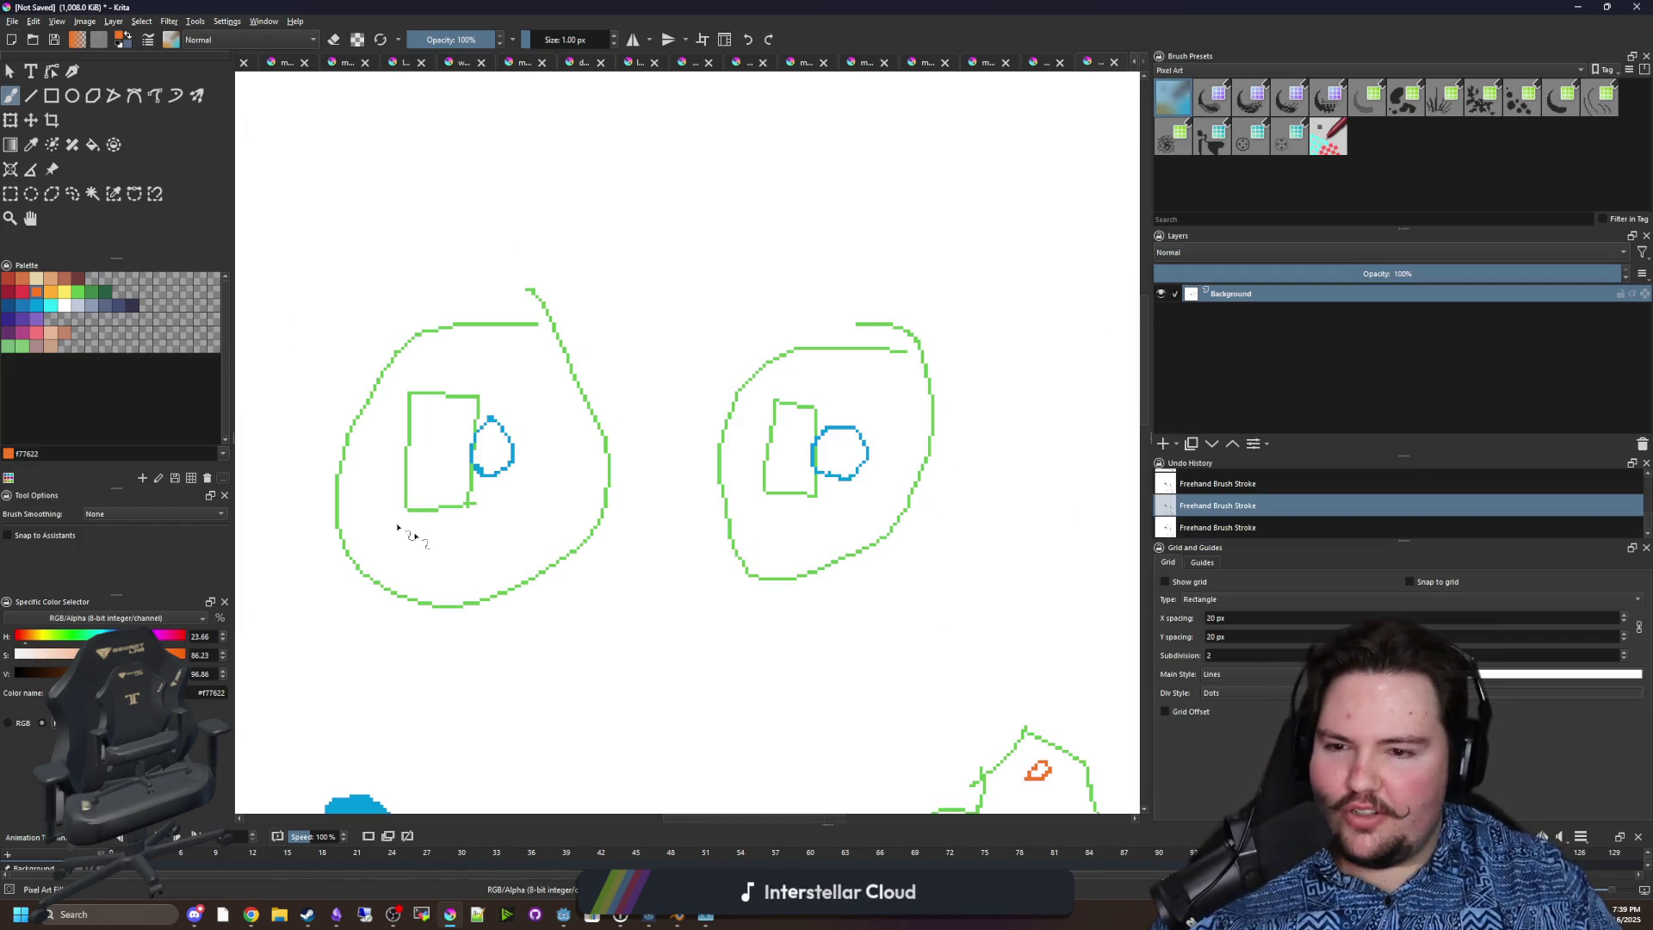
Draw a red double-headed curved arrow beneath the two green bubbles, linking them.
left_click(22, 292)
mouse_move(462, 351)
left_mouse_down()
mouse_move(641, 253)
mouse_move(842, 346)
left_mouse_up()
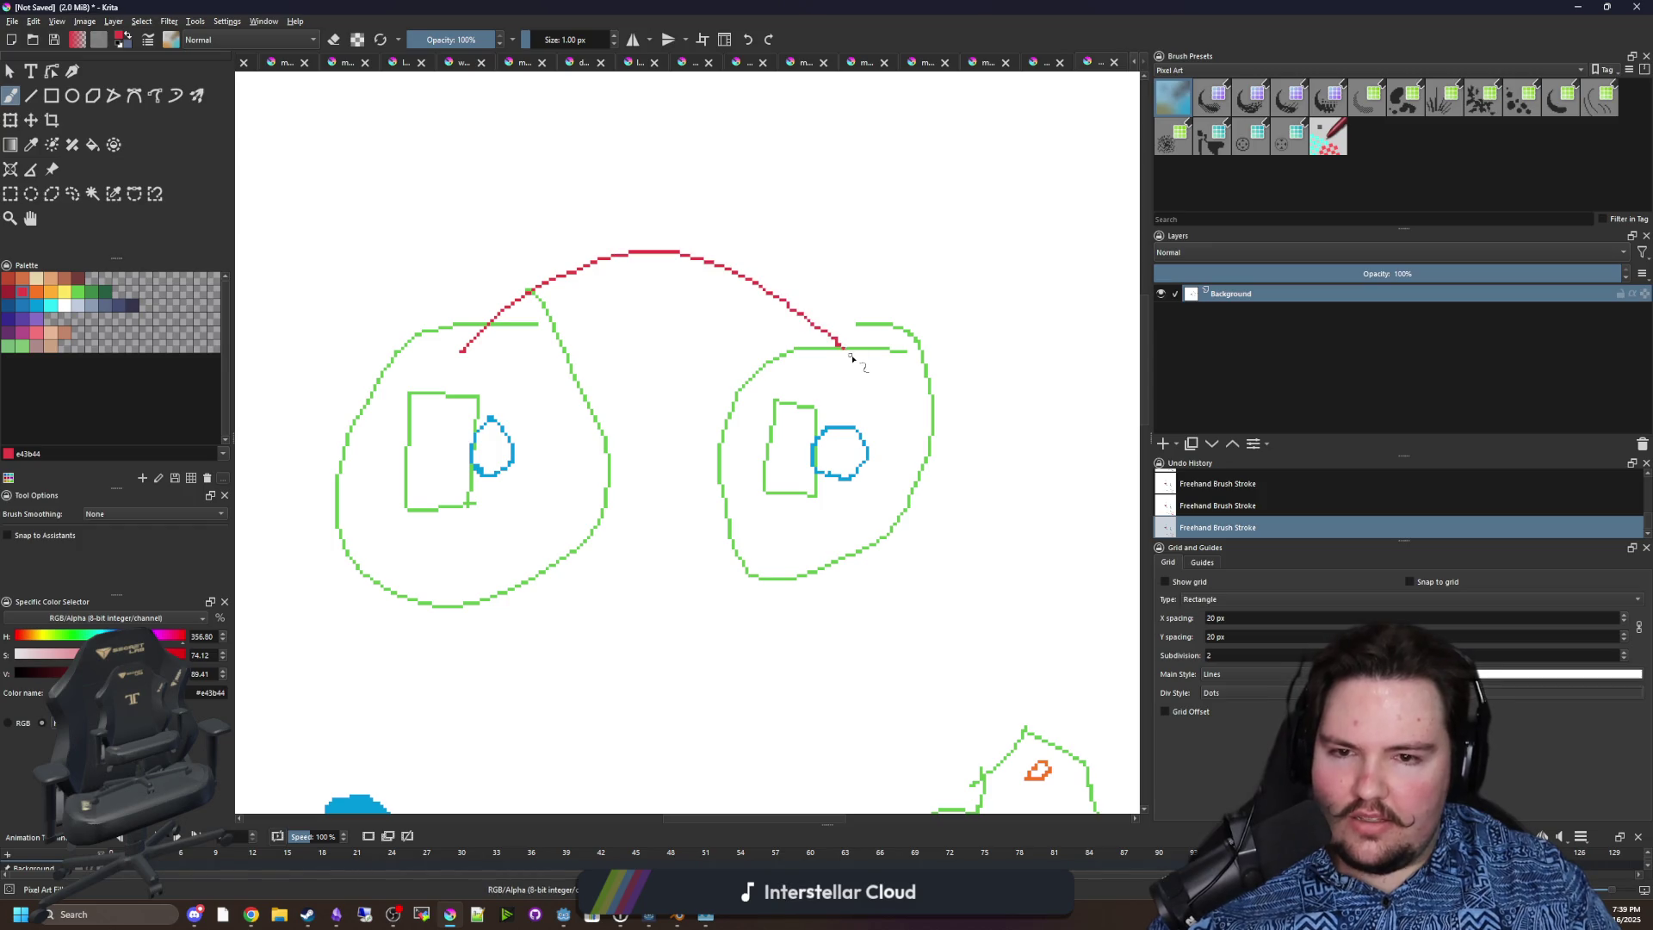
key("ctrl+z")
mouse_move(475, 553)
left_mouse_down()
mouse_move(772, 530)
mouse_move(782, 557)
left_mouse_up()
left_click_drag(448, 585, 504, 577)
Check line 1494 of the Godot script, then restore Krita and maximize its window.
scroll(589, 503, "down", 2)
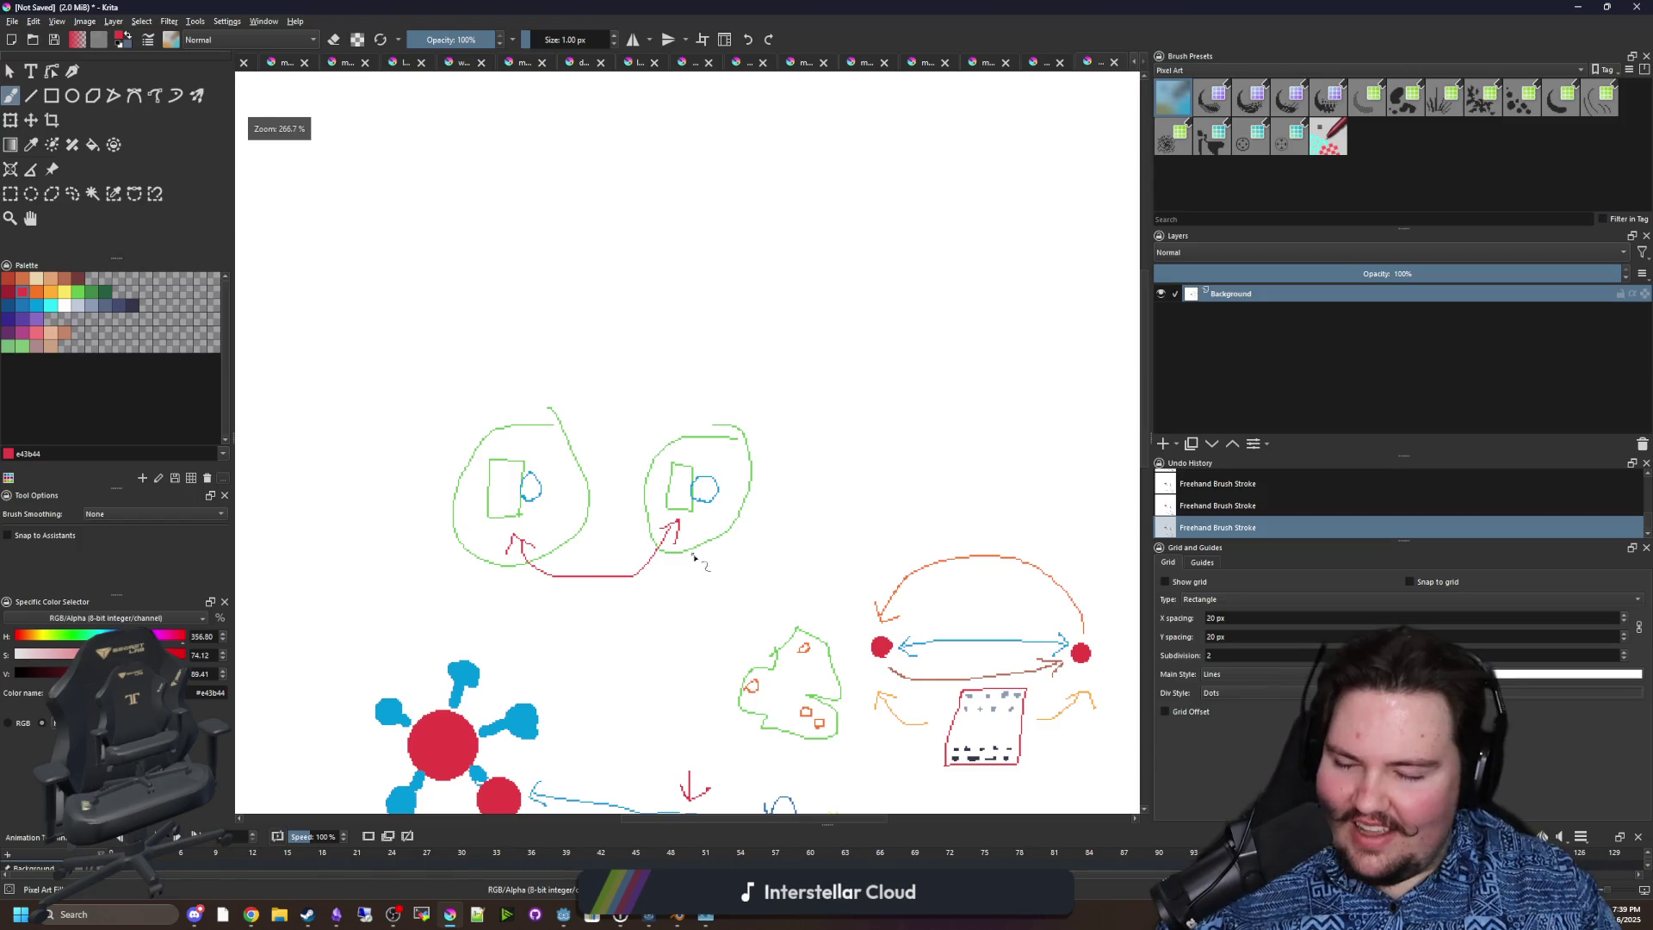
left_click_drag(761, 572, 648, 338)
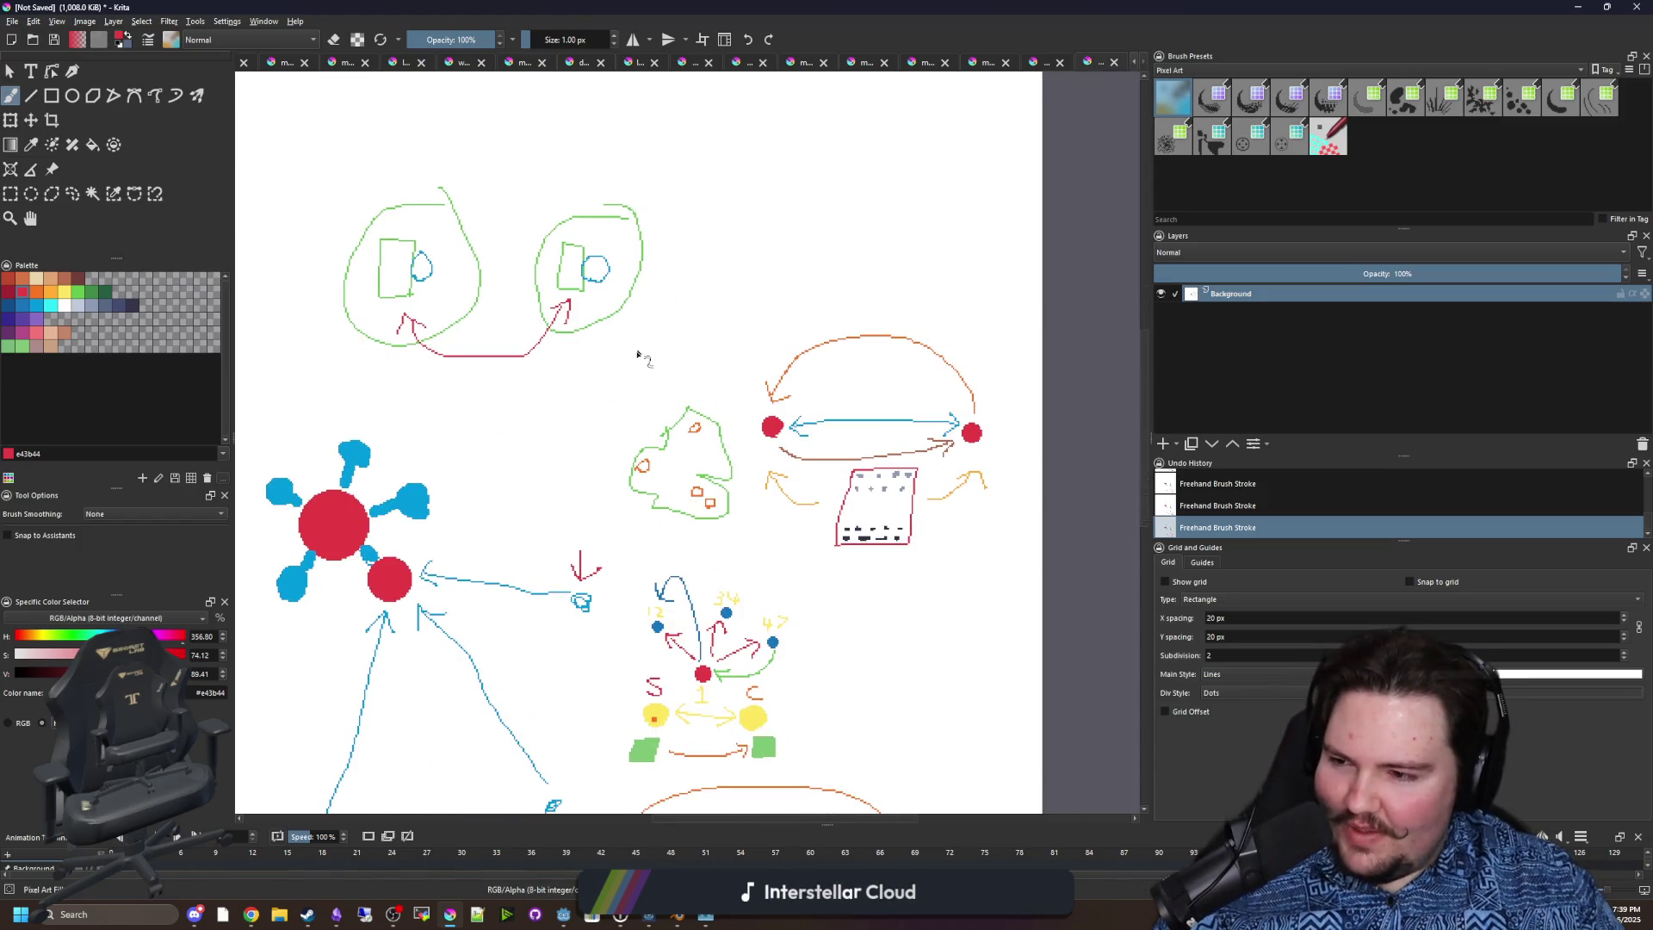
left_click(1577, 7)
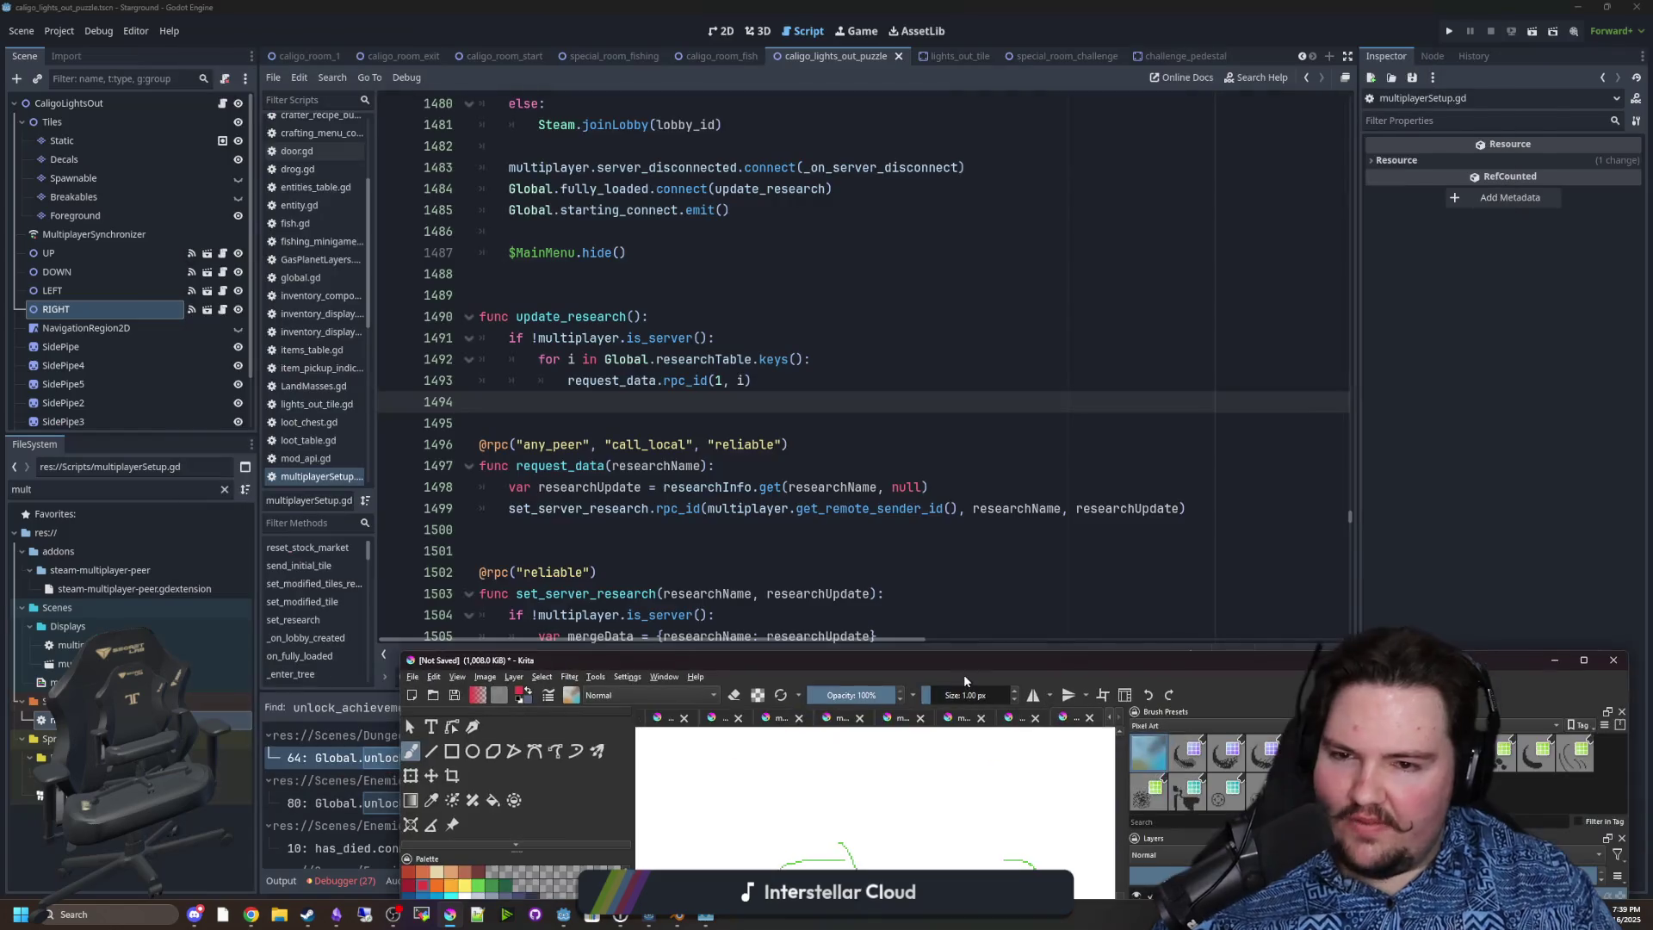
left_click(672, 404)
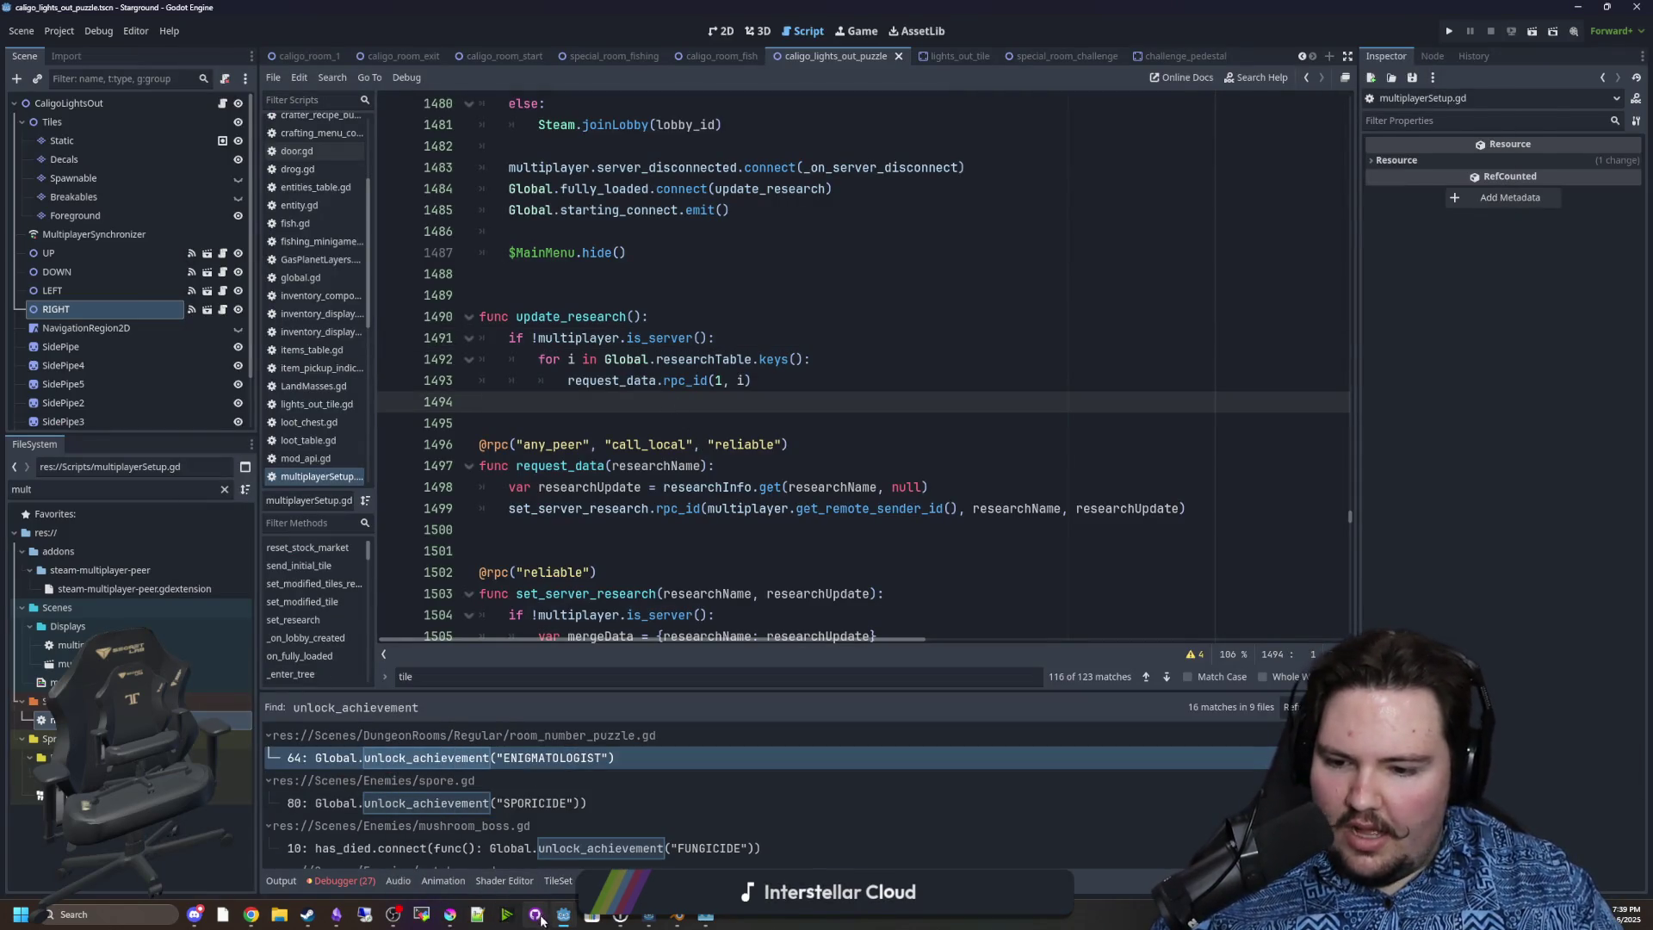
left_click(450, 914)
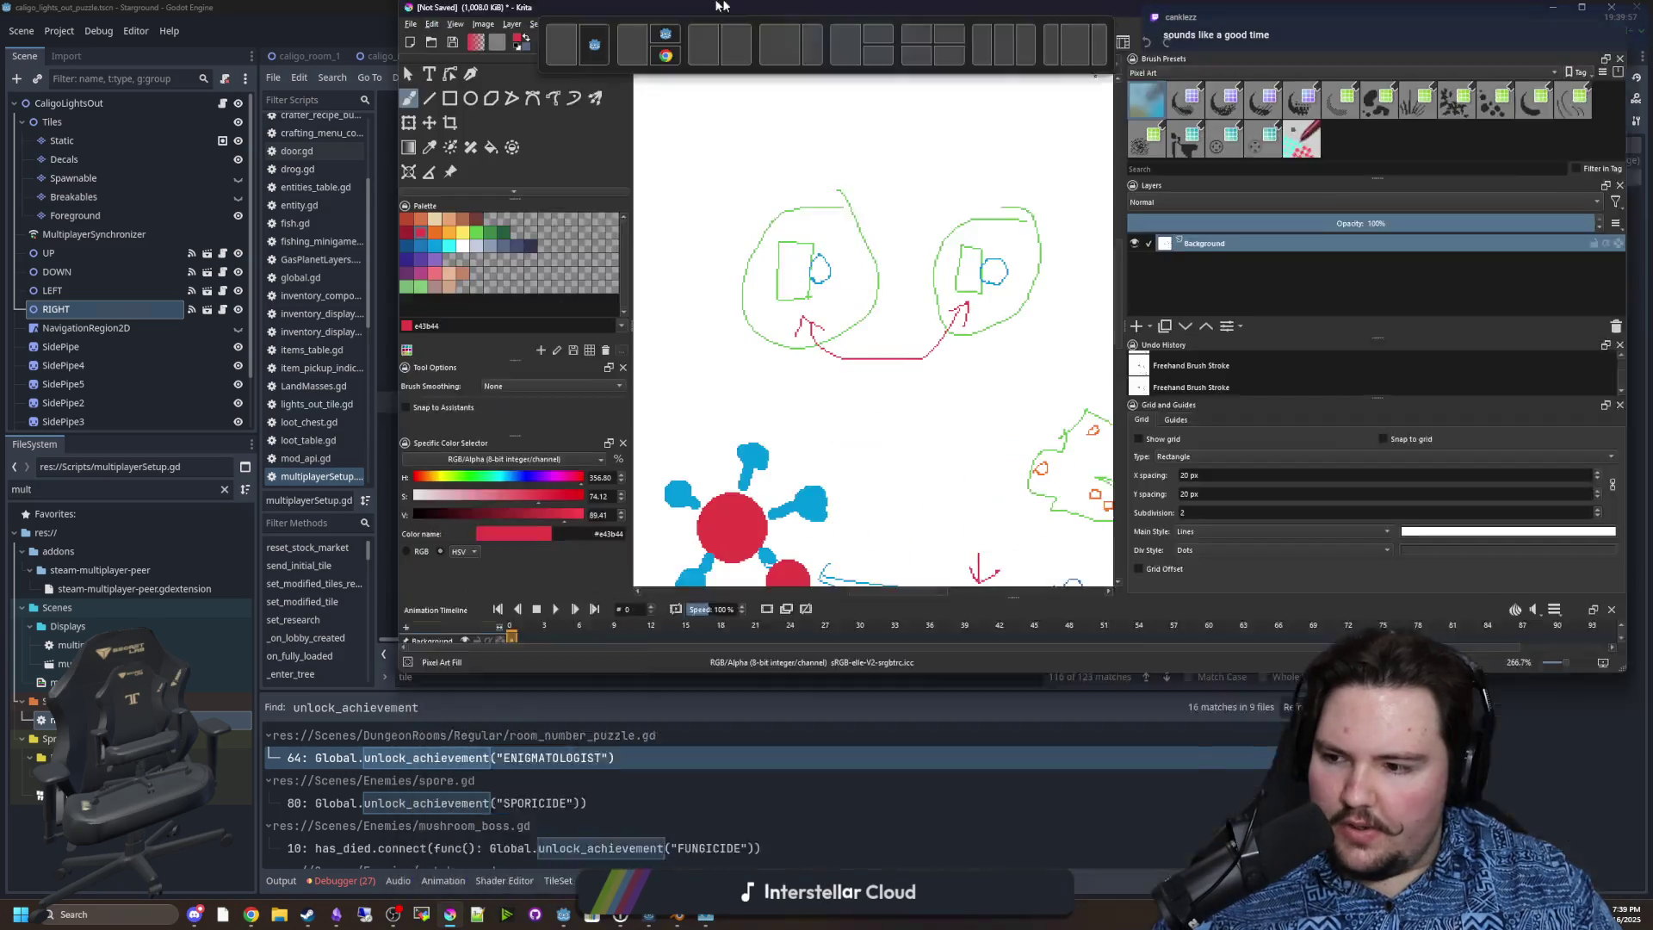
double_click(722, 6)
scroll(1010, 417, "up", 4)
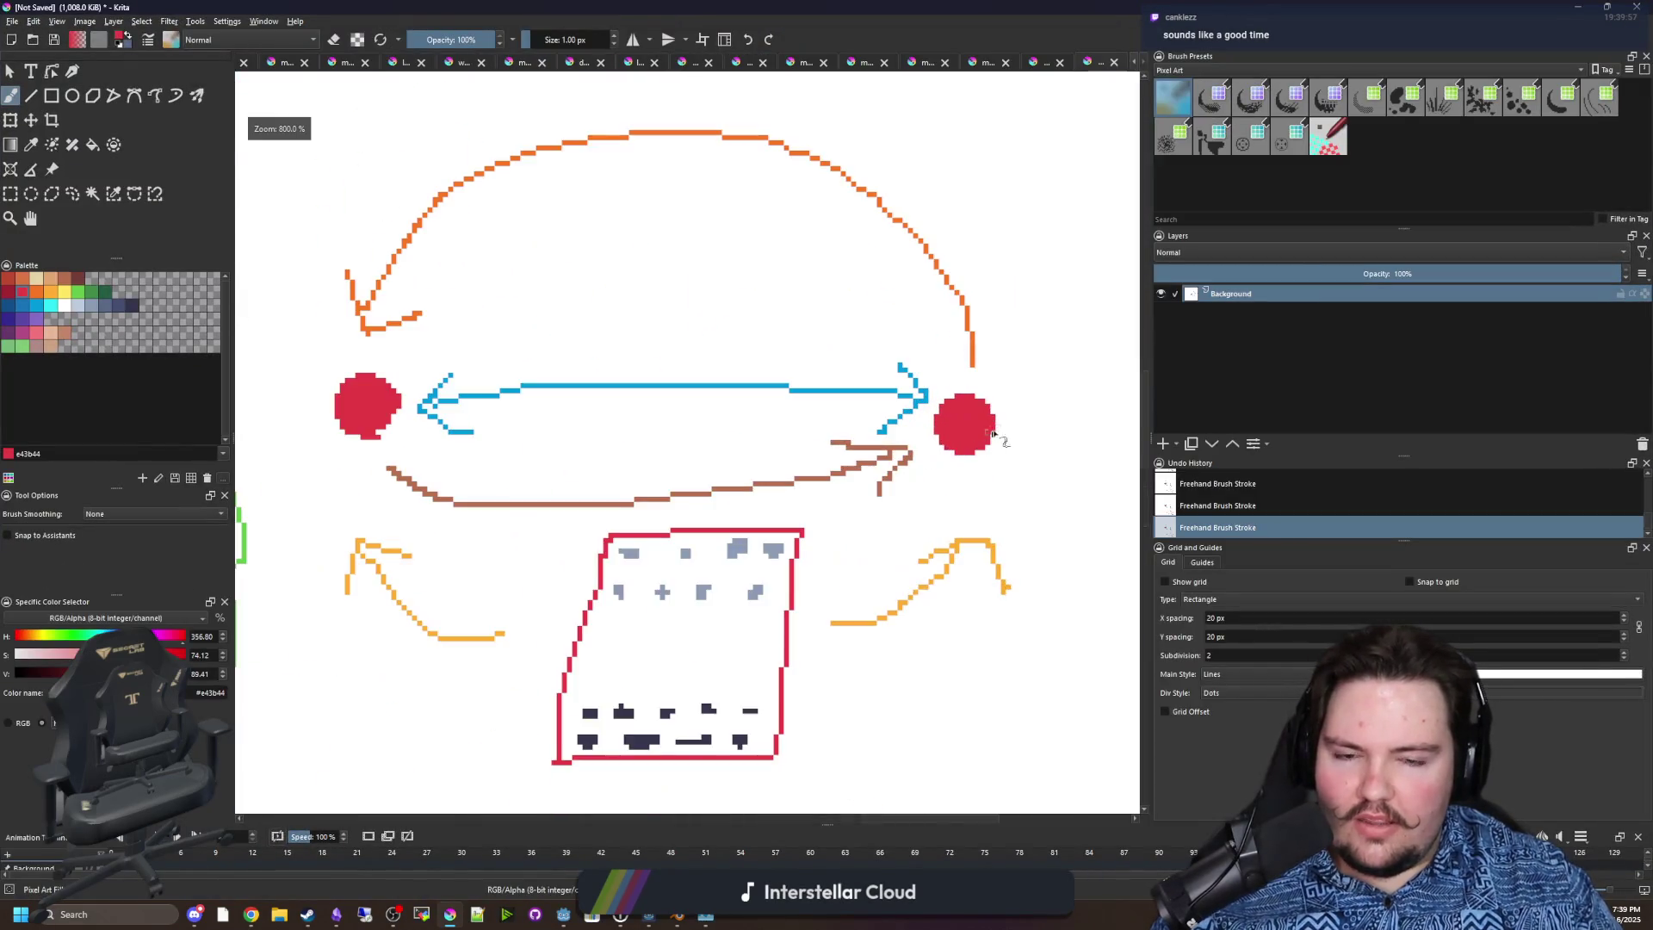
Draw a red C under the right dot, then paint over the blue arrow with sampled white.
mouse_move(957, 514)
left_mouse_down()
mouse_move(929, 516)
mouse_move(966, 570)
left_mouse_up()
scroll(983, 527, "down", 4)
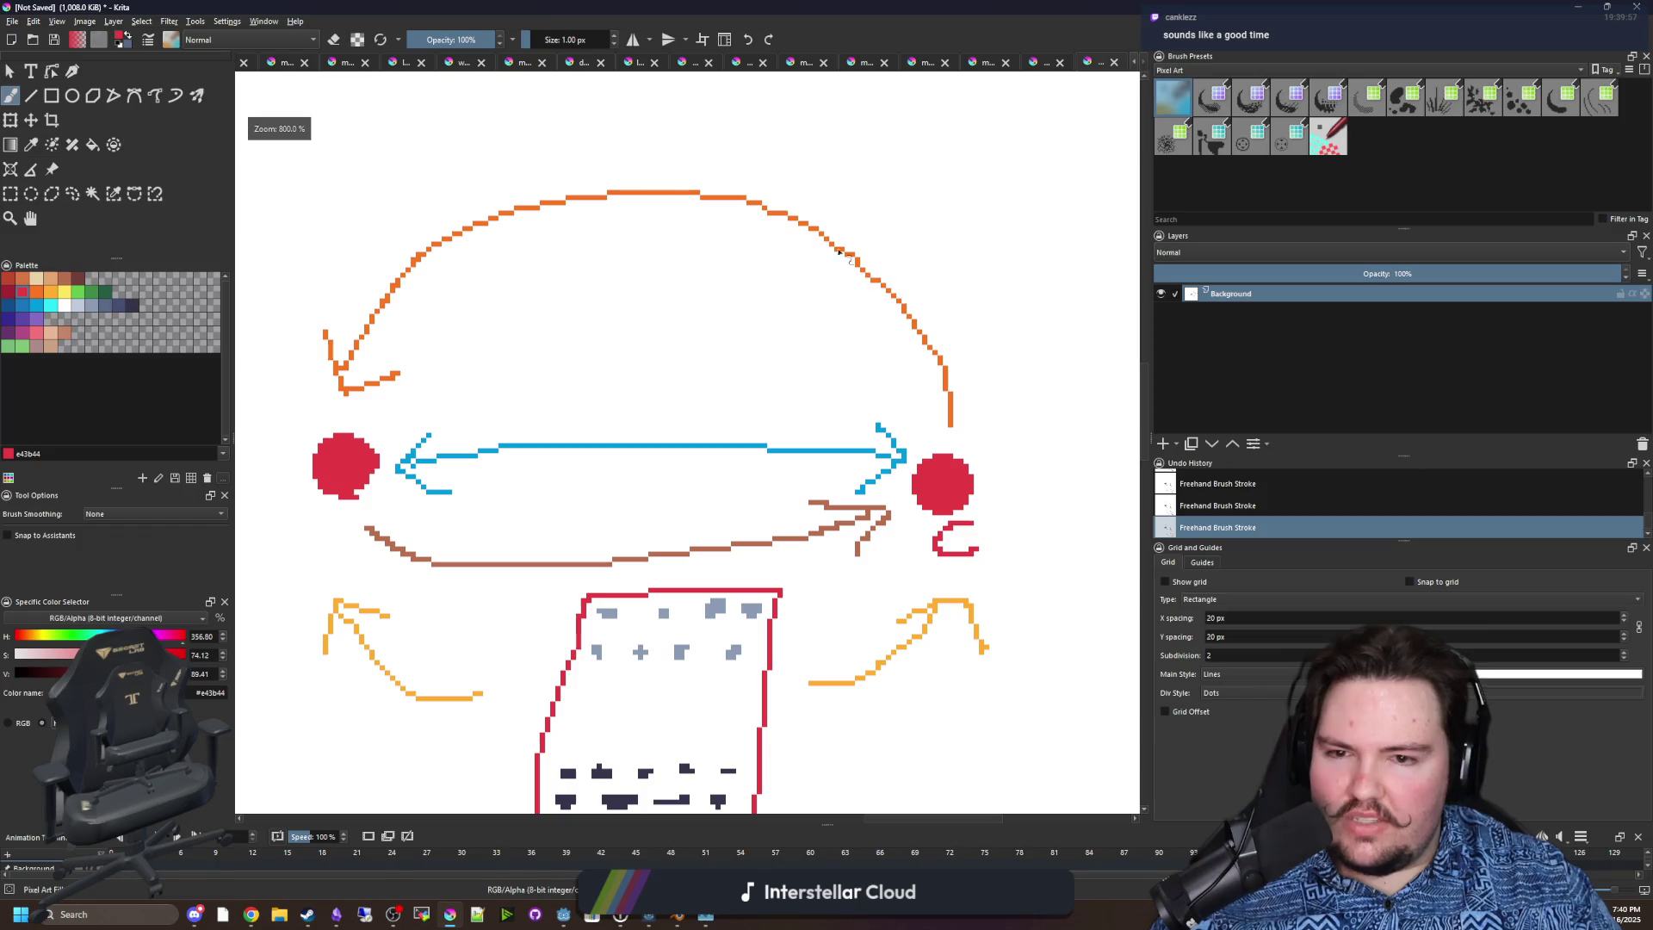
left_click(52, 306)
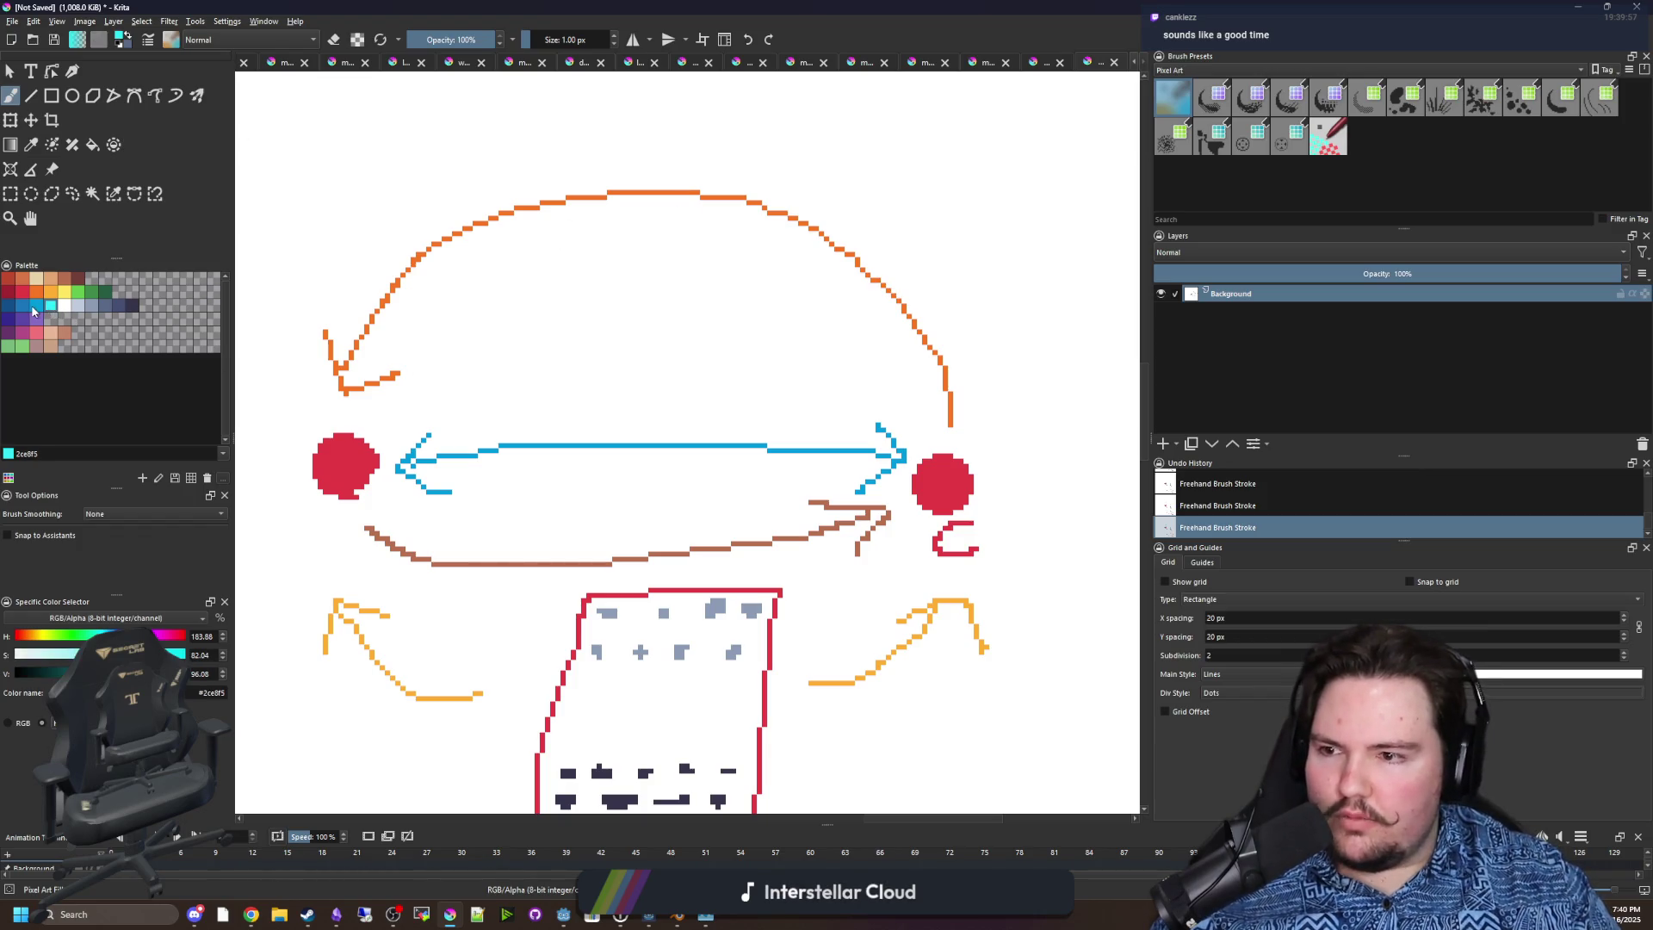
left_click(35, 312)
scroll(384, 473, "up", 1)
key("p")
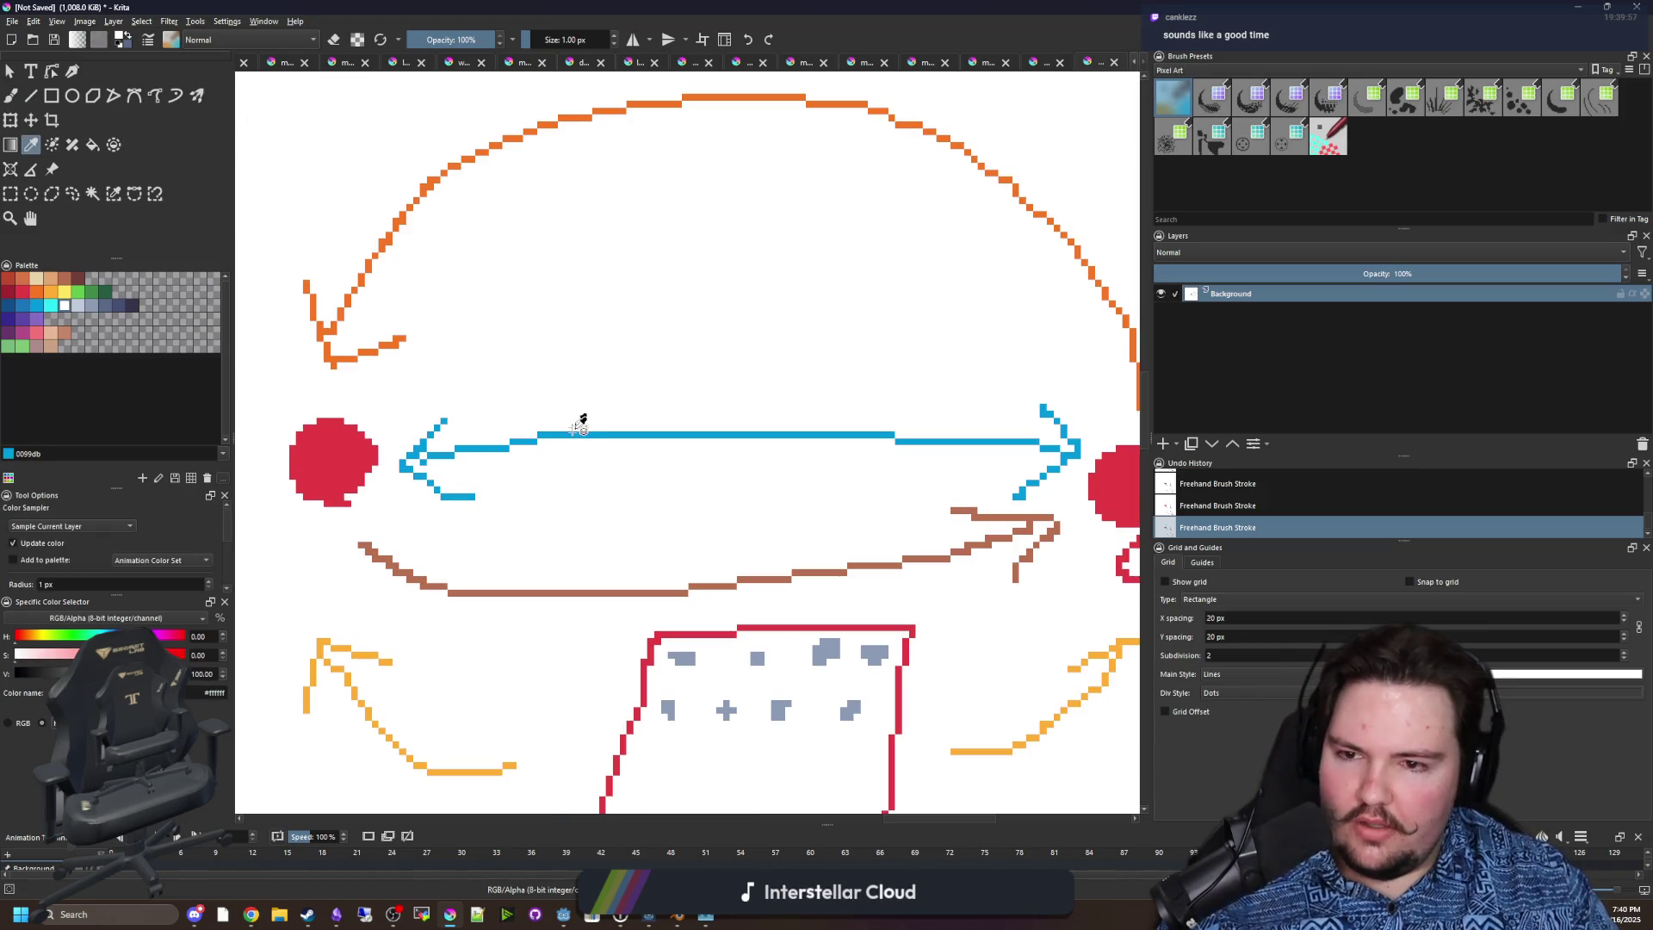
key("b")
key("e")
mouse_move(471, 479)
left_mouse_down()
mouse_move(433, 458)
mouse_move(1015, 450)
mouse_move(1036, 424)
left_mouse_up()
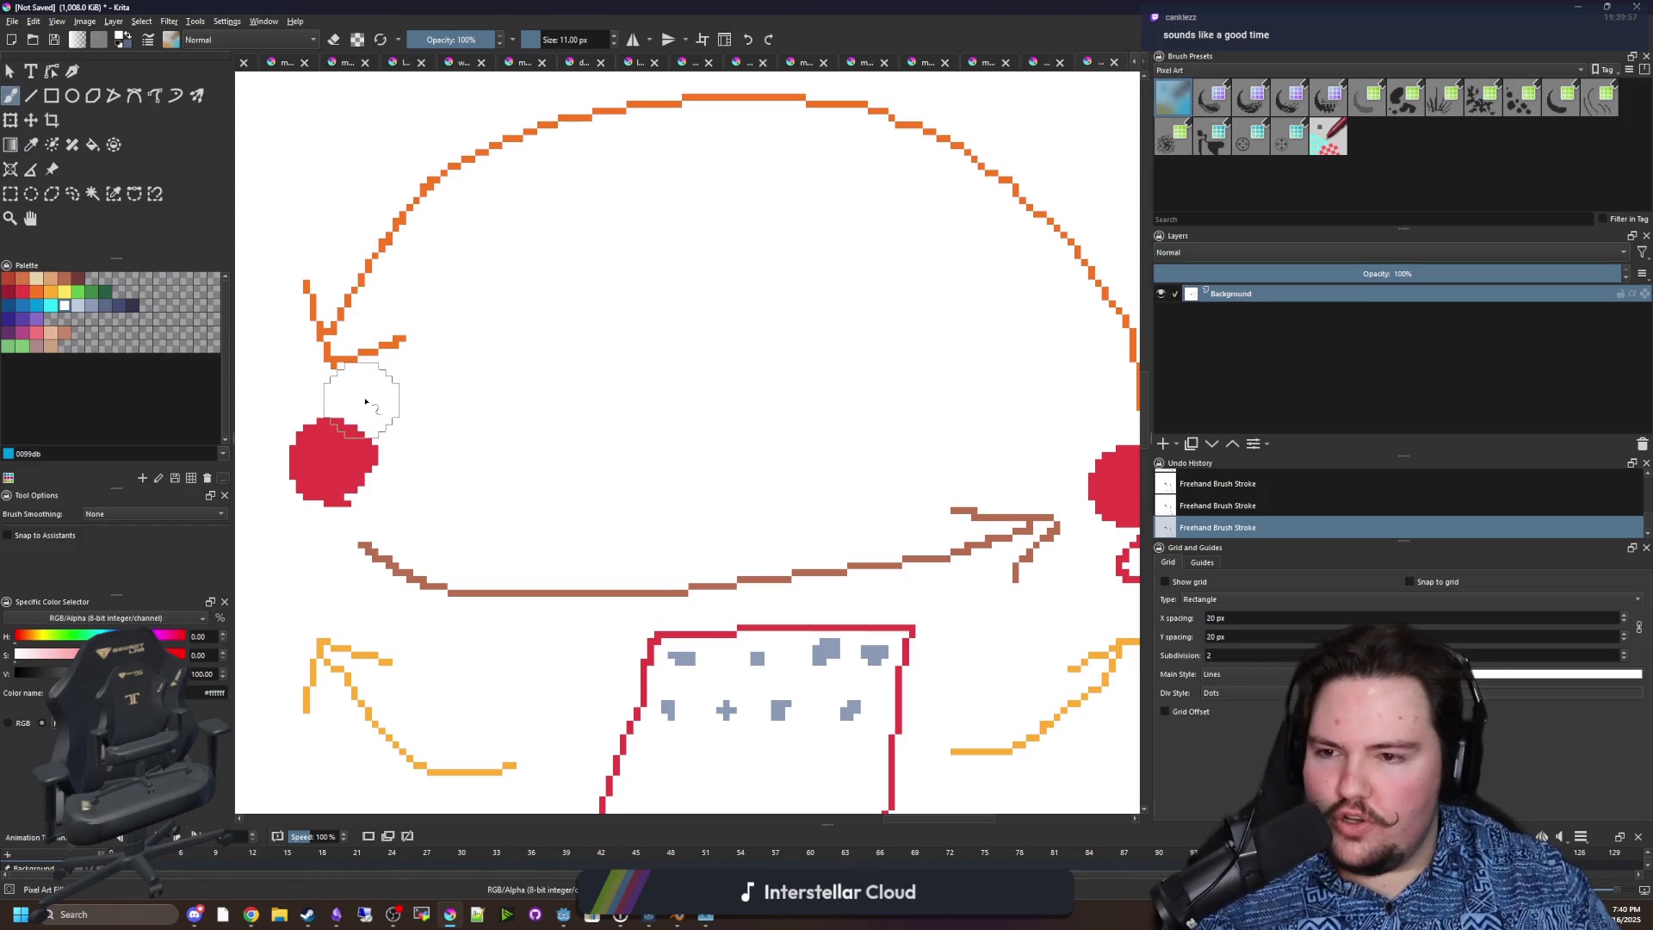
Switch to red with a smaller brush and add a small blob right of the left dot.
left_click(24, 292)
key("bracketleft")
key("bracketleft")
key("bracketleft")
key("bracketleft")
scroll(353, 465, "up", 1, "ctrl")
mouse_move(527, 444)
left_mouse_down()
mouse_move(471, 466)
mouse_move(526, 426)
left_mouse_up()
scroll(508, 480, "down", 1, "ctrl")
scroll(1067, 392, "down", 1, "ctrl")
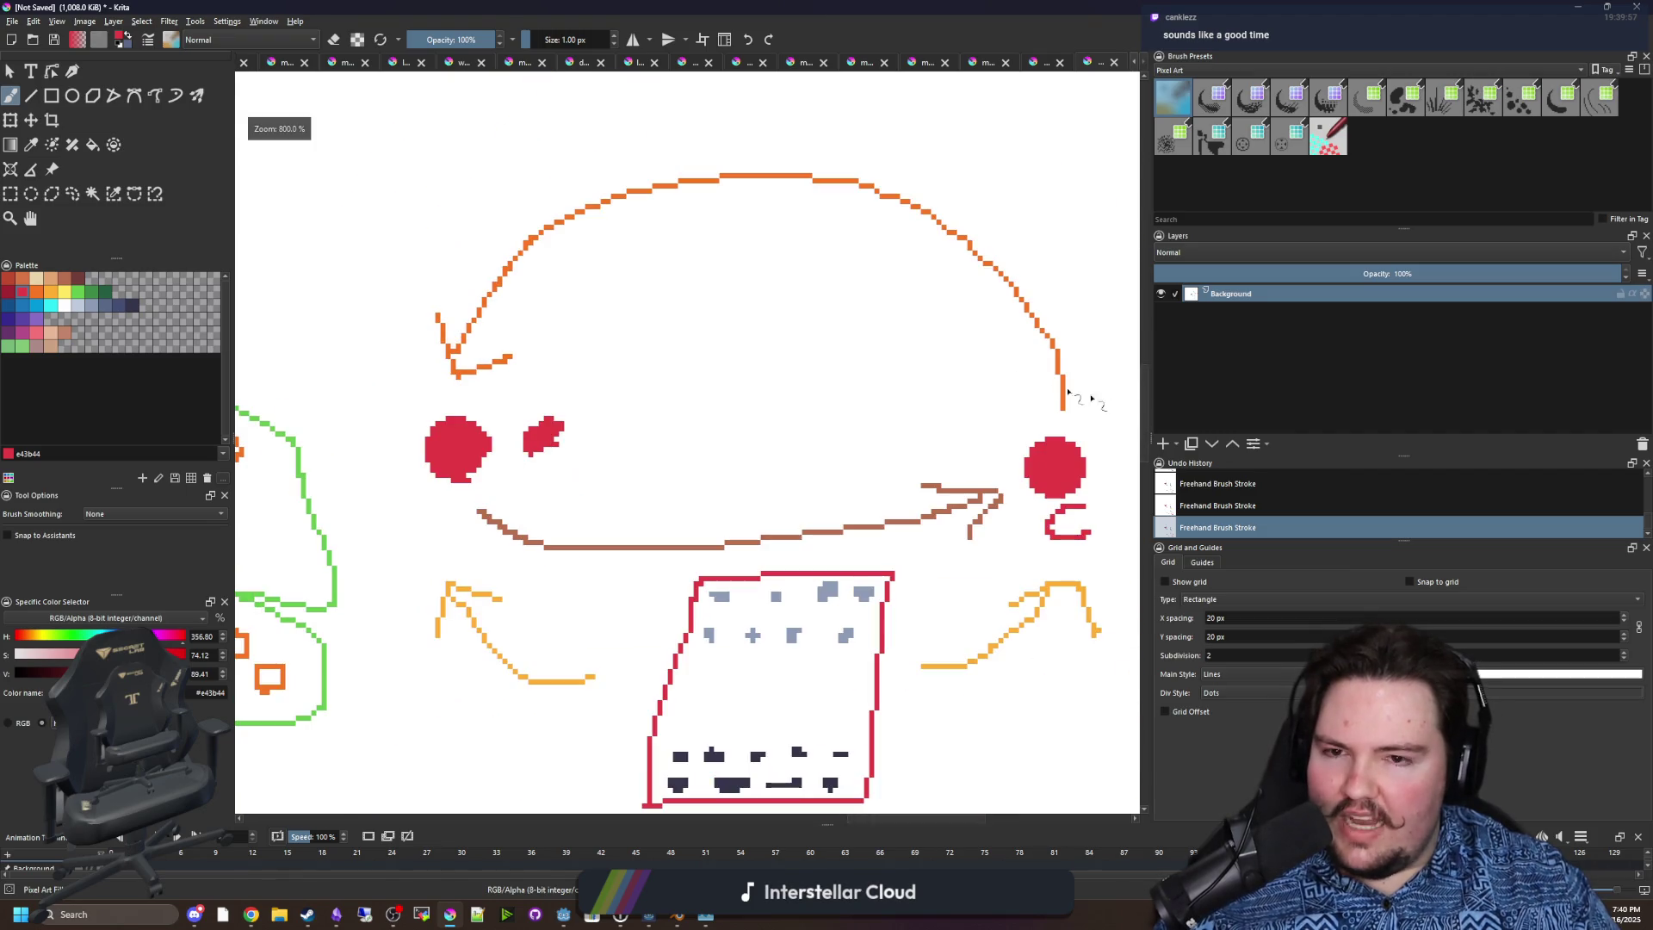
scroll(547, 370, "up", 2, "ctrl")
scroll(546, 430, "up", 2)
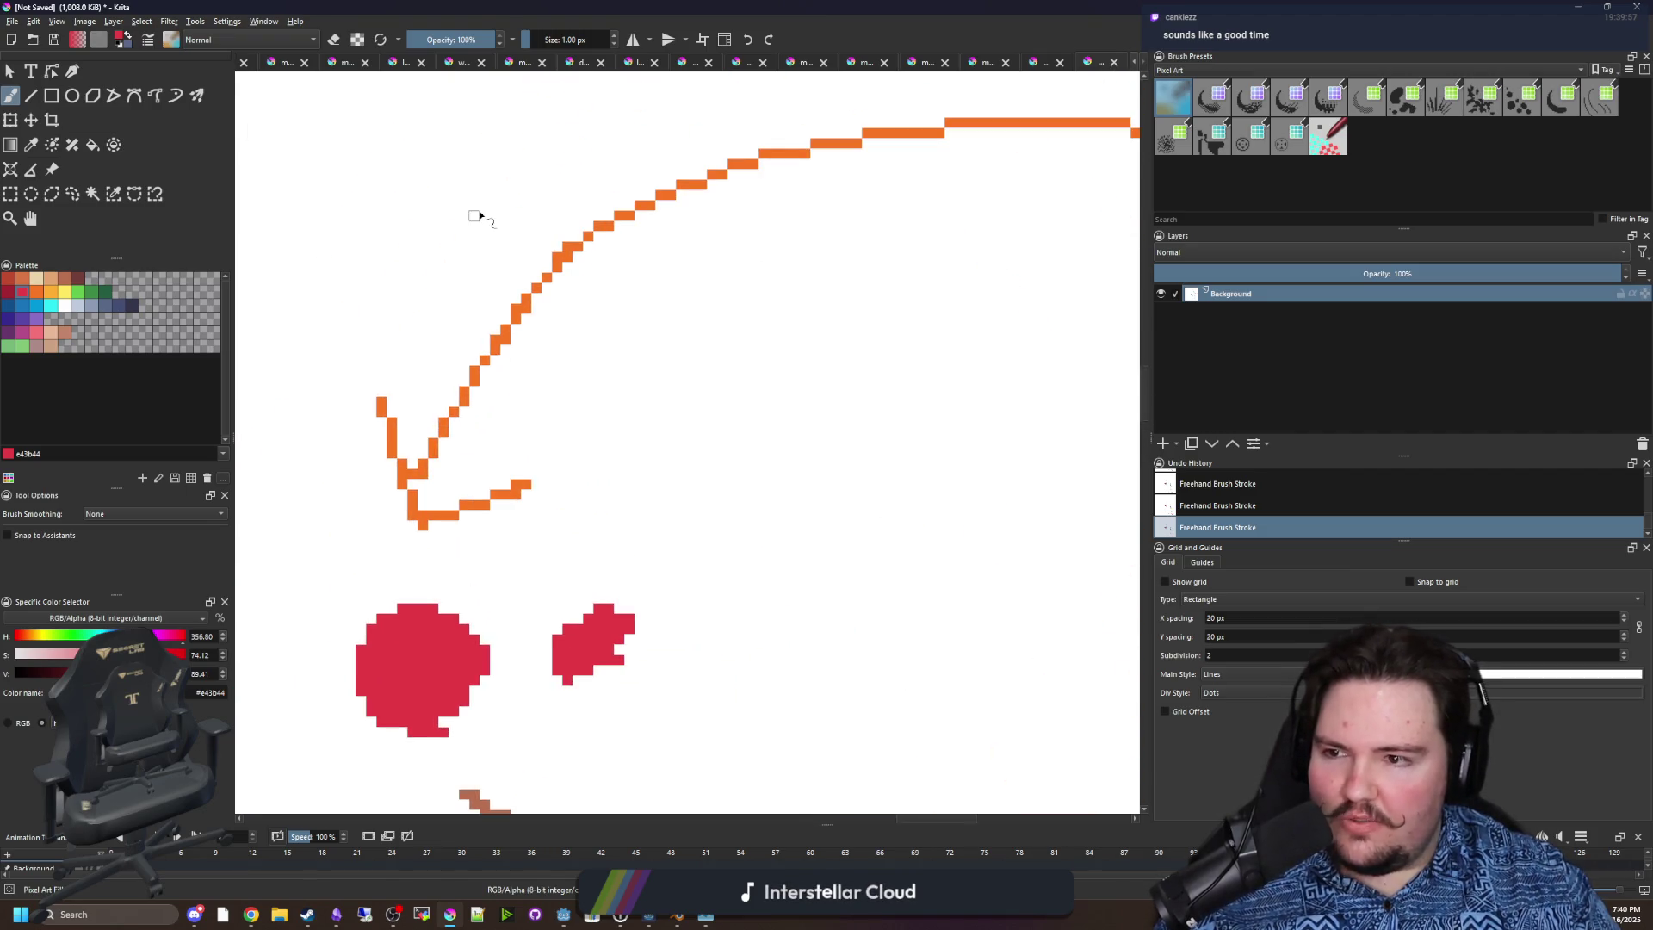
Draw red star strokes across the orange arrow, then undo them.
left_click_drag(480, 215, 585, 387)
left_click_drag(409, 323, 628, 262)
scroll(465, 370, "down", 2, "ctrl")
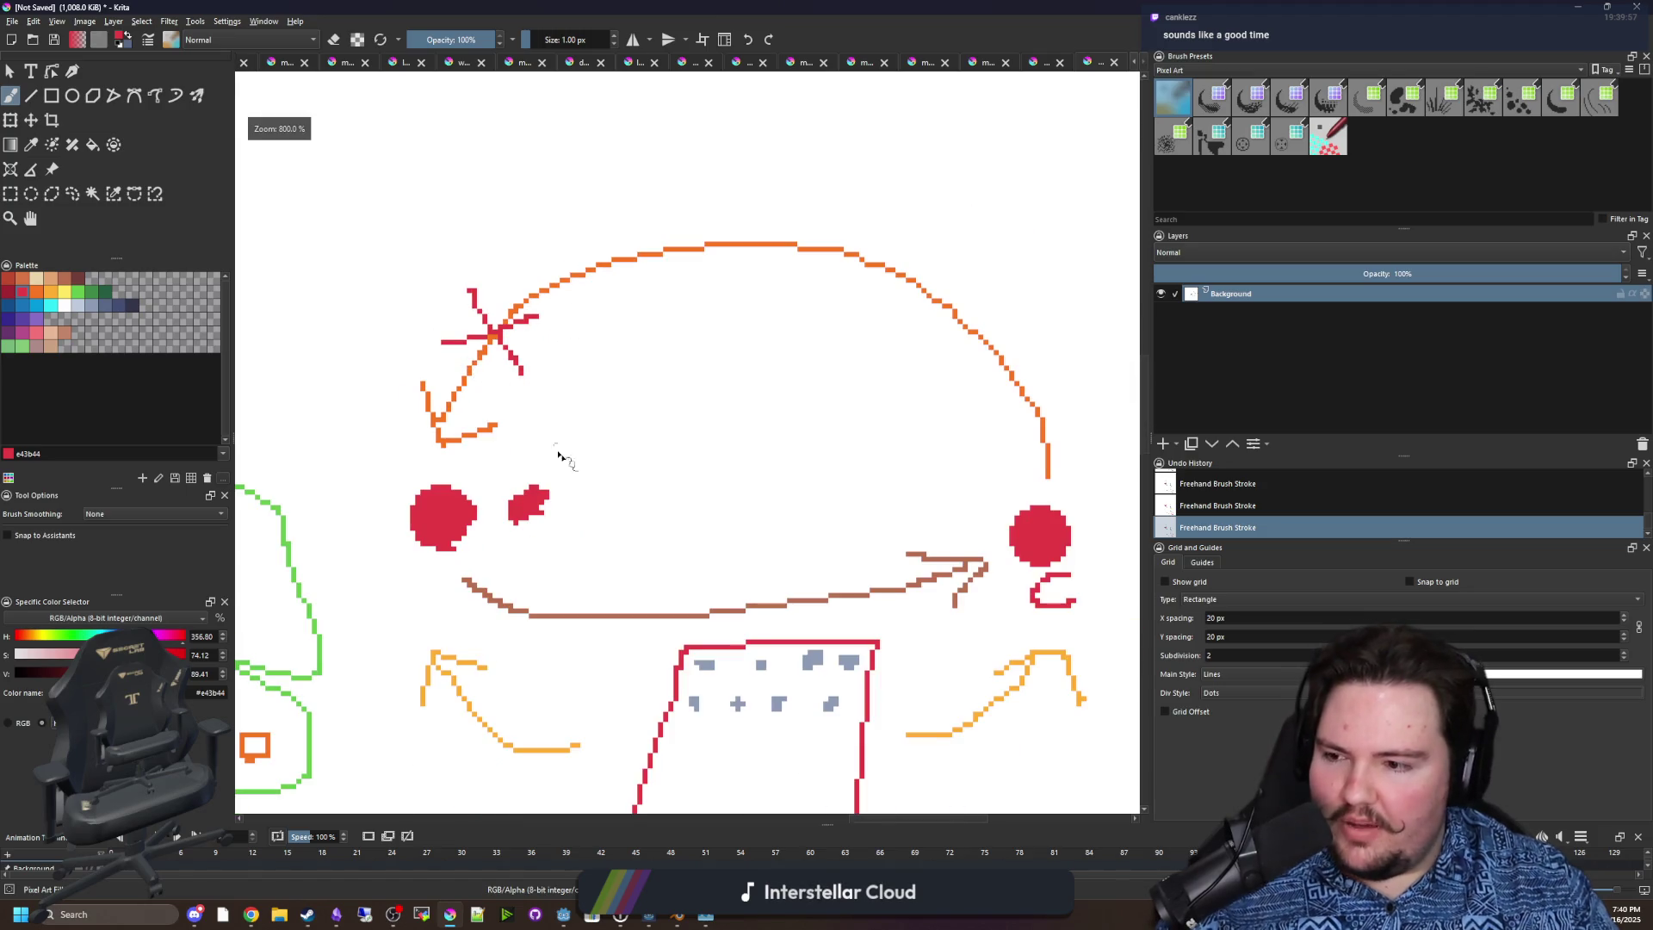
scroll(558, 456, "down", 3)
scroll(652, 454, "down", 1, "ctrl")
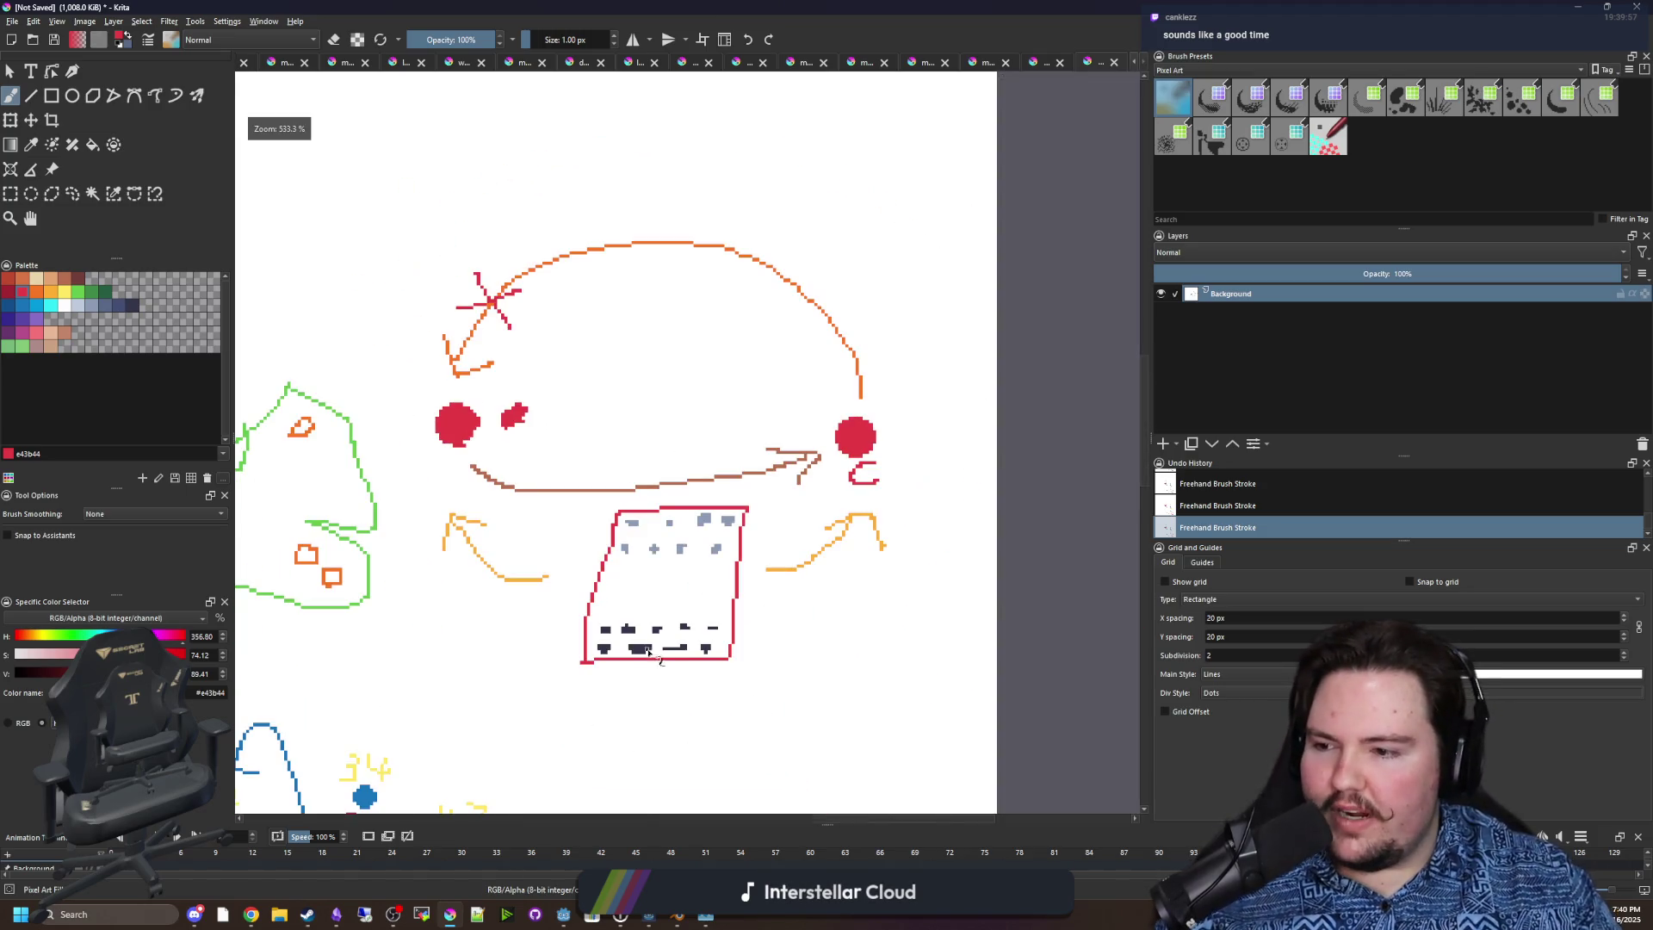
scroll(680, 375, "up", 1, "ctrl")
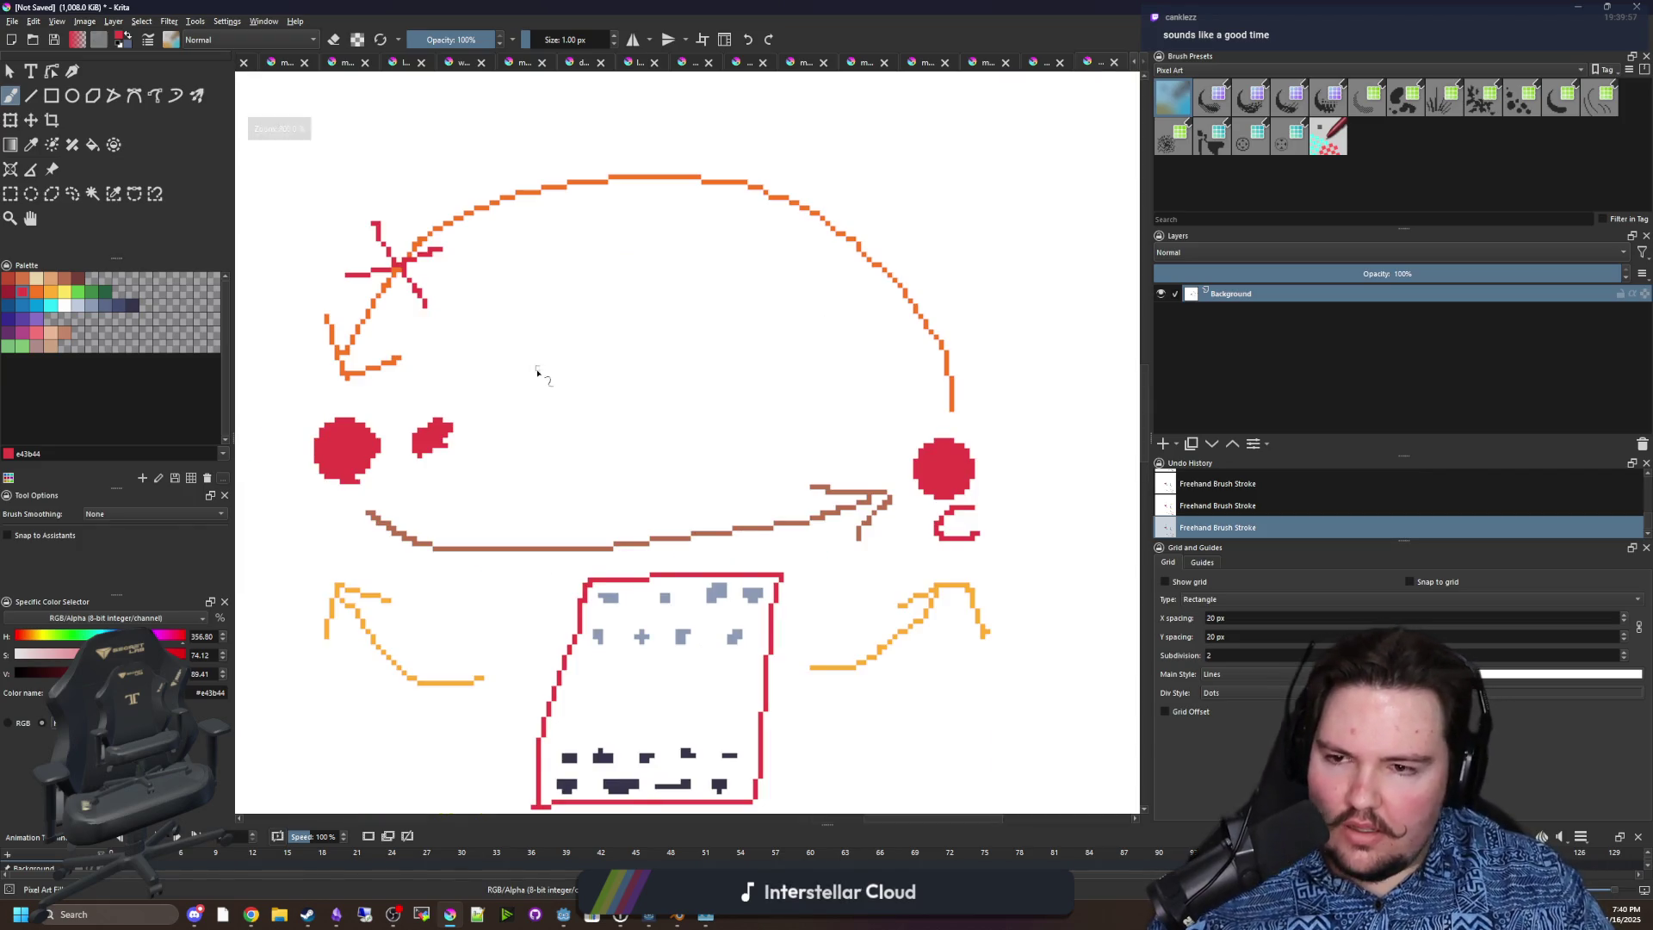
left_click_drag(545, 376, 689, 420)
key("ctrl+z")
key("ctrl+z")
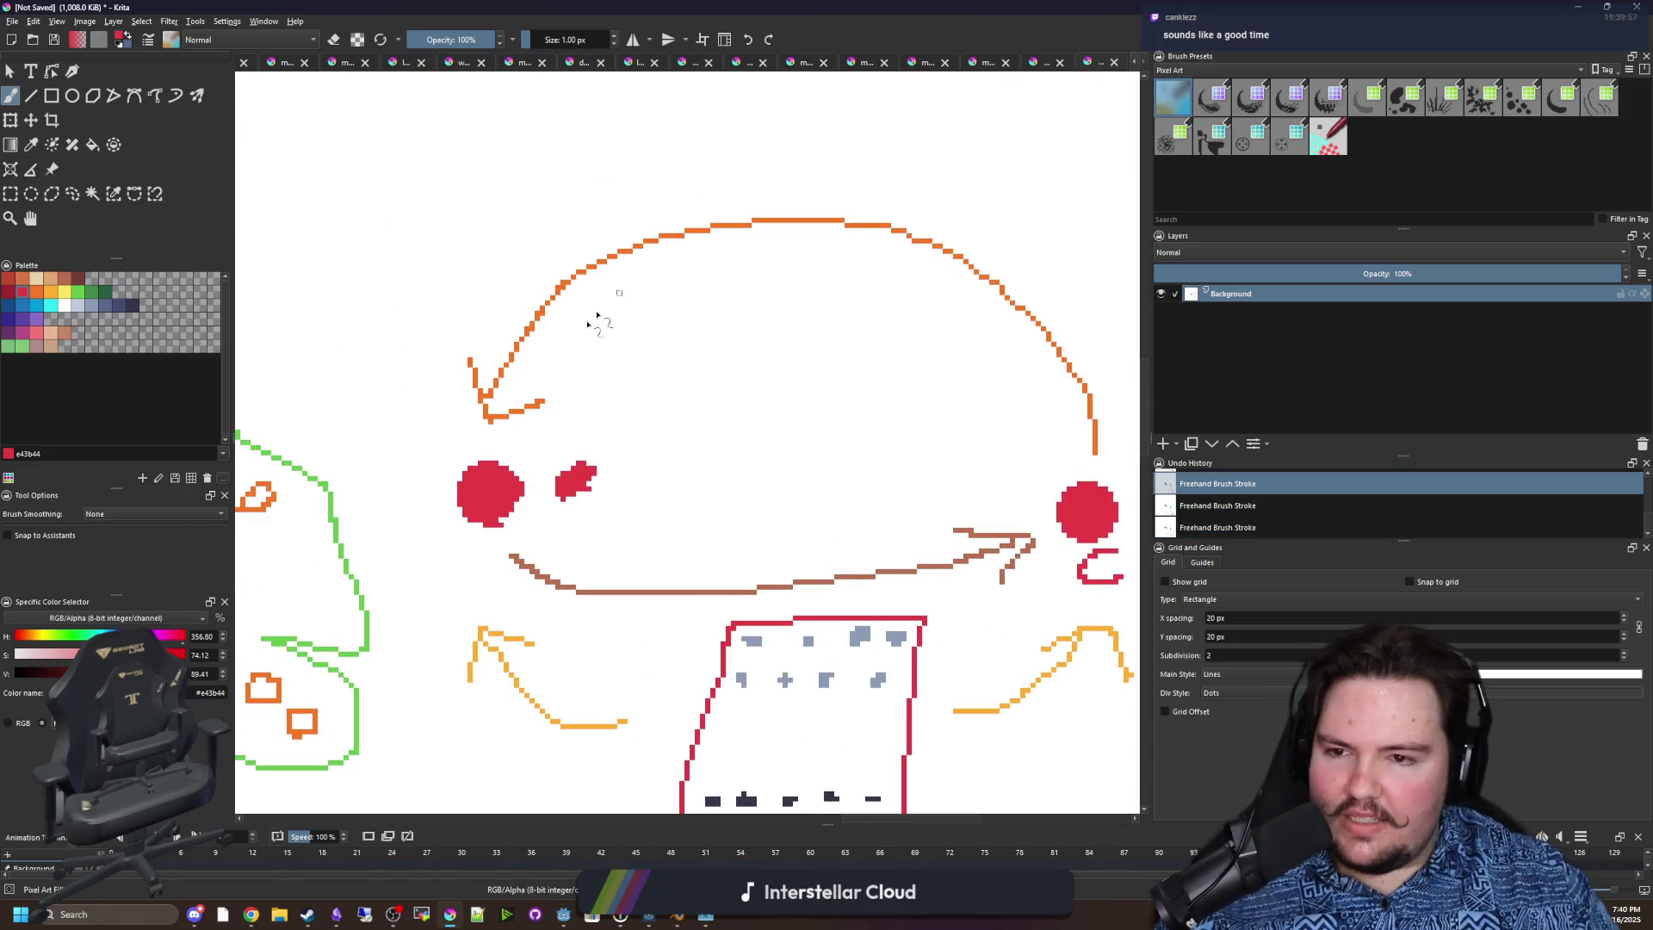
Draw a green check mark beside the left red dot.
scroll(597, 321, "up", 1, "ctrl")
scroll(450, 358, "up", 1, "ctrl")
scroll(450, 358, "down", 3, "ctrl")
scroll(370, 387, "up", 2, "ctrl")
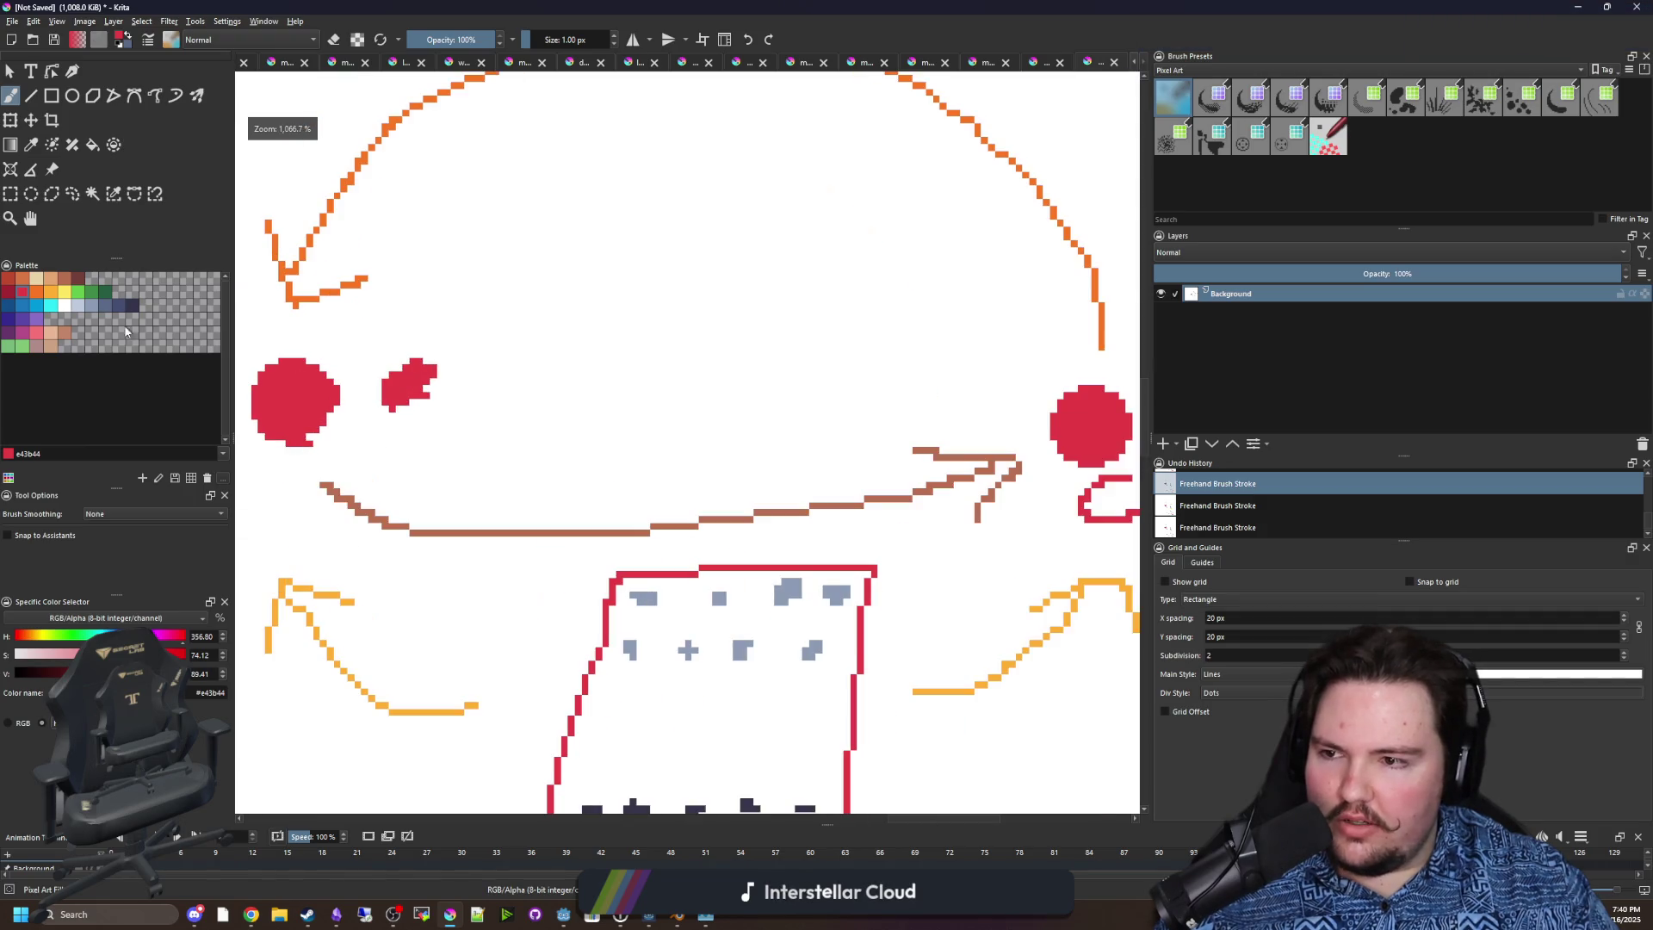
left_click(78, 292)
left_click_drag(336, 331, 413, 297)
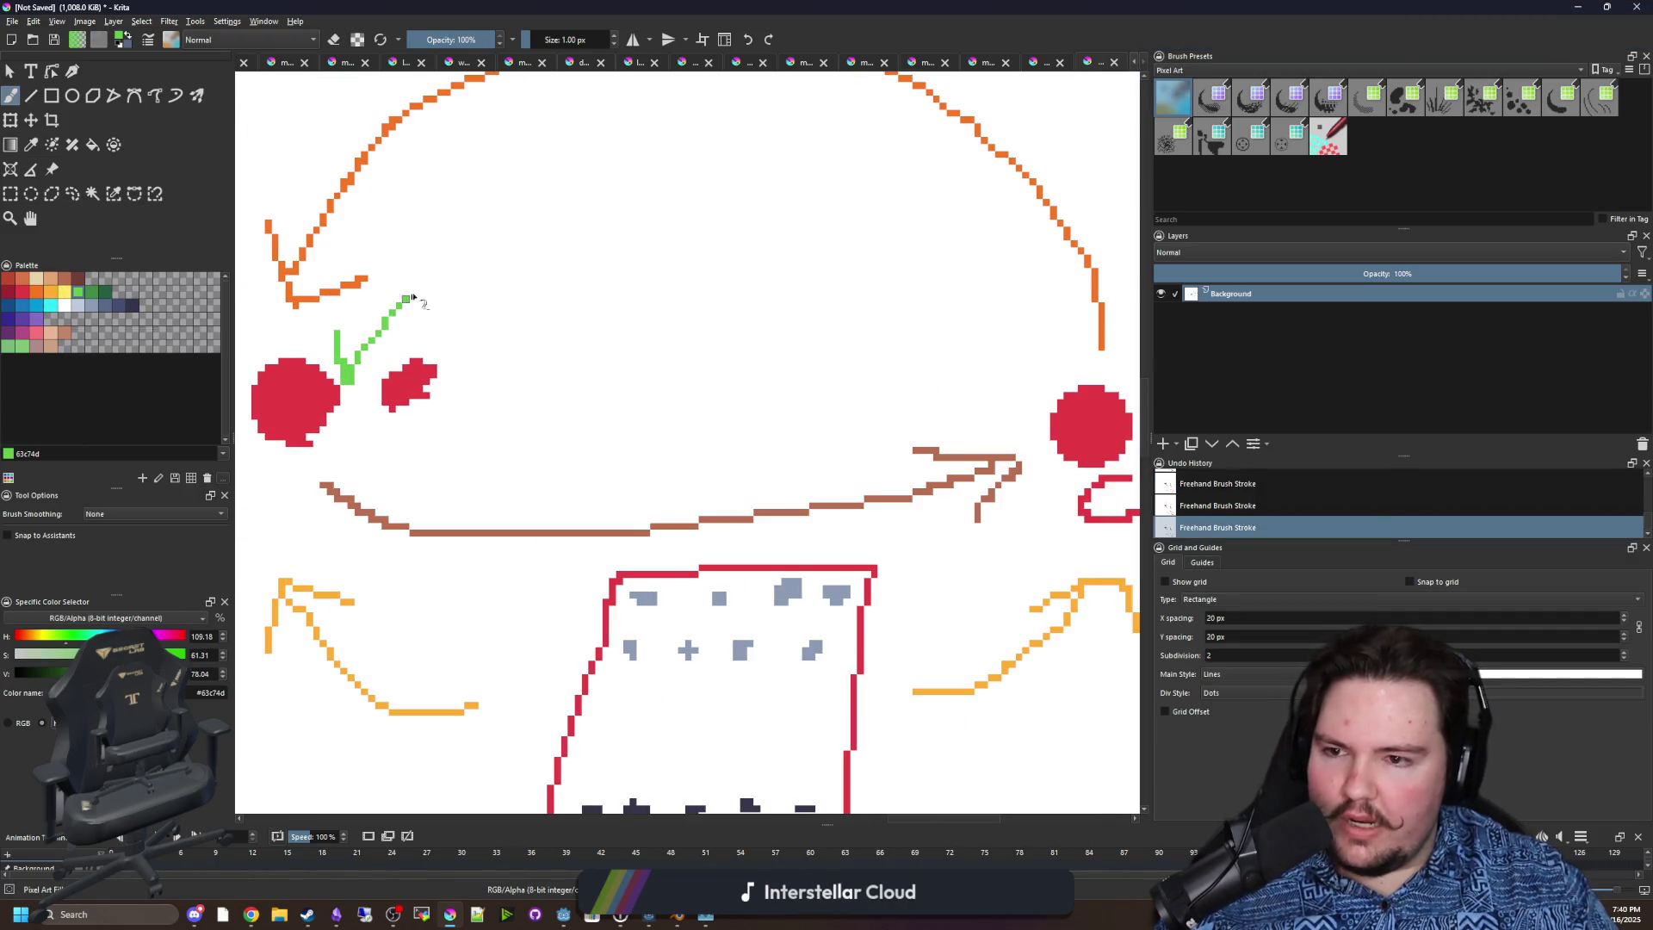
Zoom in and out to review the finished diagram, then switch away from Krita.
scroll(446, 428, "down", 2)
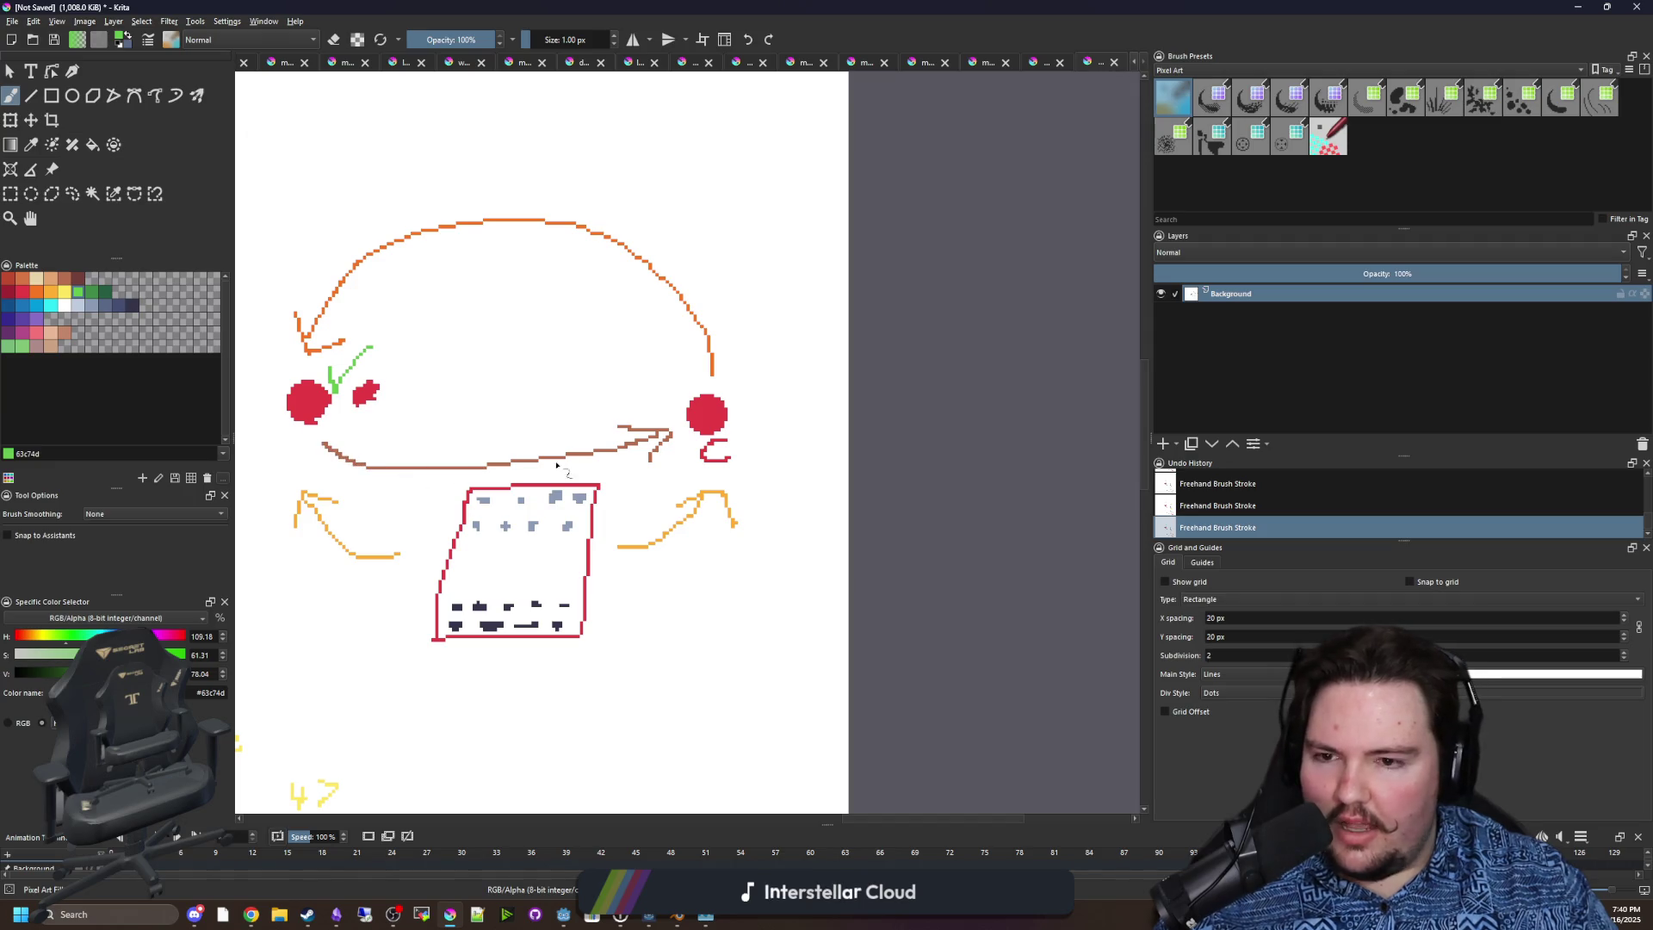
scroll(676, 388, "up", 1)
scroll(831, 473, "up", 1)
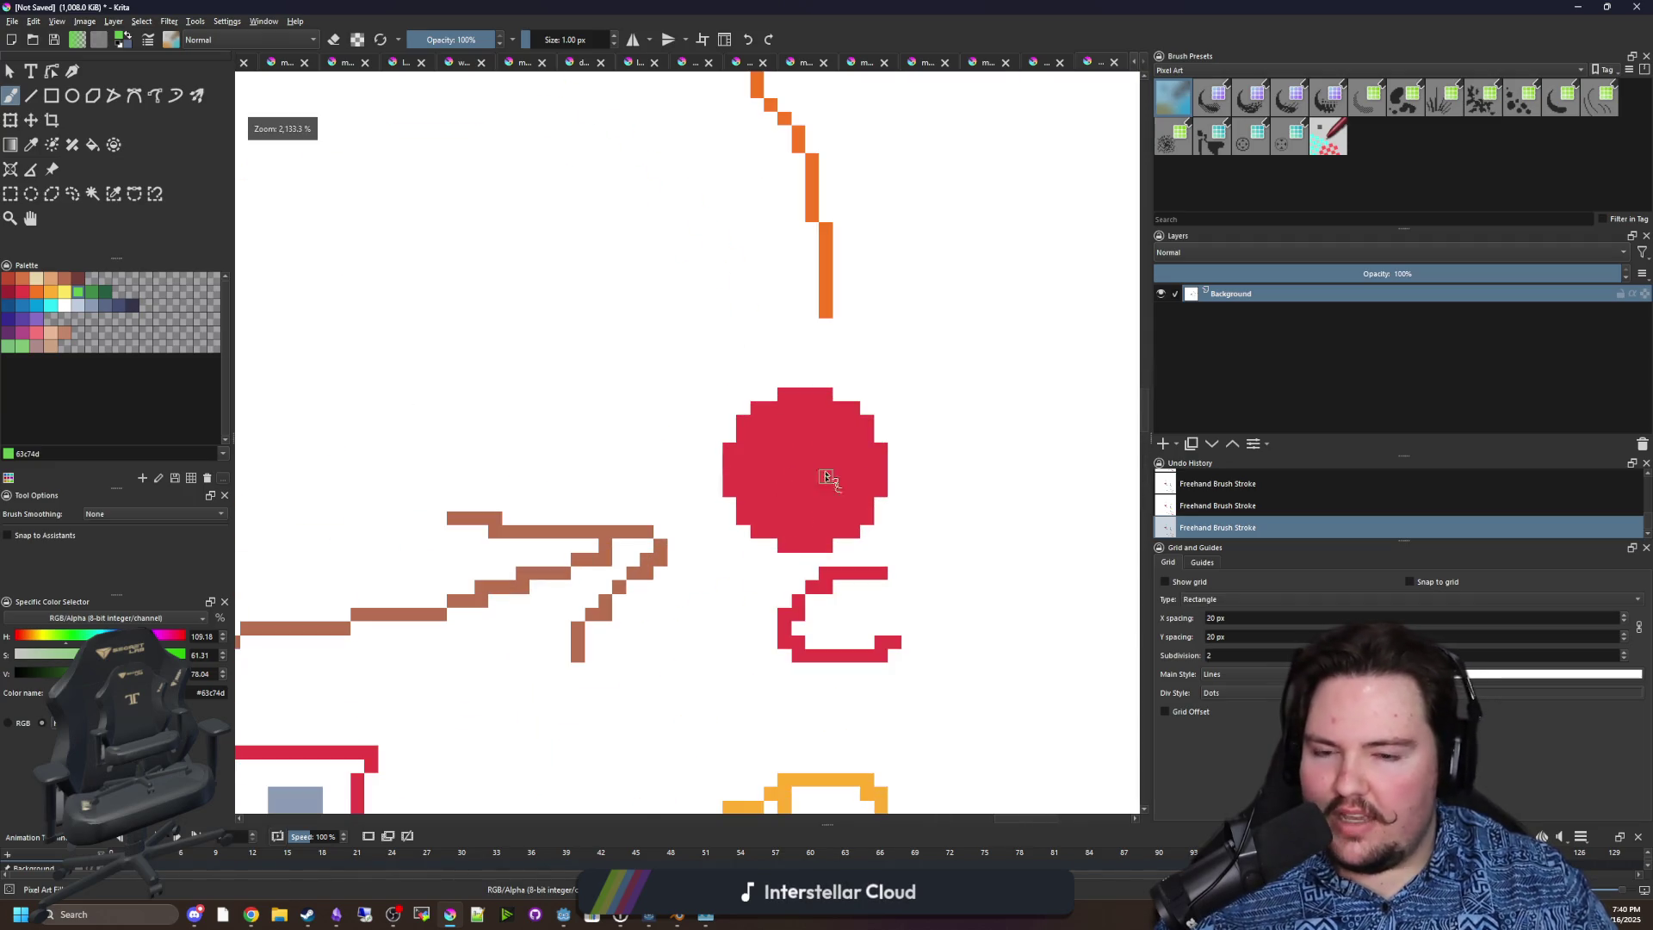
scroll(861, 480, "down", 2)
scroll(804, 516, "down", 6)
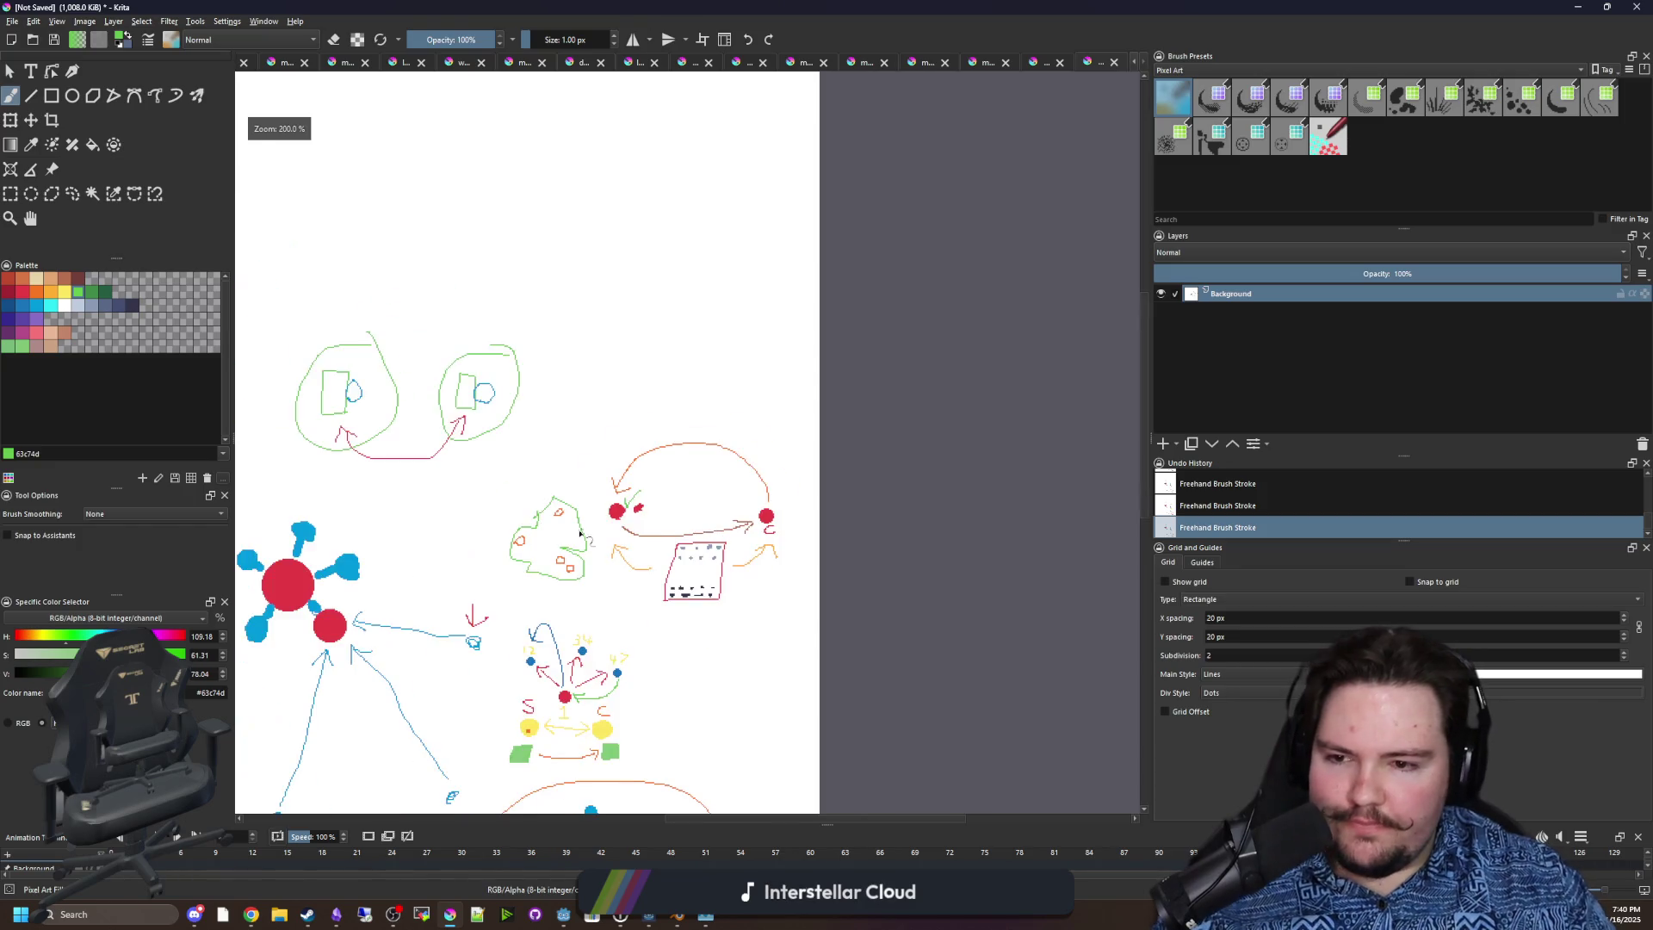
scroll(781, 457, "up", 2)
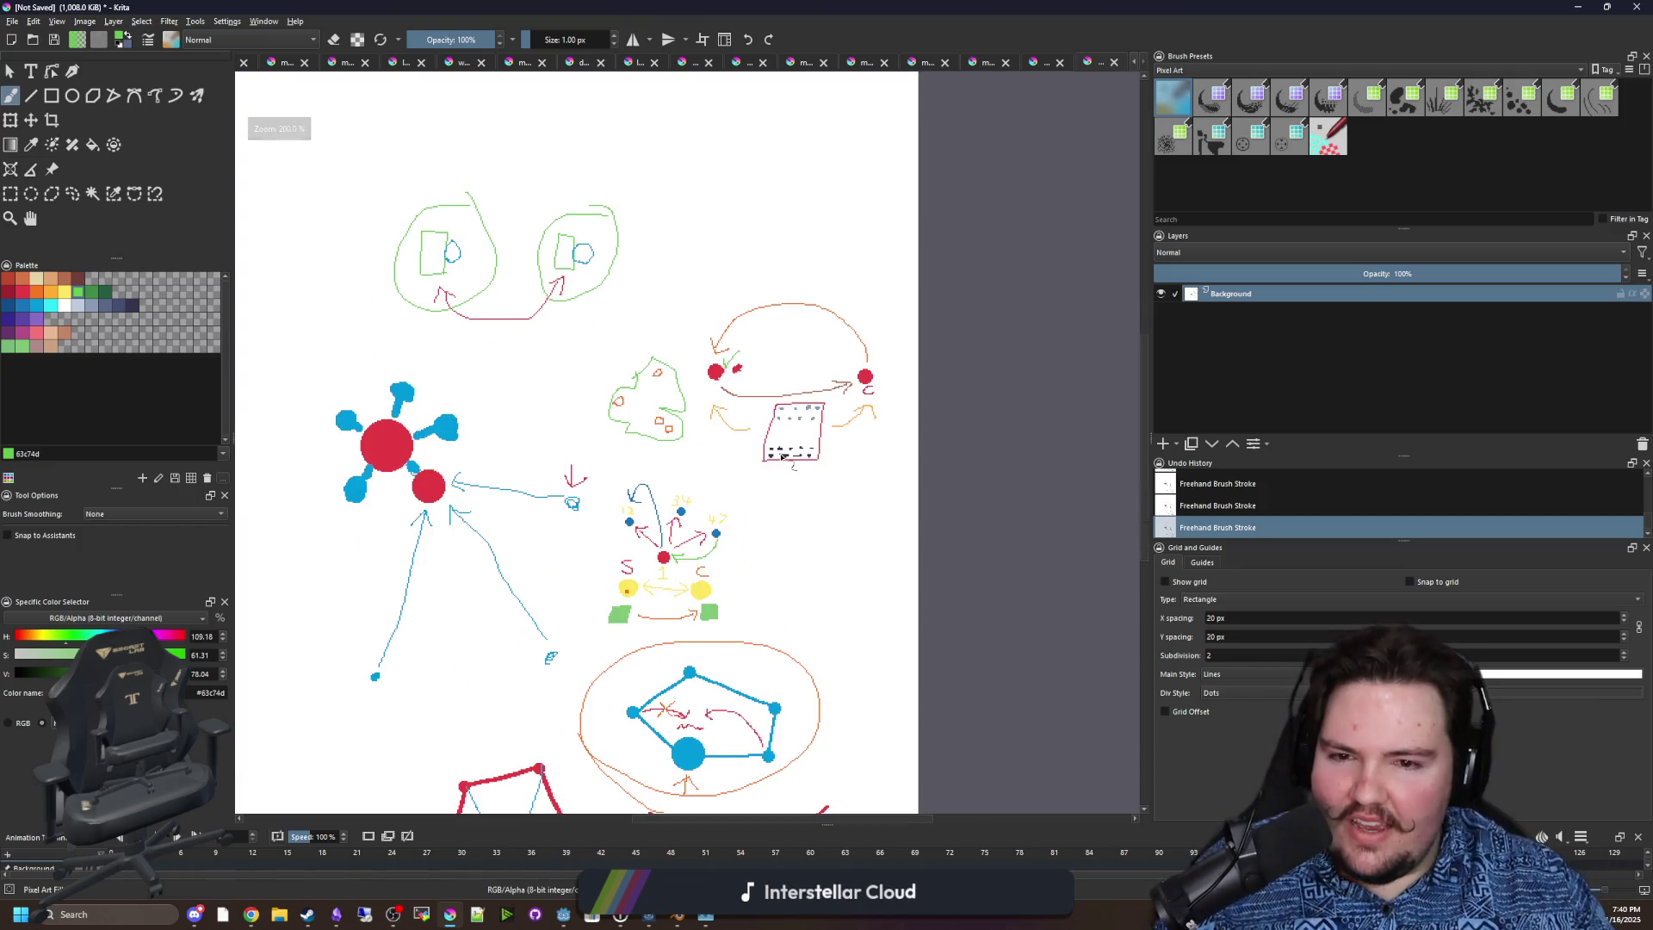
scroll(848, 439, "up", 4)
scroll(801, 443, "up", 2)
scroll(796, 428, "down", 1)
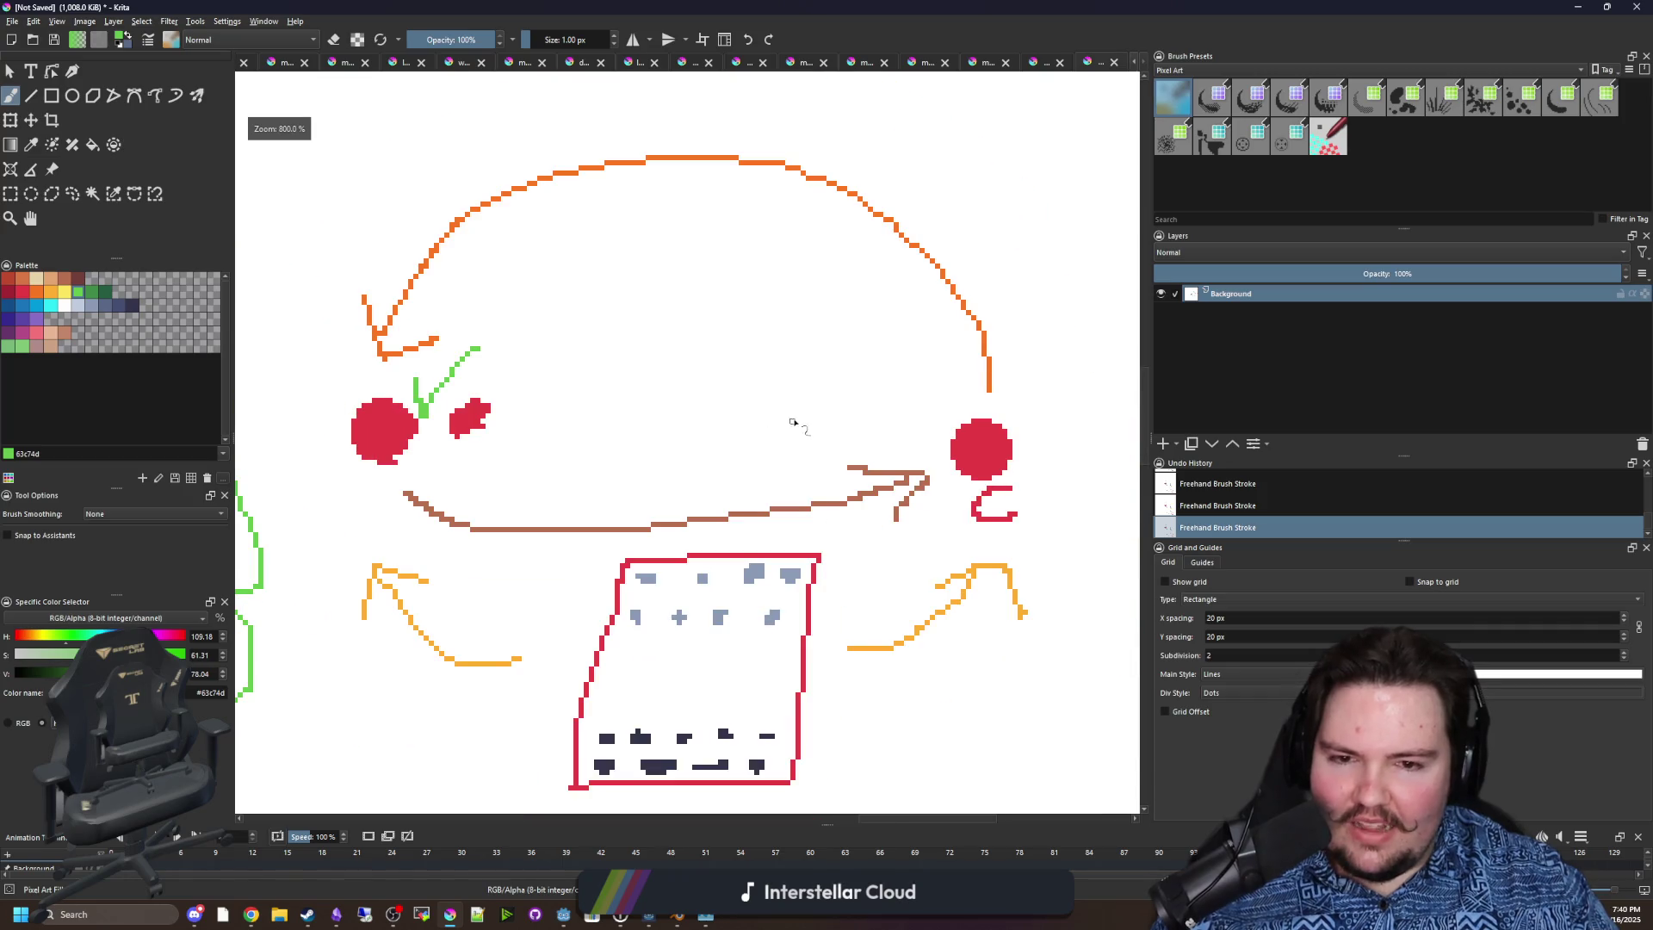
scroll(726, 461, "down", 1)
key("alt+Tab")
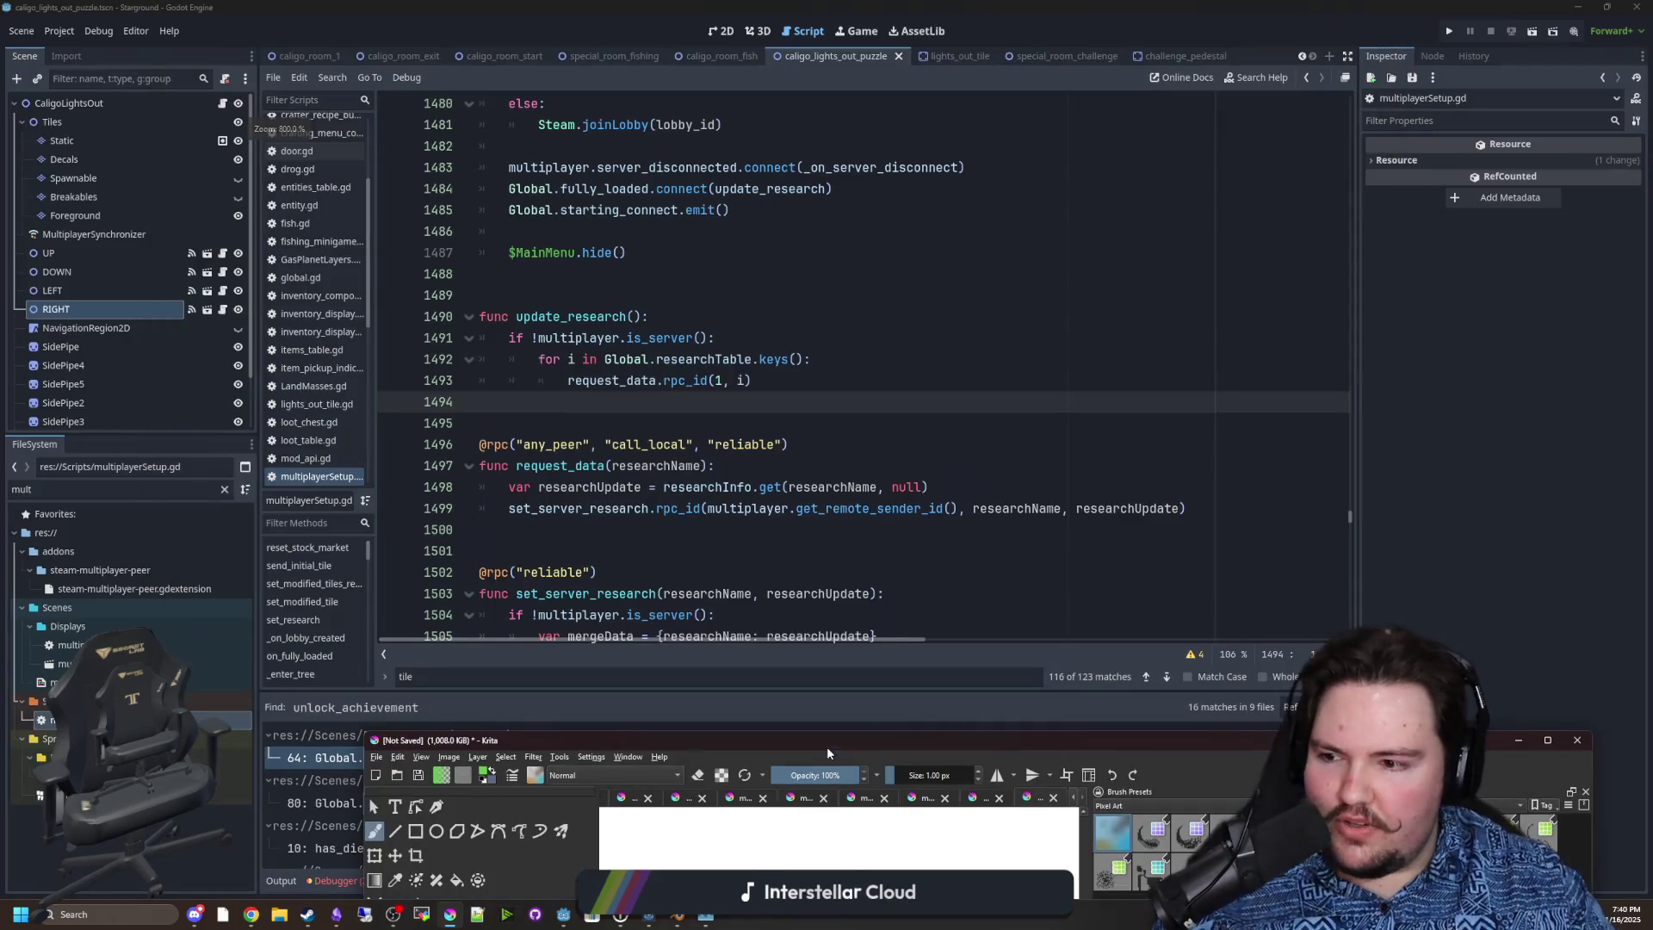
Place the cursor on line 1495 of multiplayerSetup.gd and save the scene.
left_click(814, 422)
key("ctrl+s")
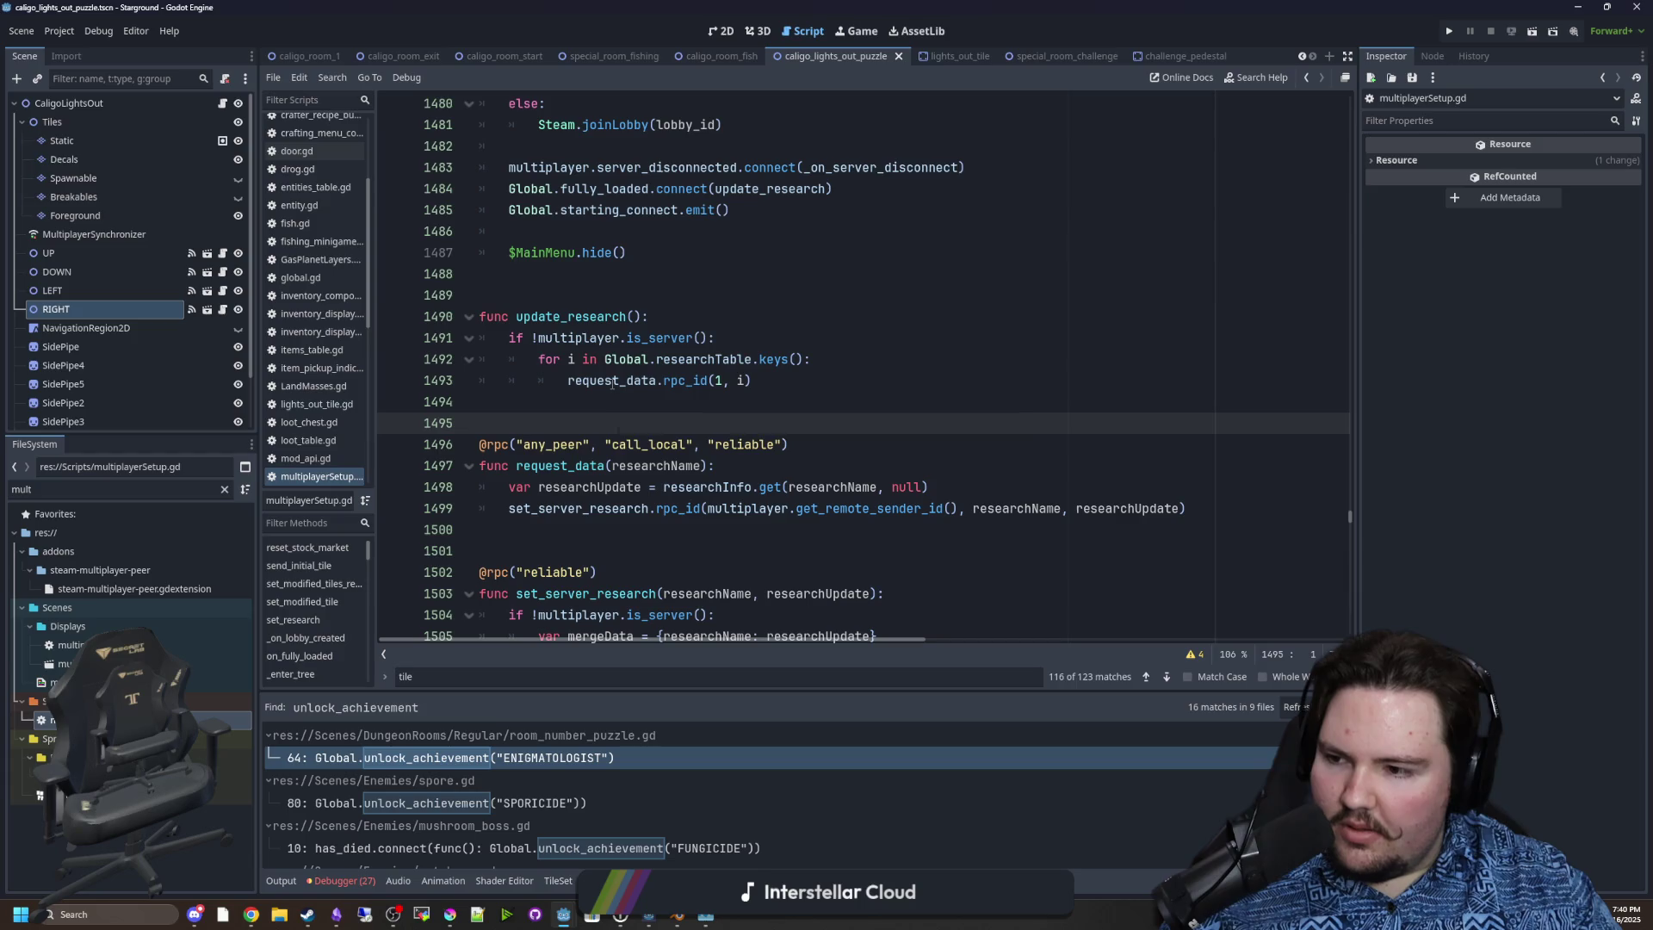
mouse_move(625, 399)
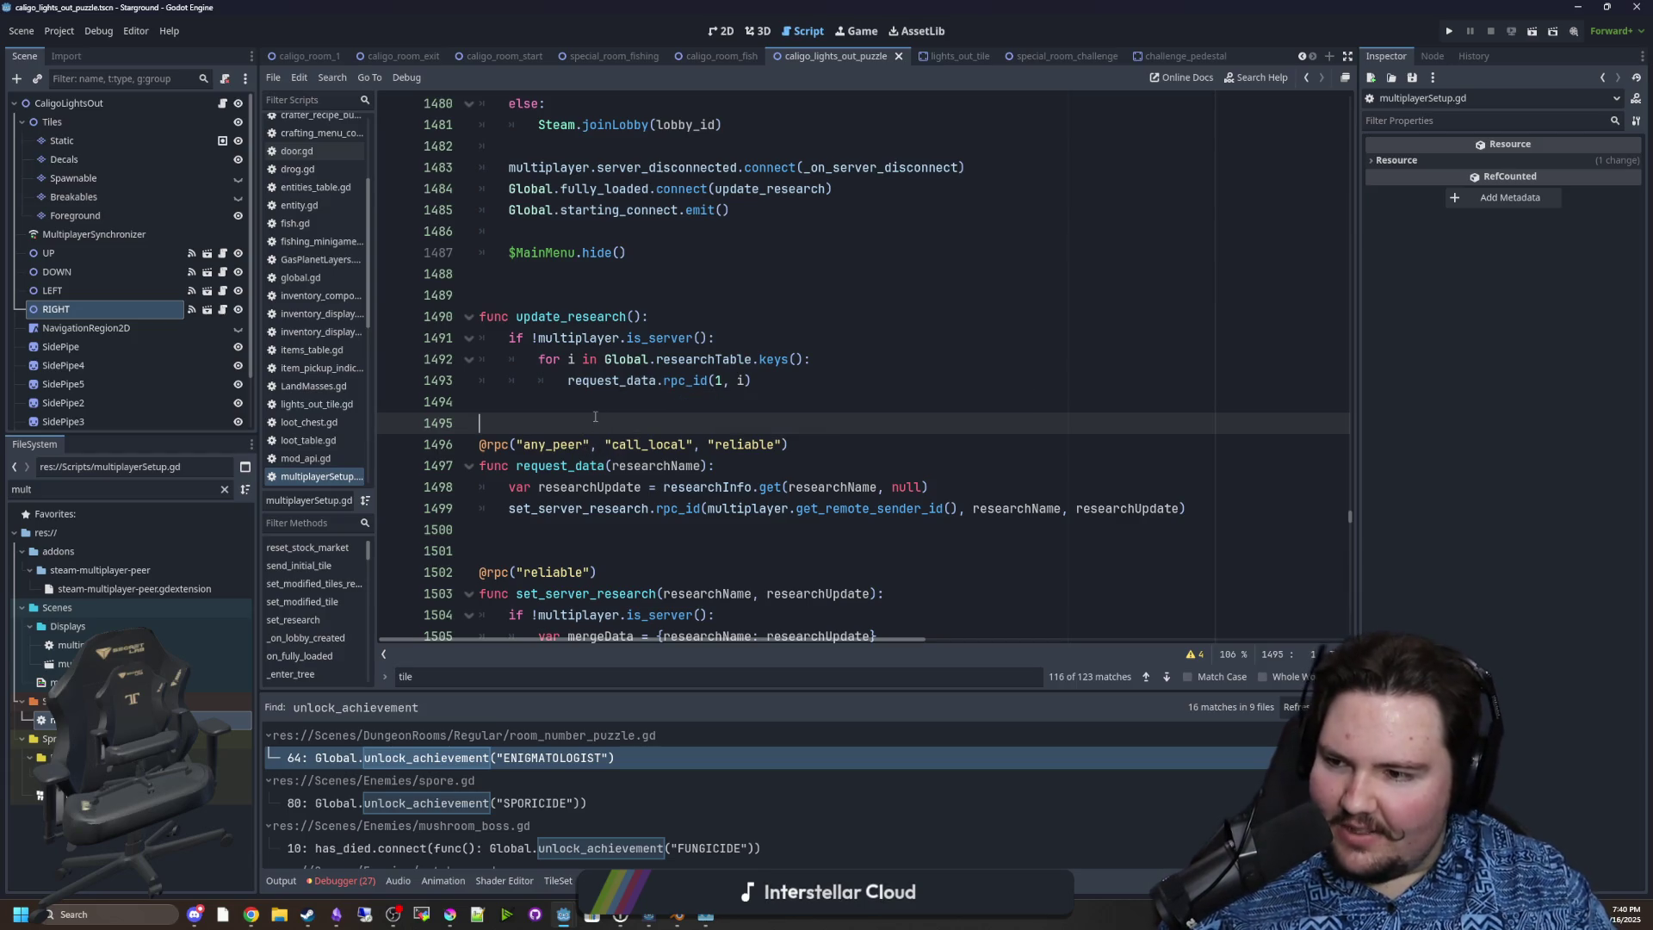
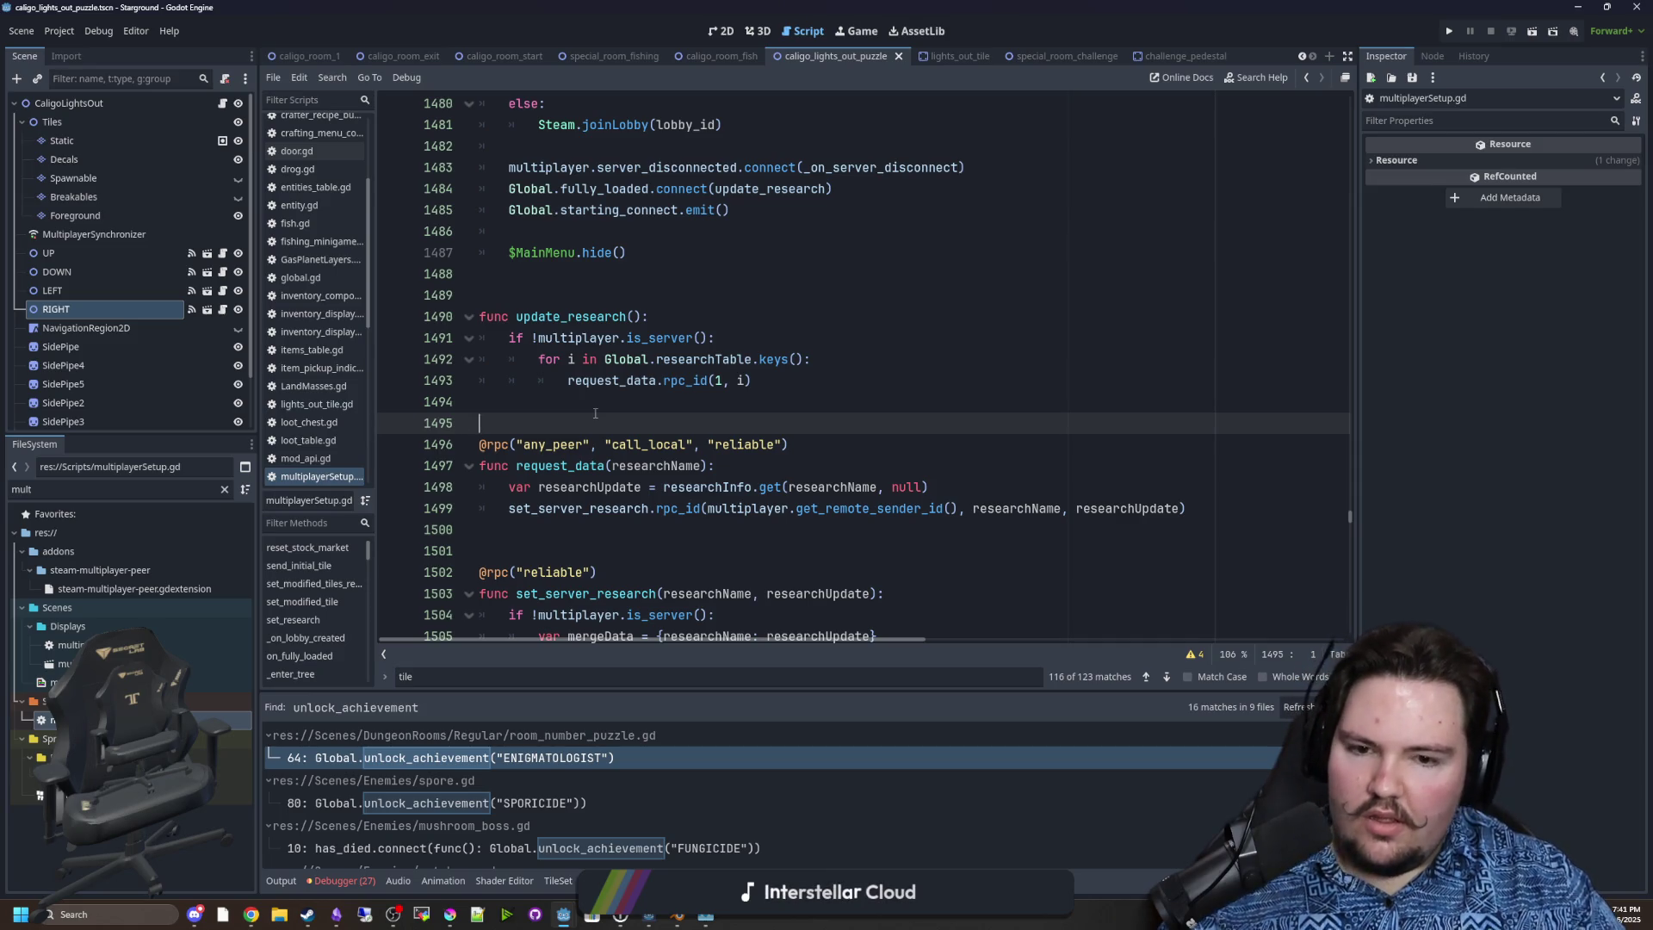
Replace the FileSystem filter with 'player' and open player.tscn.
scroll(595, 414, "down", 1)
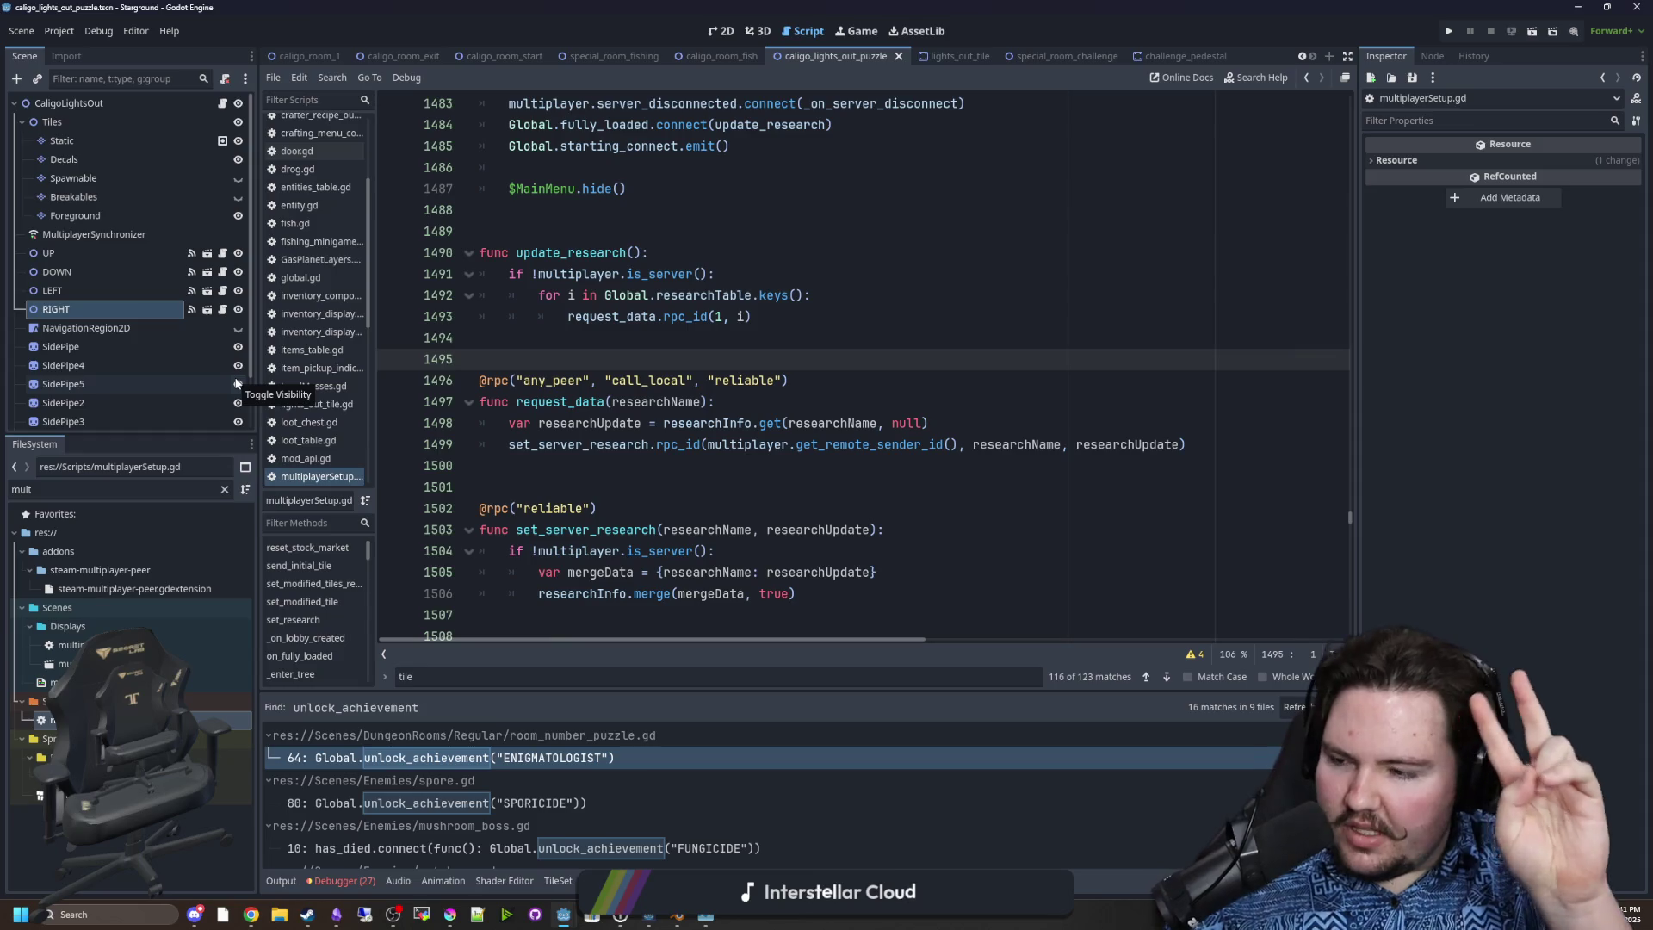
scroll(166, 343, "down", 2)
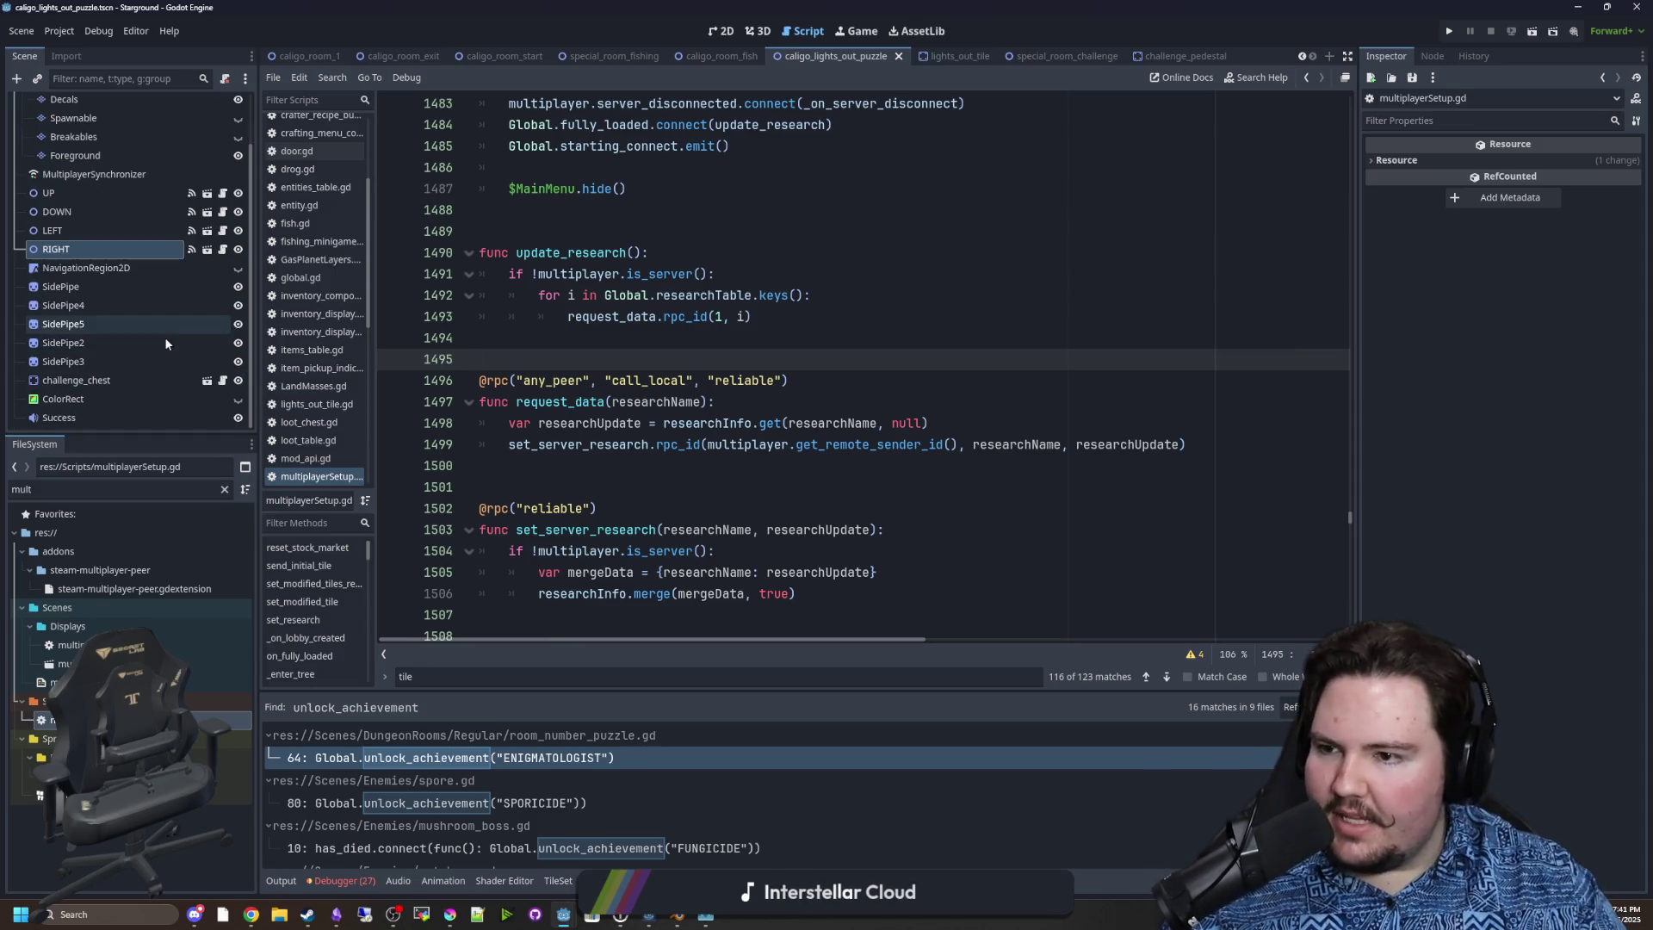
scroll(166, 345, "up", 2)
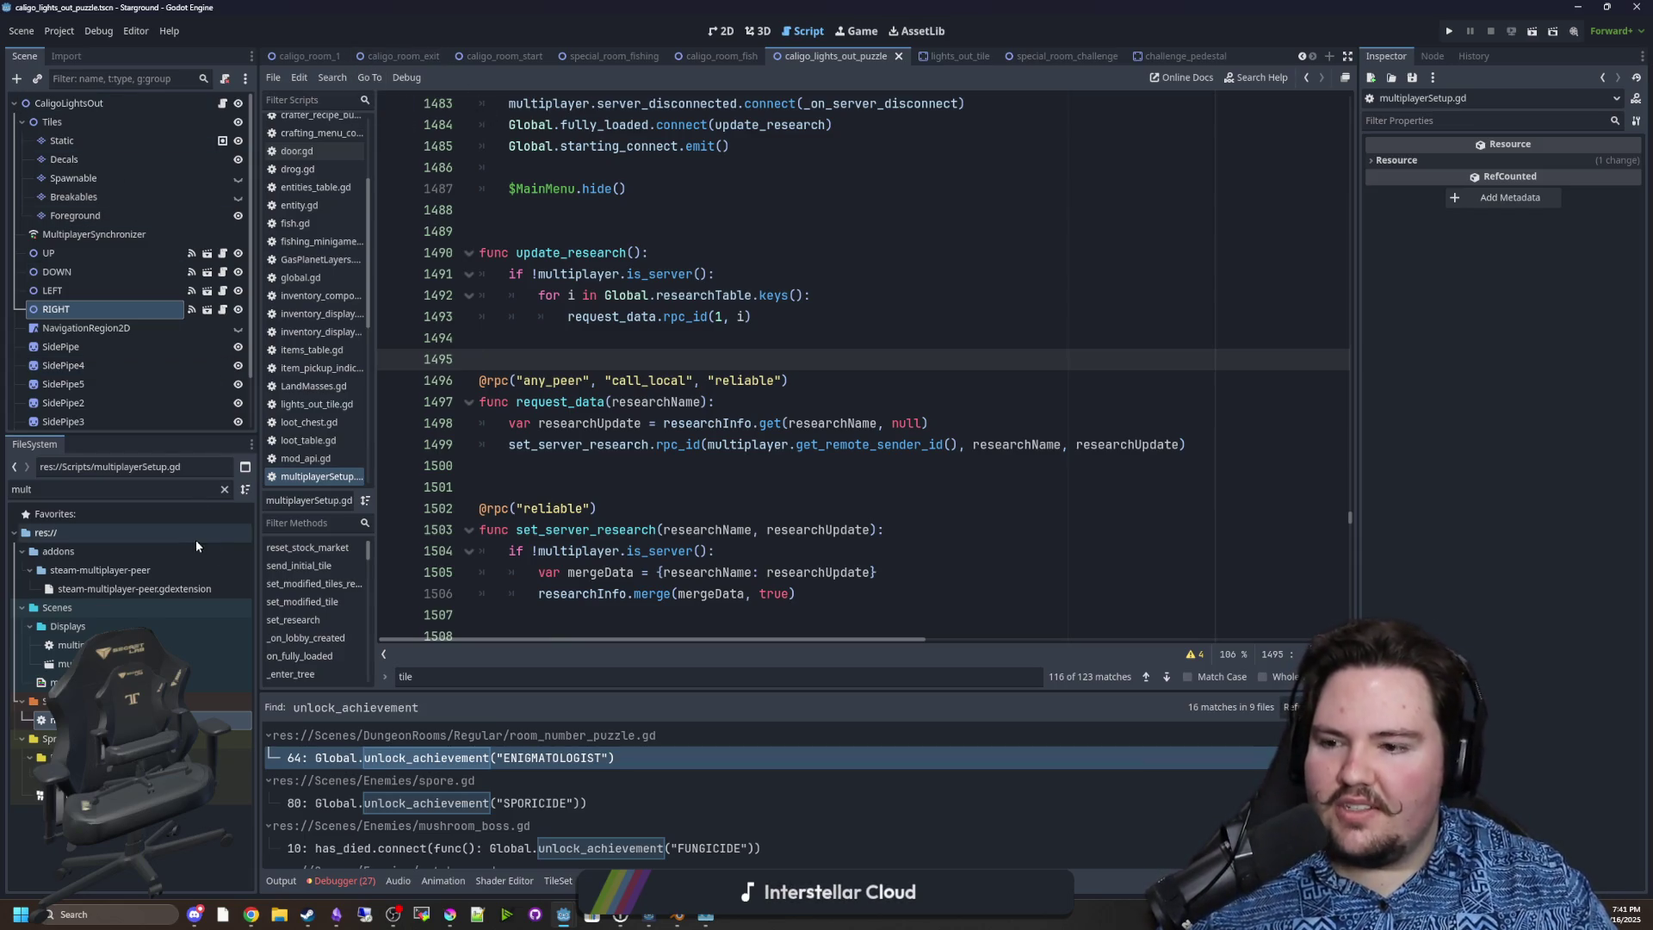
left_click(194, 487)
key("BackSpace")
key("BackSpace")
key("BackSpace")
type("player")
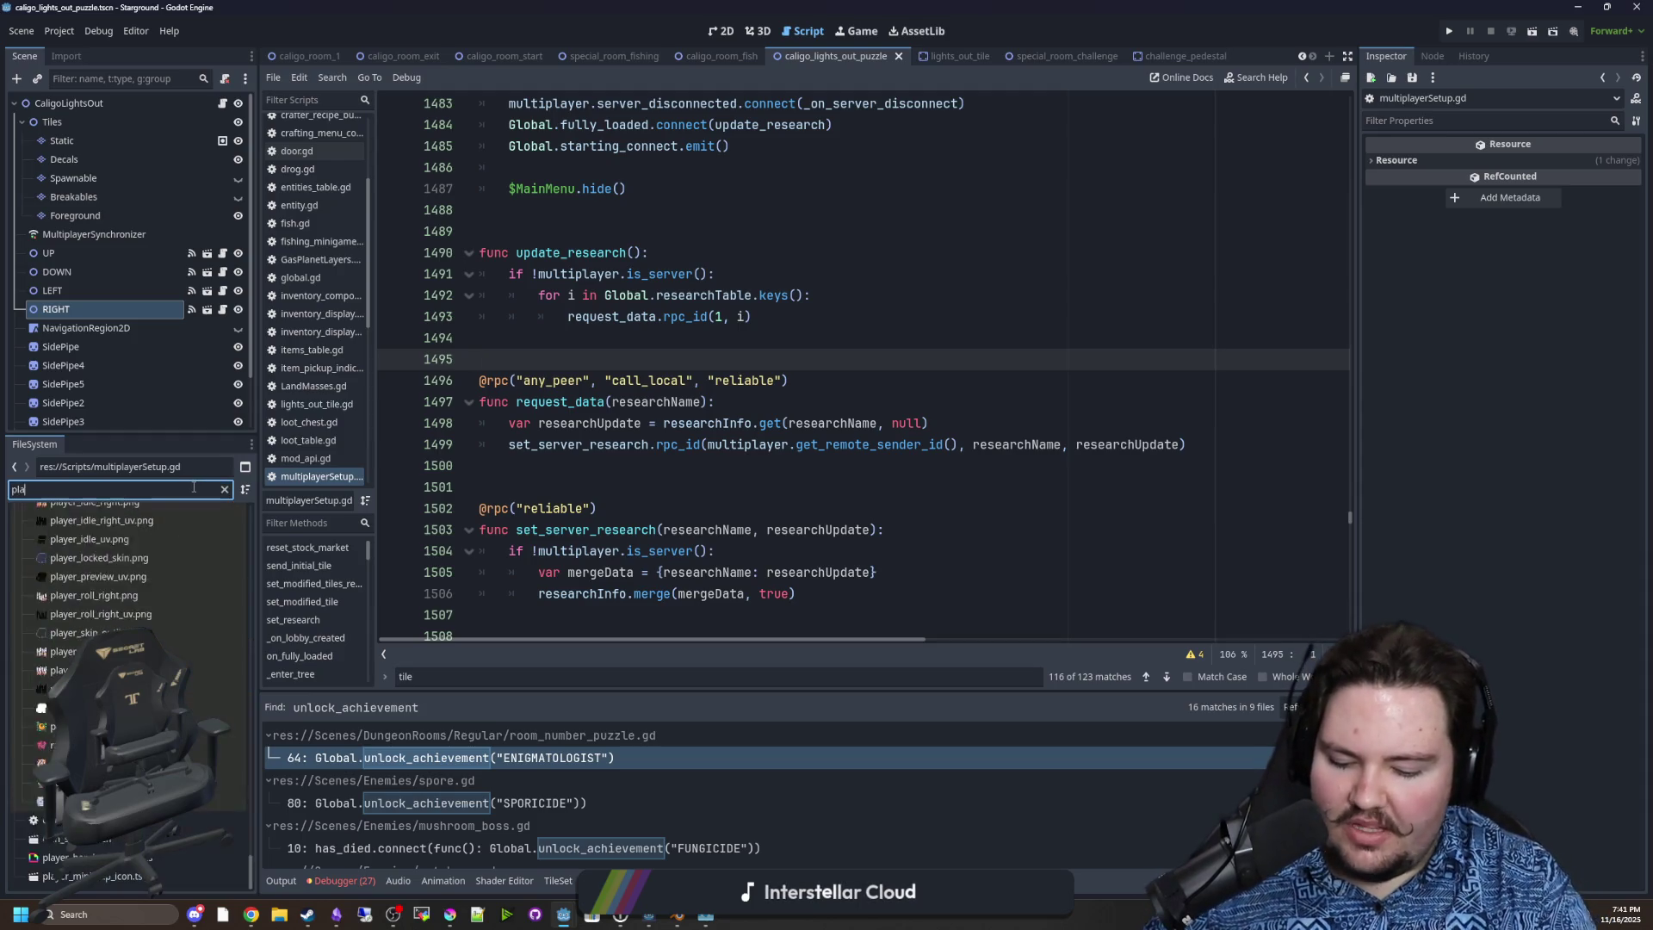
double_click(106, 553)
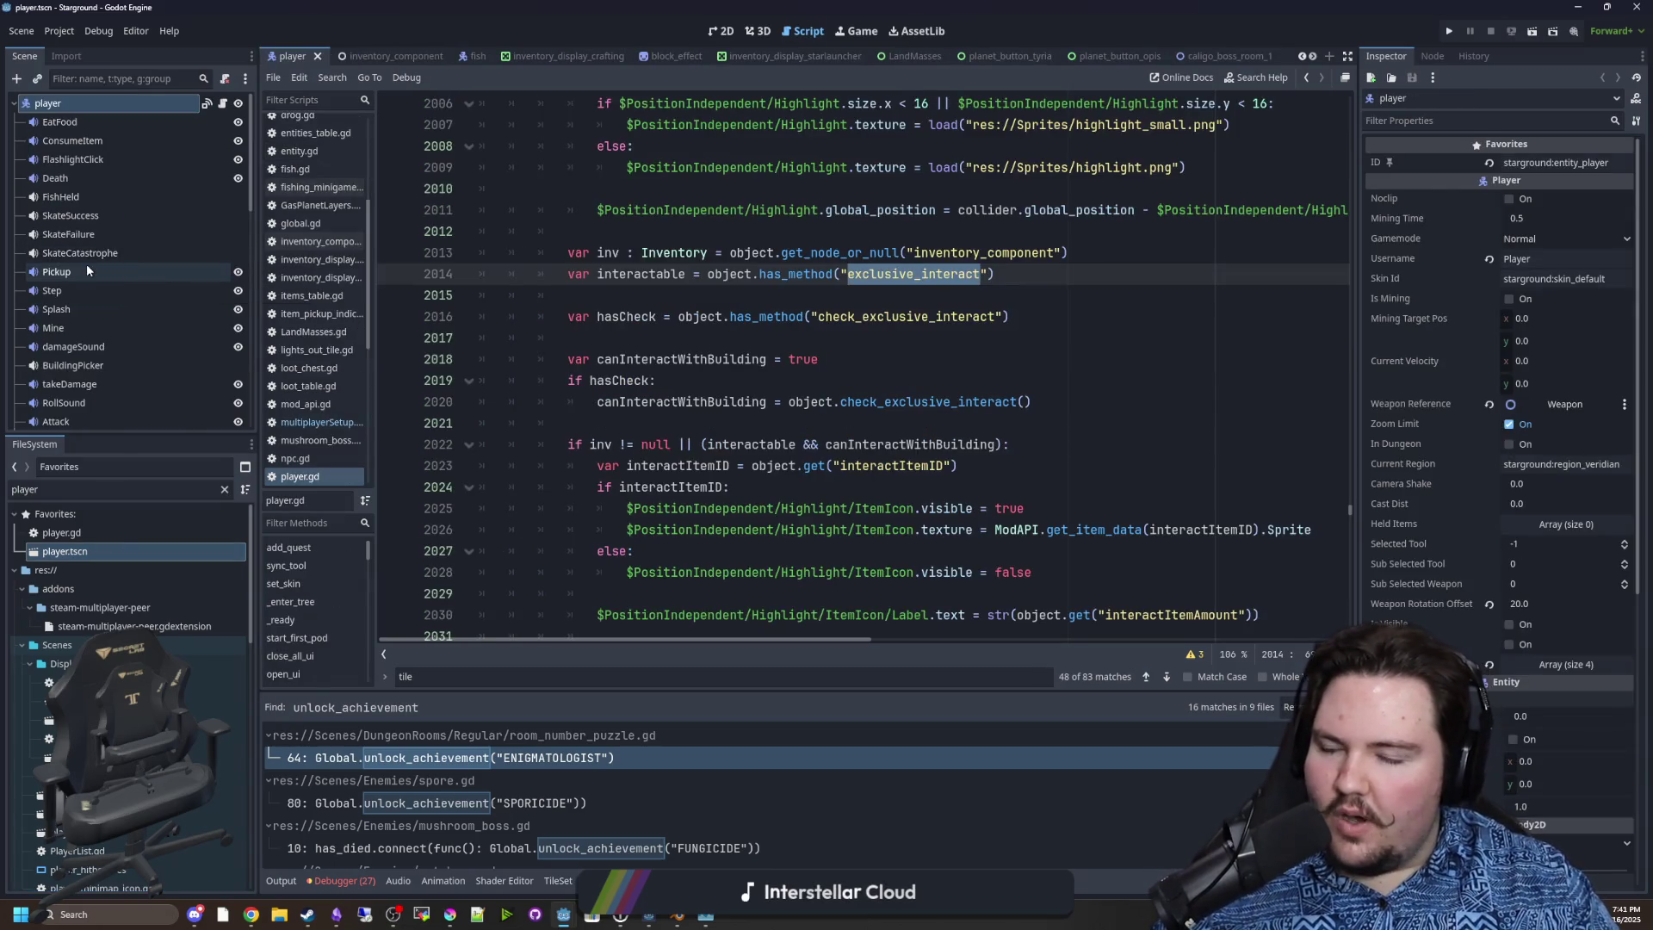
Select the ServerSynchronize node and enlarge the bottom Replication panel.
scroll(86, 263, "down", 10)
scroll(107, 362, "down", 5)
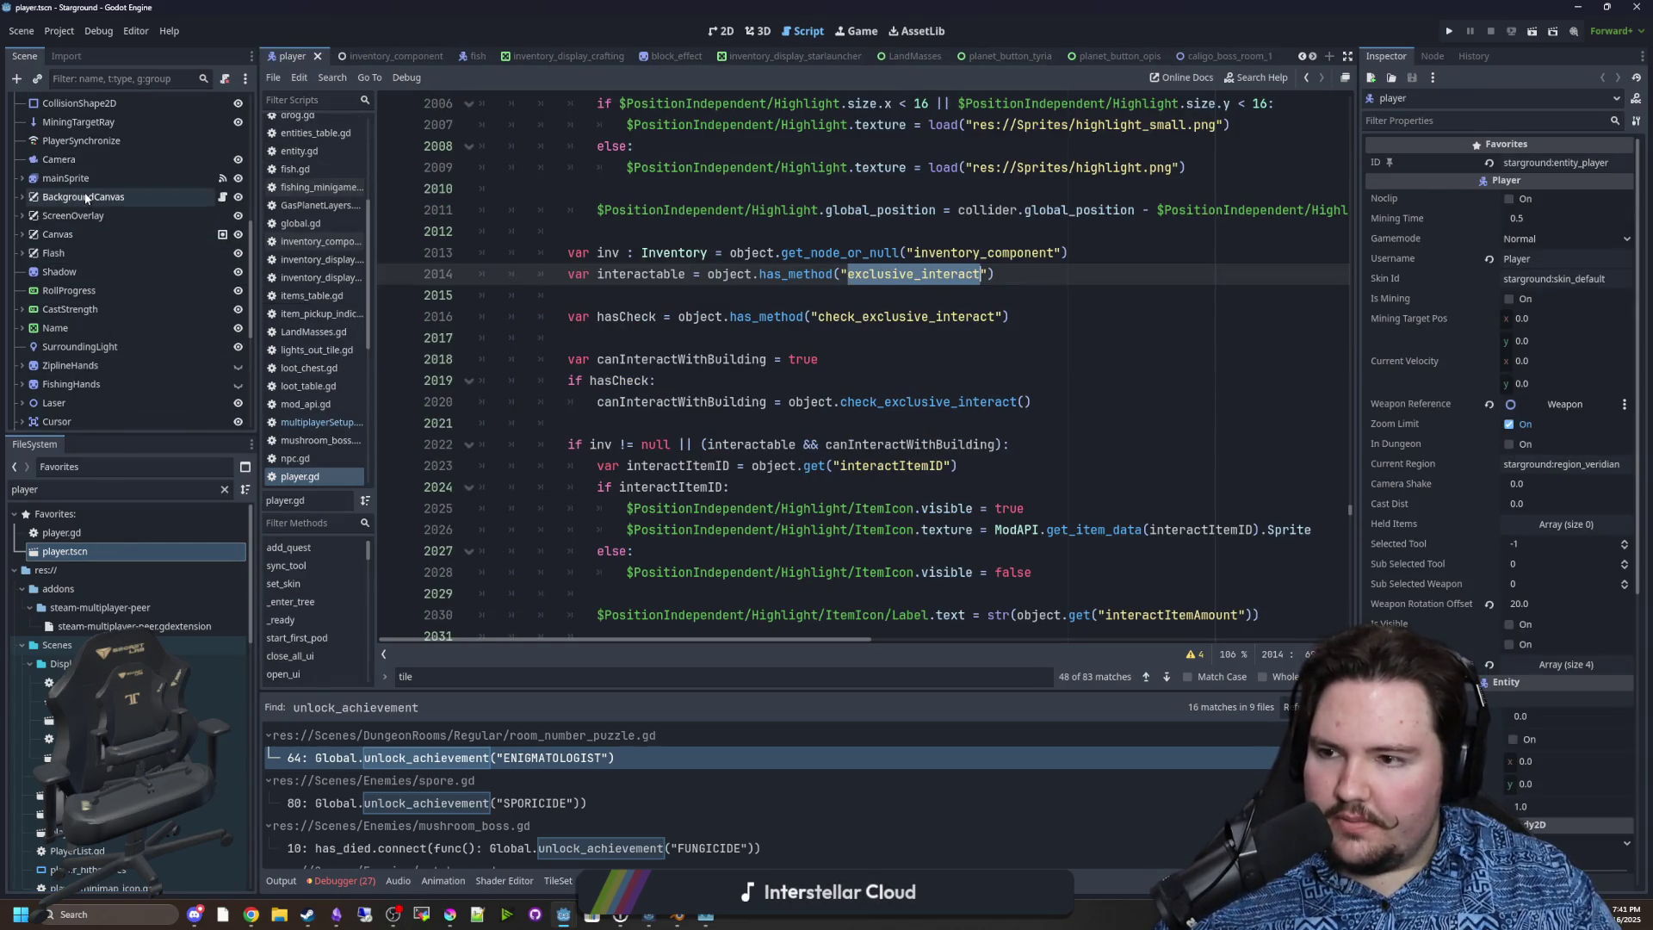
left_click(108, 328)
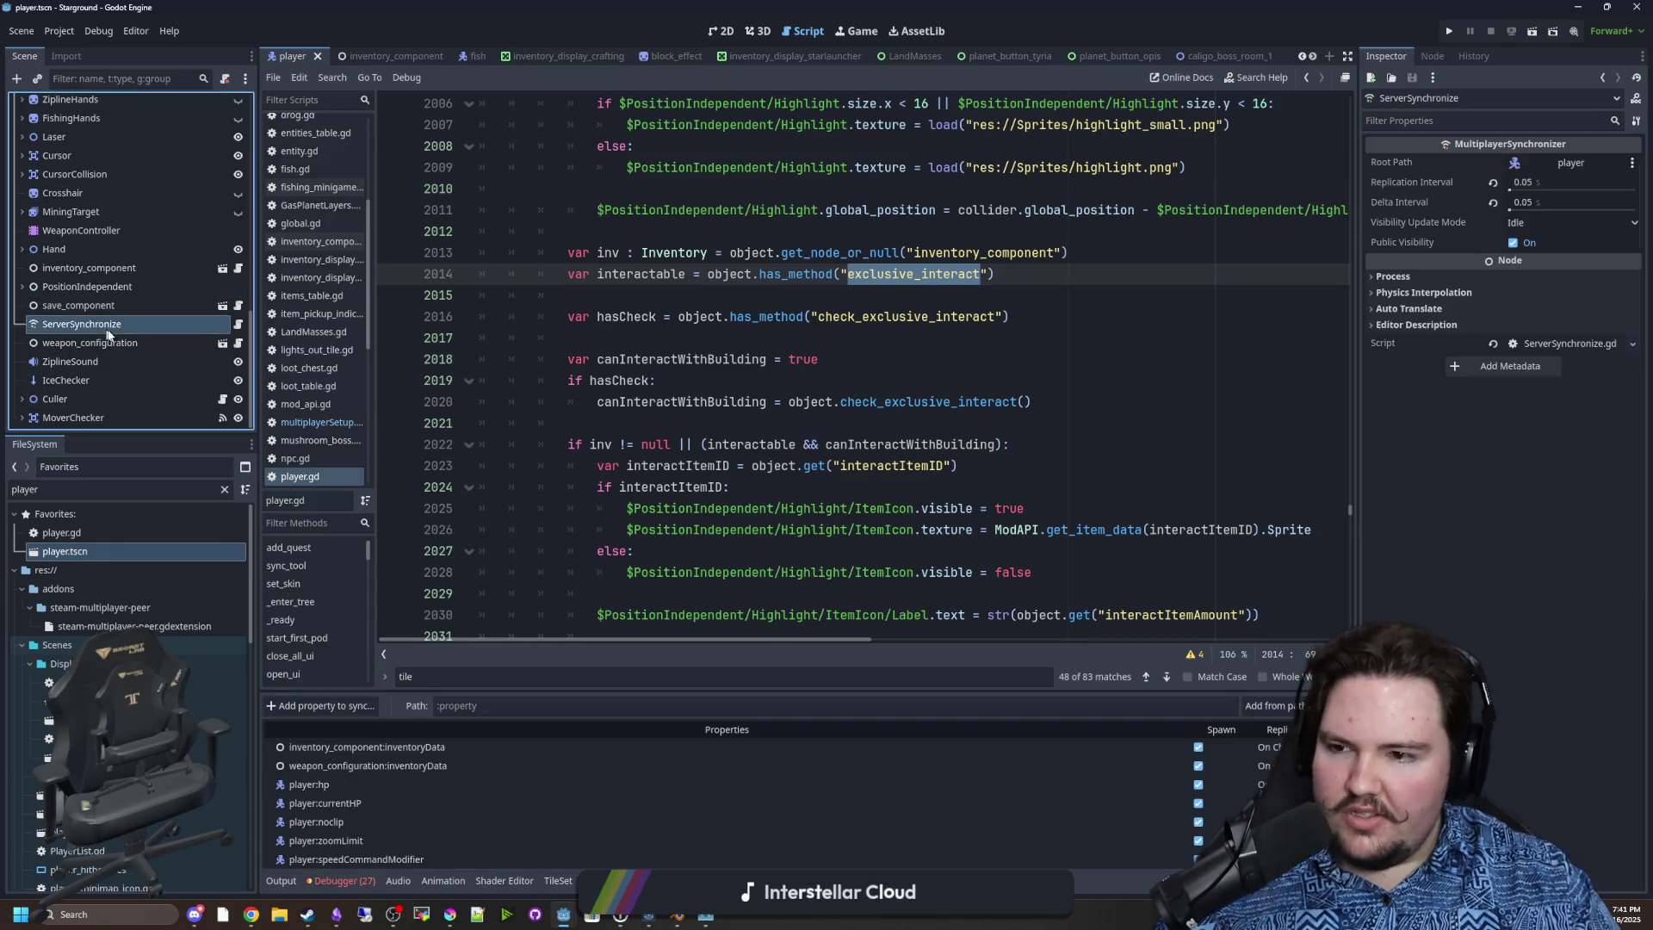
left_click_drag(673, 694, 685, 566)
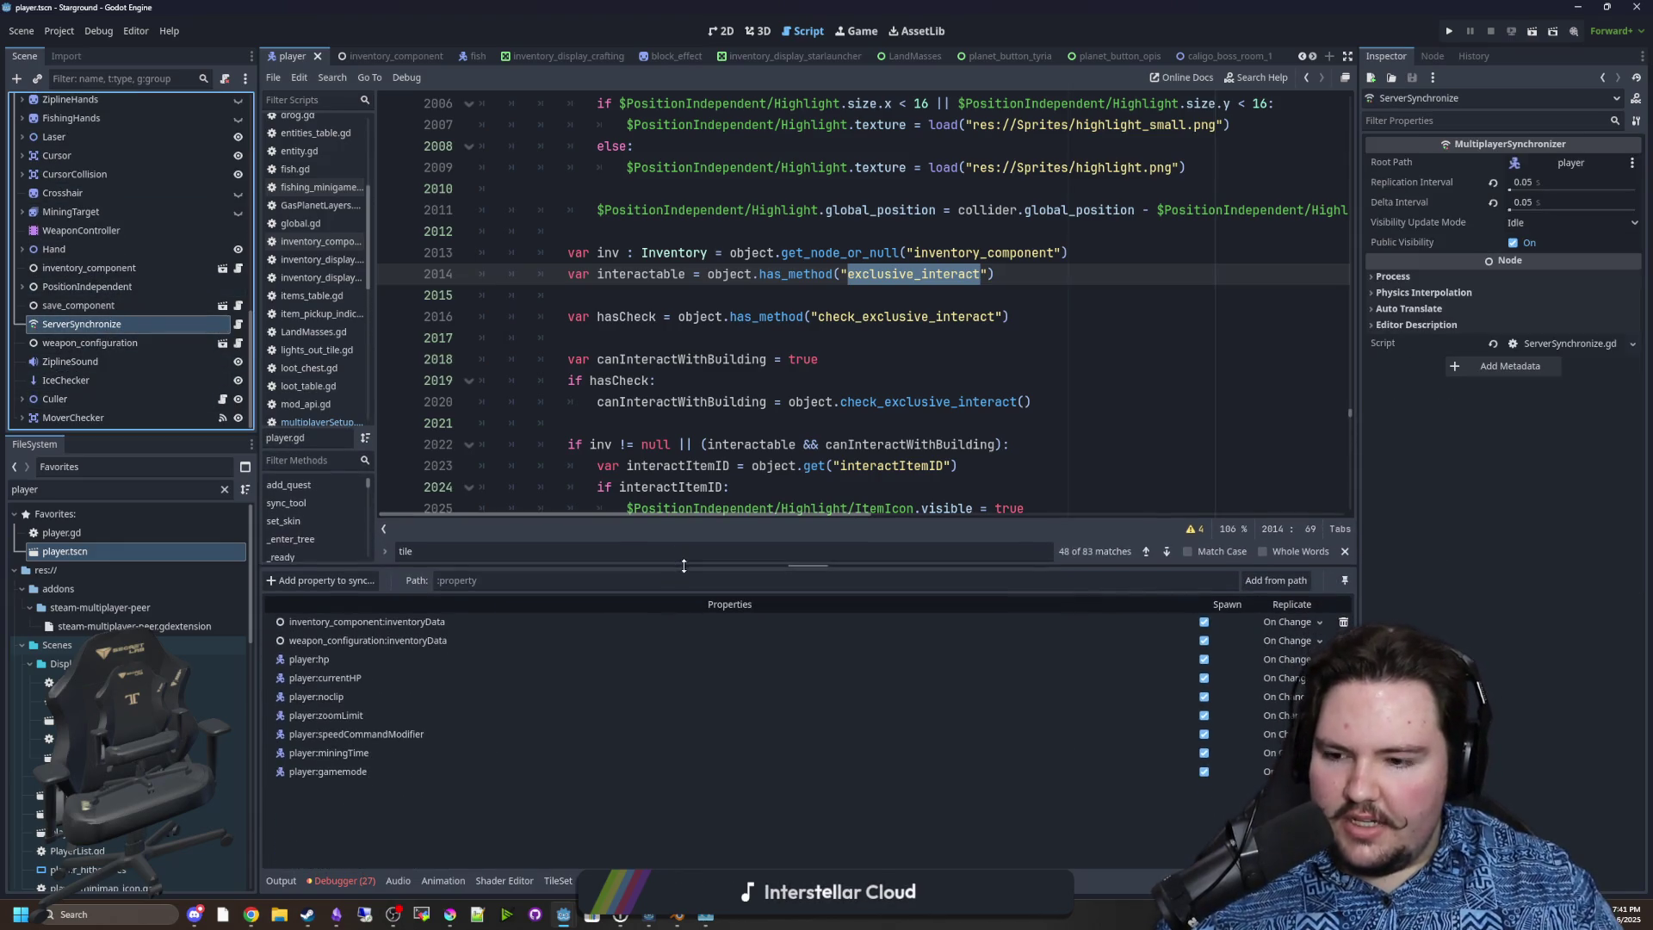
scroll(780, 444, "up", 5)
scroll(1348, 414, "up", 10)
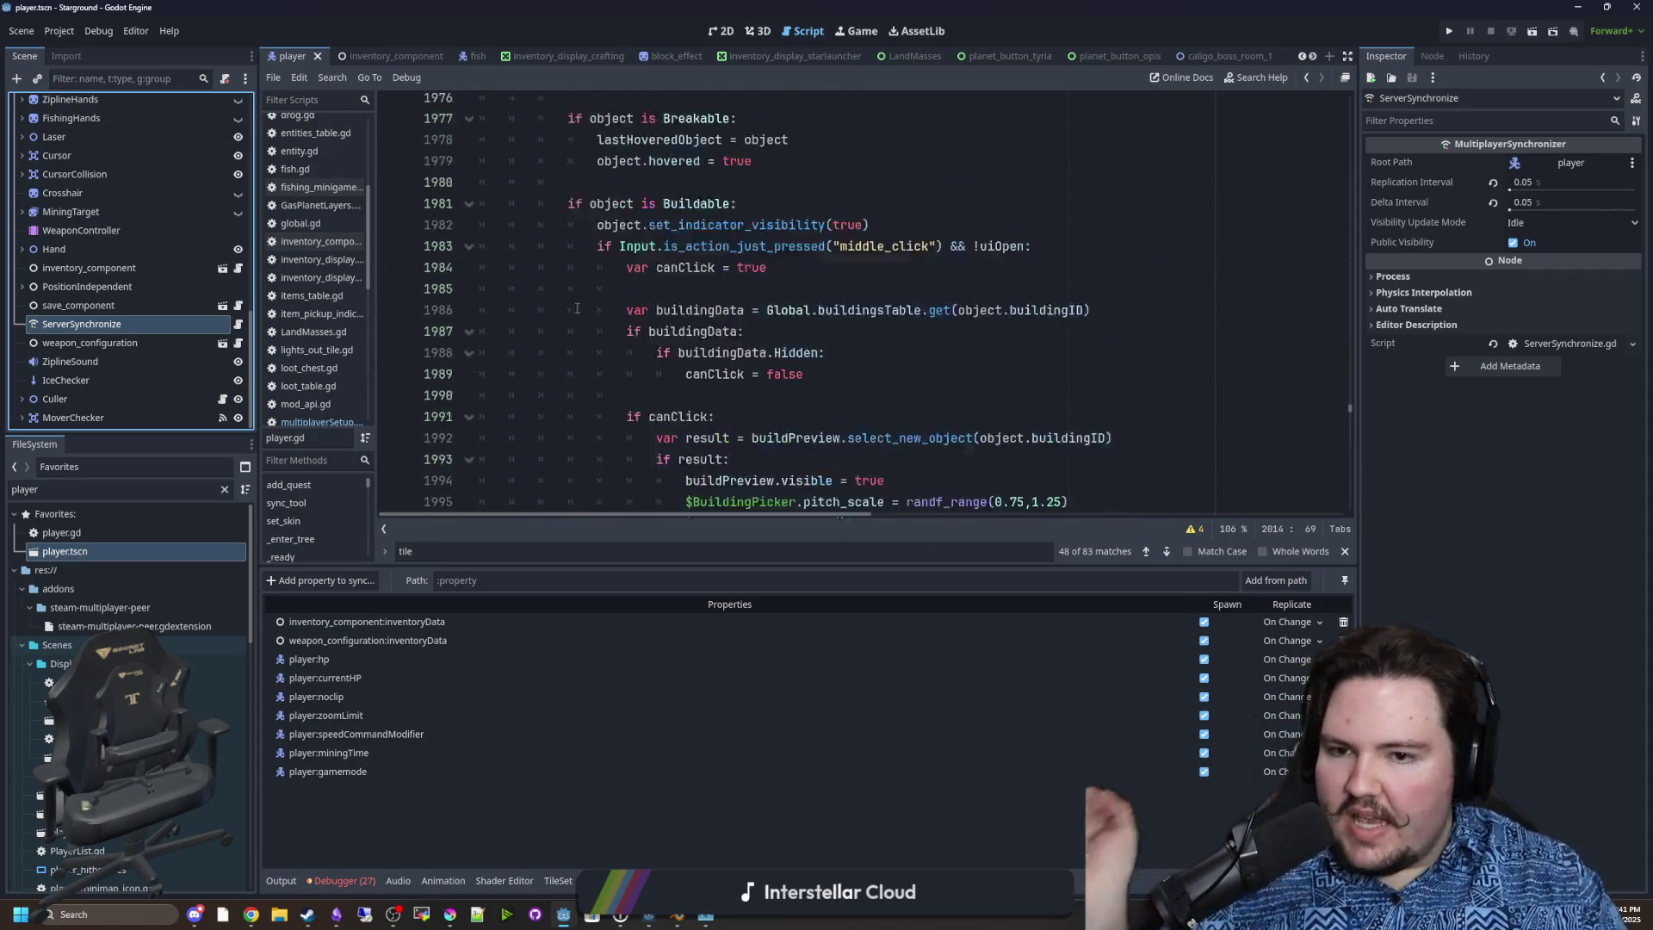
left_click_drag(1349, 405, 1389, 81)
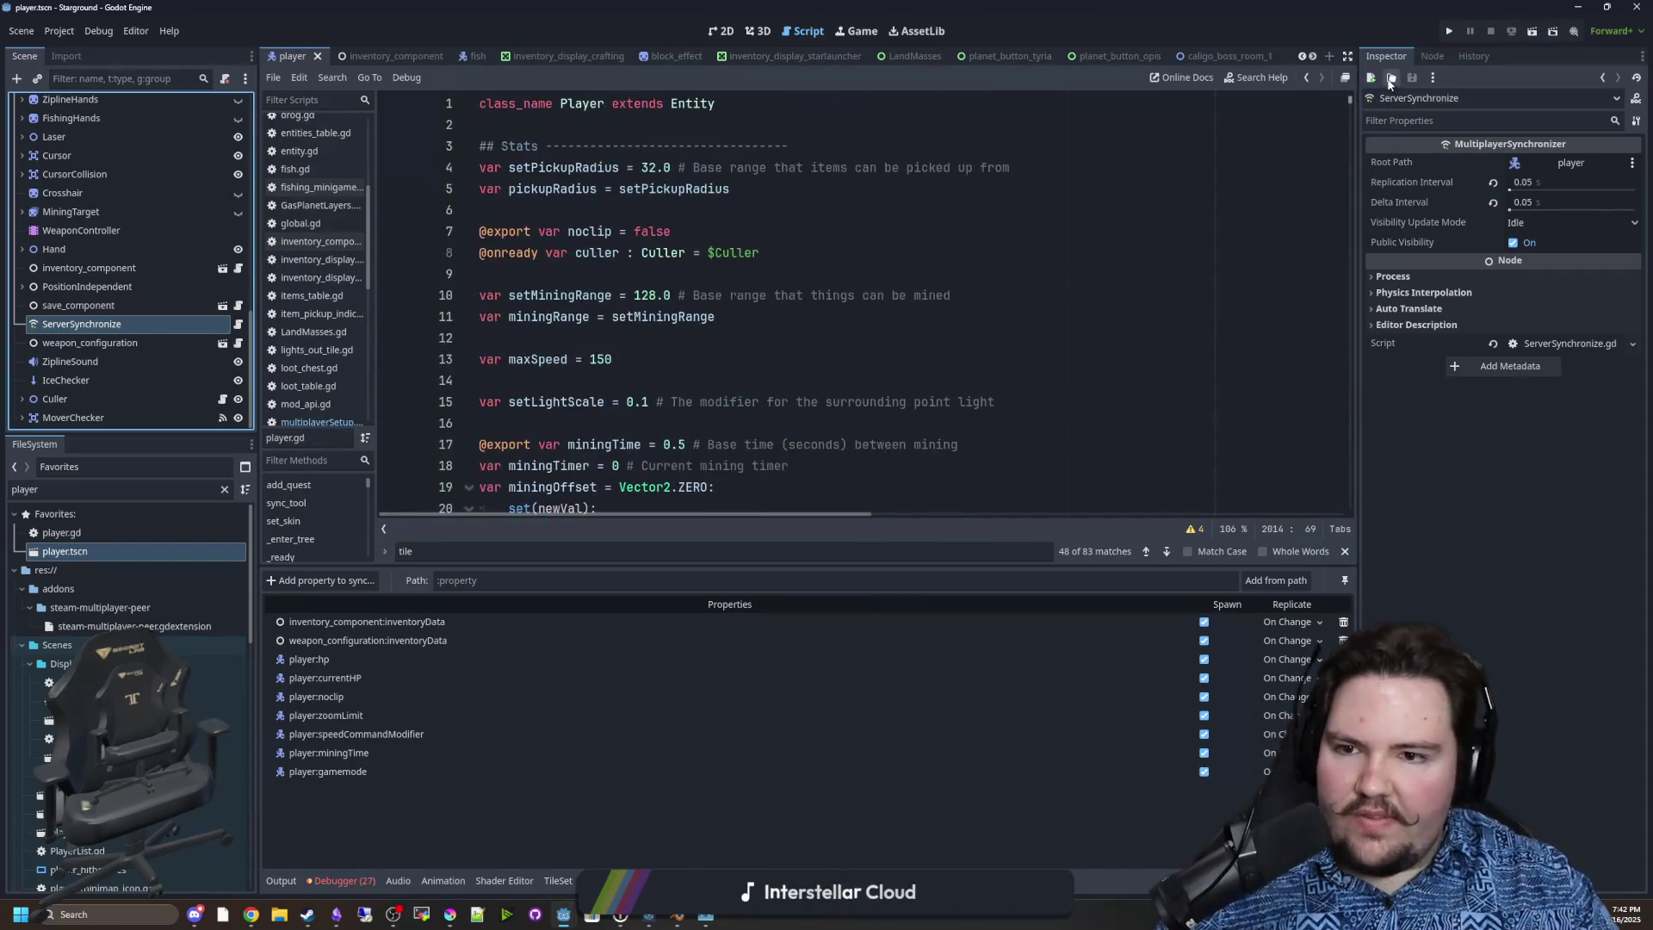
Review line 6 and the noclip default in player.gd, glance at save_component, then reselect ServerSynchronize.
scroll(575, 284, "down", 2)
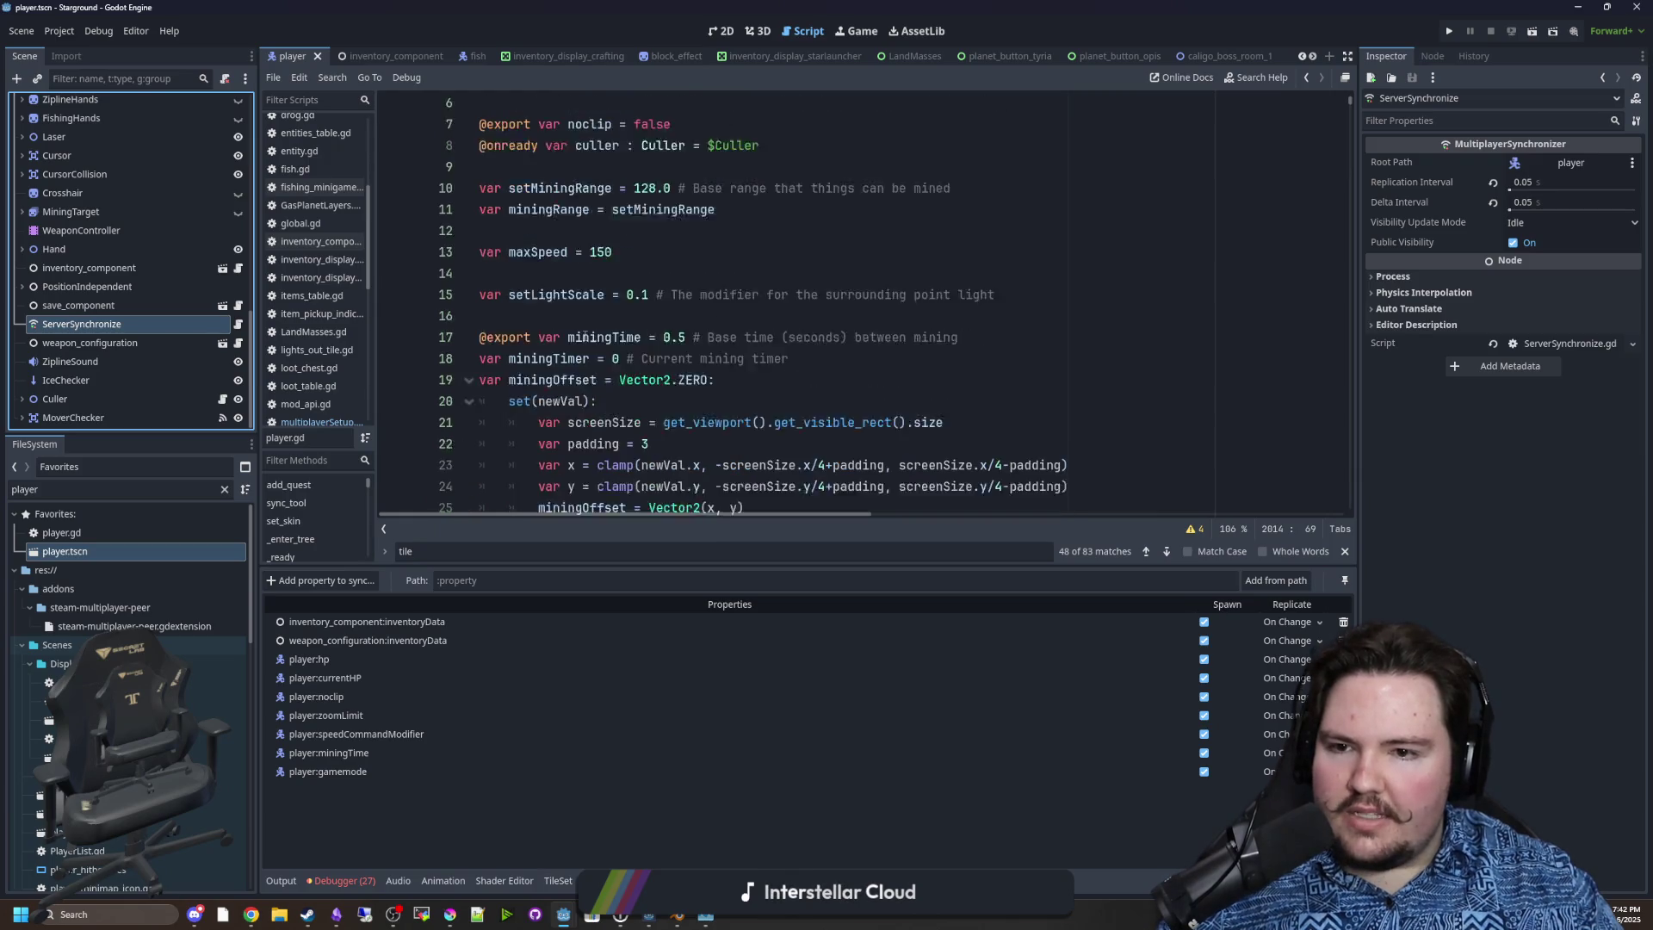
scroll(569, 276, "up", 2)
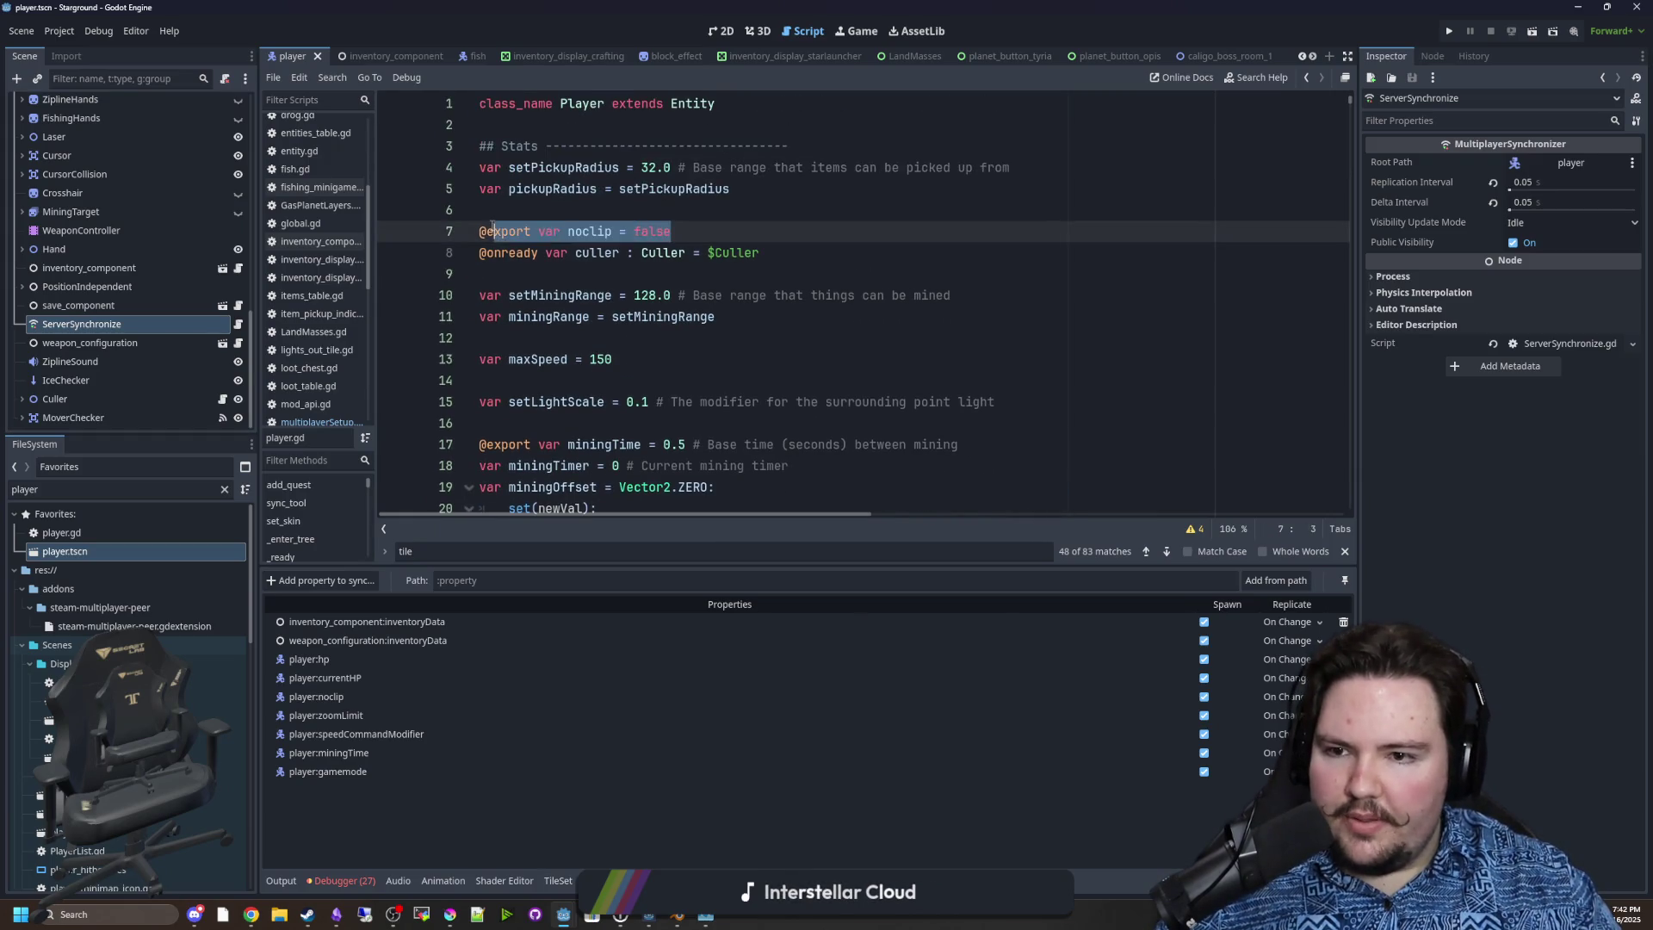
left_click(520, 209)
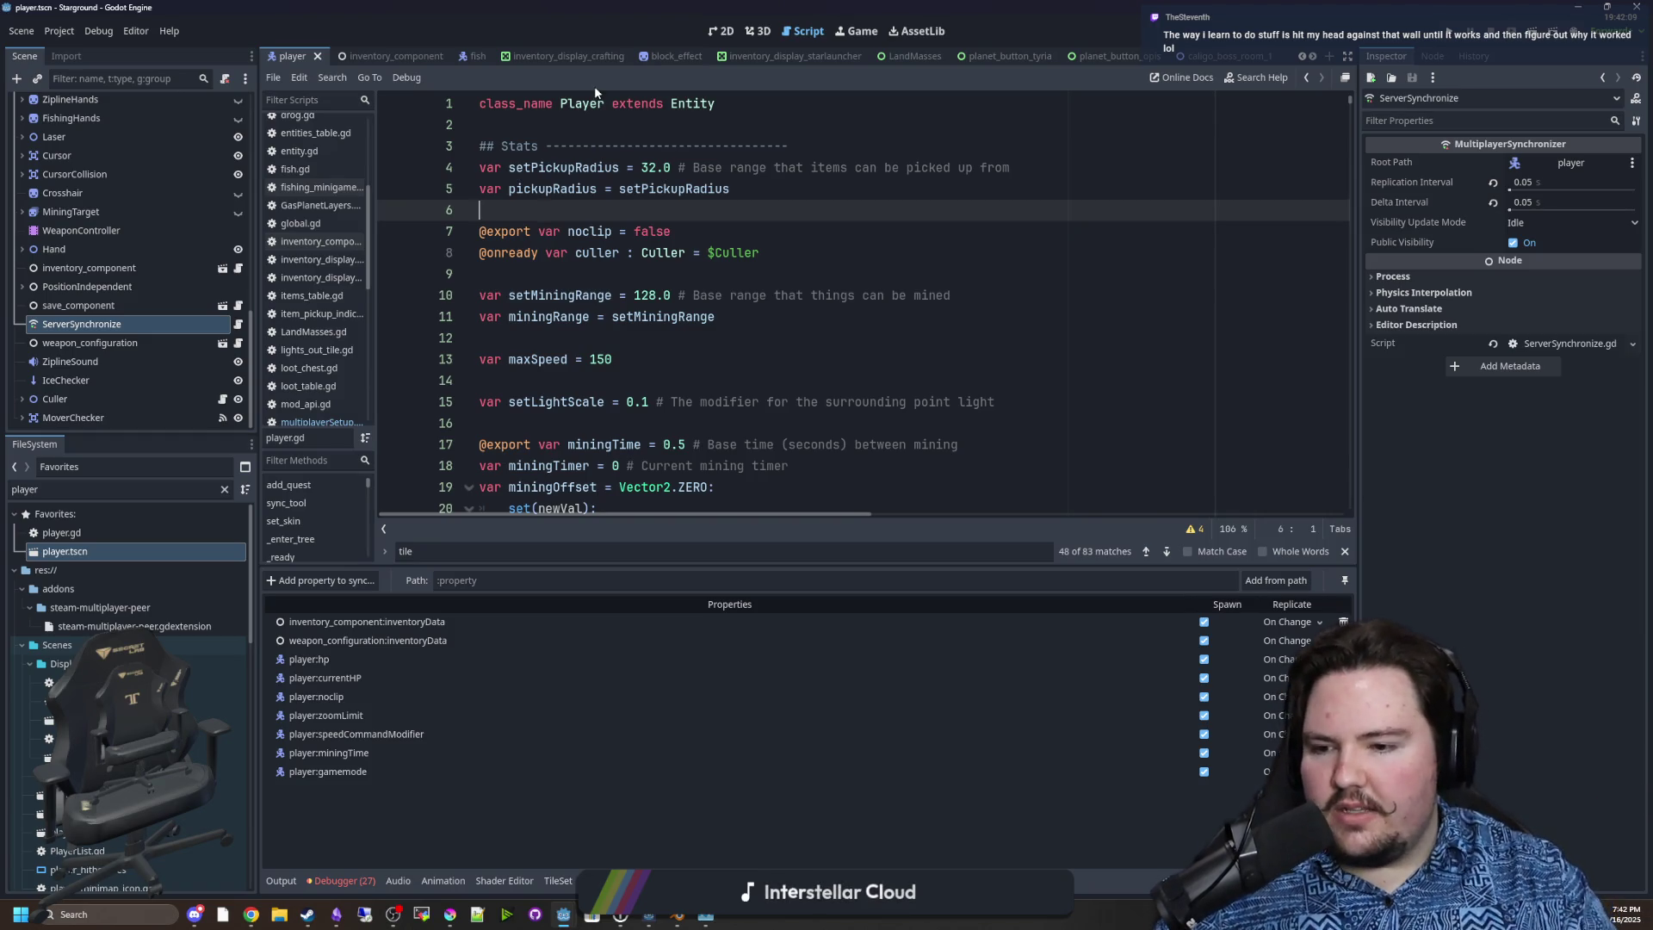
left_click(634, 231)
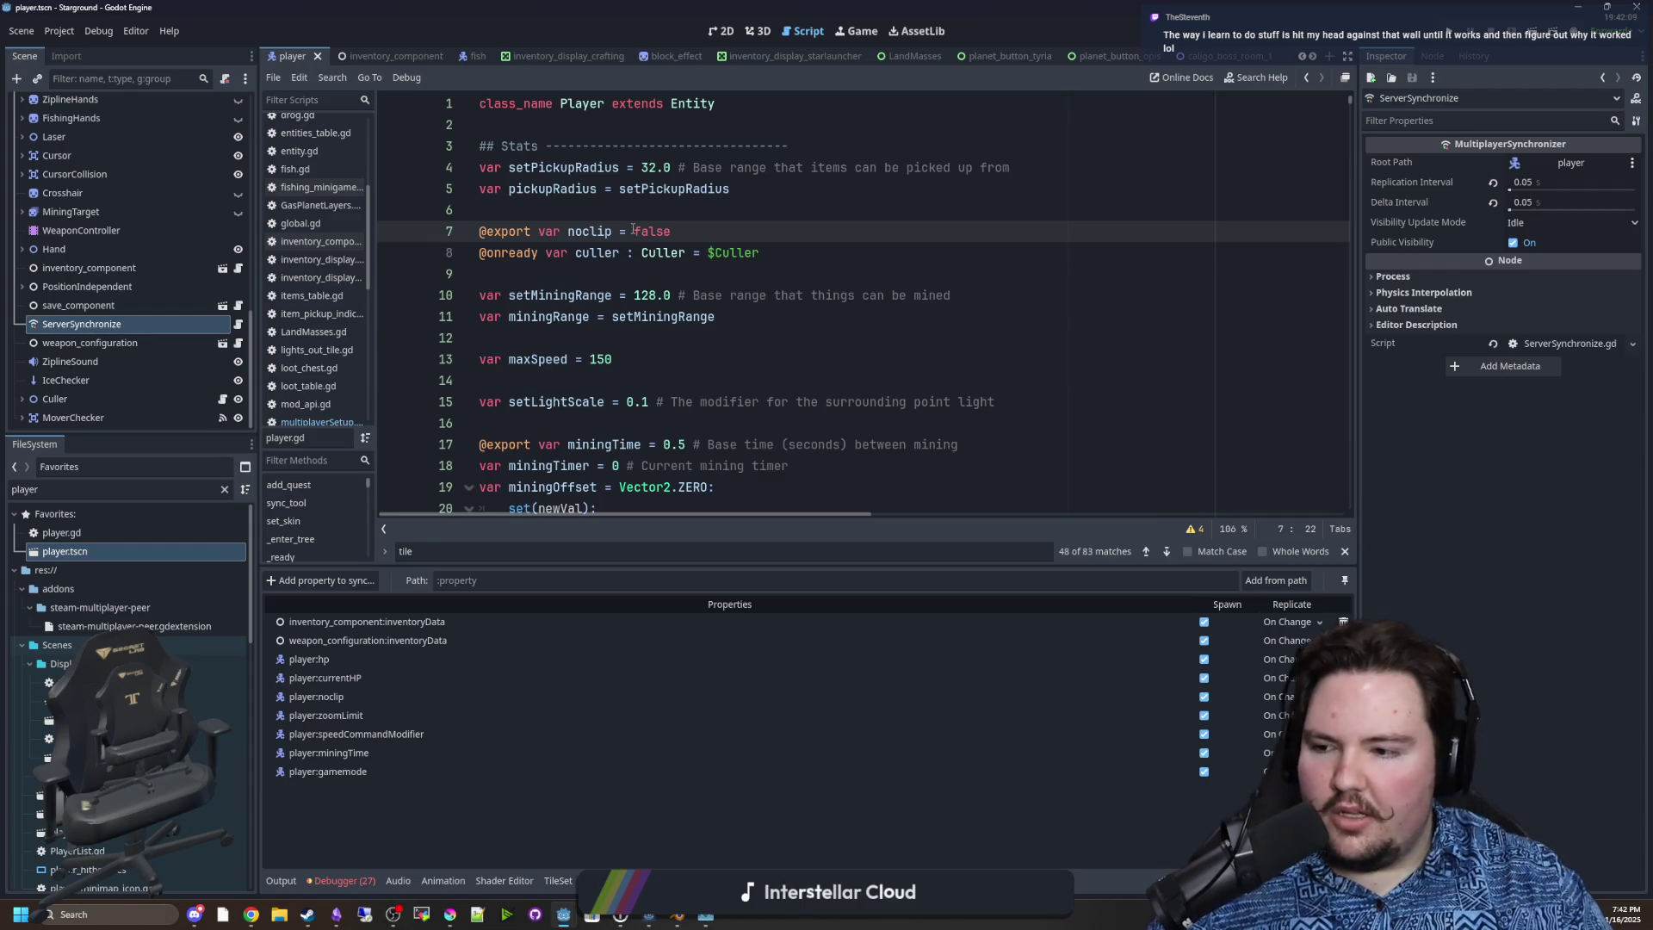
left_click(115, 313)
left_click(92, 327)
left_click(331, 582)
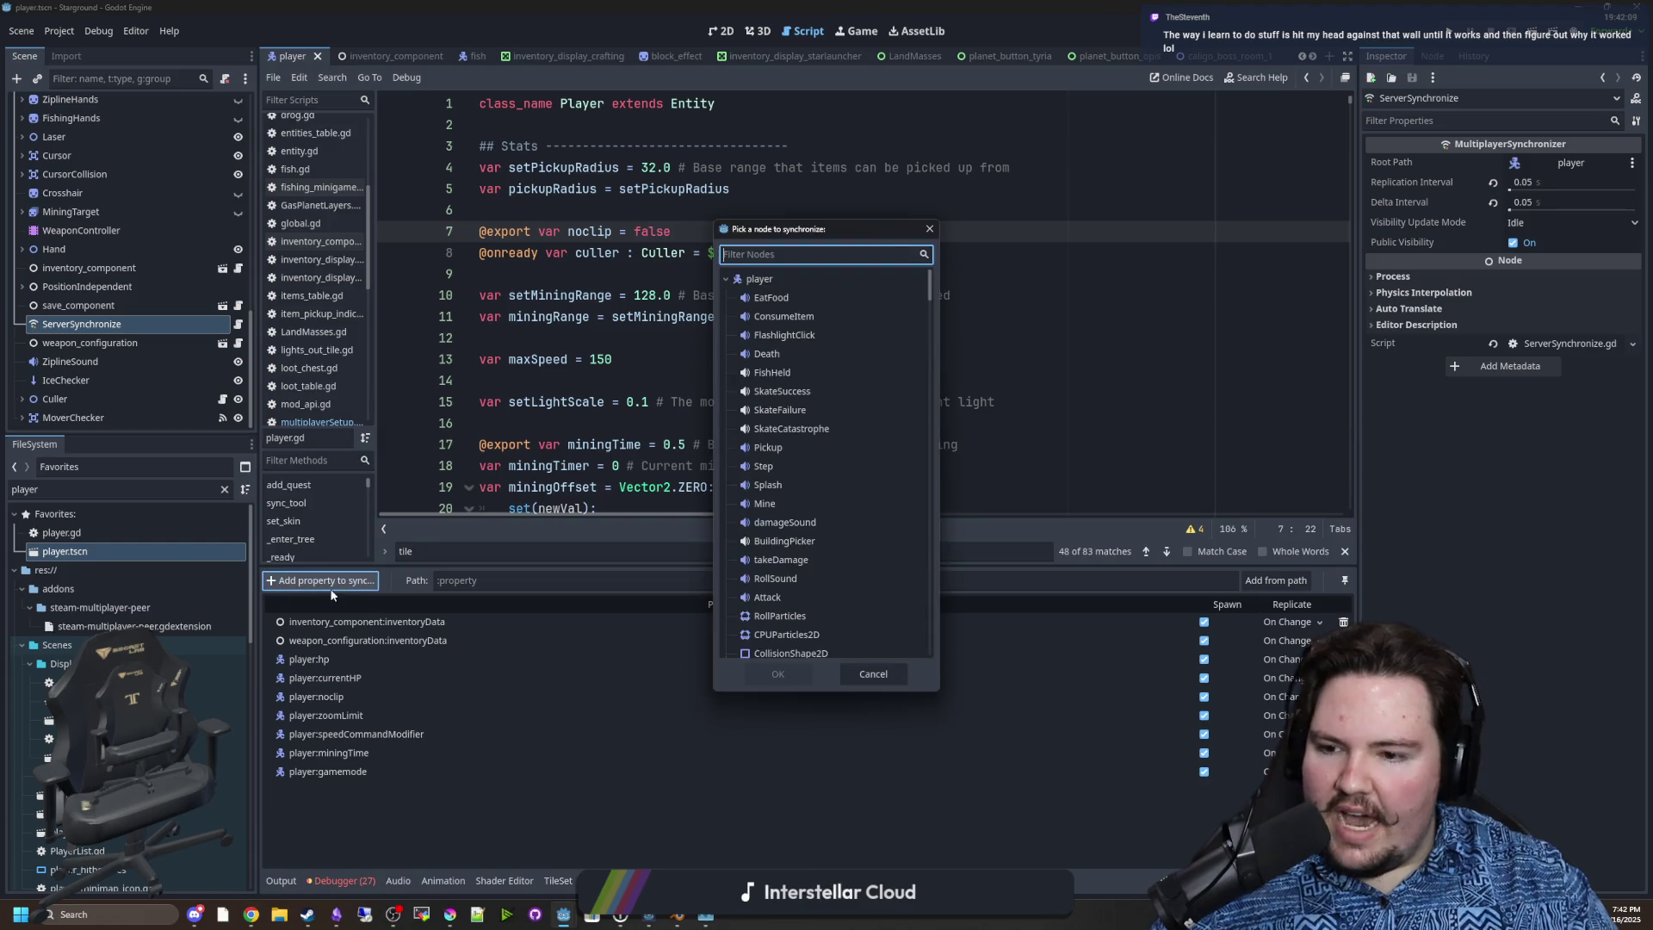
scroll(801, 452, "down", 5)
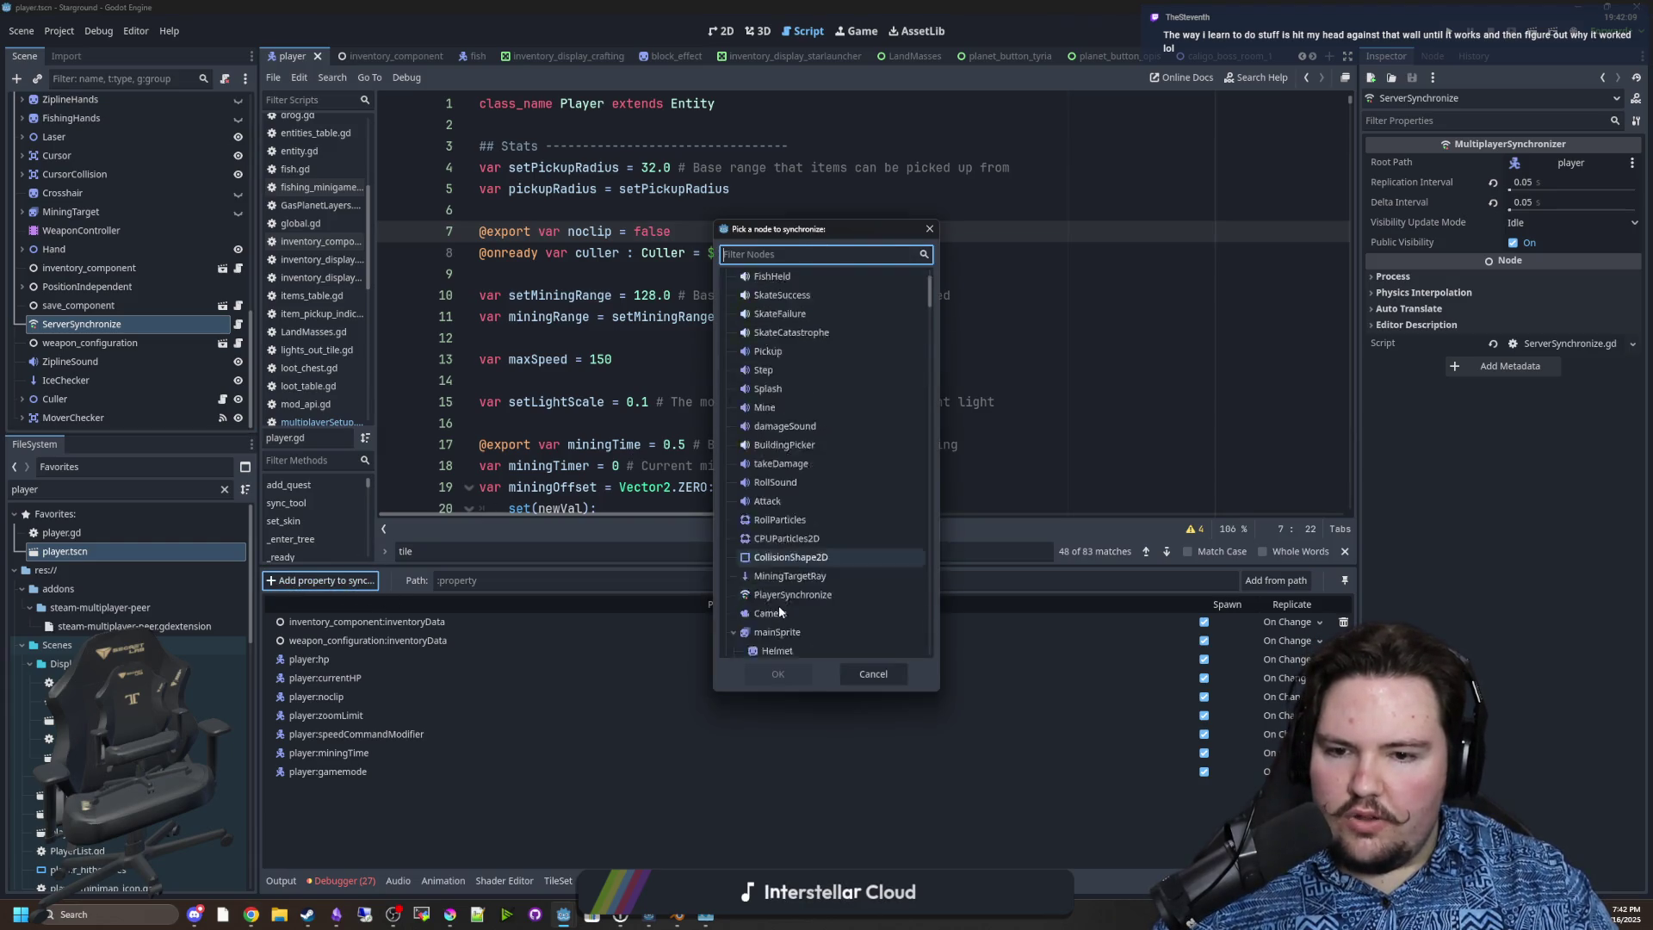
scroll(801, 430, "up", 5)
double_click(765, 284)
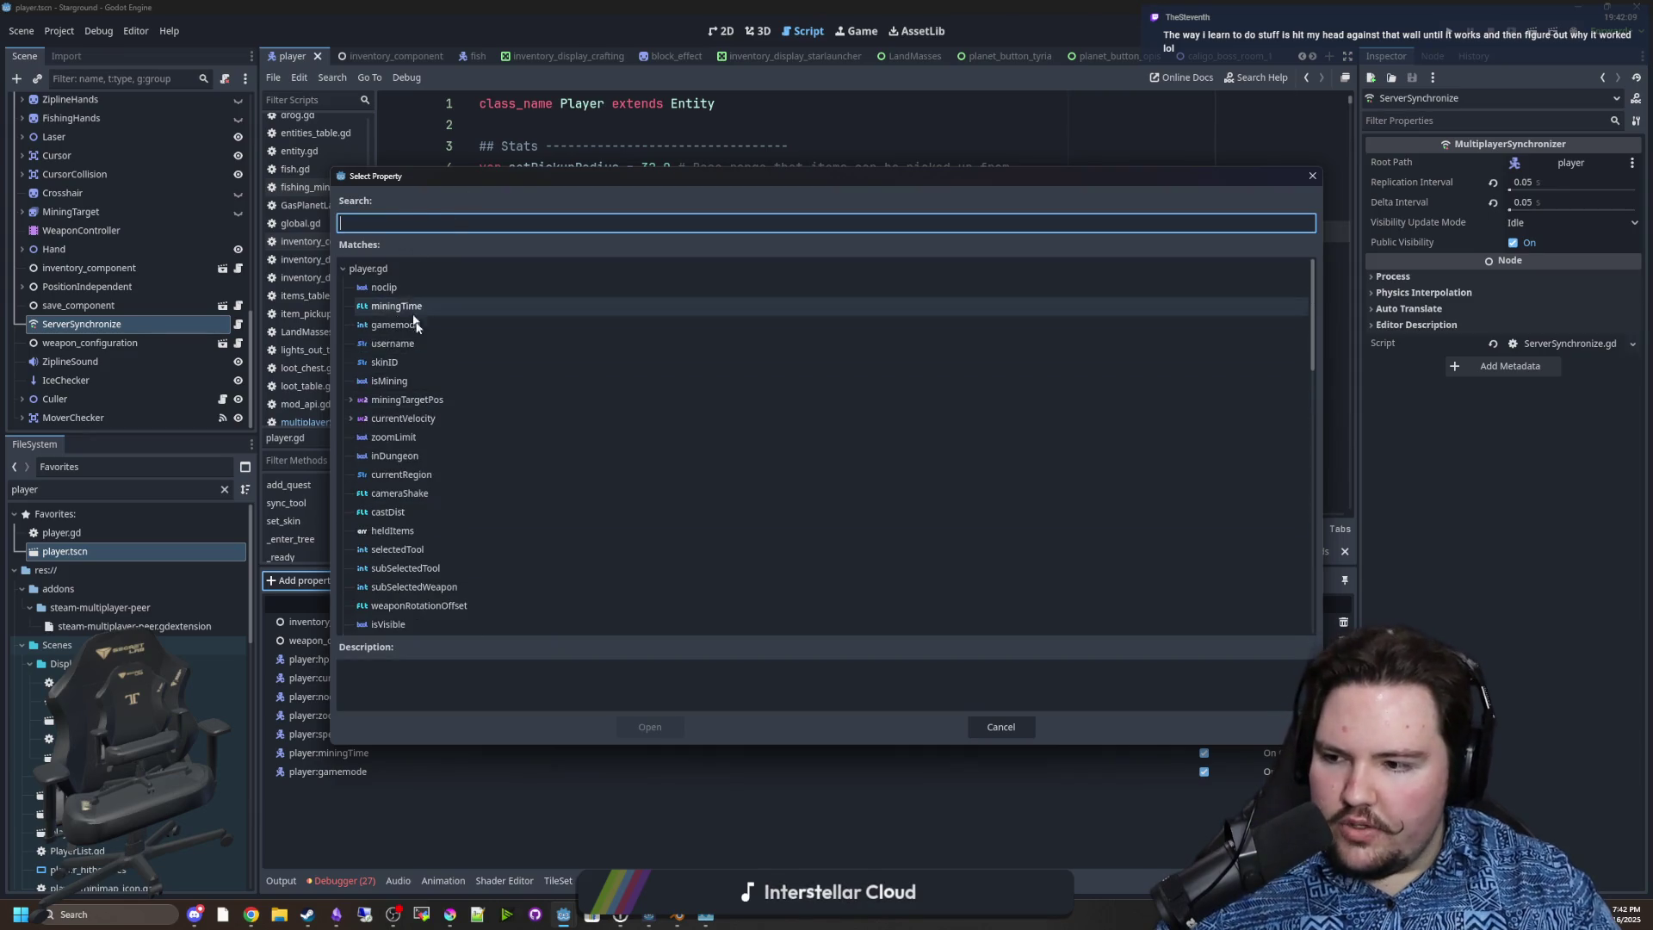
left_click(1007, 726)
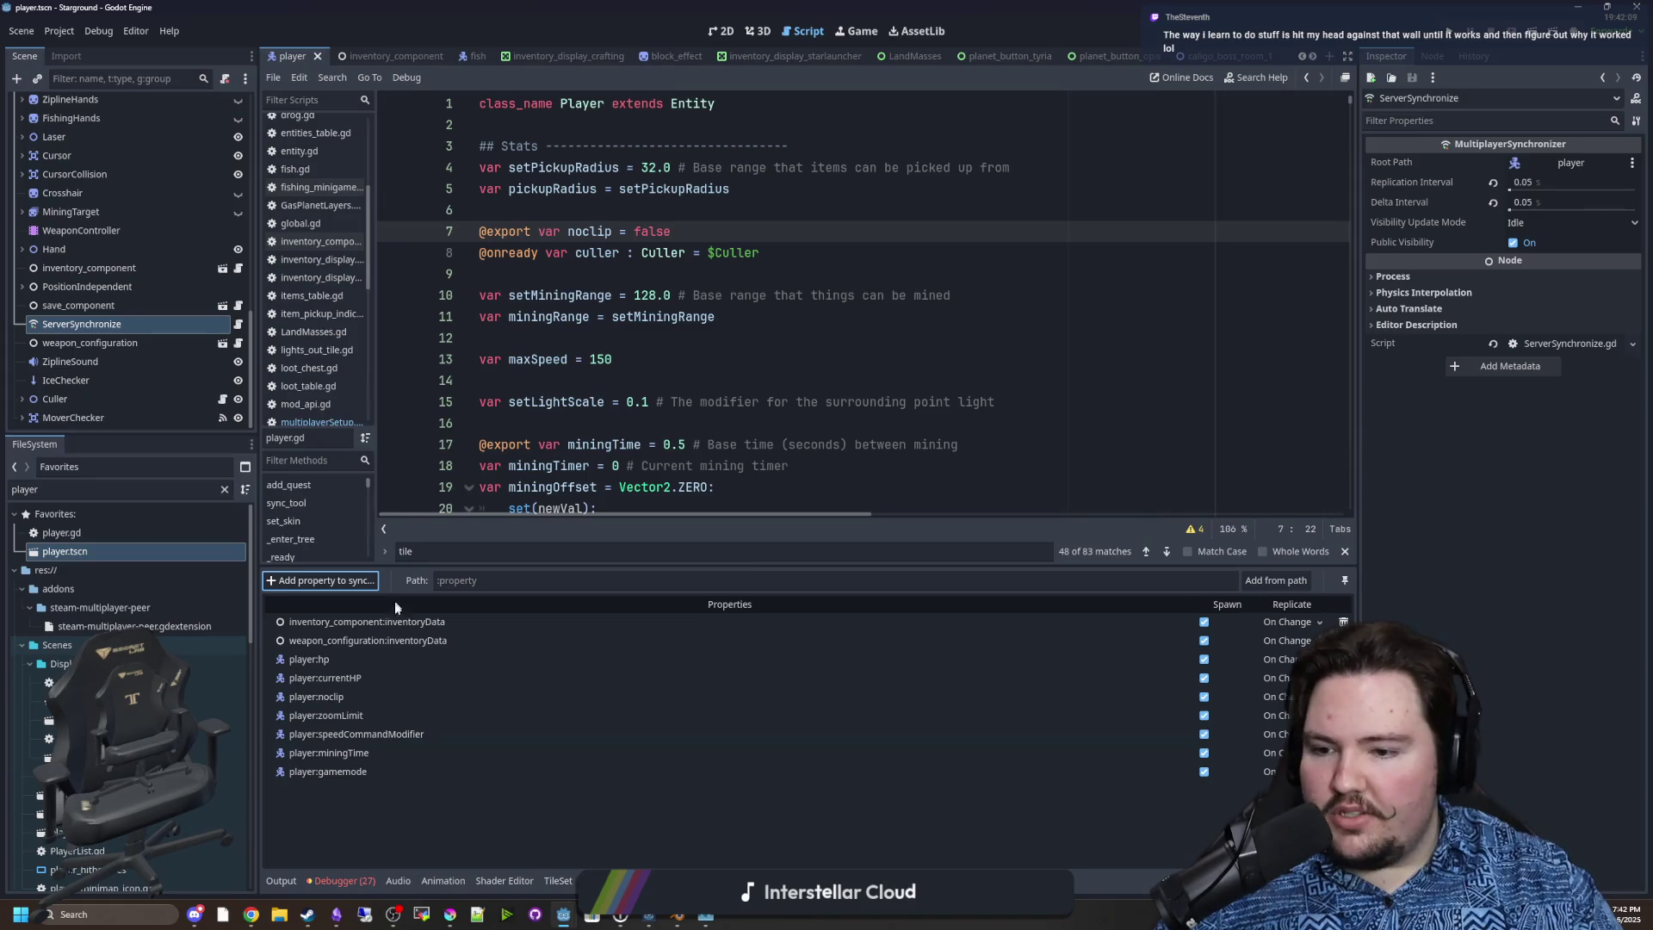
left_click(343, 580)
double_click(796, 273)
scroll(465, 405, "down", 10)
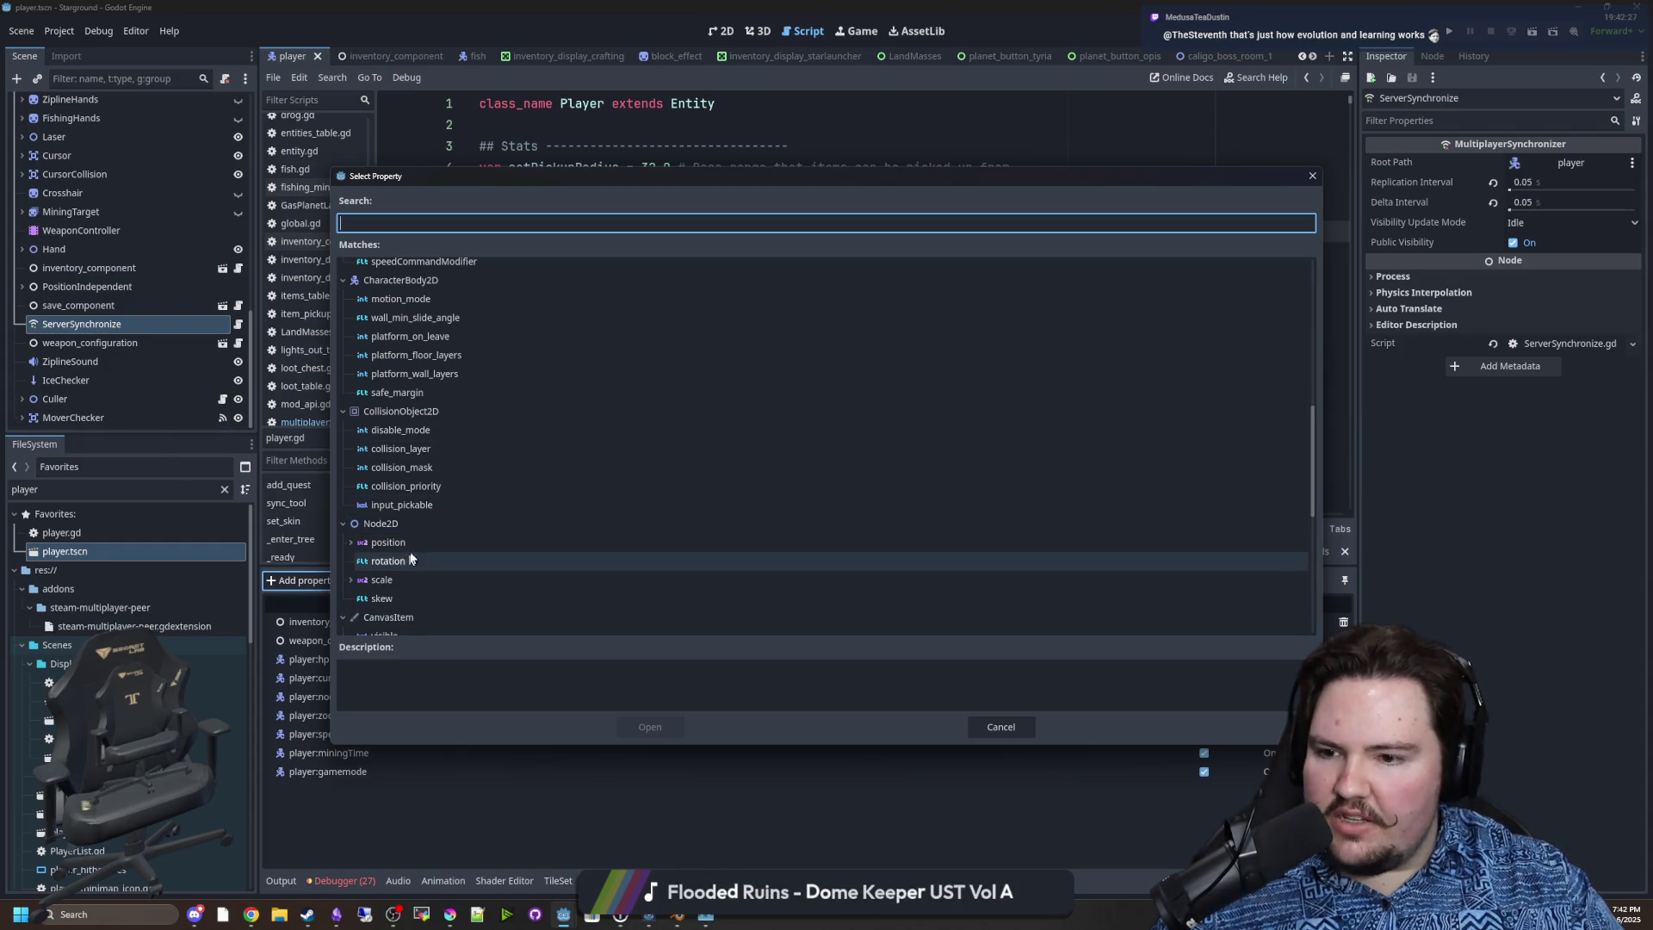
left_click(414, 547)
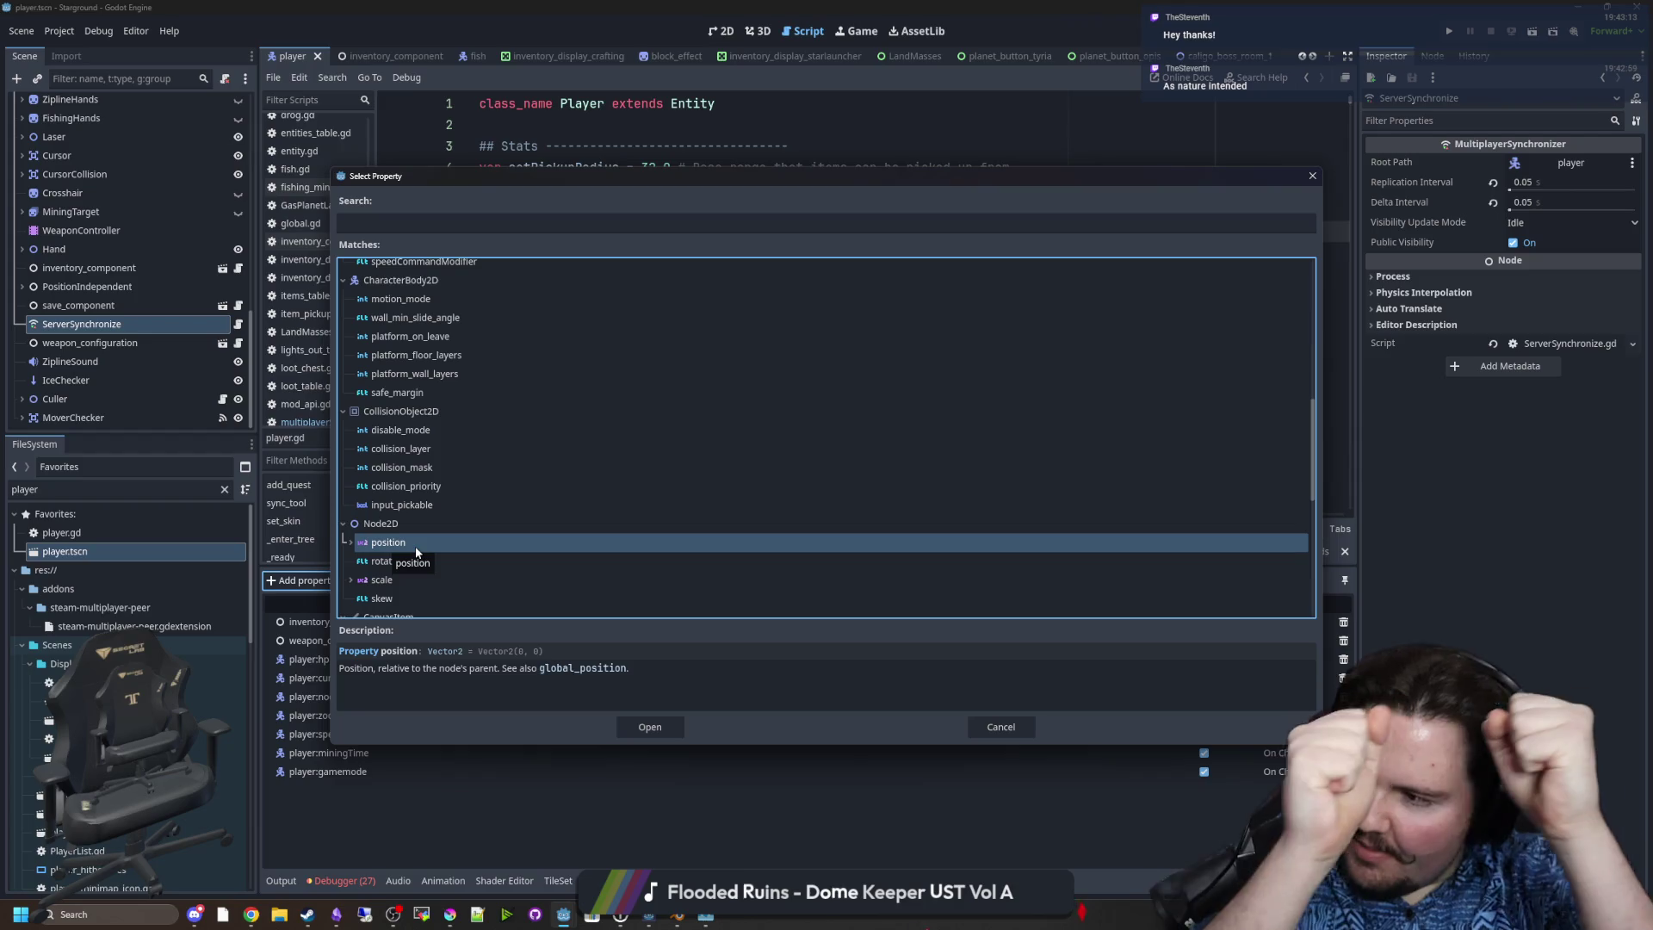
left_click(978, 723)
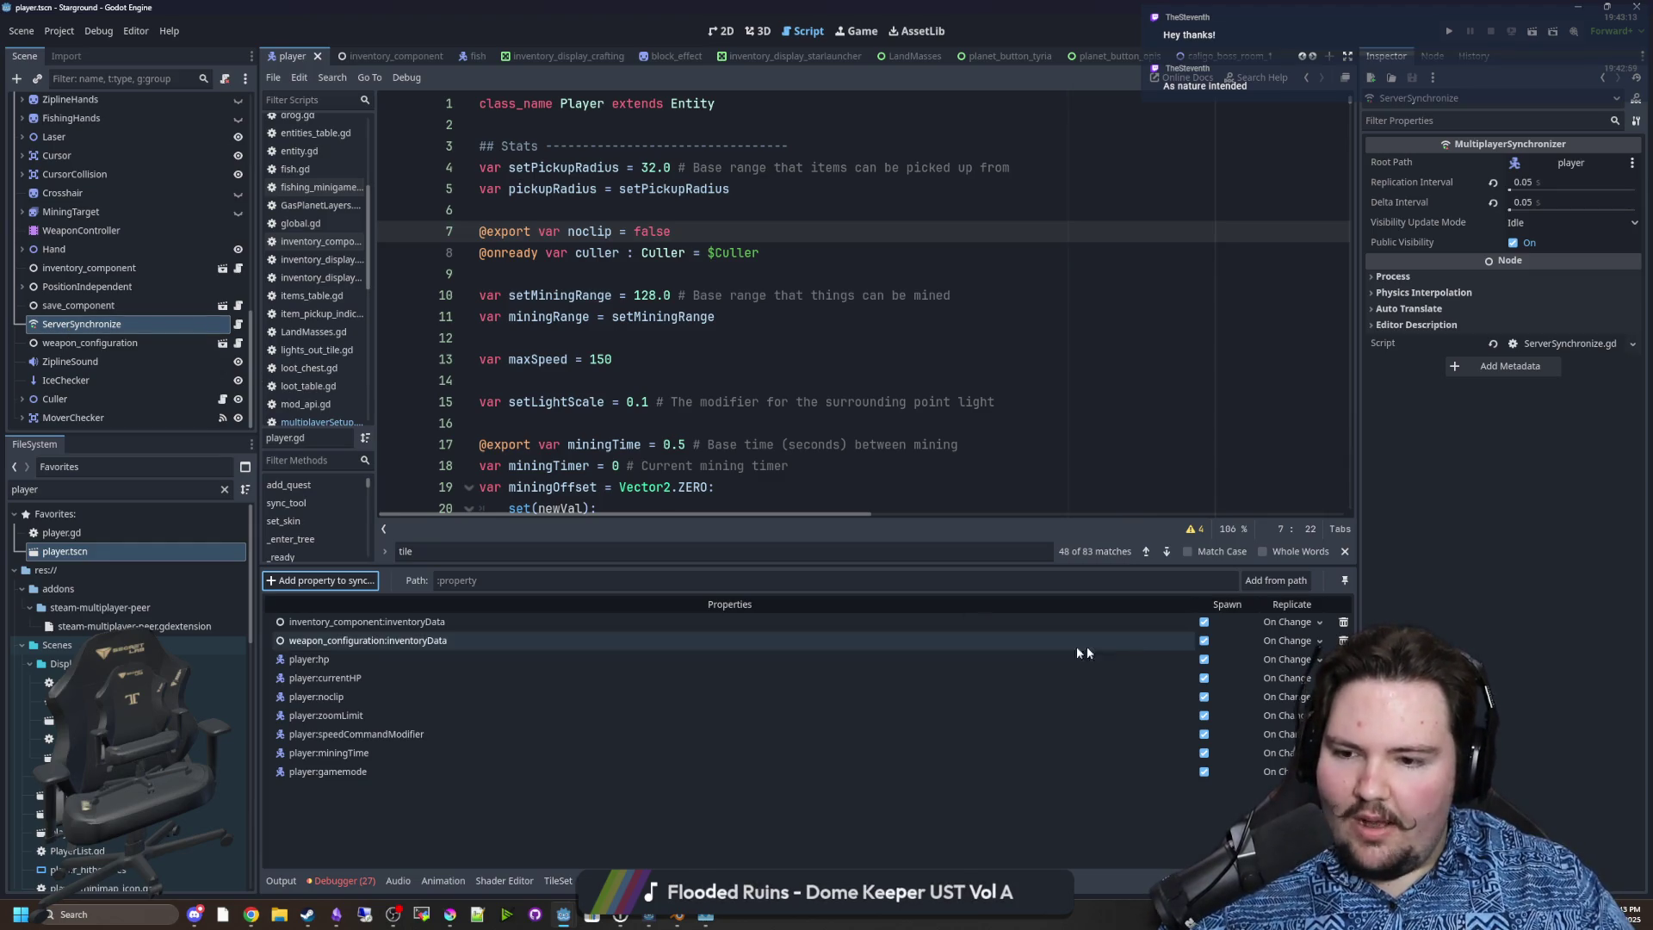
left_click(1320, 622)
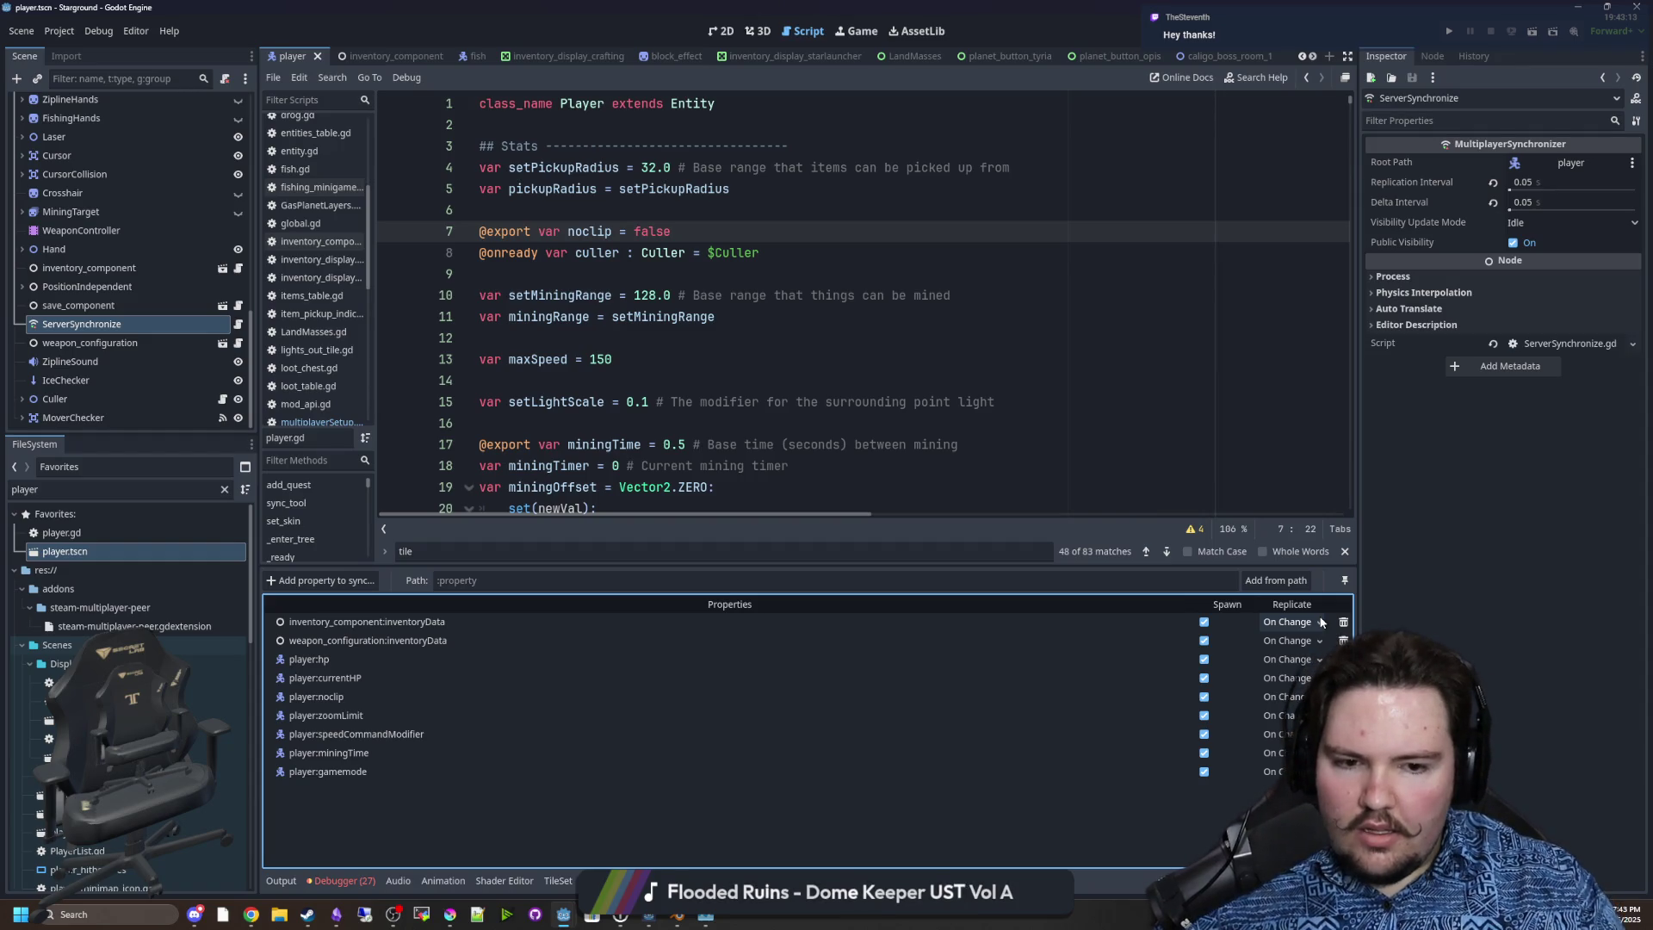
left_click(1322, 621)
left_click(1315, 623)
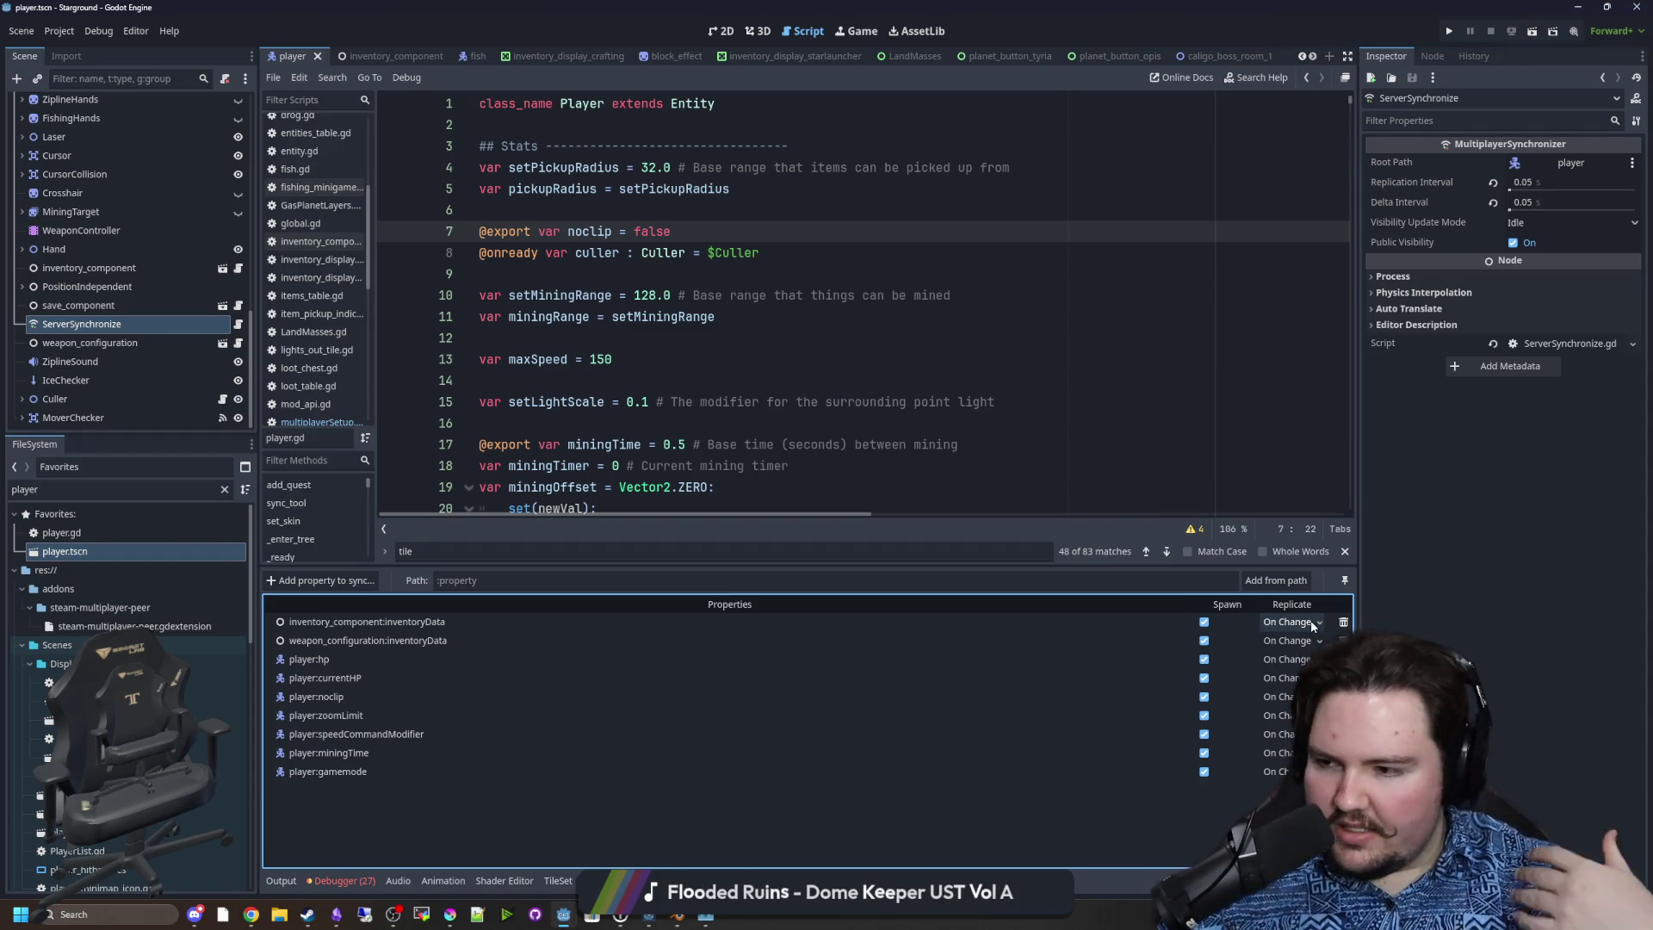
left_click(1311, 623)
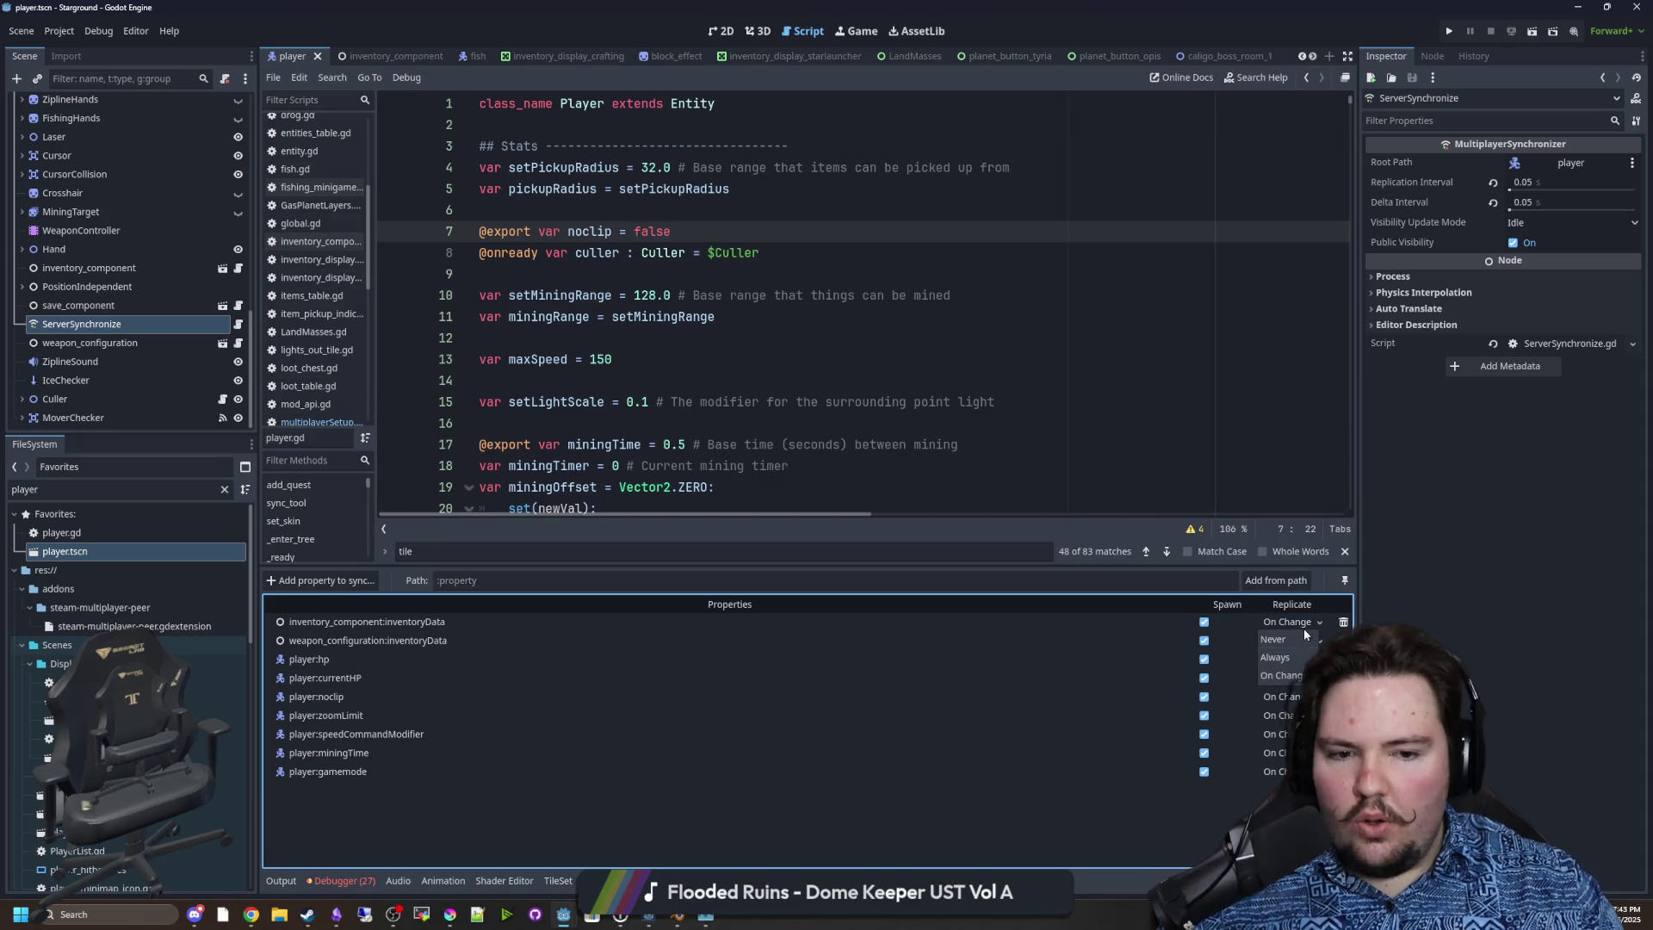
left_click(1305, 630)
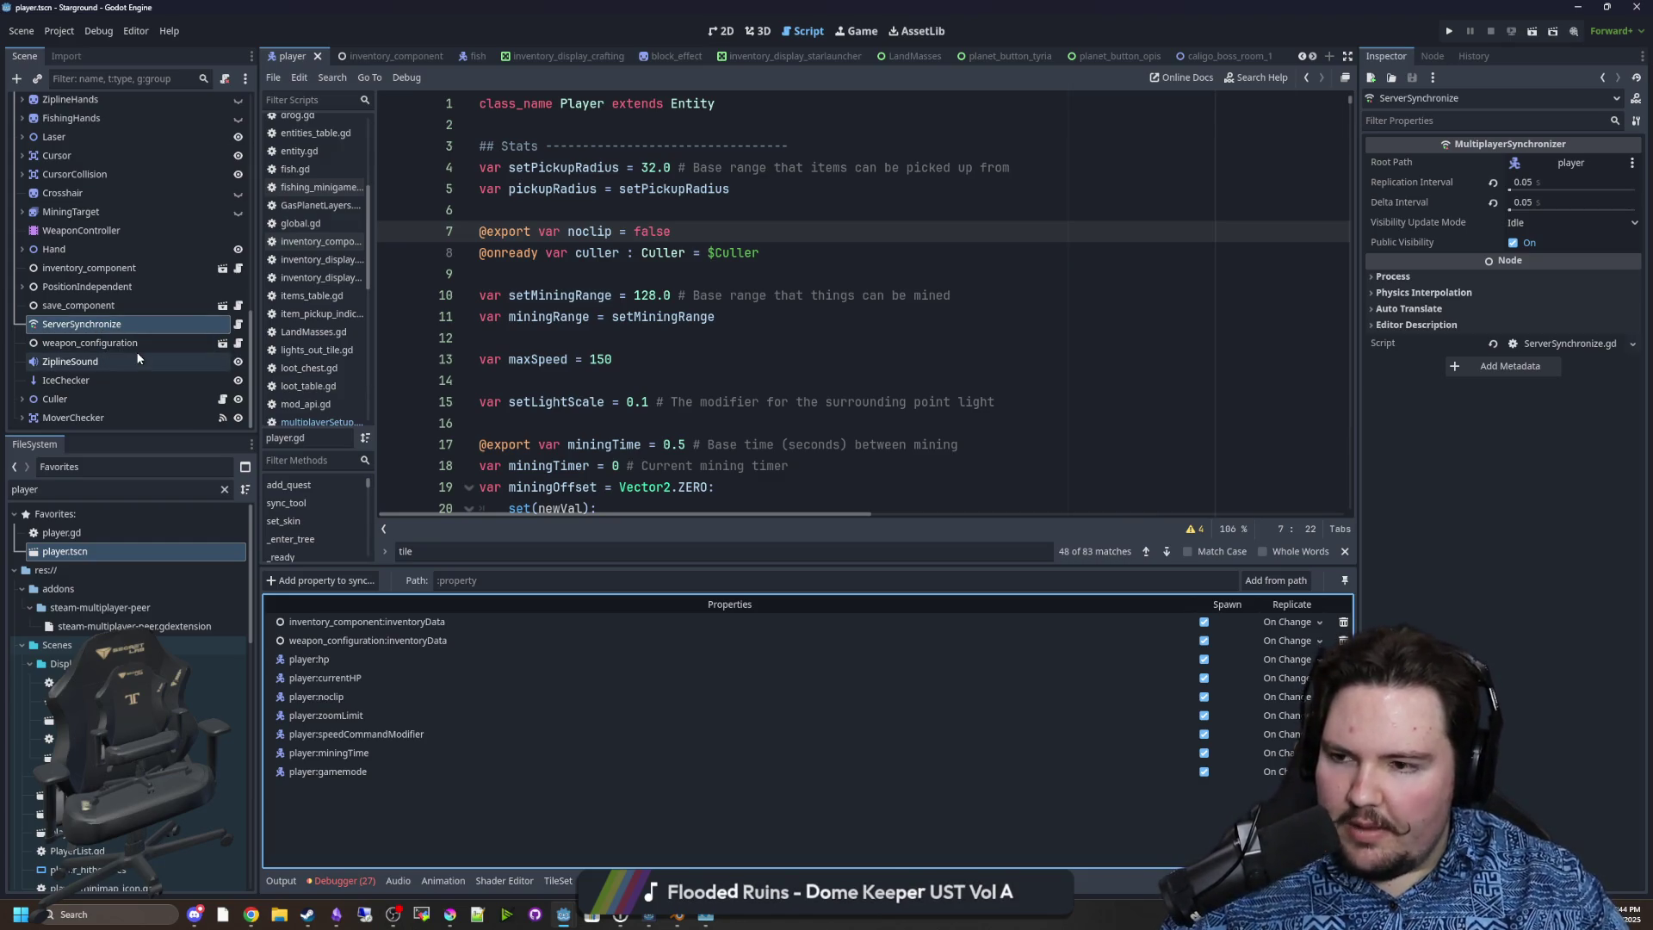
scroll(162, 343, "up", 10)
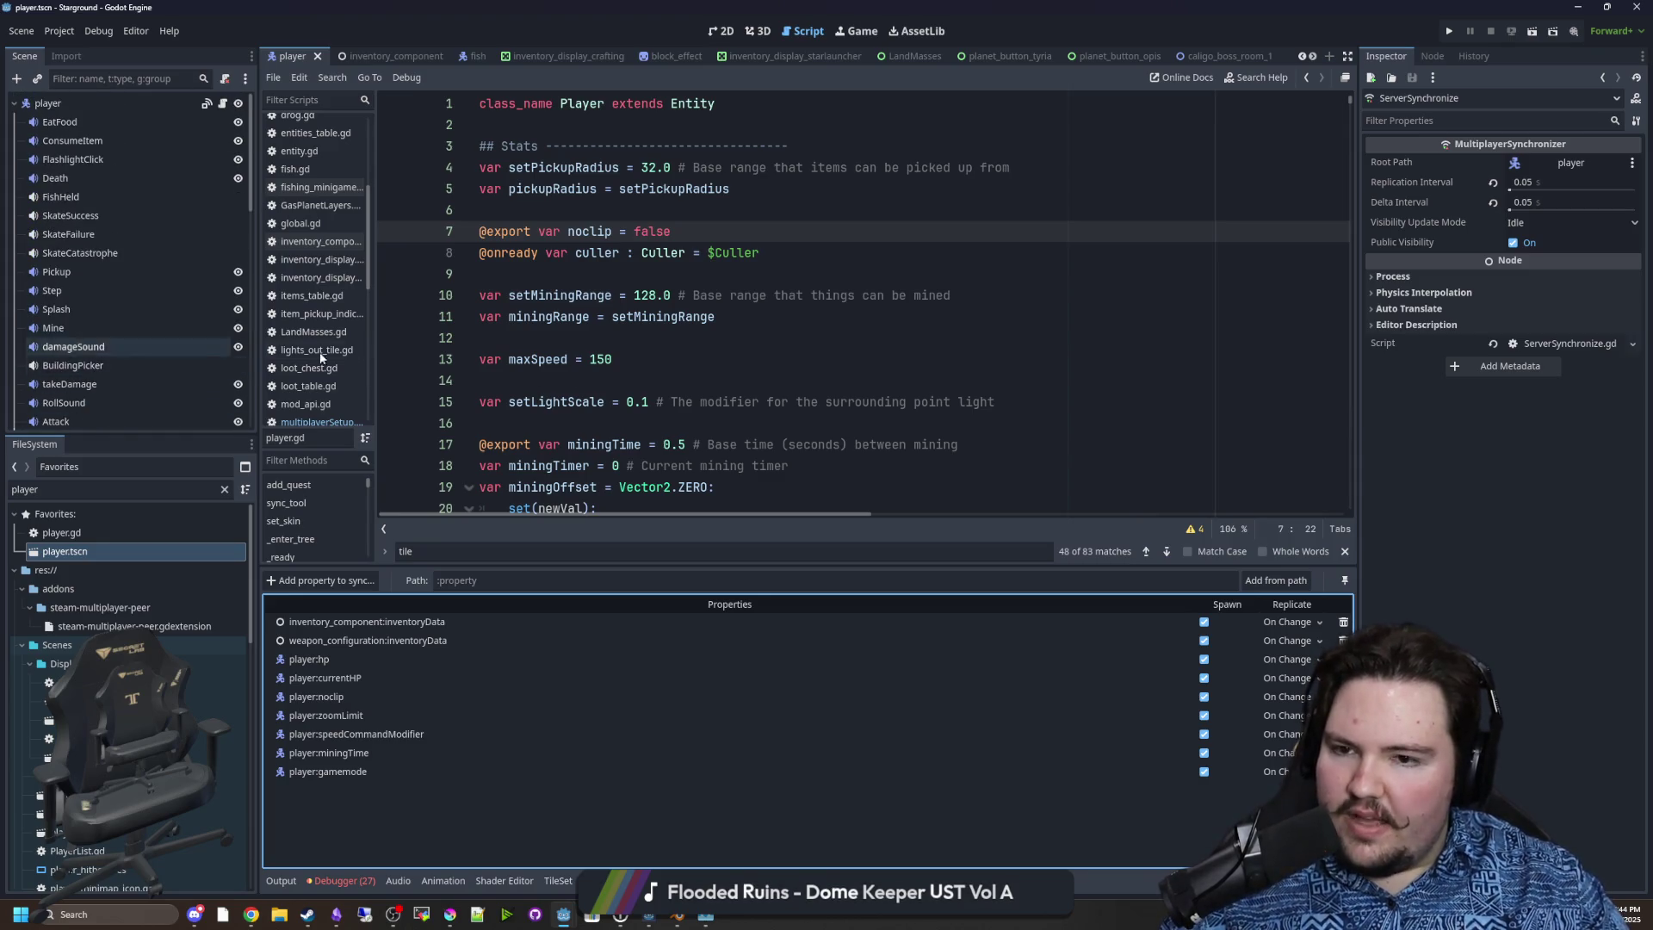
scroll(693, 375, "down", 10)
scroll(694, 376, "down", 5)
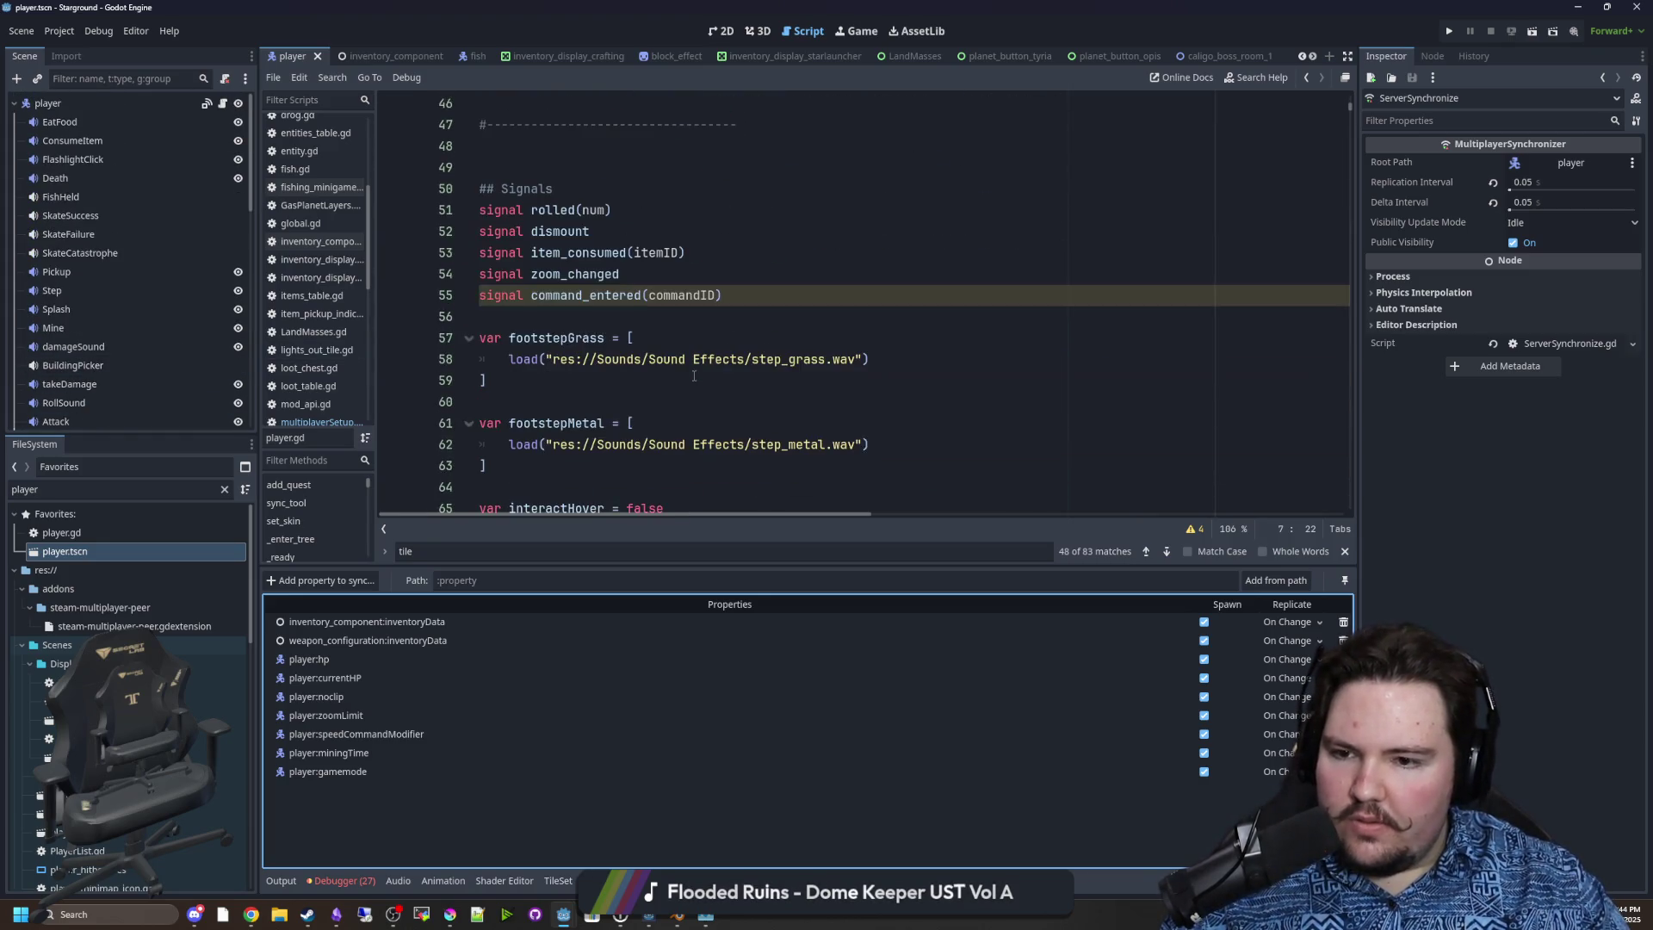
scroll(594, 377, "down", 4)
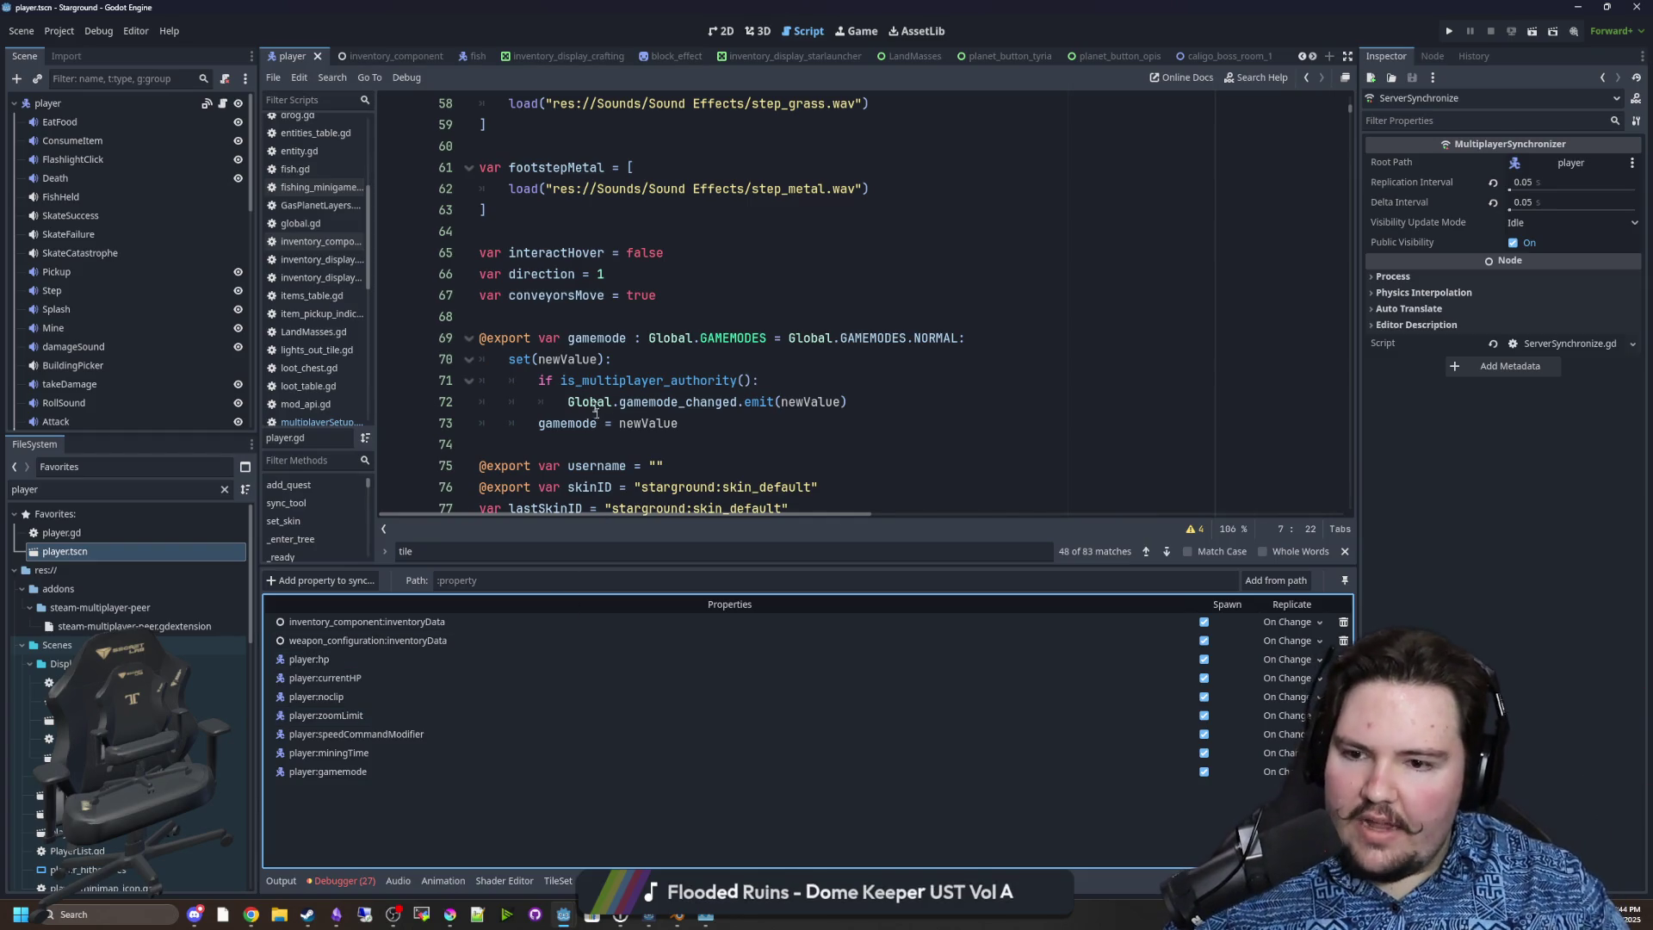
scroll(644, 417, "down", 3)
scroll(654, 417, "up", 19)
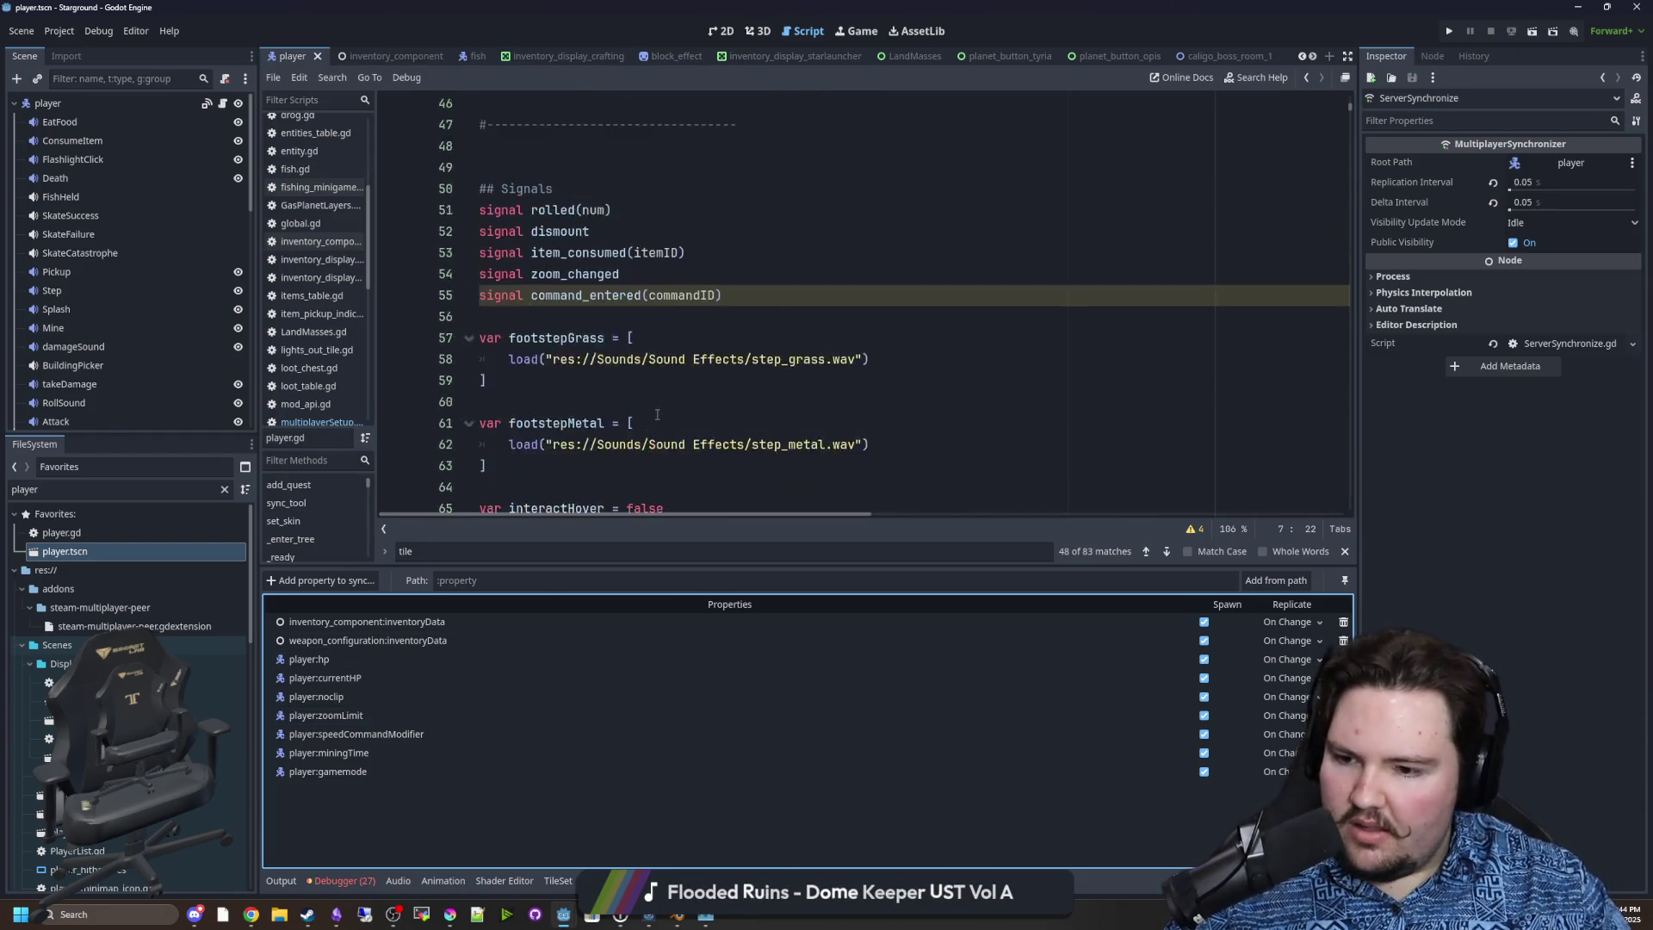
scroll(661, 419, "up", 3)
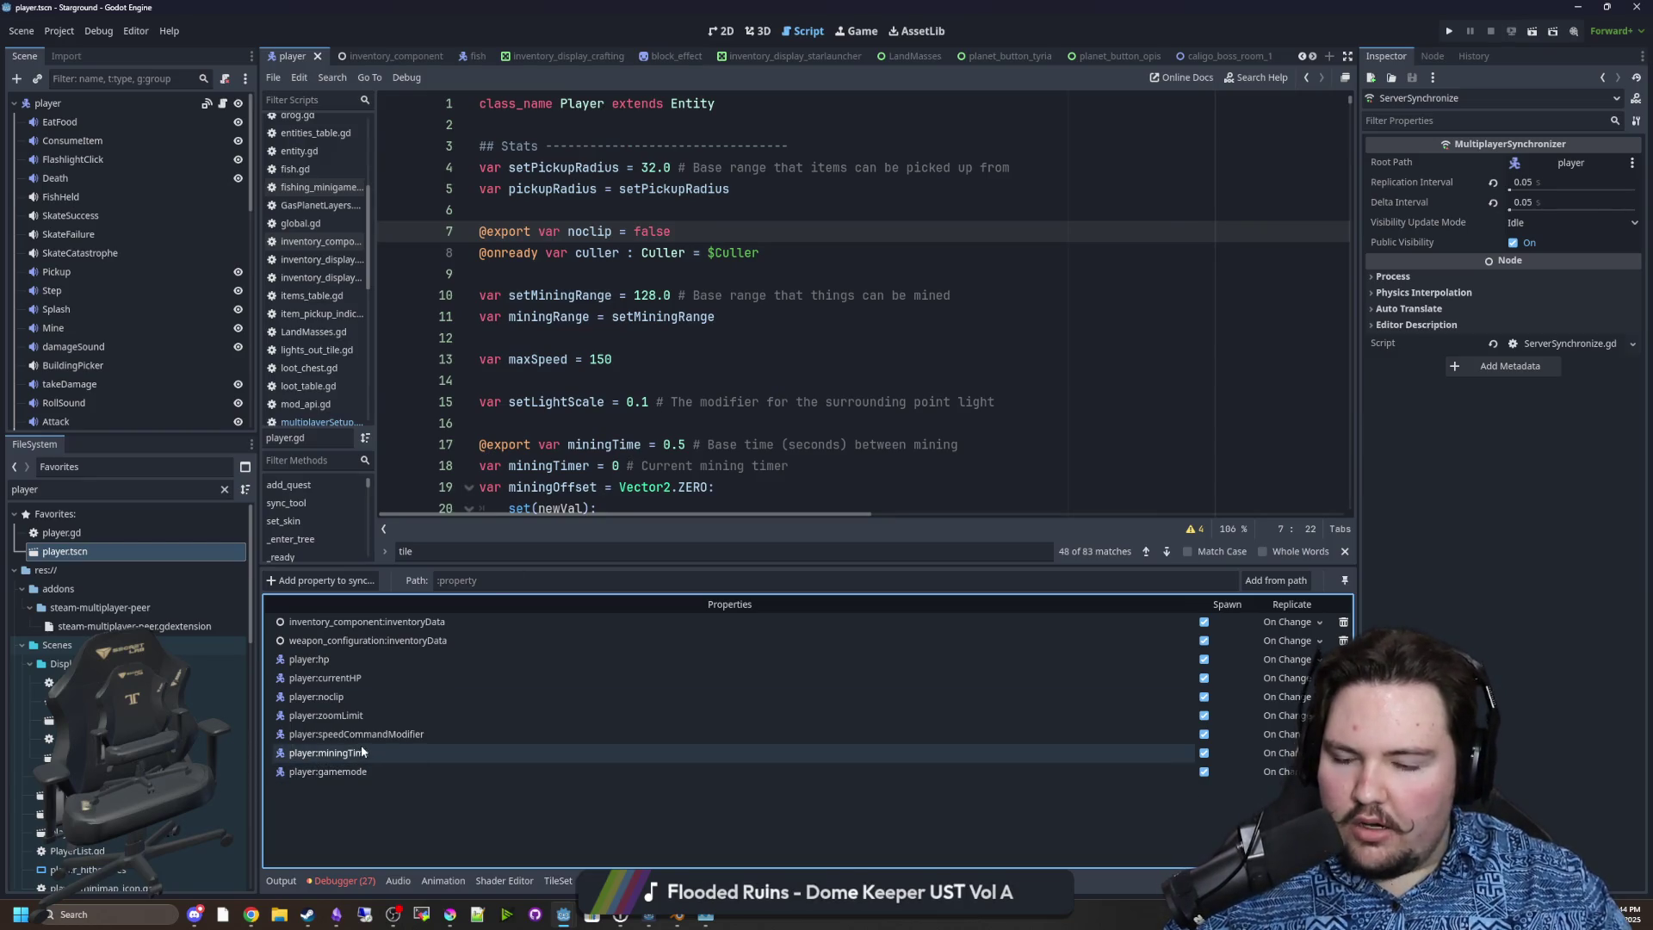
left_click(607, 362)
In Krita, draw a red document frame with four wavy lines inside it.
left_click(449, 915)
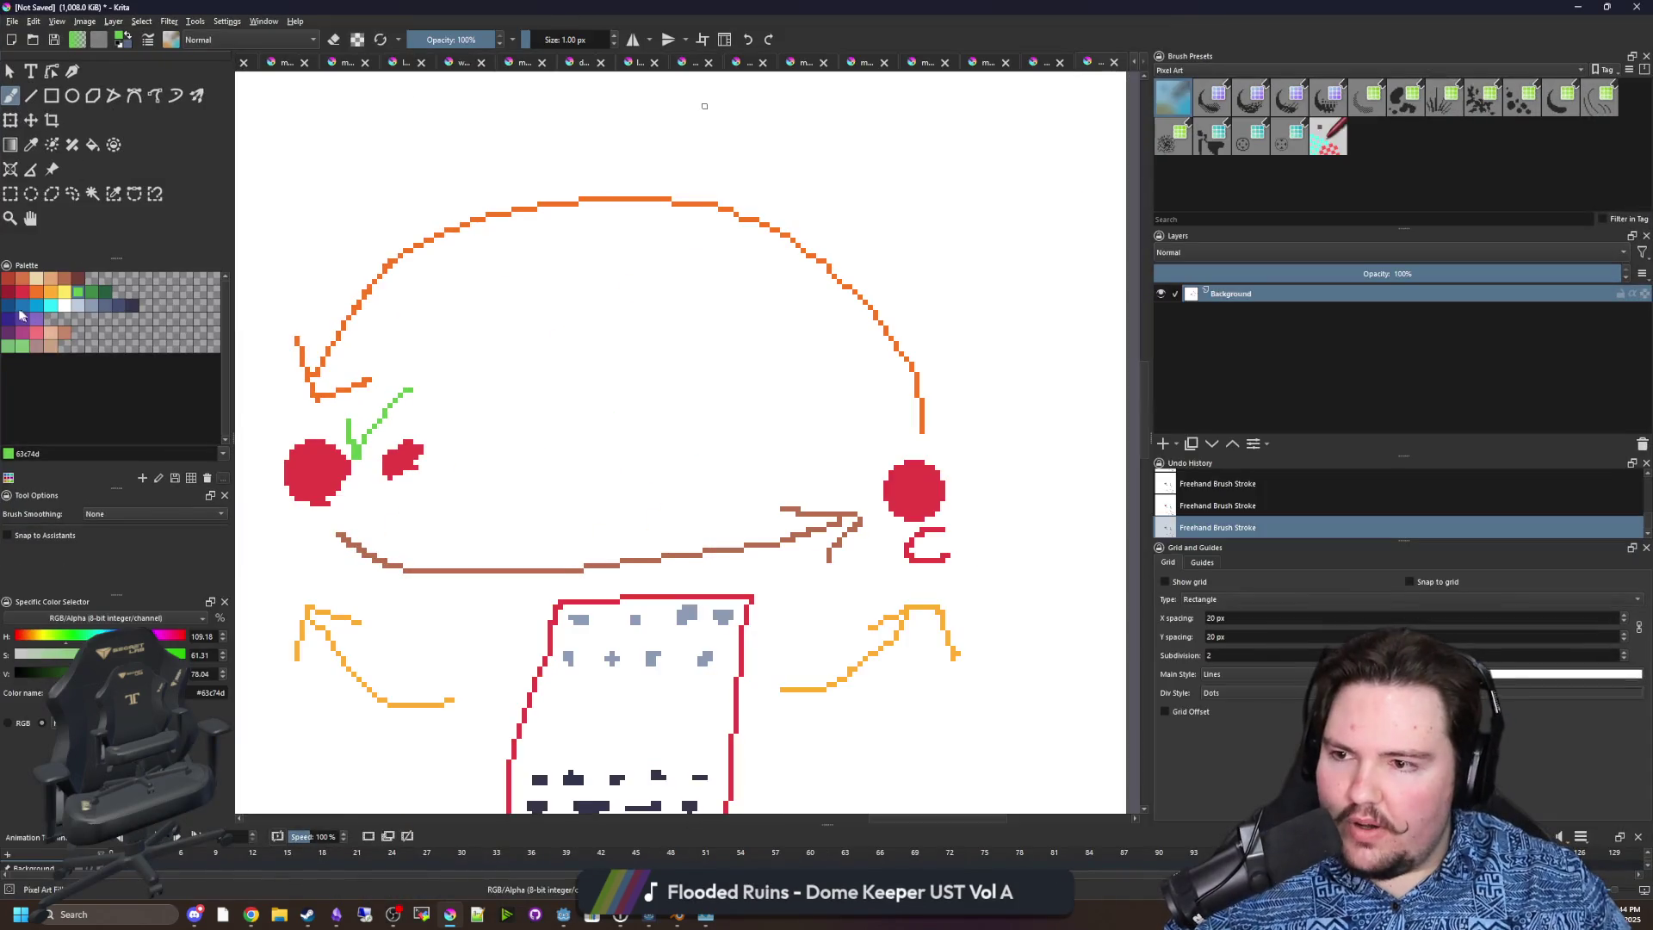
left_click(22, 293)
scroll(1000, 554, "up", 6)
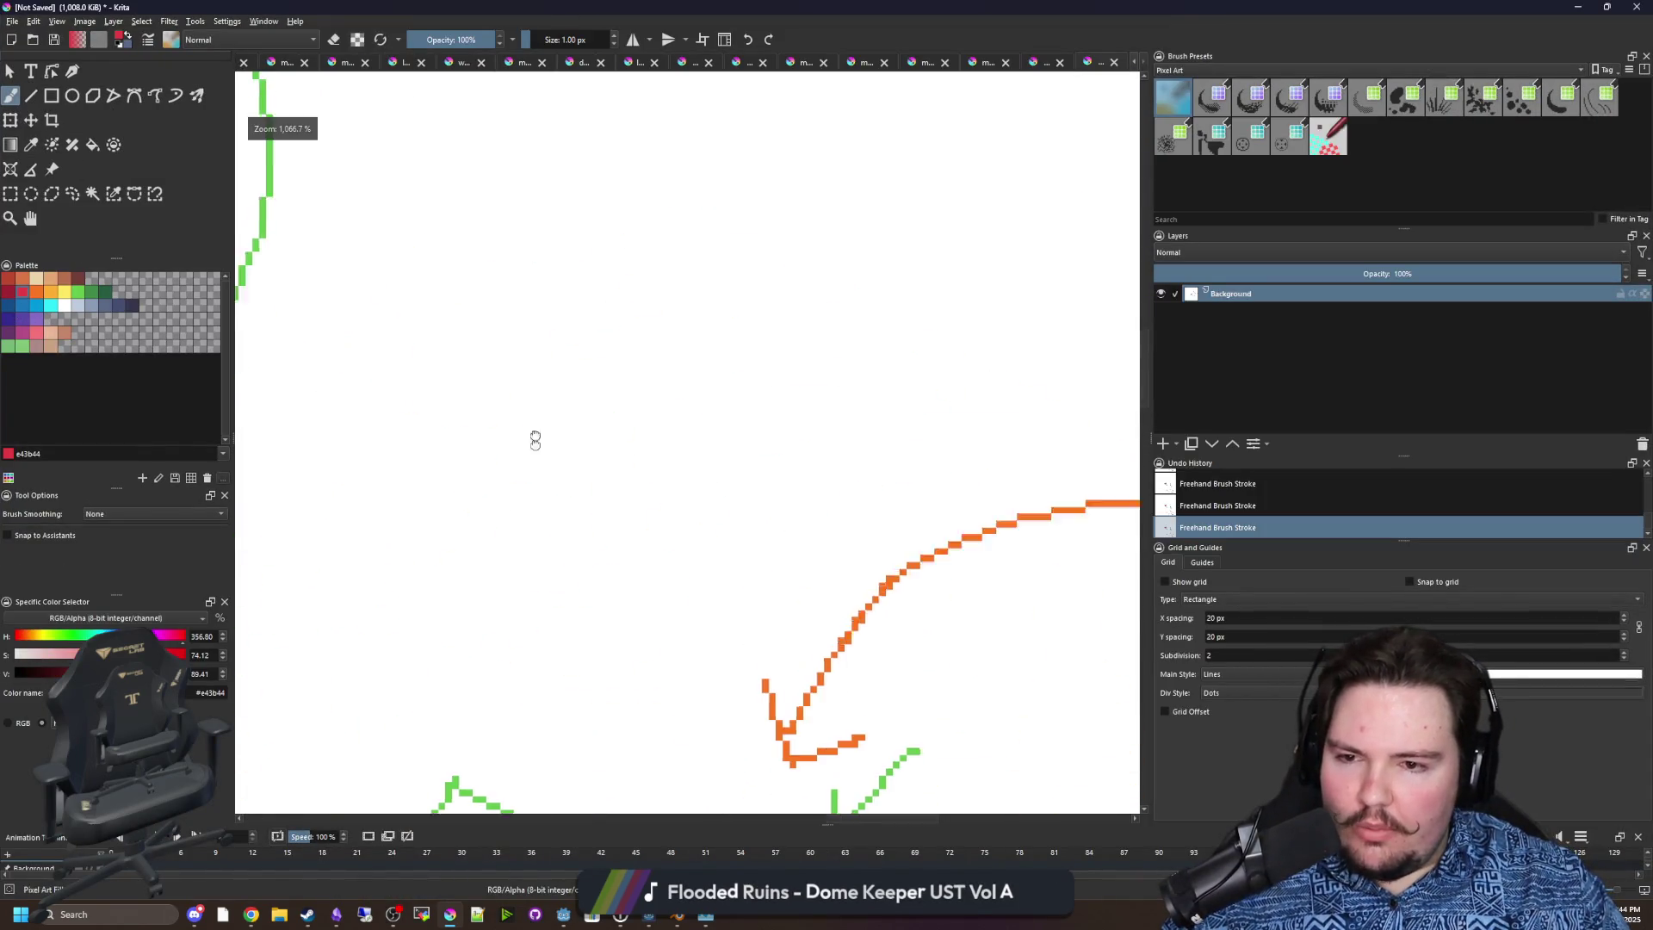
left_click_drag(397, 325, 535, 555)
left_click_drag(397, 325, 523, 315)
scroll(451, 354, "up", 2)
left_click_drag(409, 362, 590, 347)
mouse_move(389, 418)
left_mouse_down()
mouse_move(540, 452)
mouse_move(631, 427)
left_mouse_up()
left_click_drag(400, 490, 601, 510)
left_click_drag(399, 549, 529, 573)
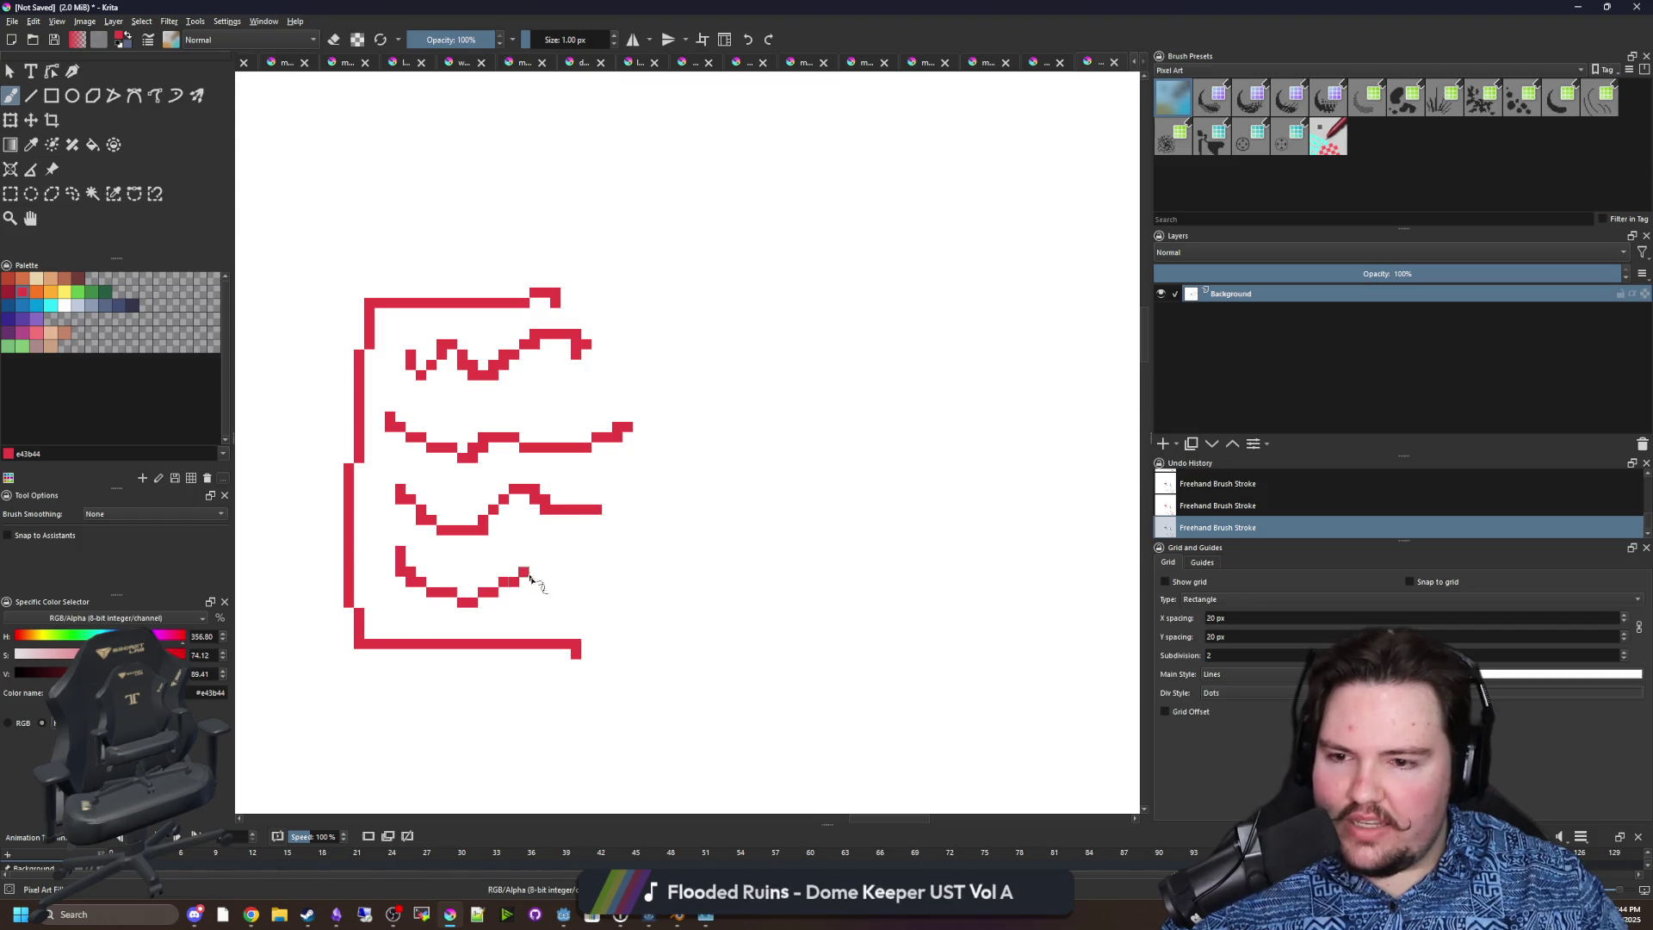
scroll(529, 578, "down", 4)
scroll(517, 480, "up", 3)
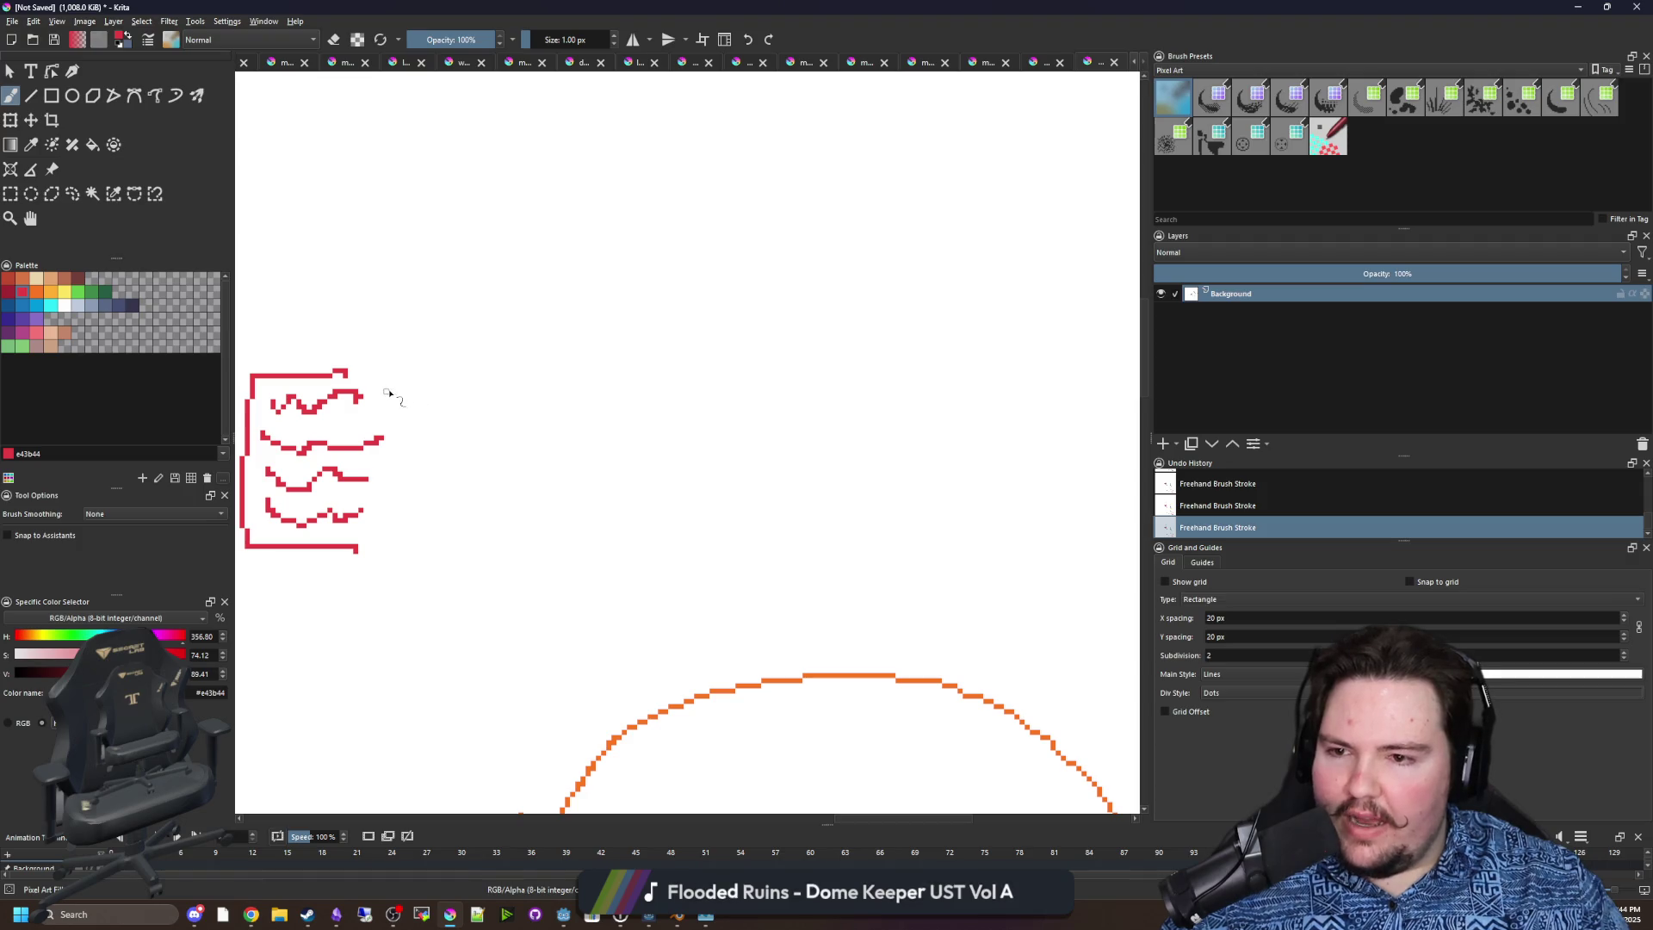
Draw four red arrows pointing right from the sketch and restore the Eyedrop Timer window.
left_click_drag(402, 391, 560, 334)
mouse_move(406, 439)
left_mouse_down()
mouse_move(637, 415)
mouse_move(608, 447)
left_mouse_up()
left_click_drag(541, 313, 544, 366)
mouse_move(426, 509)
left_mouse_down()
mouse_move(603, 498)
mouse_move(582, 527)
left_mouse_up()
mouse_move(381, 520)
left_mouse_down()
mouse_move(607, 559)
mouse_move(570, 619)
left_mouse_up()
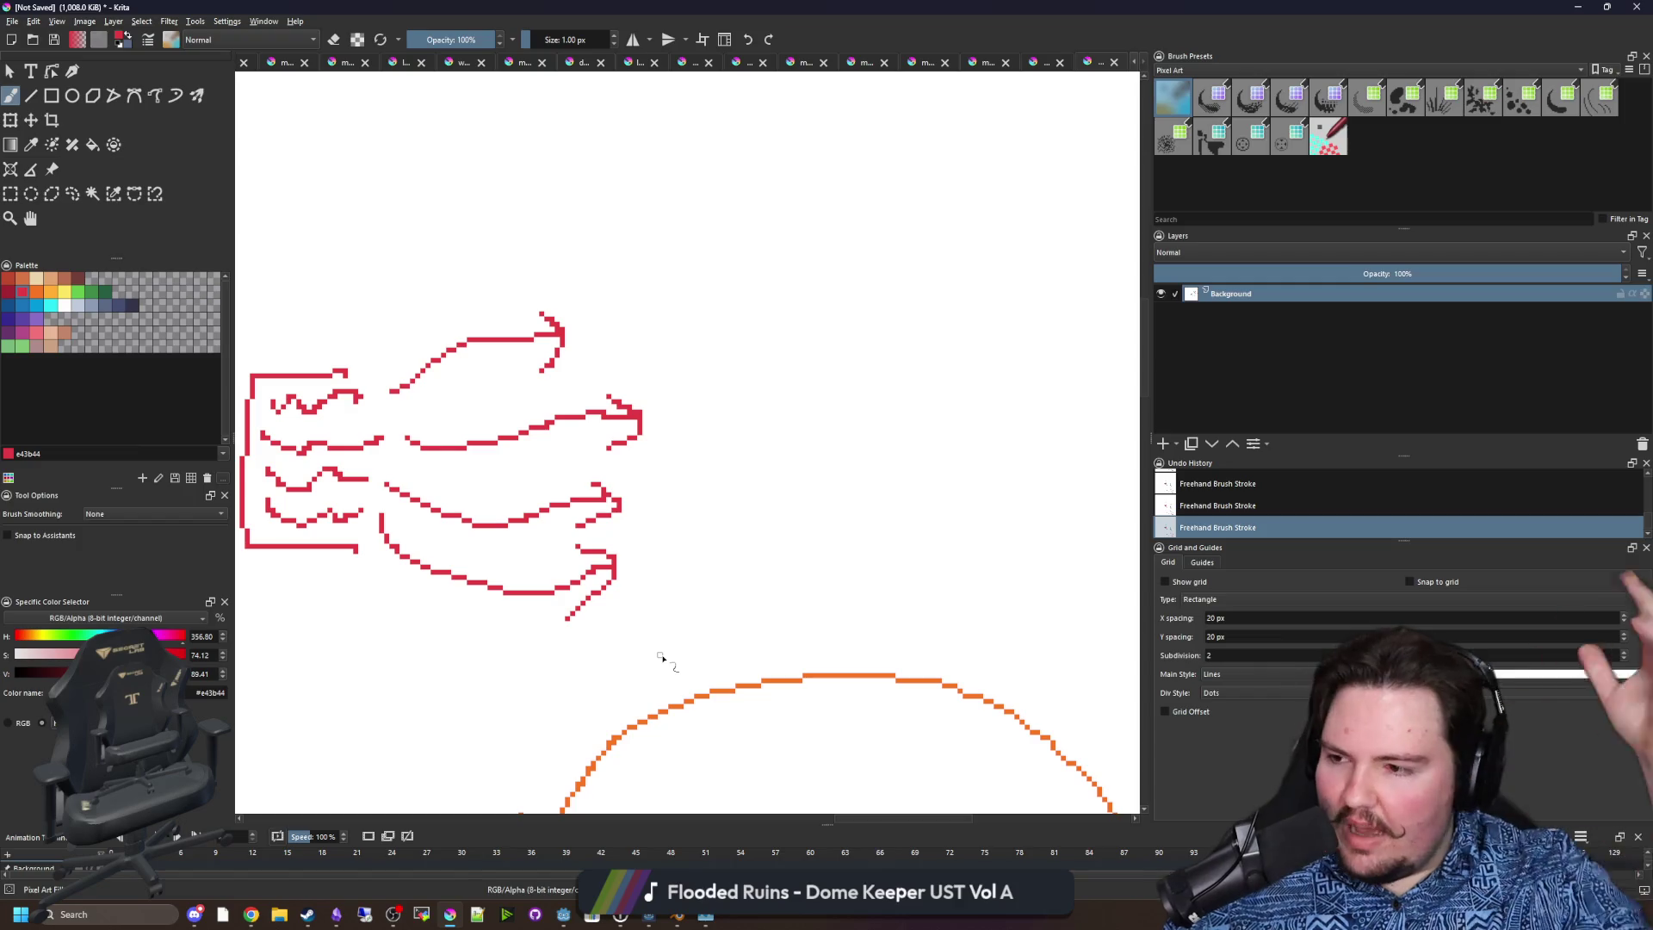
left_click(648, 822)
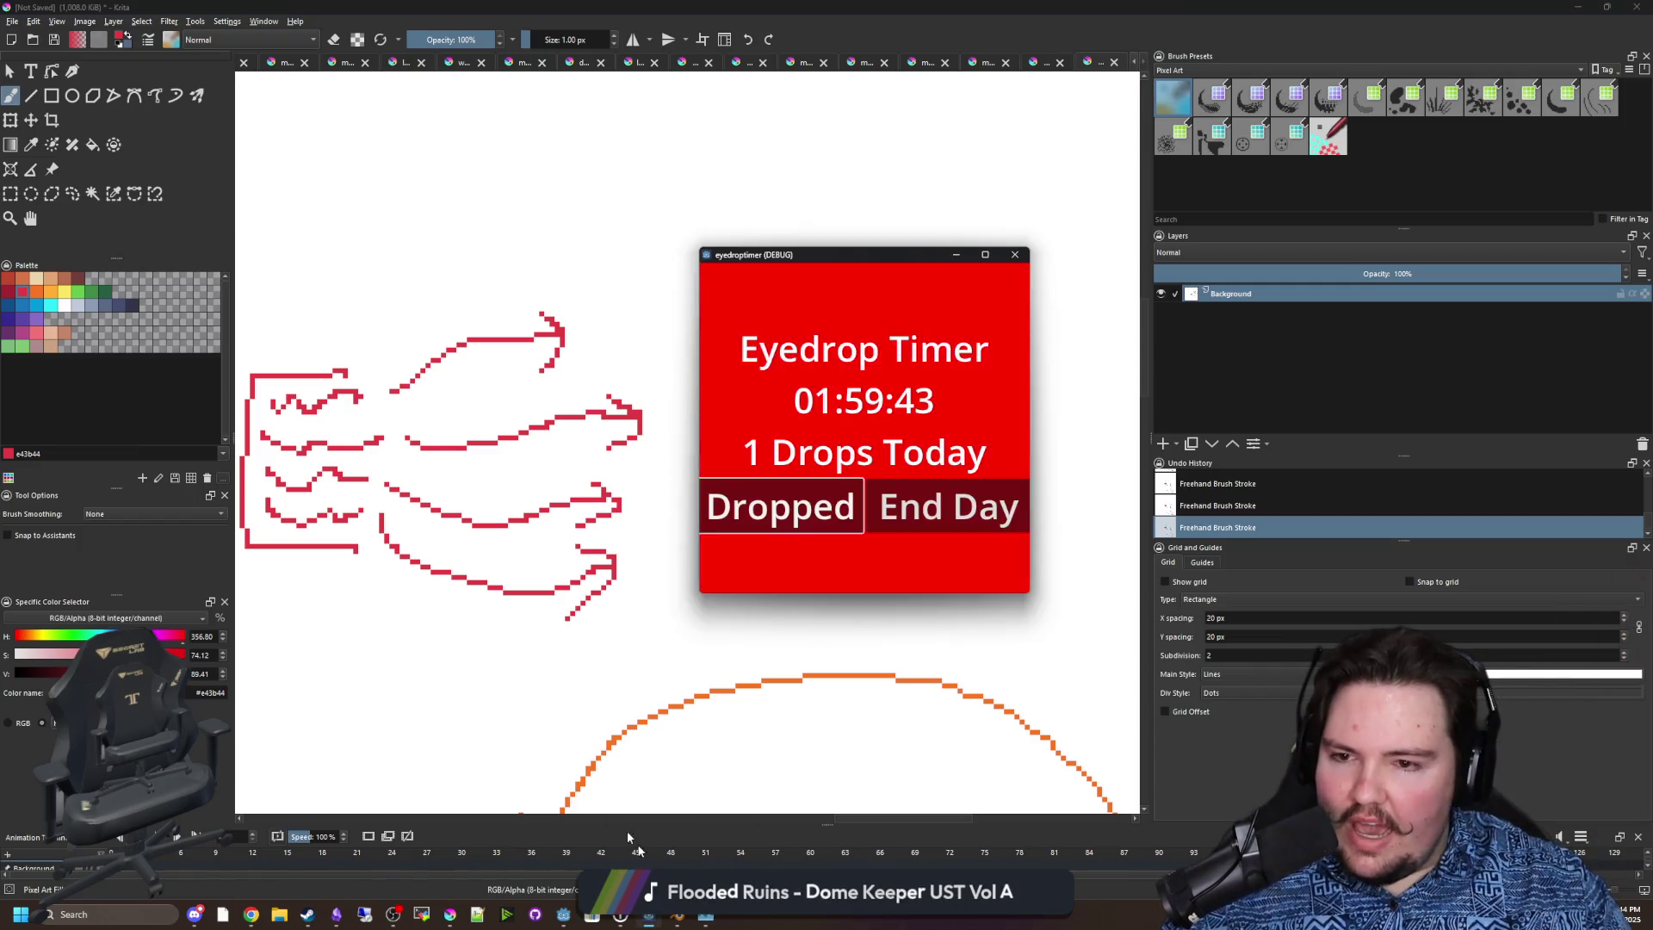
Mark a second eye drop as taken, restarting the two-hour countdown.
left_click(825, 514)
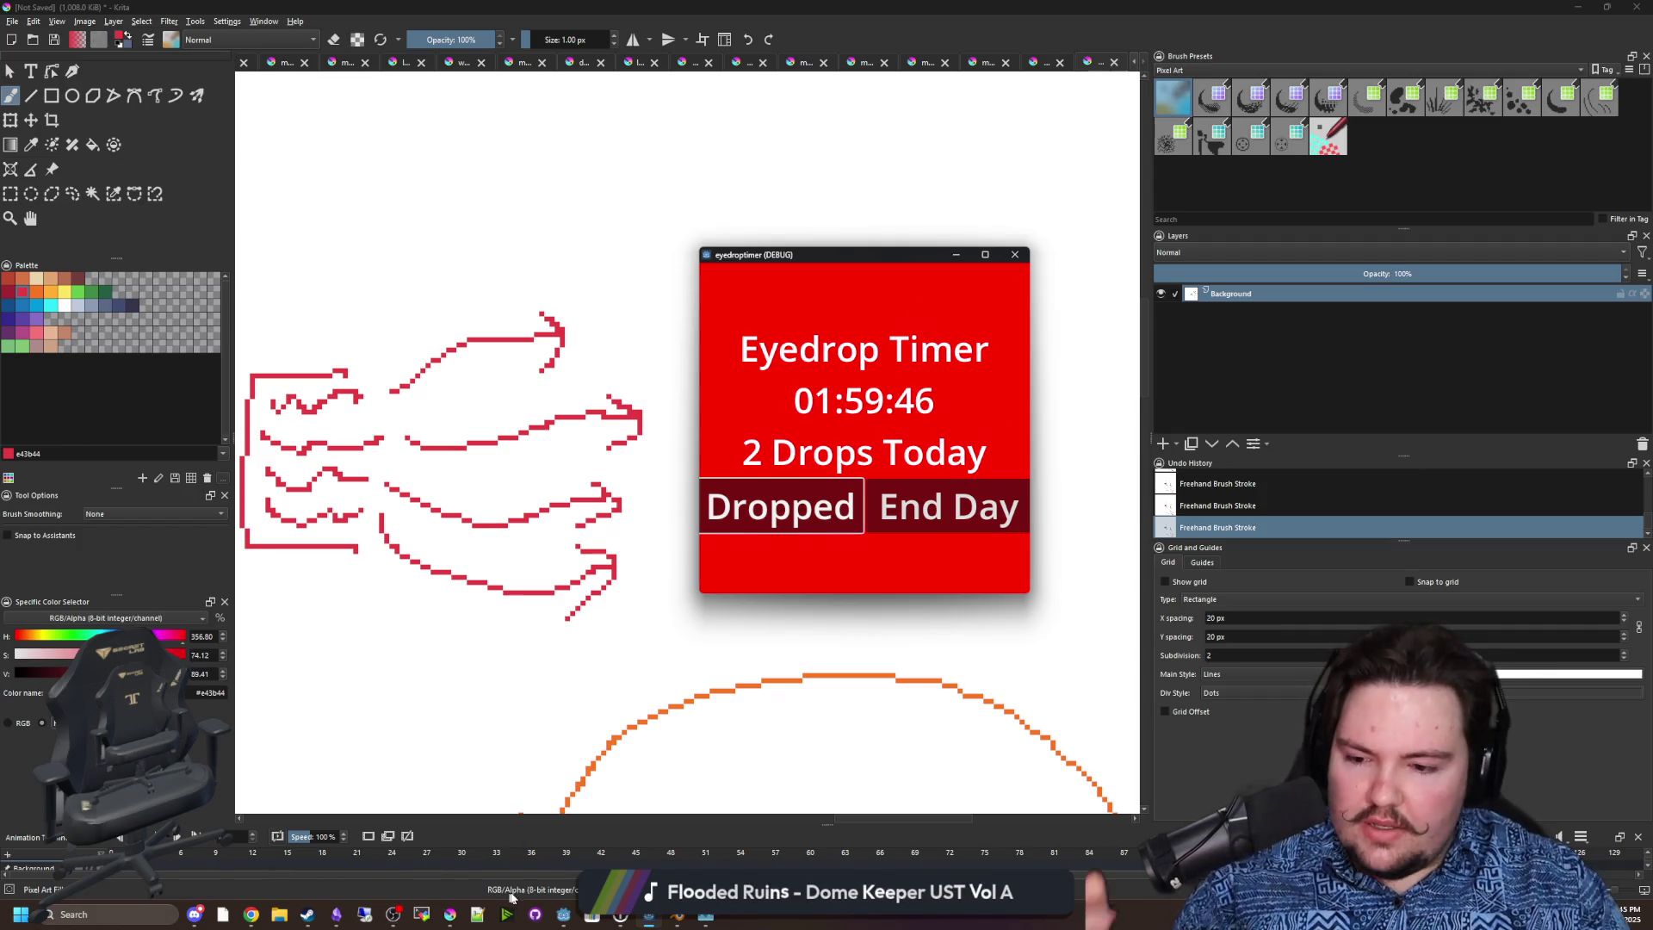
Bring the Godot player scene editor forward and minimize the Eyedrop Timer.
mouse_move(568, 918)
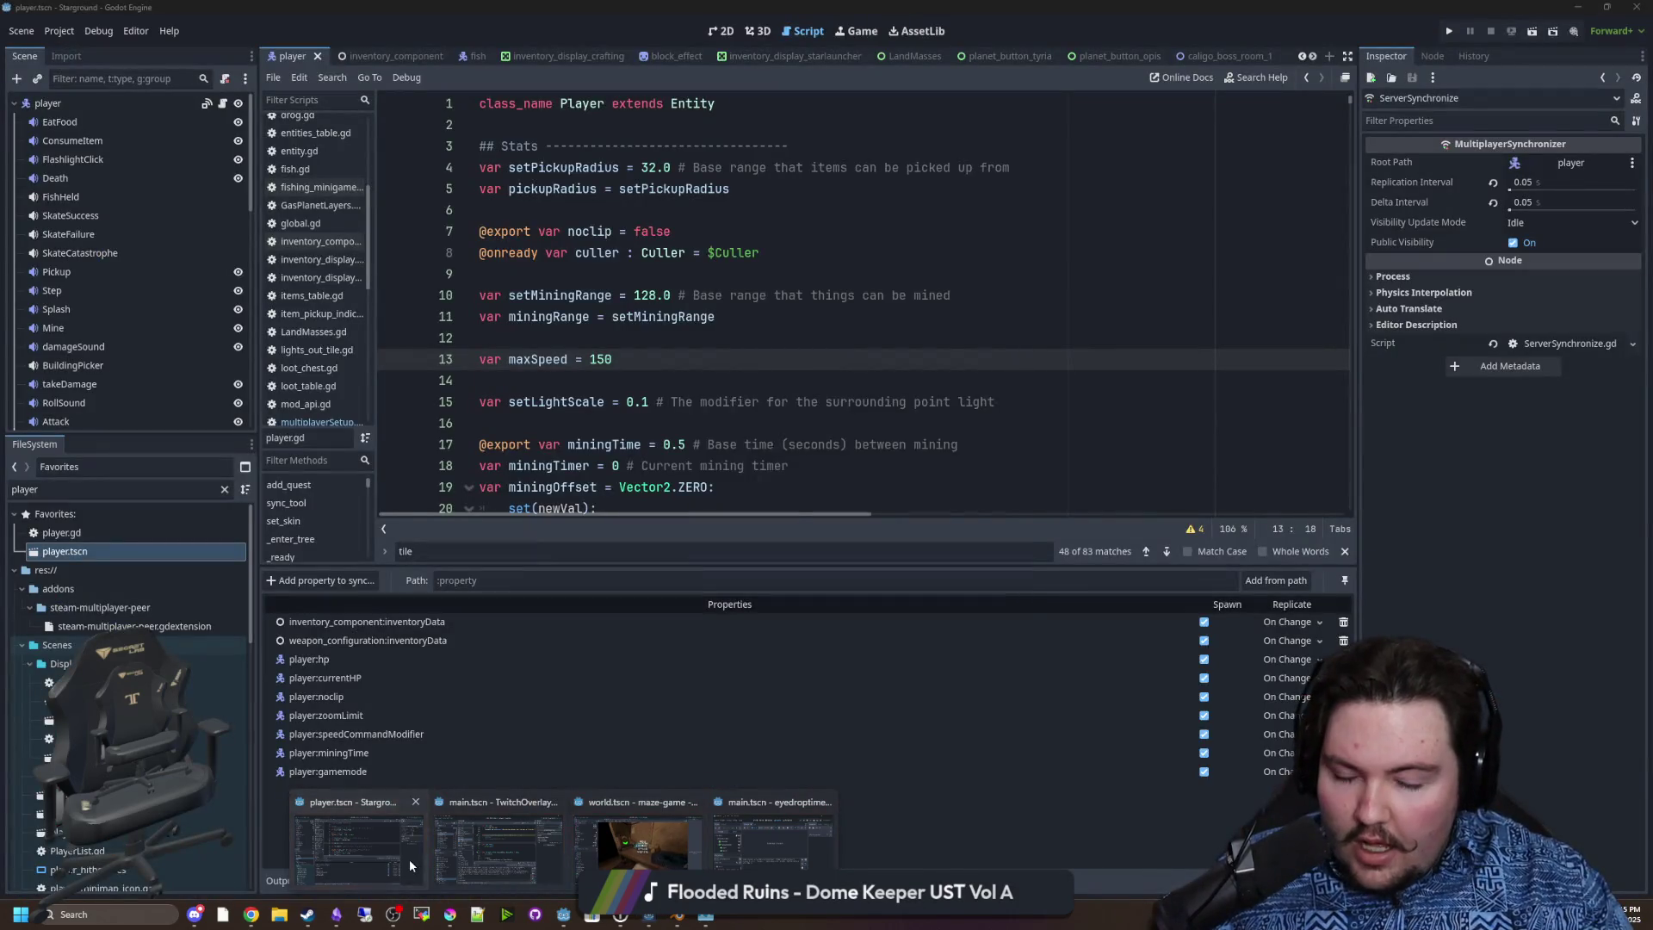
left_click(409, 859)
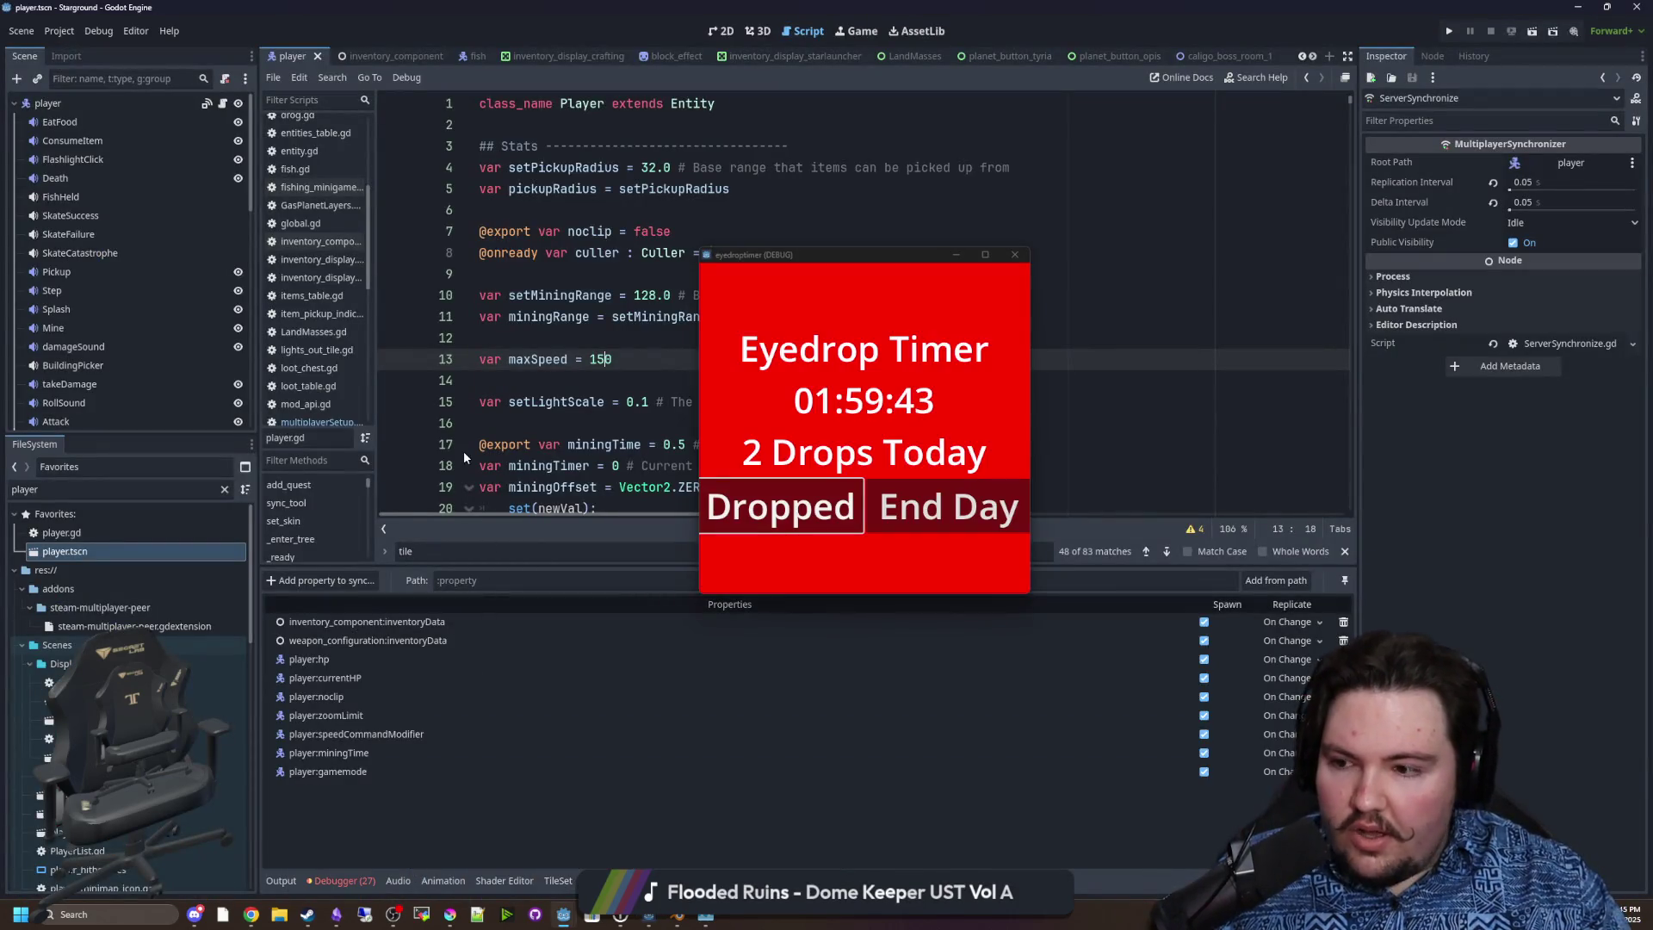
left_click(557, 388)
left_click(956, 254)
left_click(607, 402)
left_click(603, 377)
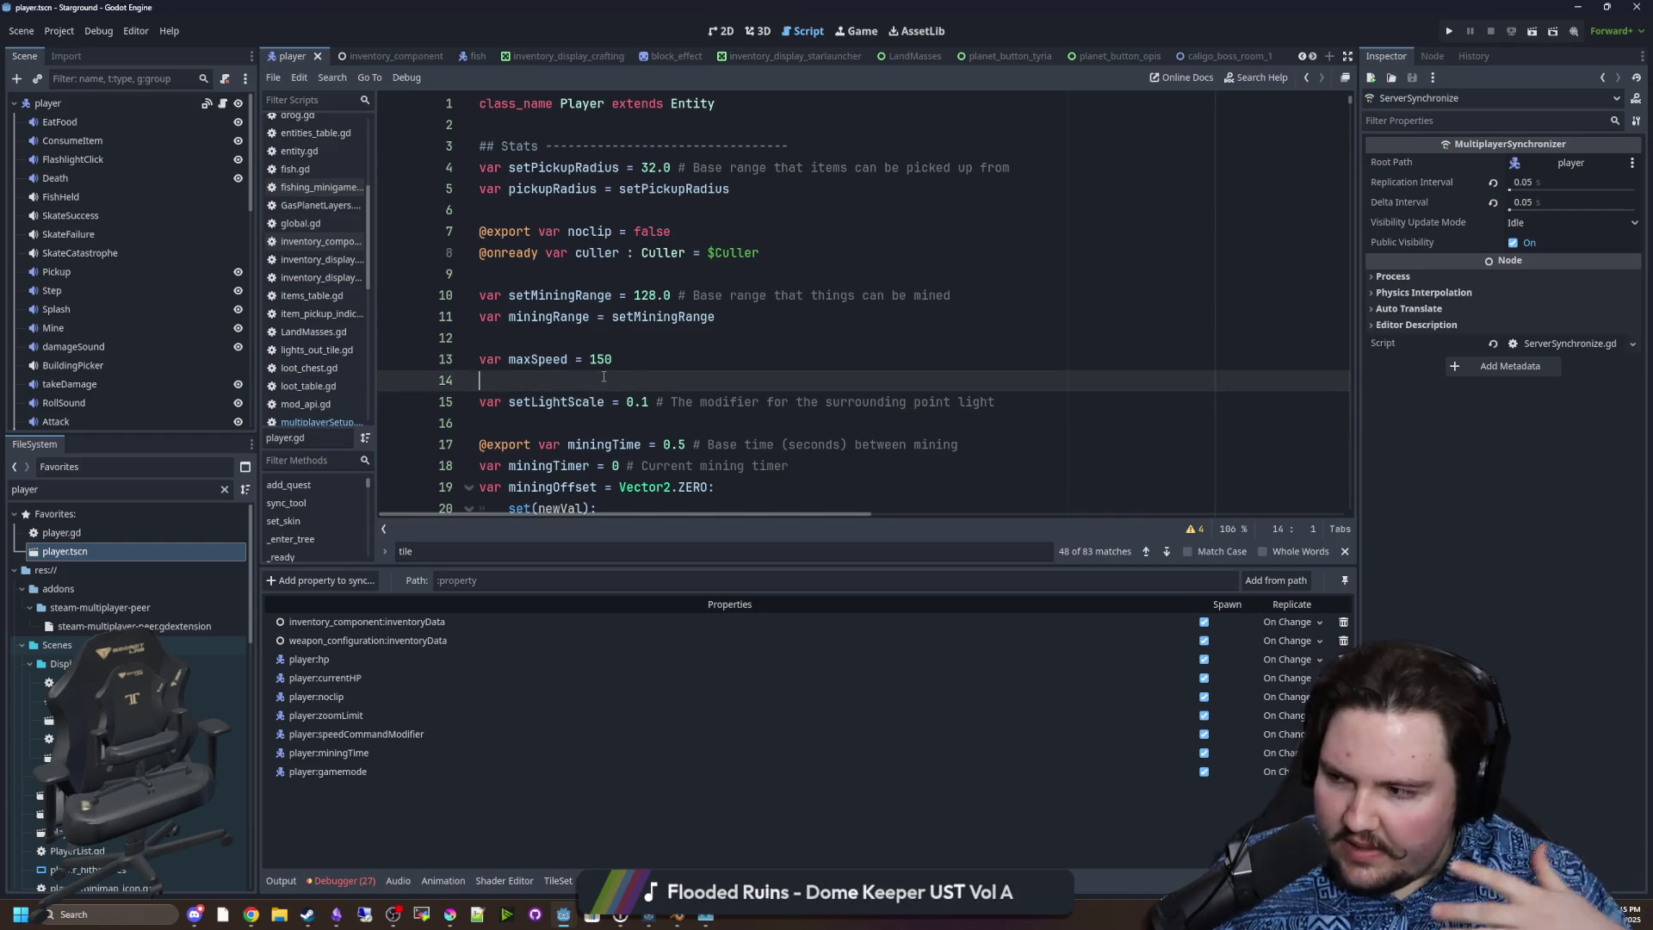
Add a child node to the player root, searching for 'spawner'.
right_click(56, 103)
left_click(94, 139)
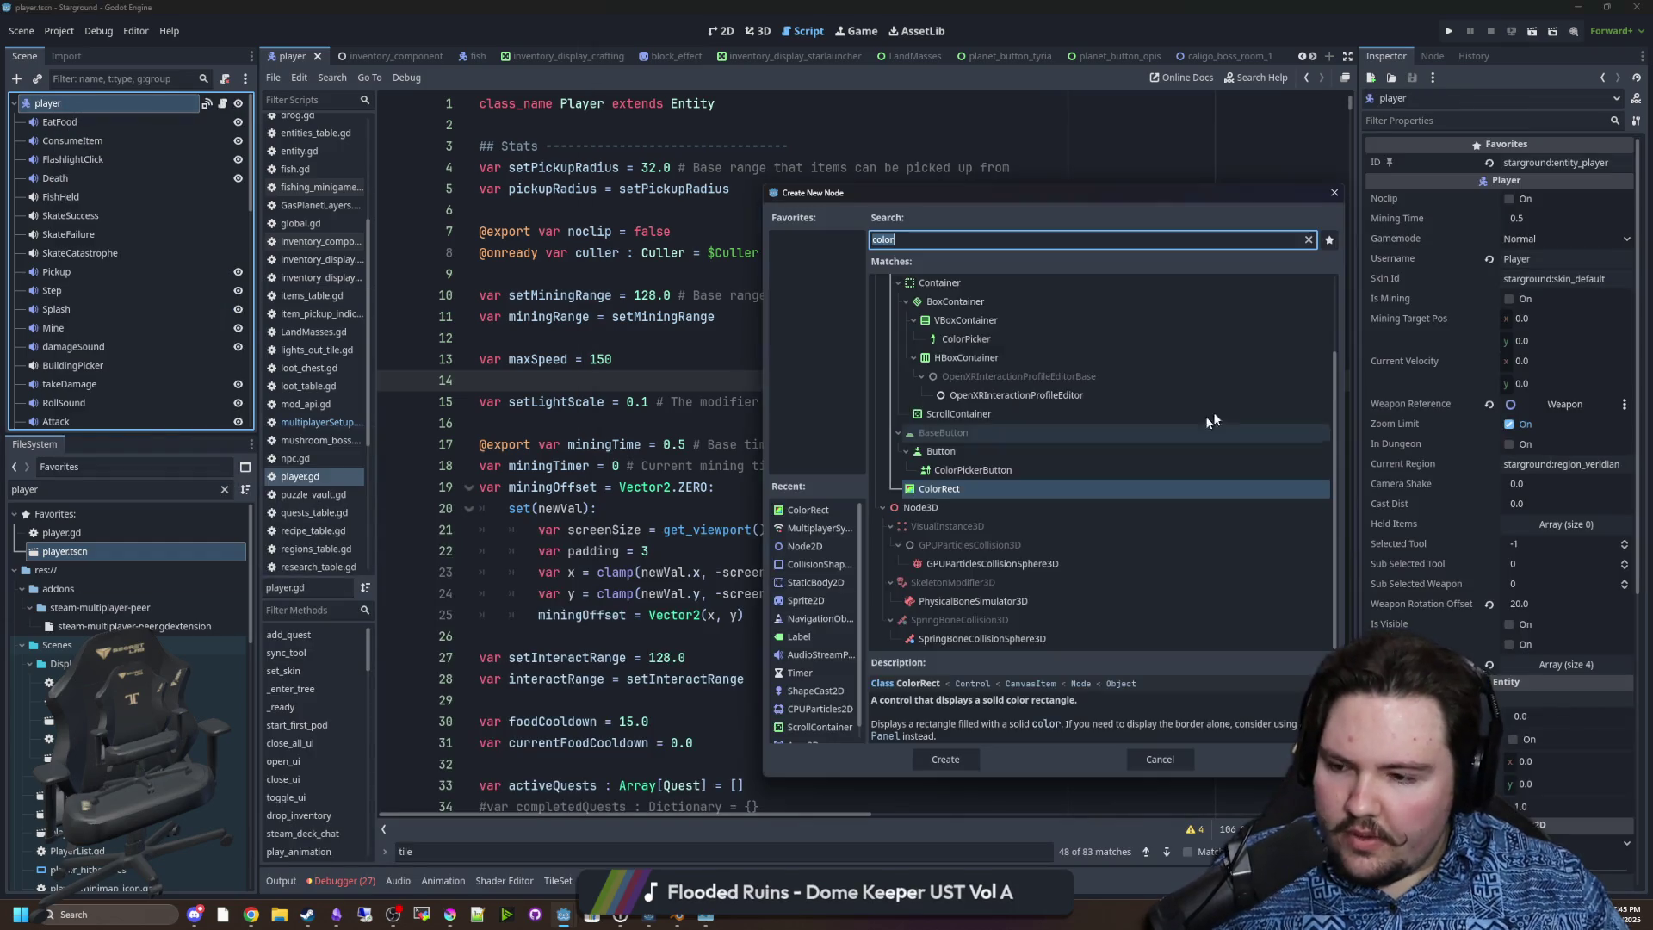
type("spawner")
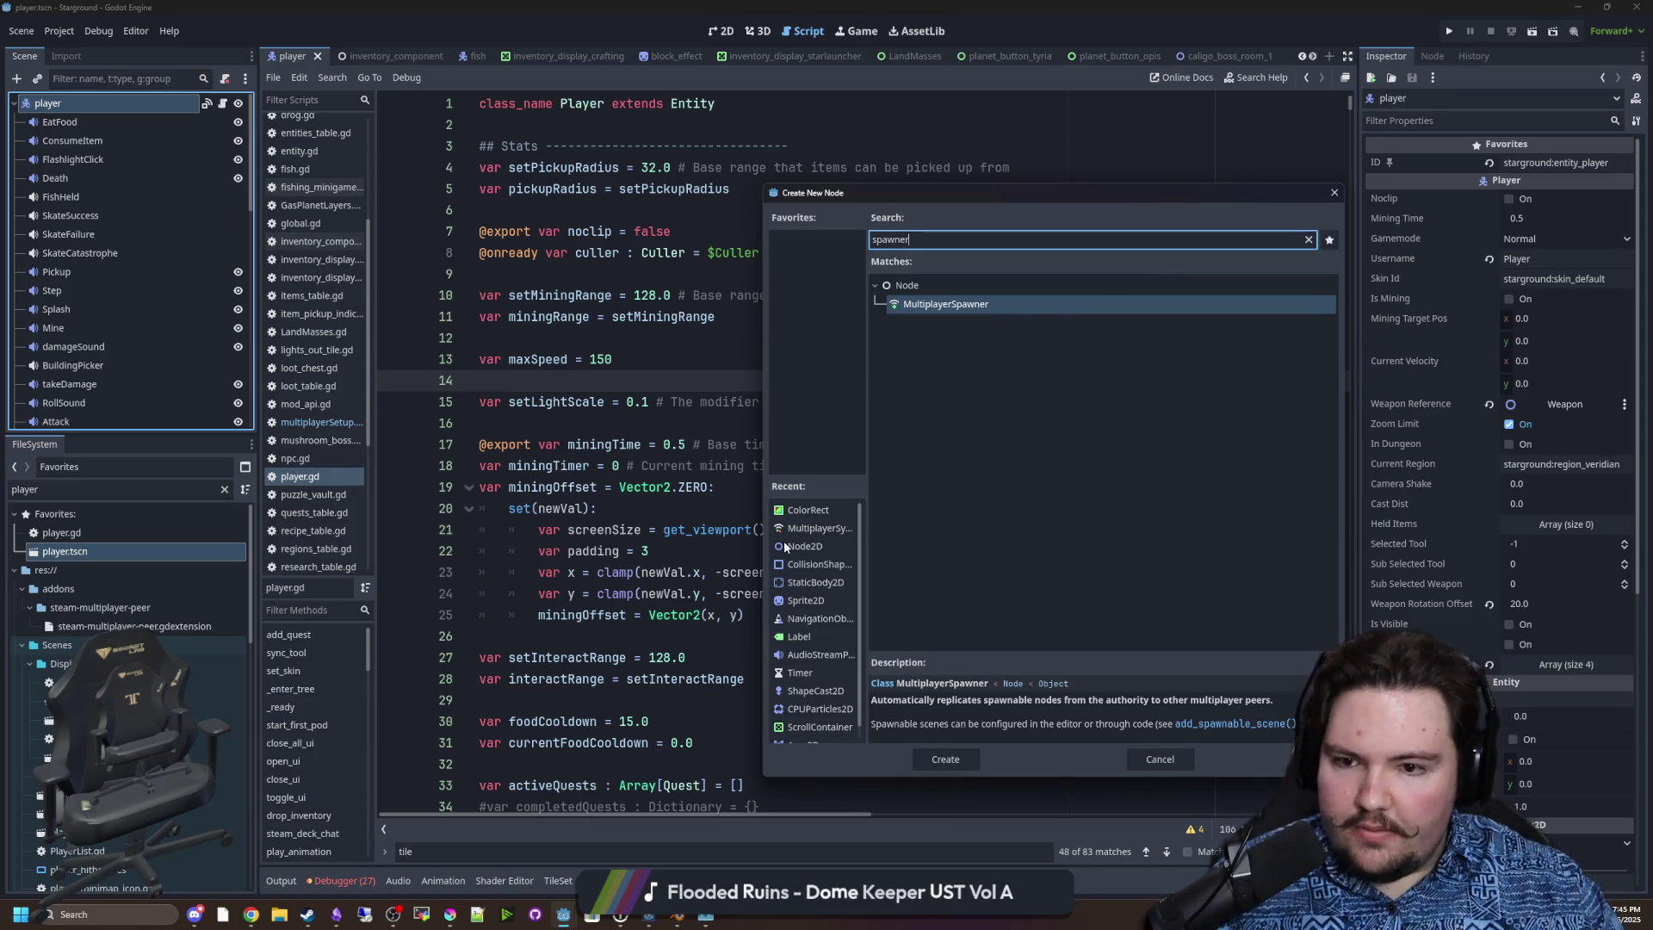
left_click(456, 920)
Draw two green frames side by side with a small brown square in the left one.
scroll(421, 593, "up", 4)
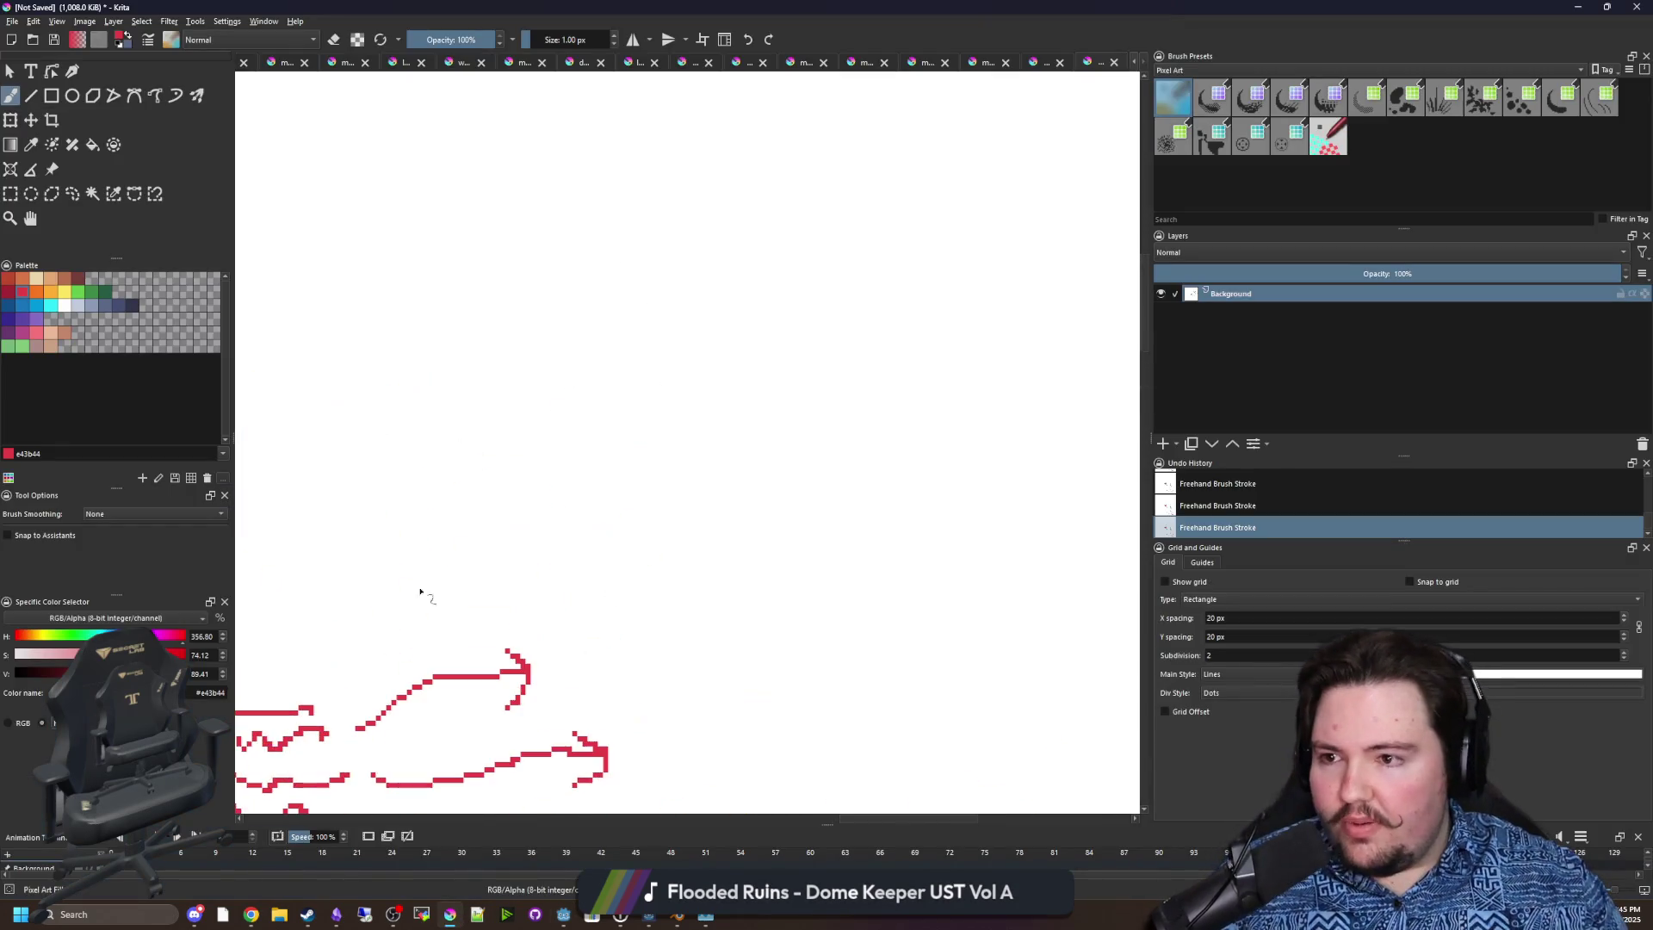
left_click(78, 292)
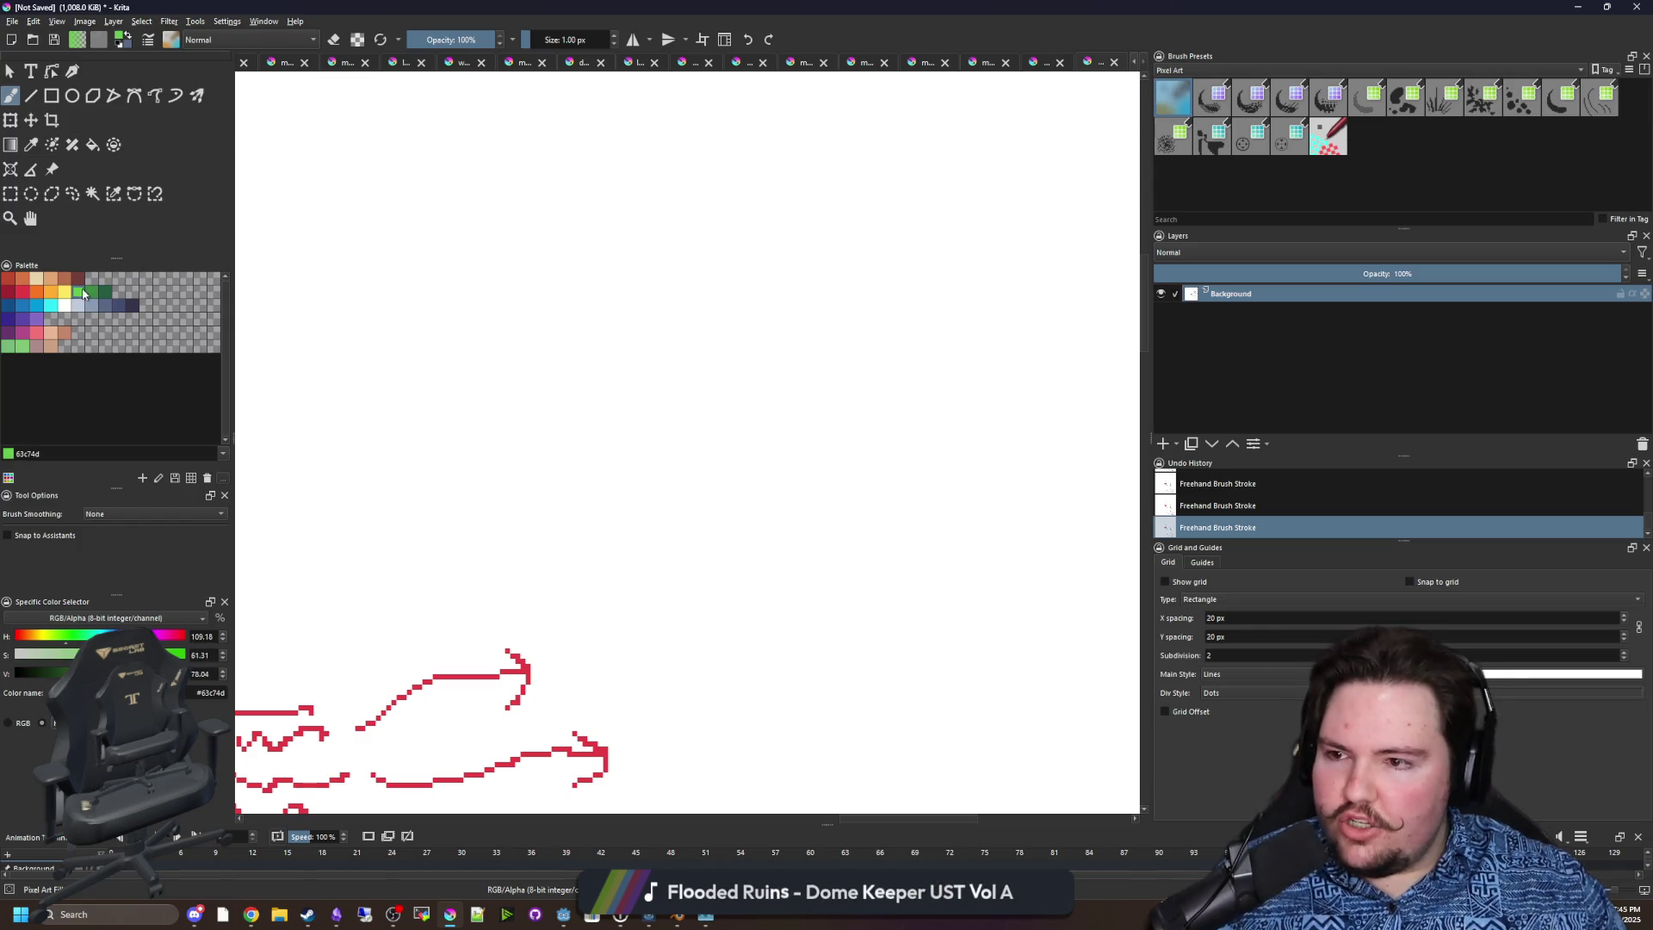
scroll(546, 357, "up", 5)
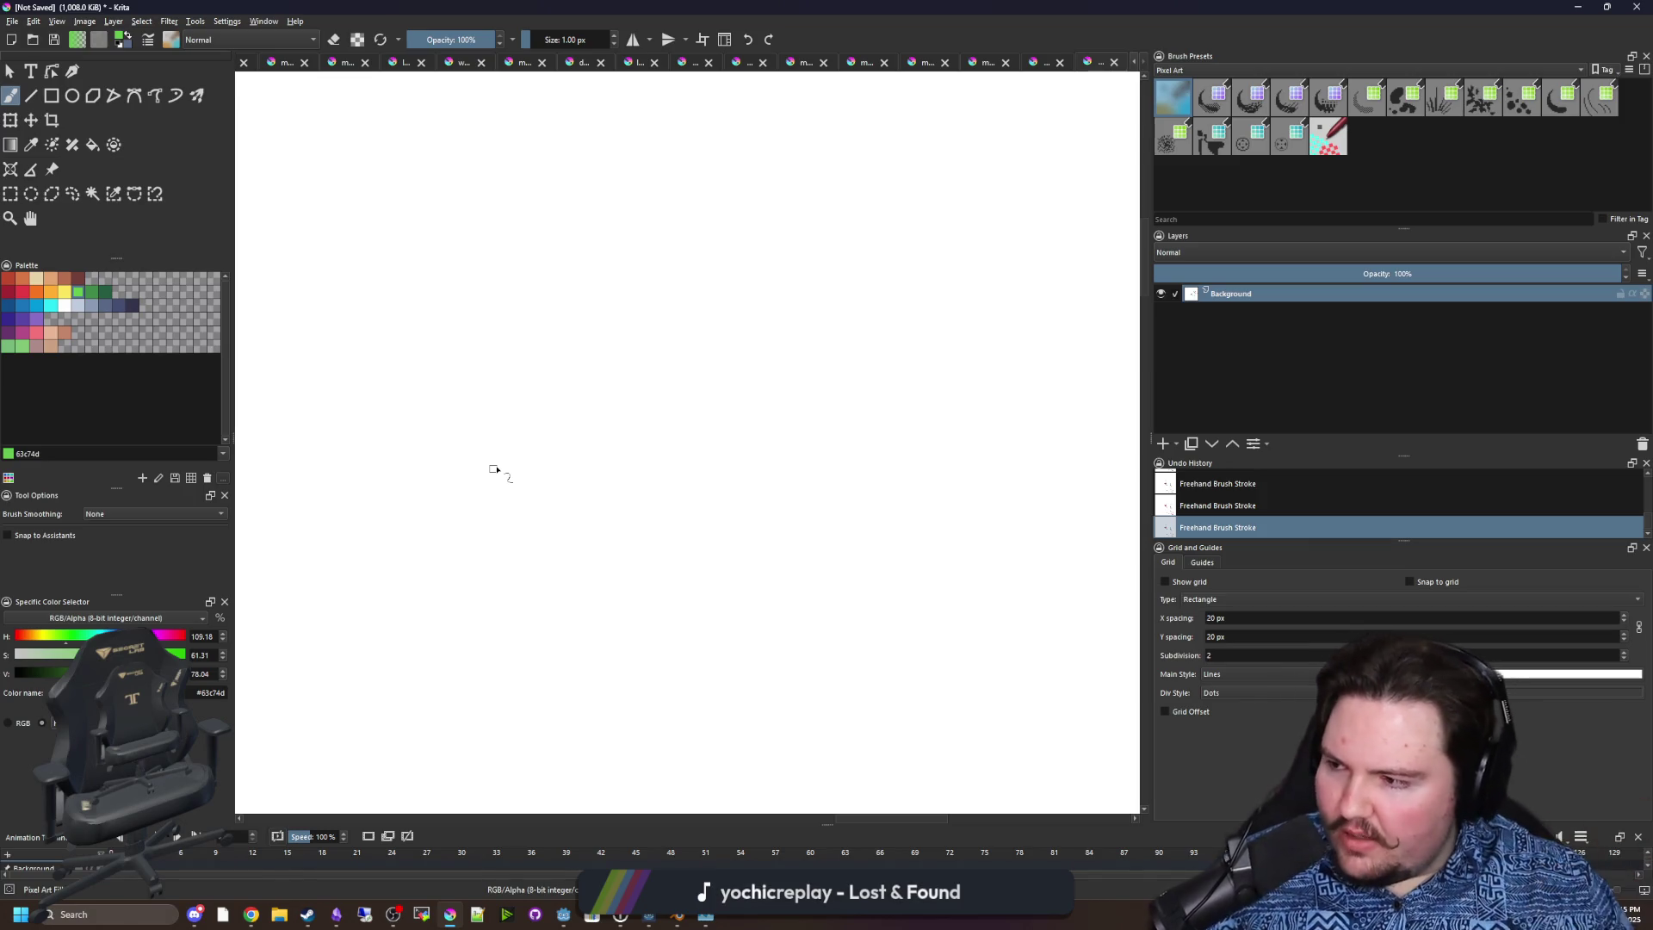
mouse_move(336, 298)
left_mouse_down()
mouse_move(336, 713)
mouse_move(734, 226)
mouse_move(335, 245)
mouse_move(323, 319)
left_mouse_up()
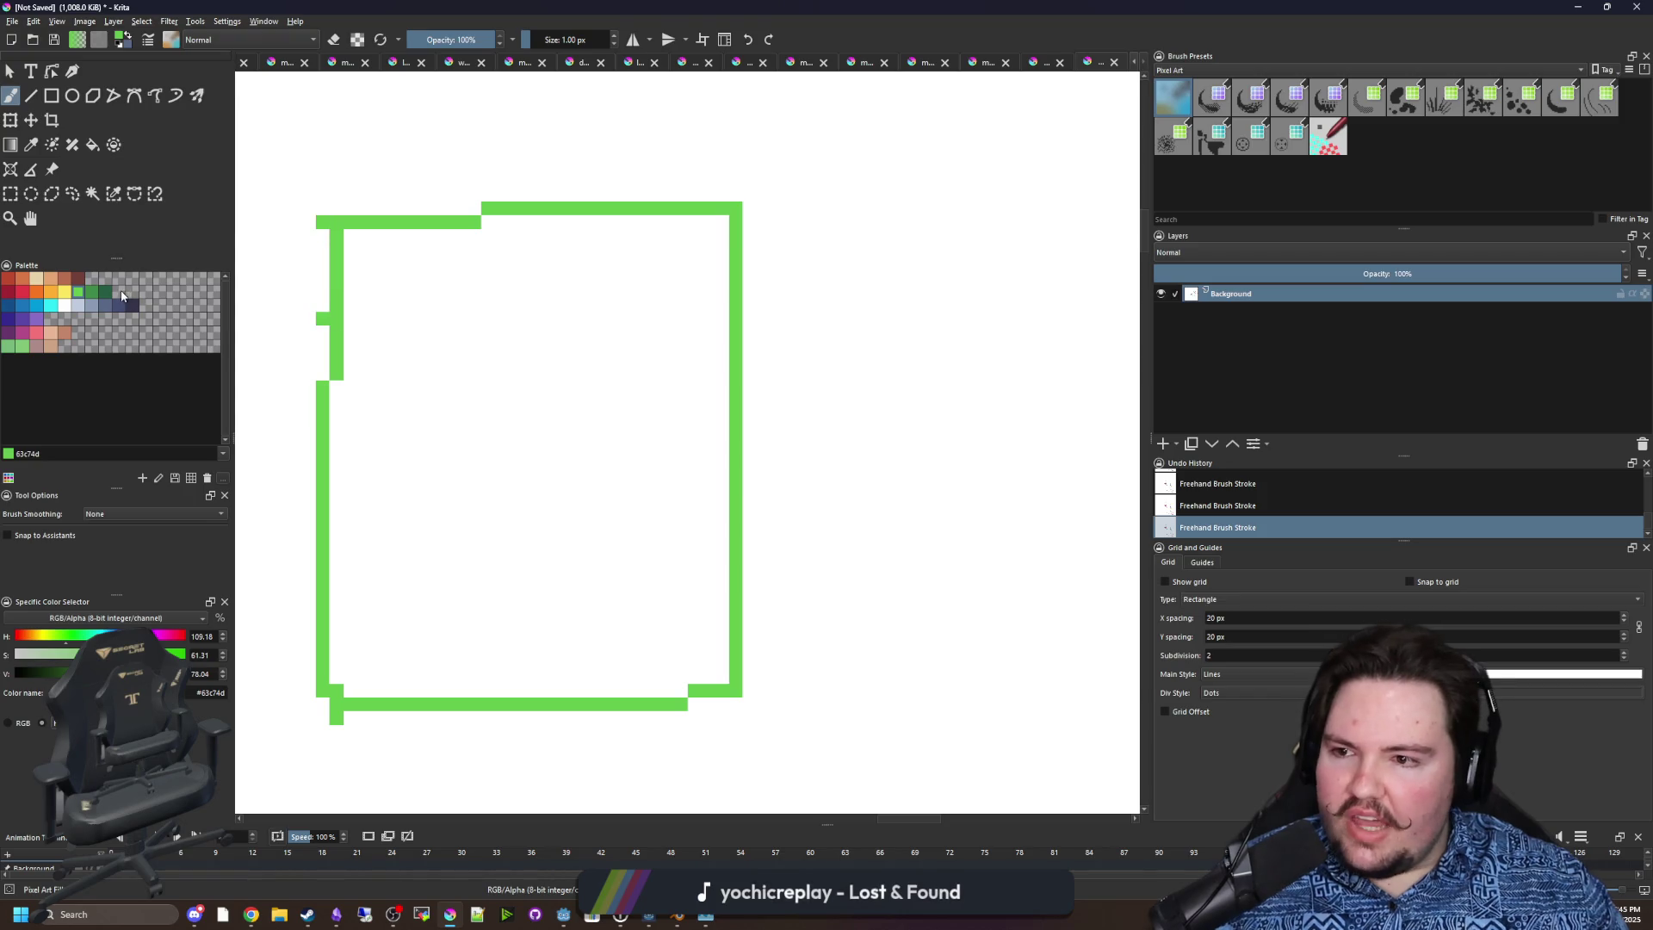
left_click(78, 277)
mouse_move(424, 306)
left_mouse_down()
mouse_move(408, 280)
mouse_move(427, 293)
left_mouse_up()
scroll(405, 347, "down", 1)
left_click(80, 293)
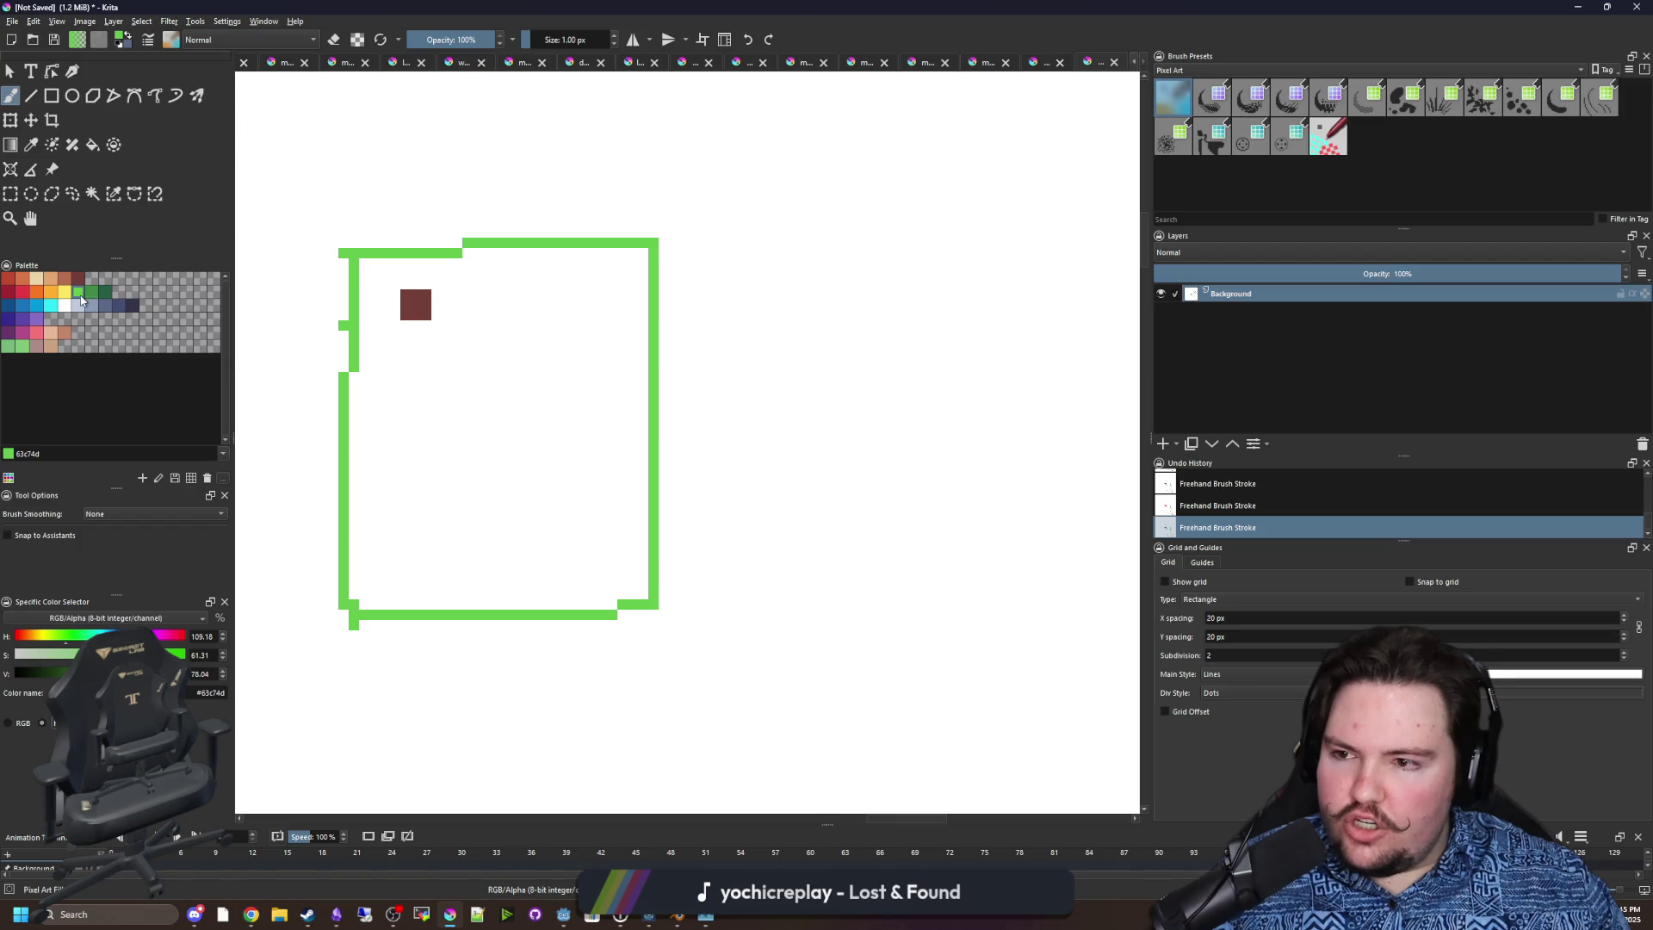
scroll(406, 391, "down", 1)
mouse_move(668, 291)
left_mouse_down()
mouse_move(867, 516)
mouse_move(866, 292)
mouse_move(672, 293)
left_mouse_up()
Add dark-green and orange pixel lines inside both green frames.
scroll(627, 307, "up", 1)
left_click(106, 293)
left_click(732, 339)
left_click_drag(734, 339, 952, 331)
mouse_move(357, 338)
left_mouse_down()
mouse_move(396, 358)
mouse_move(479, 360)
left_mouse_up()
scroll(452, 394, "down", 1)
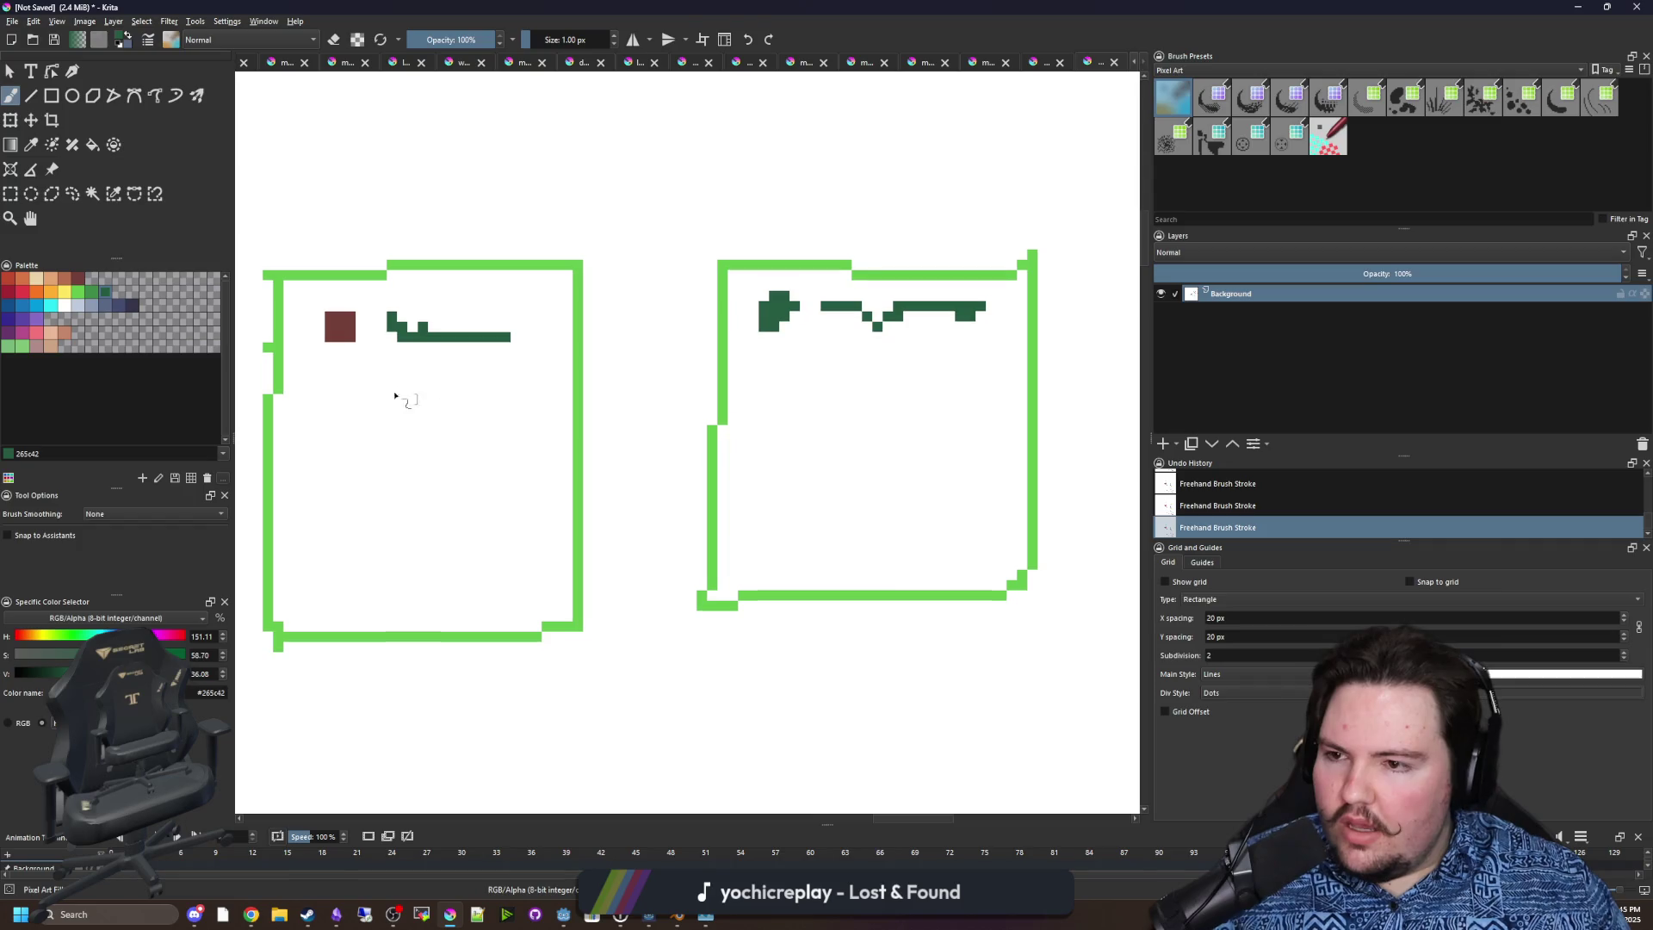
left_click(35, 295)
mouse_move(372, 365)
left_mouse_down()
mouse_move(380, 391)
mouse_move(512, 378)
left_mouse_up()
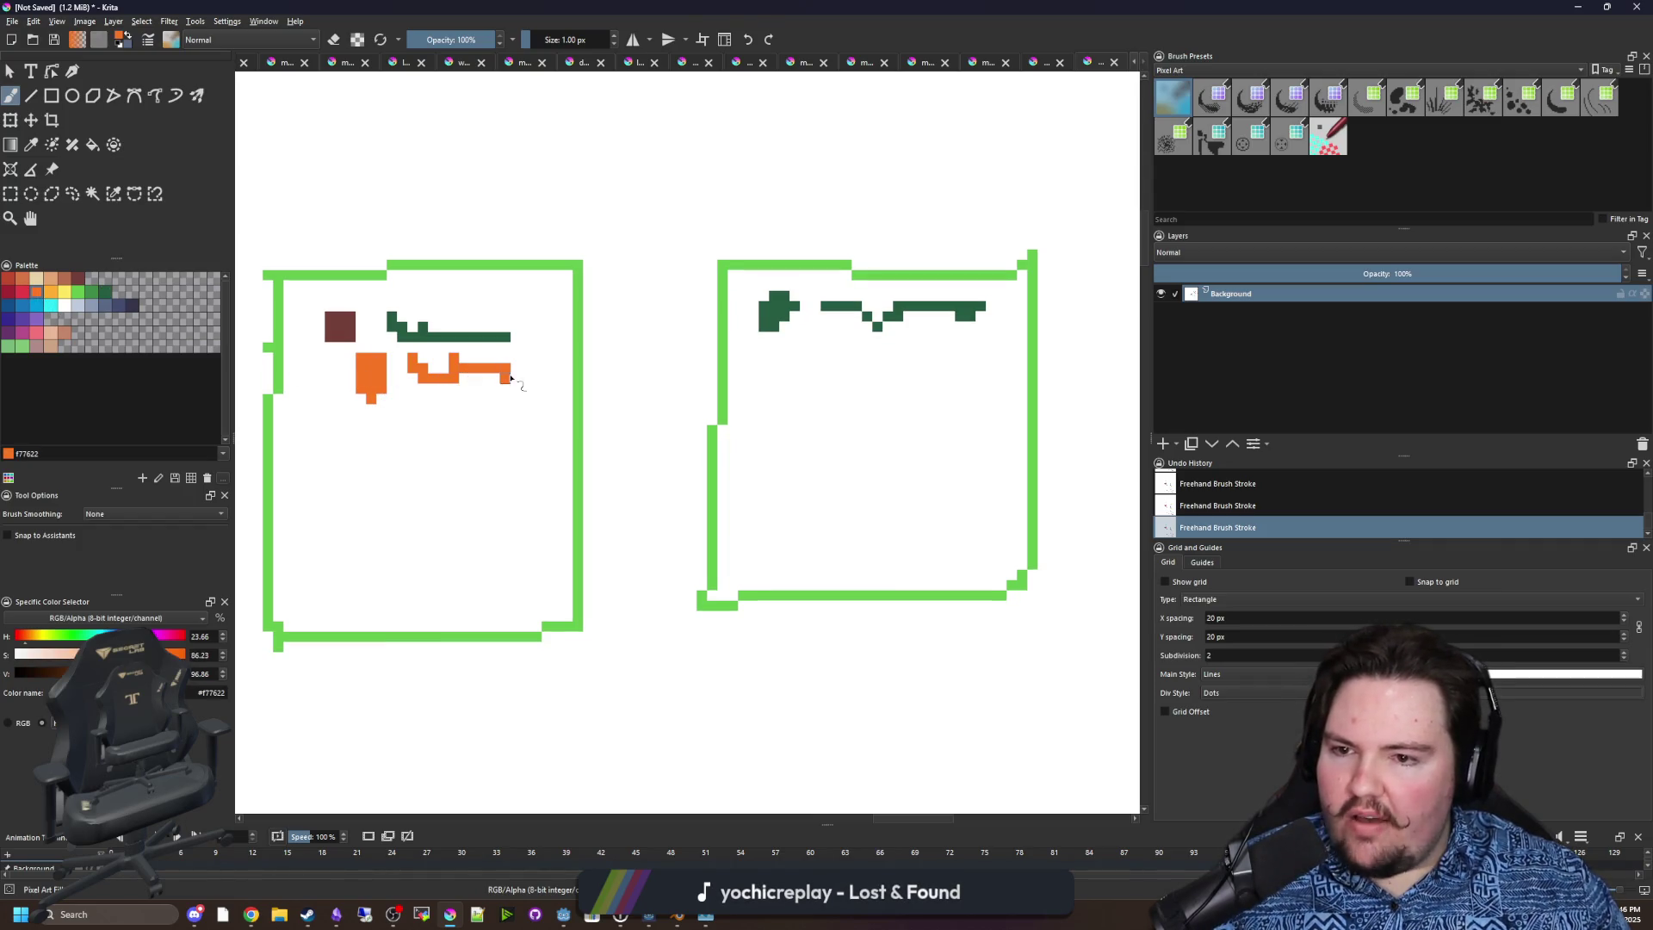
left_click_drag(814, 369, 961, 364)
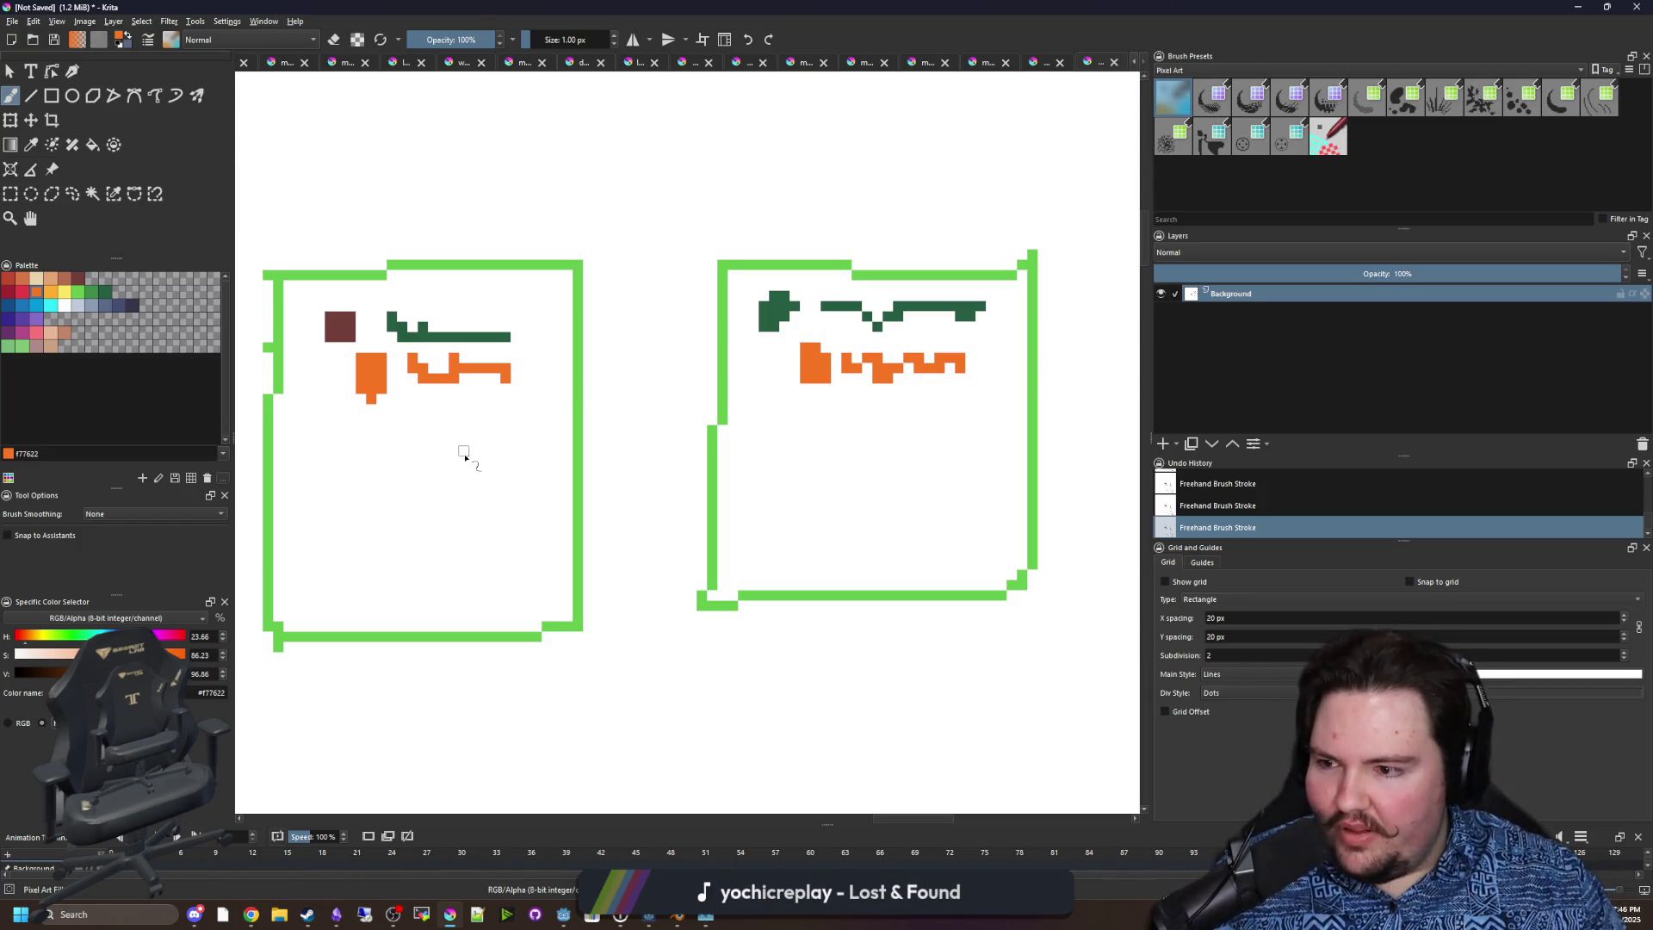
scroll(594, 463, "right", 2)
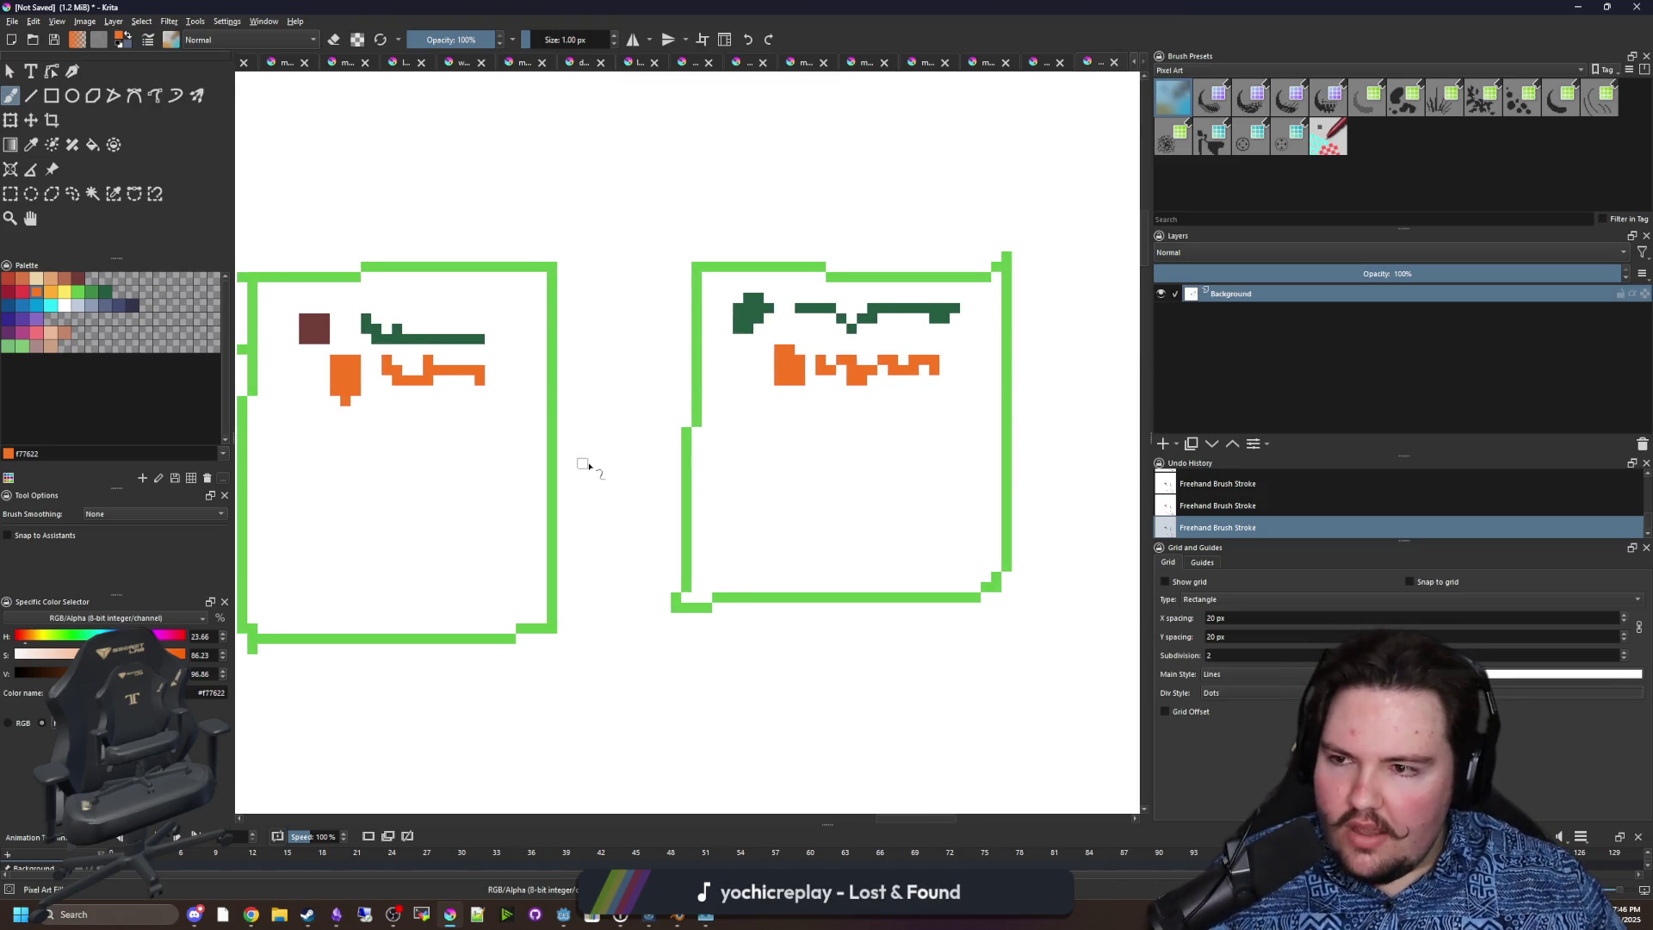
scroll(583, 465, "left", 3)
left_click(22, 295)
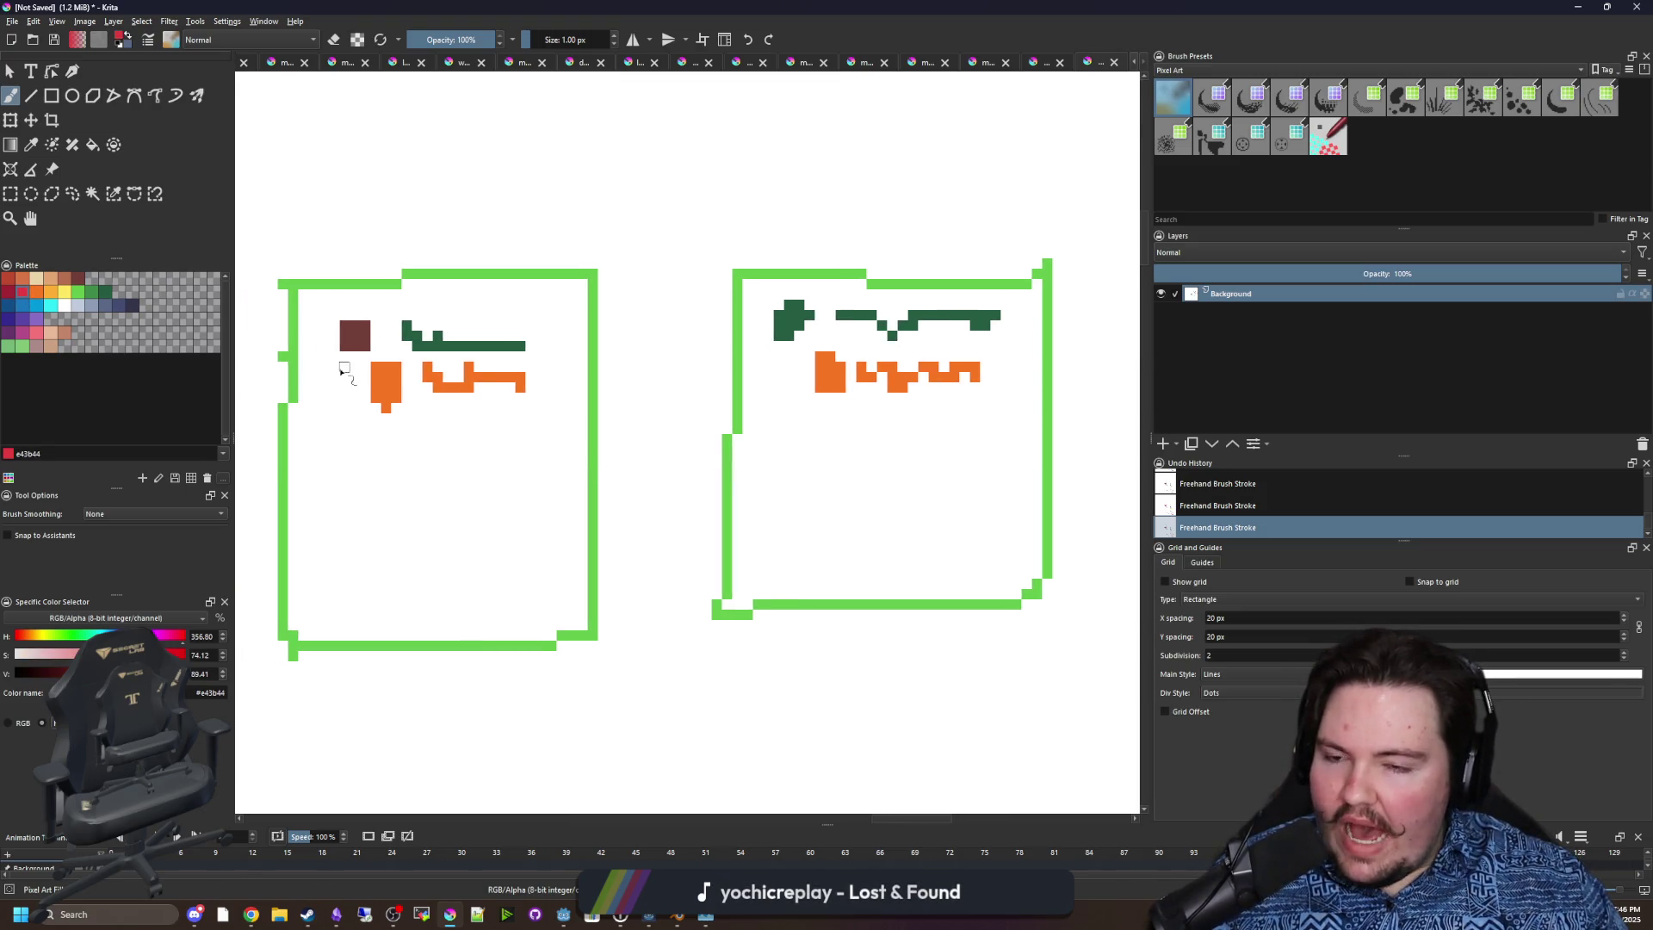
Paint a red block inside each green frame.
mouse_move(417, 461)
left_mouse_down()
mouse_move(555, 449)
mouse_move(603, 472)
mouse_move(686, 450)
mouse_move(680, 504)
left_mouse_up()
scroll(838, 417, "right", 2)
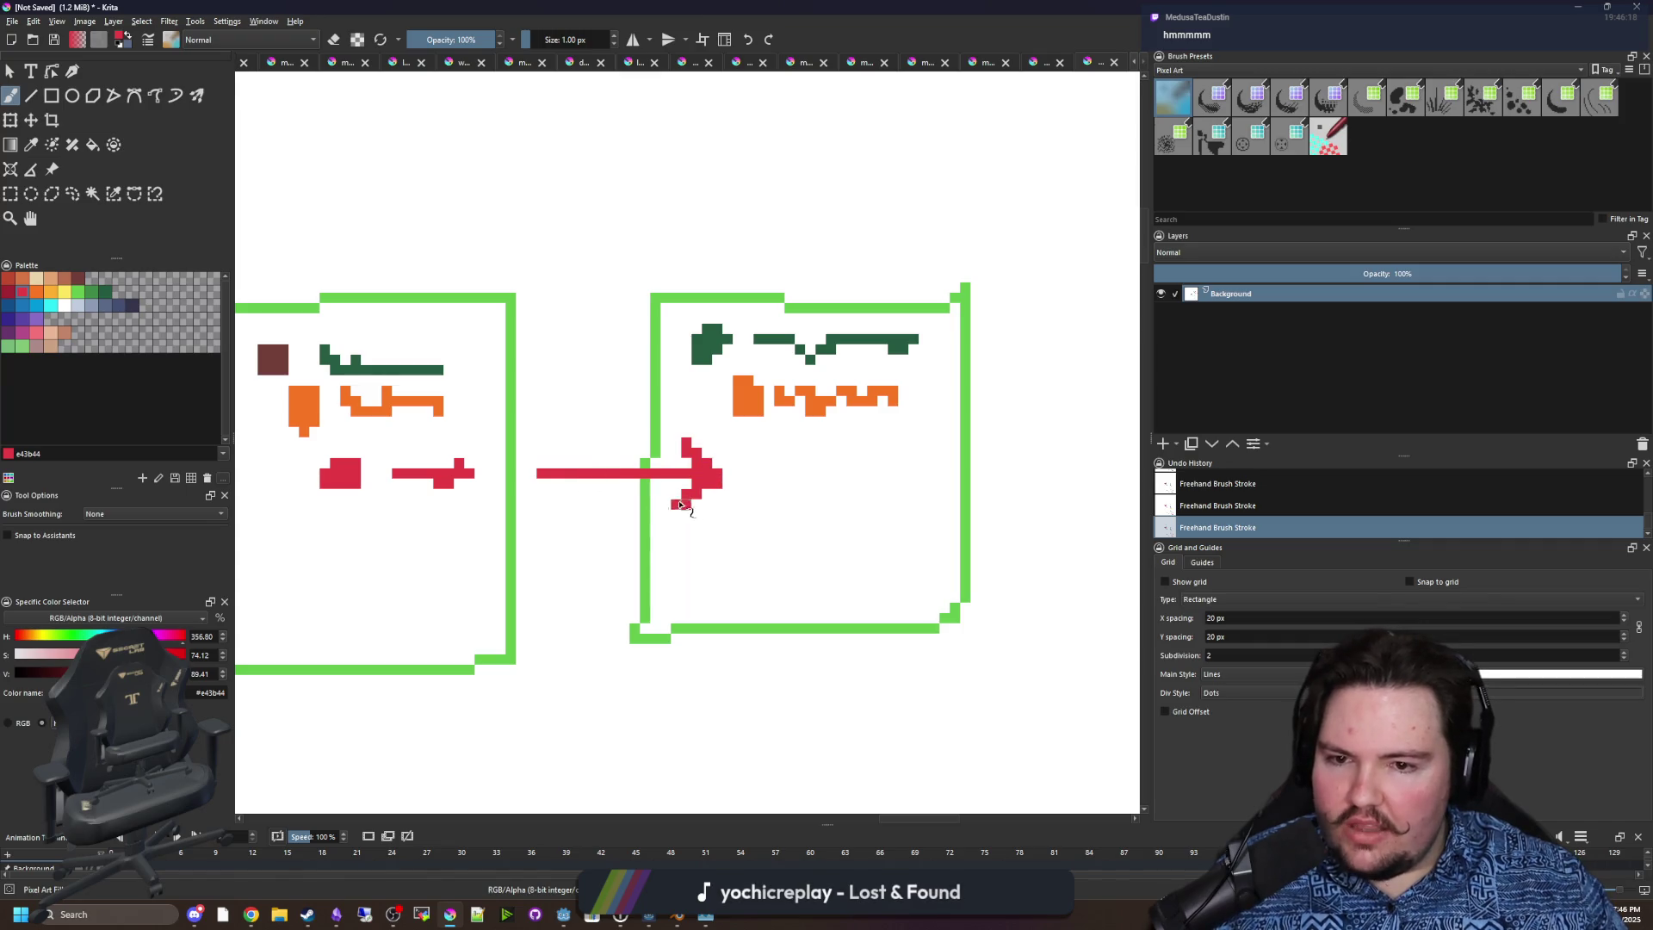
left_click_drag(548, 465, 555, 516)
key("ctrl+z")
key("ctrl+z")
key("ctrl+z")
key("ctrl+z")
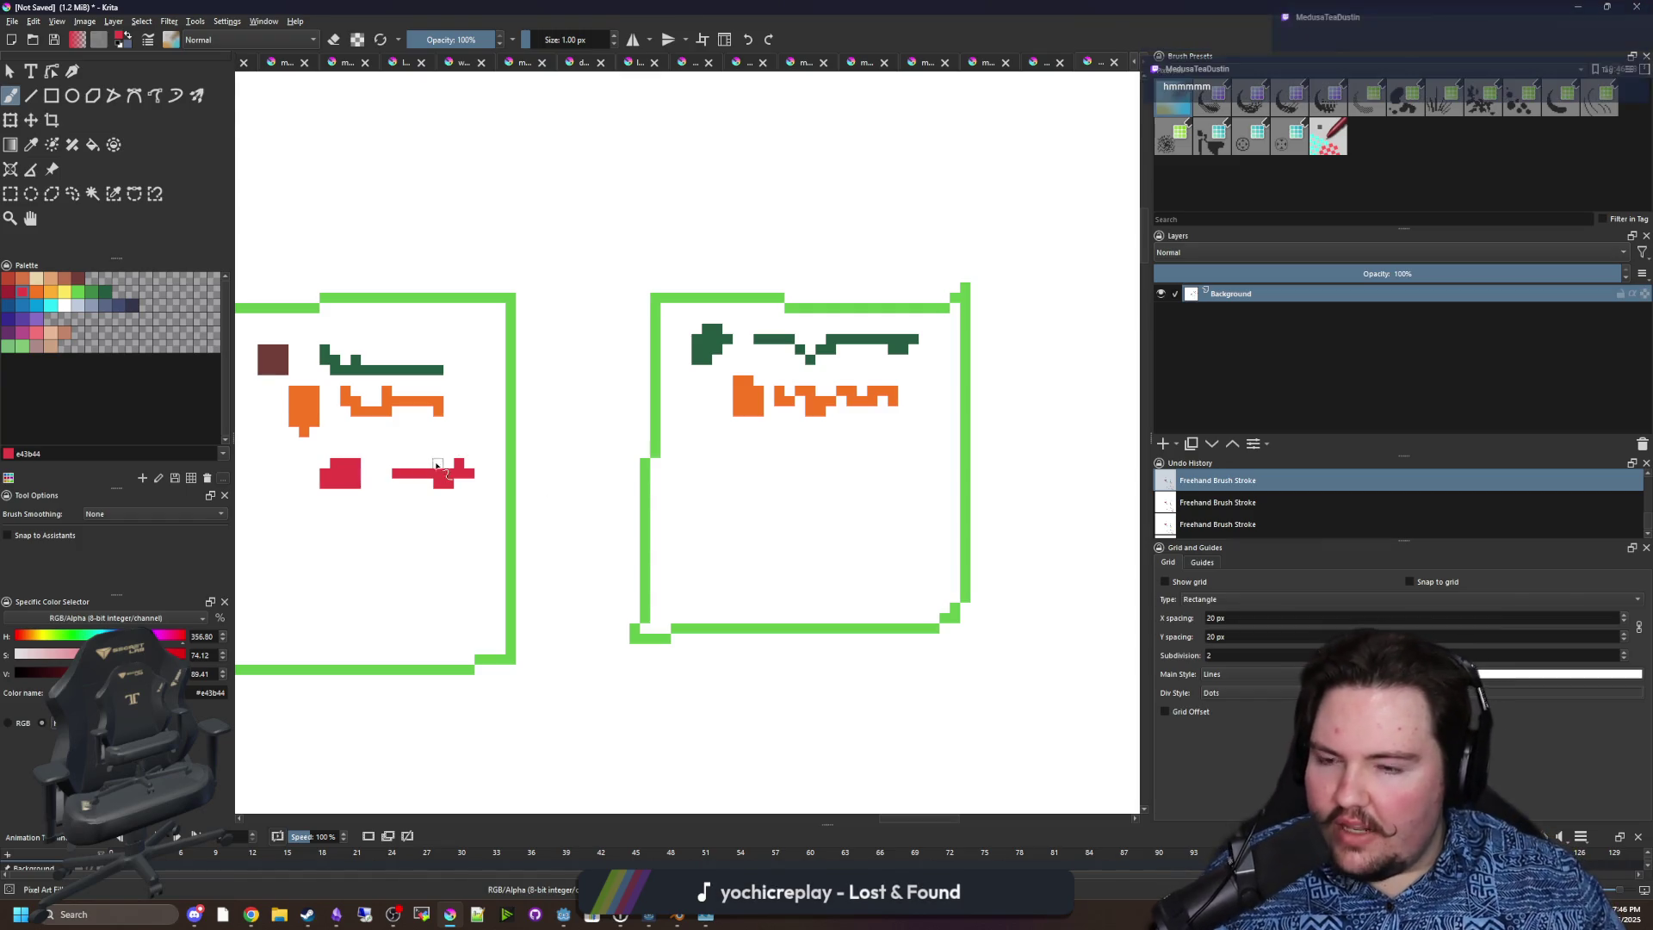
left_click_drag(578, 532, 623, 537)
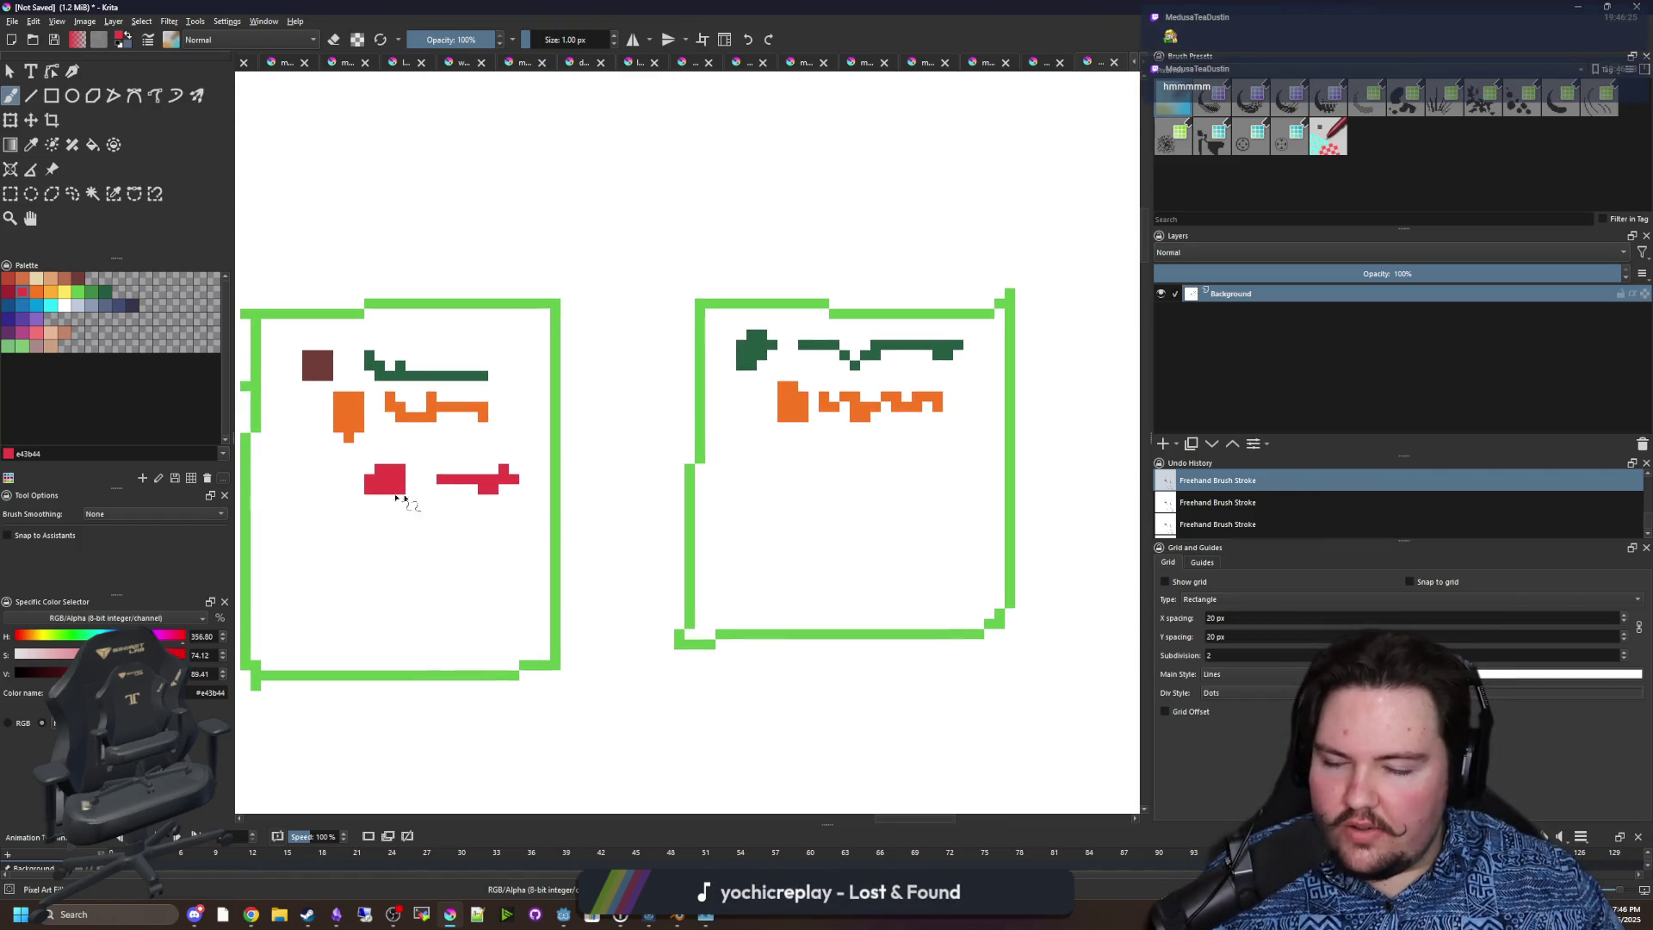
left_click_drag(511, 487, 525, 472)
mouse_move(844, 439)
left_mouse_down()
mouse_move(854, 454)
mouse_move(829, 463)
mouse_move(977, 445)
left_mouse_up()
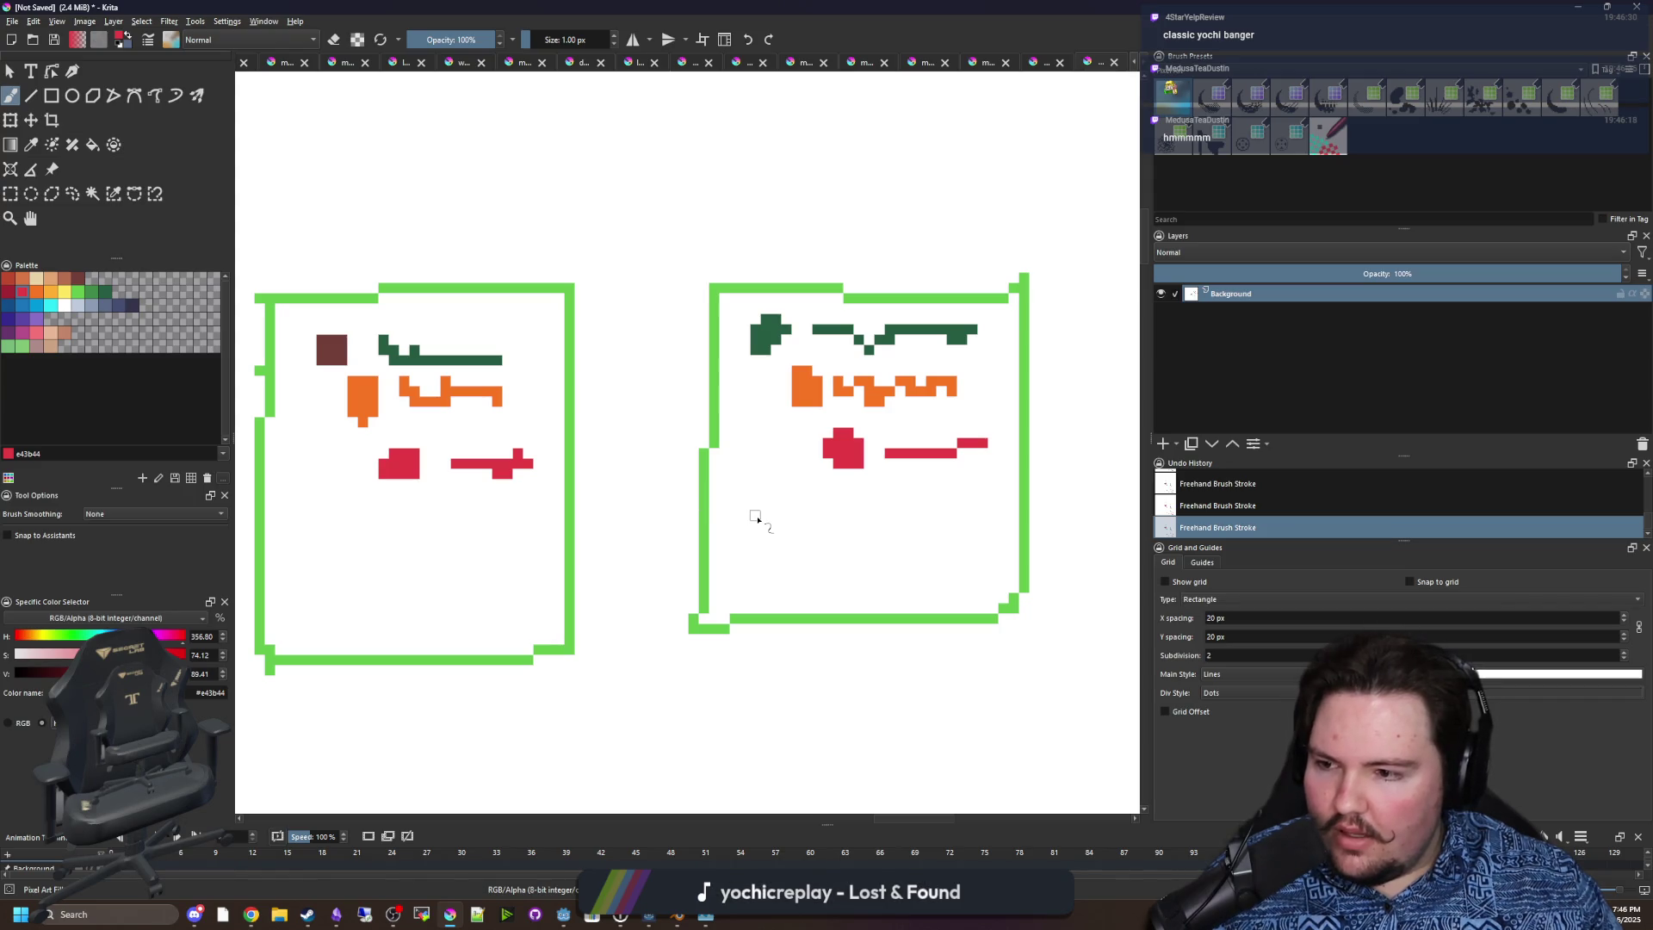
Sketch a red connecting arrow with a burst, undo it, and minimize Krita.
scroll(680, 521, "down", 2)
scroll(663, 478, "up", 2)
mouse_move(616, 486)
left_mouse_down()
mouse_move(582, 485)
mouse_move(746, 474)
mouse_move(719, 510)
left_mouse_up()
left_click_drag(606, 440, 633, 520)
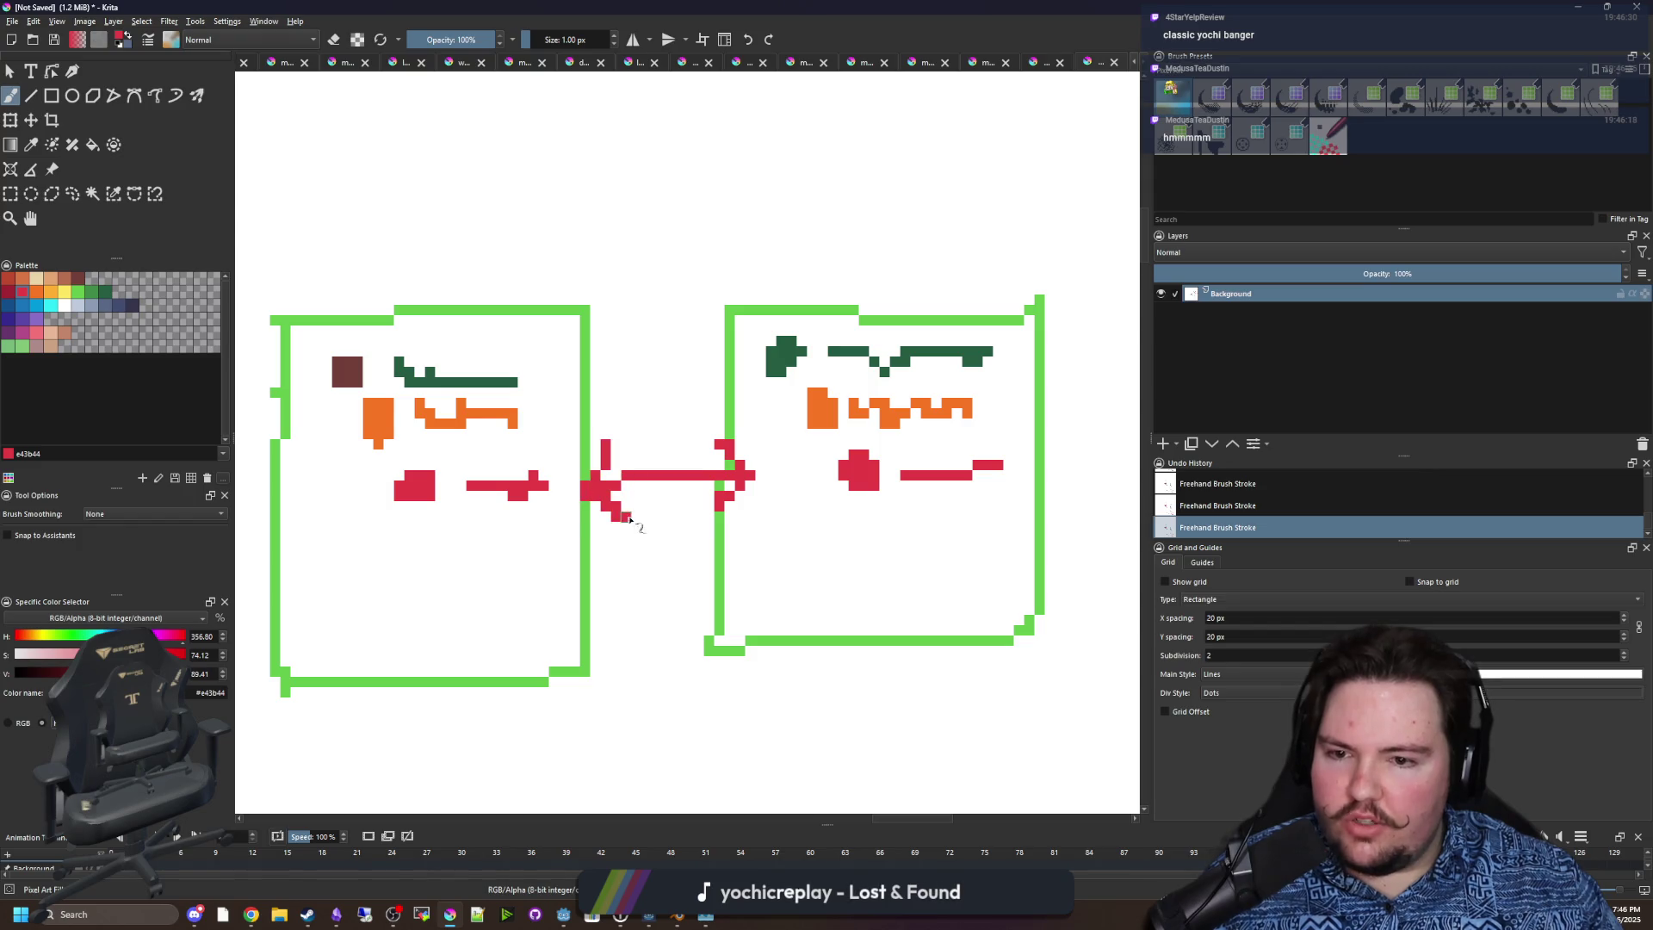
left_click_drag(625, 422, 663, 469)
left_click_drag(714, 510, 689, 491)
left_click_drag(699, 402, 676, 456)
left_click_drag(662, 482, 644, 527)
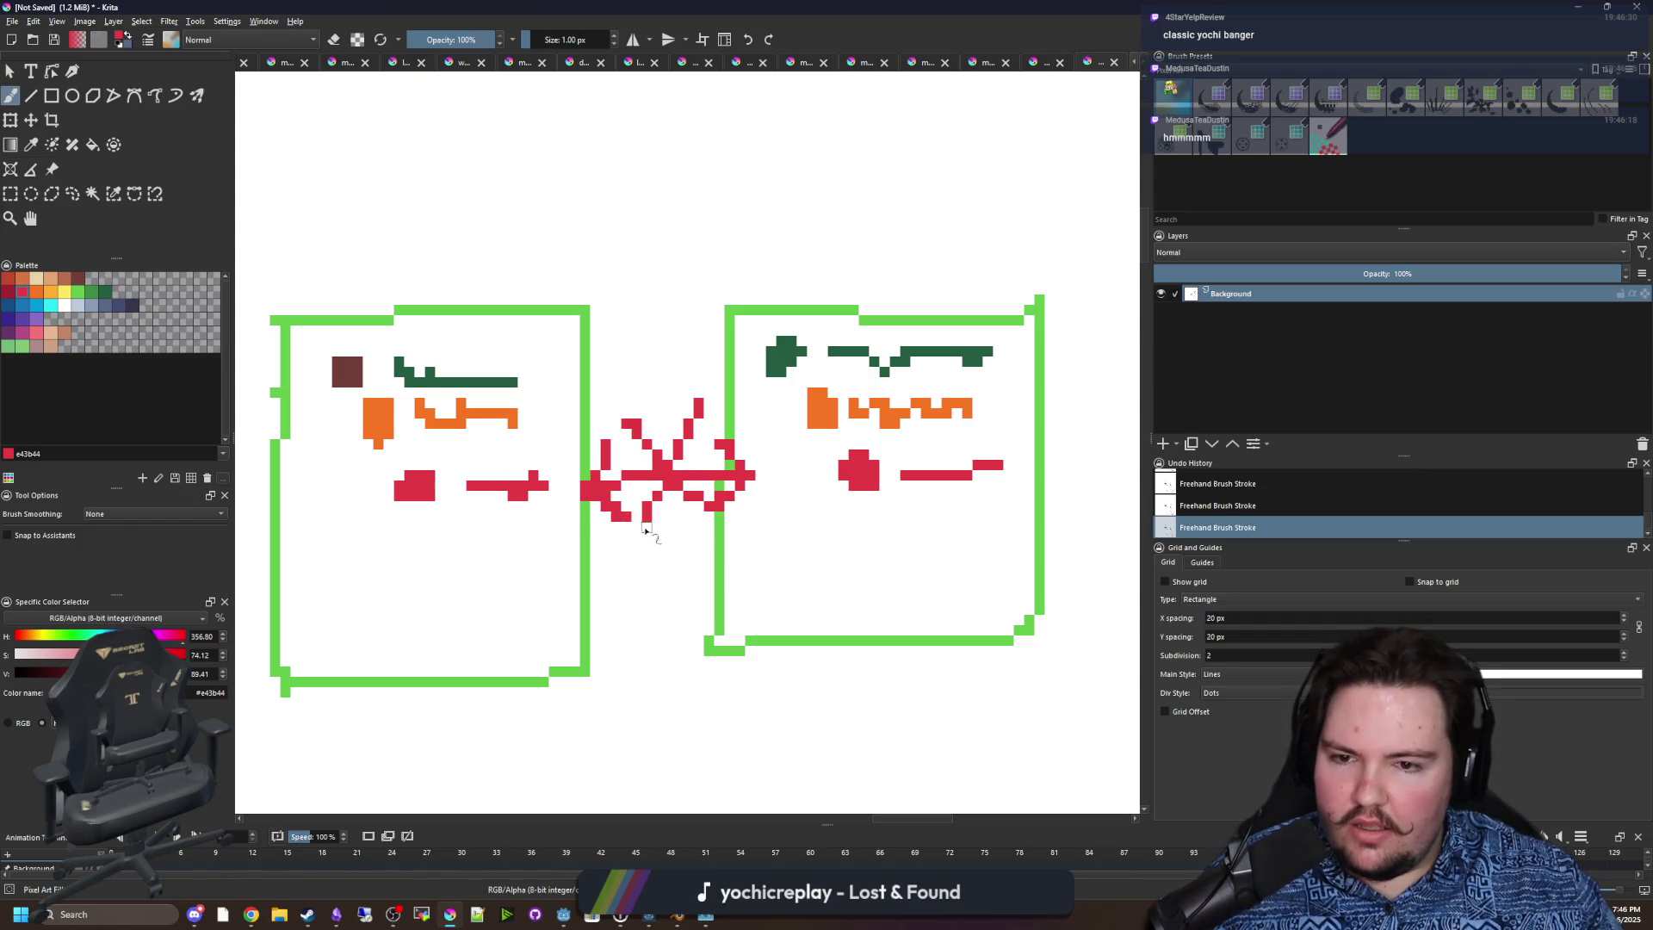
key("ctrl+z")
key("ctrl+z")
key("ctrl+z")
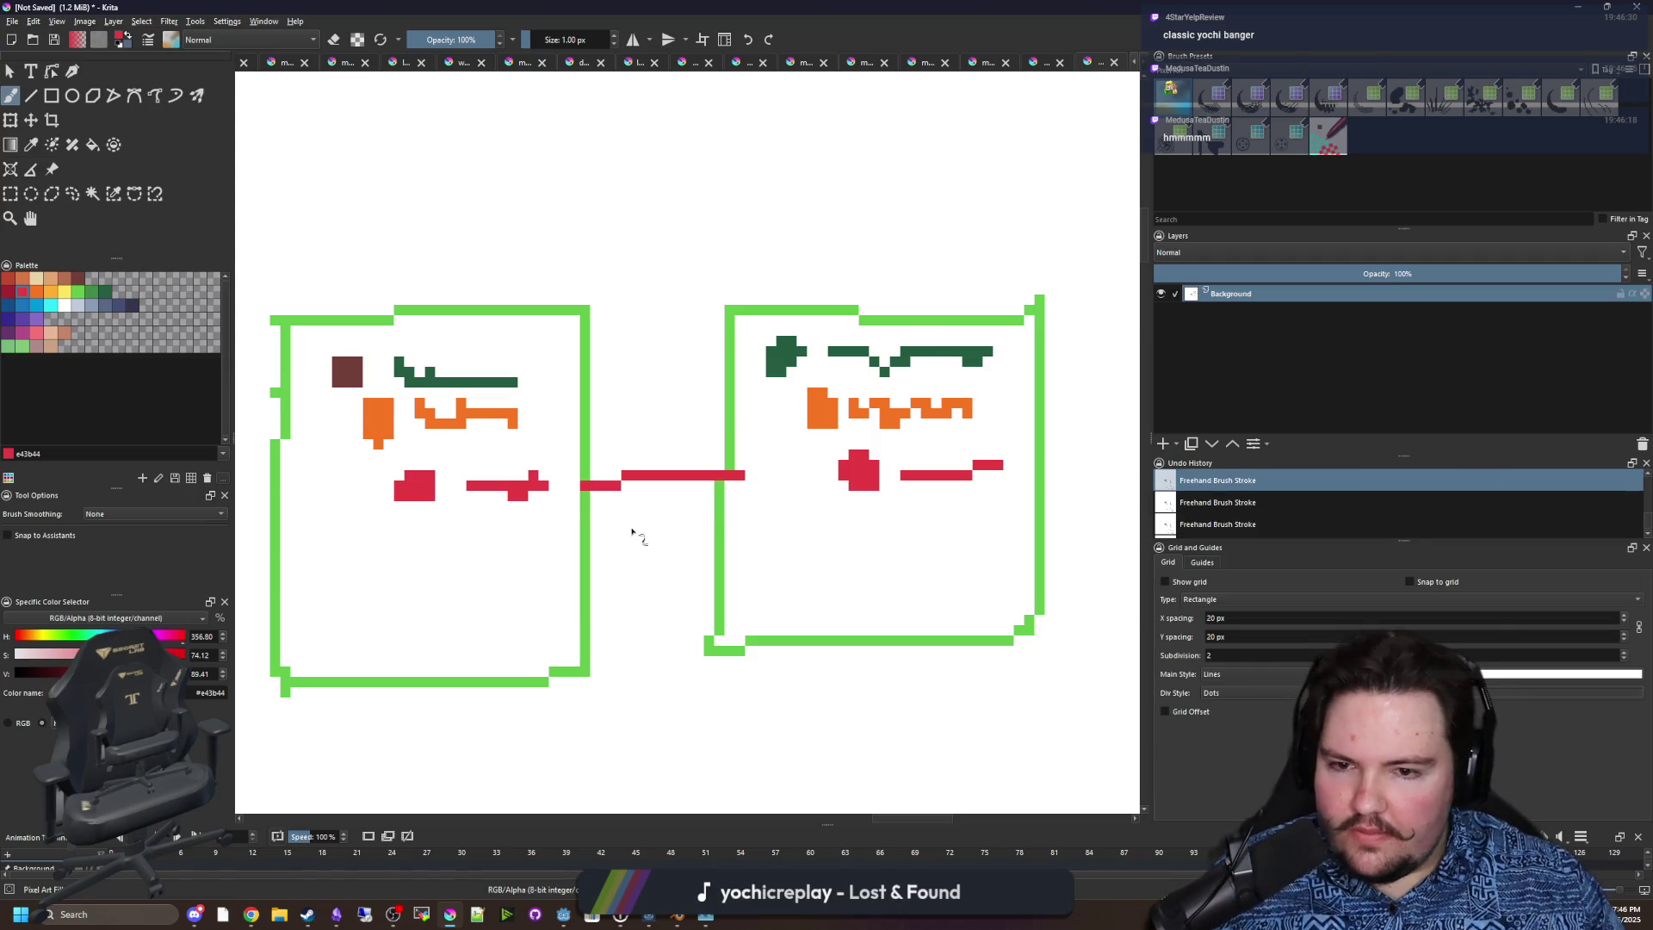
scroll(598, 464, "down", 2)
key("super+Down")
key("super+Down")
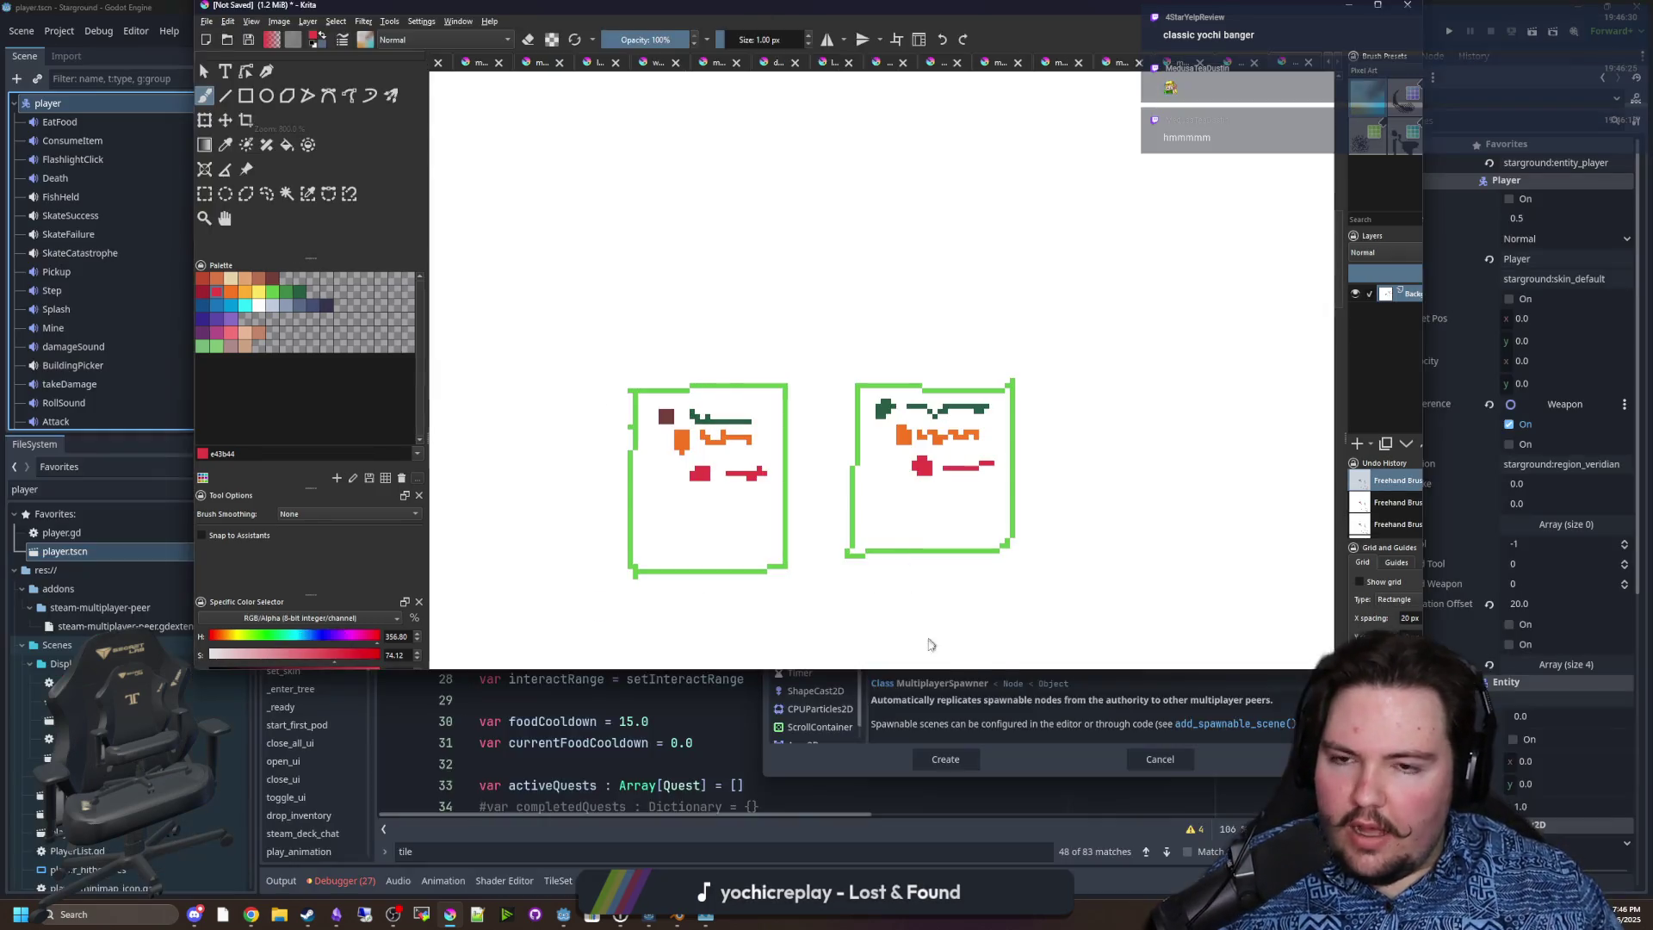
Add the MultiplayerSpawner node to the player scene, then bring Krita to the front.
left_click(1032, 402)
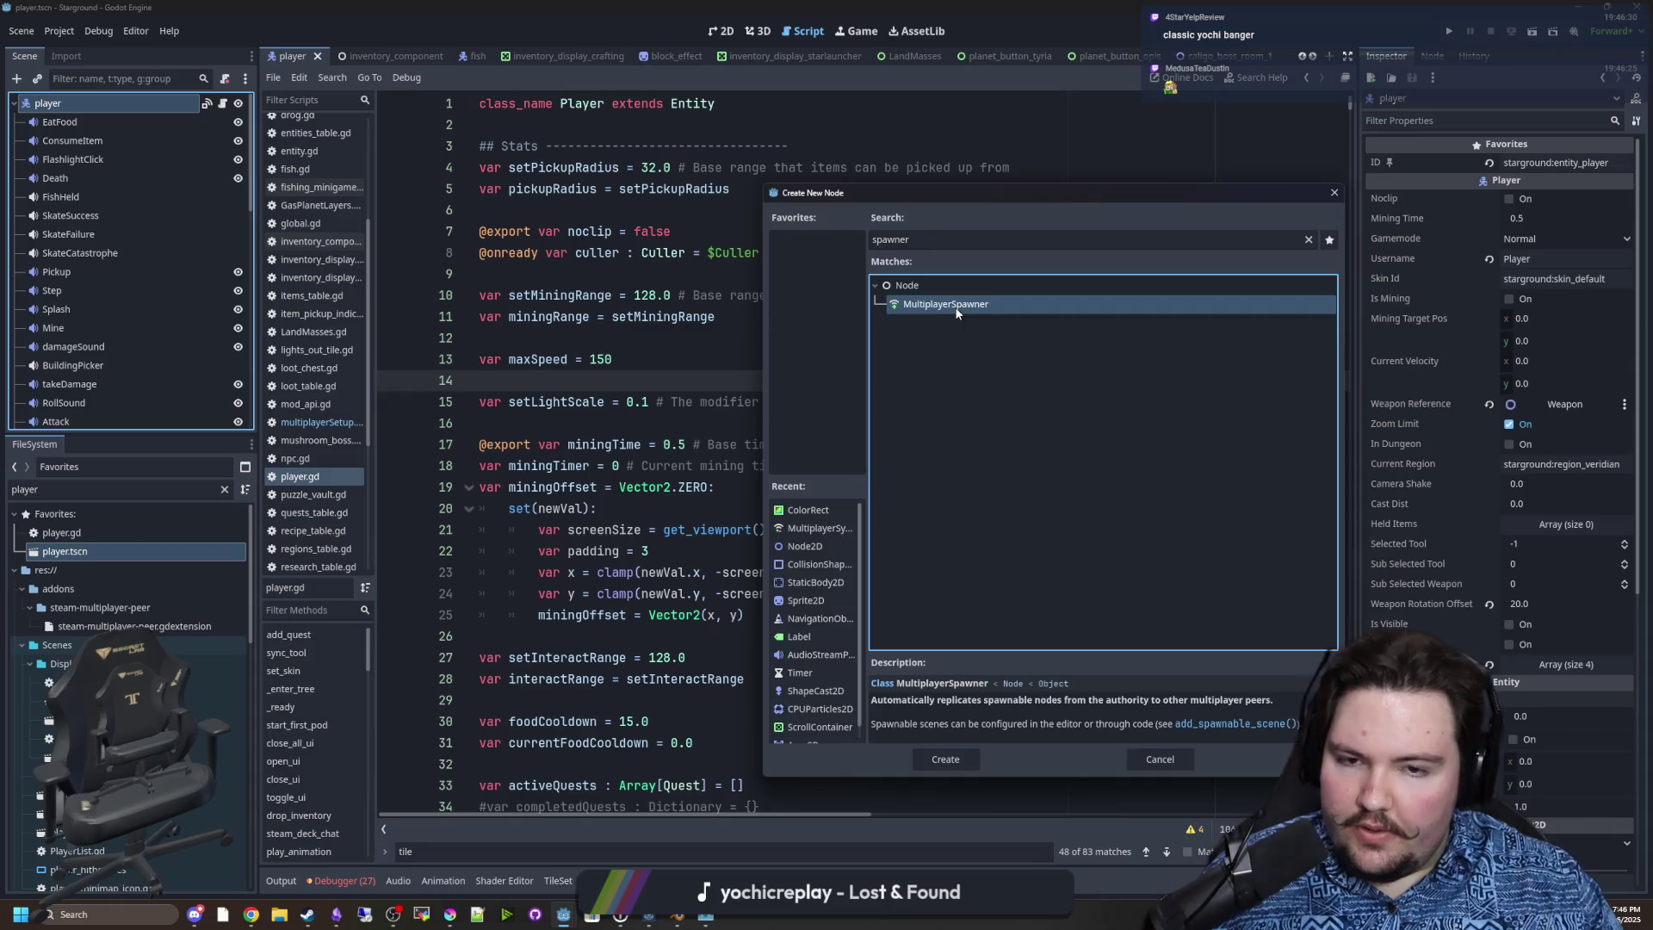
double_click(956, 306)
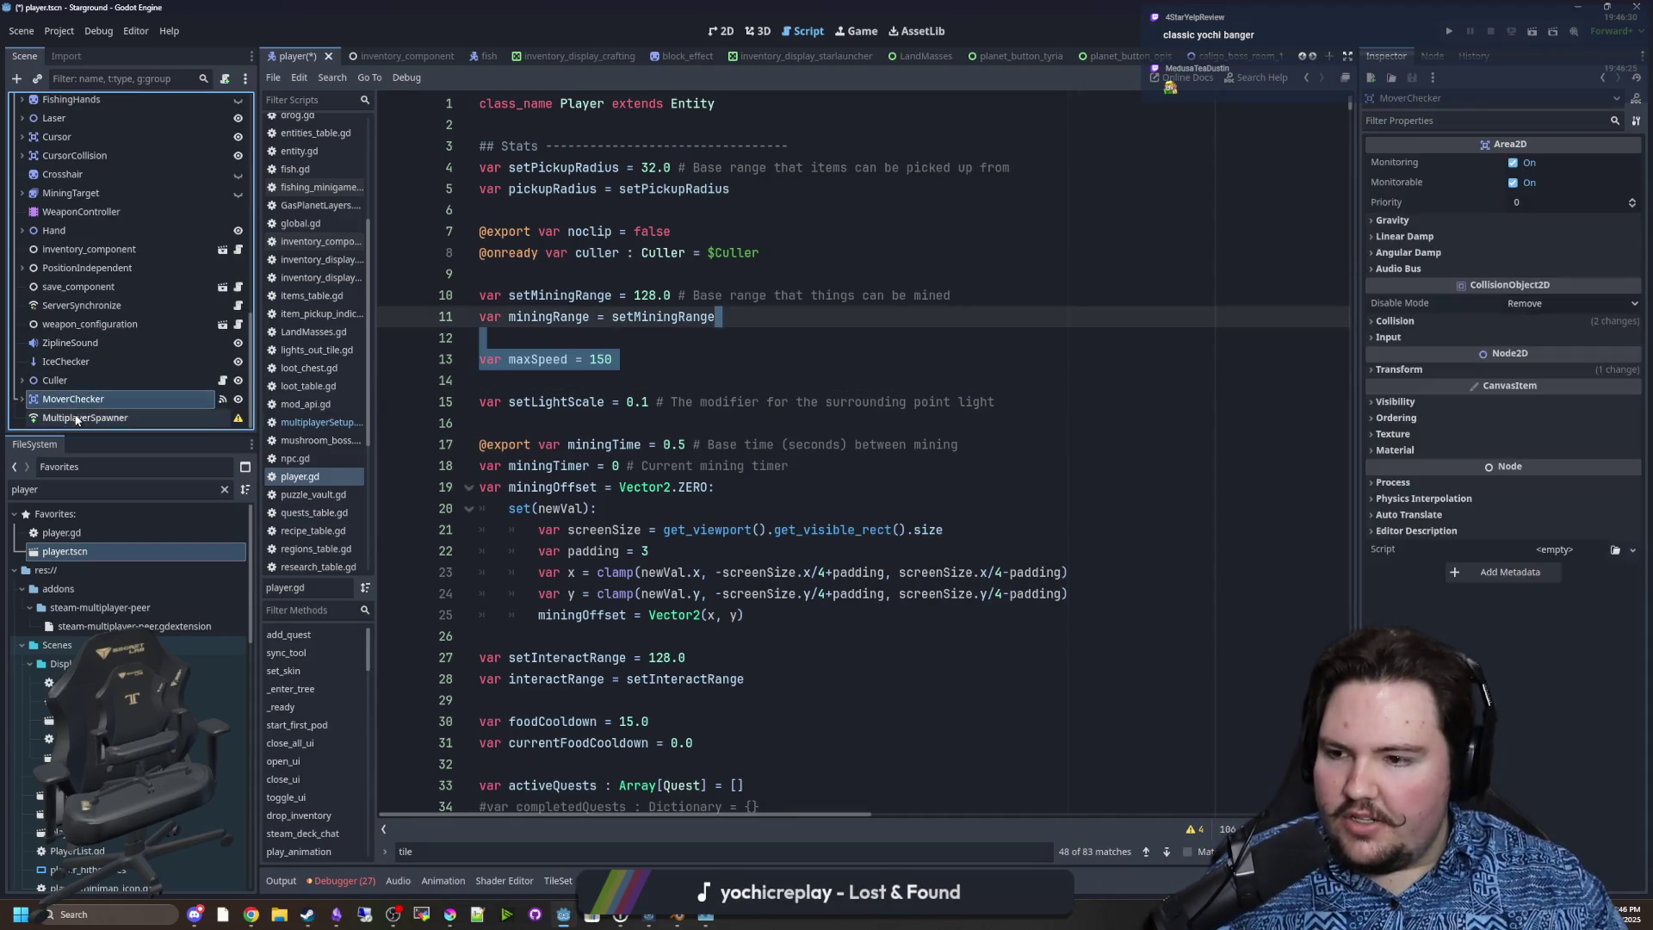
left_click(451, 916)
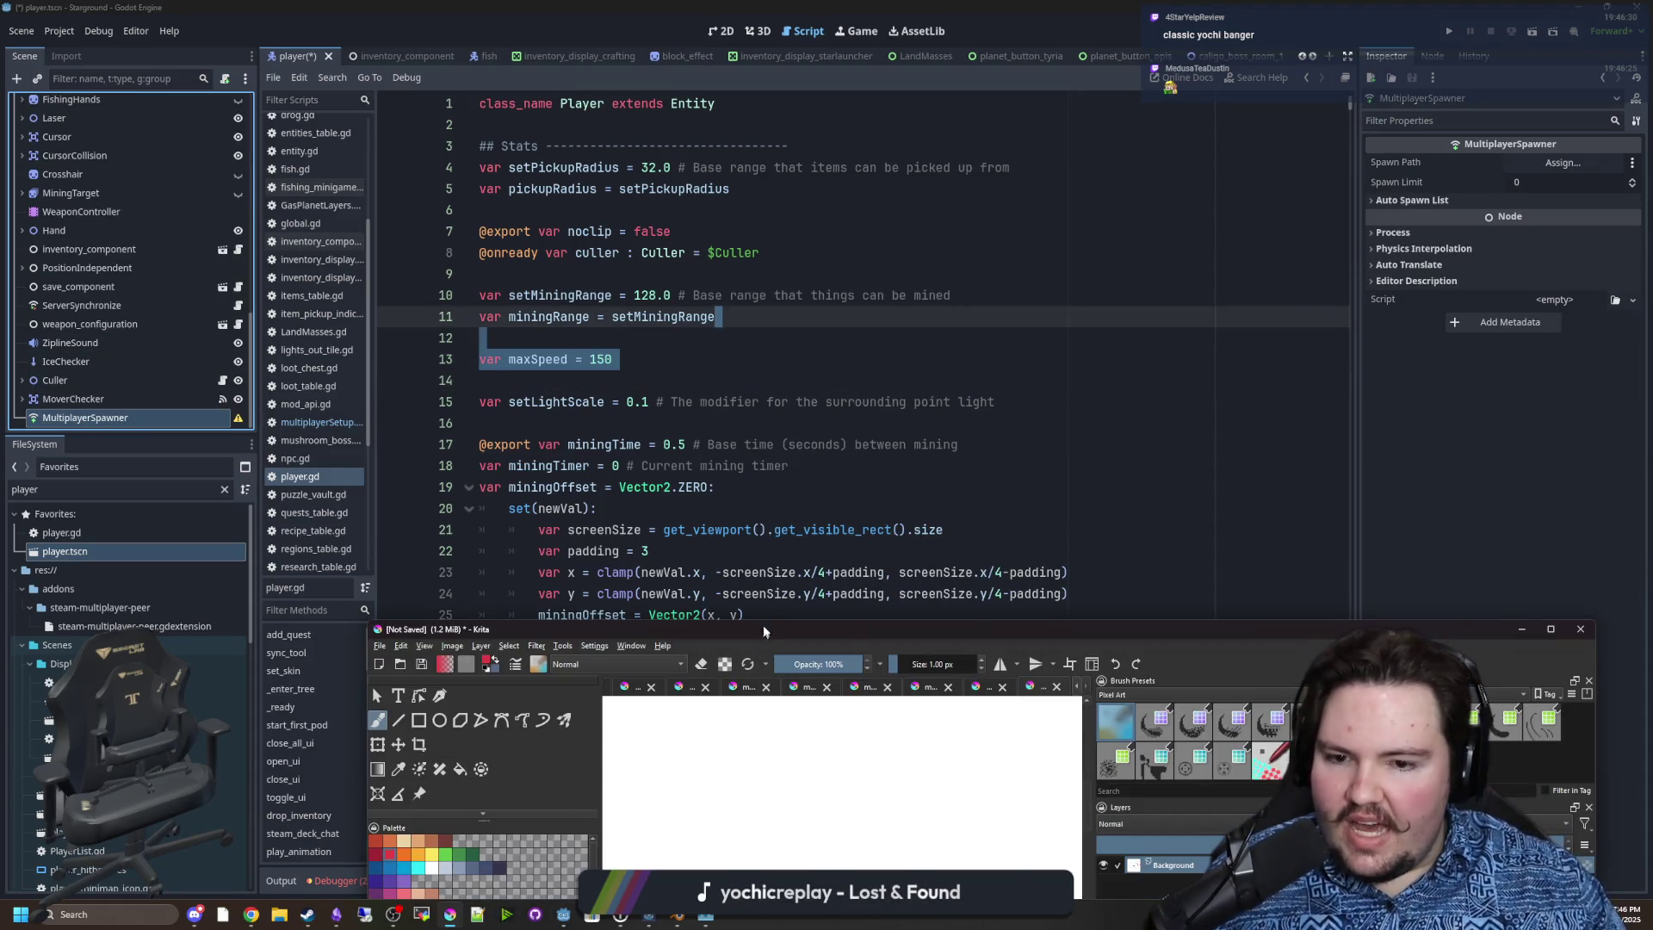
Raise the Krita window and draw yellow lines above the left box.
left_click_drag(764, 632, 745, 217)
scroll(701, 370, "up", 3)
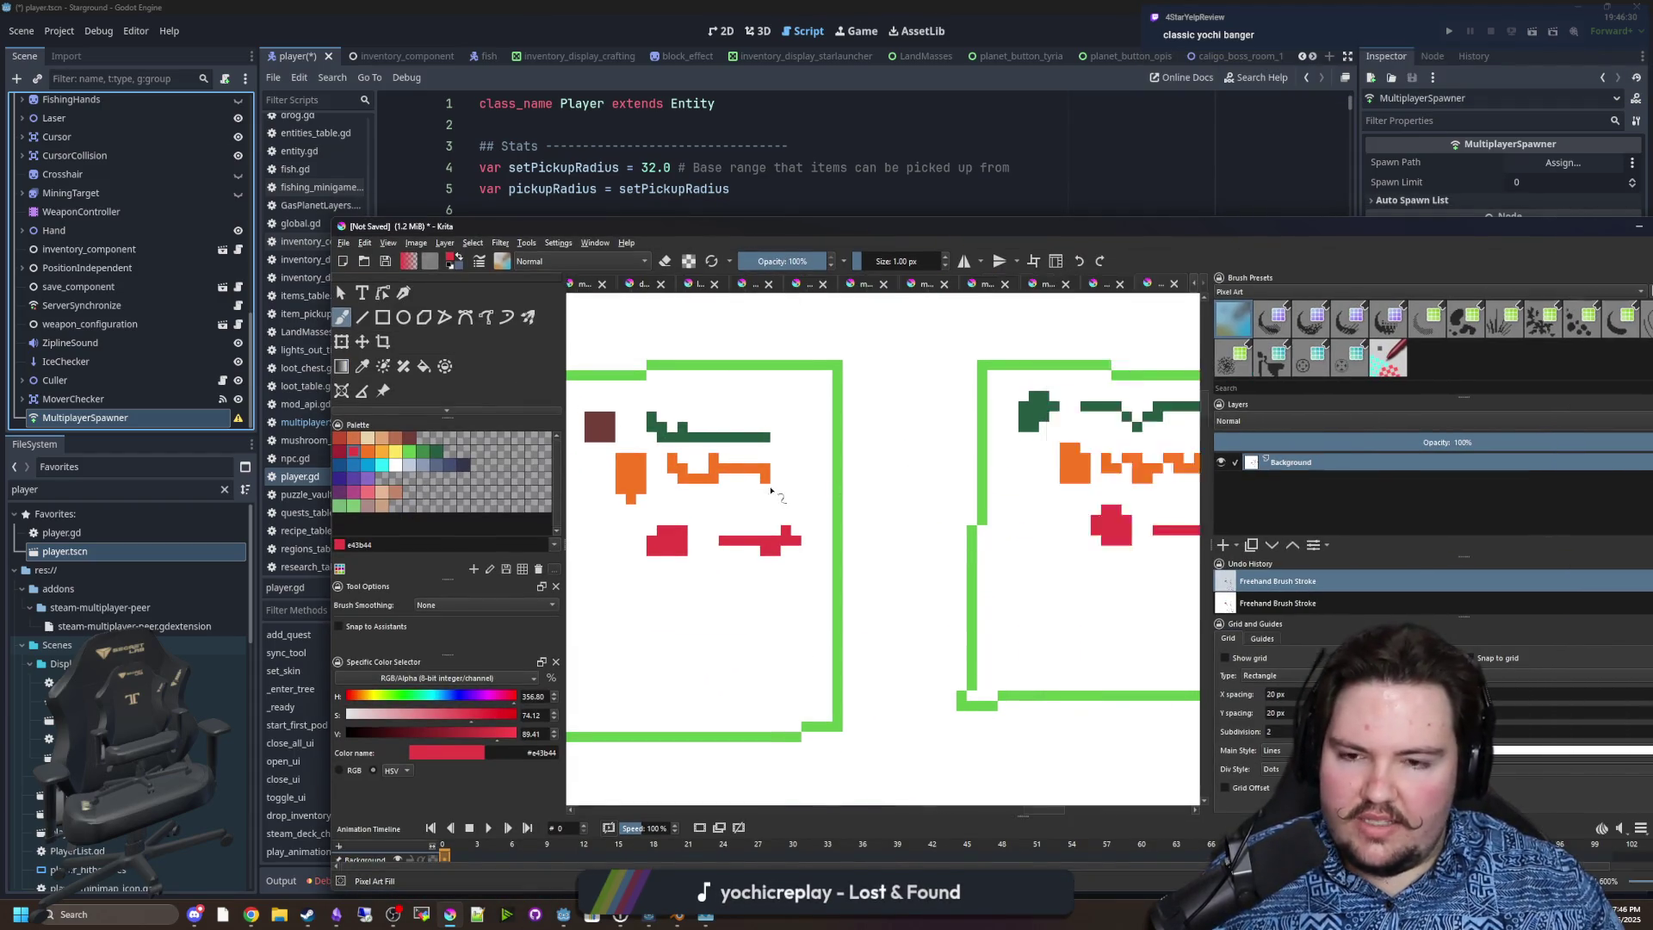
scroll(772, 490, "down", 2)
scroll(712, 436, "up", 2)
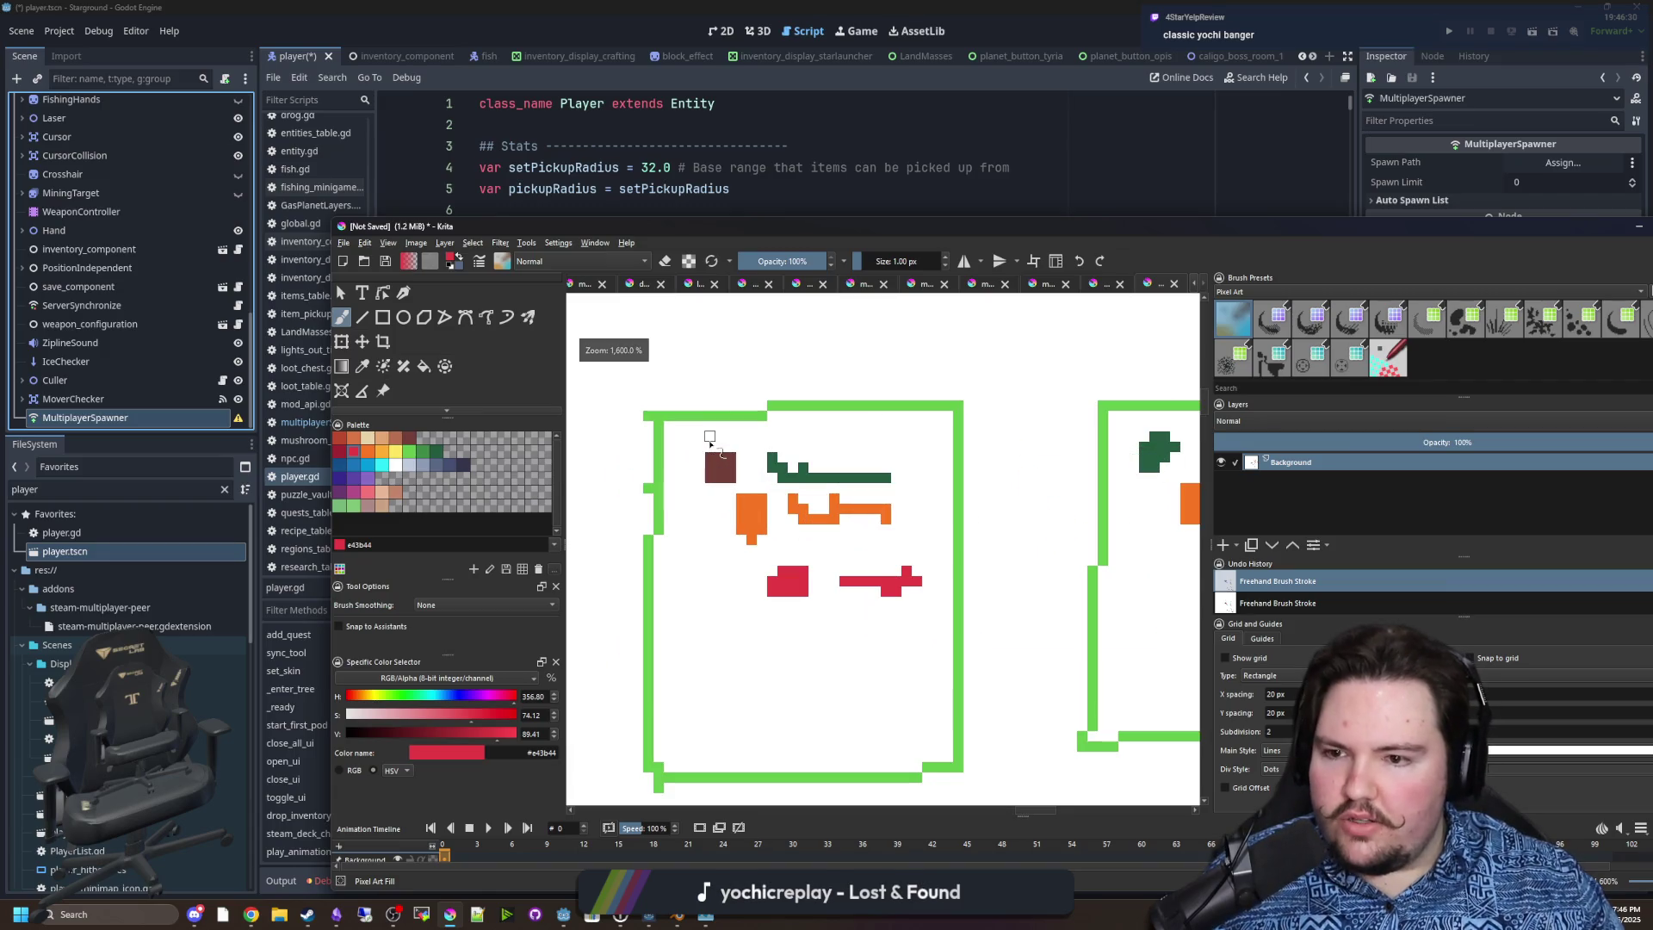
left_click(394, 456)
left_click_drag(759, 373, 676, 521)
mouse_move(657, 450)
left_mouse_down()
mouse_move(676, 520)
mouse_move(734, 501)
left_mouse_up()
left_click_drag(912, 529, 758, 515)
Draw a yellow diagonal above the right box and switch back to Godot.
scroll(751, 511, "down", 2)
left_click_drag(921, 428, 891, 499)
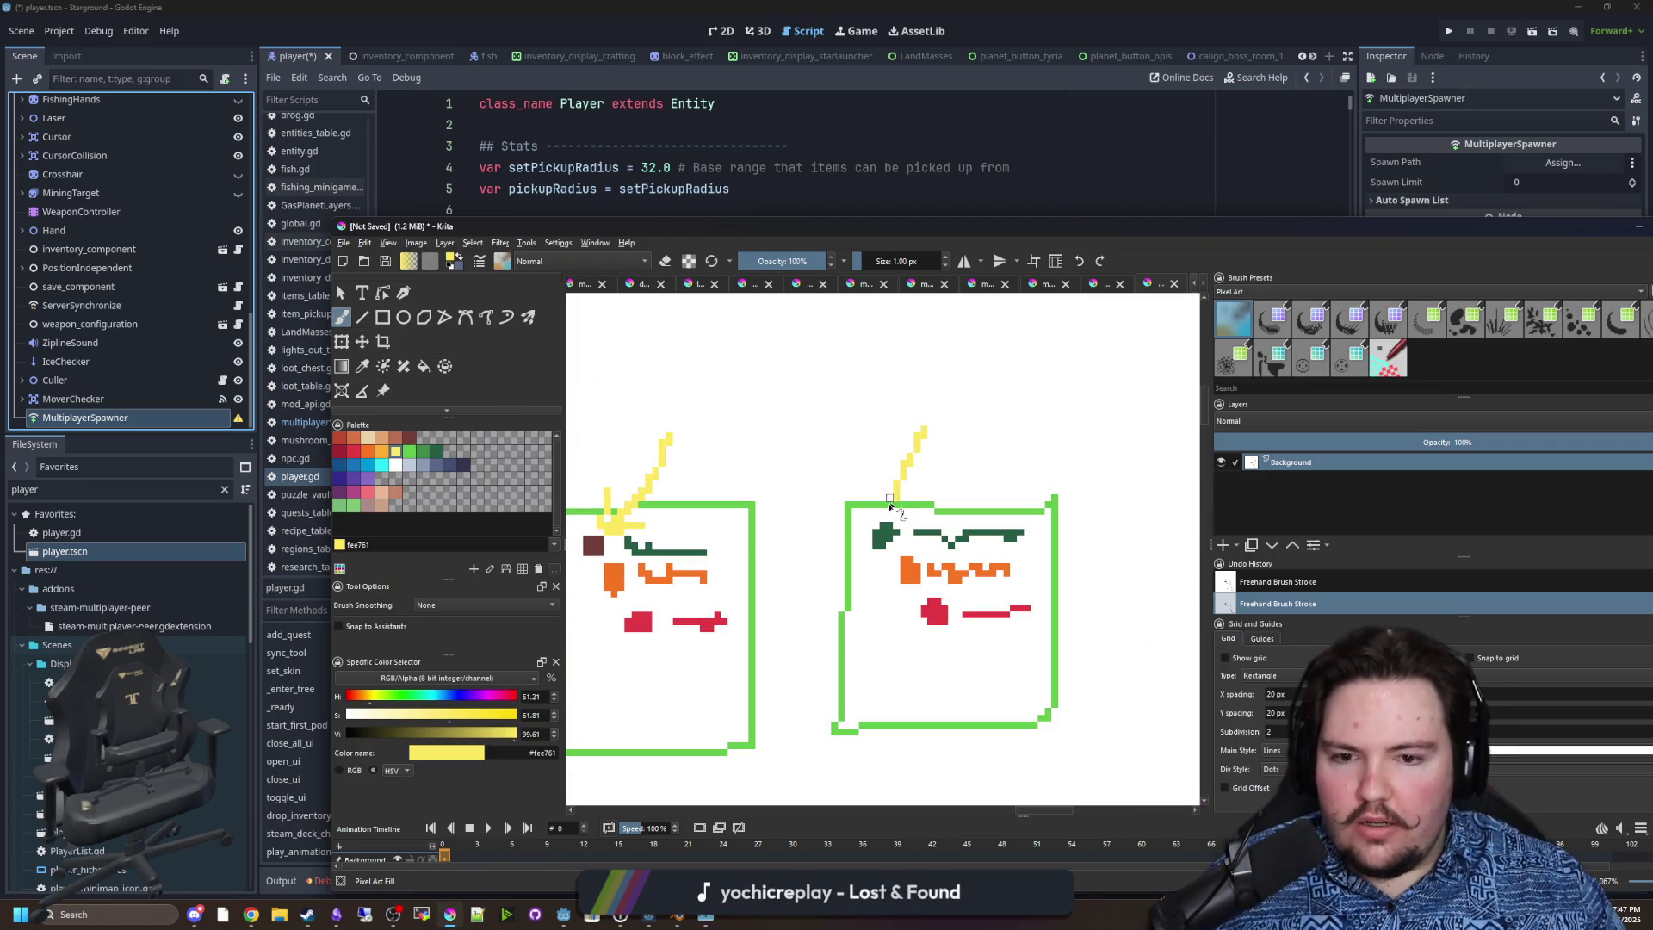
scroll(920, 511, "down", 2)
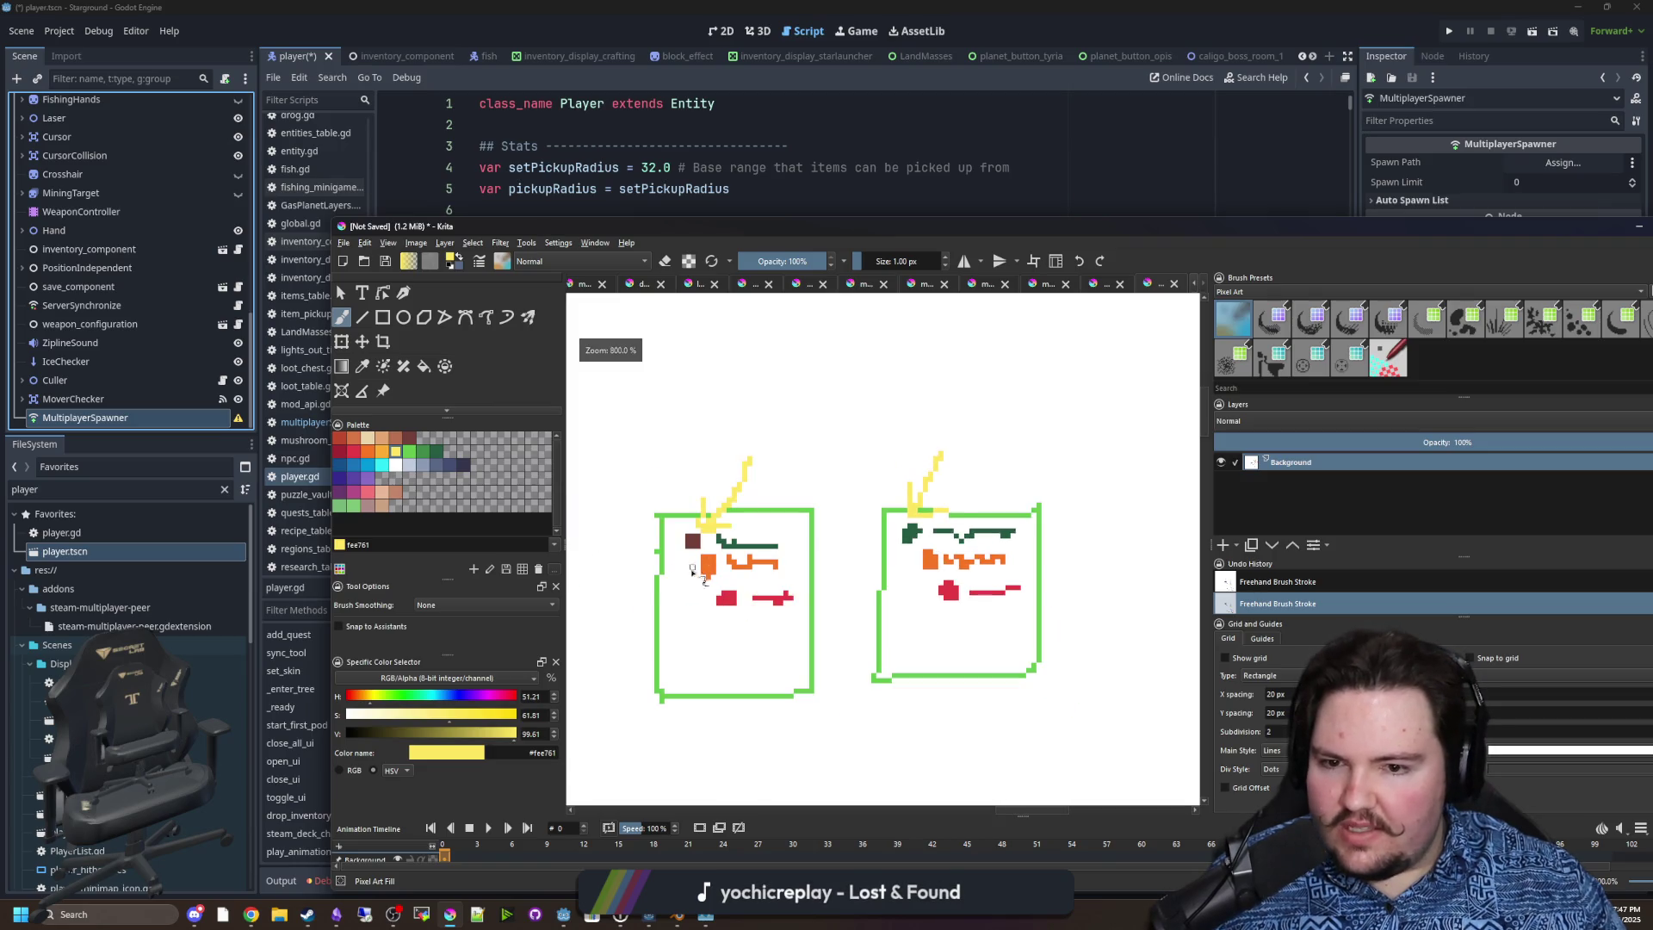
scroll(1076, 527, "up", 2)
scroll(990, 619, "down", 2)
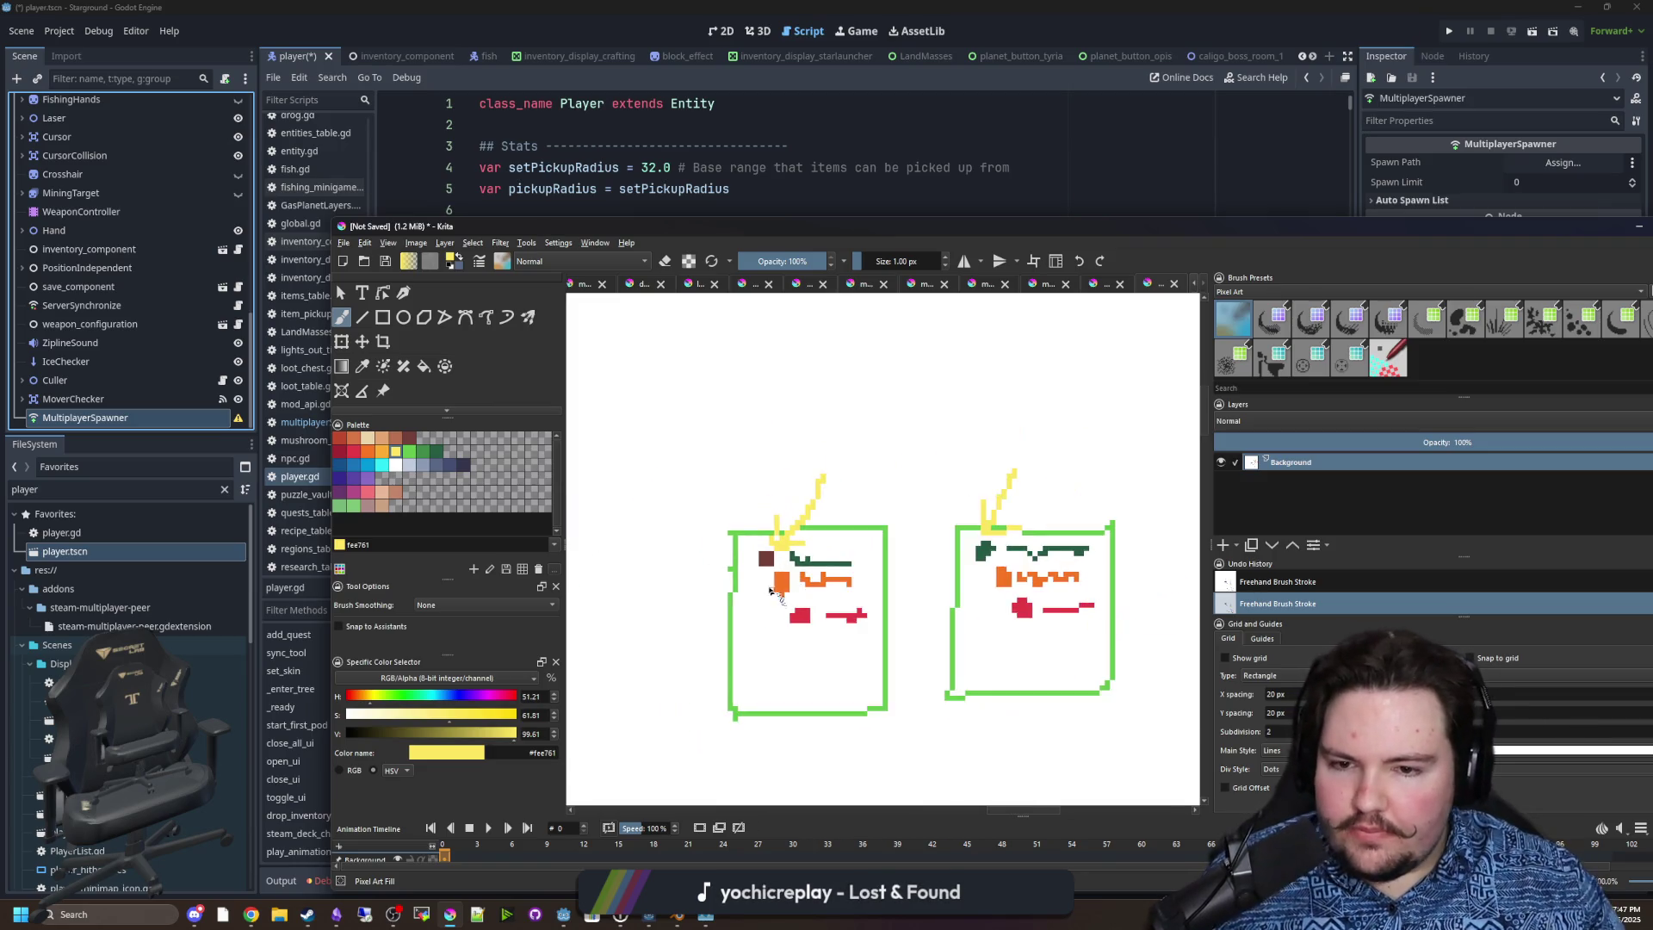
scroll(744, 545, "up", 4)
key("alt+Tab")
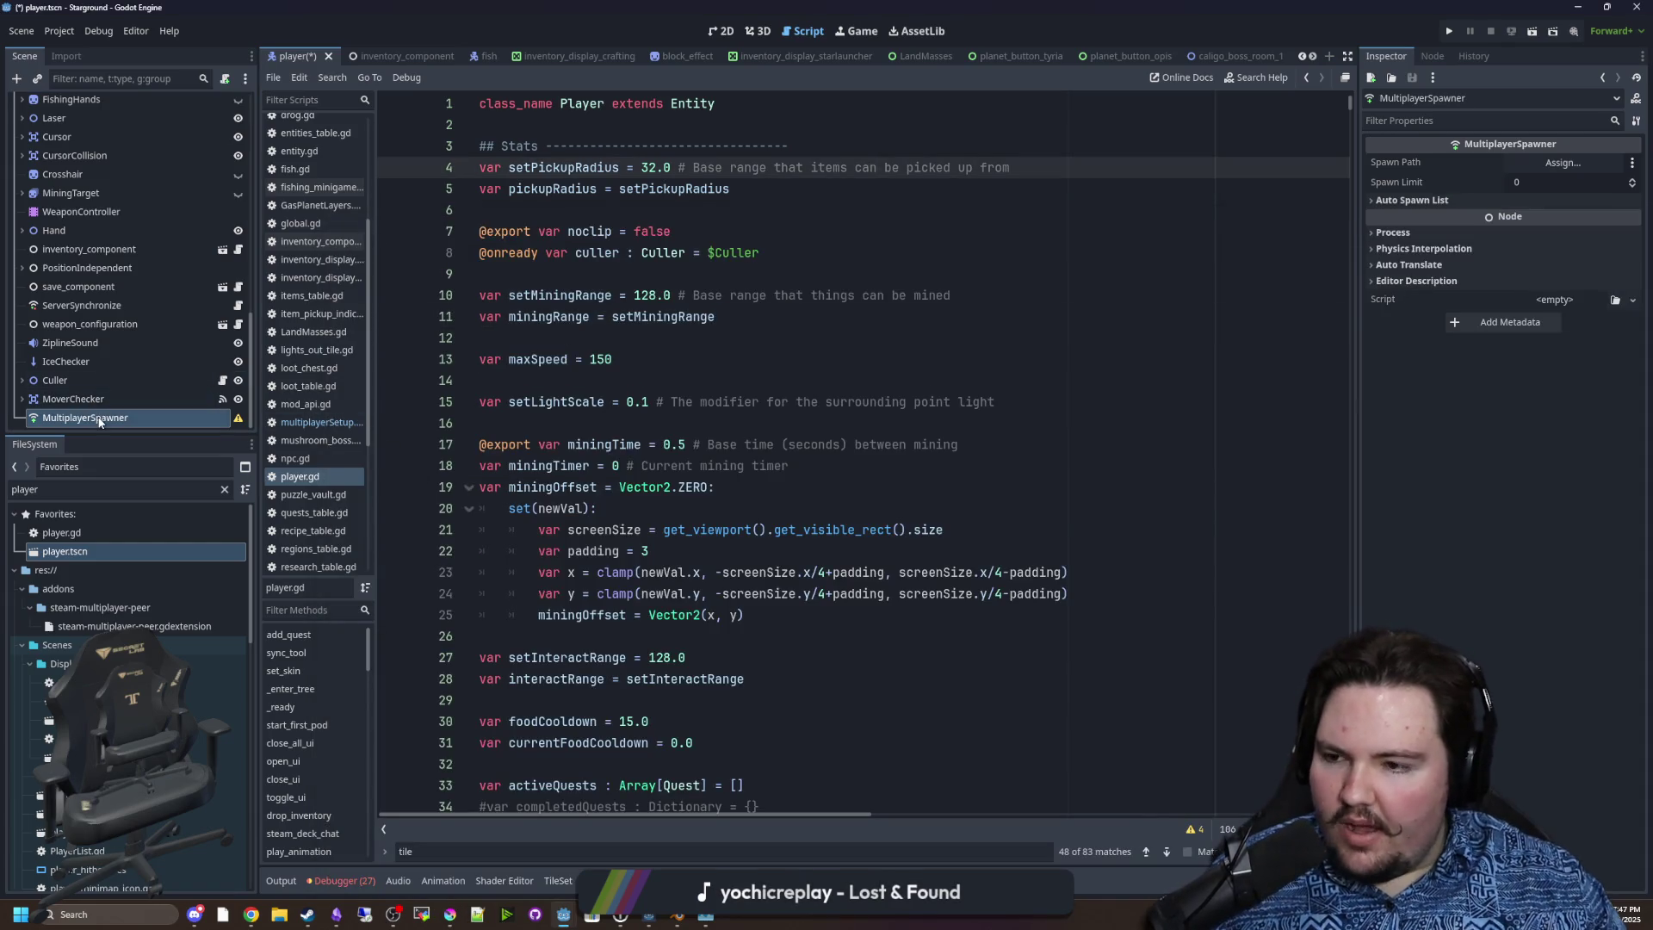
Add res://bob.tscn as Element 0 of the Auto Spawn List, leaving Spawn Path unset.
left_click_drag(1357, 206, 1175, 207)
left_click(1480, 164)
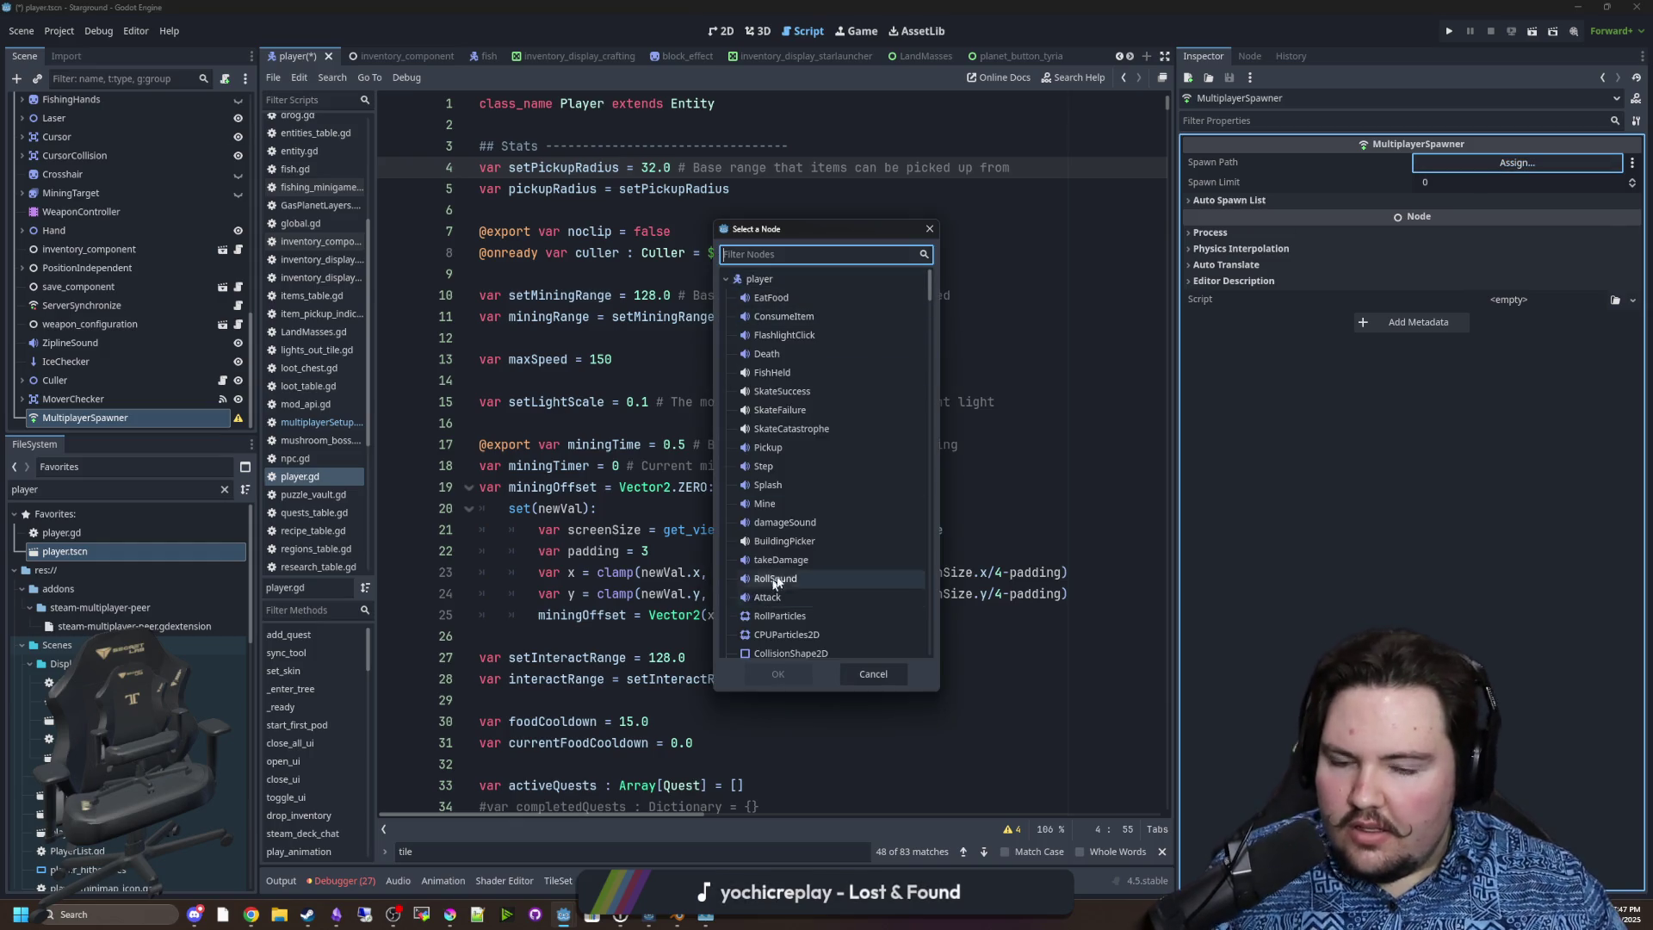
scroll(817, 487, "down", 15)
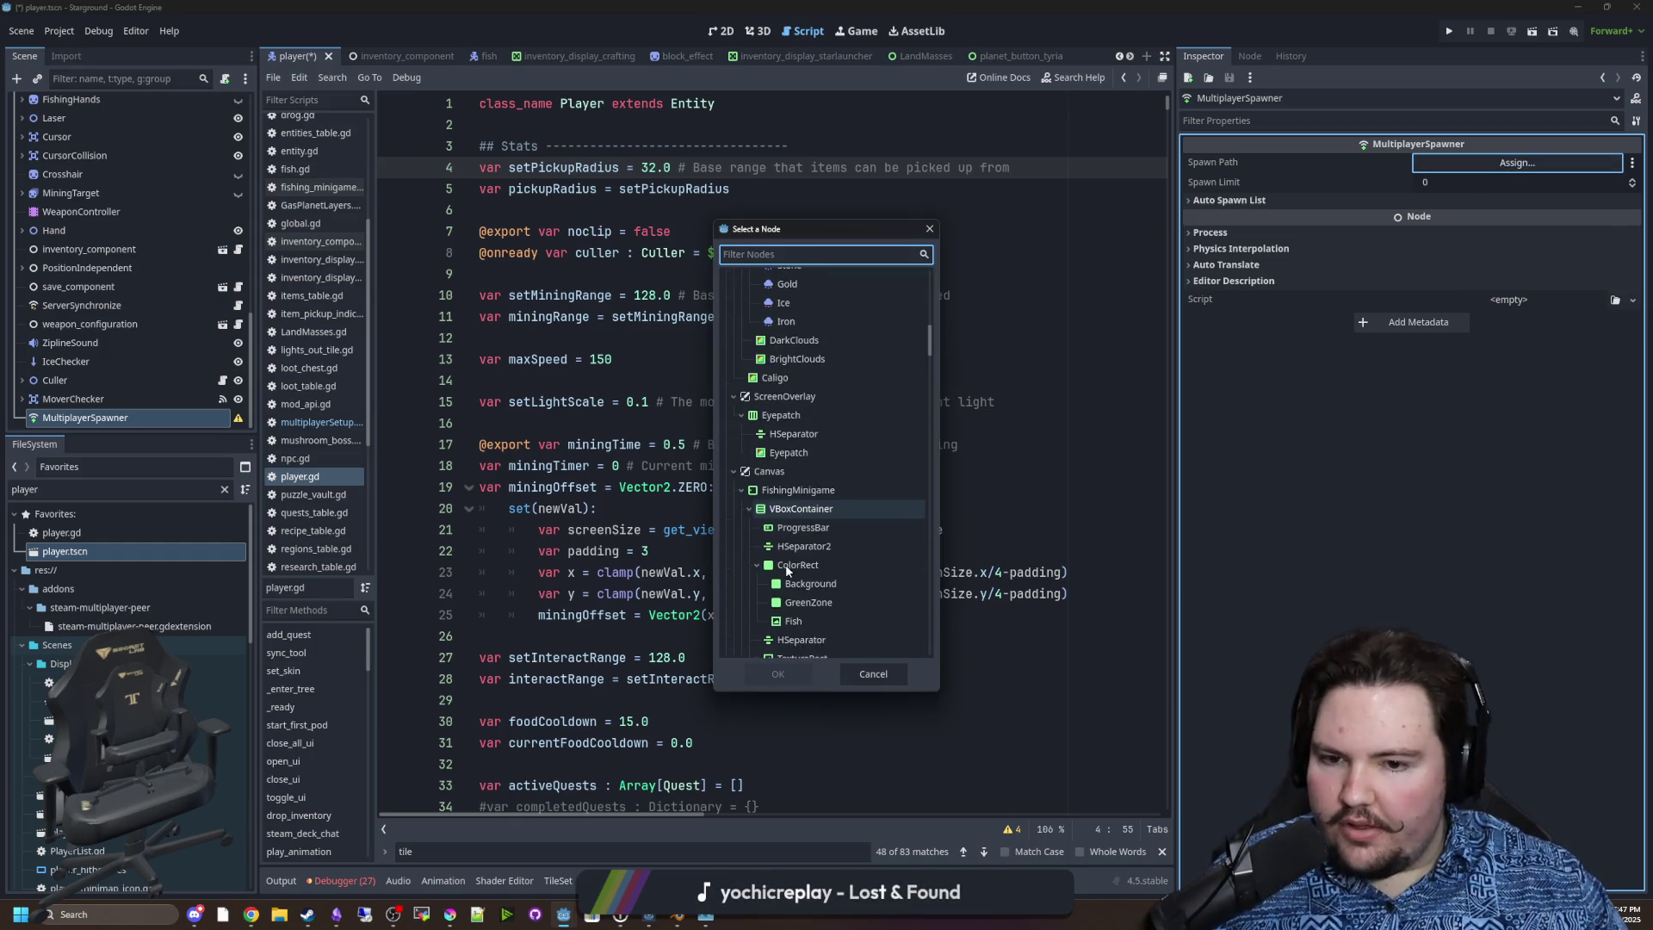
left_click(929, 229)
left_click(1266, 200)
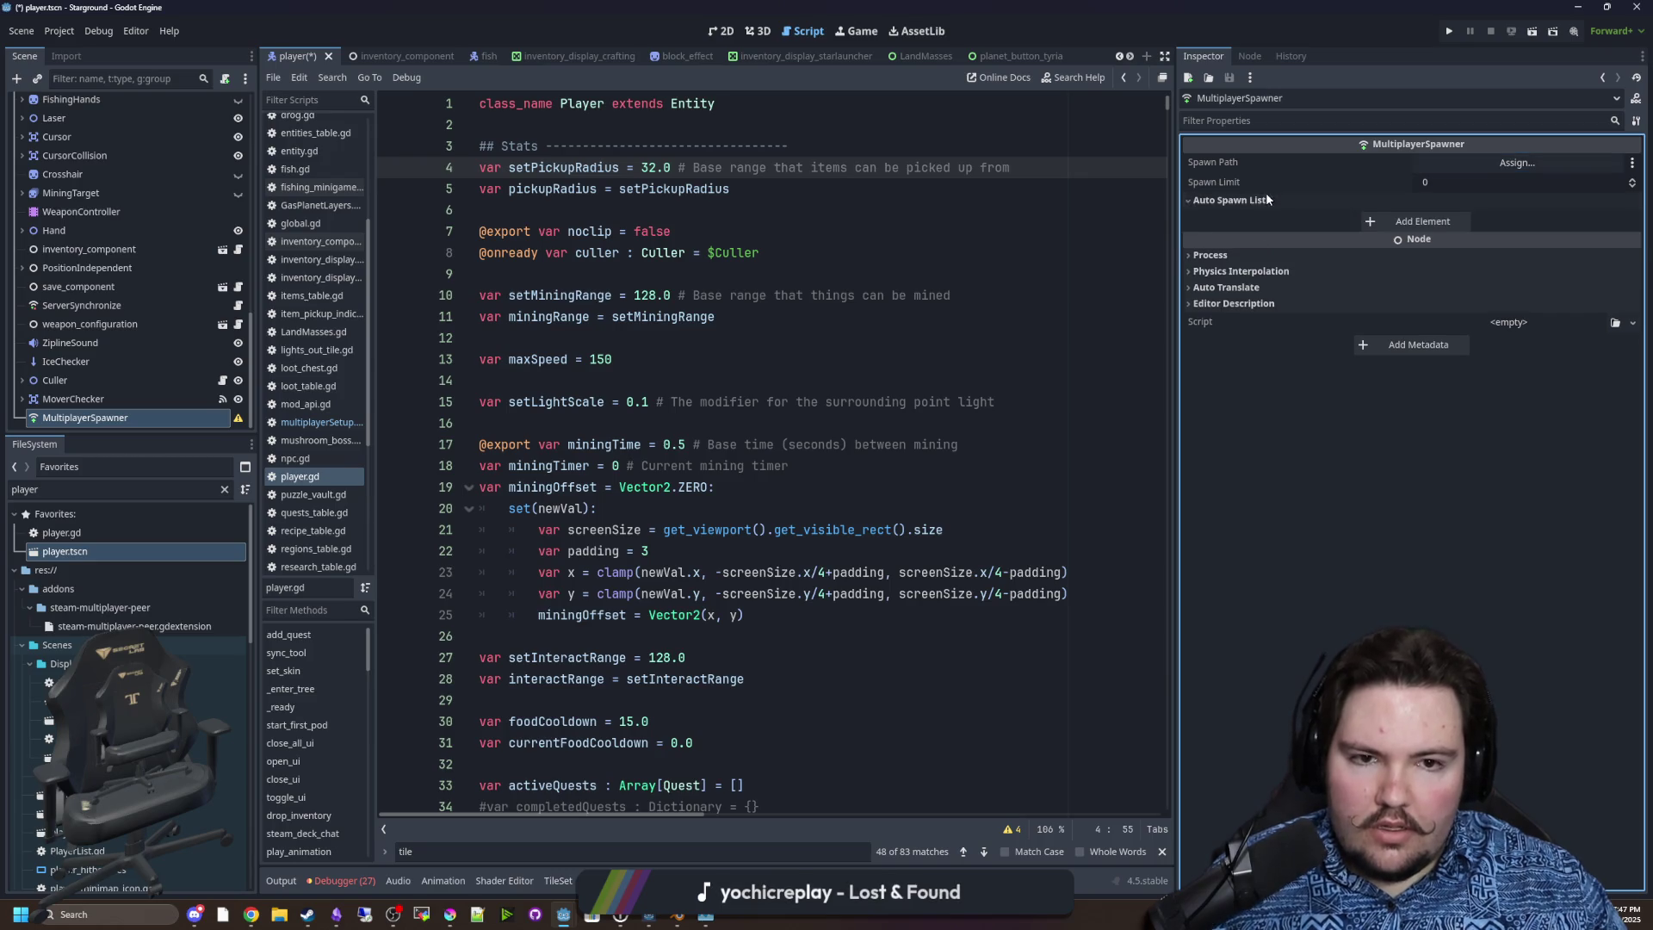
left_click(1361, 225)
left_click(1423, 224)
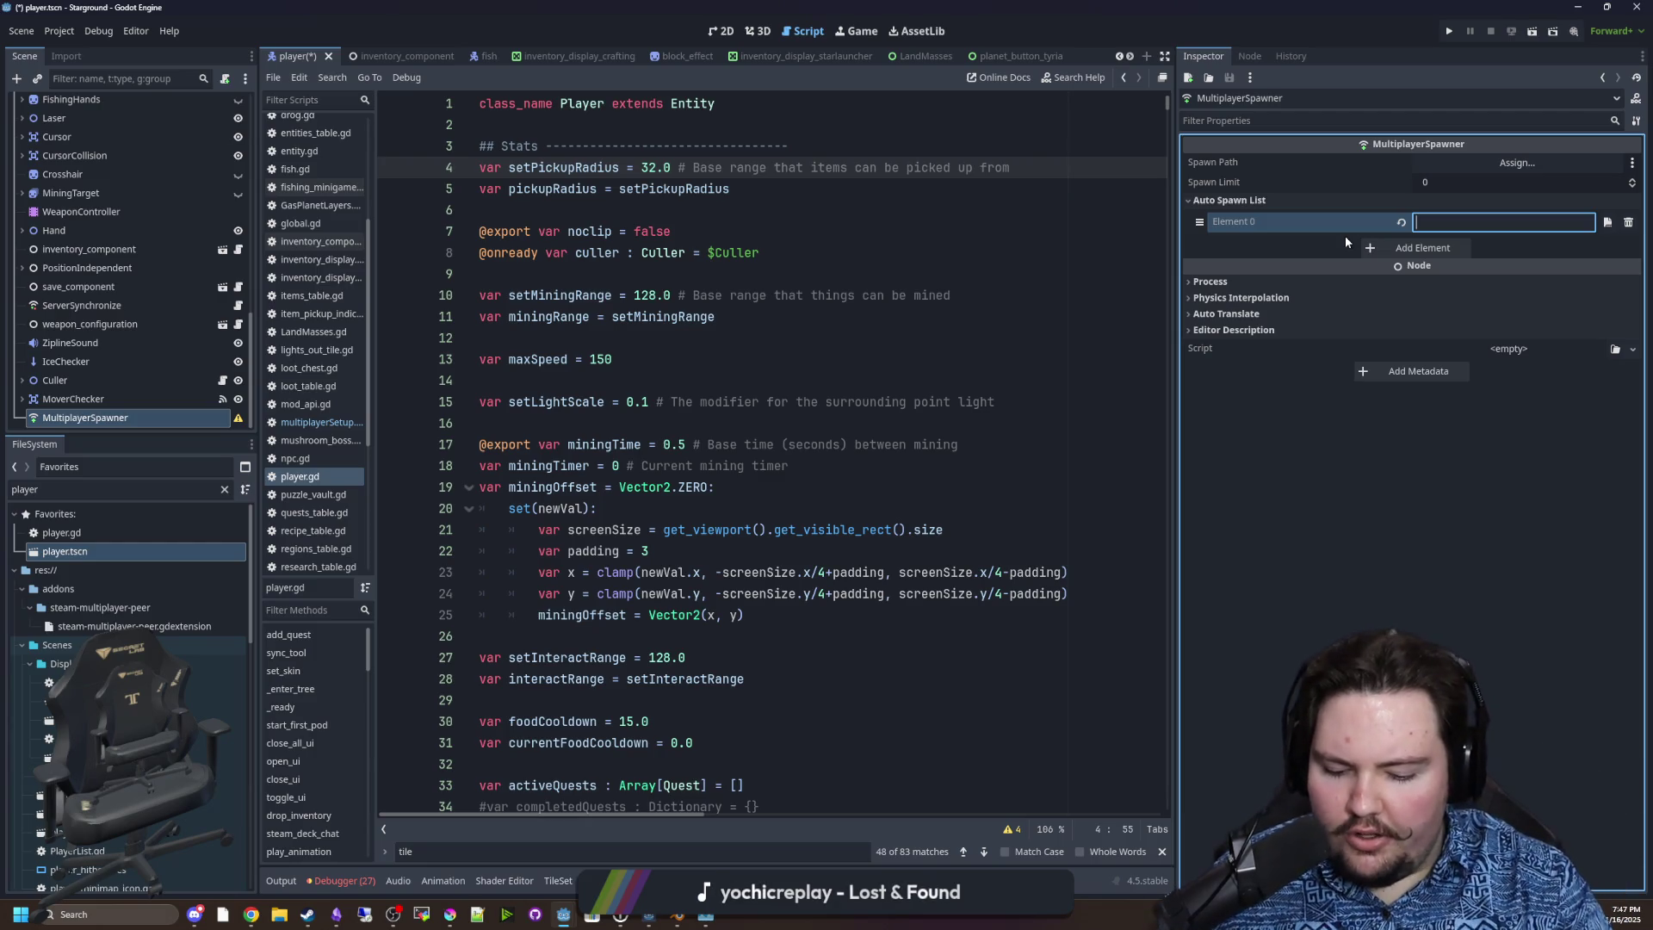
type("res:")
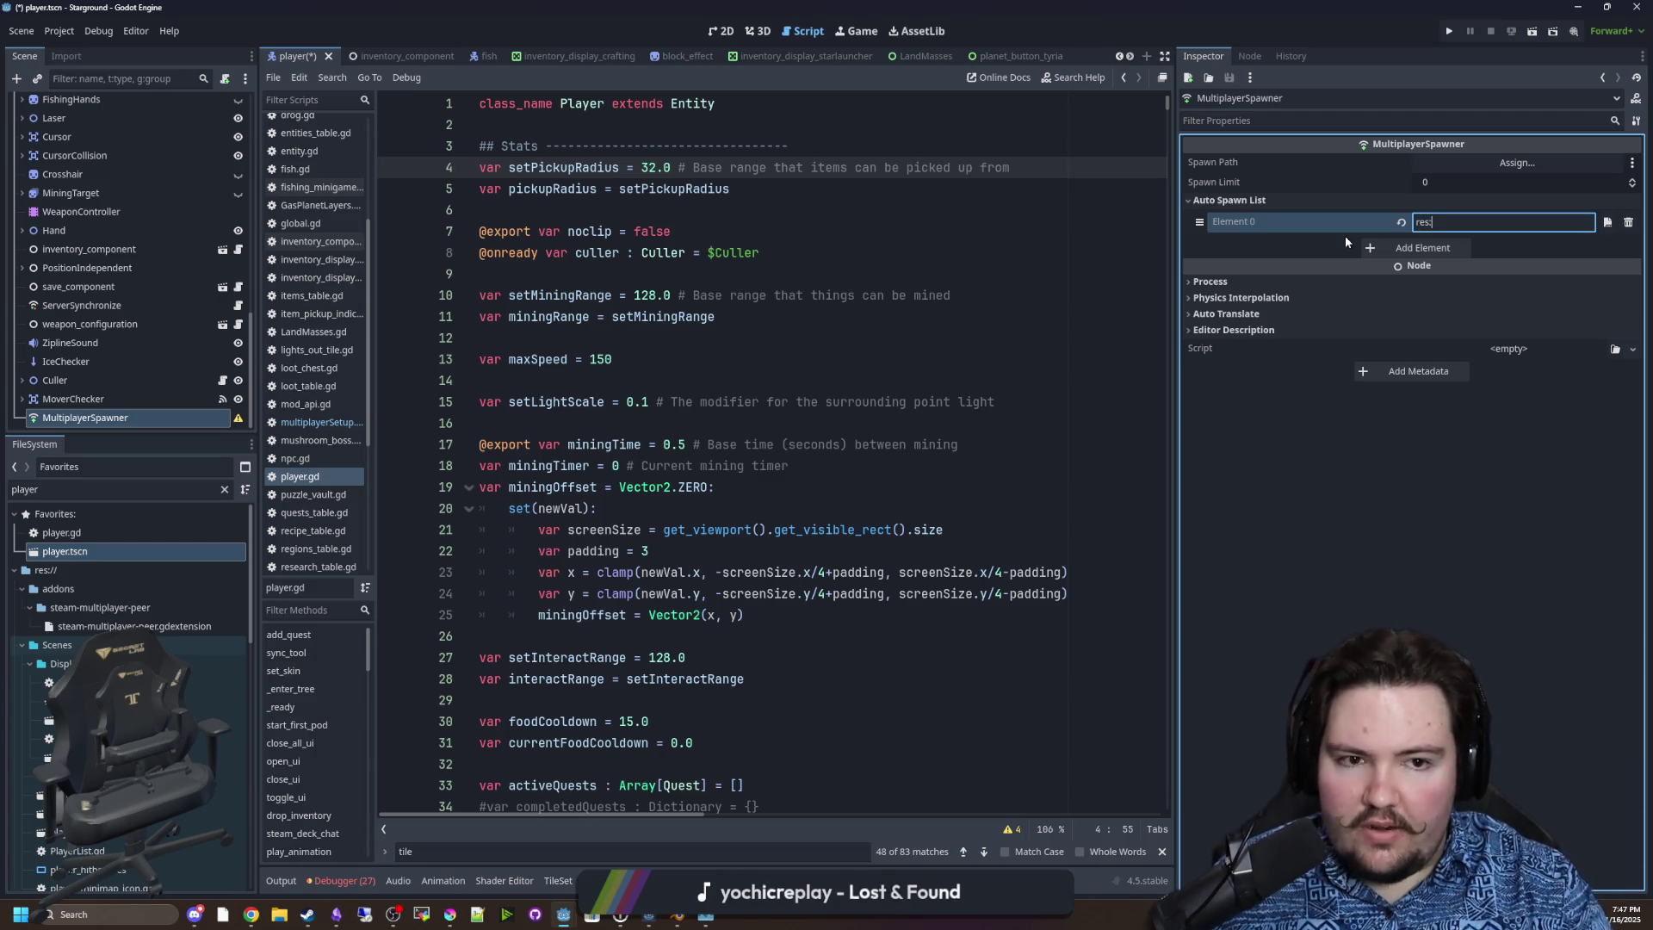
type("://")
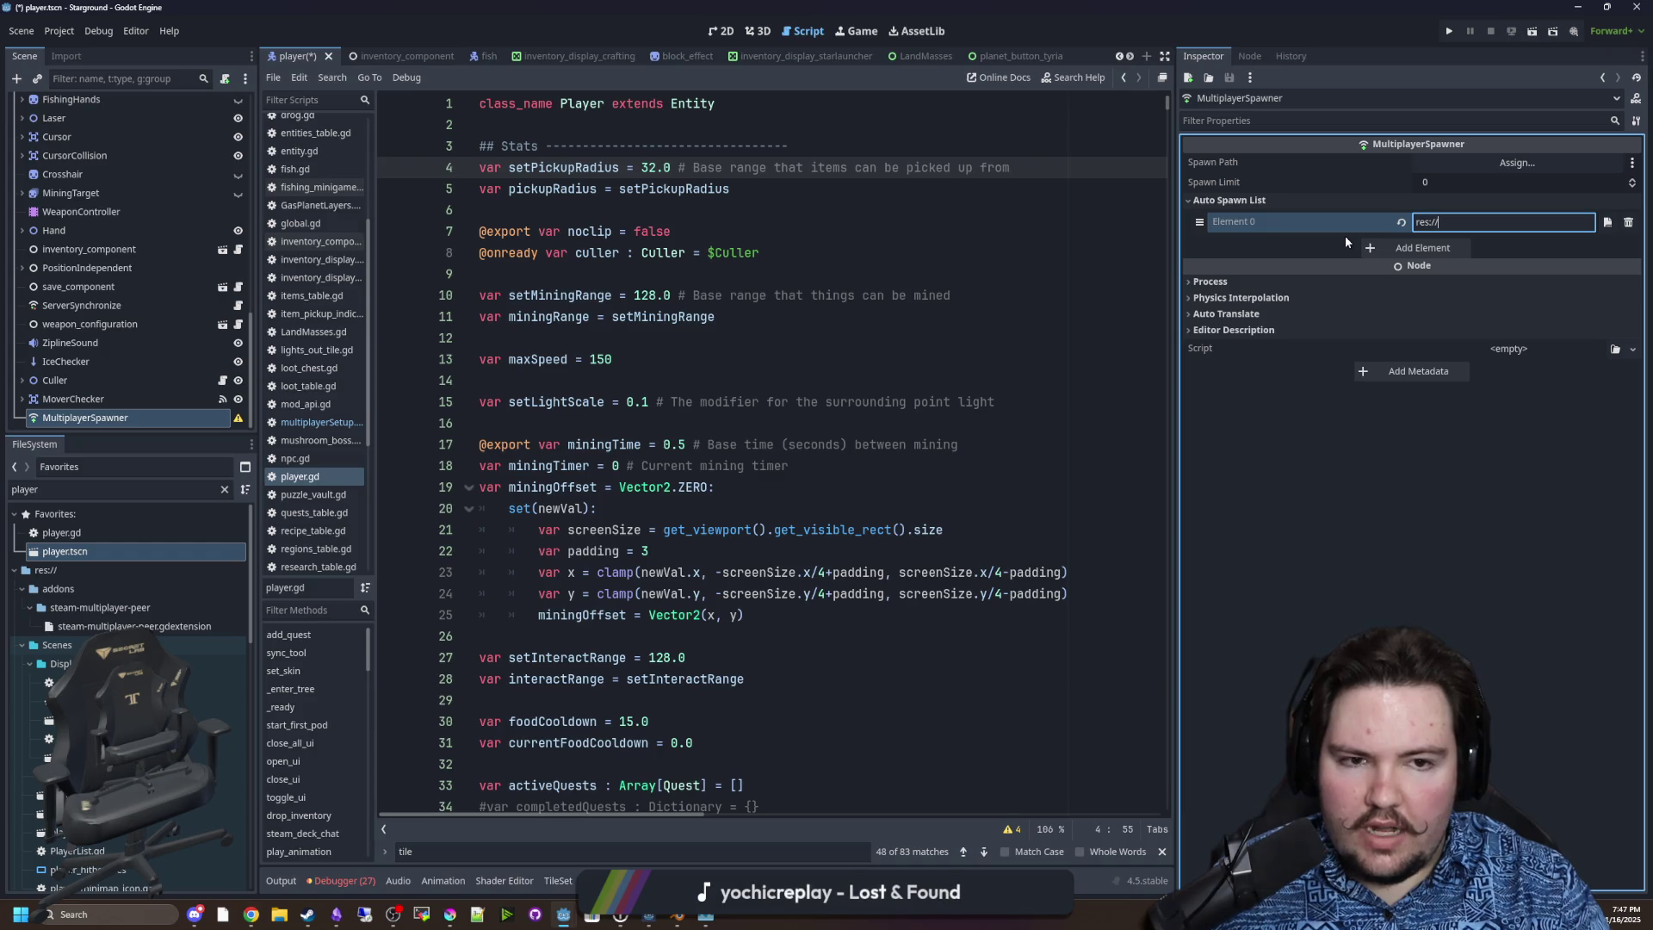
type("bob.tscn")
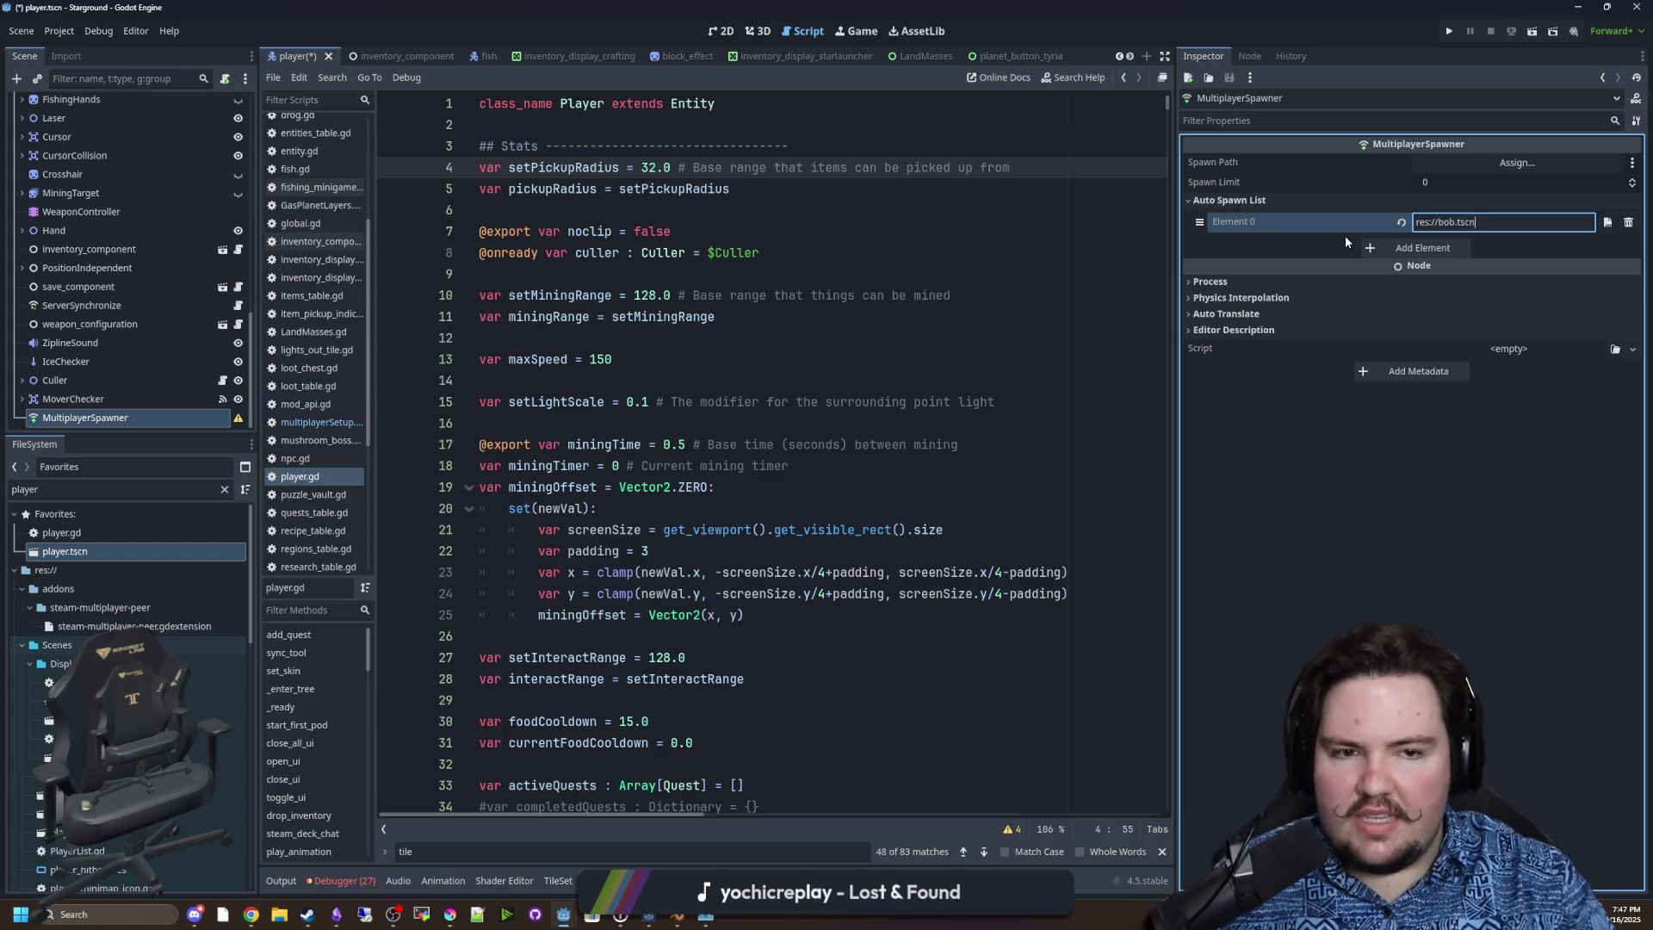
left_click(627, 397)
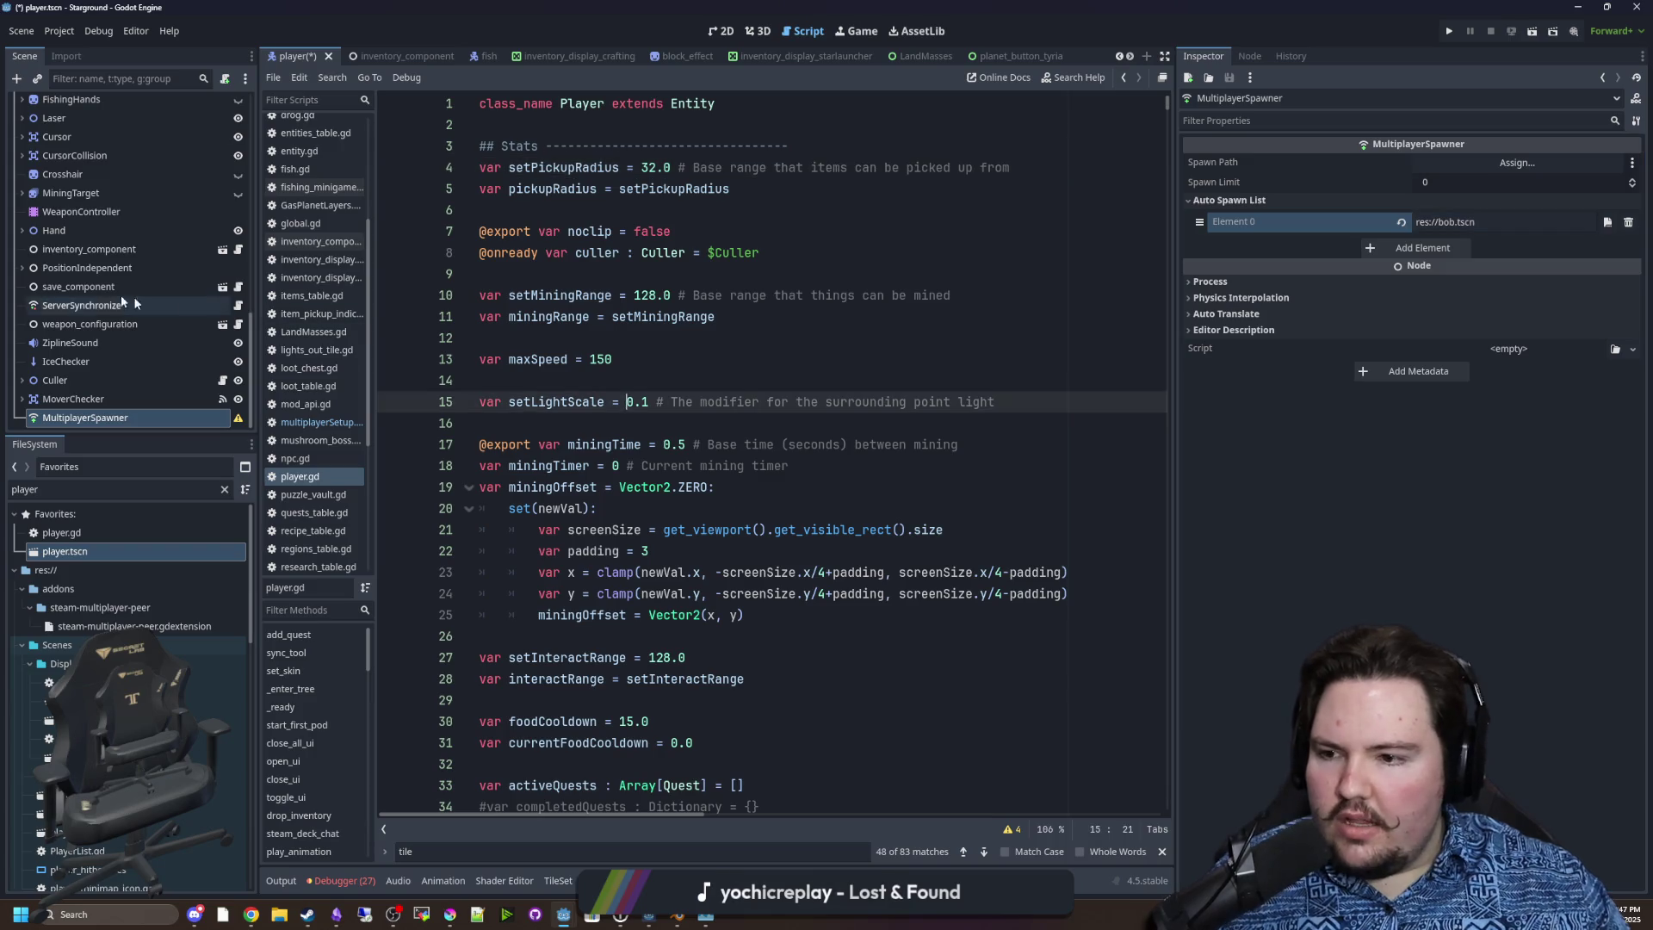
scroll(551, 499, "down", 4)
left_click(611, 566)
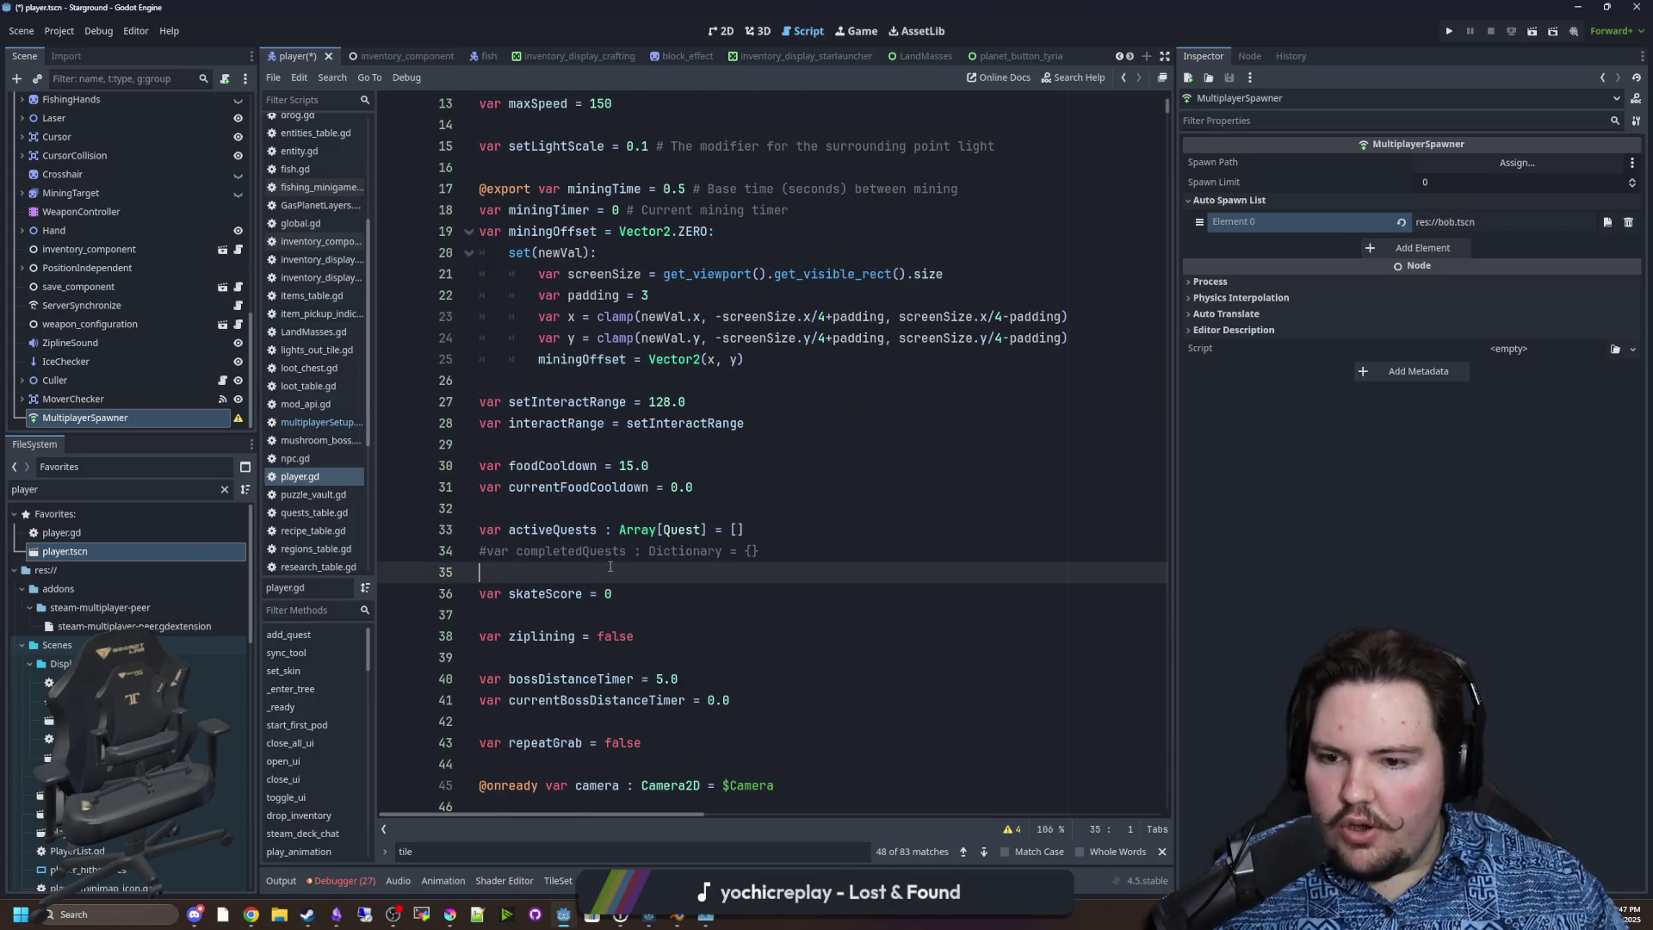
type("add_child(b")
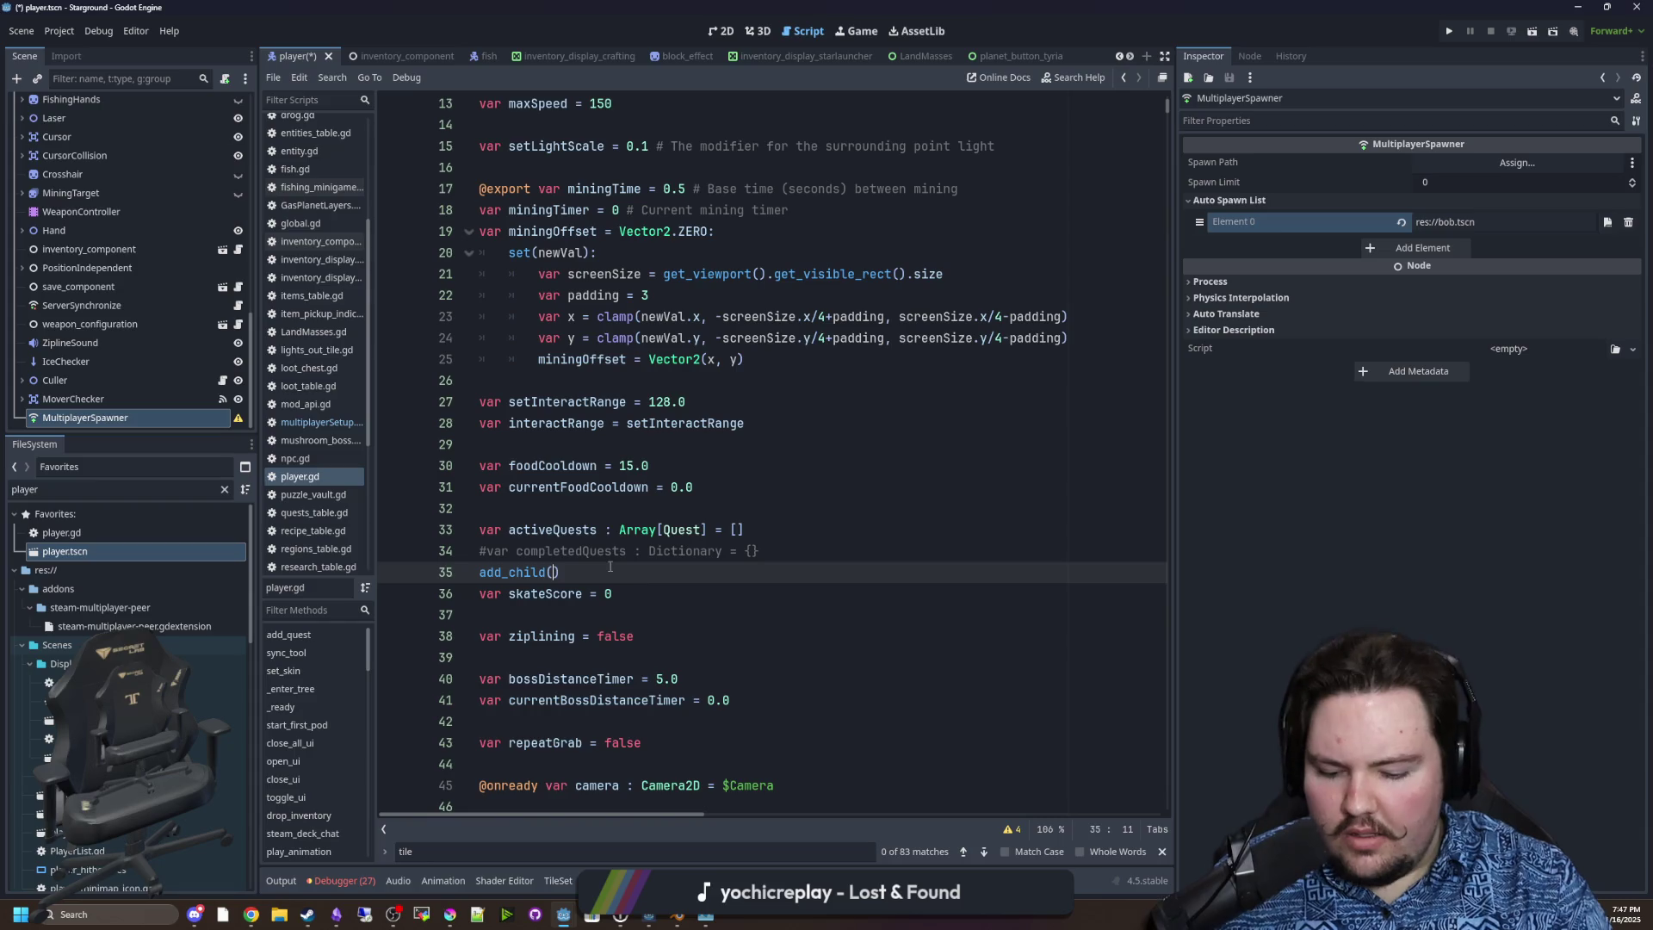
type("nstnate")
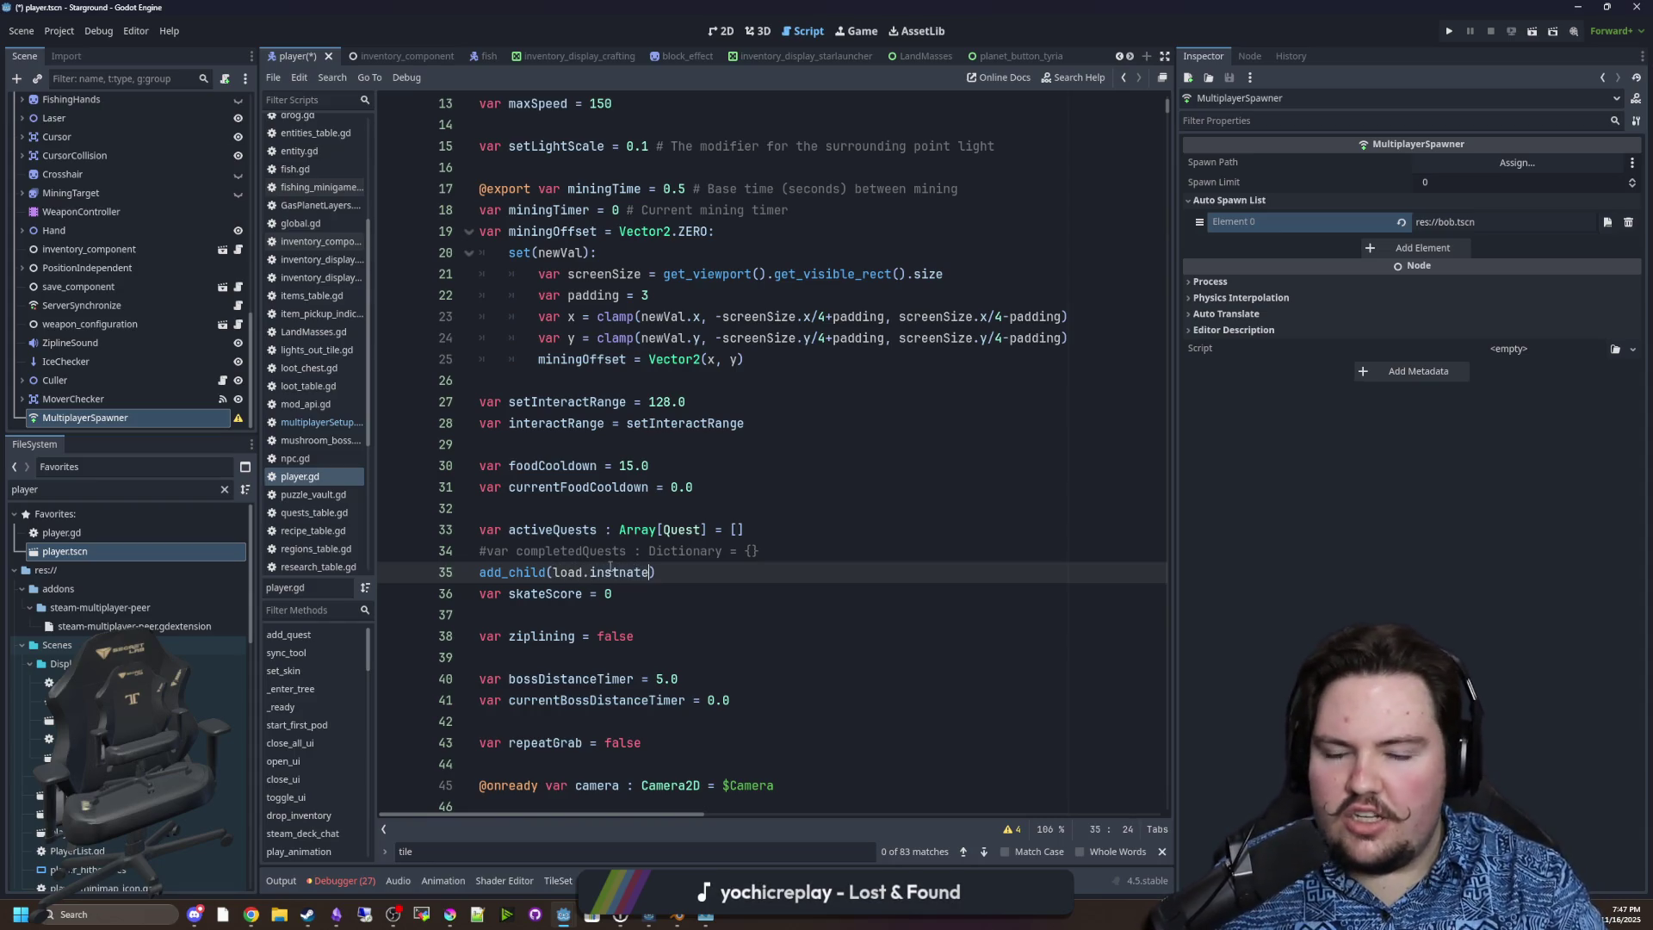
key("shift+Home")
key("BackSpace")
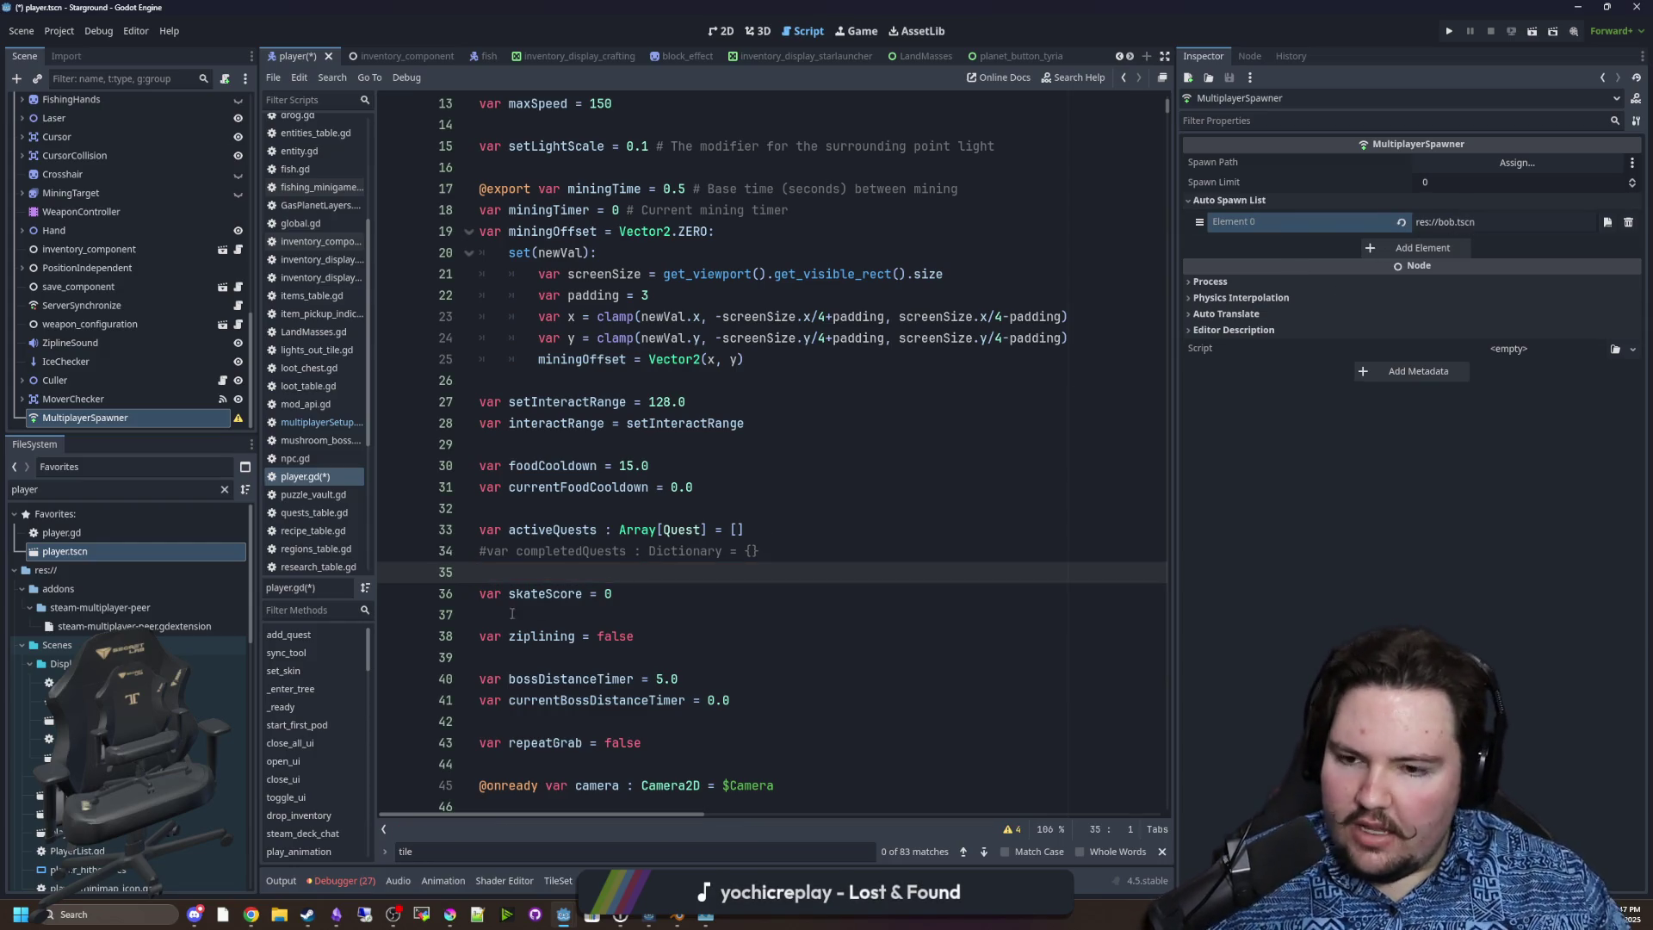
left_click(69, 417)
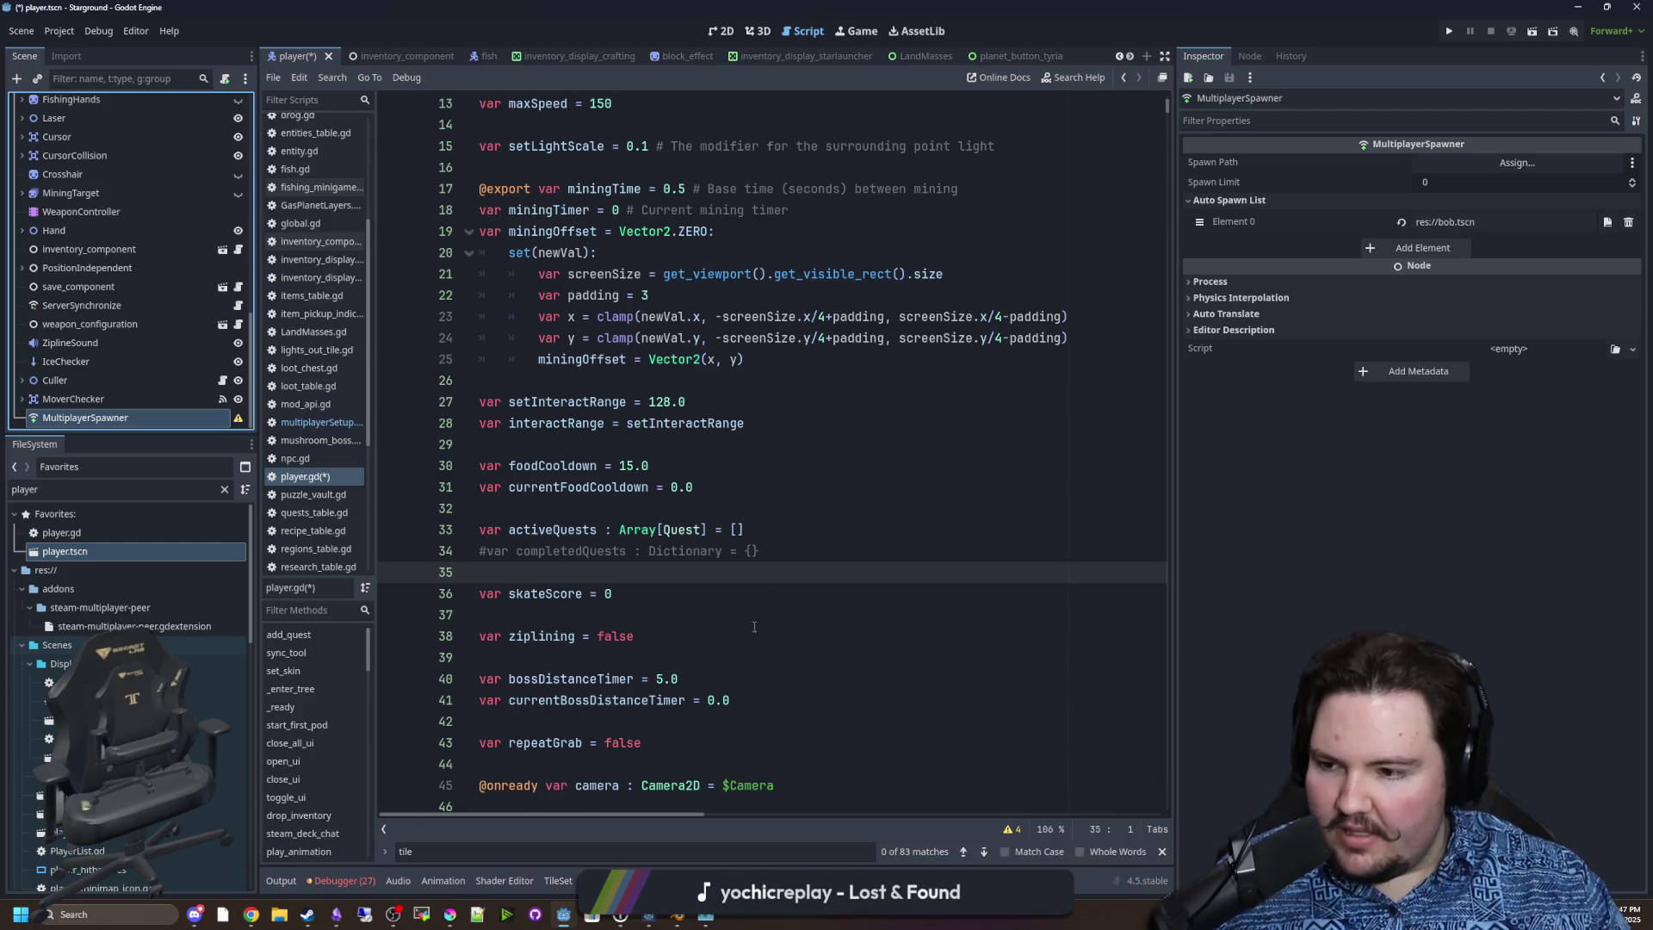
left_click(452, 916)
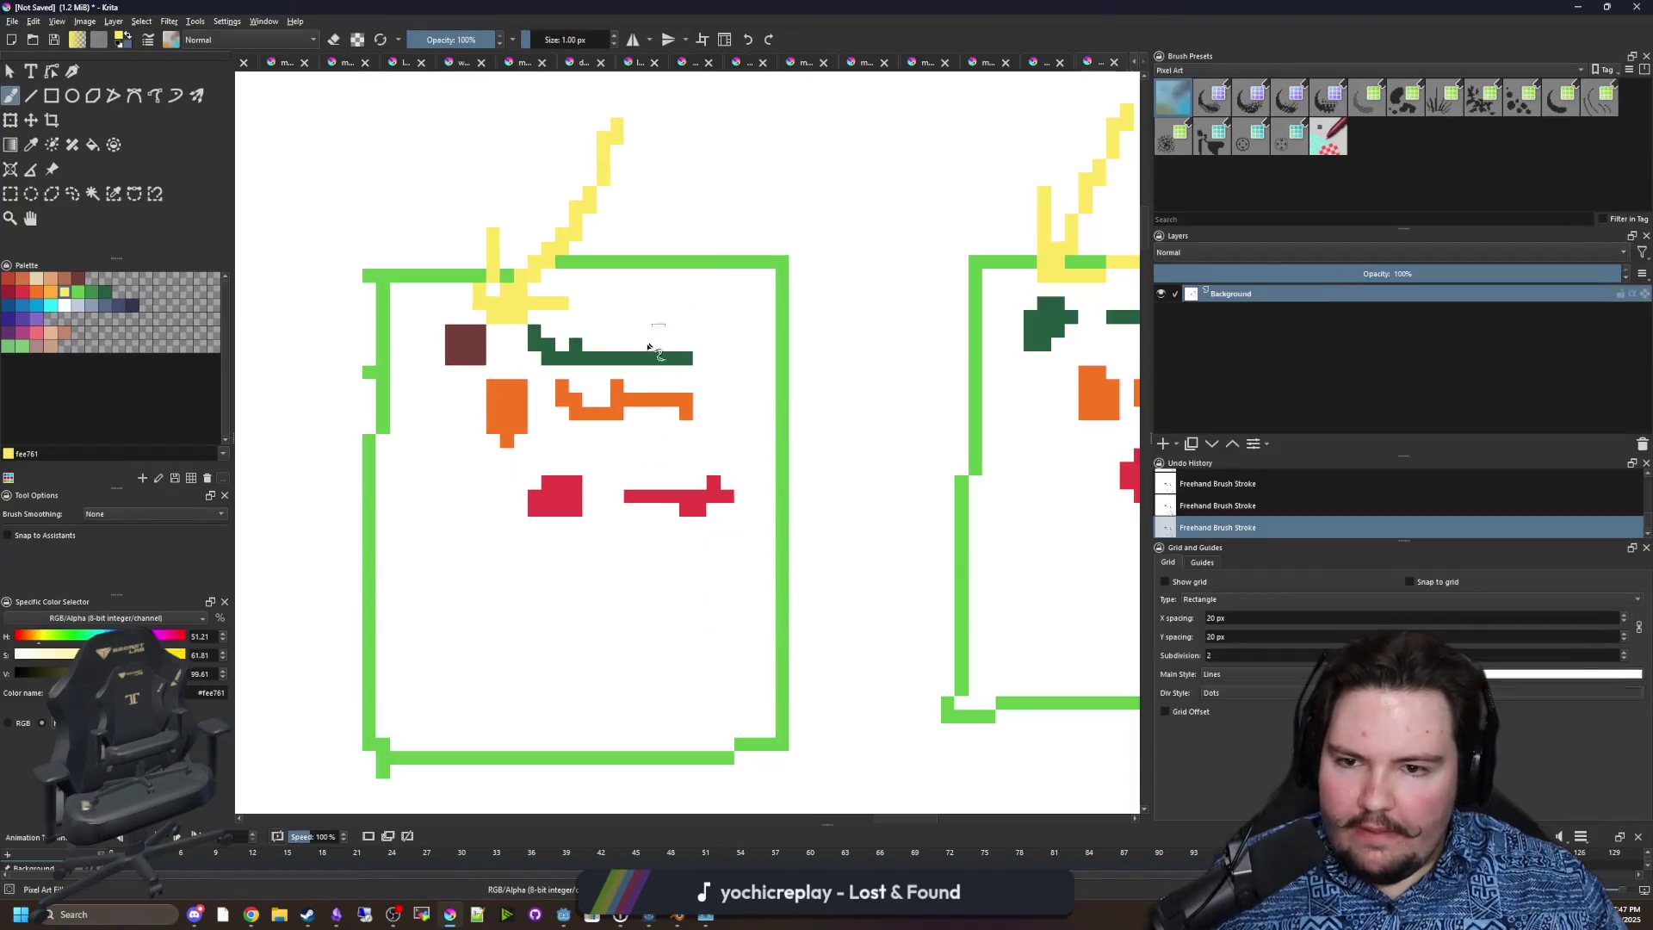
Paint a green blob below the red marks and a dark-green line linking the left box to the right.
left_click(26, 297)
scroll(261, 337, "down", 3)
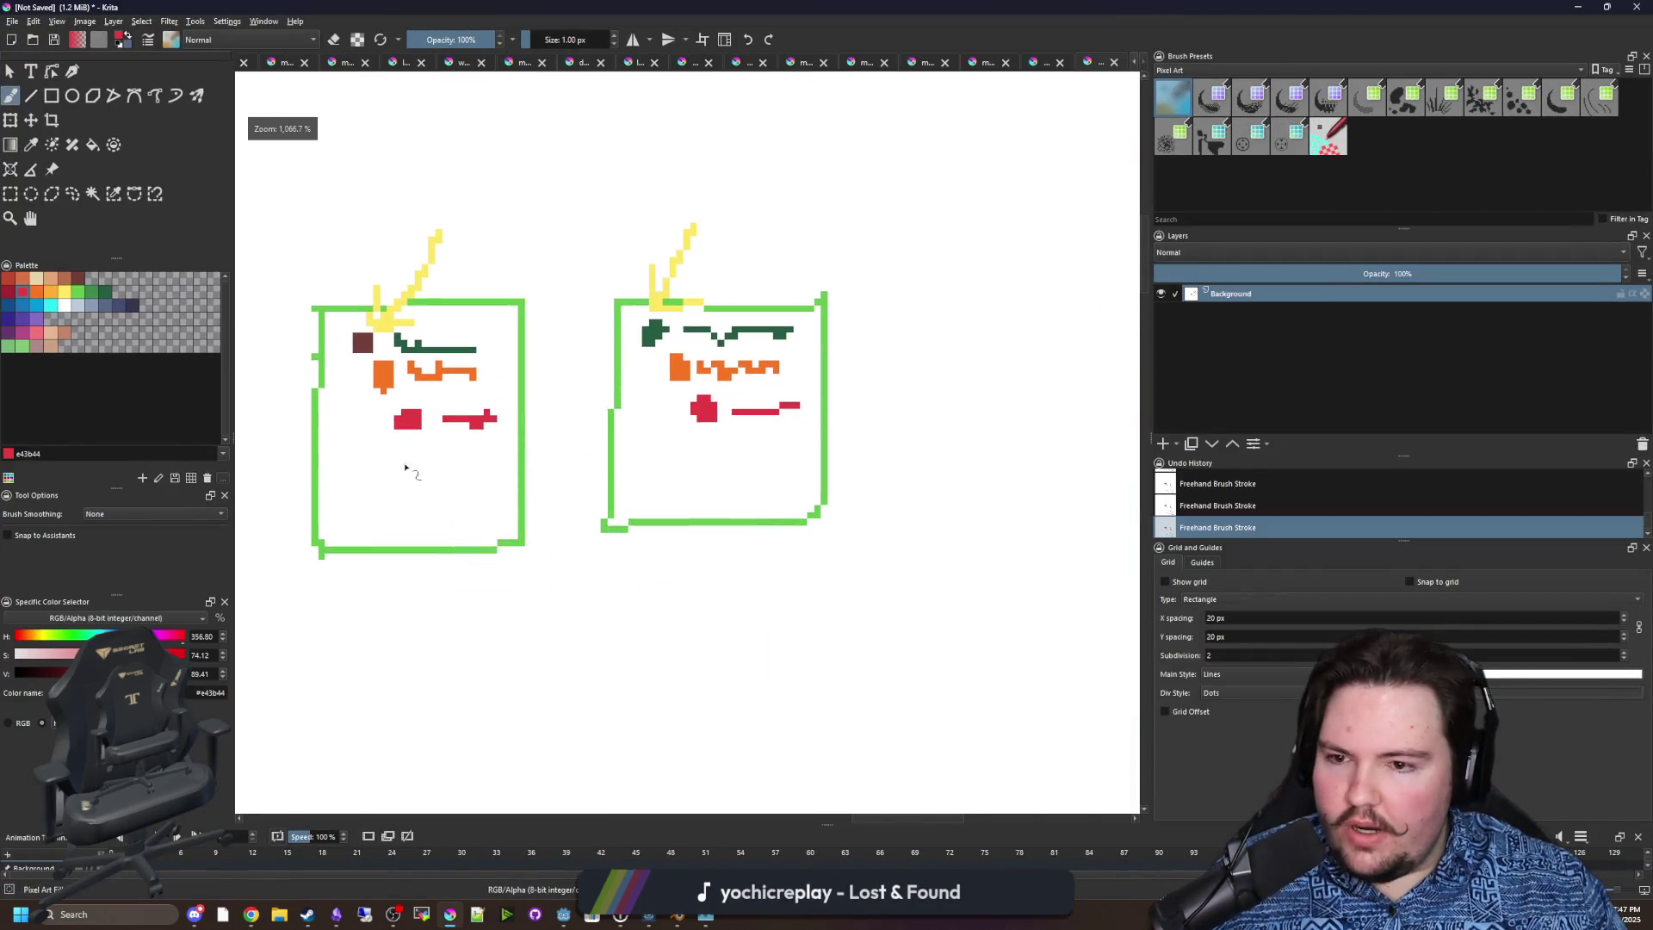
left_click(101, 299)
scroll(384, 422, "up", 2)
left_click_drag(410, 482, 577, 482)
scroll(452, 483, "up", 1)
scroll(576, 481, "down", 1)
mouse_move(435, 515)
left_mouse_down()
mouse_move(793, 491)
mouse_move(865, 443)
mouse_move(857, 422)
mouse_move(848, 439)
mouse_move(990, 435)
left_mouse_up()
Draw a blue arc with an arrowhead above the two boxes, running from left to right.
key("minus")
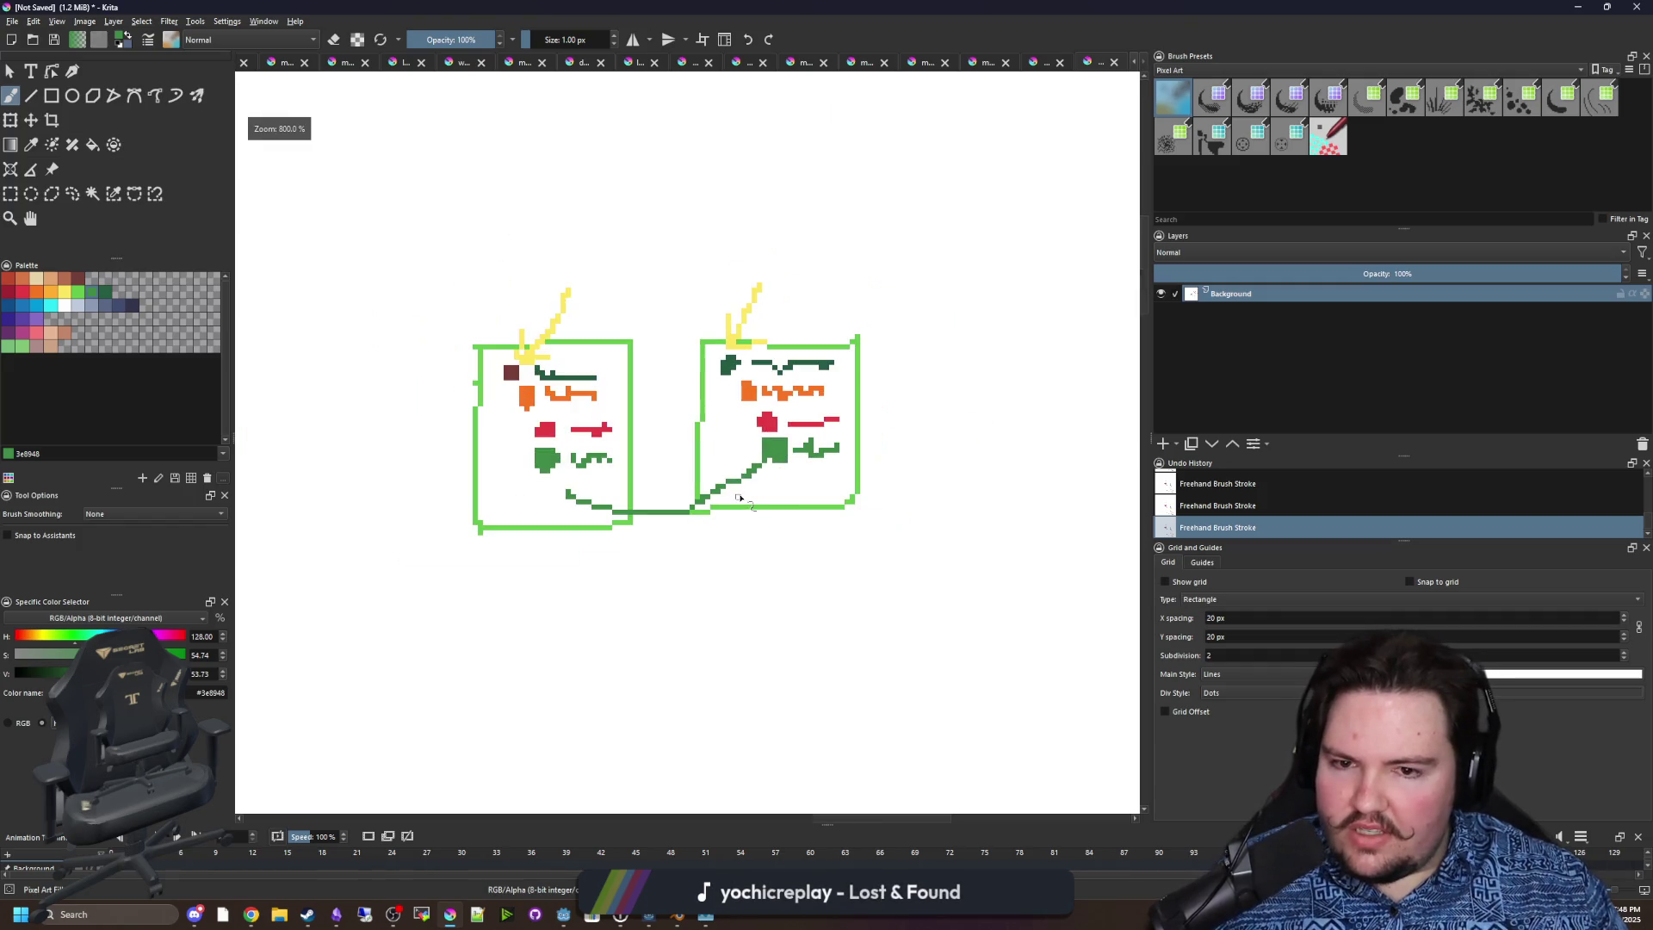
scroll(739, 497, "up", 2)
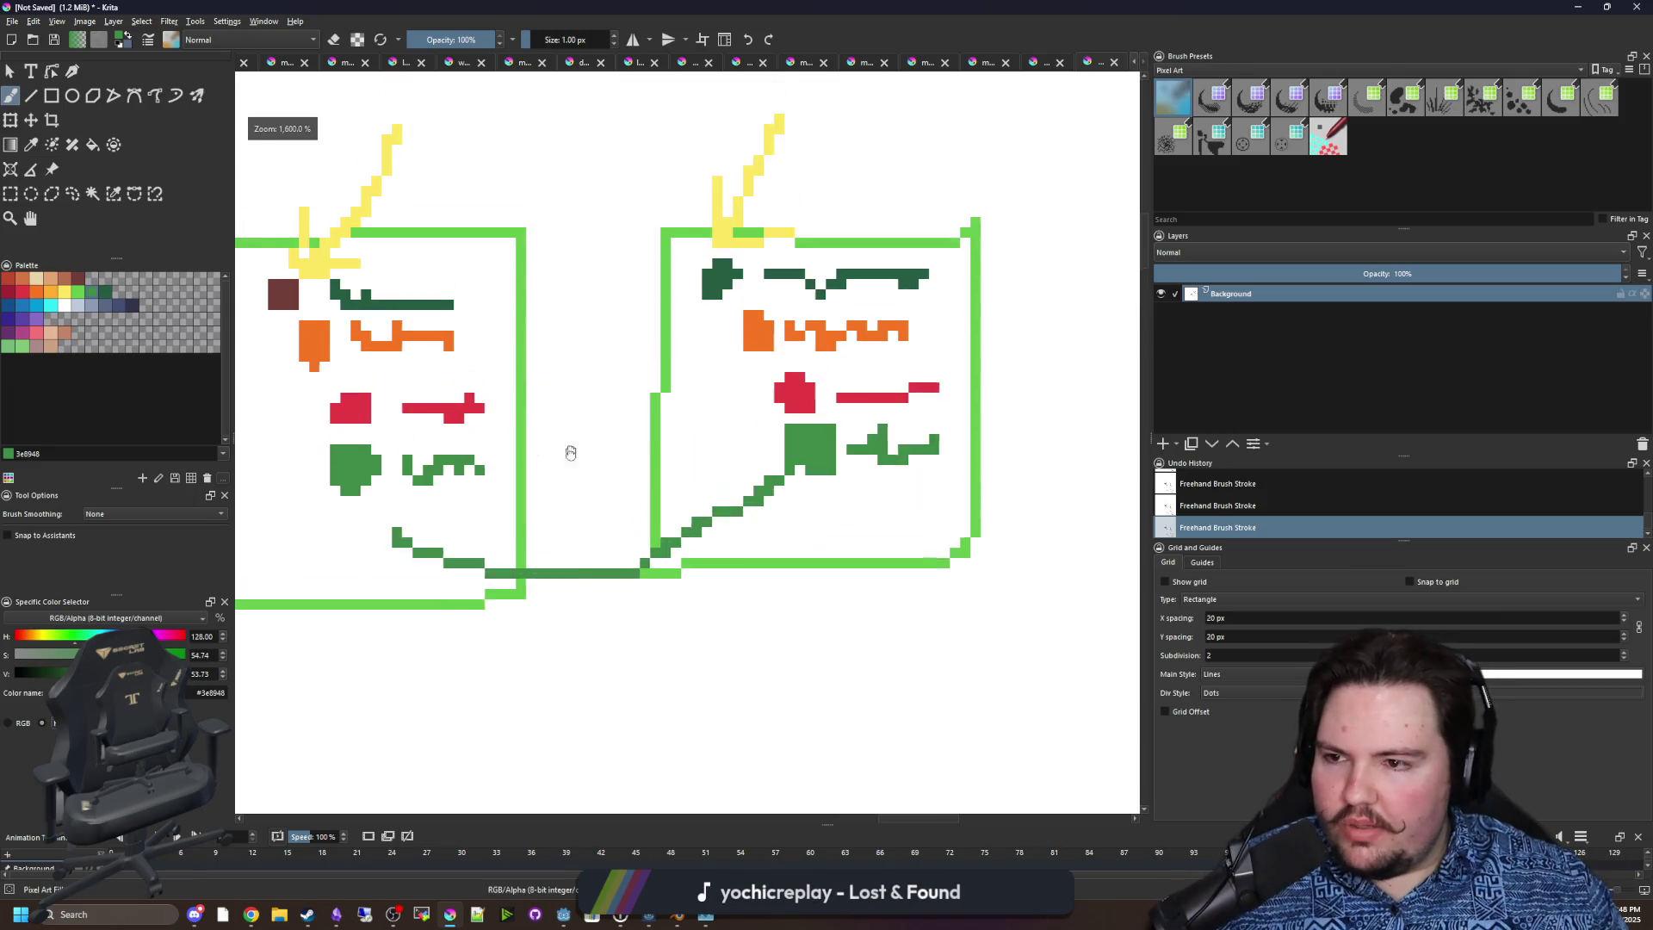
left_click(24, 305)
left_click_drag(418, 209, 723, 221)
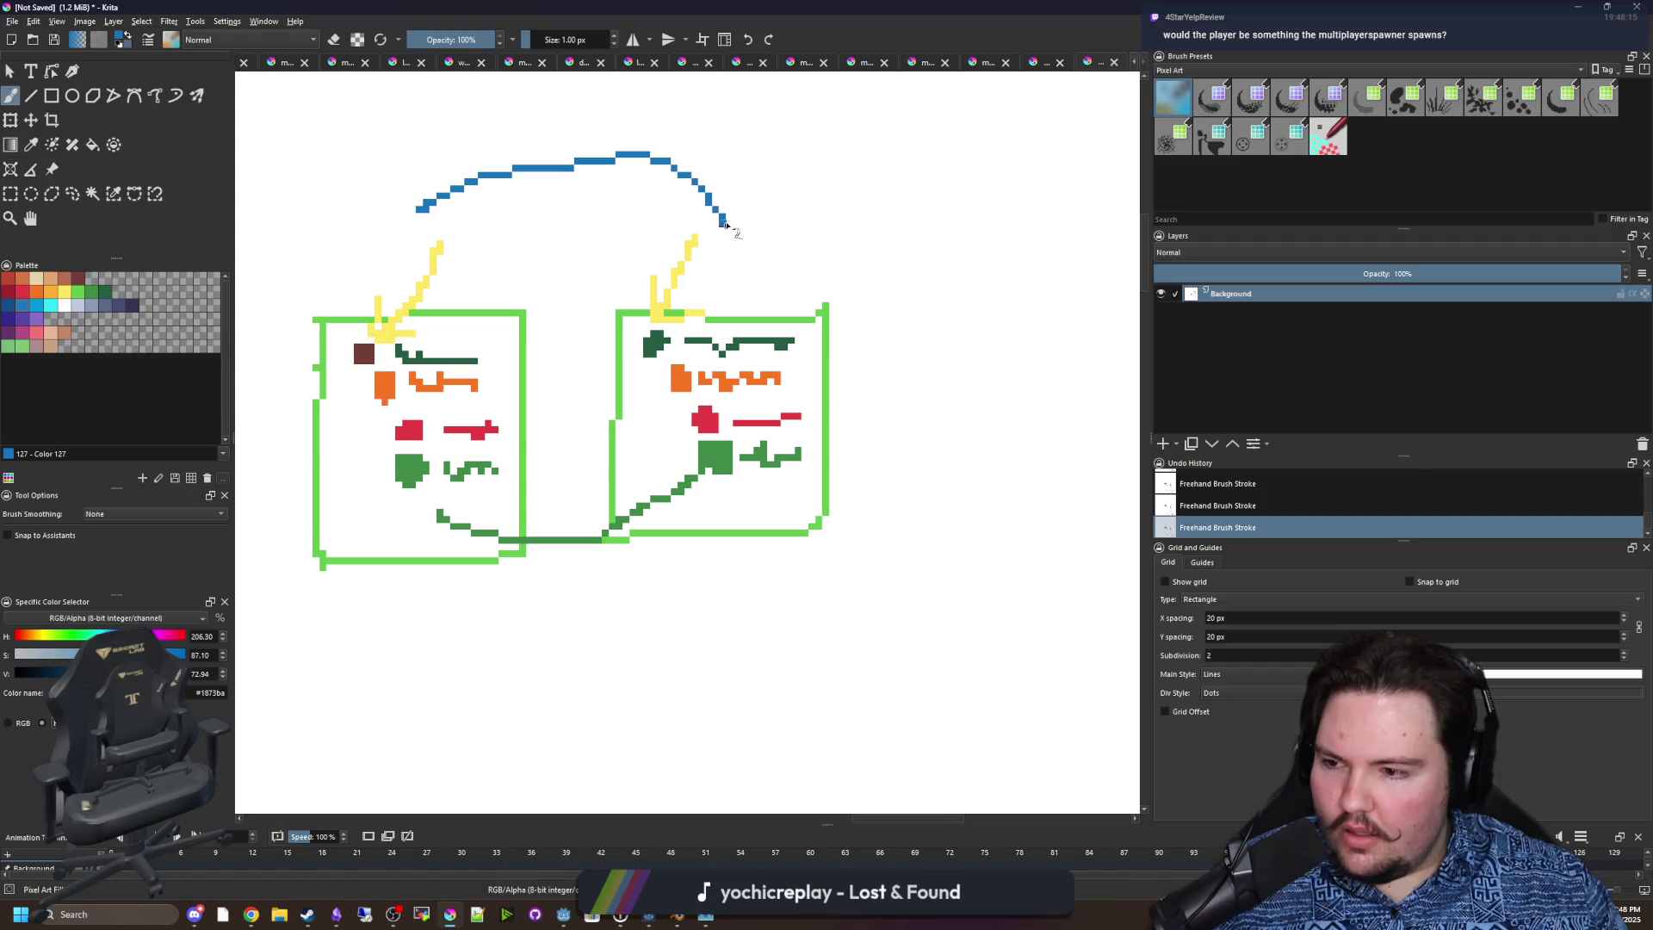
left_click_drag(682, 225, 749, 195)
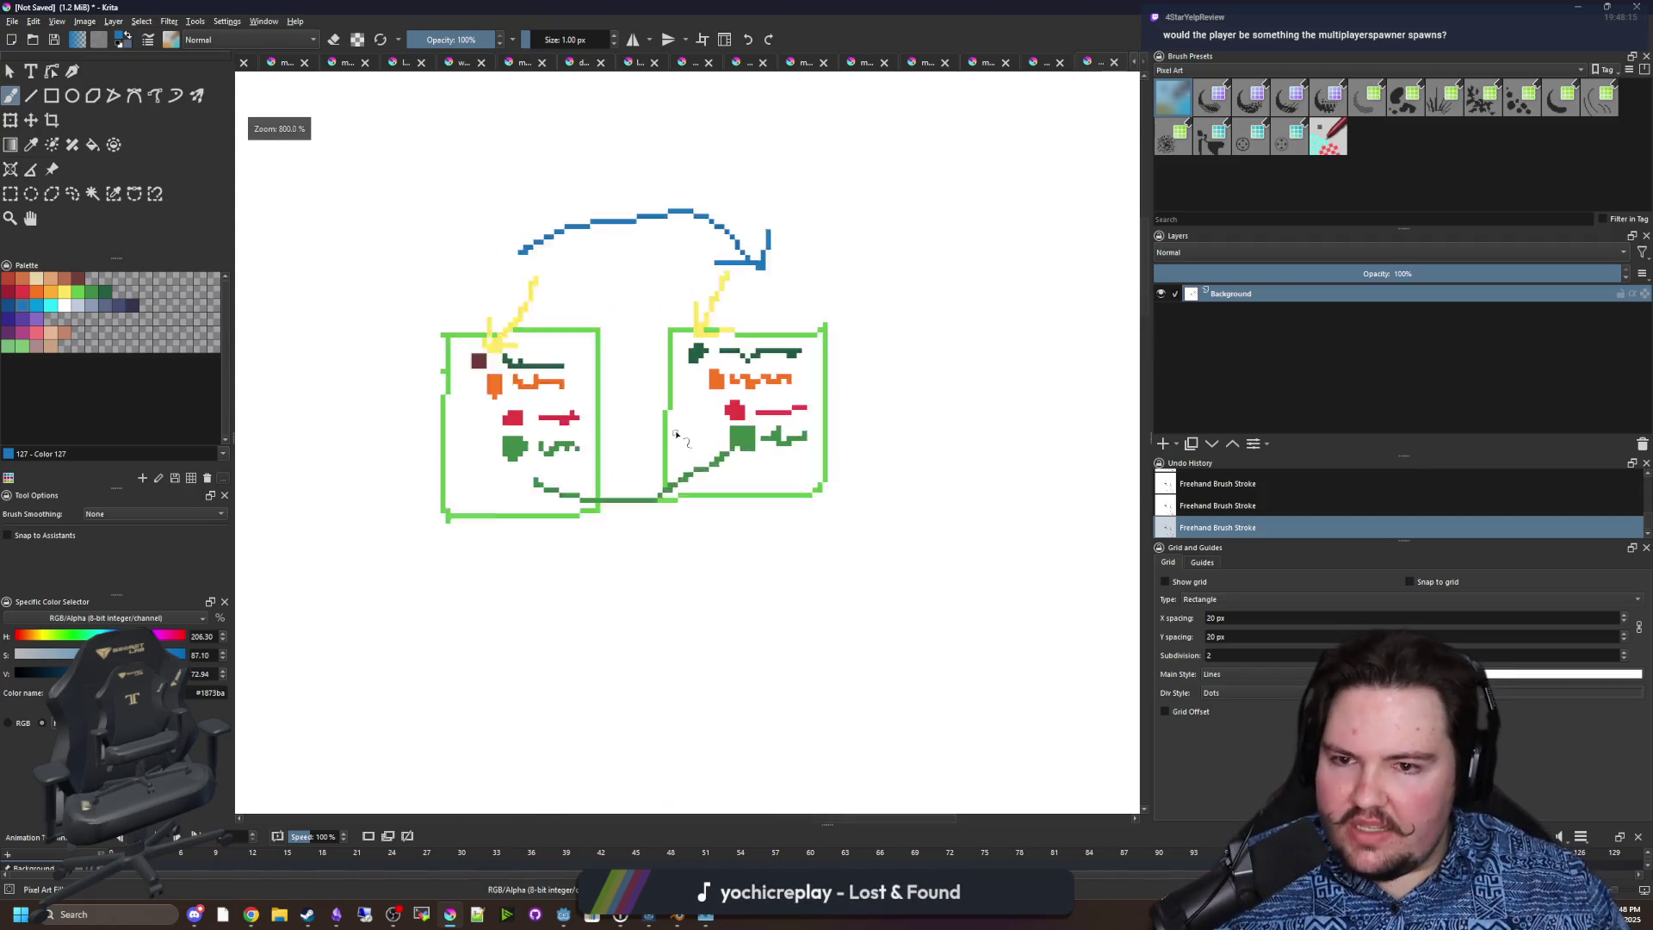
key("super+Down")
key("super+Up")
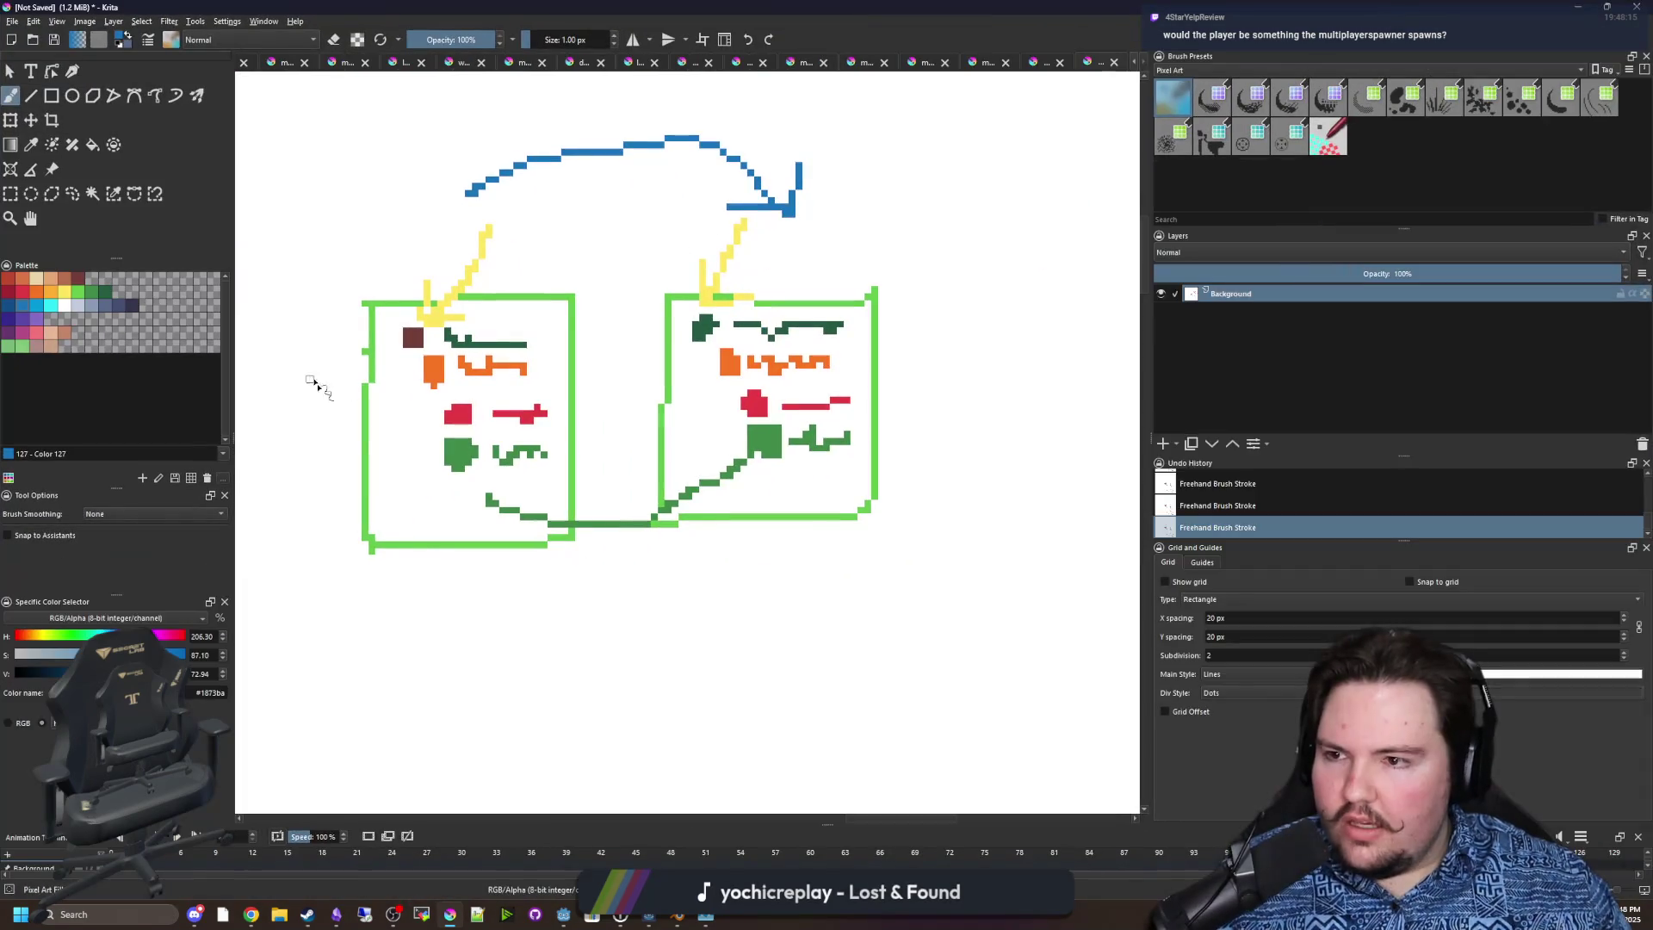
left_click(78, 292)
Paint a green head below the left box and a blue arrow to its right.
scroll(461, 482, "up", 2)
mouse_move(439, 634)
left_mouse_down()
mouse_move(409, 655)
mouse_move(419, 670)
mouse_move(396, 707)
mouse_move(463, 699)
mouse_move(373, 659)
mouse_move(472, 644)
left_mouse_up()
scroll(412, 646, "down", 1)
scroll(470, 646, "down", 1)
scroll(470, 647, "down", 1)
left_click(36, 306)
scroll(694, 503, "up", 2)
scroll(694, 503, "down", 2)
scroll(664, 506, "up", 1)
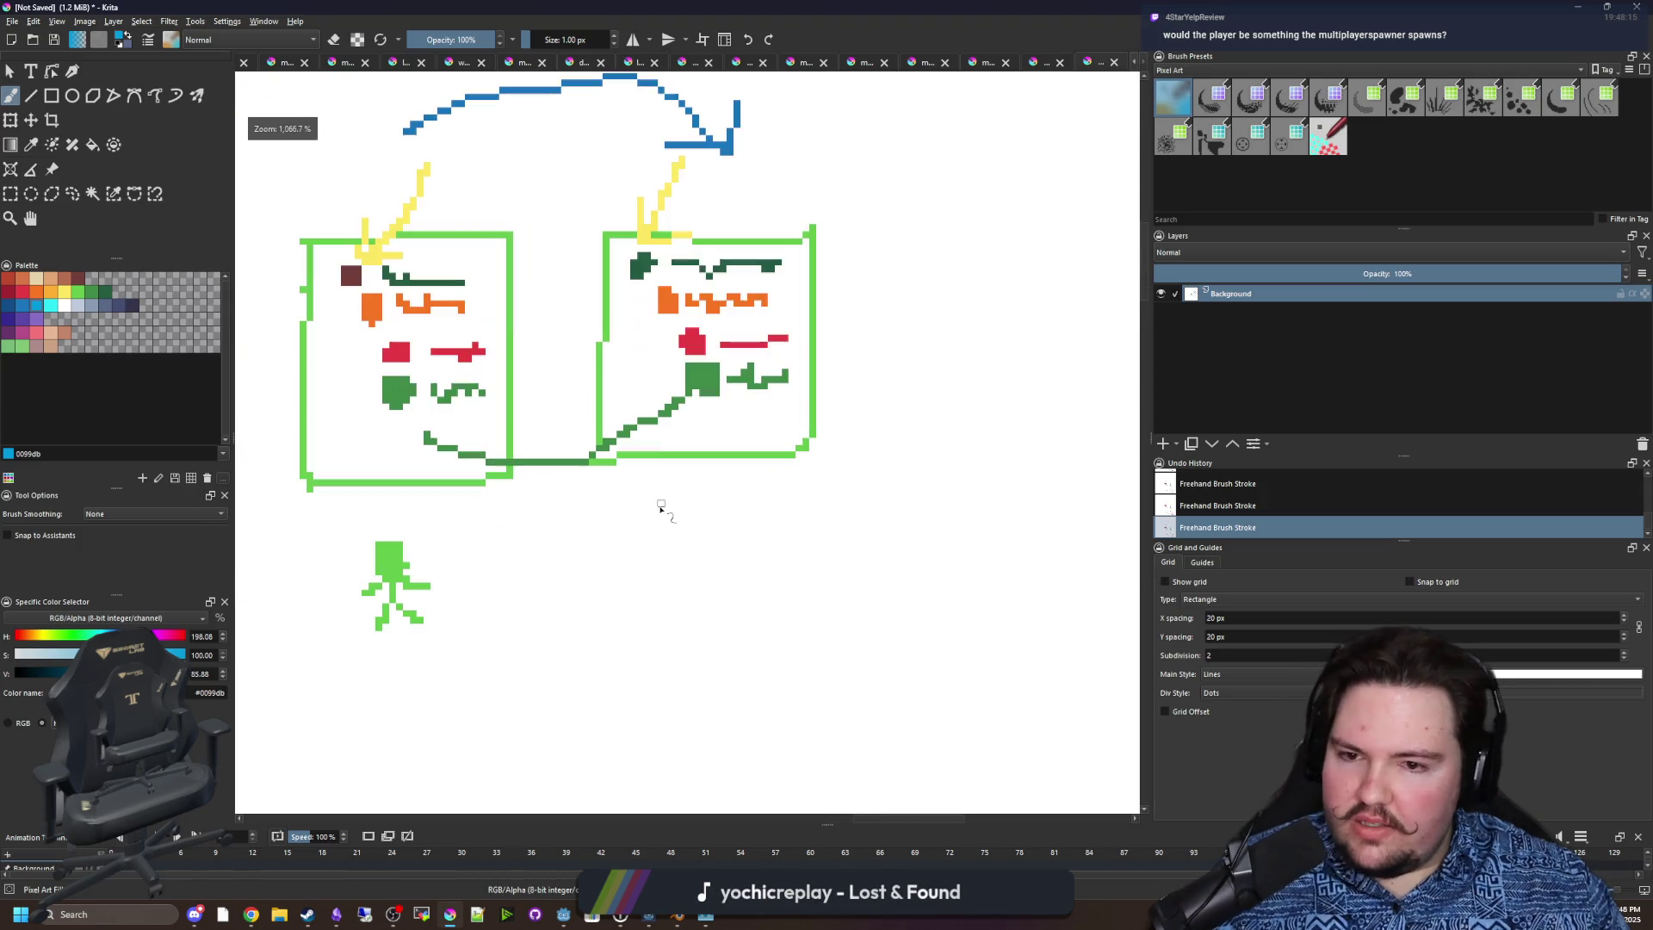
mouse_move(454, 585)
left_mouse_down()
mouse_move(678, 579)
mouse_move(654, 613)
left_mouse_up()
Draw the second green stick figure's head, body, arms and legs at the arrow tip, then select red.
left_click(79, 292)
scroll(417, 585, "up", 2)
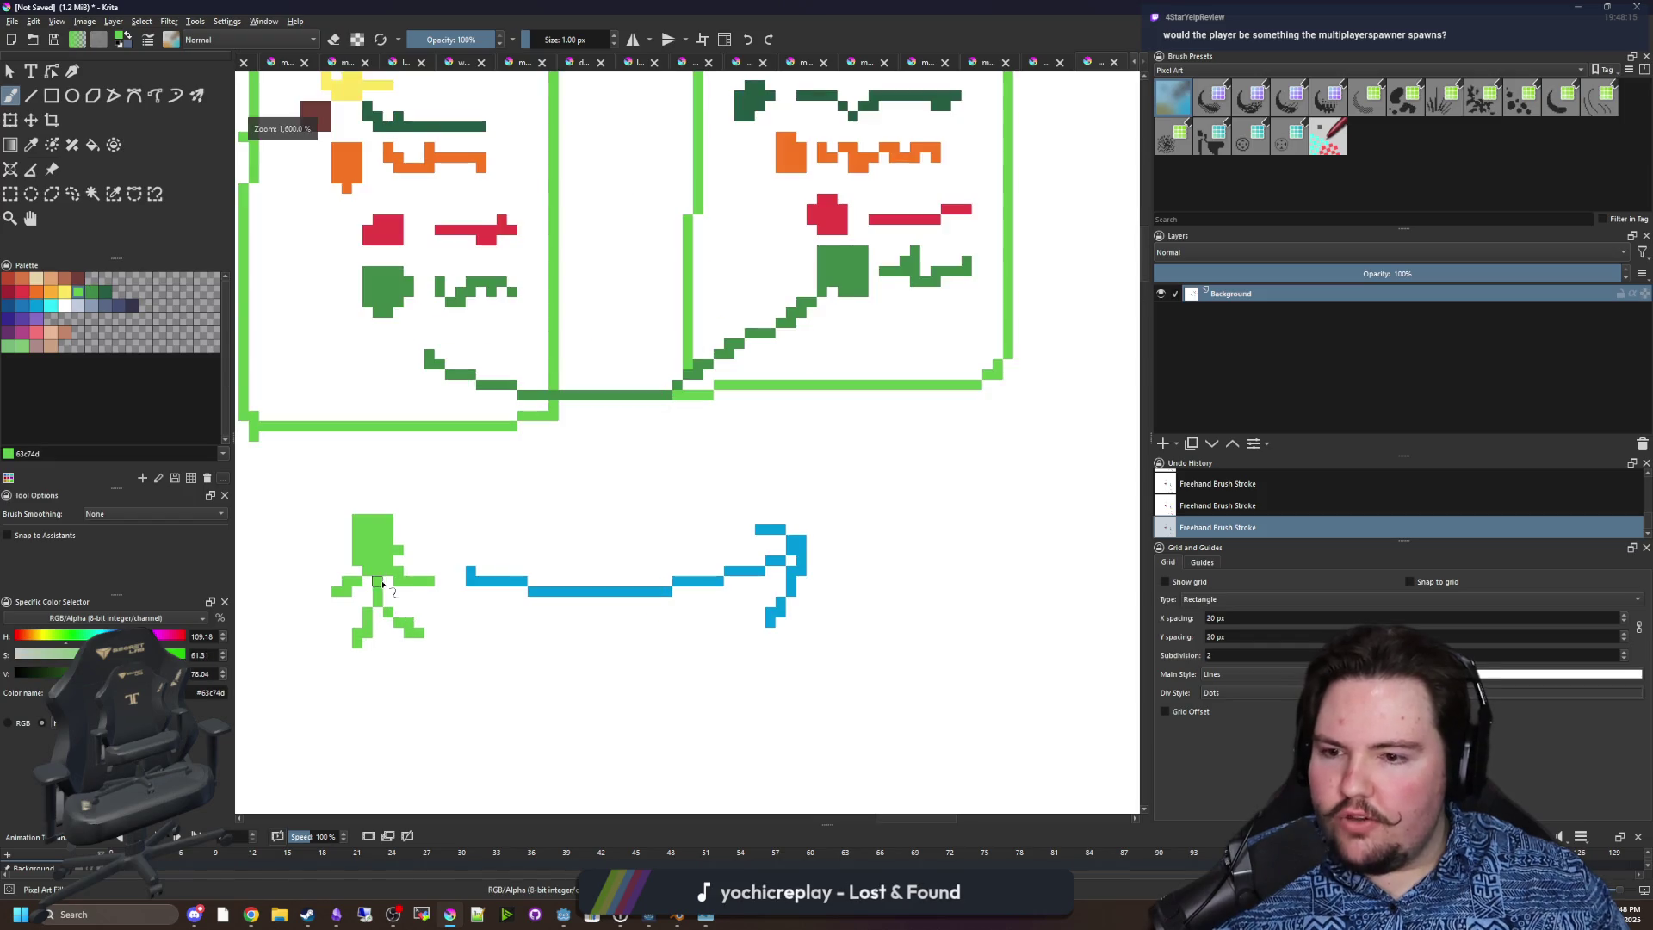
scroll(417, 542, "down", 2)
scroll(416, 575, "up", 1)
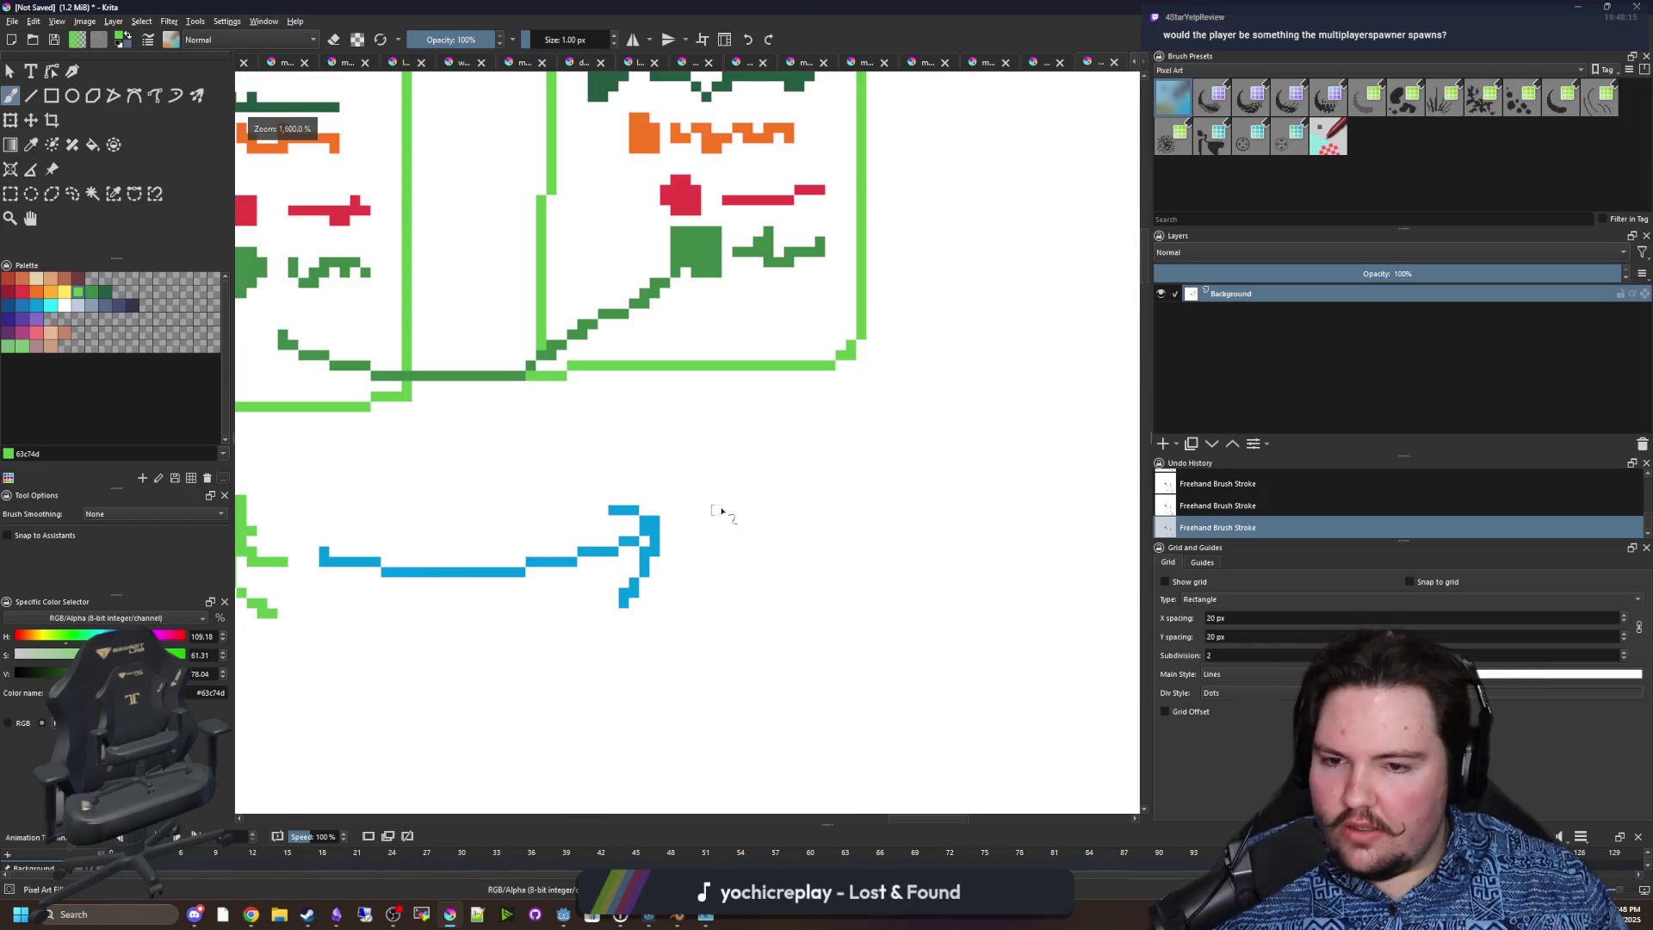
left_click_drag(747, 488, 738, 495)
left_click_drag(602, 570, 716, 571)
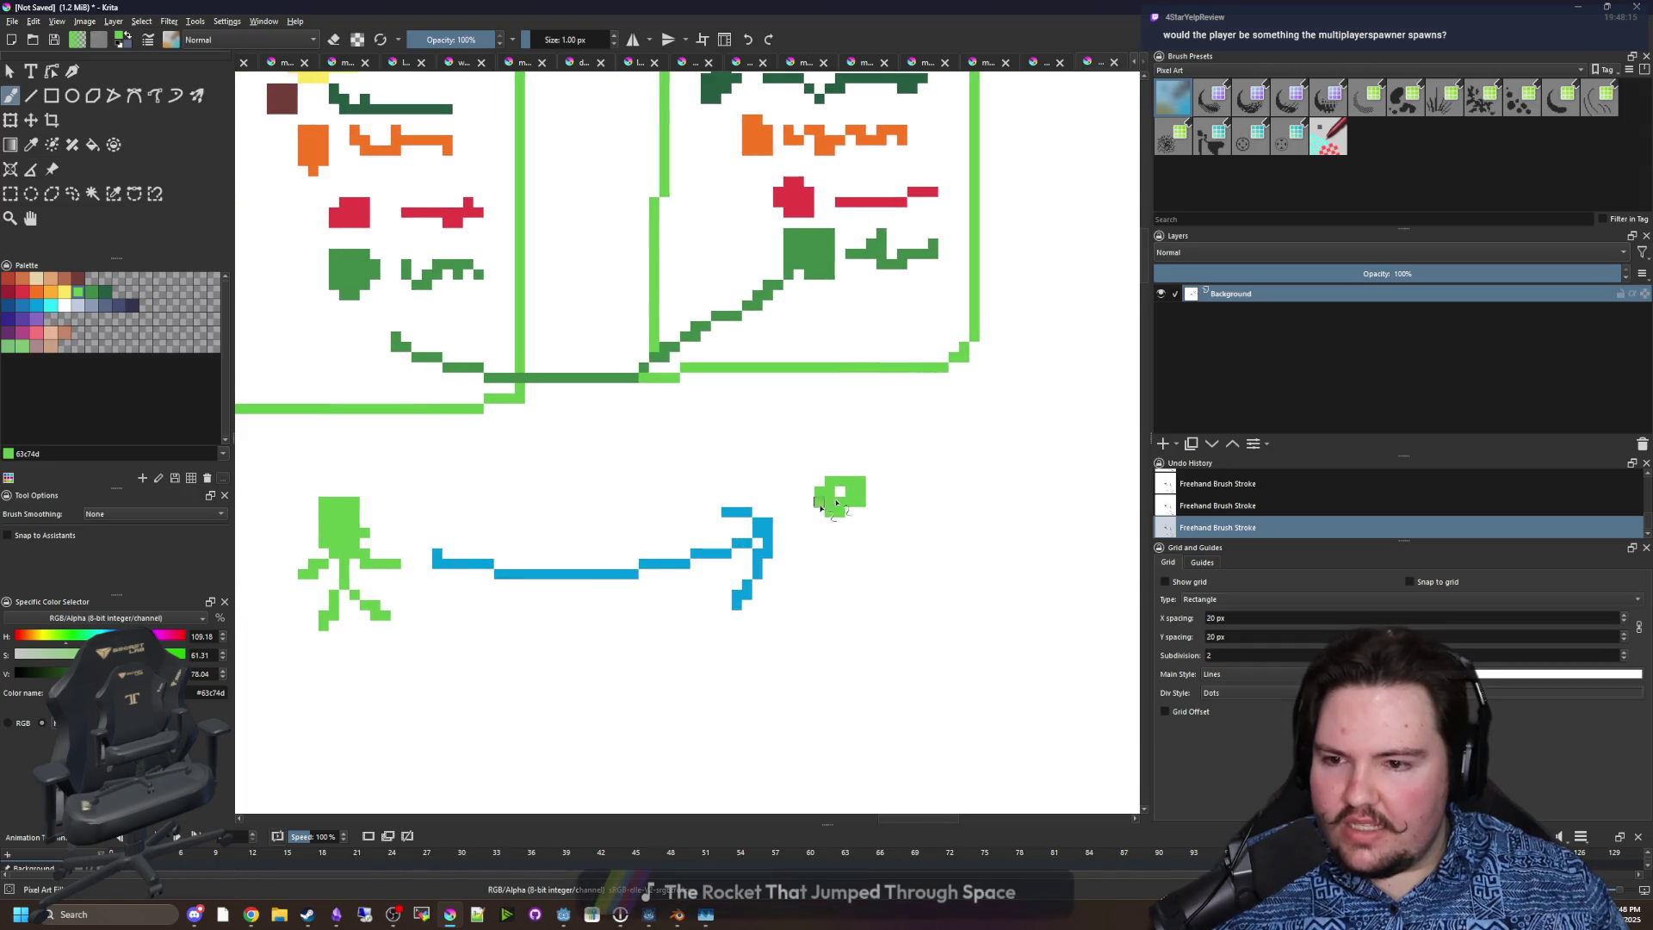
left_click_drag(848, 508, 828, 587)
left_click_drag(849, 555, 880, 598)
mouse_move(847, 517)
left_mouse_down()
mouse_move(822, 551)
mouse_move(882, 538)
left_mouse_up()
scroll(644, 542, "down", 2)
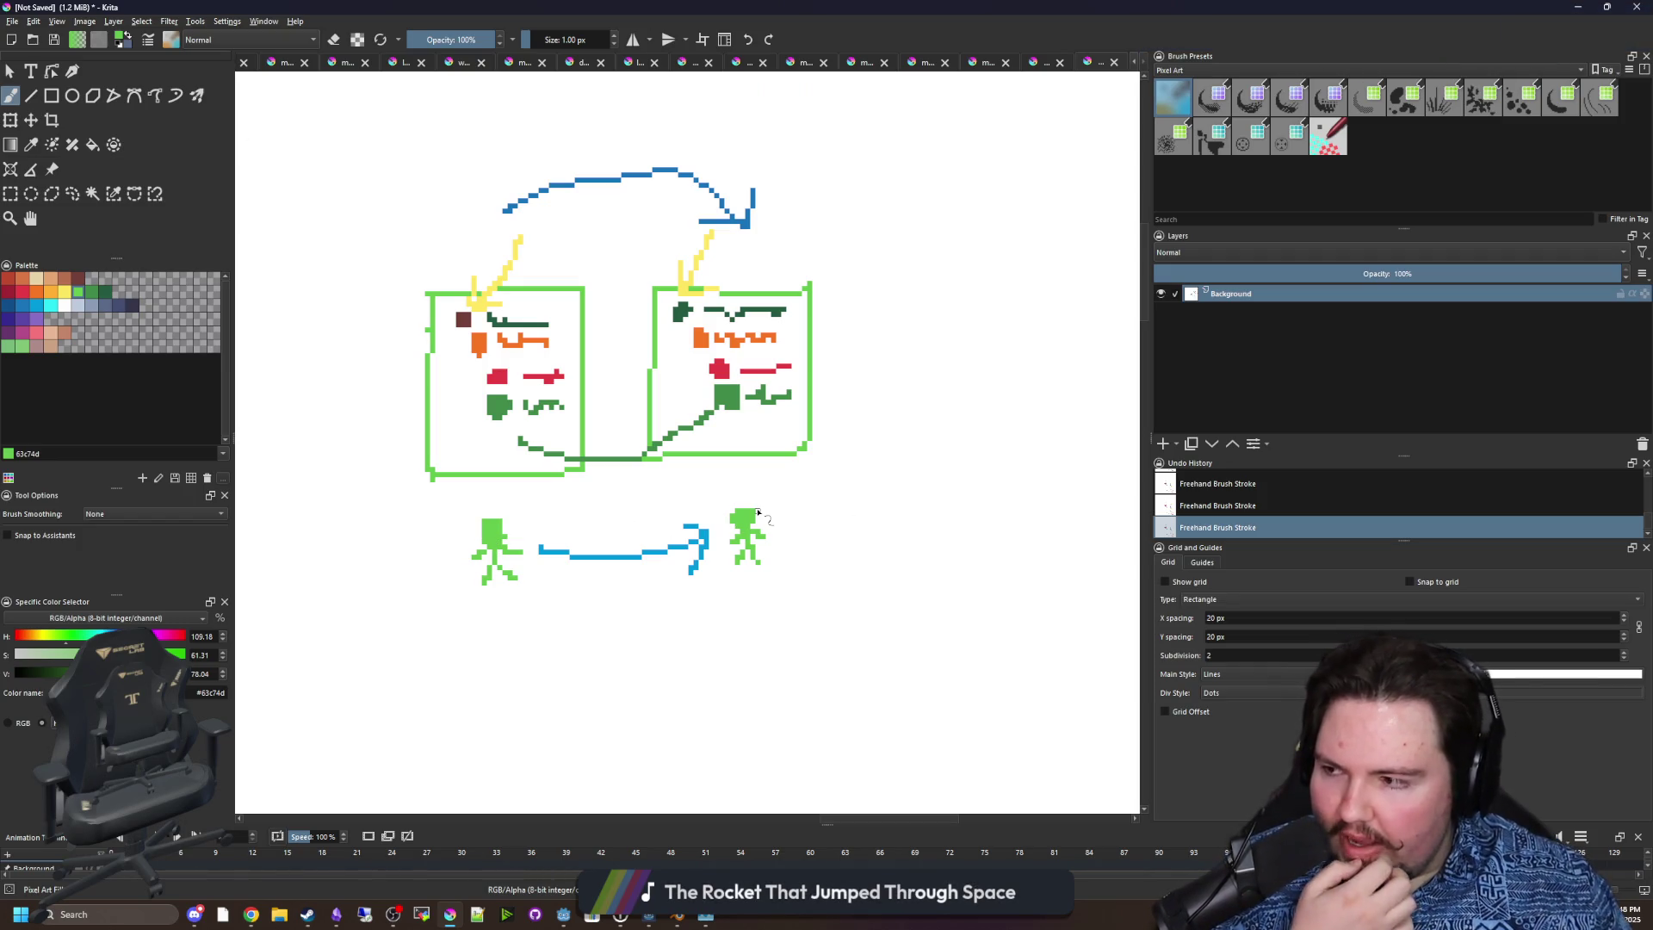
left_click_drag(547, 281, 596, 393)
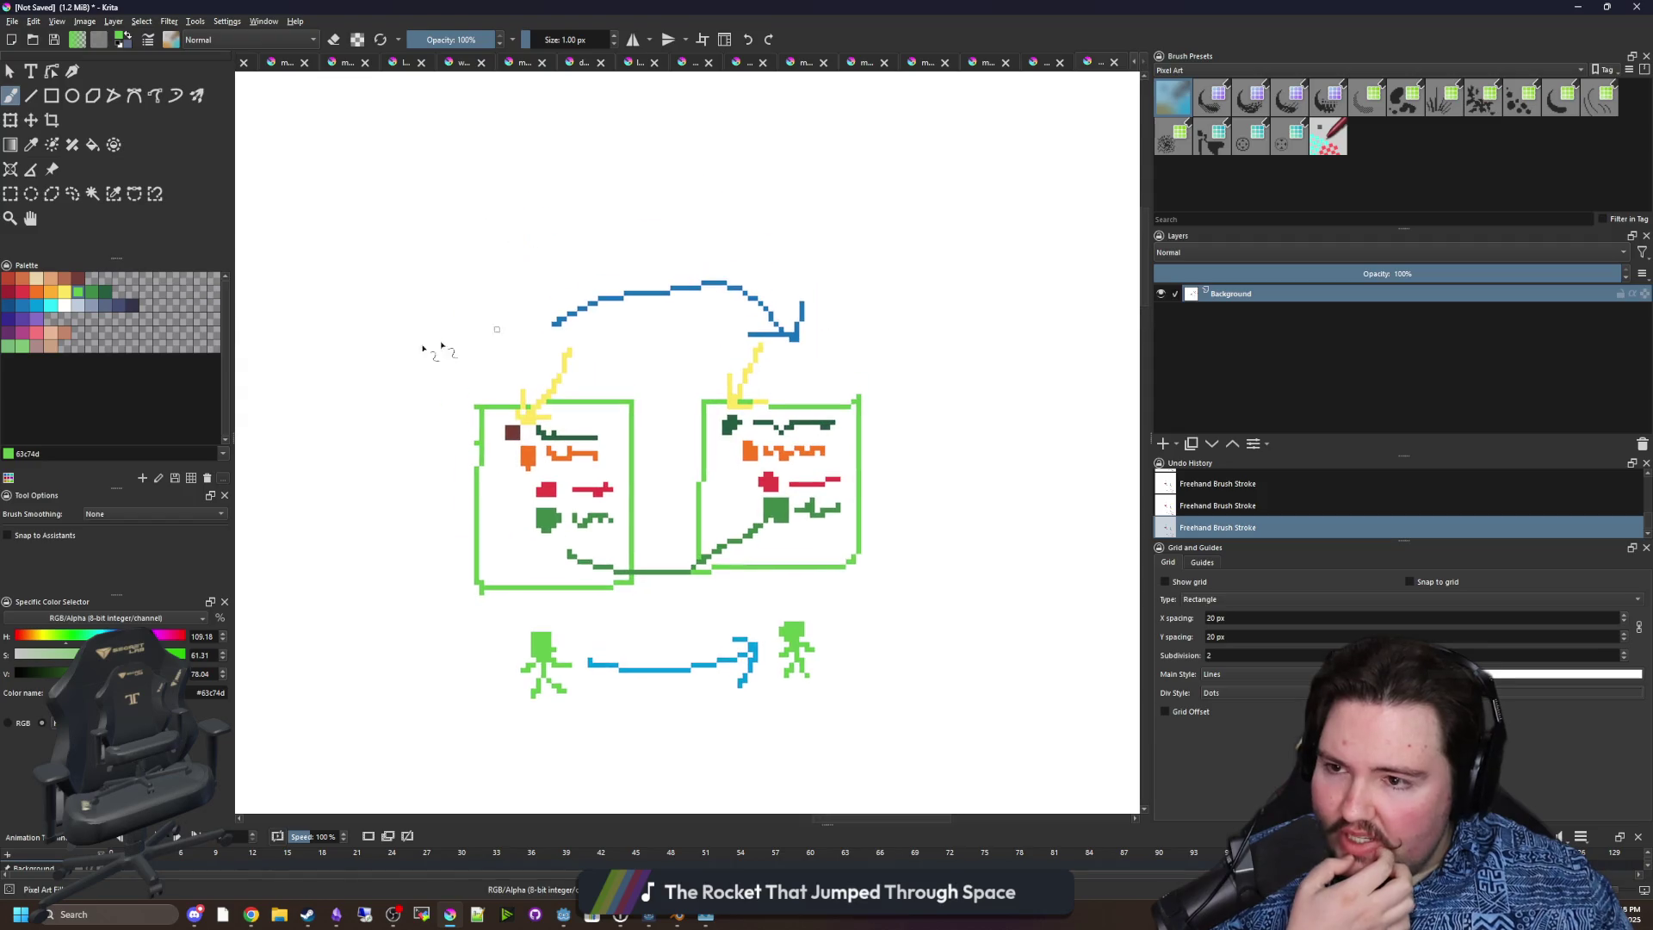
left_click(24, 291)
scroll(754, 405, "up", 1)
Paint a red arc above the blue arc.
mouse_move(838, 611)
left_mouse_down()
mouse_move(883, 397)
mouse_move(909, 525)
left_mouse_up()
mouse_move(944, 245)
left_mouse_down()
mouse_move(904, 138)
mouse_move(516, 233)
mouse_move(575, 240)
left_mouse_up()
scroll(461, 293, "down", 2)
scroll(517, 420, "up", 1)
Switch to peach and draw a peach figure, an arrow, and a second peach figure at its end.
left_click(52, 280)
mouse_move(552, 497)
left_mouse_down()
mouse_move(510, 481)
mouse_move(519, 454)
left_mouse_up()
scroll(519, 455, "down", 5)
mouse_move(477, 650)
left_mouse_down()
mouse_move(508, 613)
mouse_move(473, 723)
mouse_move(503, 714)
mouse_move(448, 669)
mouse_move(547, 659)
left_mouse_up()
scroll(508, 538, "right", 5)
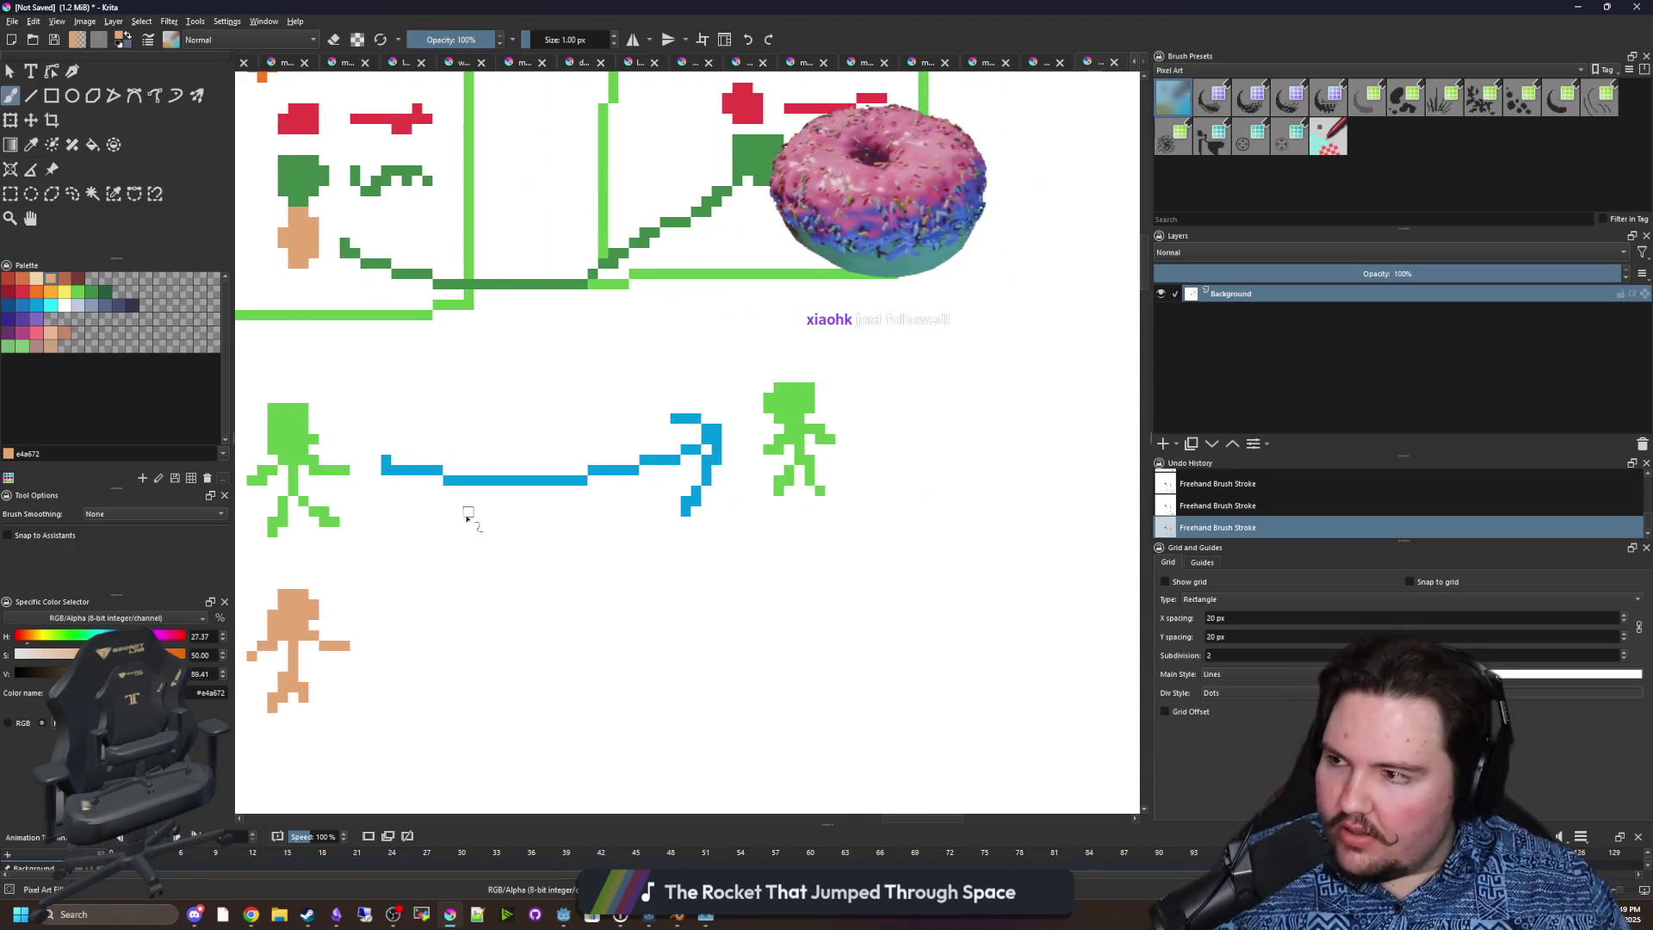
mouse_move(402, 645)
left_mouse_down()
mouse_move(612, 659)
mouse_move(635, 620)
mouse_move(655, 710)
left_mouse_up()
mouse_move(785, 605)
left_mouse_down()
mouse_move(788, 670)
mouse_move(769, 699)
mouse_move(822, 689)
mouse_move(757, 656)
mouse_move(844, 635)
left_mouse_up()
scroll(728, 615, "down", 3)
scroll(525, 517, "up", 1)
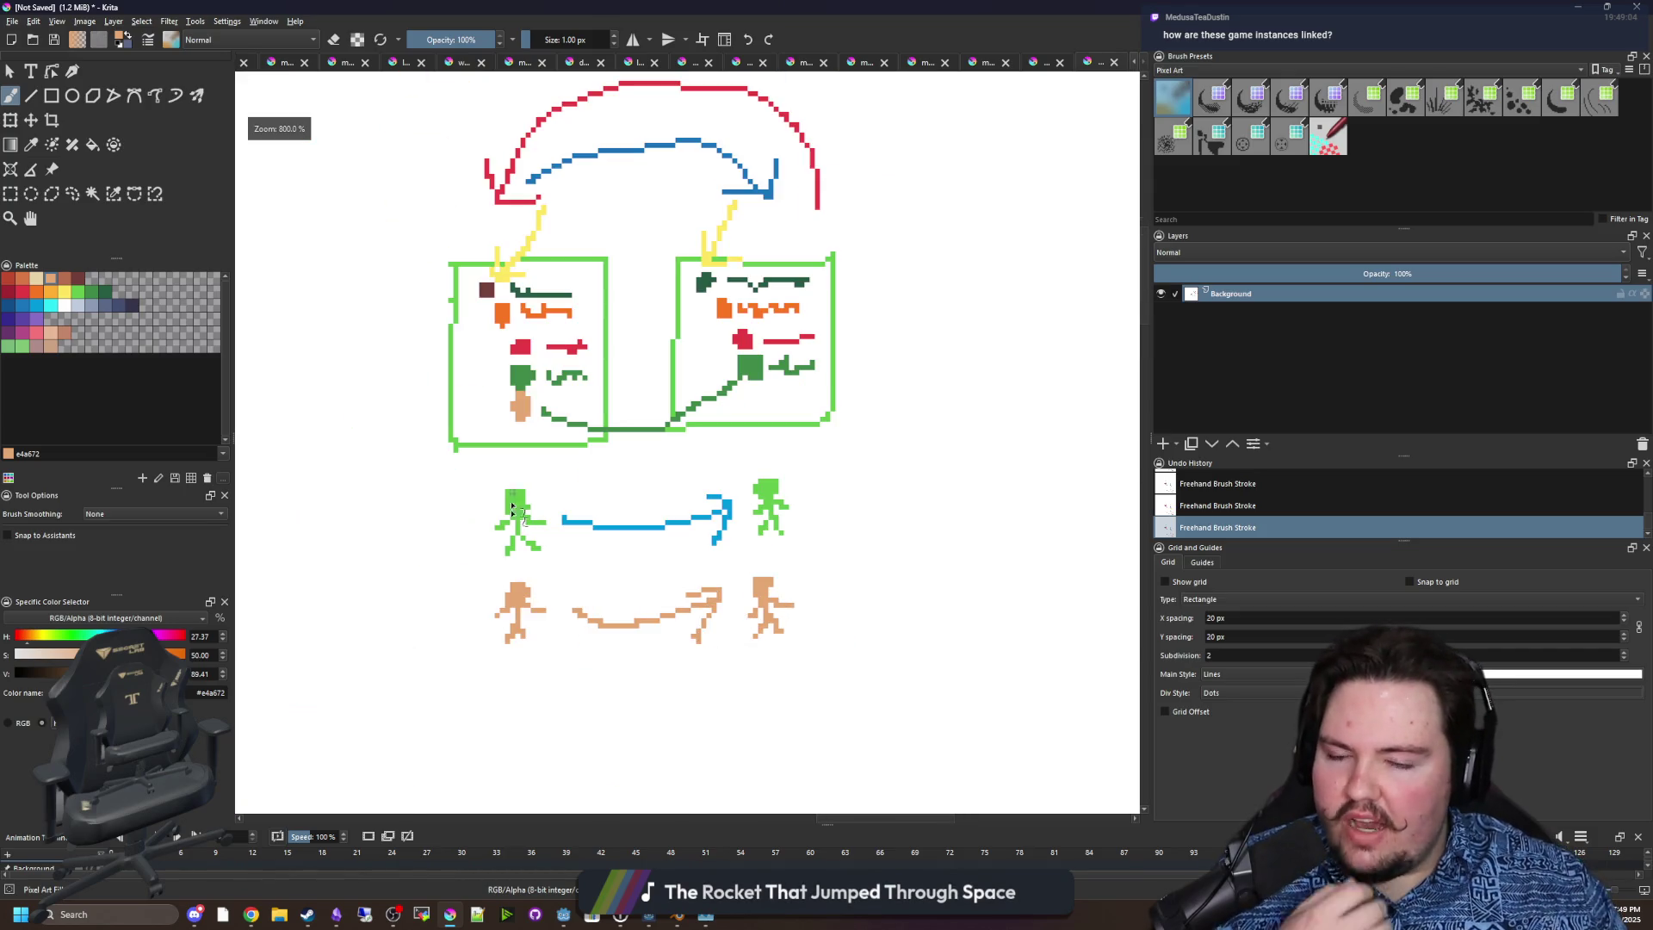
Label the figures 1 and 2, then drag the Krita window aside to reveal Godot.
mouse_move(456, 501)
left_mouse_down()
mouse_move(444, 609)
mouse_move(472, 637)
left_mouse_up()
left_click_drag(815, 590, 839, 638)
left_click_drag(823, 519, 823, 486)
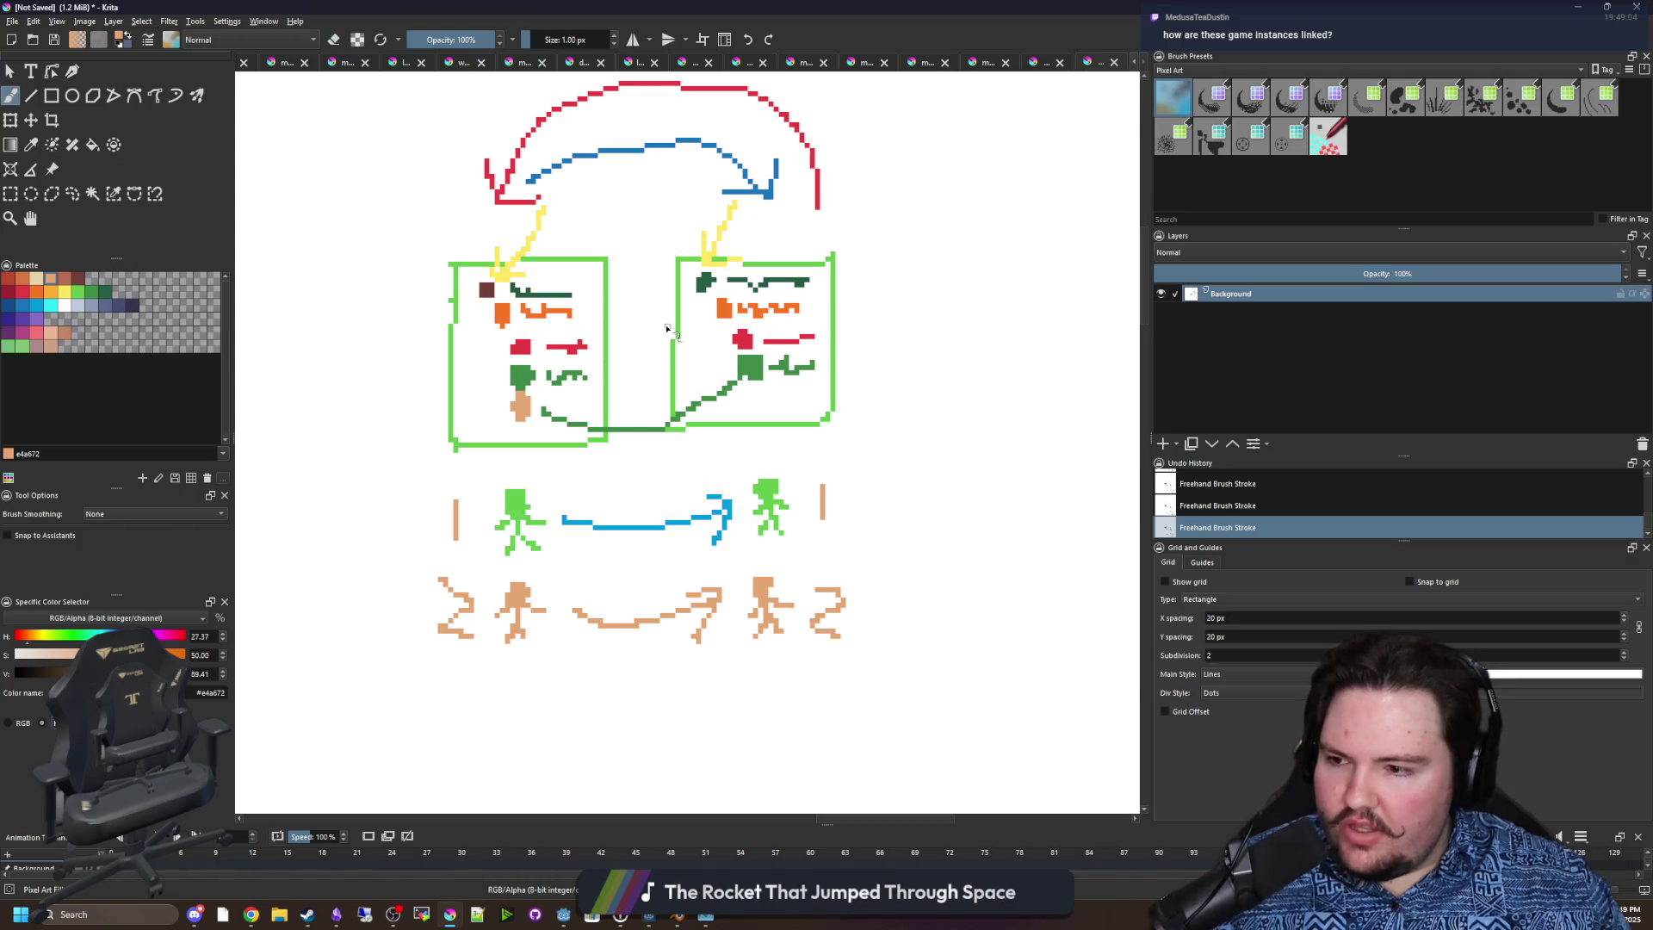
scroll(667, 328, "up", 2)
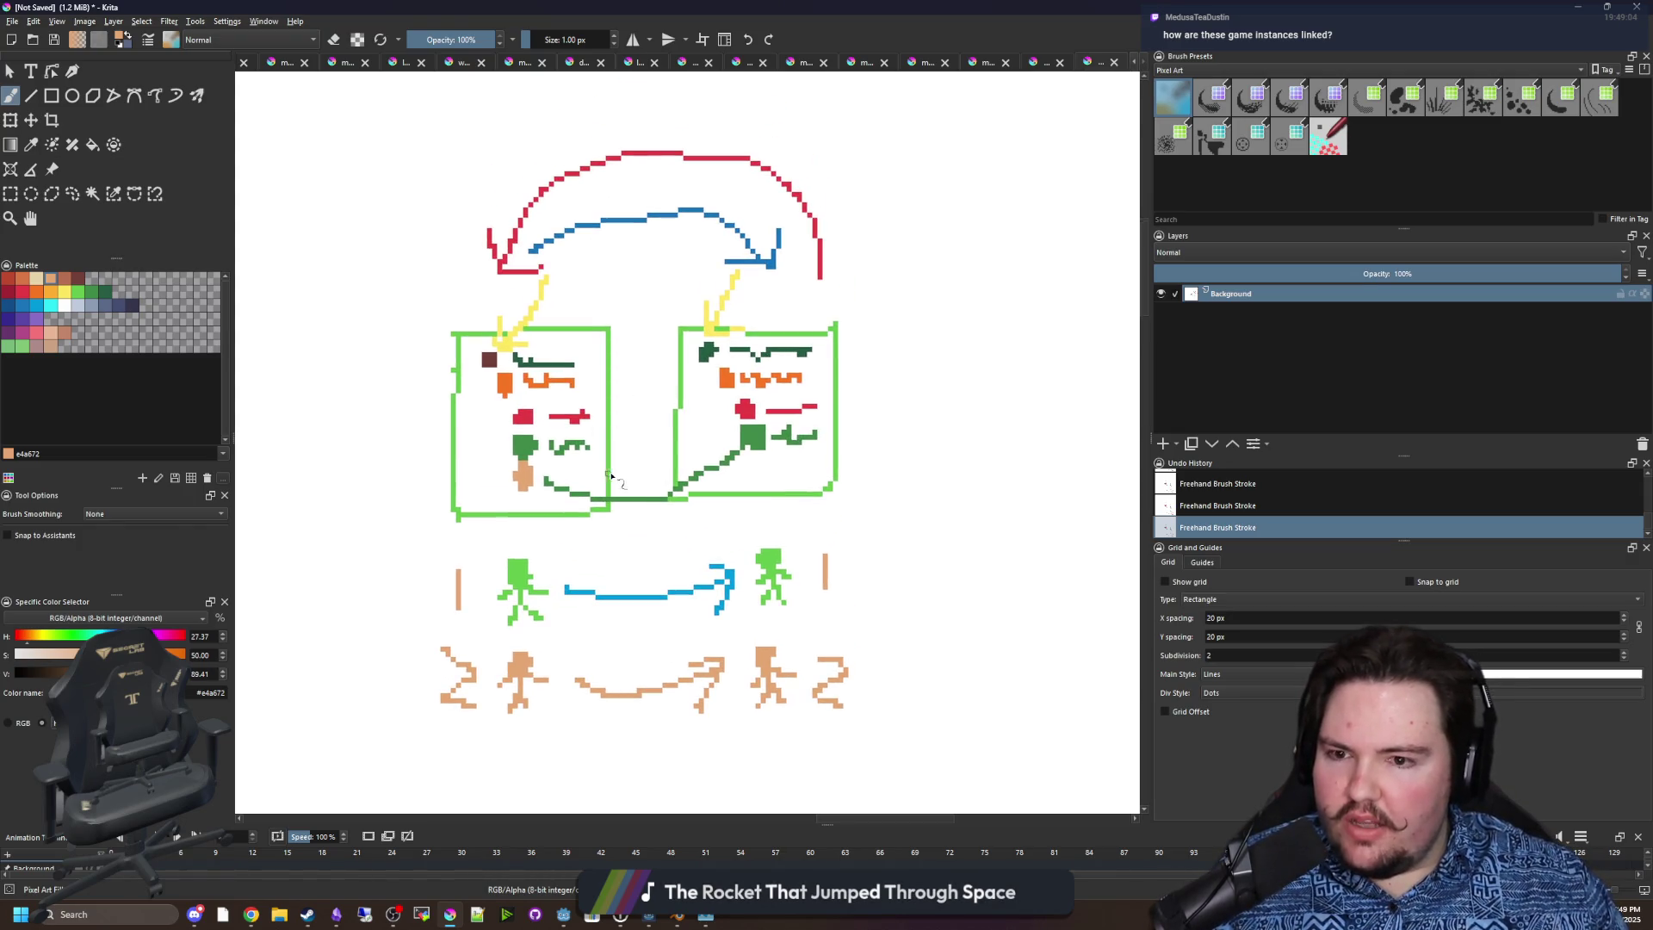
scroll(609, 475, "down", 2)
mouse_move(809, 7)
left_mouse_down()
mouse_move(789, 17)
mouse_move(961, 694)
left_mouse_up()
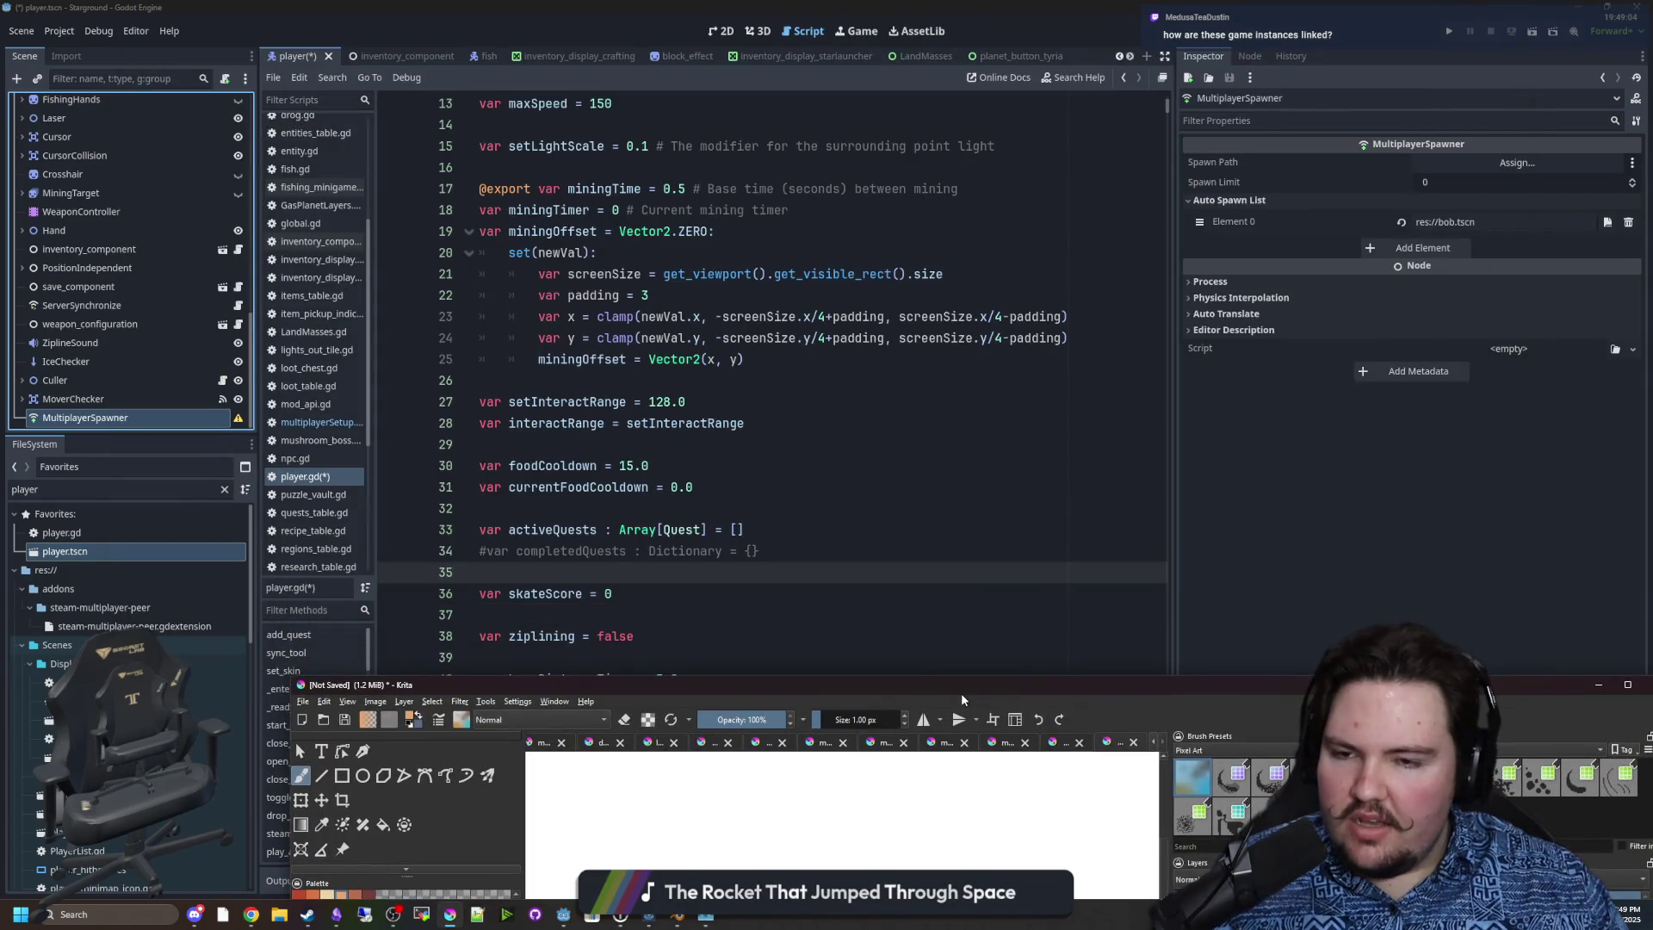
Type MultiplayerPeer on line 35 of player.gd and Ctrl+click it to open its class reference.
left_click(637, 570)
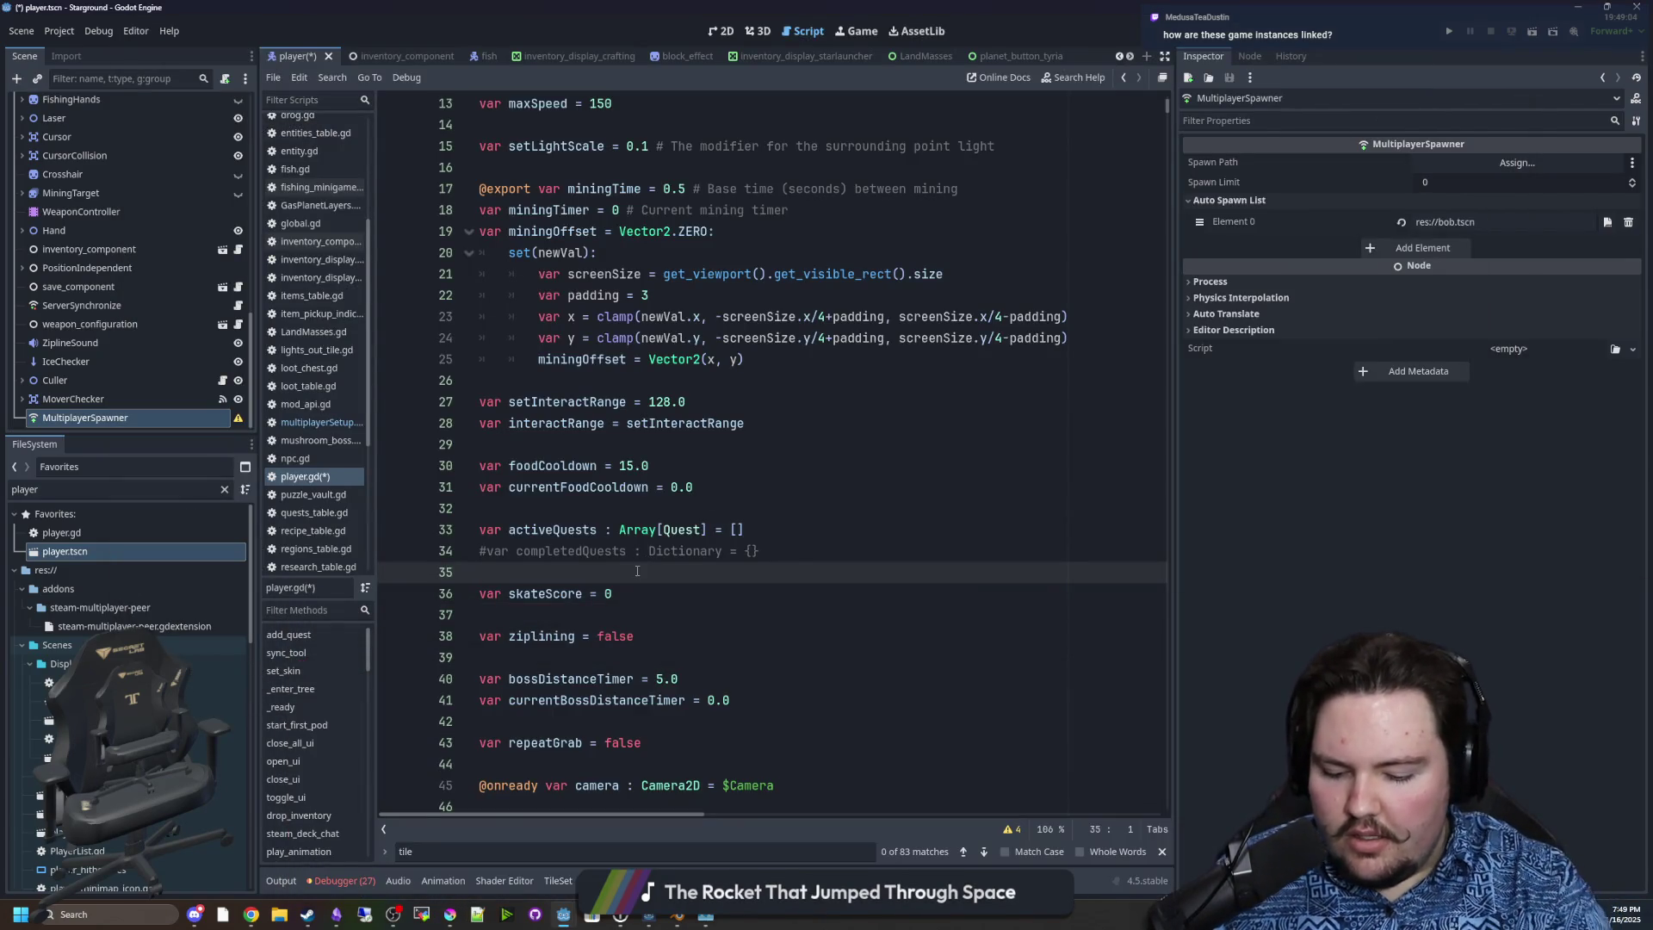
type("peer.star")
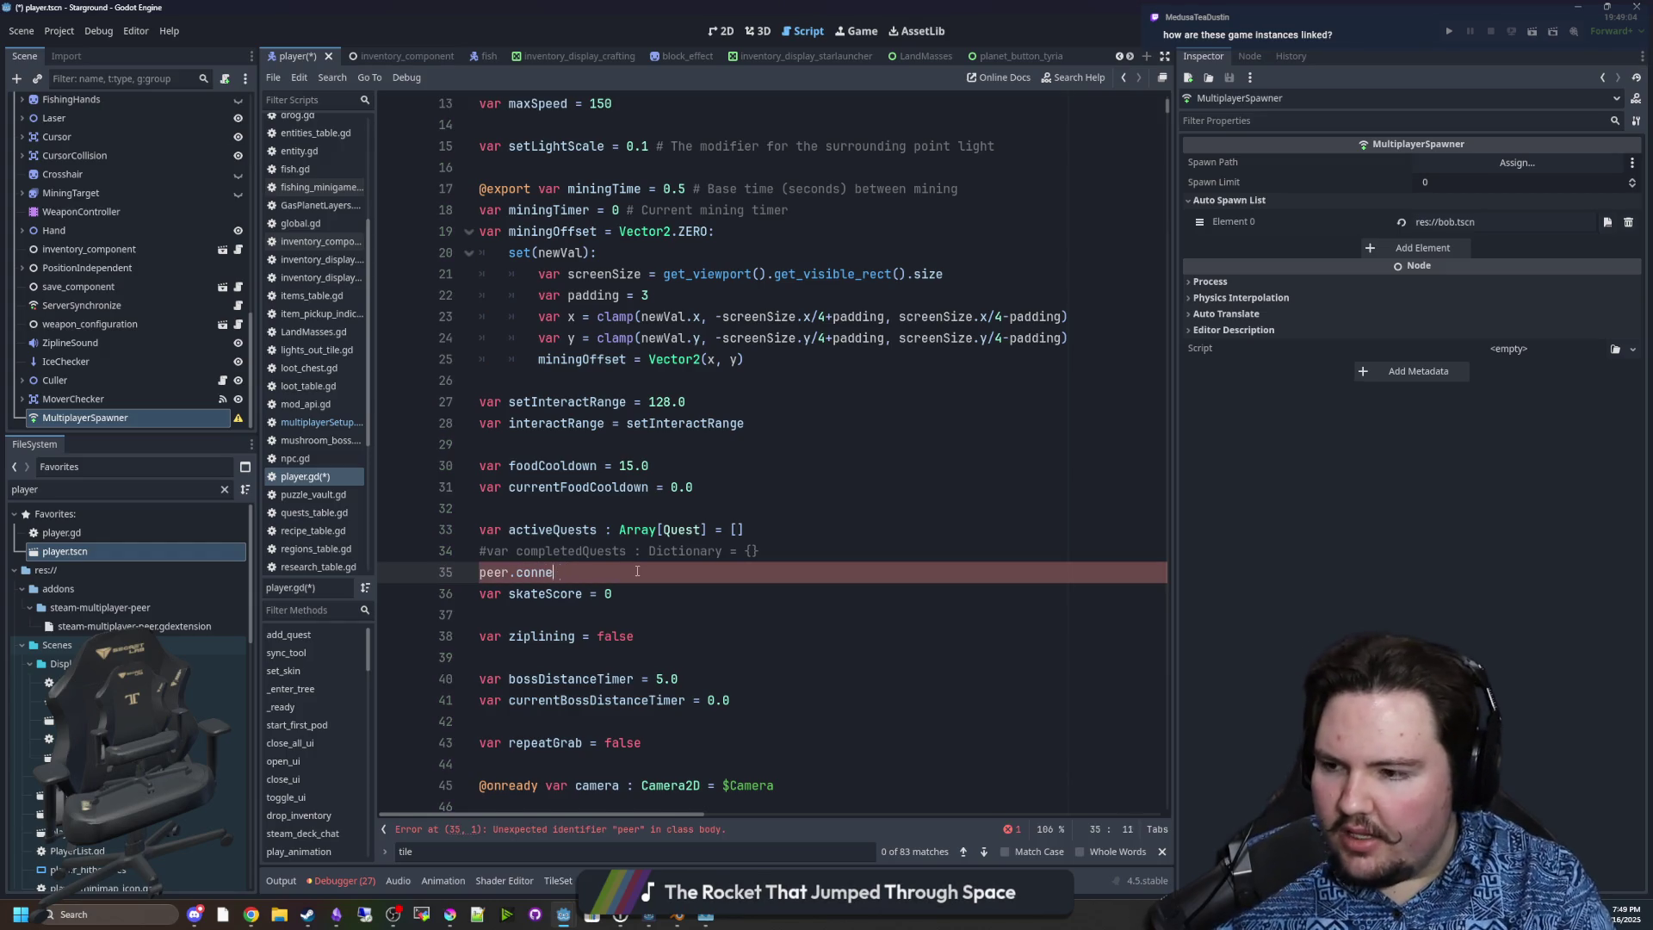
key("BackSpace")
key("BackSpace")
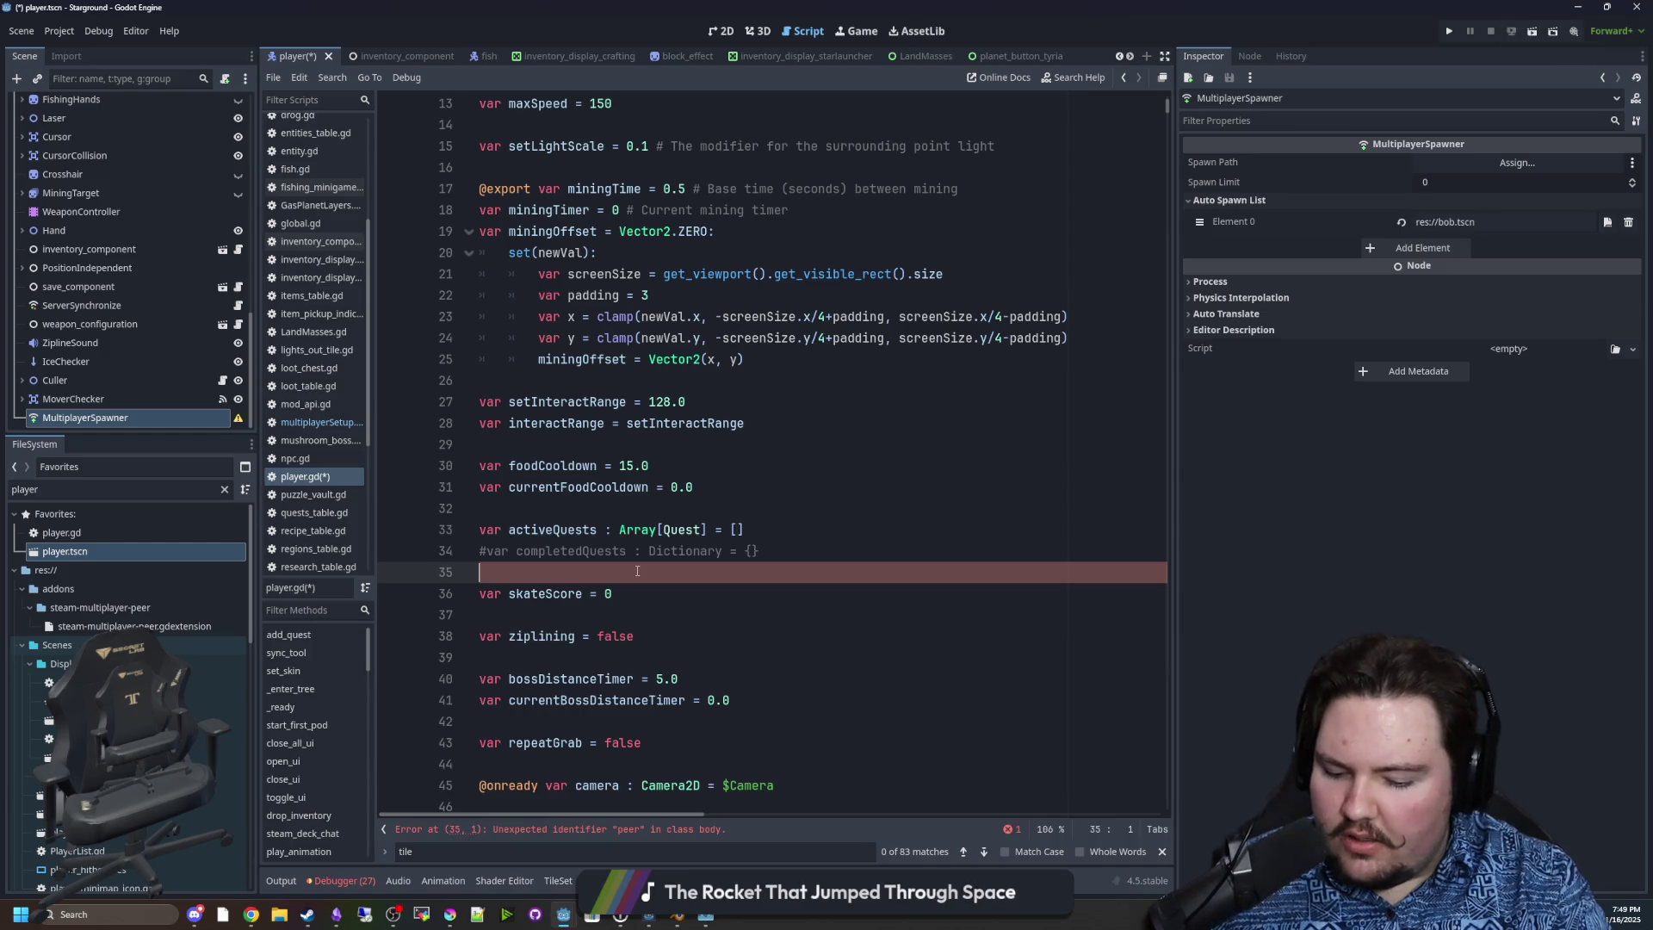
type("MultiplayerP")
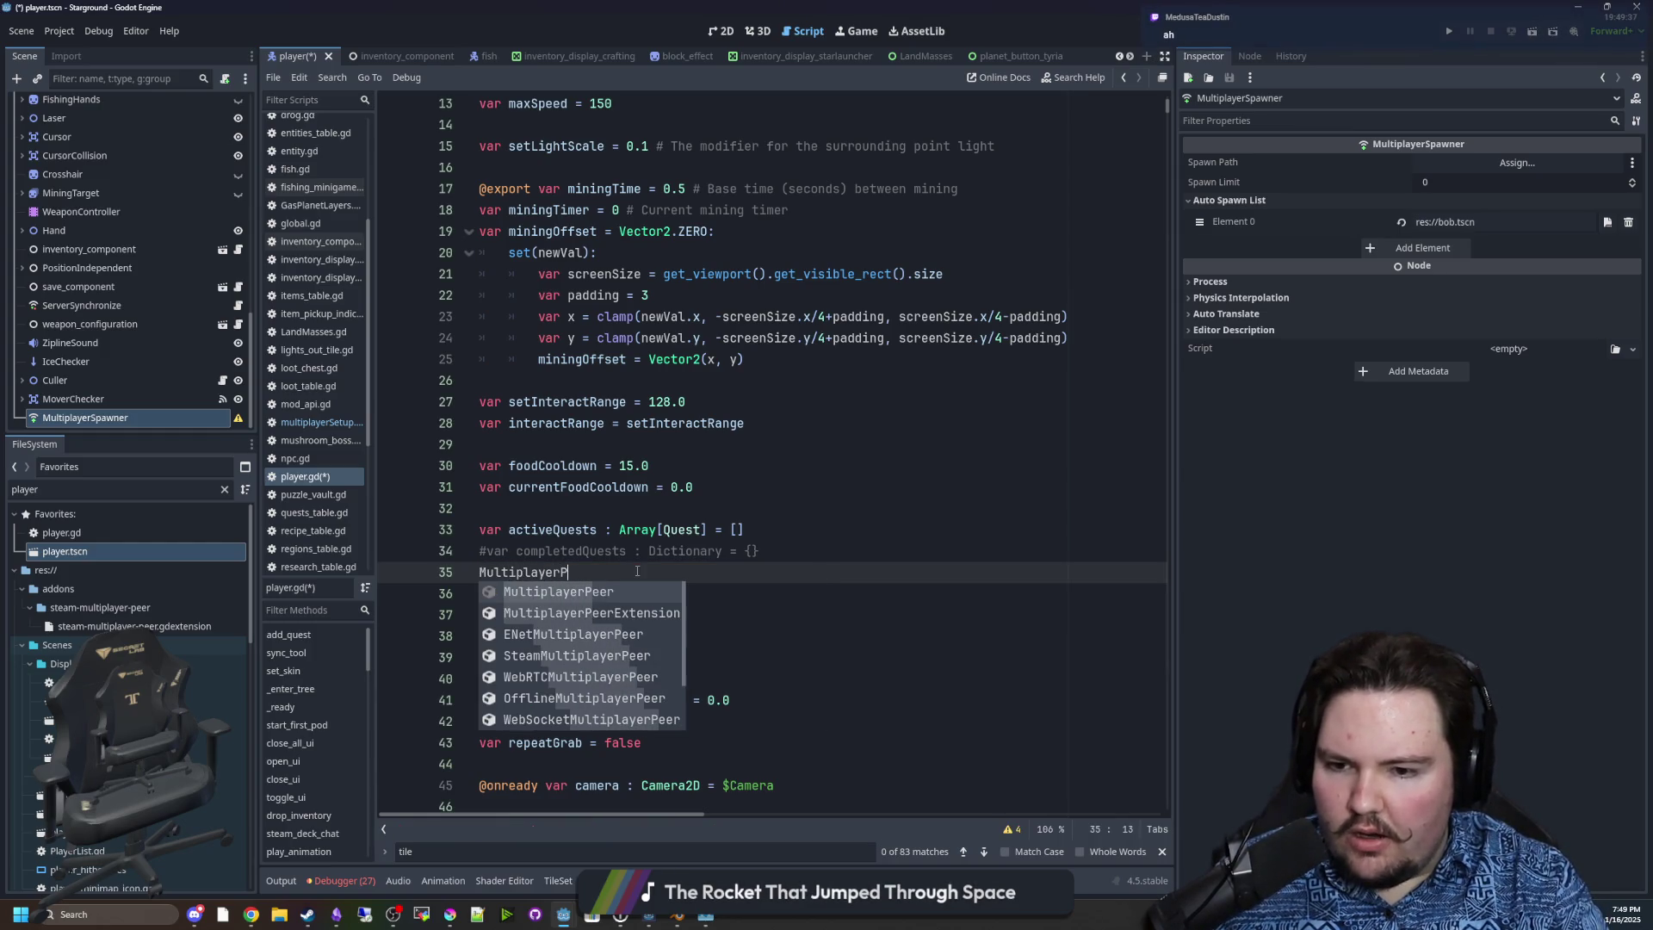
type("eer.")
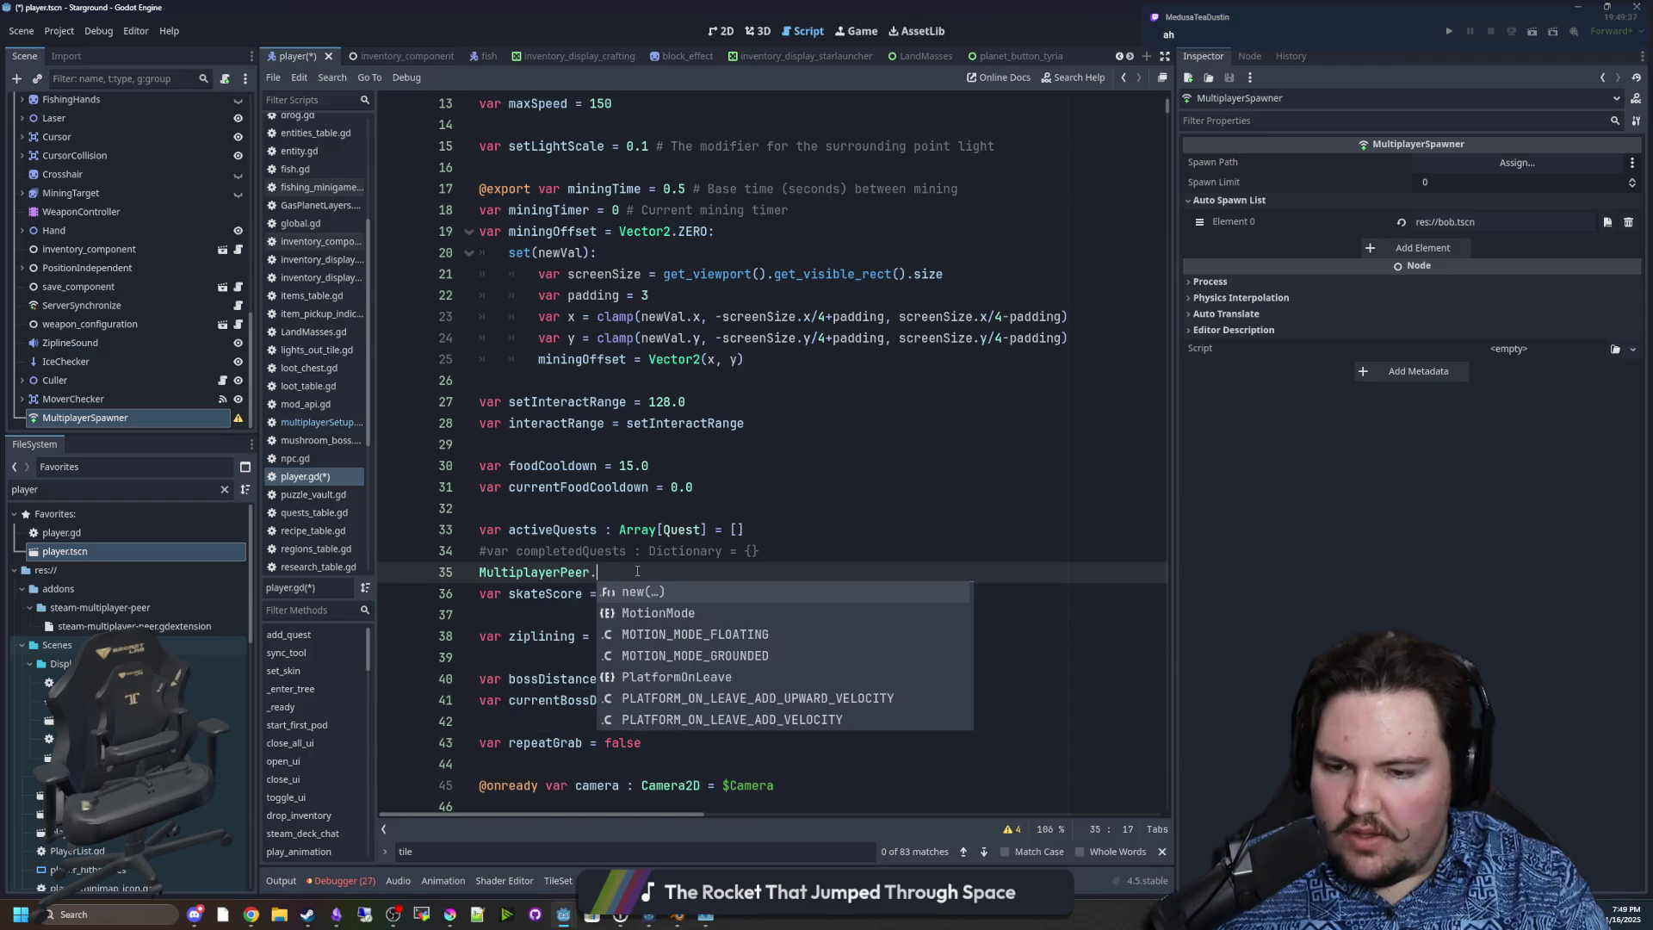
key("Escape")
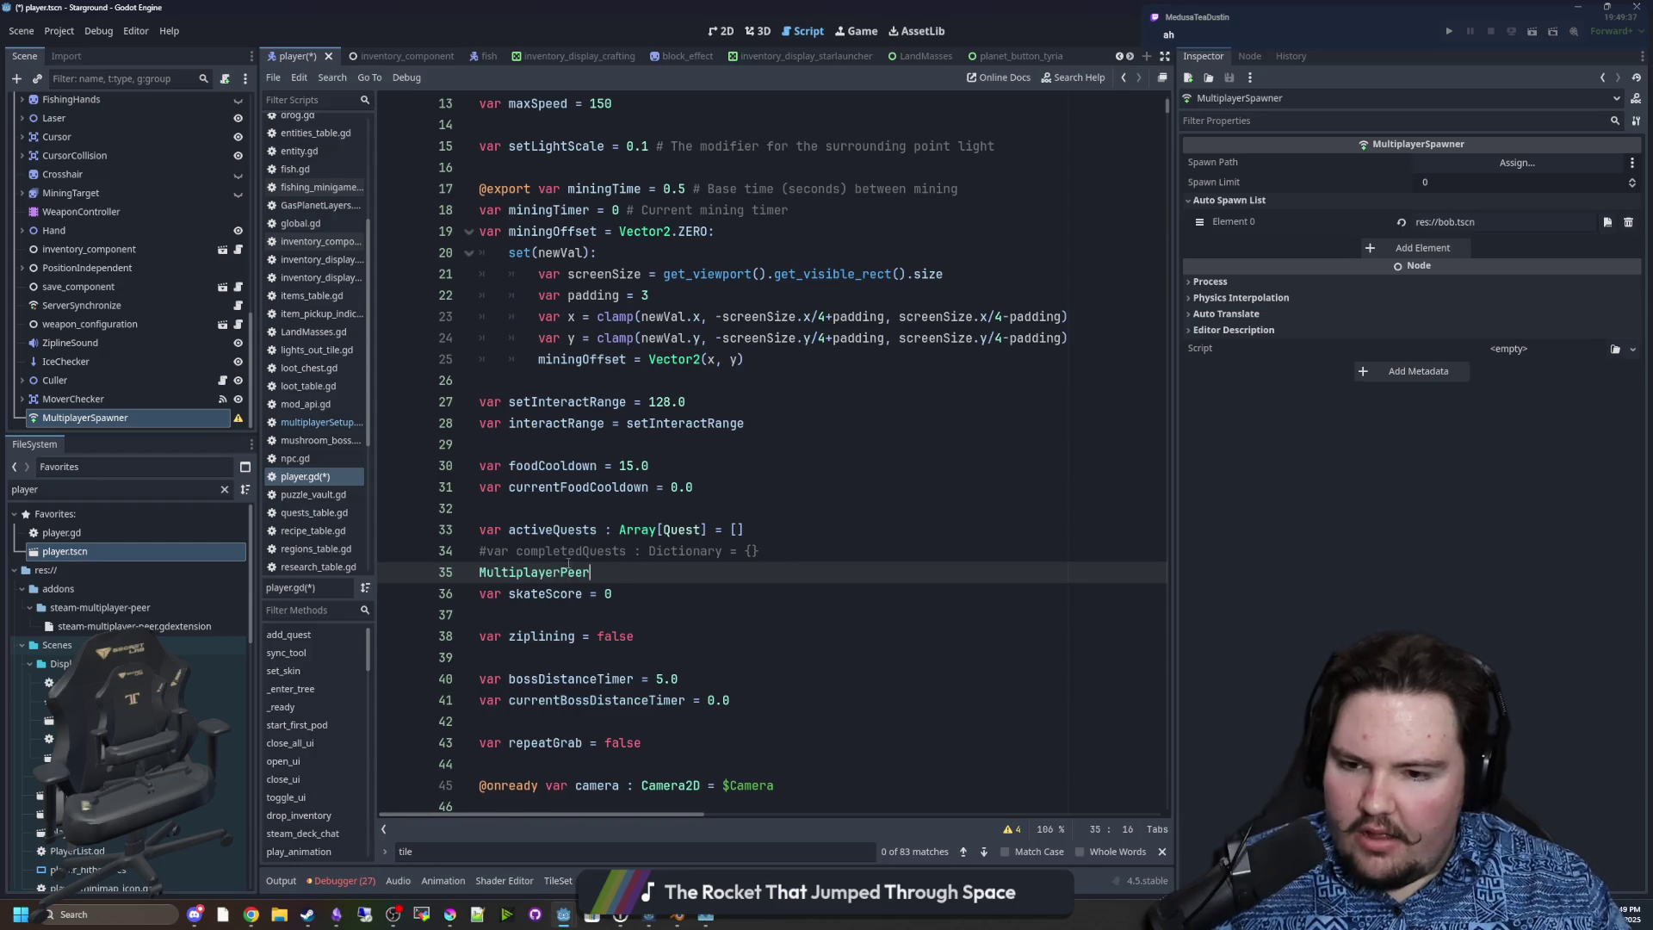
left_click(537, 568, "ctrl")
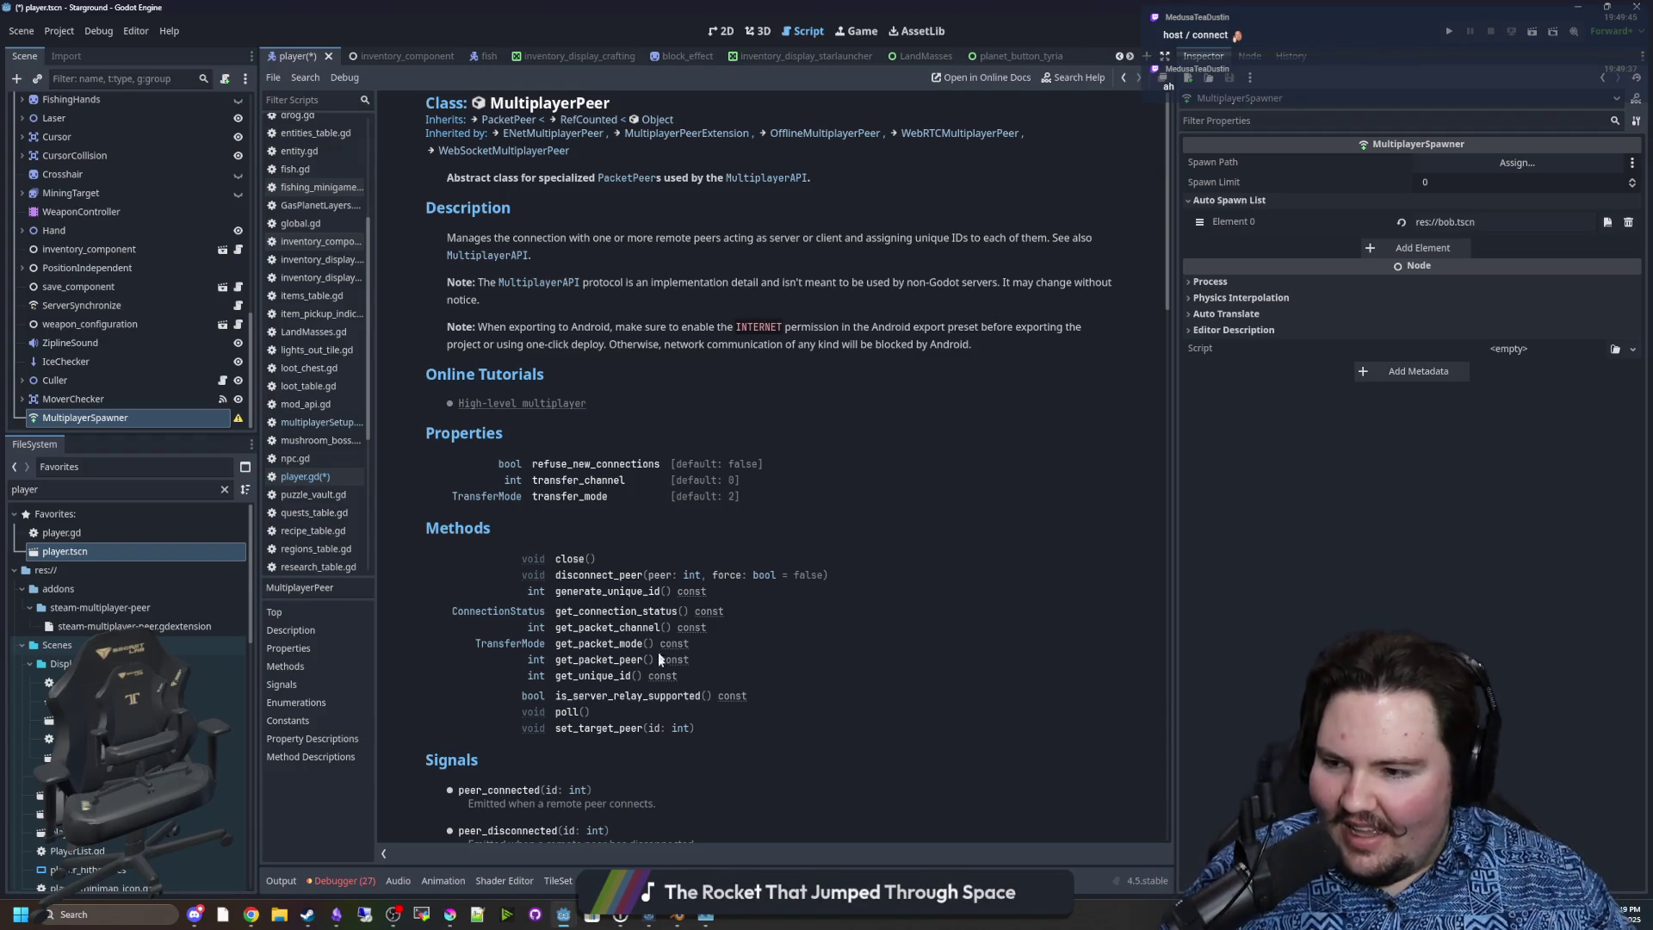
Scroll through the MultiplayerPeer class reference page.
scroll(631, 540, "down", 3)
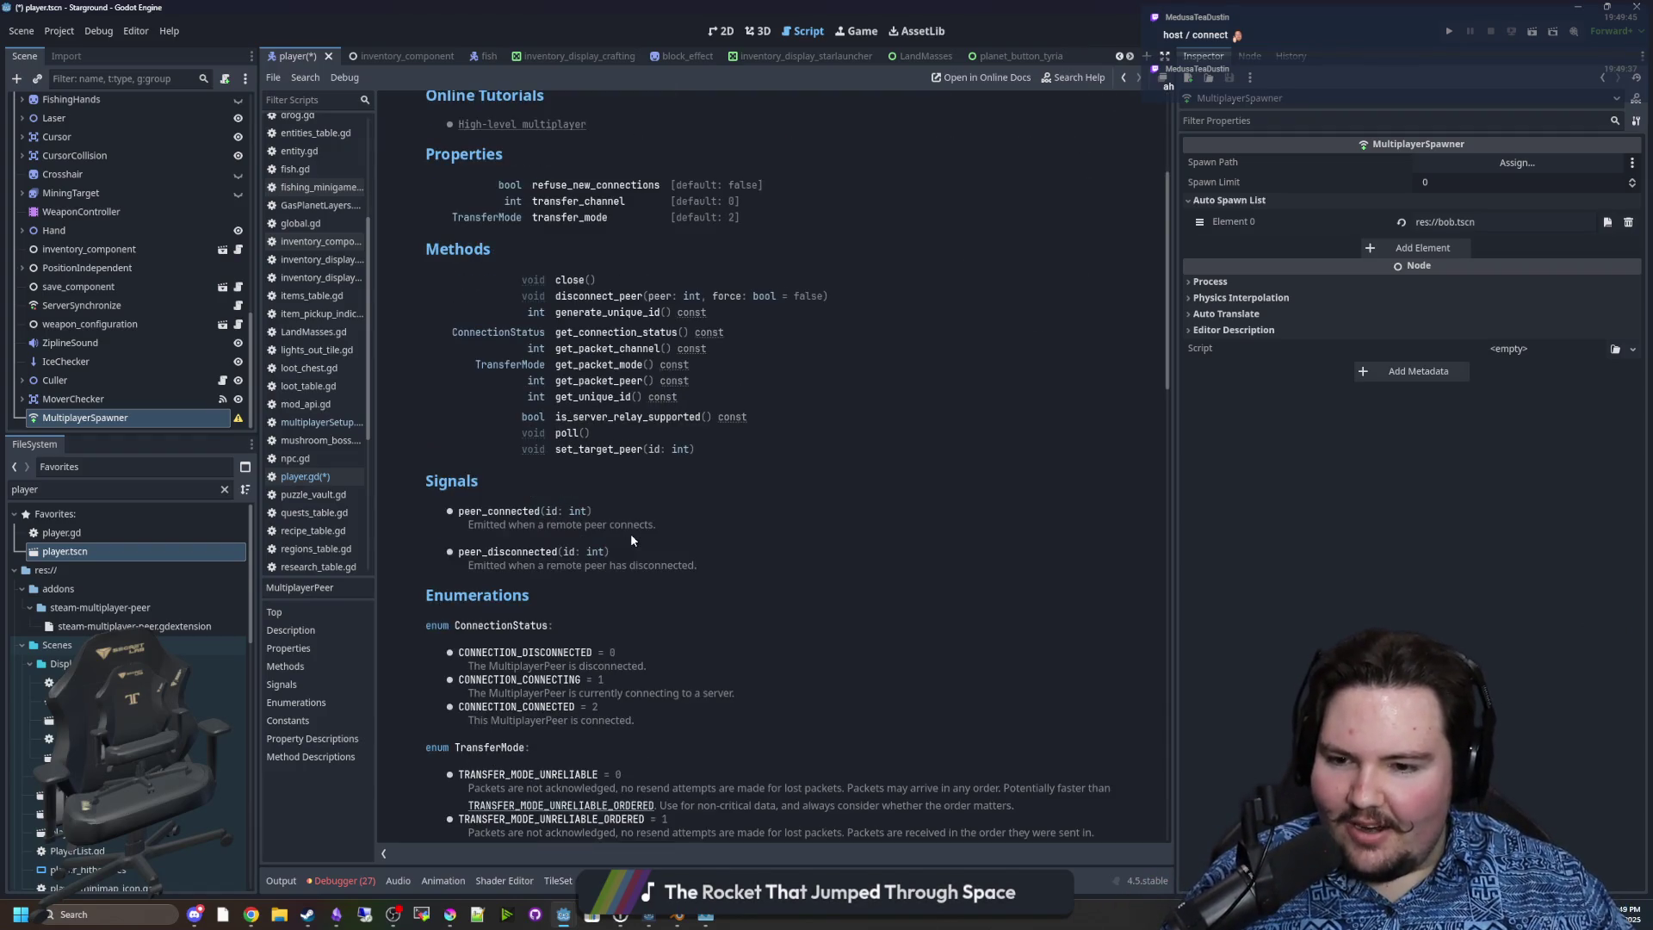
scroll(629, 508, "up", 2)
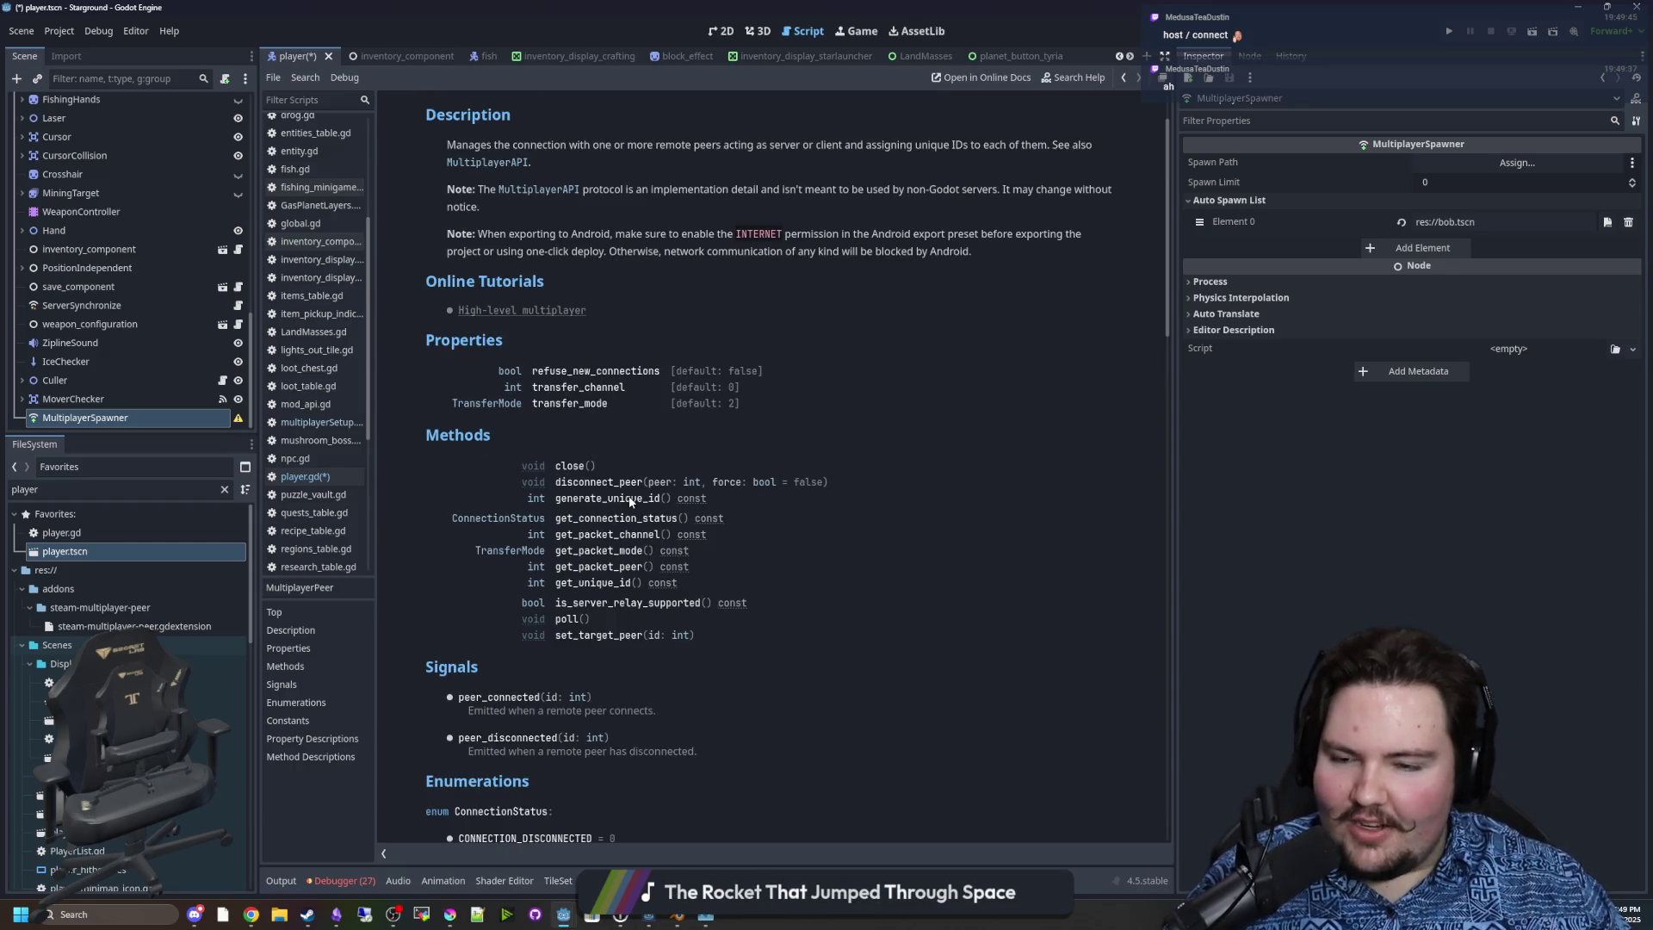
scroll(587, 451, "down", 15)
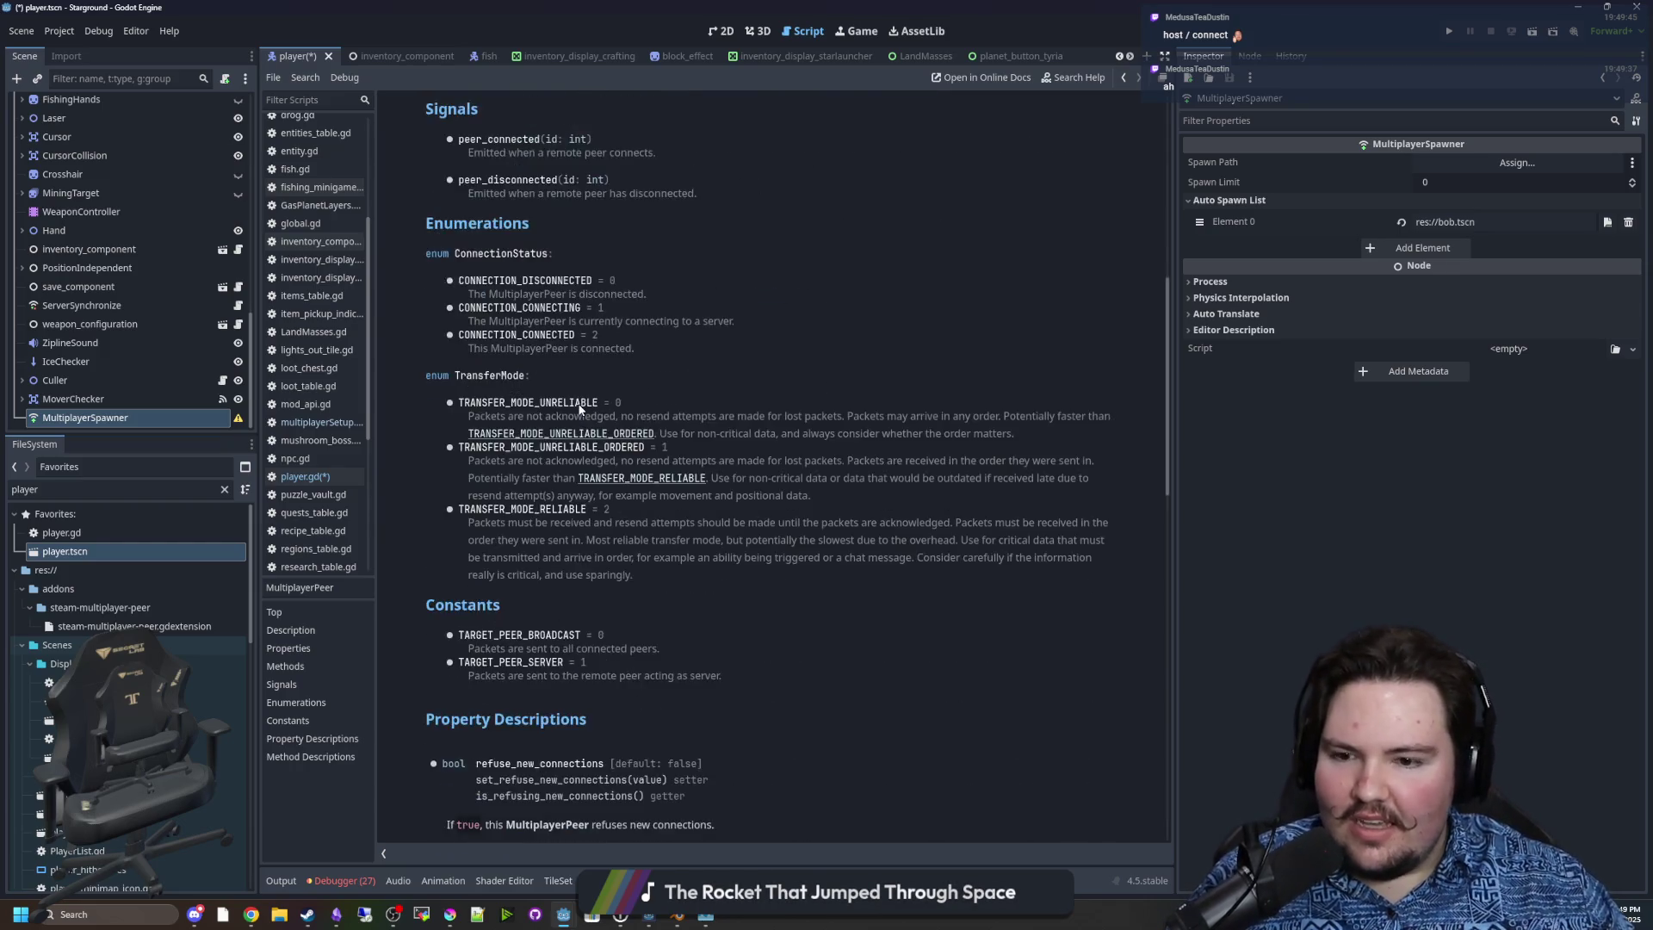
scroll(543, 420, "up", 15)
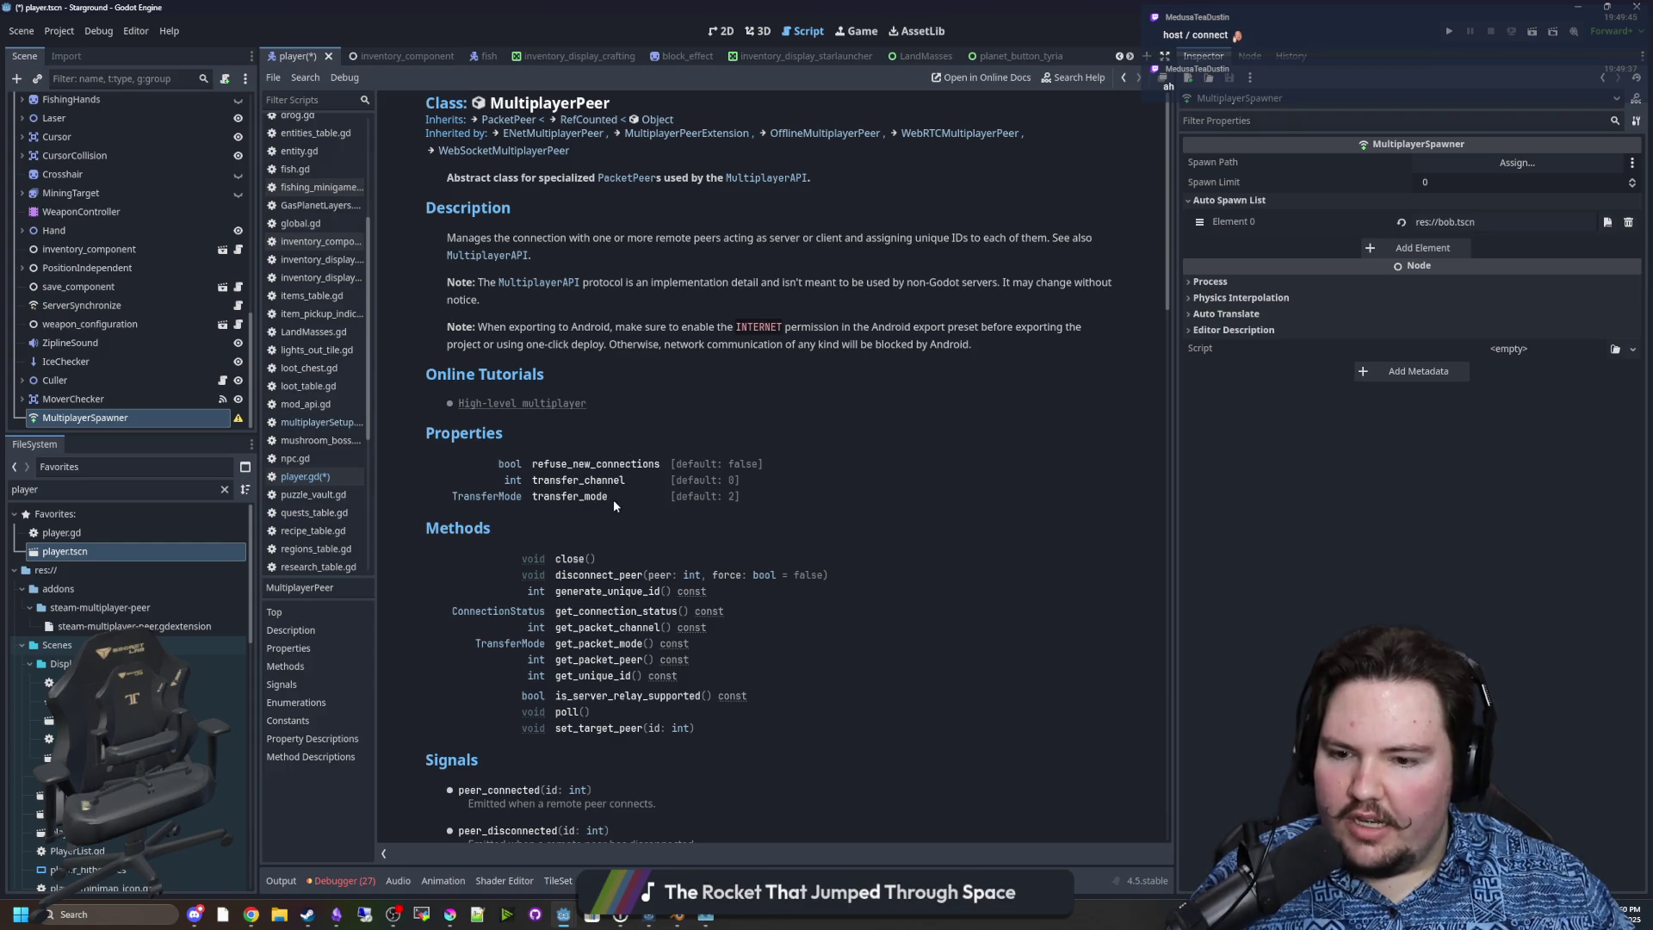
Return to player.gd and replace MultiplayerPeer on line 35 with 'multiplayer.'.
key("alt+Left")
mouse_move(623, 570)
left_mouse_down()
mouse_move(491, 594)
mouse_move(603, 574)
mouse_move(468, 575)
left_mouse_up()
type("m")
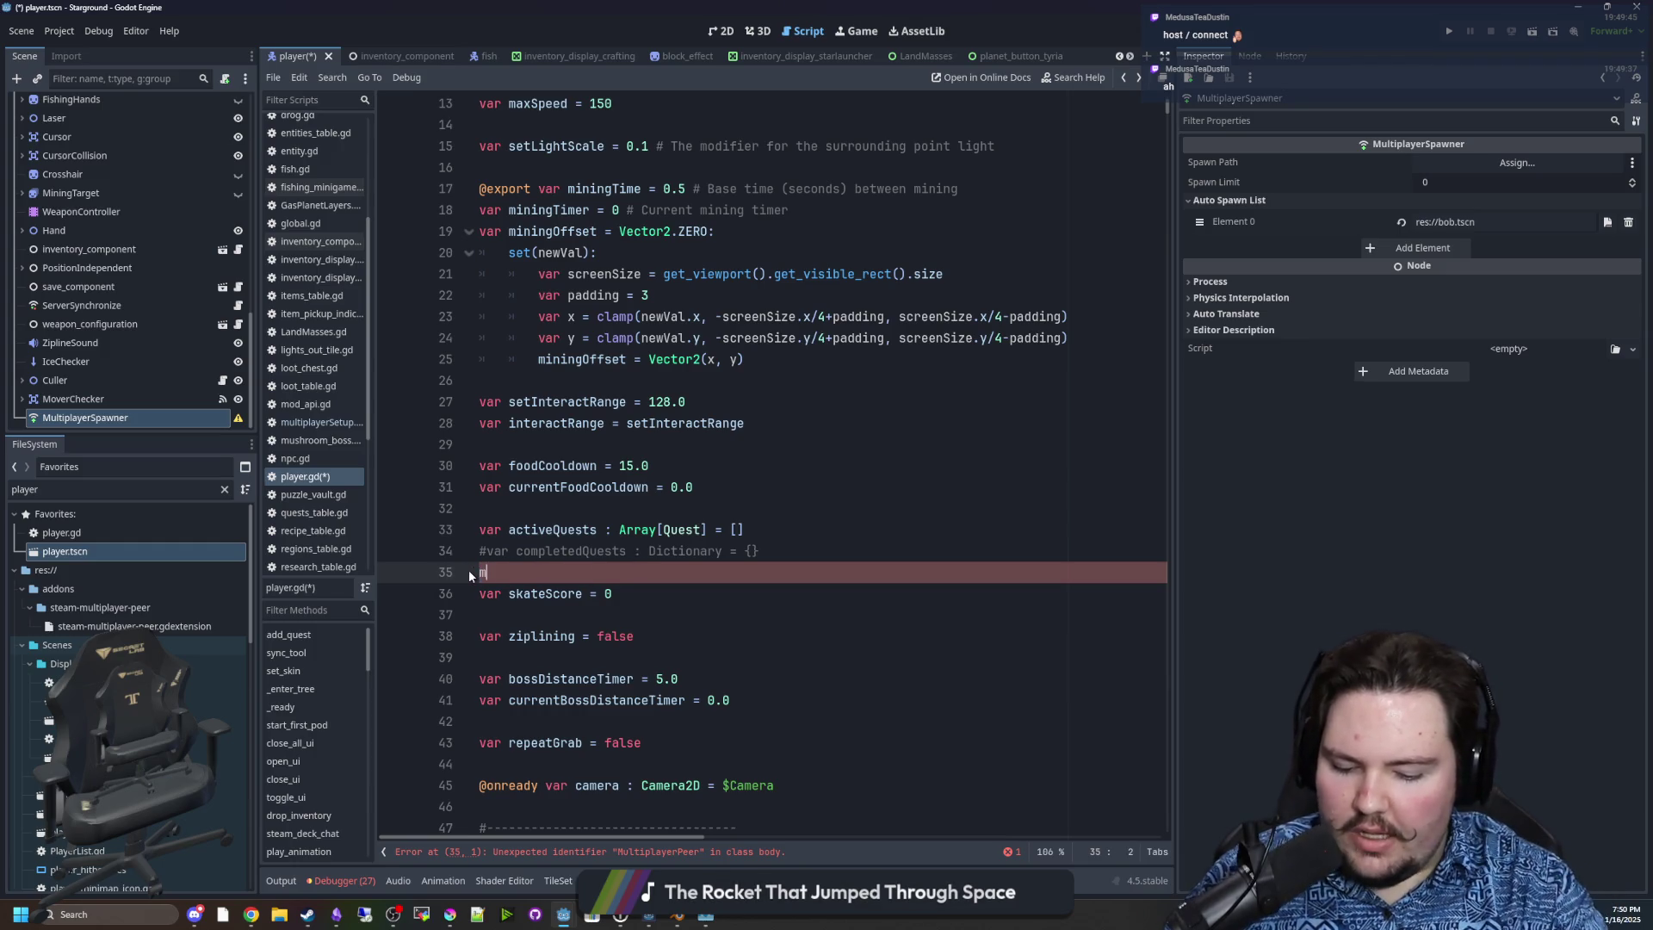
type("ultiplayer.start")
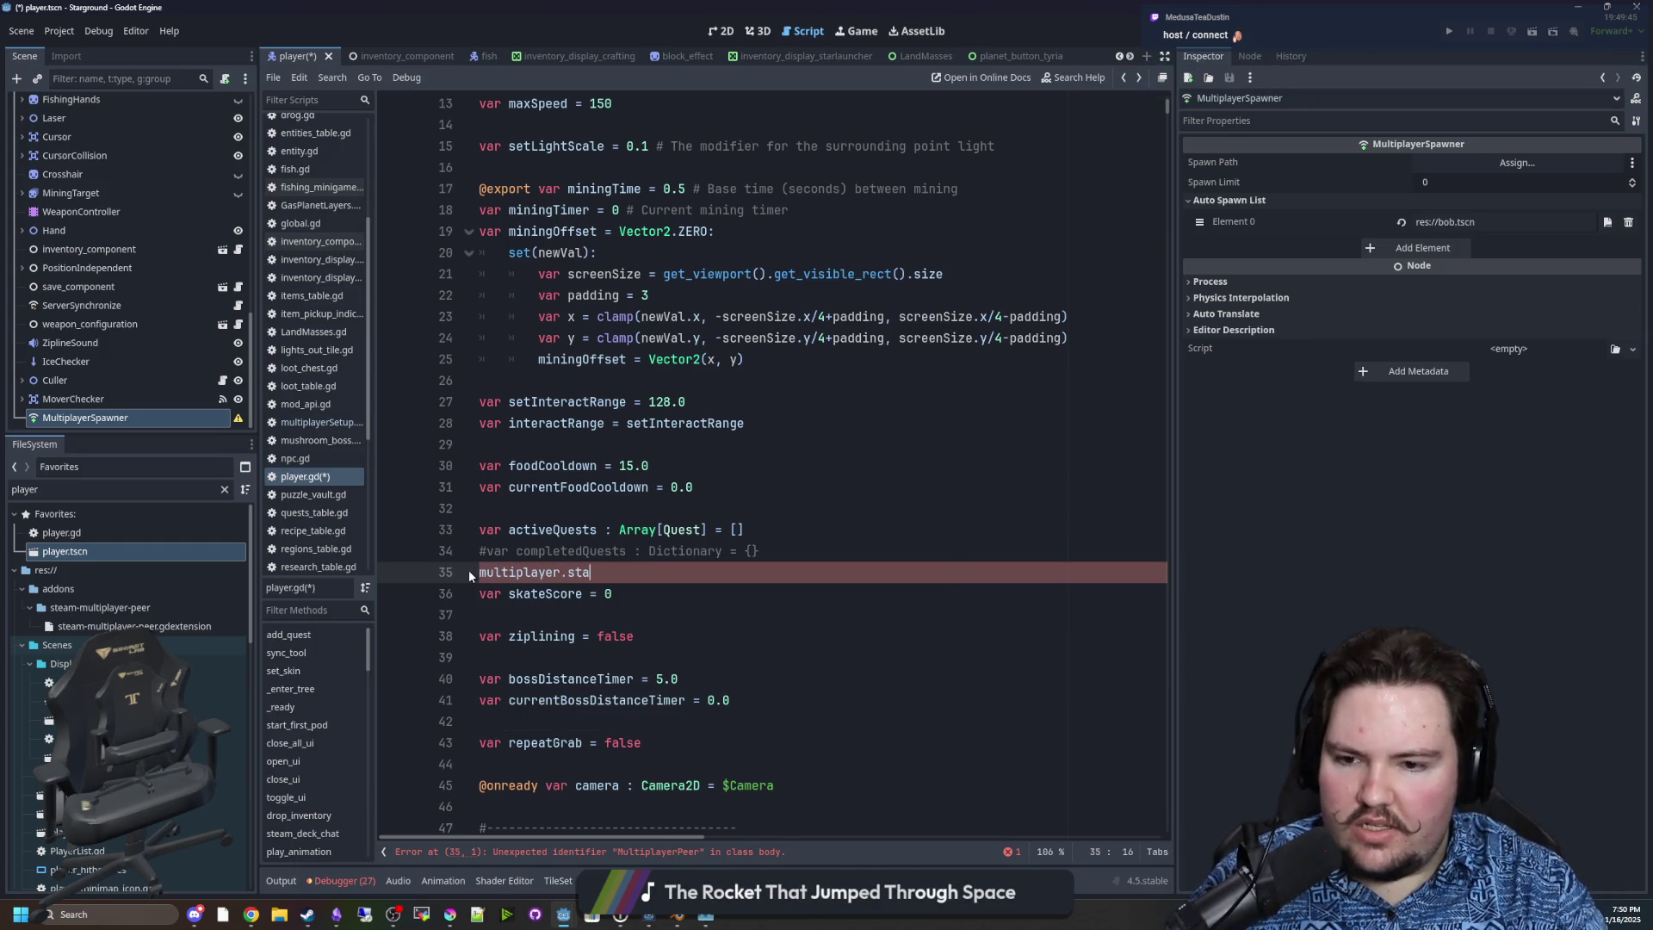
key("BackSpace")
key("BackSpace")
key("BackSpace")
key("BackSpace")
key("BackSpace")
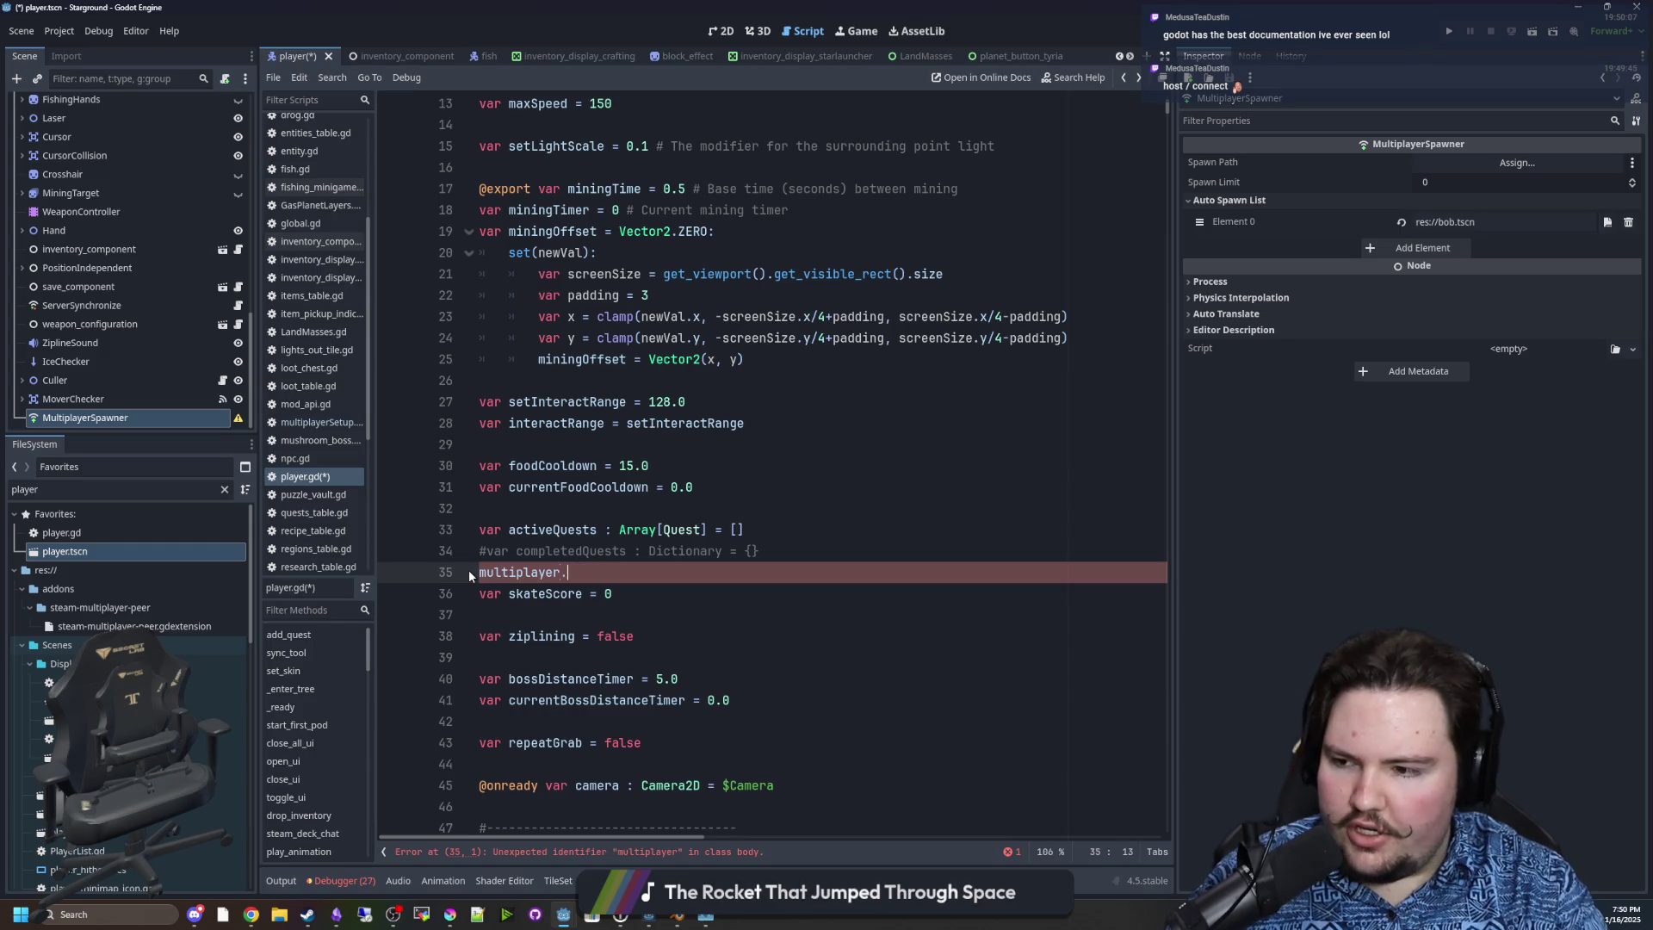
key("BackSpace")
key("BackSpace")
key("BackSpace")
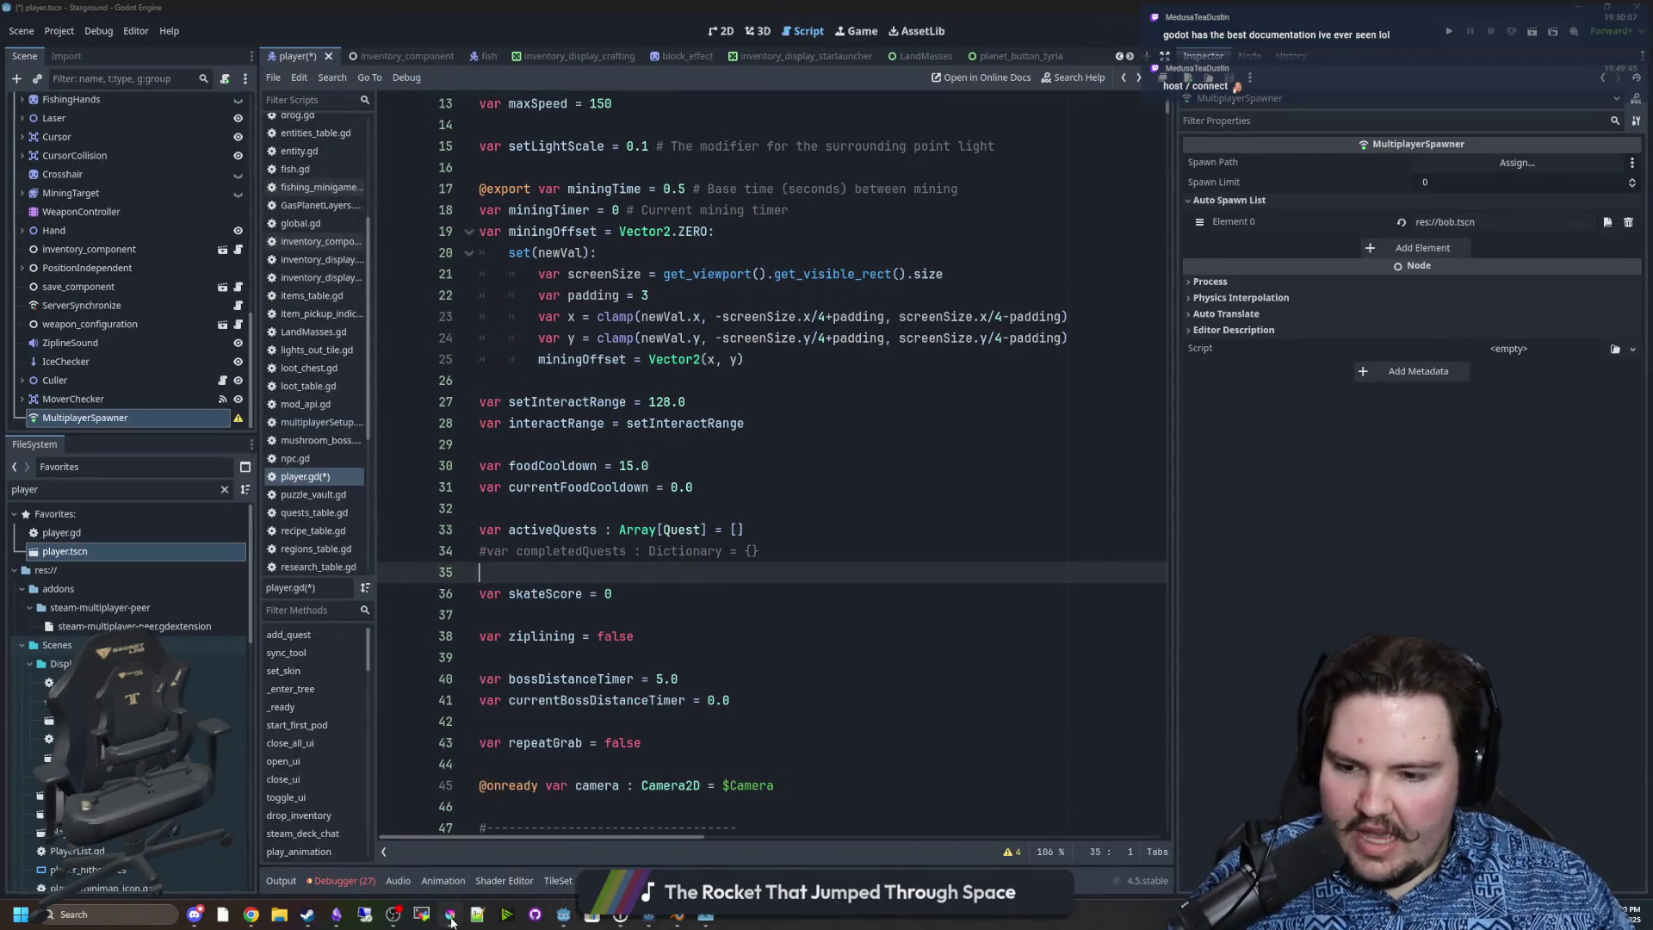
Back in Krita, pick red, zoom to the stick figures, and draw a red figure, then undo it.
left_click(449, 914)
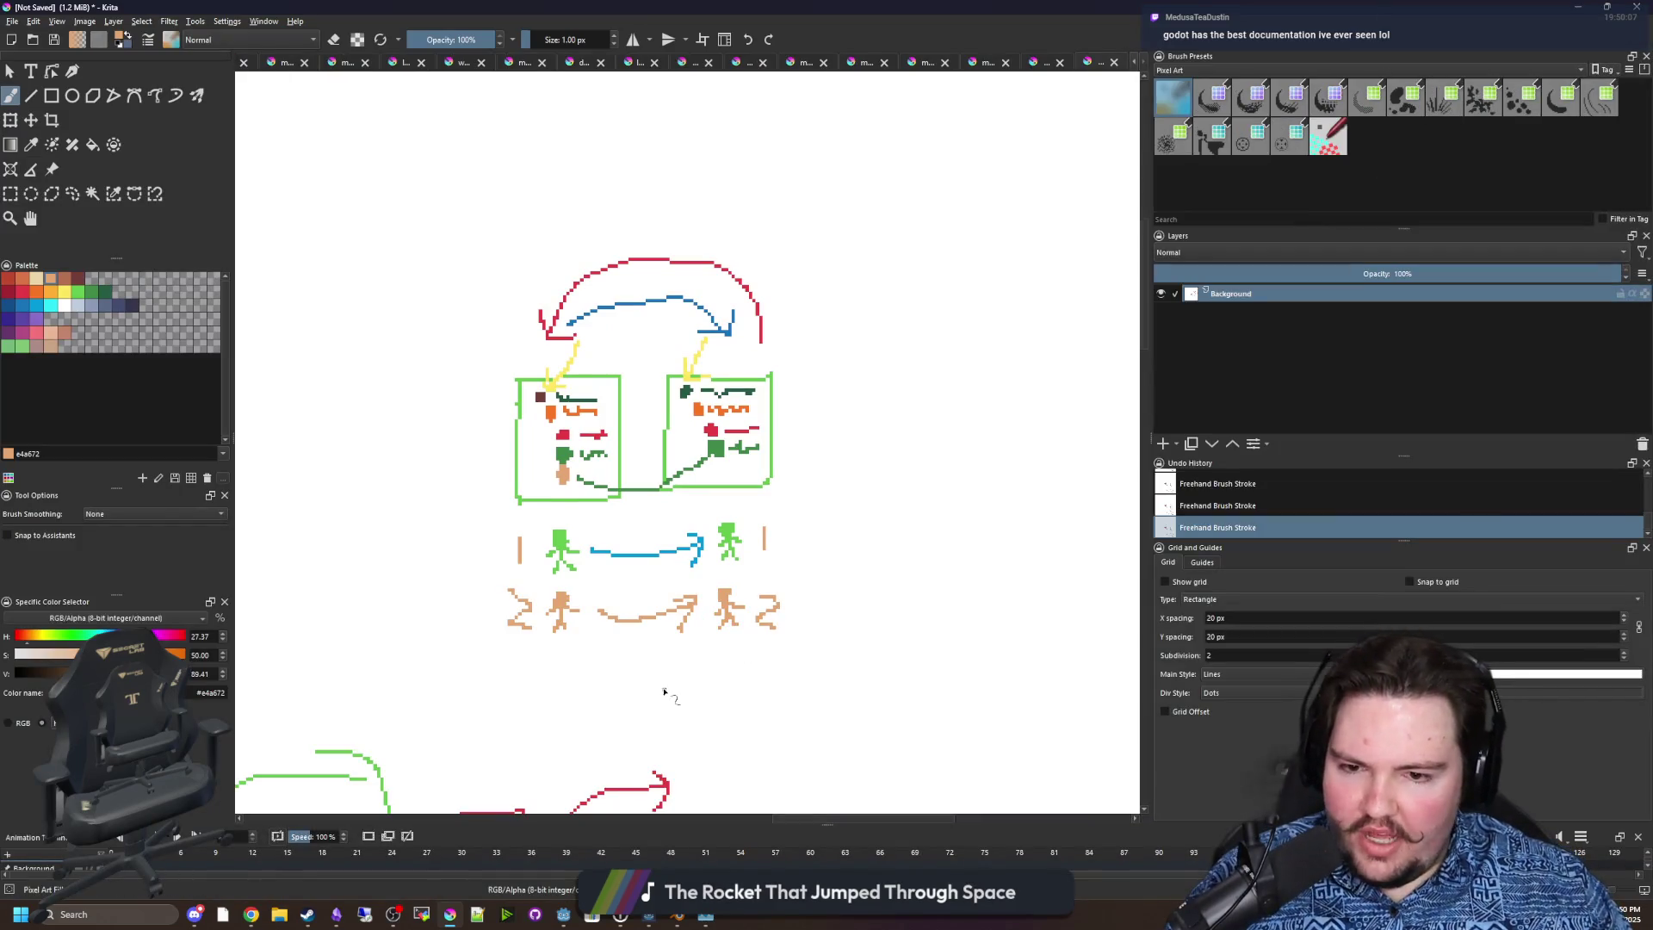
scroll(664, 691, "up", 2)
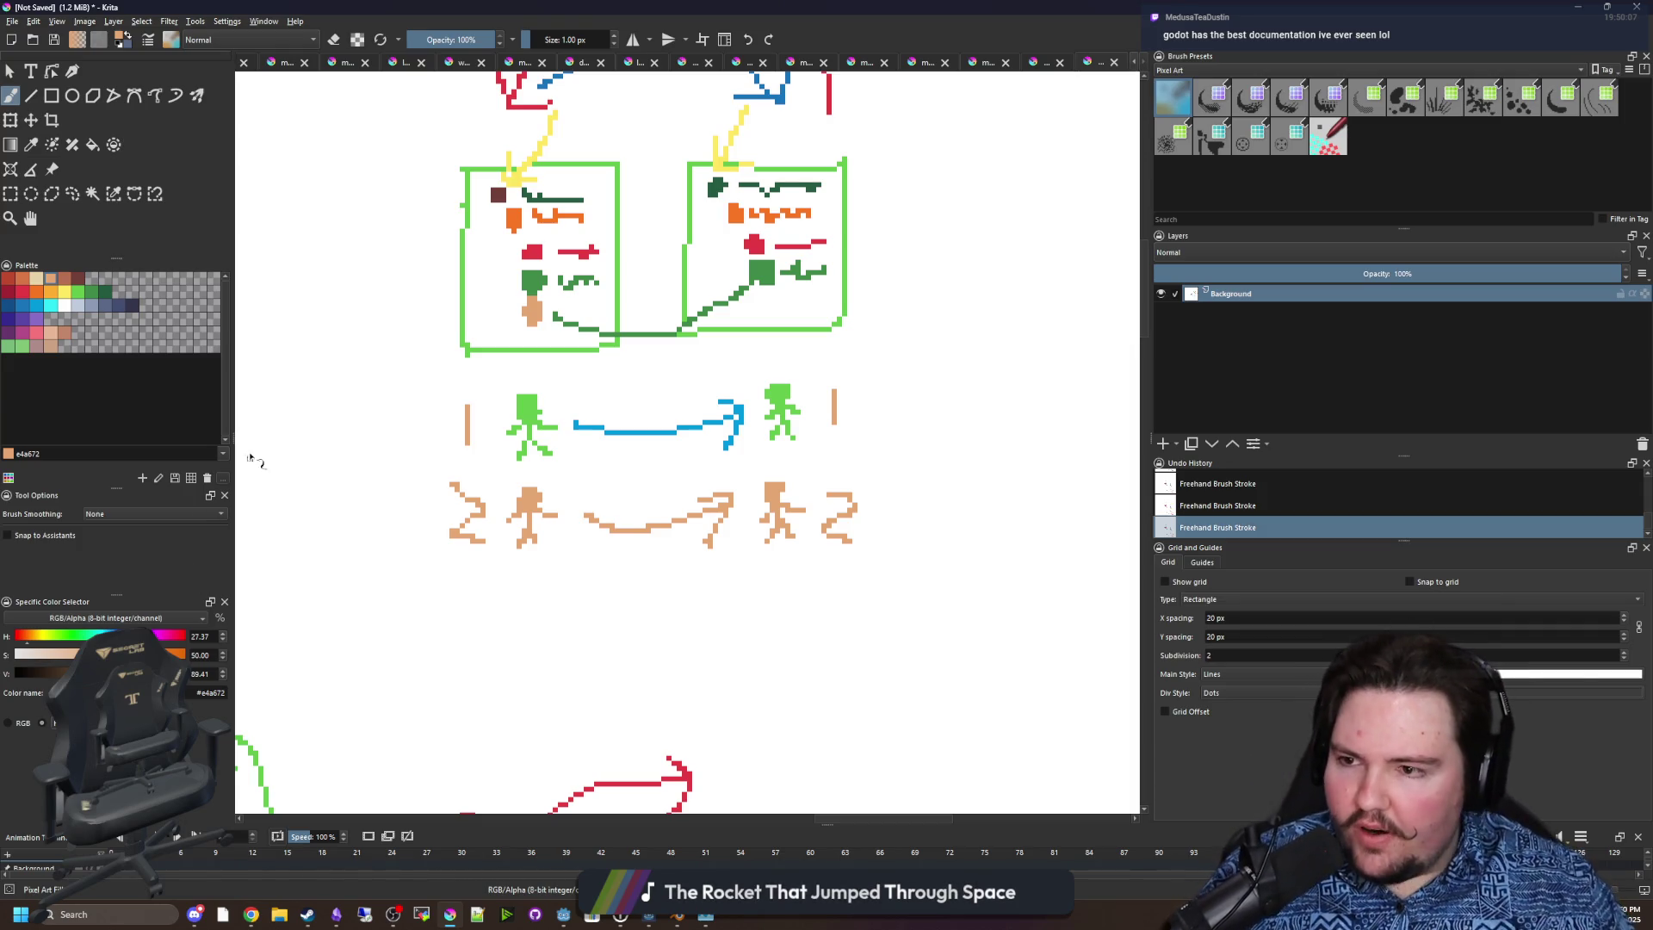
left_click(28, 294)
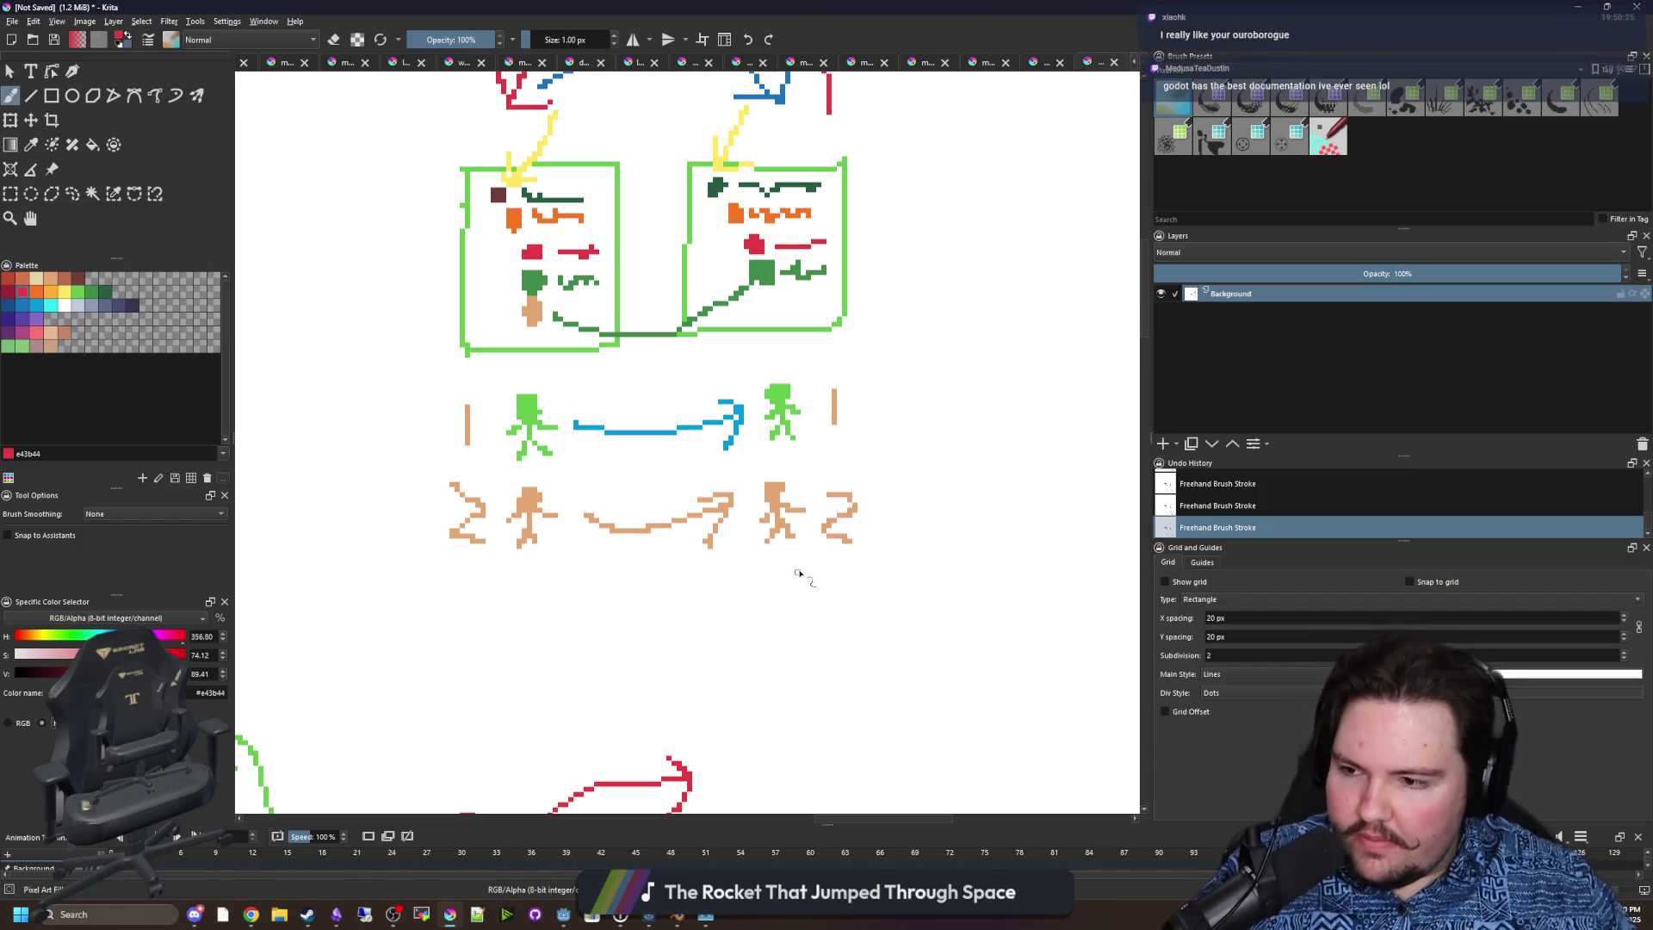
scroll(786, 577, "up", 2)
scroll(646, 380, "up", 5)
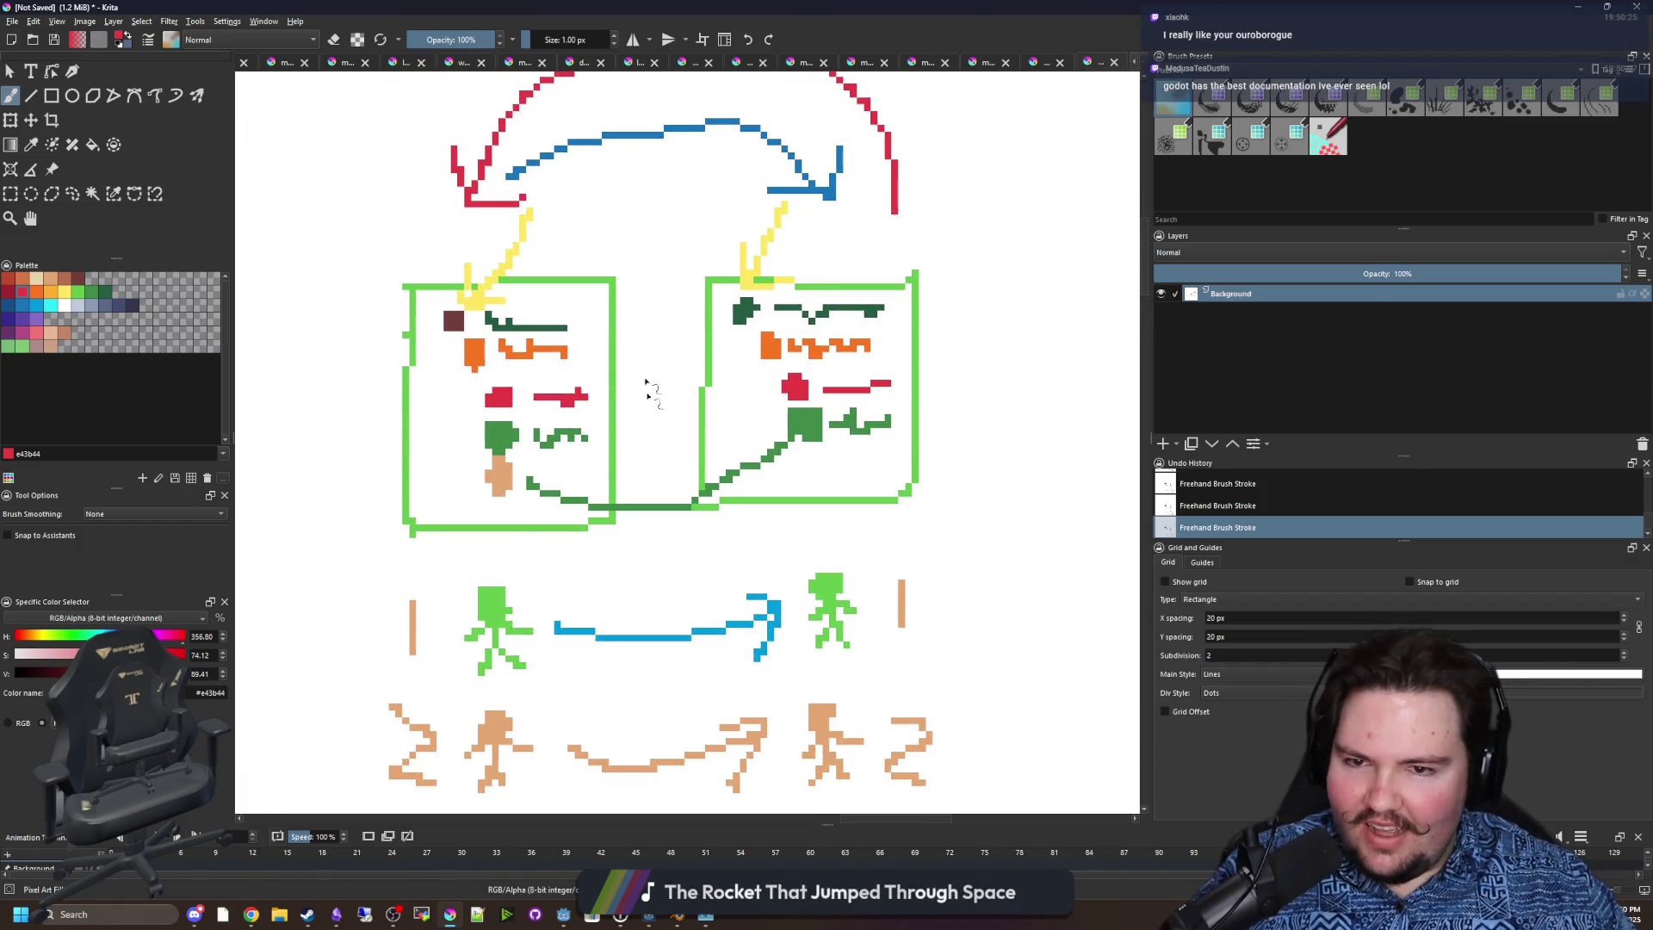
scroll(850, 626, "down", 5)
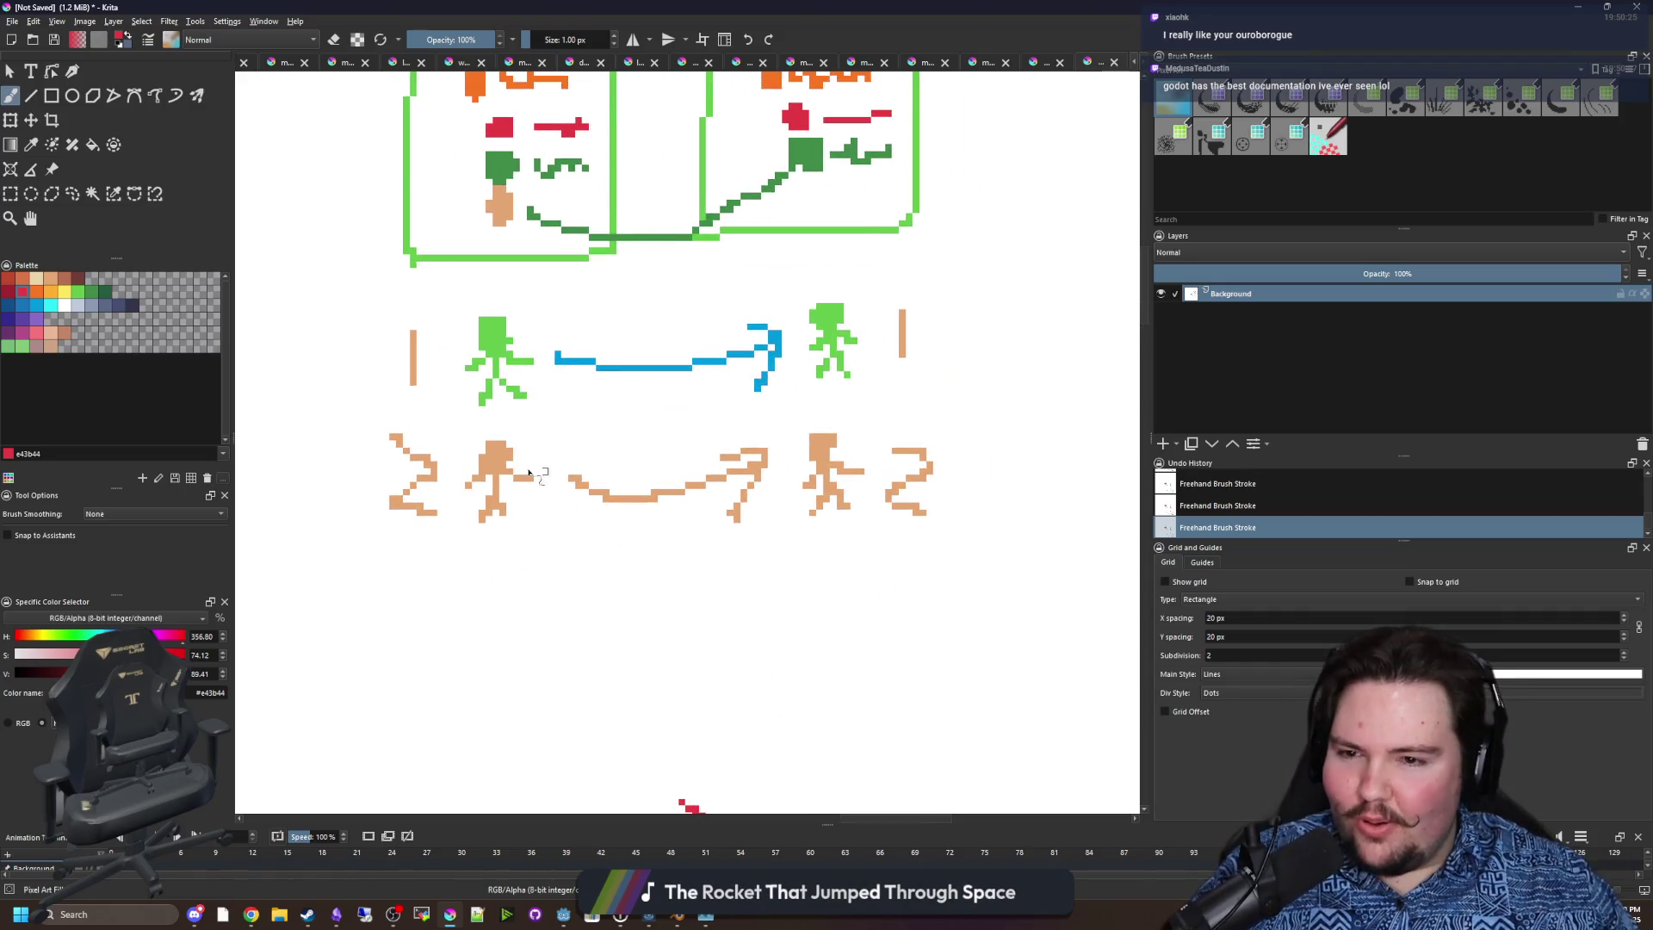
left_click_drag(496, 594, 545, 545)
scroll(545, 545, "up", 1)
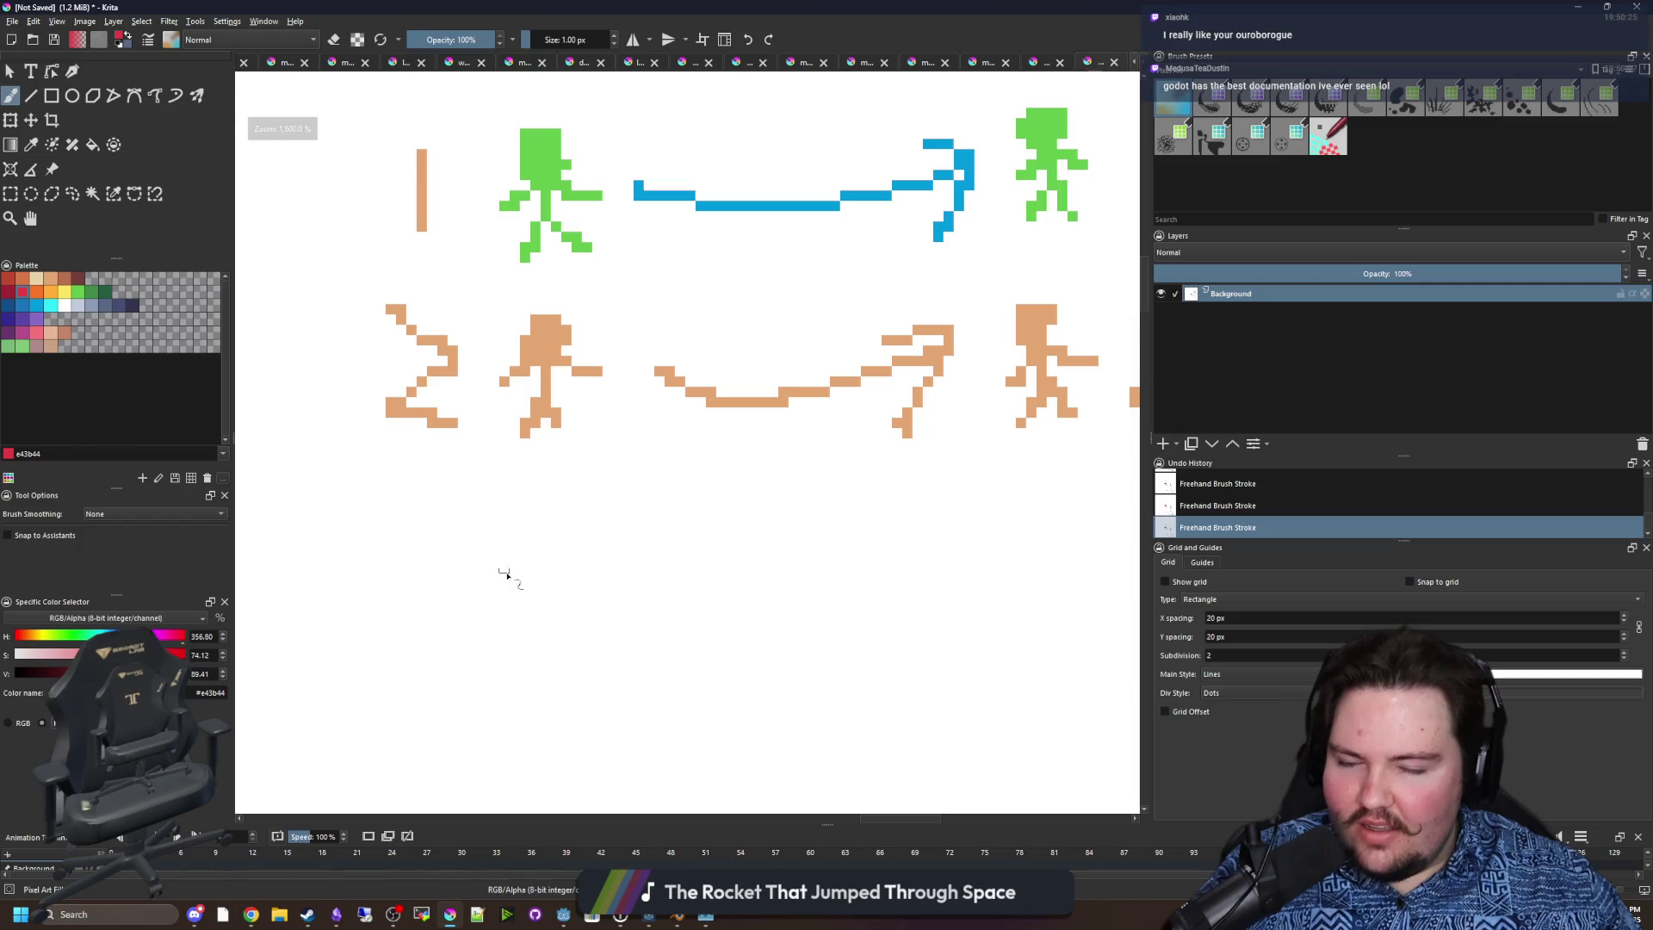
left_click_drag(504, 644, 537, 482)
mouse_move(462, 569)
left_mouse_down()
mouse_move(560, 473)
mouse_move(616, 581)
left_mouse_up()
key("ctrl+z")
key("ctrl+z")
key("ctrl+z")
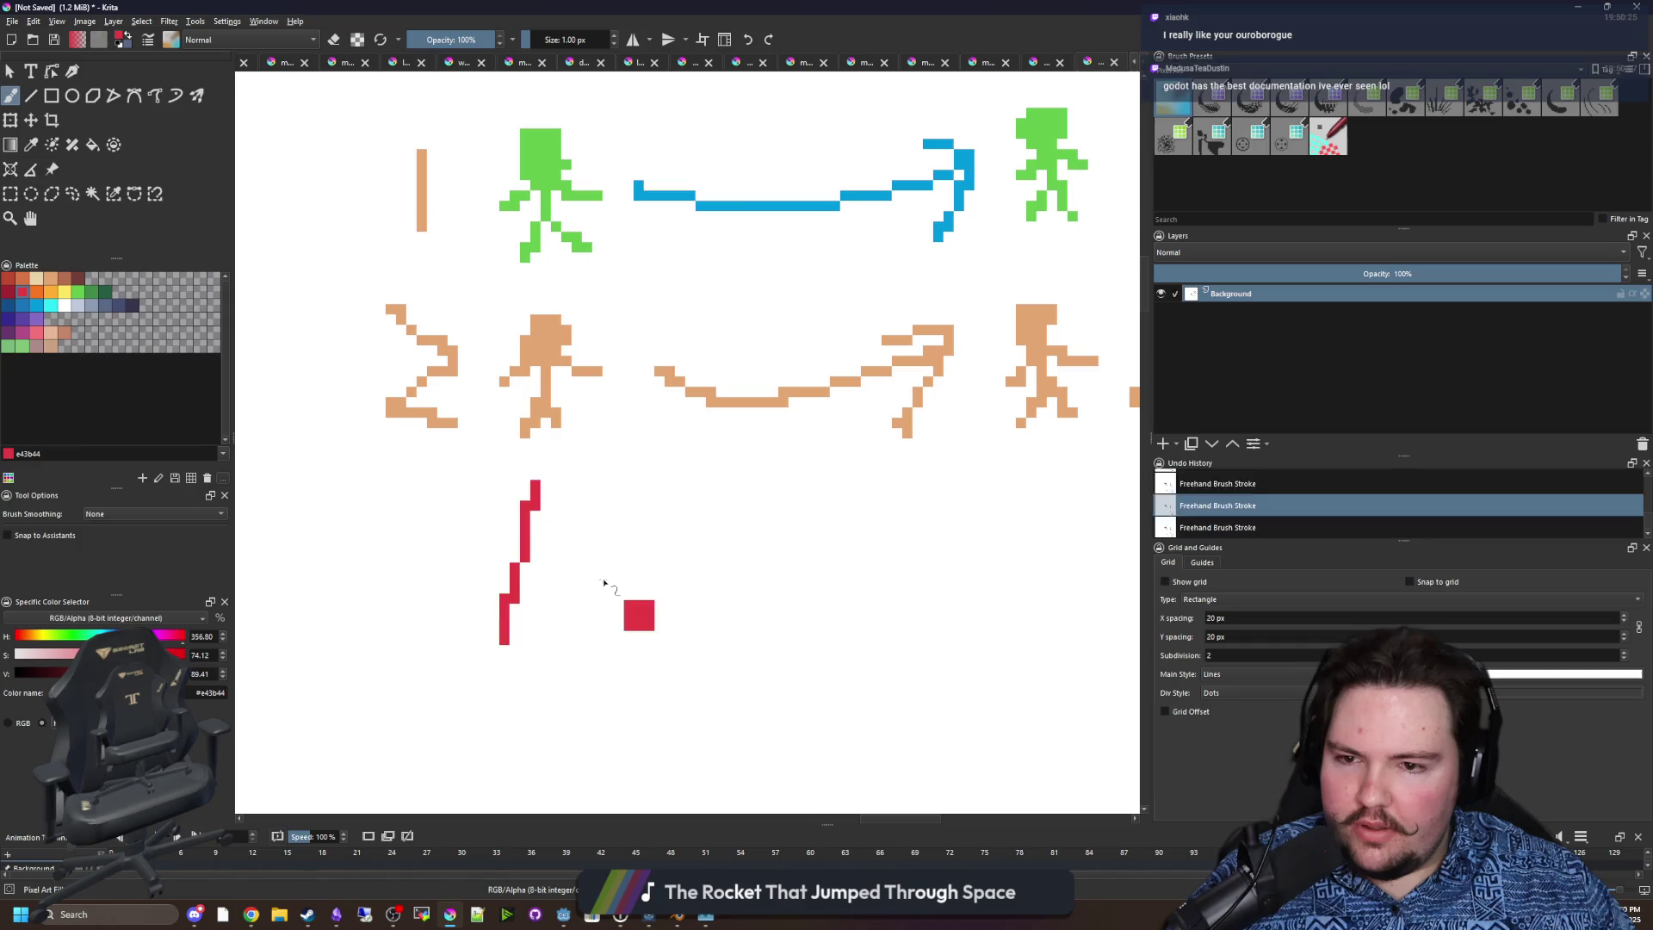
Draw short red strokes beside the figures and a red loop around the green and tan figures.
scroll(540, 524, "down", 3)
scroll(558, 504, "up", 4)
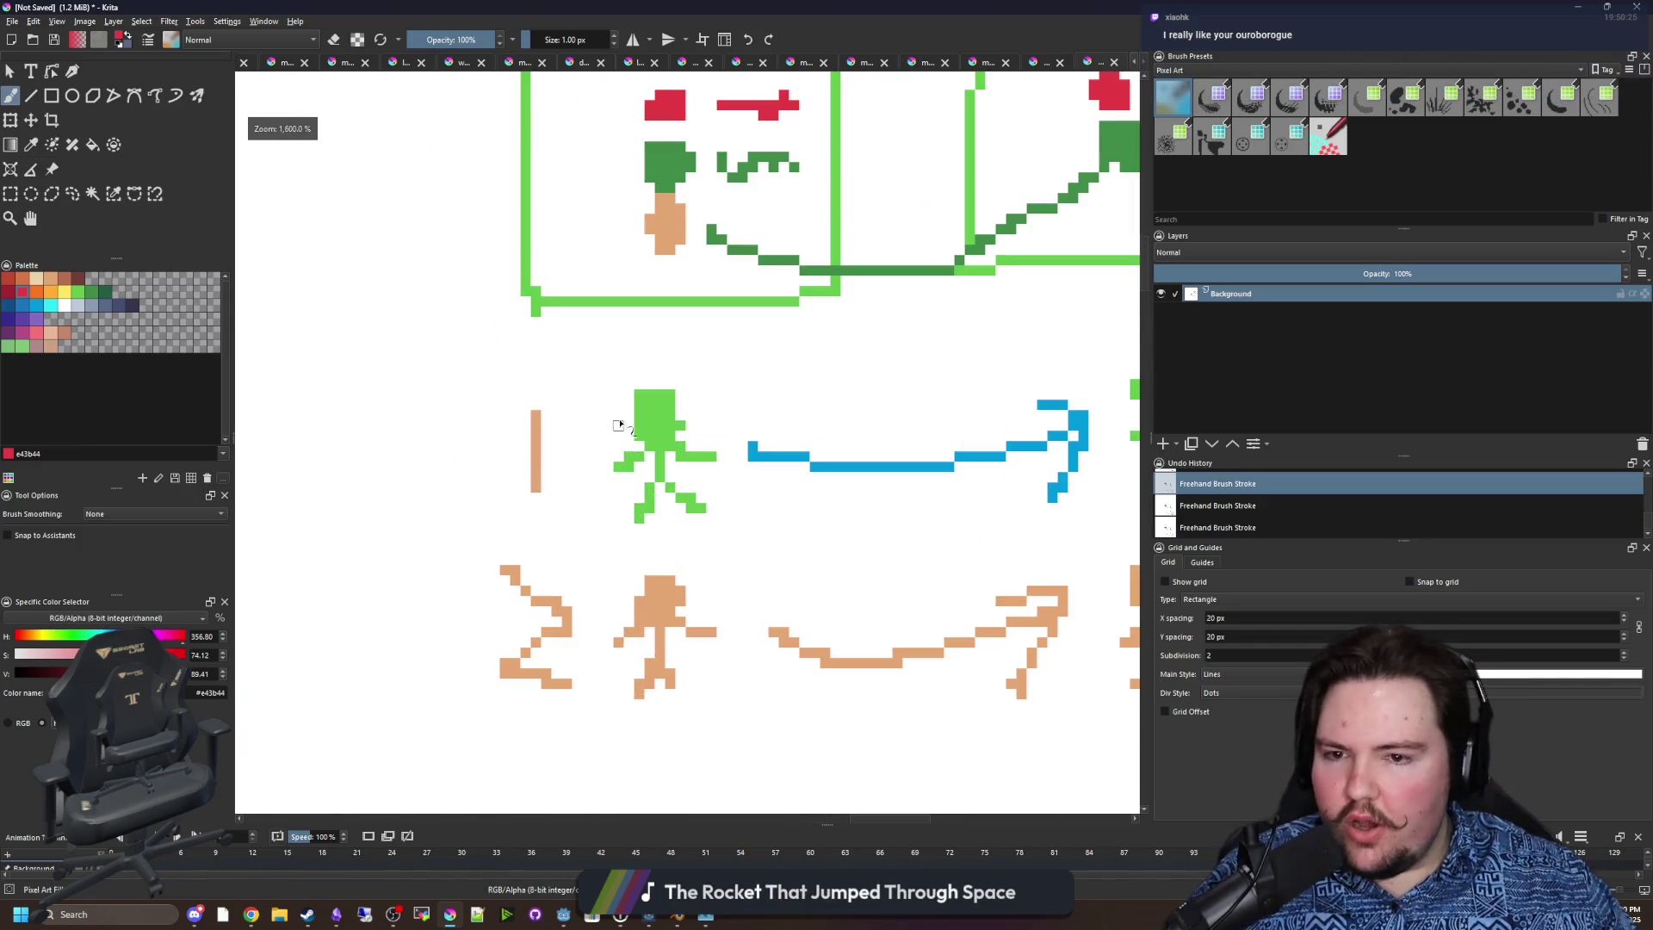
scroll(586, 508, "up", 2)
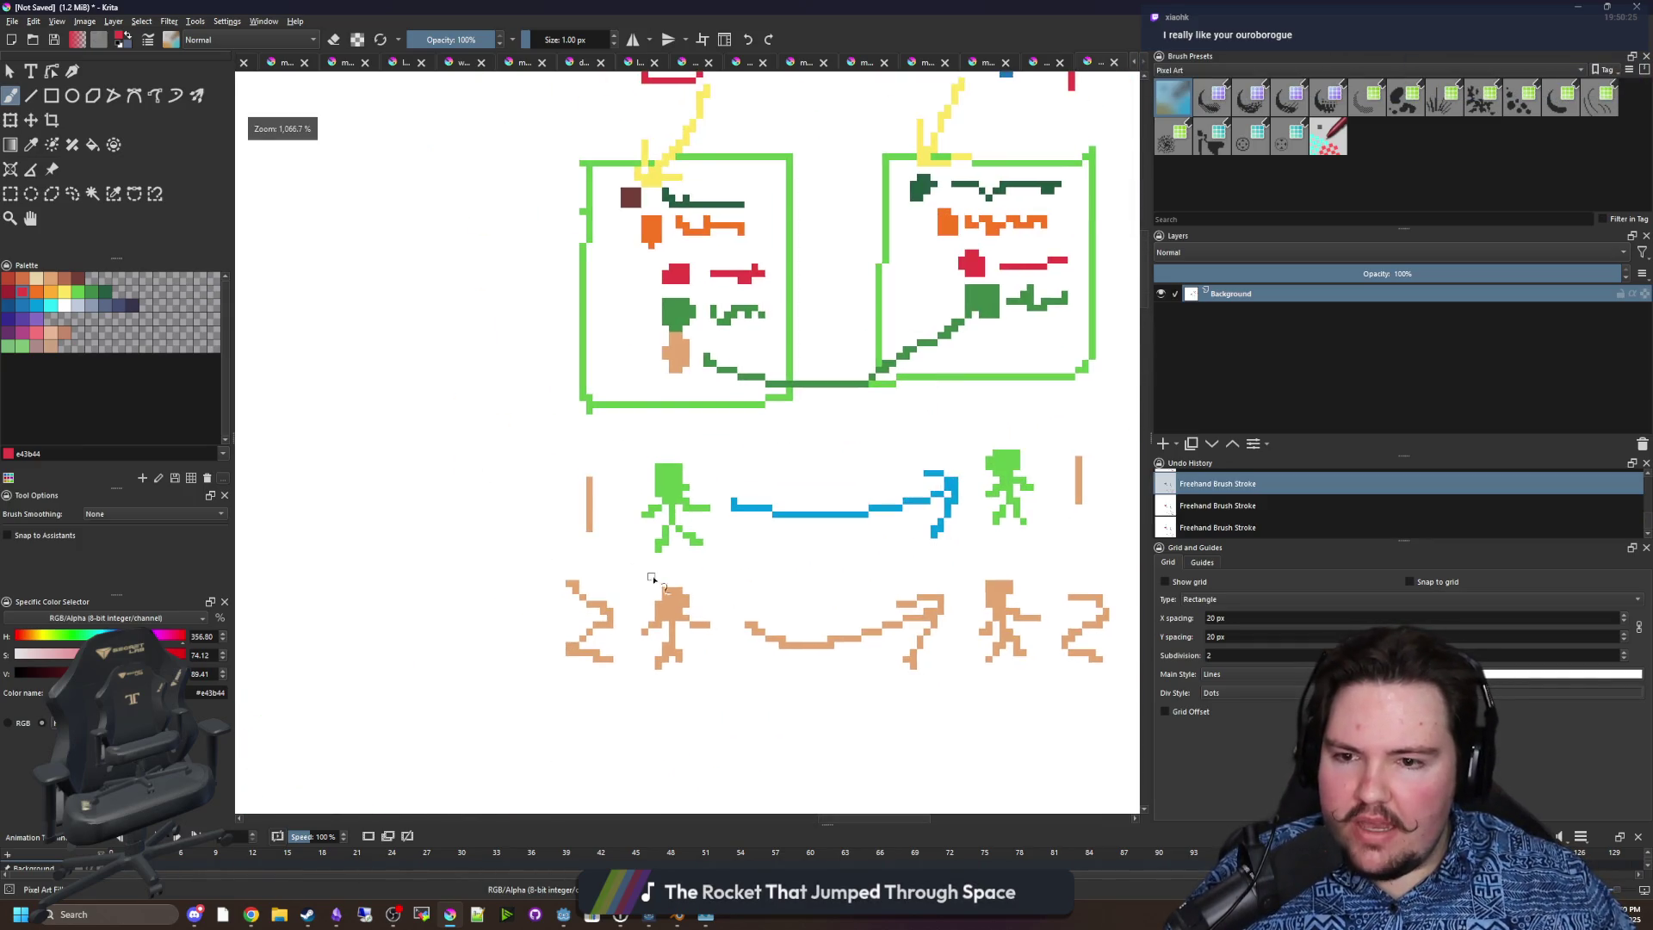
left_click_drag(502, 444, 505, 397)
scroll(593, 501, "down", 3)
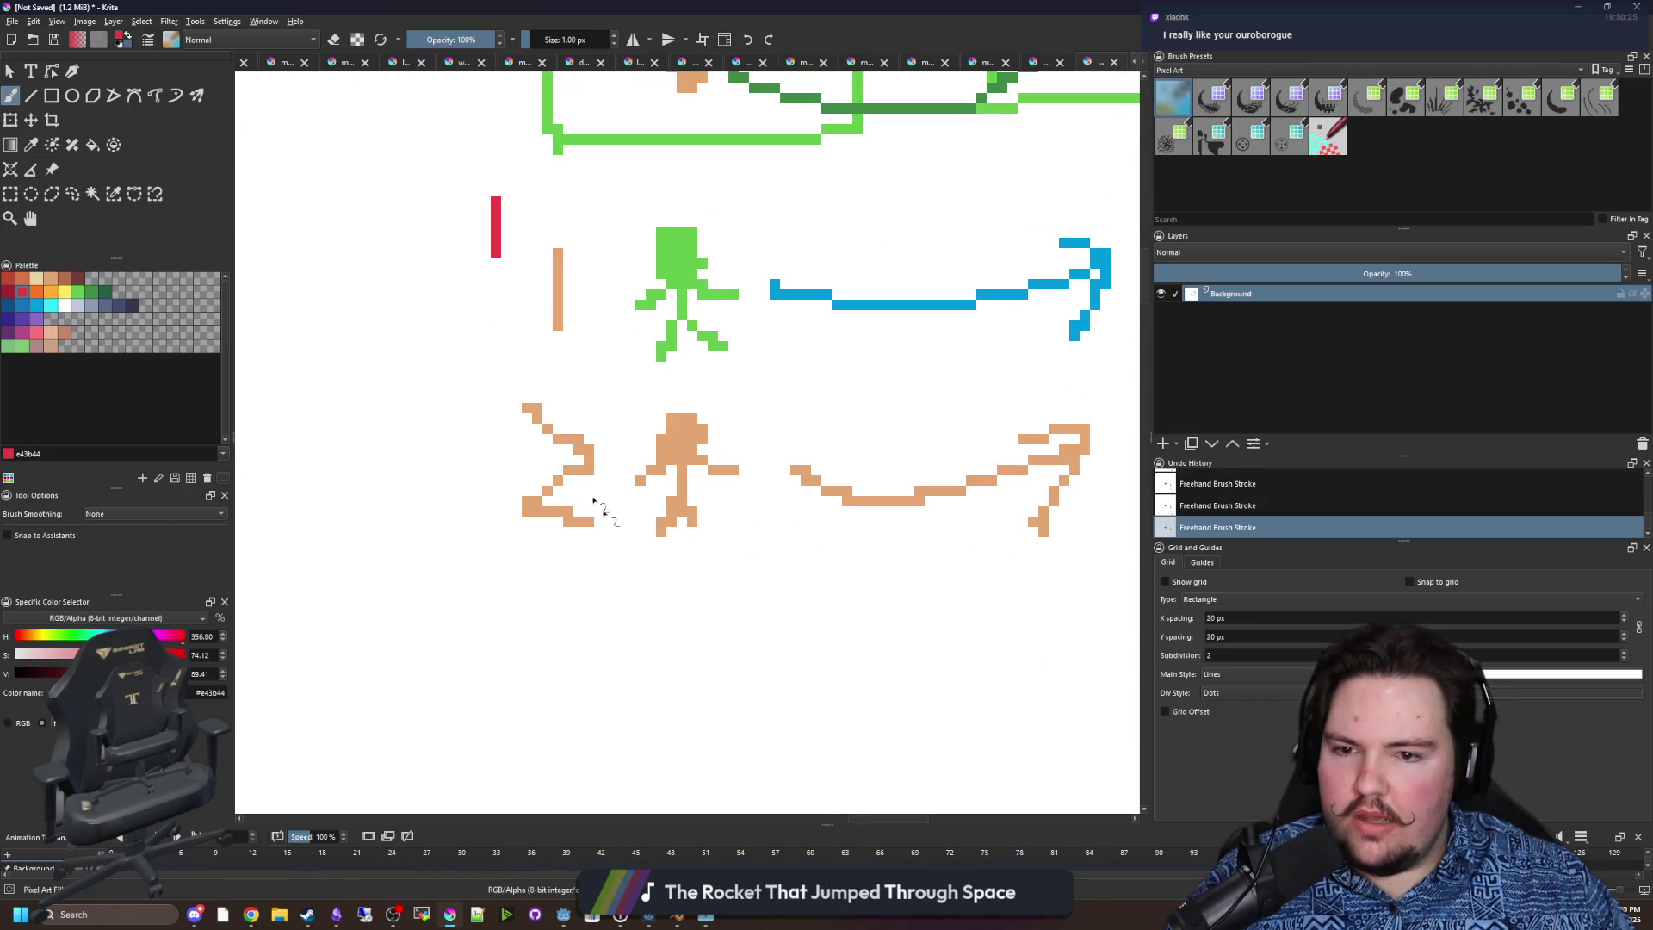
left_click_drag(485, 645, 509, 584)
scroll(510, 584, "down", 4)
scroll(641, 503, "up", 3)
mouse_move(648, 506)
left_mouse_down()
mouse_move(668, 327)
mouse_move(564, 432)
mouse_move(664, 448)
left_mouse_up()
scroll(585, 505, "down", 3)
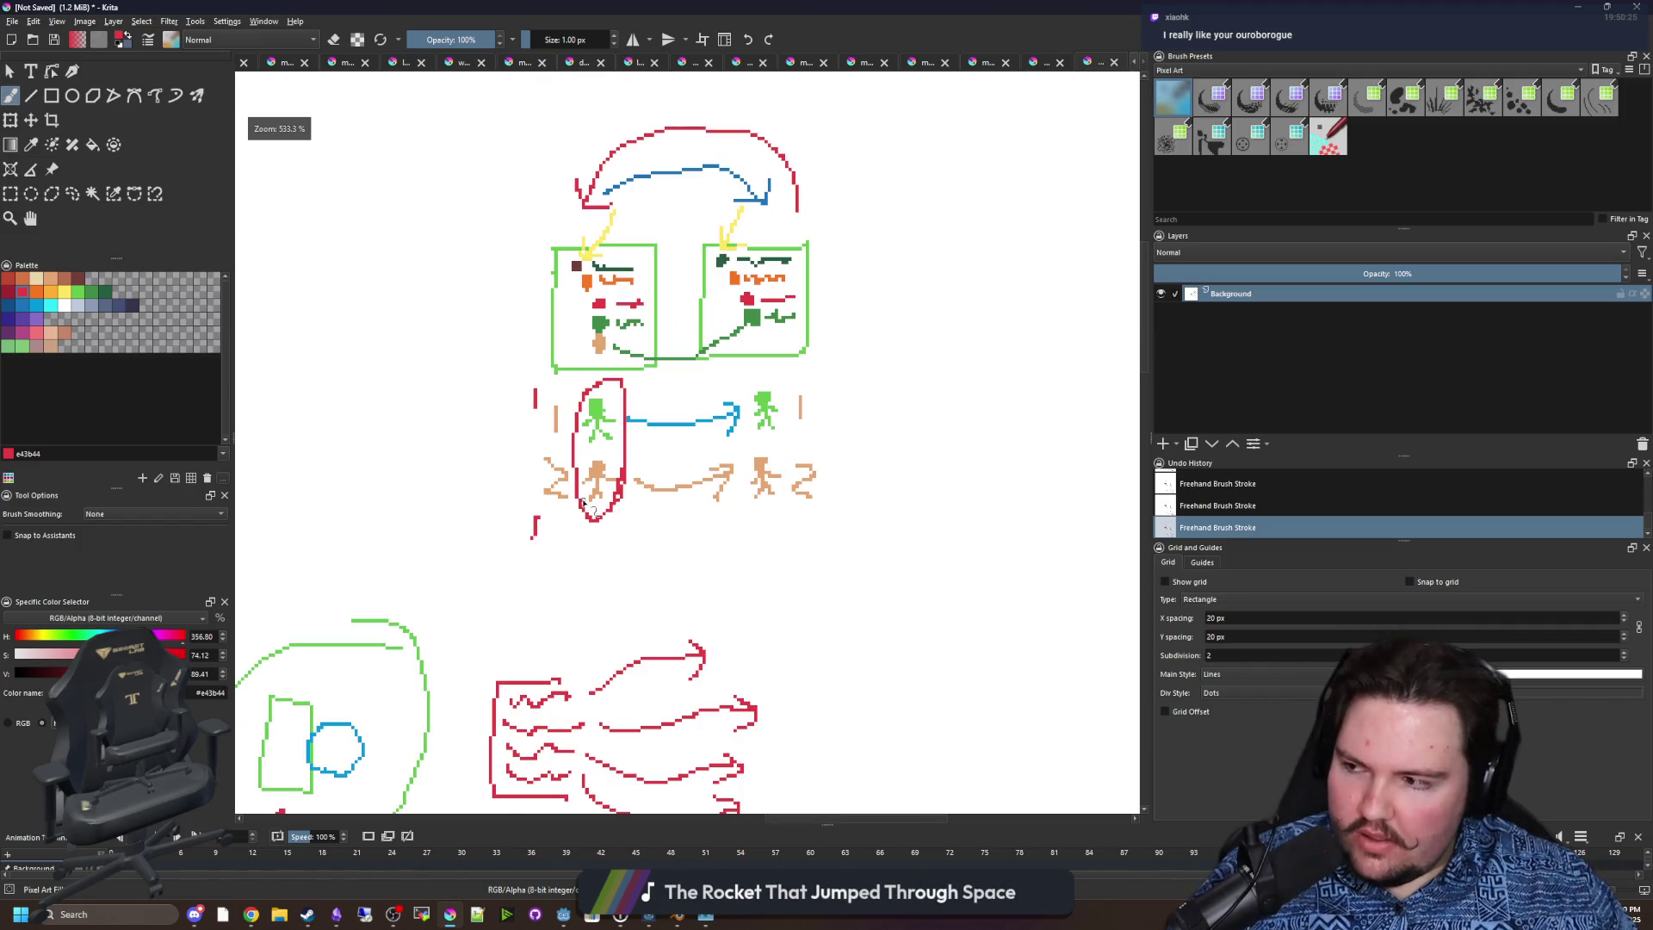
scroll(603, 465, "up", 2)
scroll(596, 568, "down", 2)
scroll(596, 568, "down", 1)
scroll(792, 568, "up", 3)
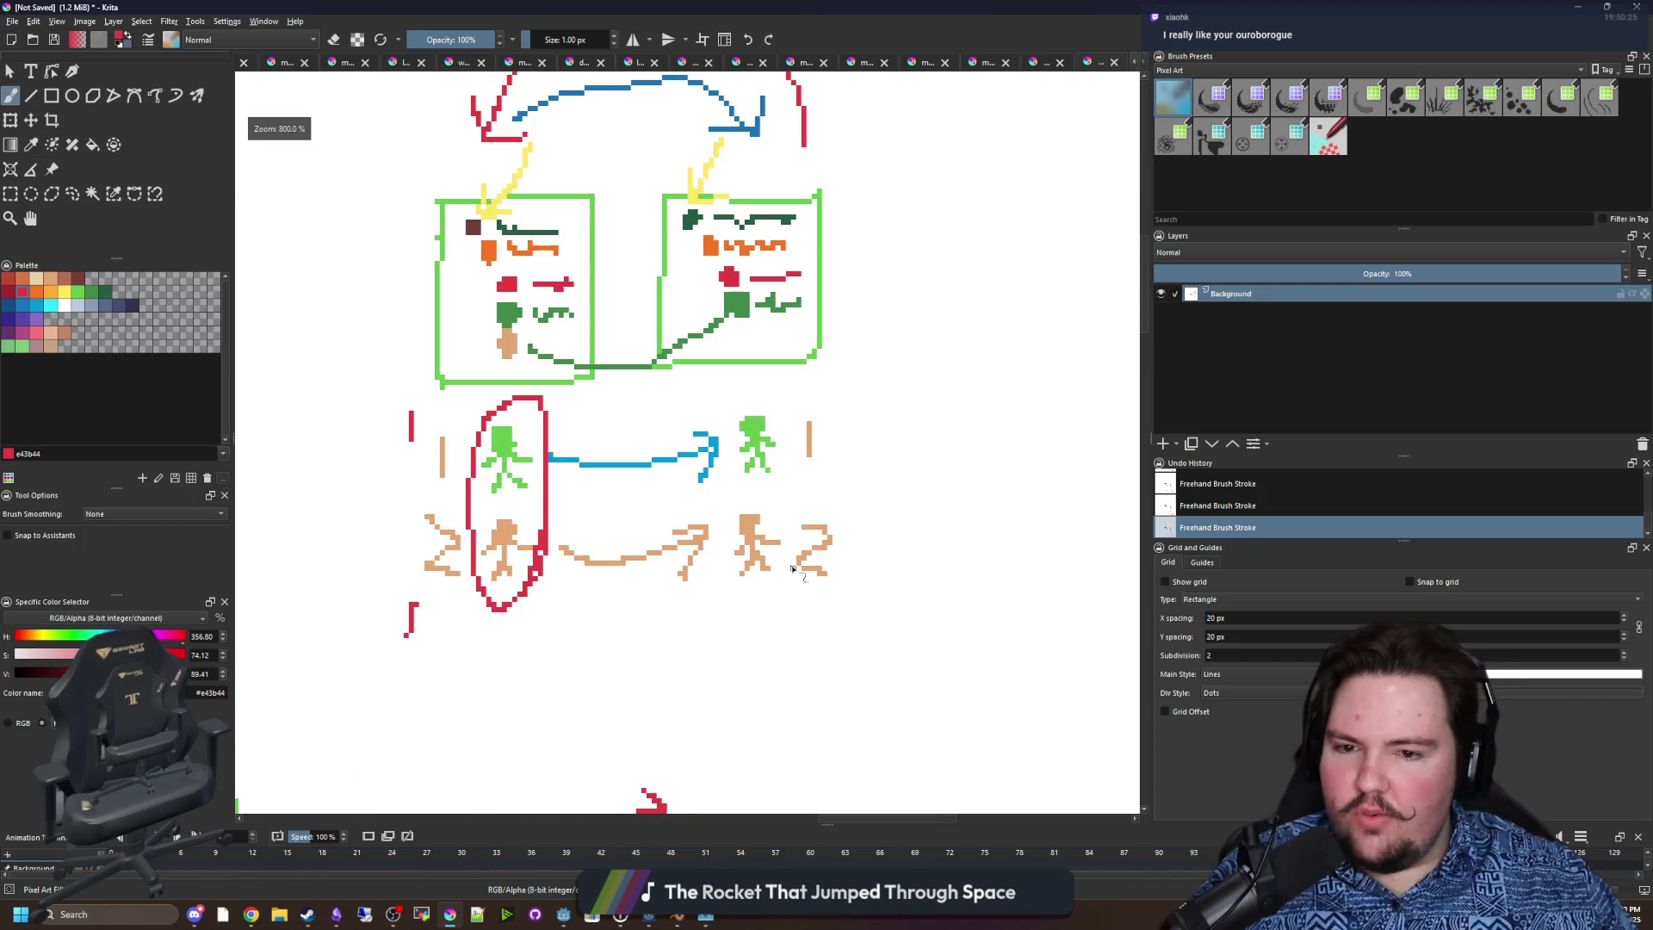
scroll(480, 560, "up", 1)
scroll(500, 551, "down", 1)
scroll(569, 551, "up", 1)
scroll(595, 529, "down", 1)
Add a red arrow from the loop to a scribbled red burst, then minimise Krita.
mouse_move(613, 520)
left_mouse_down()
mouse_move(446, 430)
mouse_move(509, 397)
left_mouse_up()
mouse_move(338, 307)
left_mouse_down()
mouse_move(464, 293)
mouse_move(353, 349)
mouse_move(491, 331)
mouse_move(342, 316)
mouse_move(465, 344)
mouse_move(423, 298)
left_mouse_up()
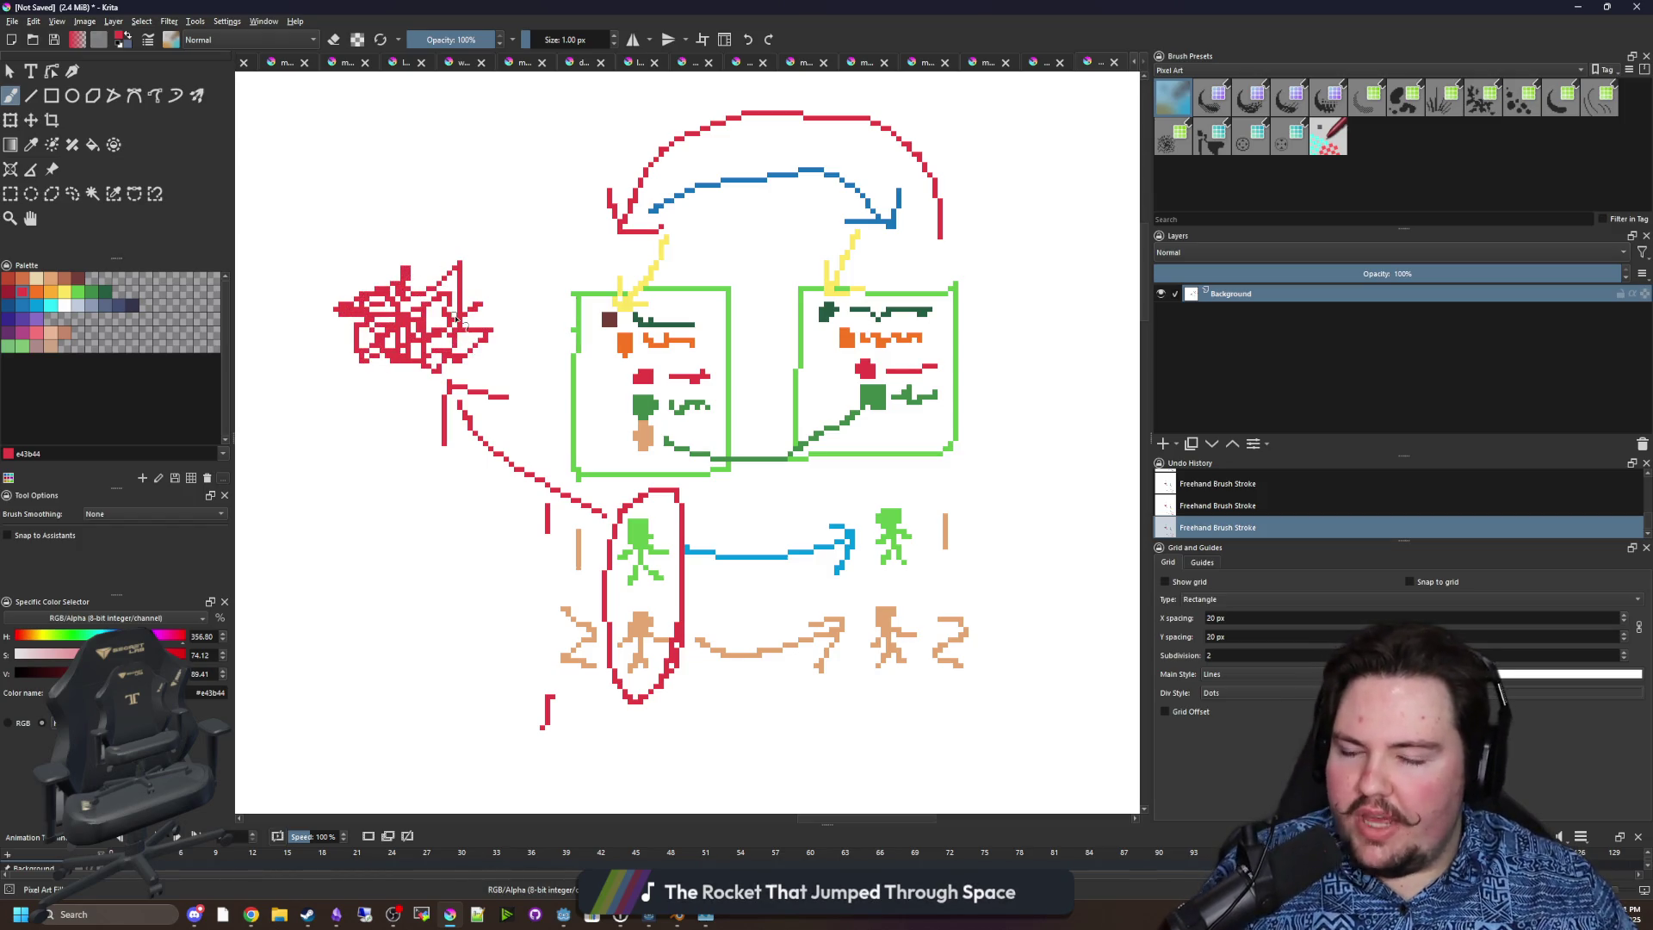
scroll(727, 545, "down", 2)
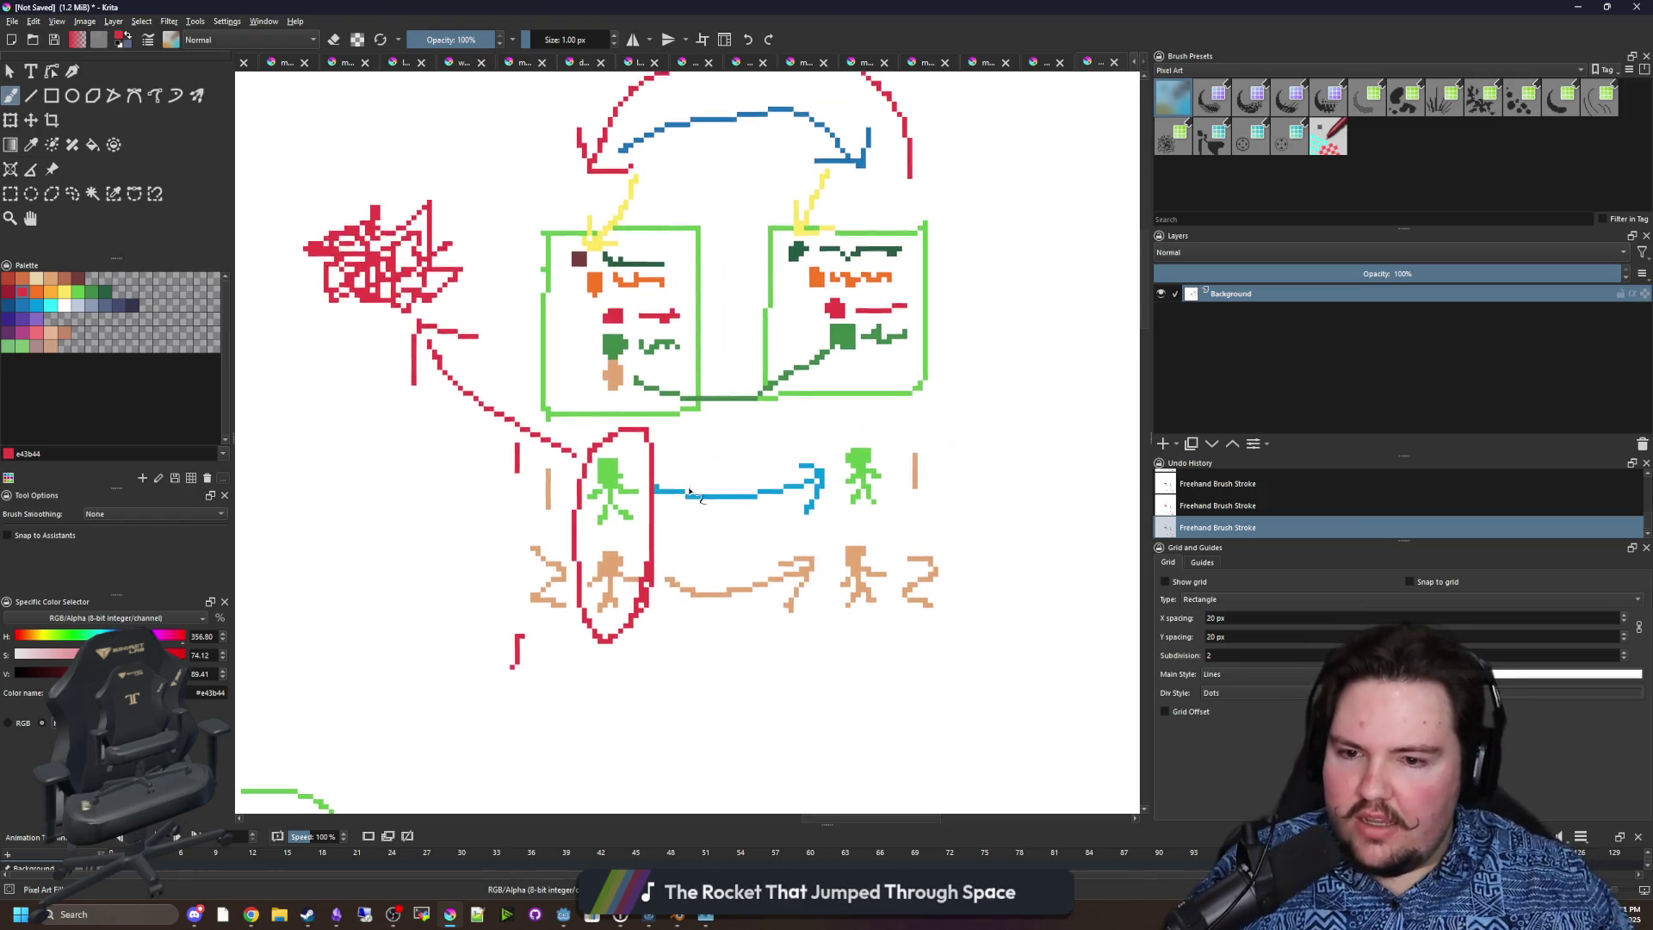
scroll(611, 594, "up", 3)
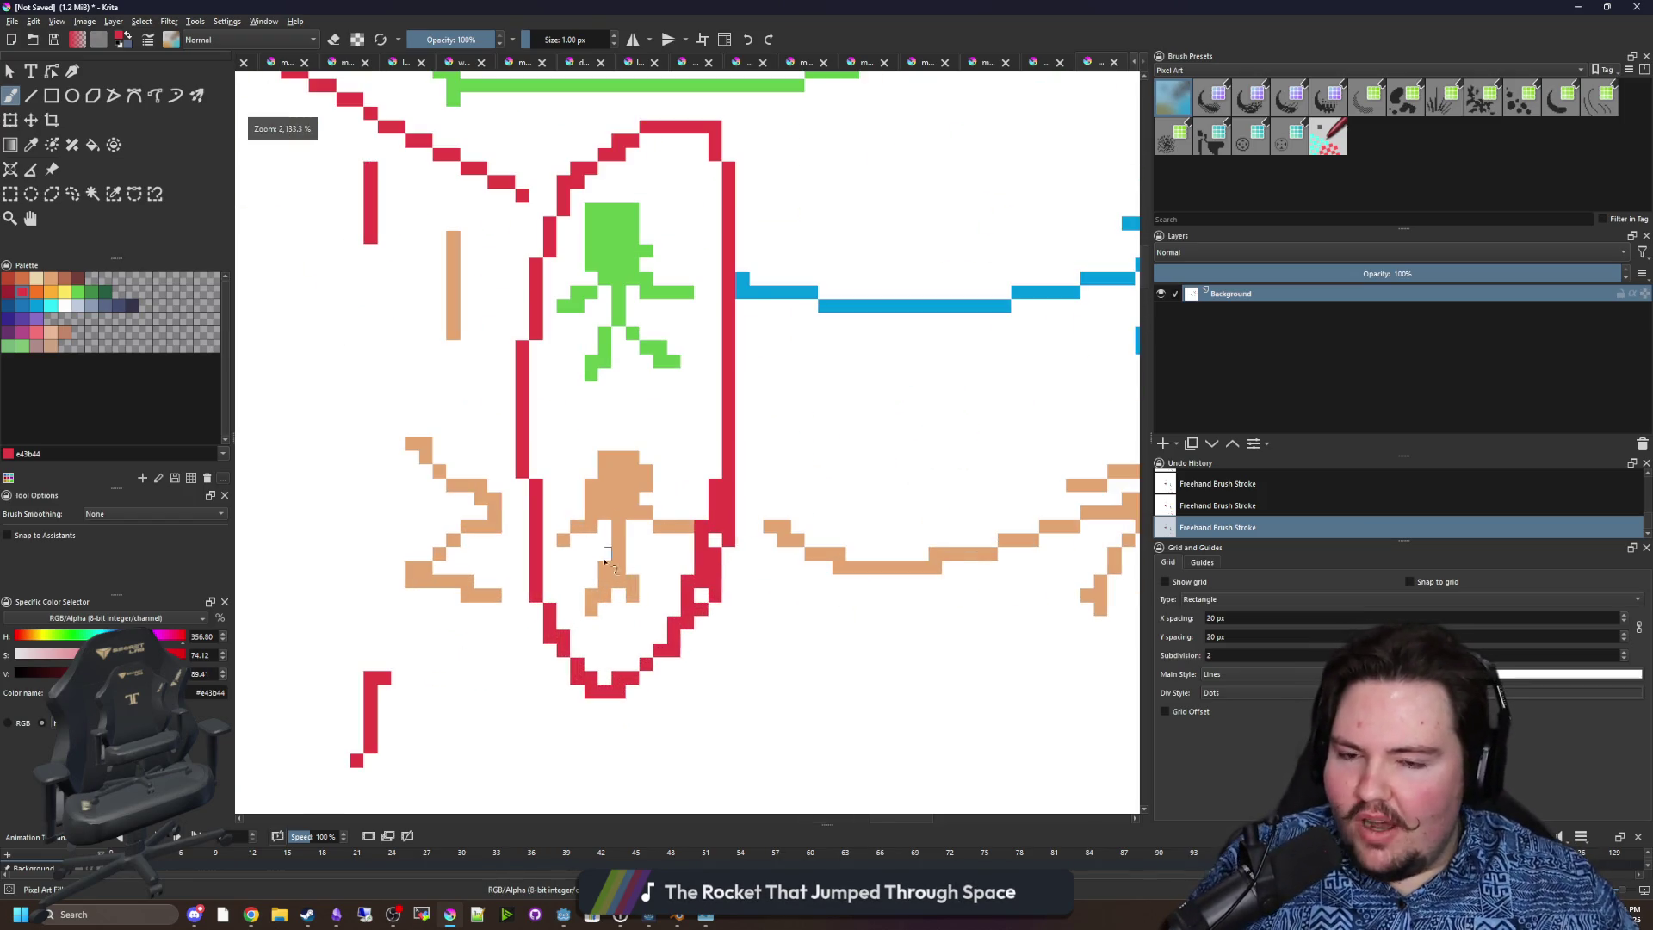
scroll(606, 560, "down", 3)
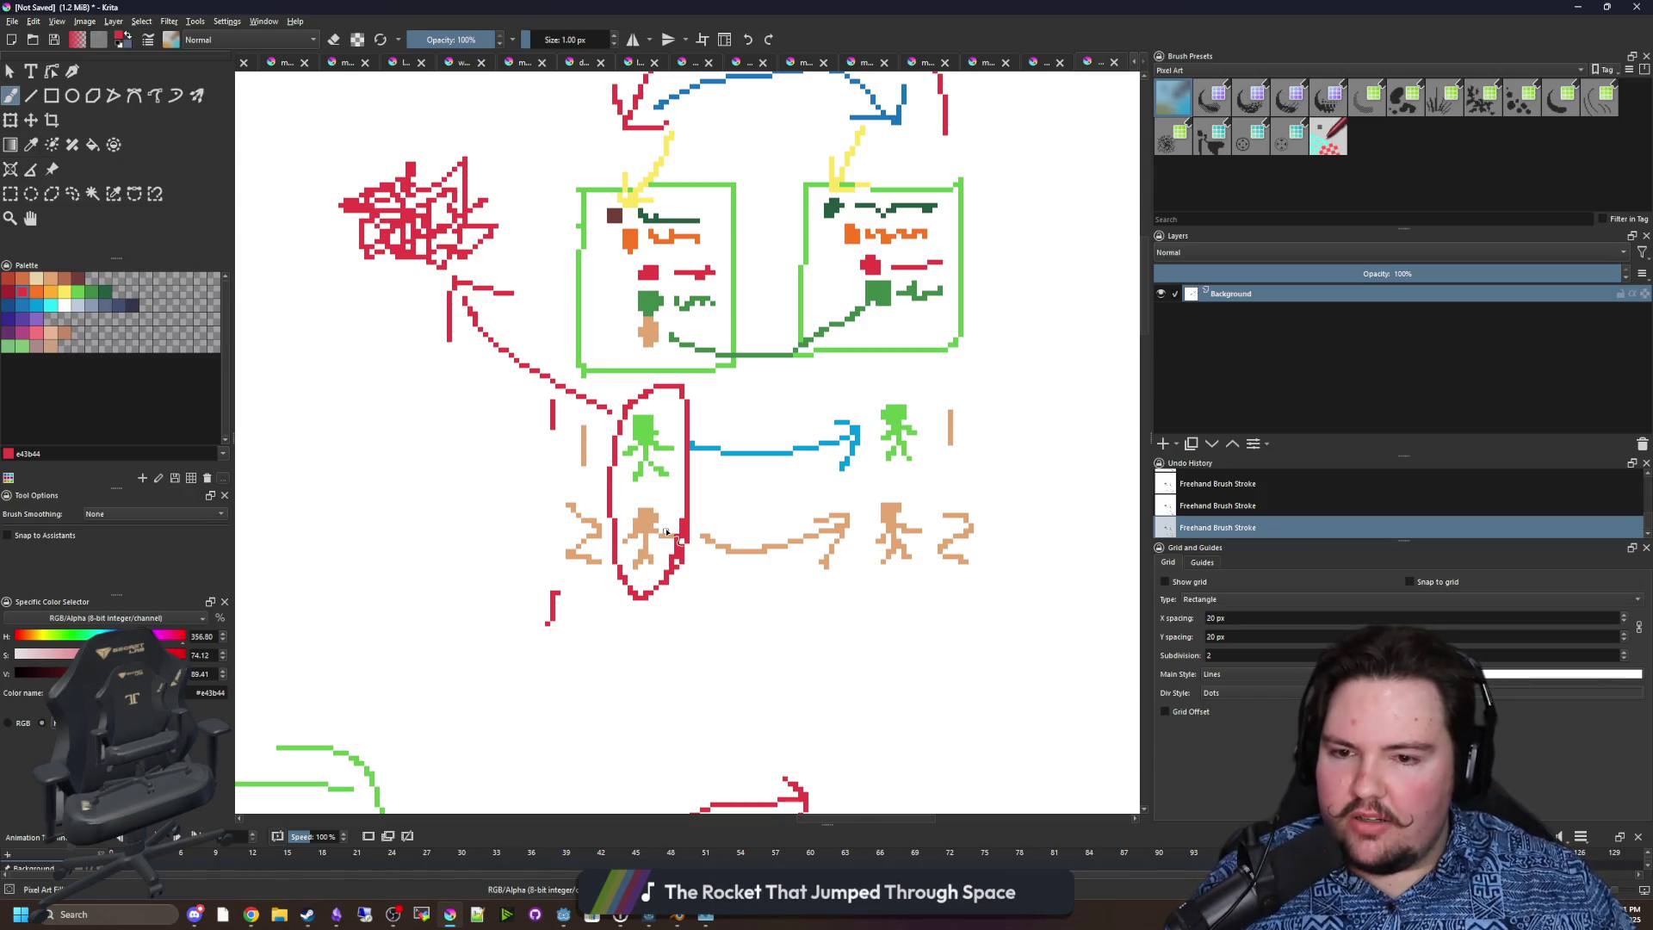
key("super+Down")
key("super+Down")
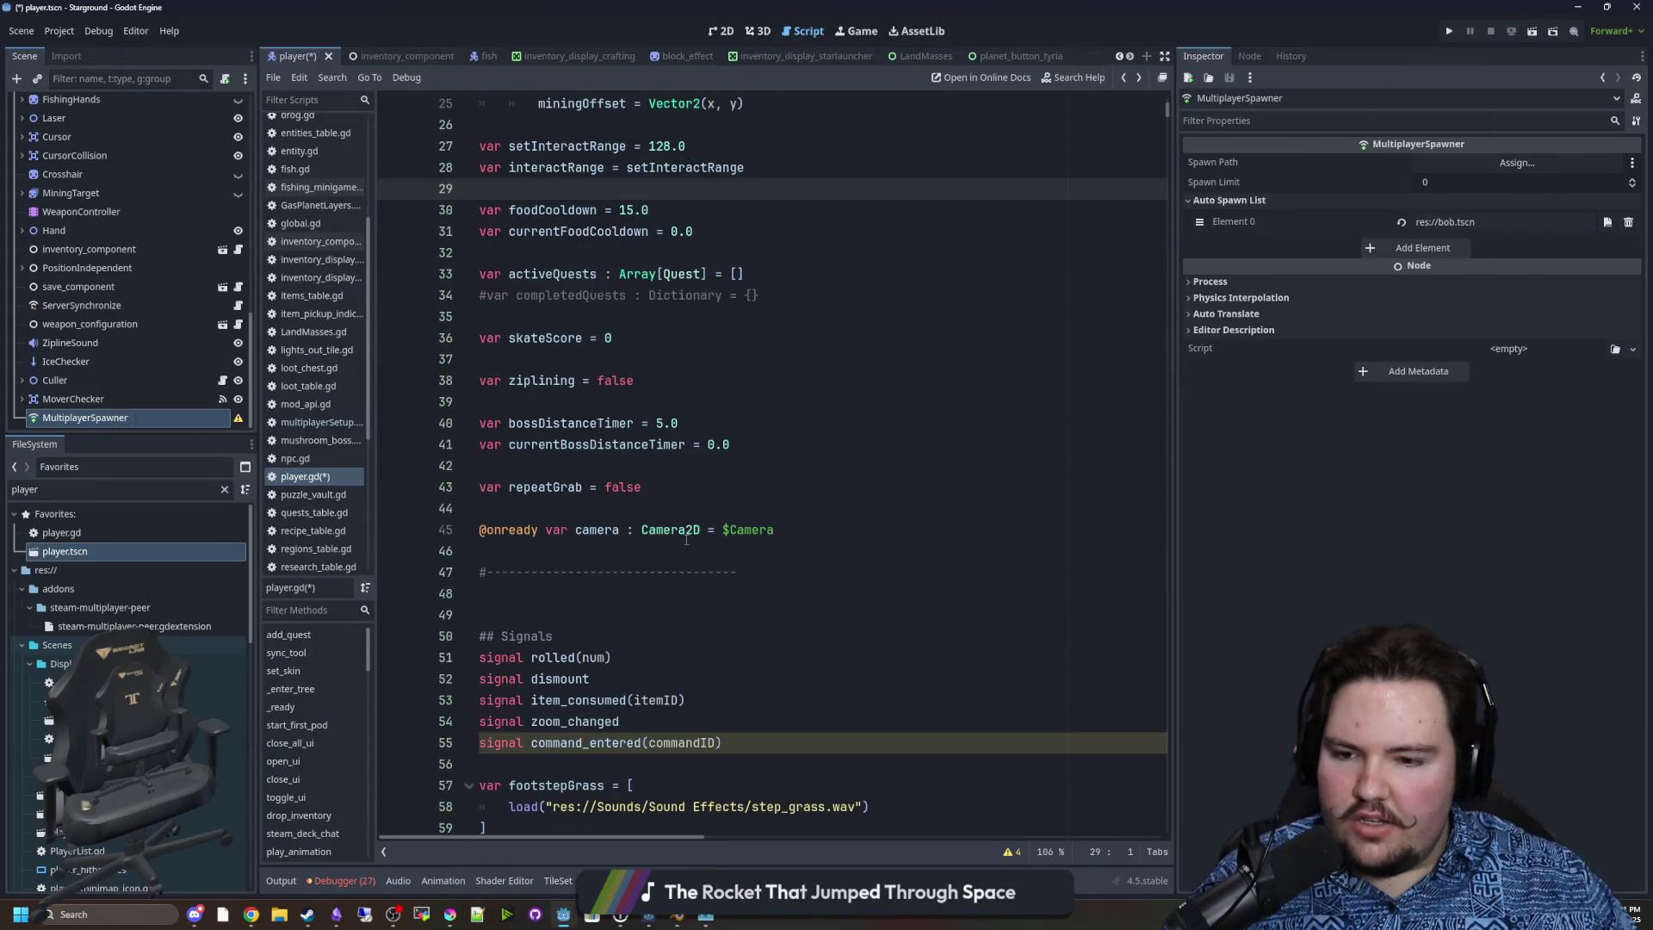
Scroll player.gd to _ready and place the caret above the existing if is_multiplayer_authority() line.
scroll(628, 540, "down", 6)
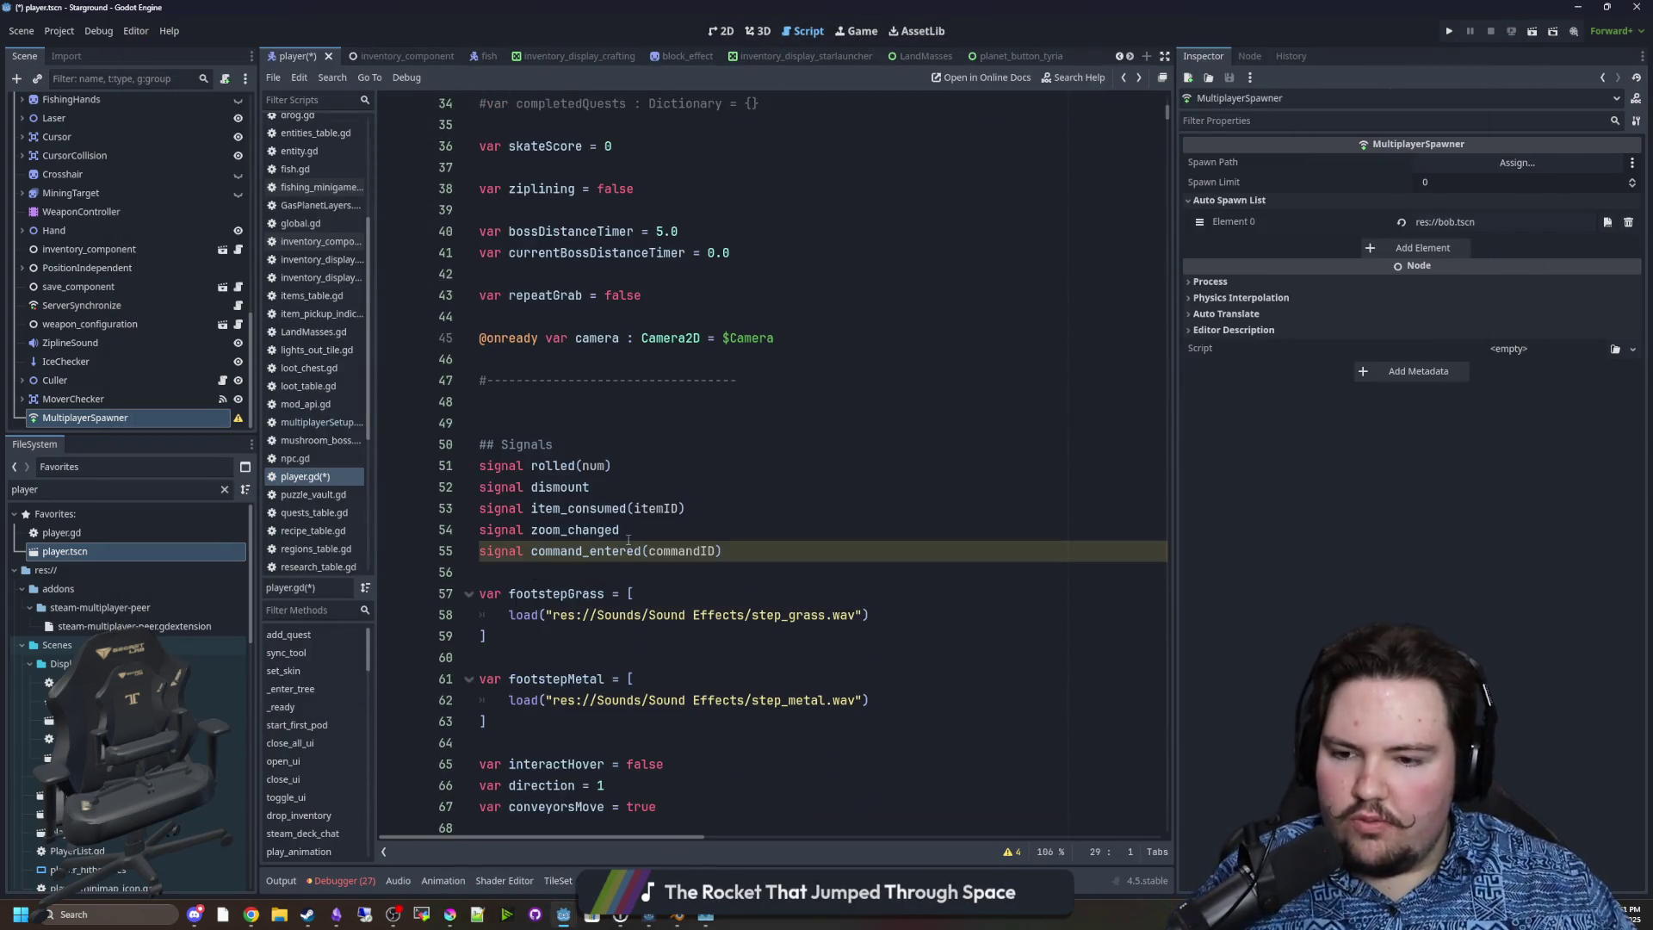
scroll(584, 553, "down", 20)
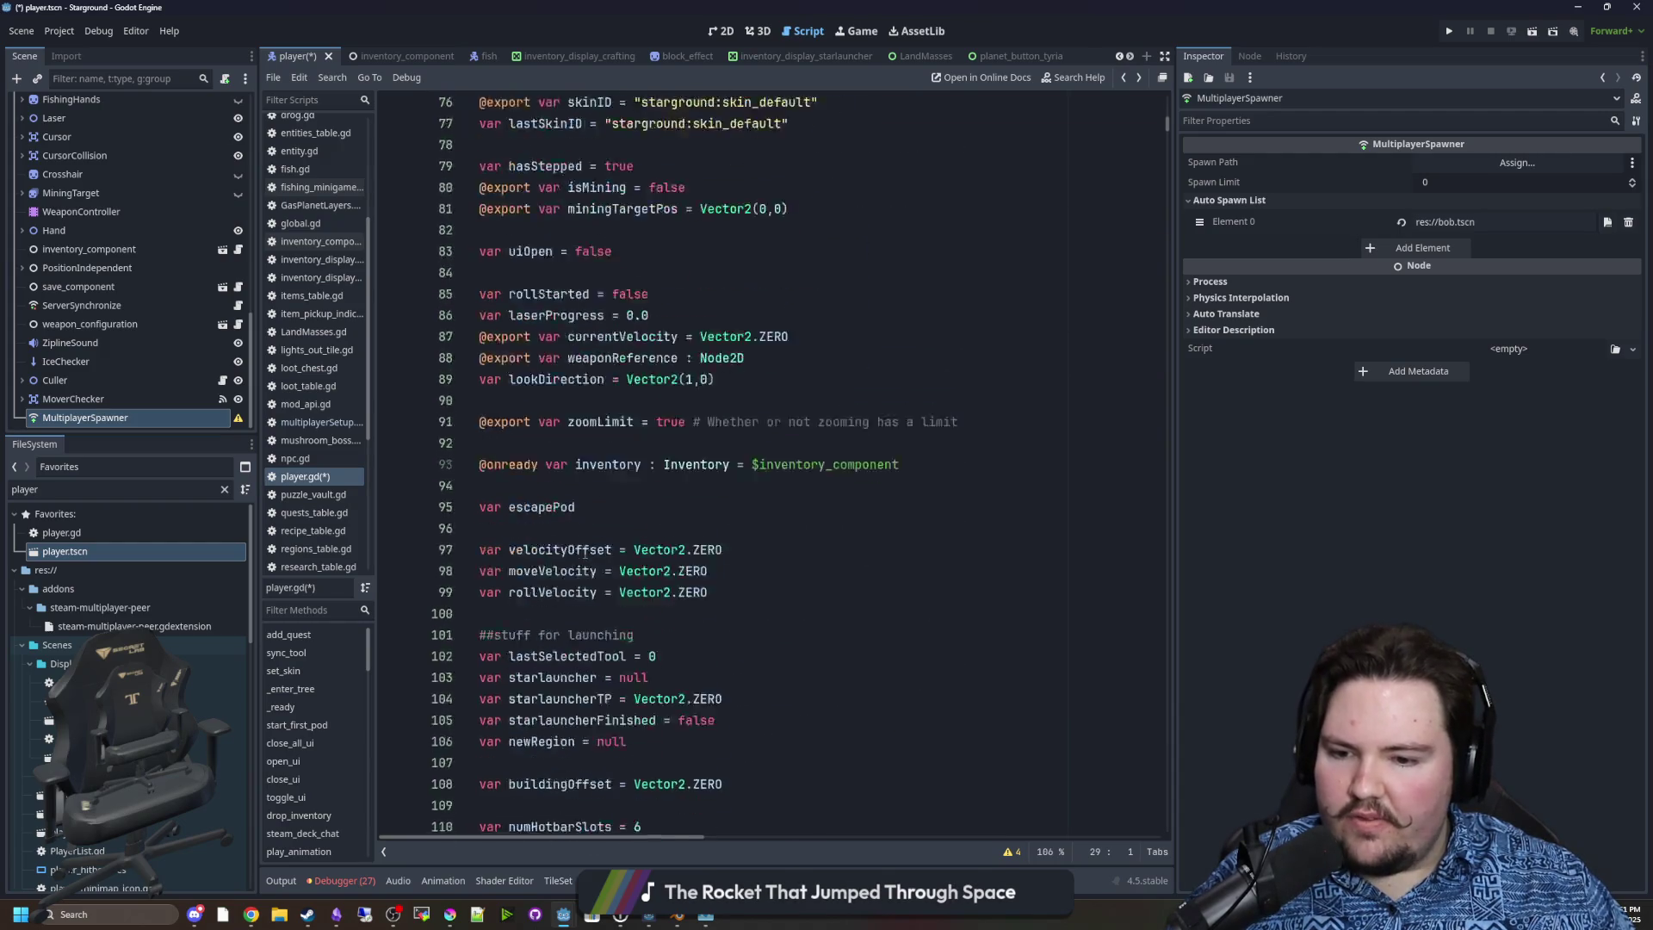
scroll(601, 552, "down", 15)
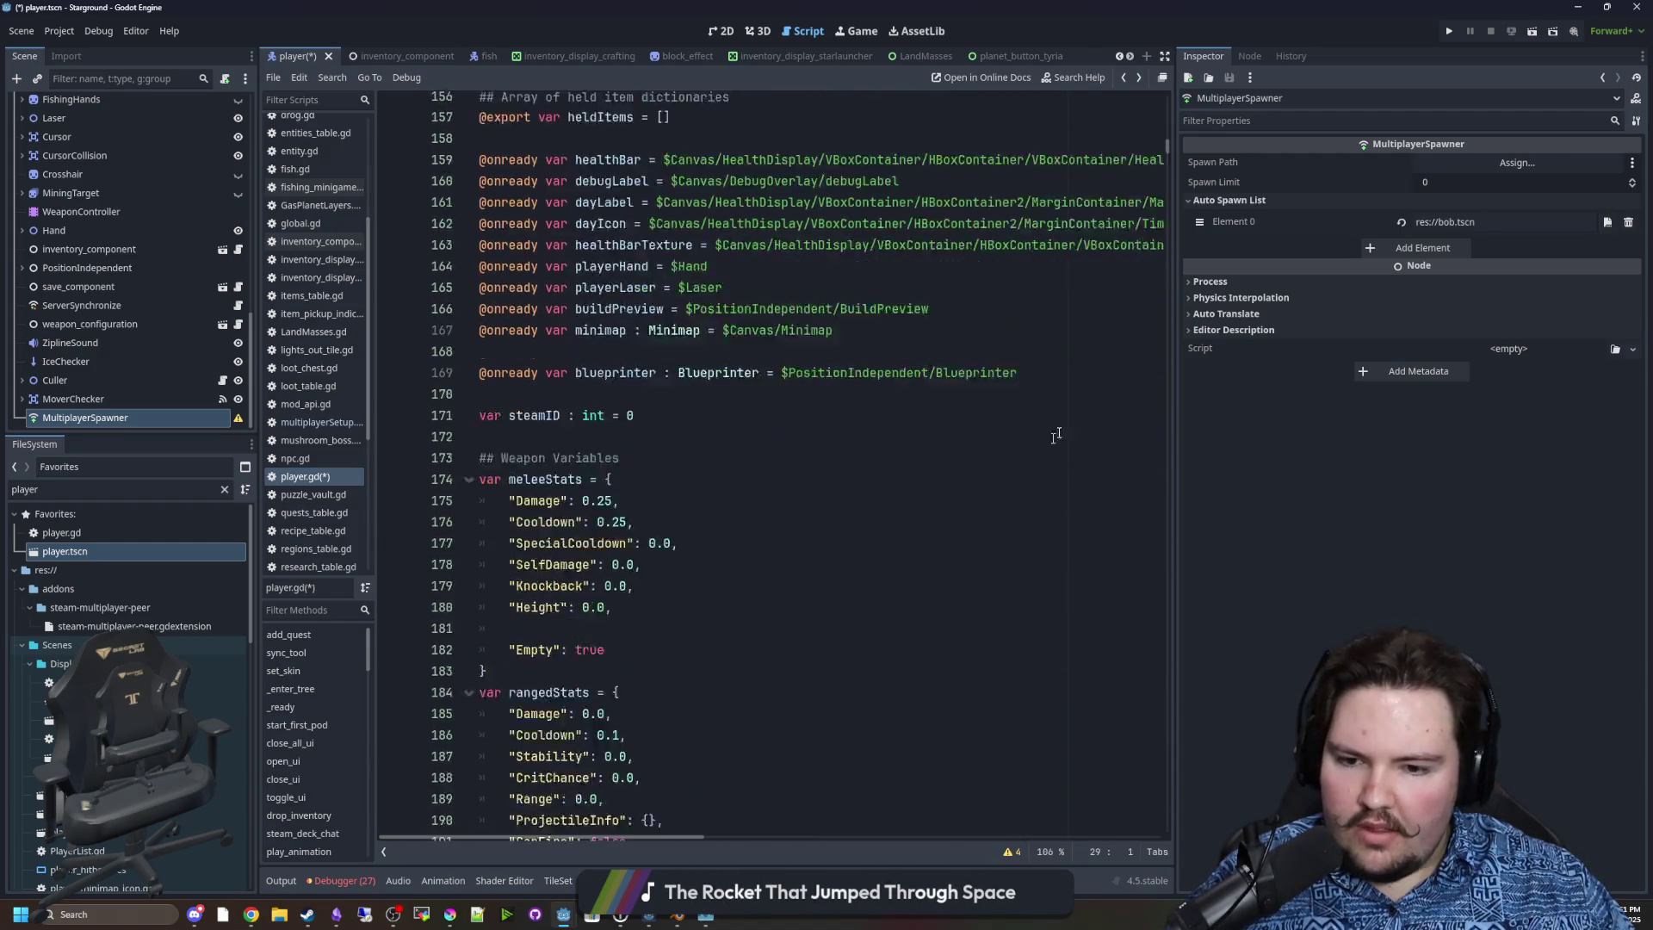
left_click_drag(1168, 150, 1169, 184)
left_click(702, 275)
scroll(702, 432, "up", 2)
left_click_drag(730, 424, 507, 424)
left_click(543, 404)
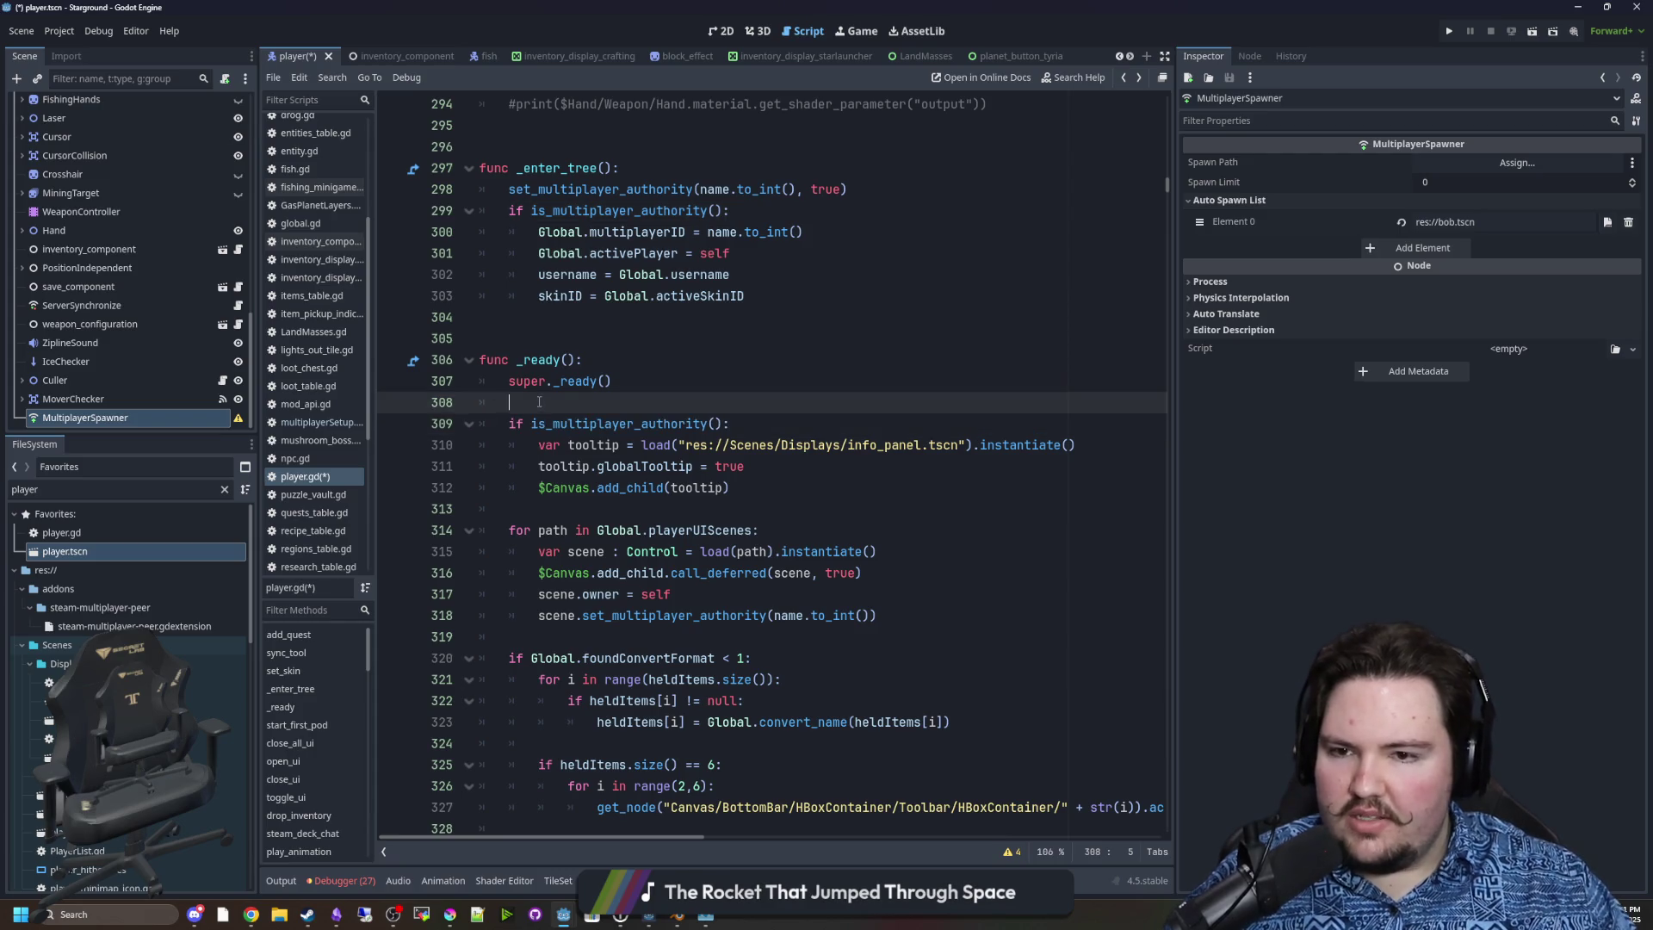
Insert an if is_multiplayer_authority(): block with a placeholder body, then bring Krita forward.
key("Return")
key("Return")
key("Up")
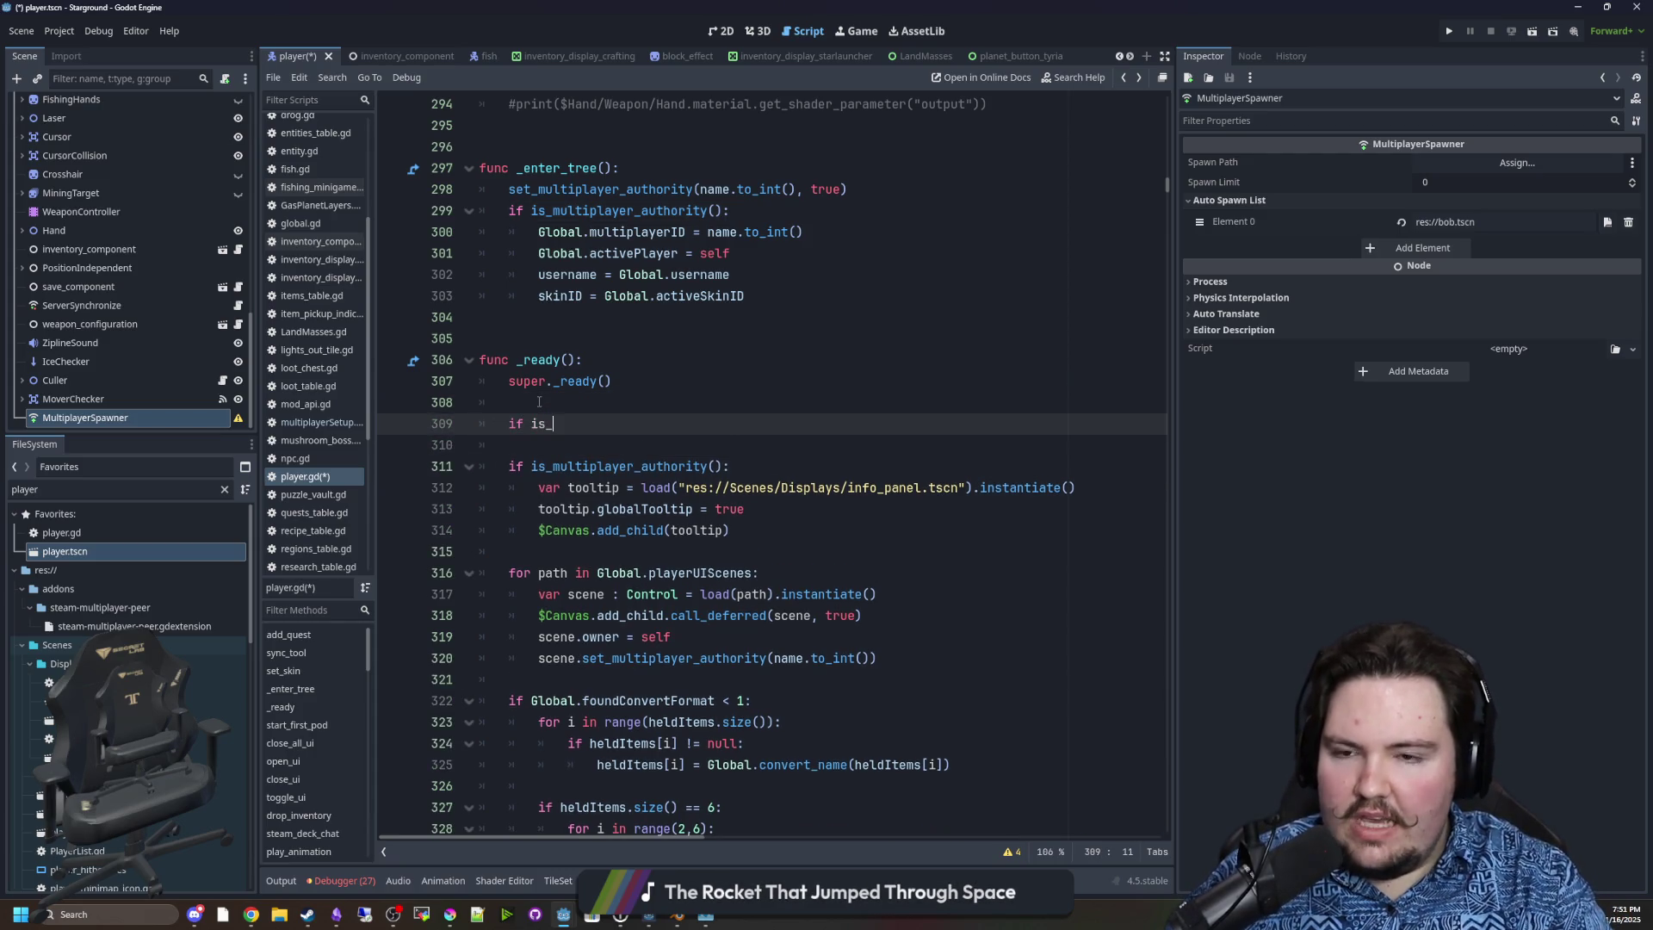
key("Return")
type(":")
key("Return")
type("check for input")
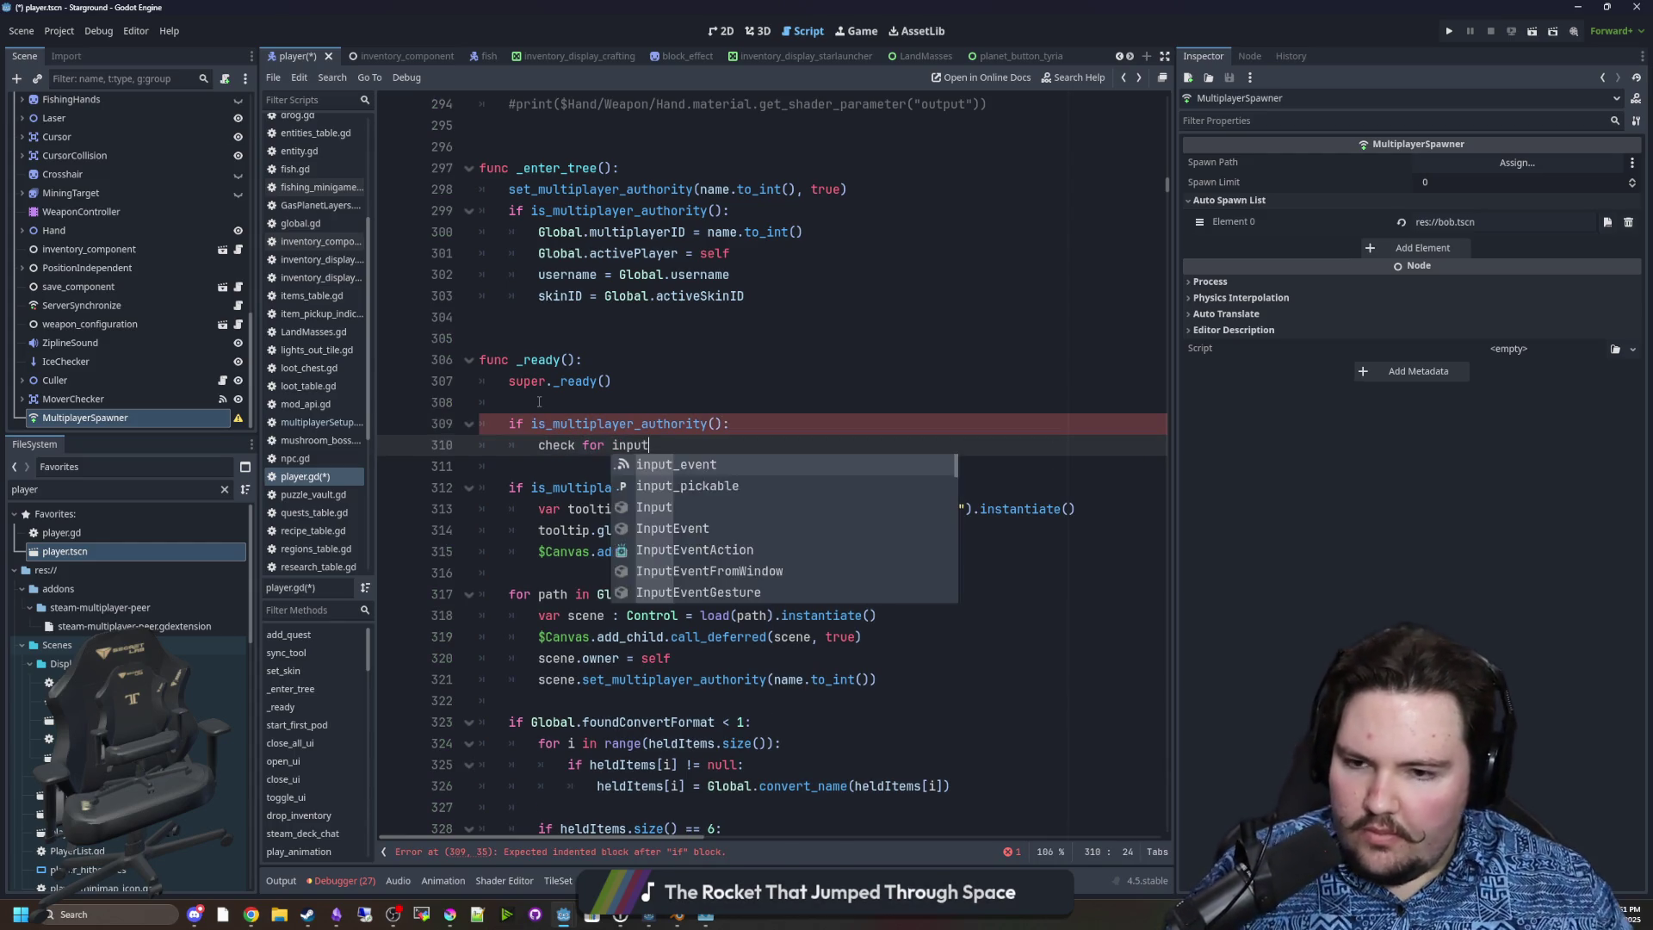
left_click(539, 402)
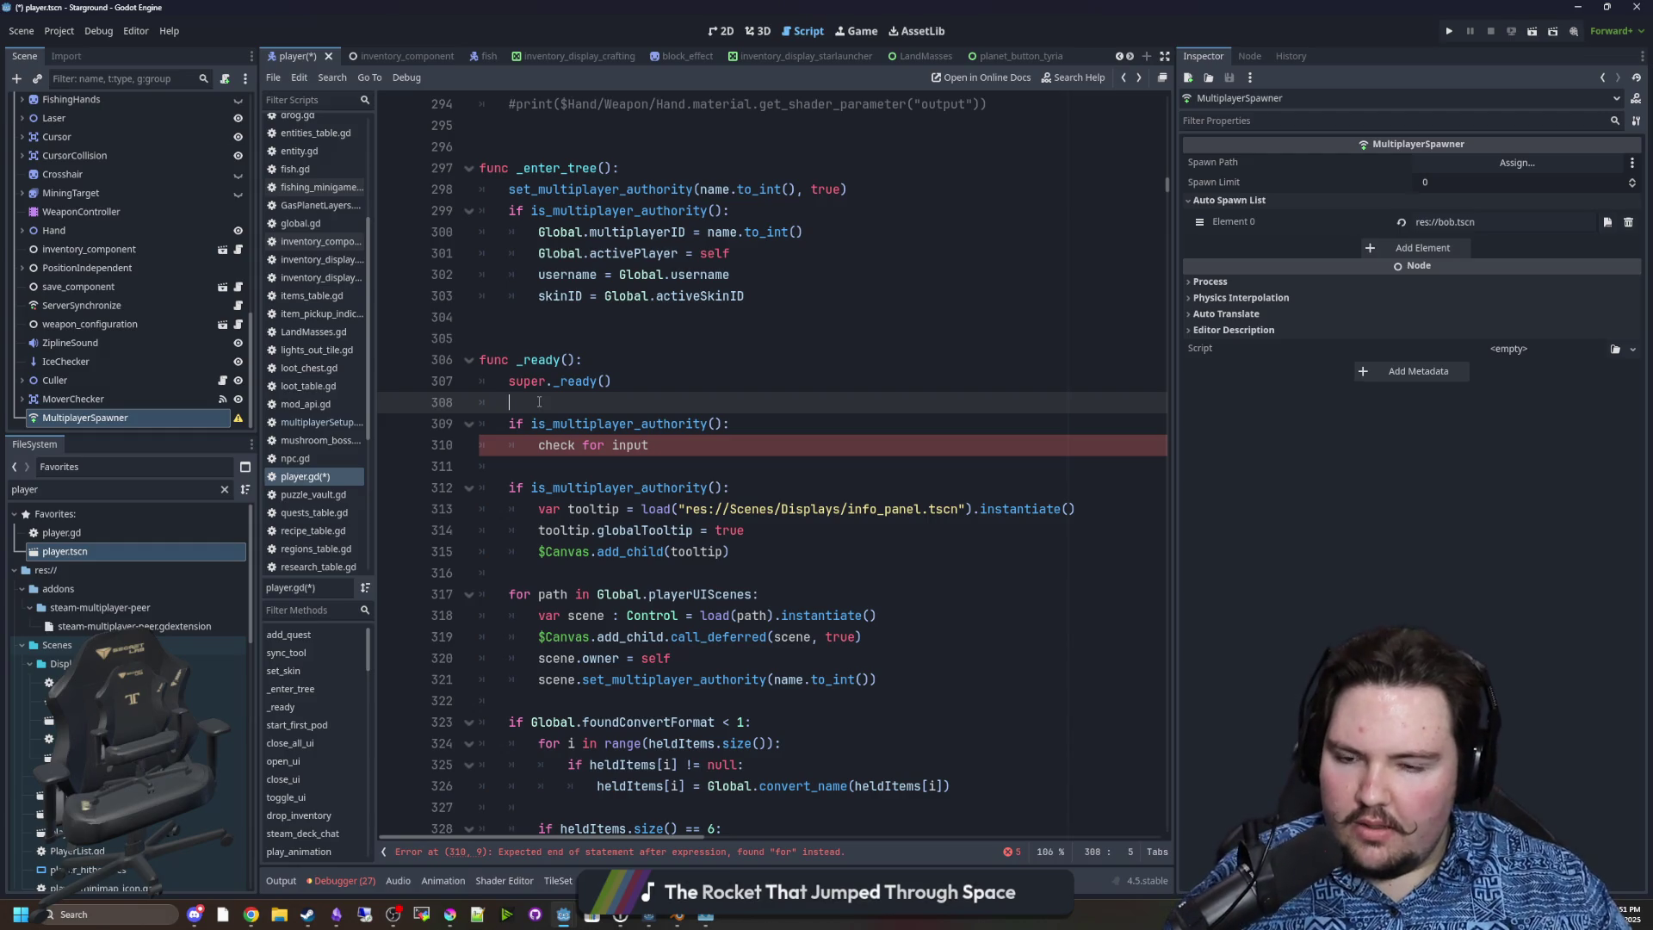
left_click(449, 914)
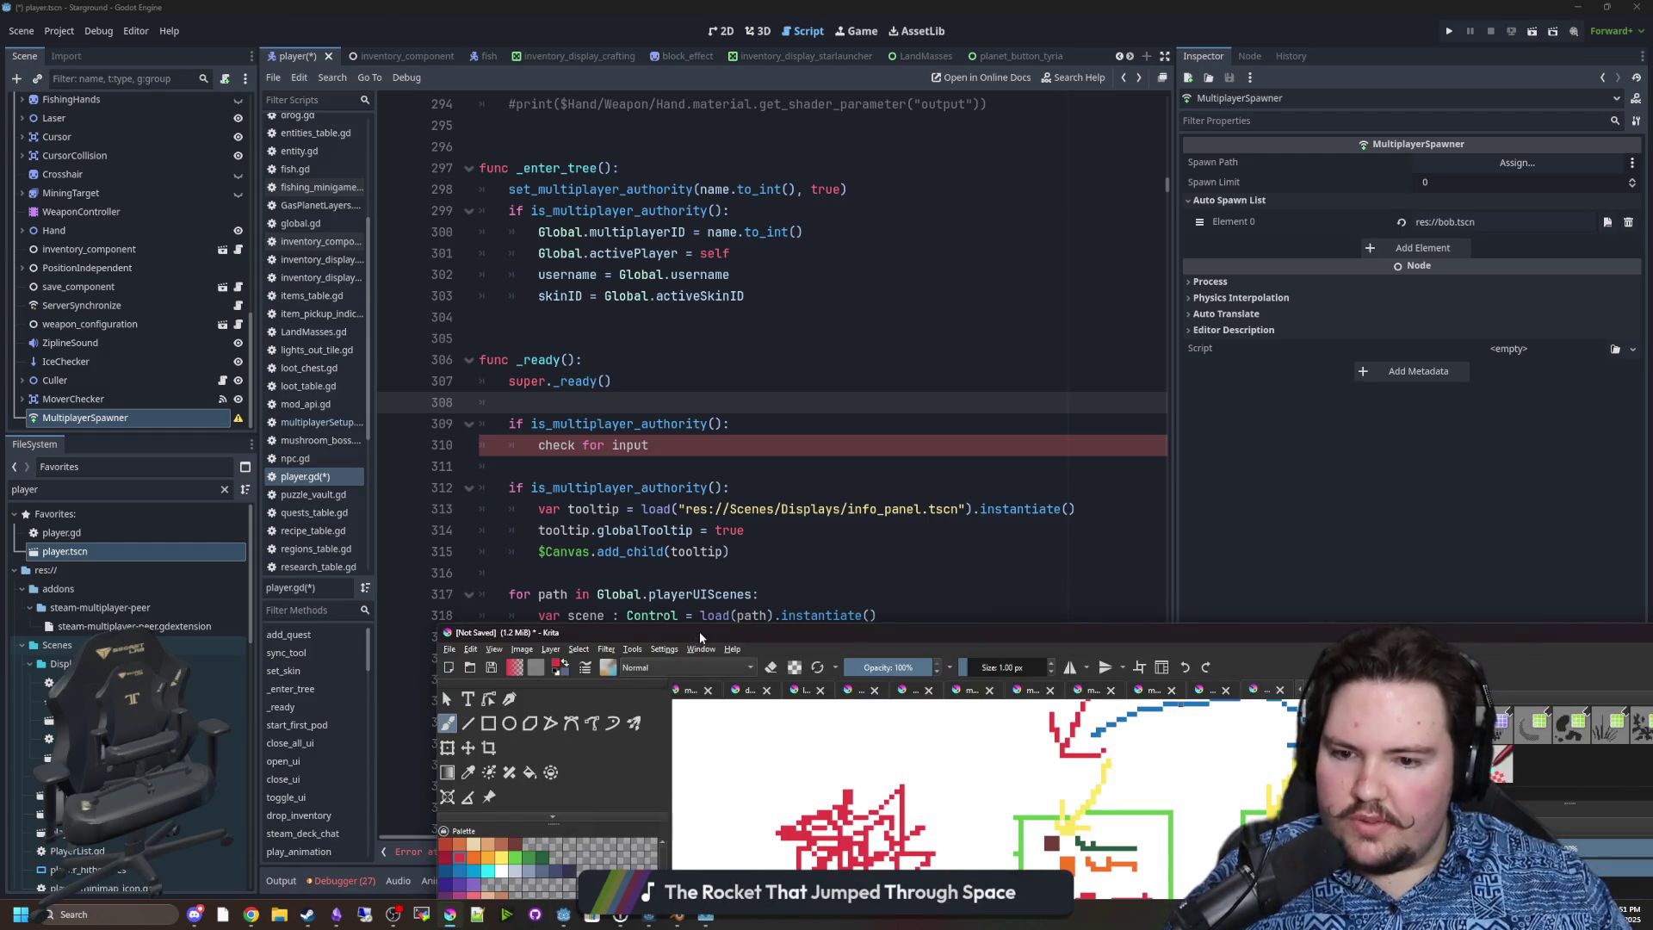
Draw blue strokes in Krita, a W and an arrow toward the green figure, then undo them.
scroll(686, 182, "down", 3)
scroll(509, 373, "up", 3)
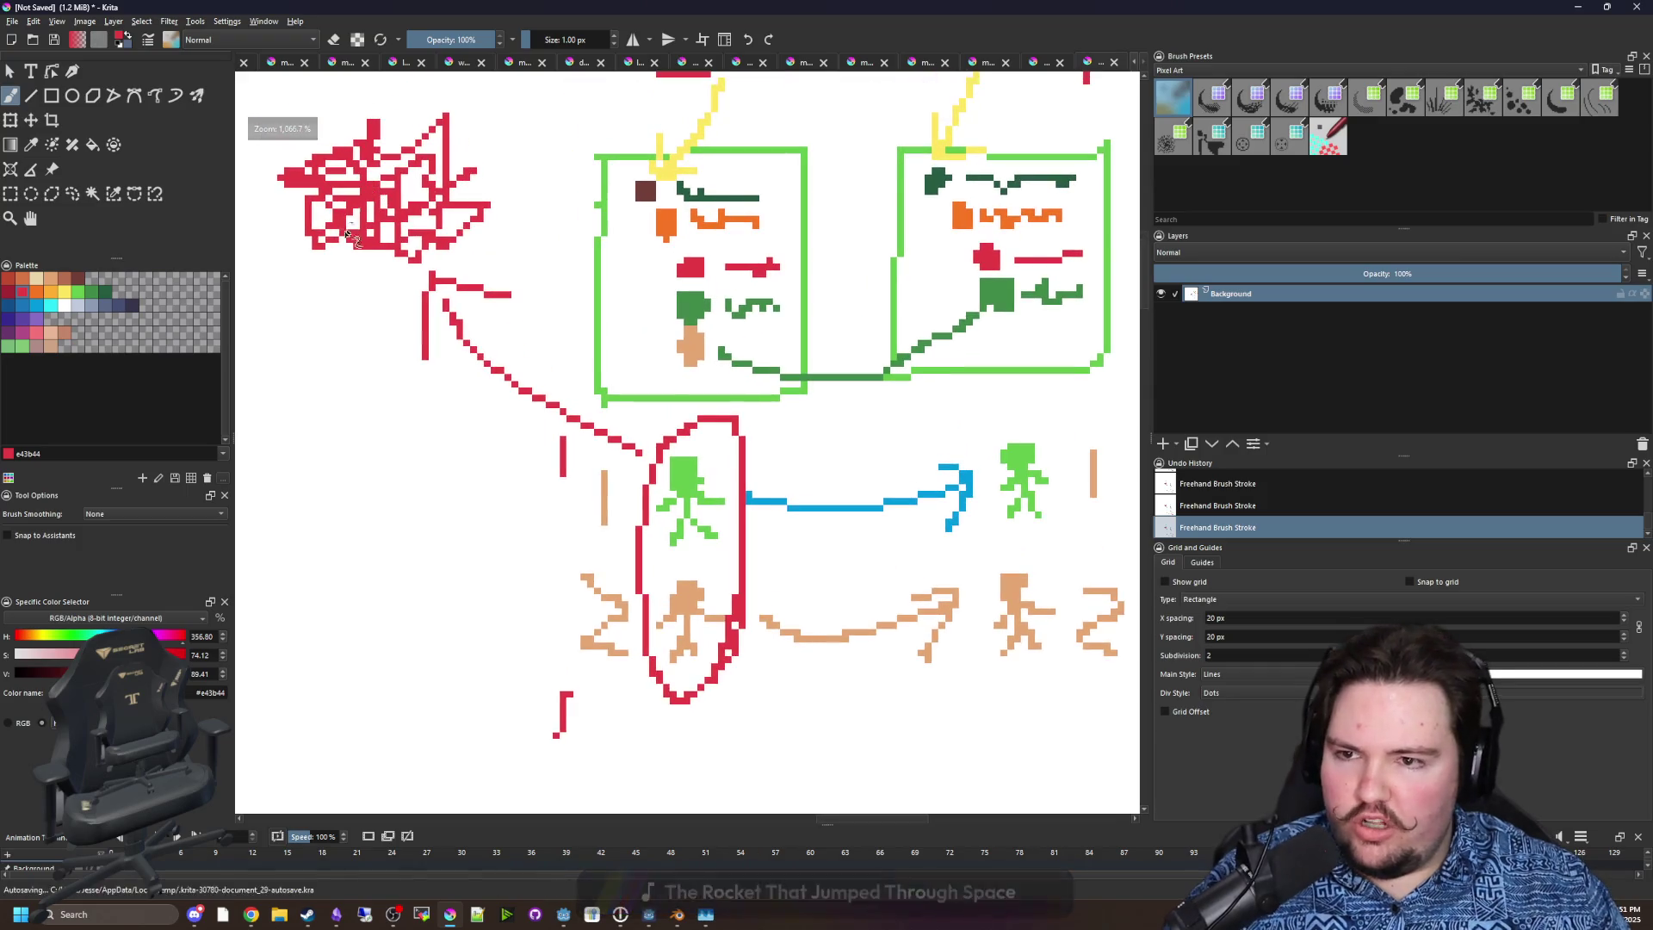
left_click(39, 313)
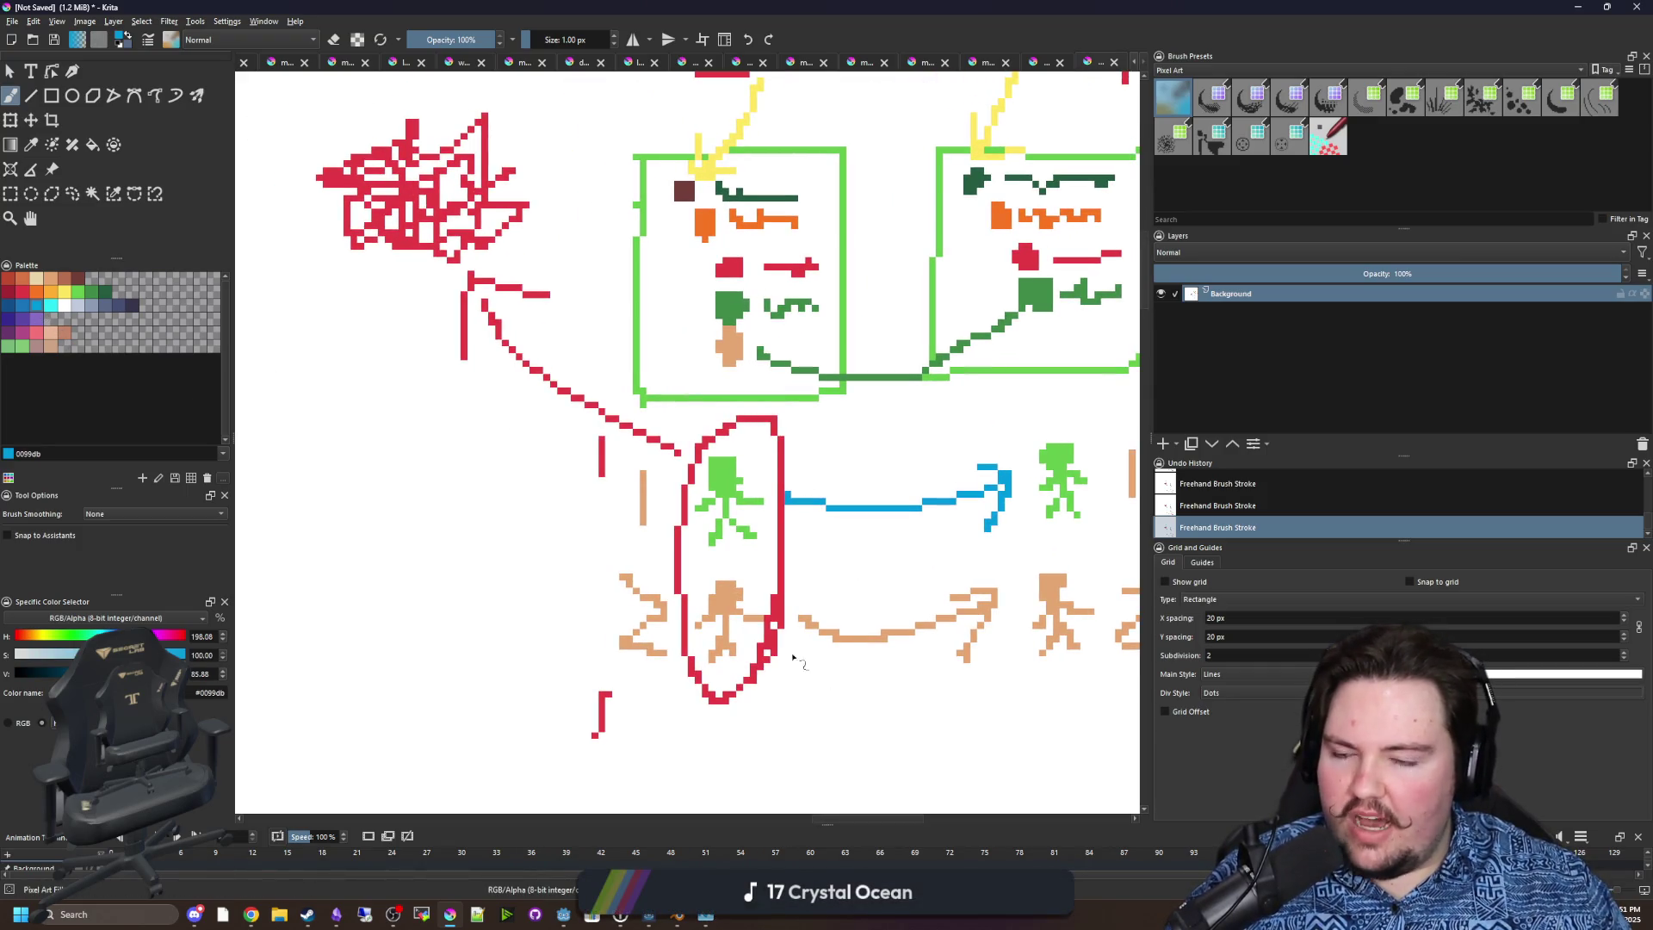
scroll(809, 516, "down", 2)
scroll(728, 482, "up", 2)
mouse_move(409, 511)
left_mouse_down()
mouse_move(465, 559)
mouse_move(497, 519)
left_mouse_up()
scroll(569, 552, "down", 2)
scroll(642, 482, "up", 2)
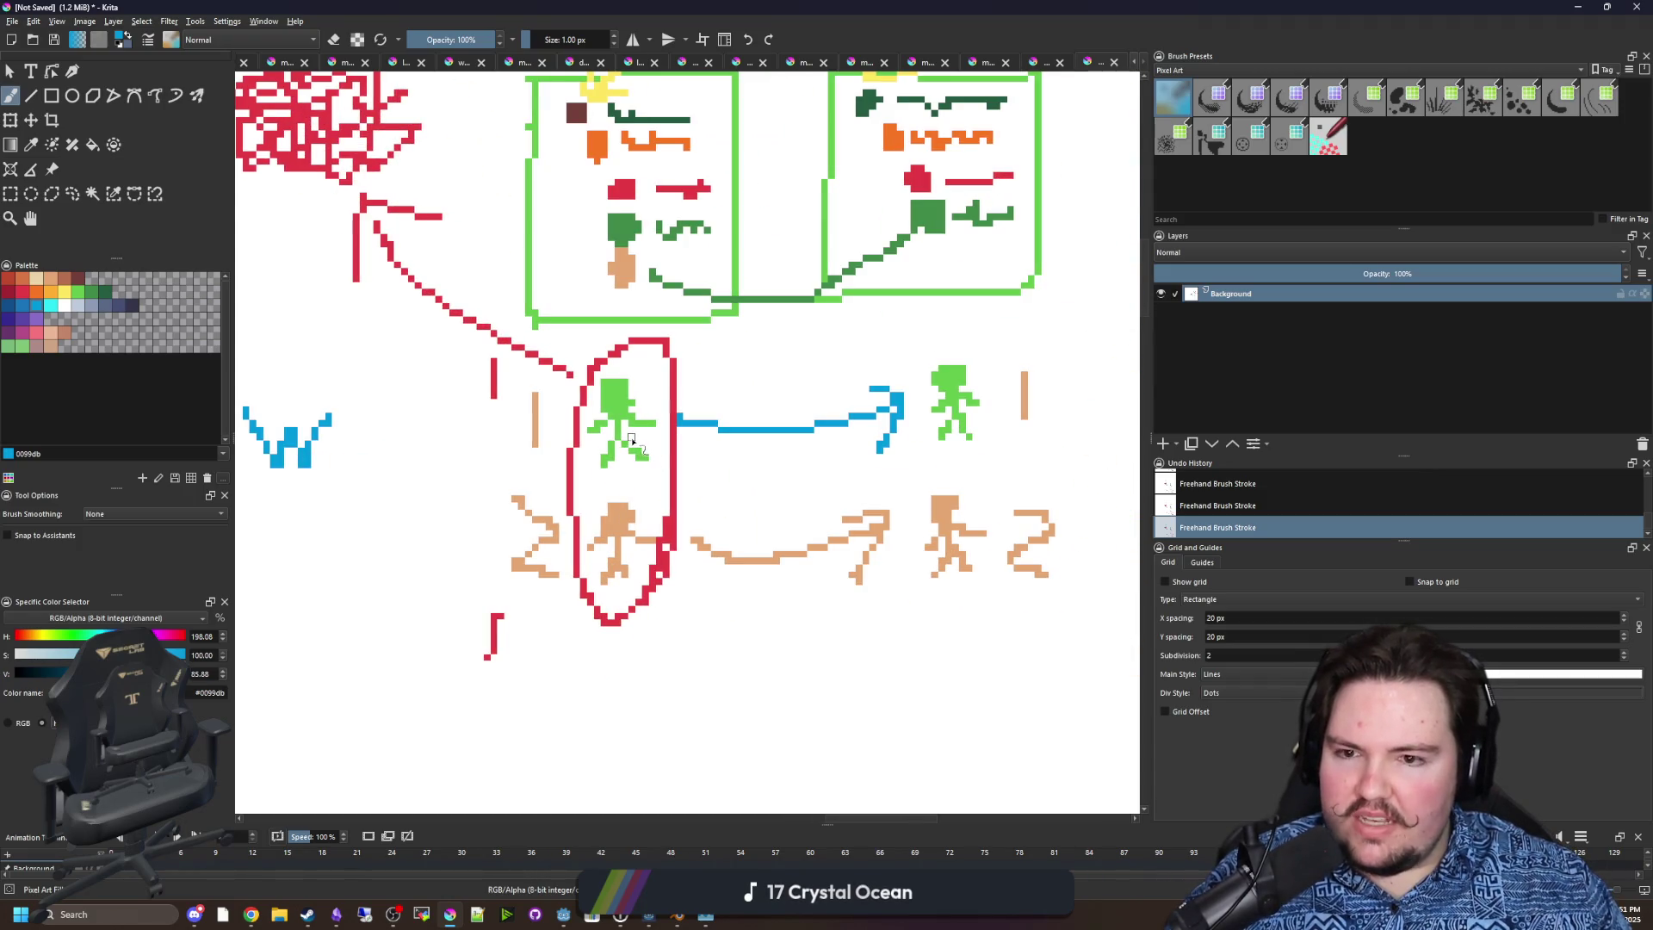
mouse_move(646, 376)
left_mouse_down()
mouse_move(646, 303)
mouse_move(674, 349)
left_mouse_up()
mouse_move(654, 511)
left_mouse_down()
mouse_move(678, 458)
mouse_move(702, 508)
left_mouse_up()
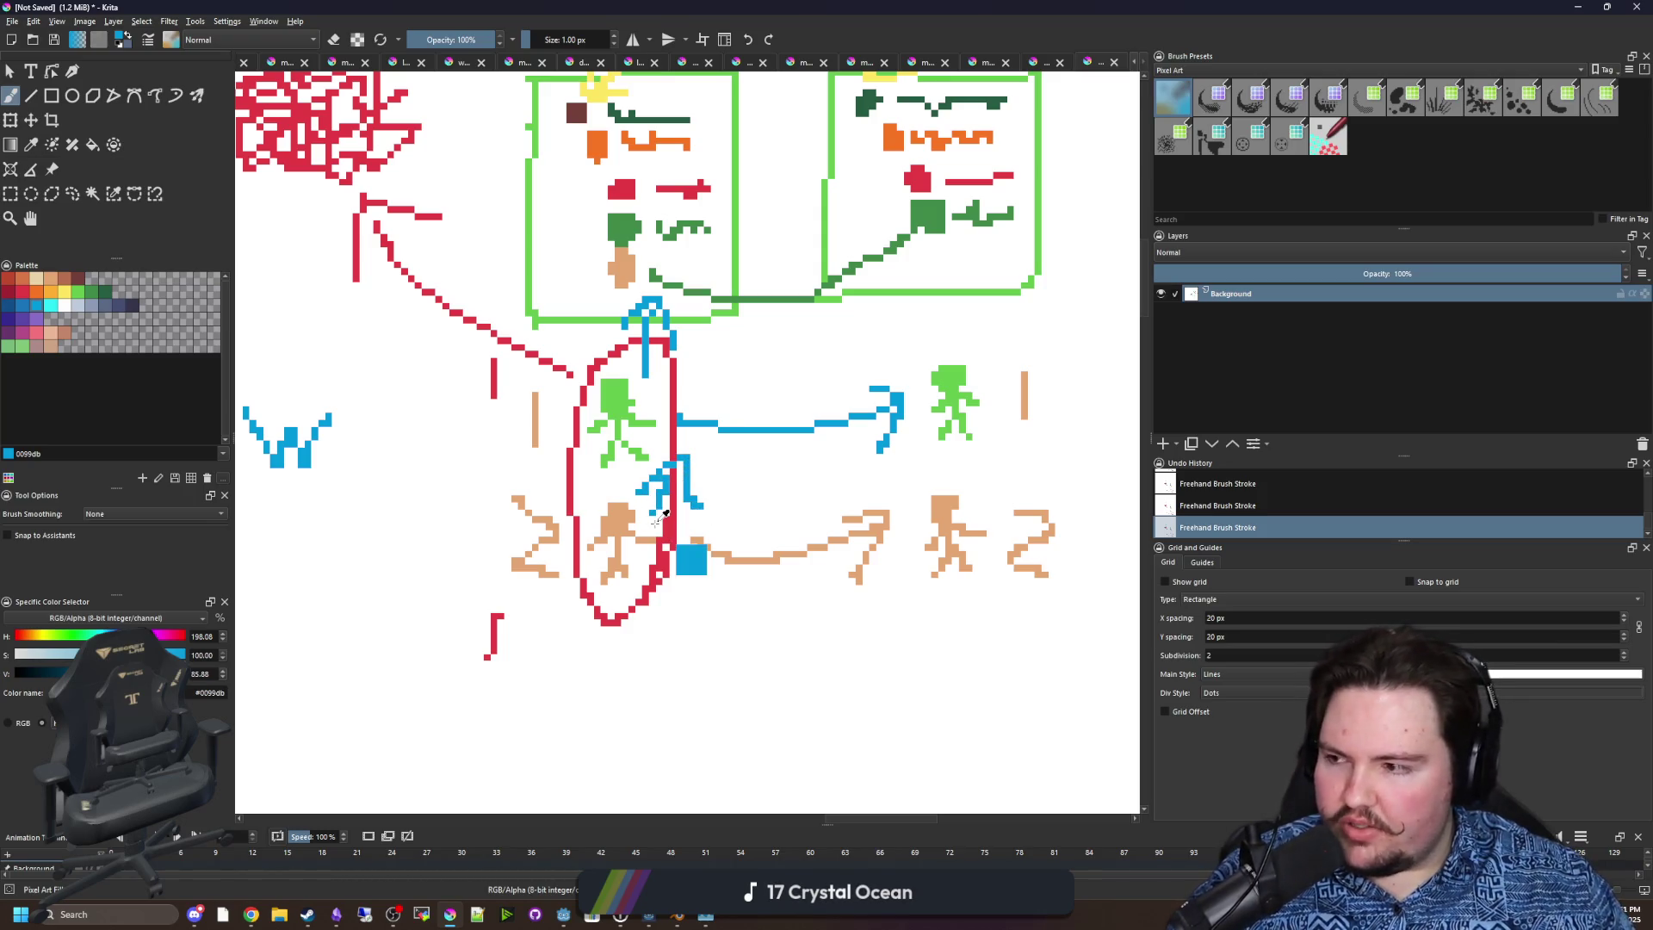
key("ctrl+z")
key("ctrl+z")
key("ctrl+z")
key("ctrl+z")
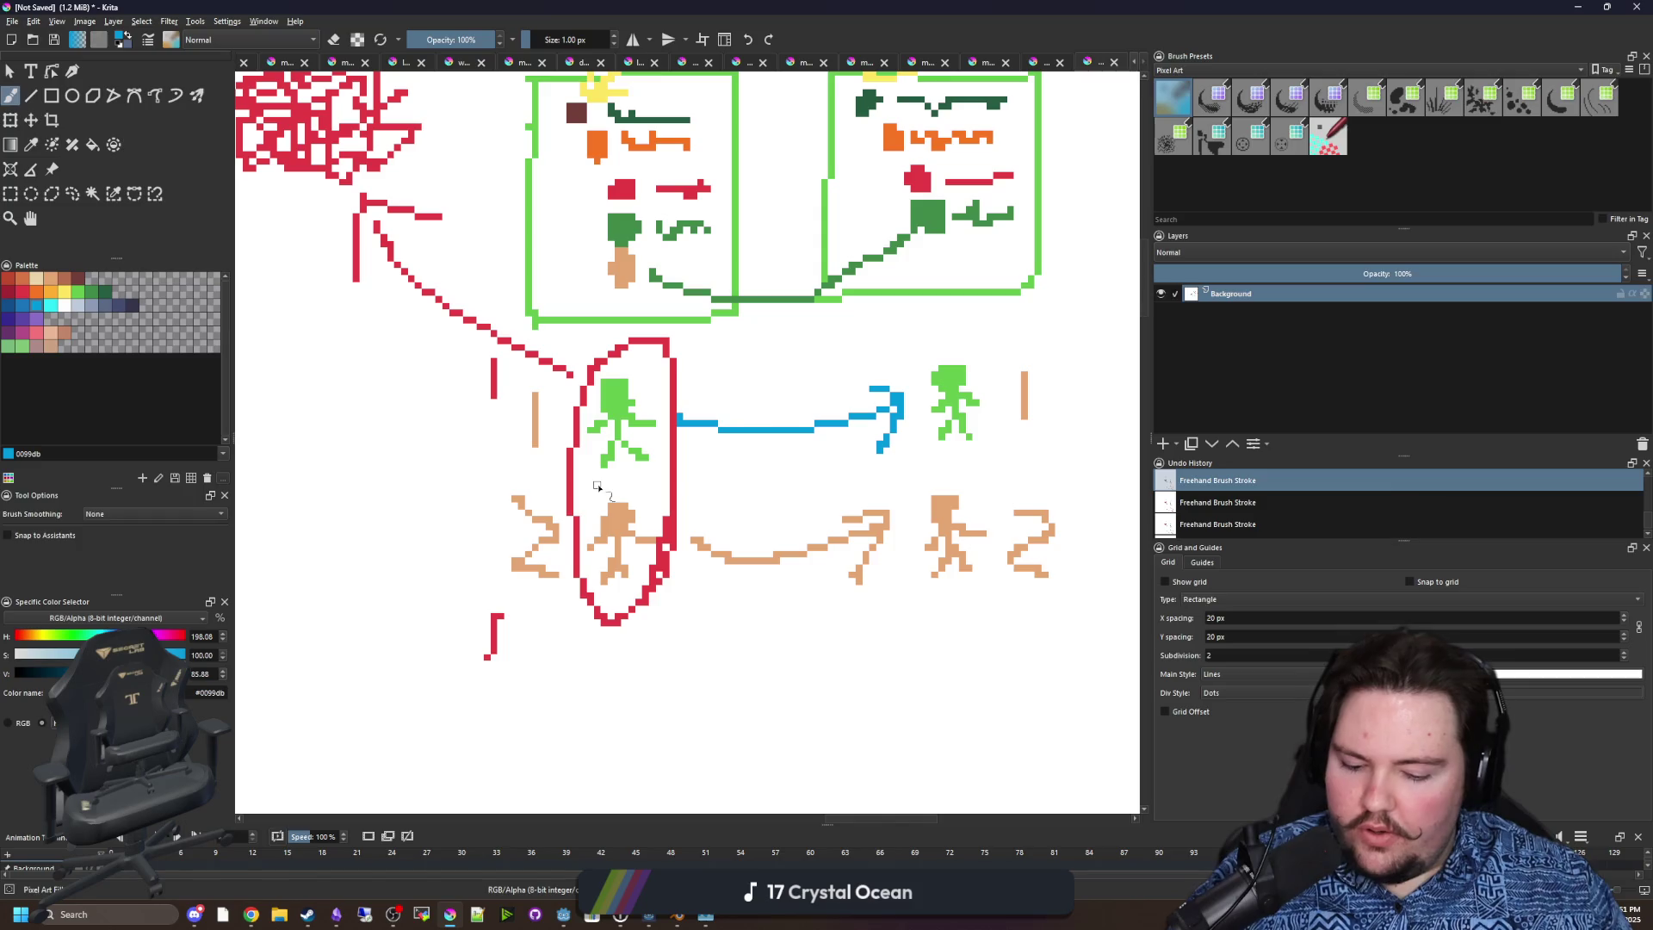
Sample the tan and then the orange colour from the canvas and resume painting.
key("p")
left_click(623, 508)
scroll(624, 508, "up", 3)
scroll(625, 508, "down", 3)
scroll(732, 516, "right", 2)
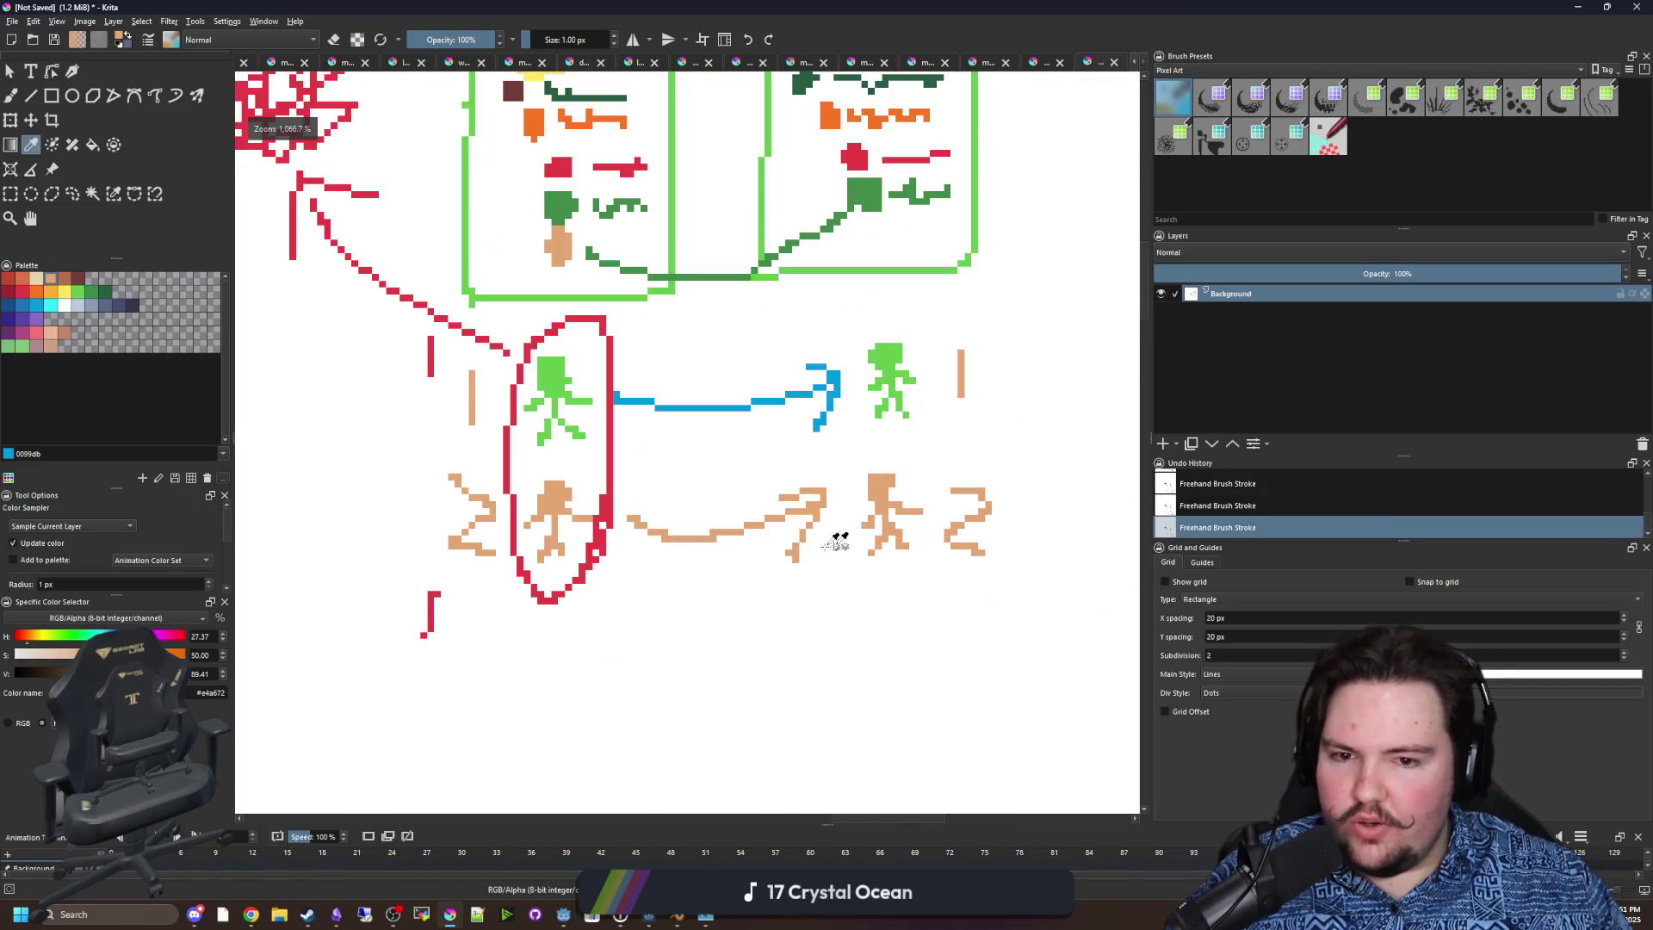
scroll(792, 275, "up", 2)
scroll(792, 276, "left", 2)
left_click(729, 225)
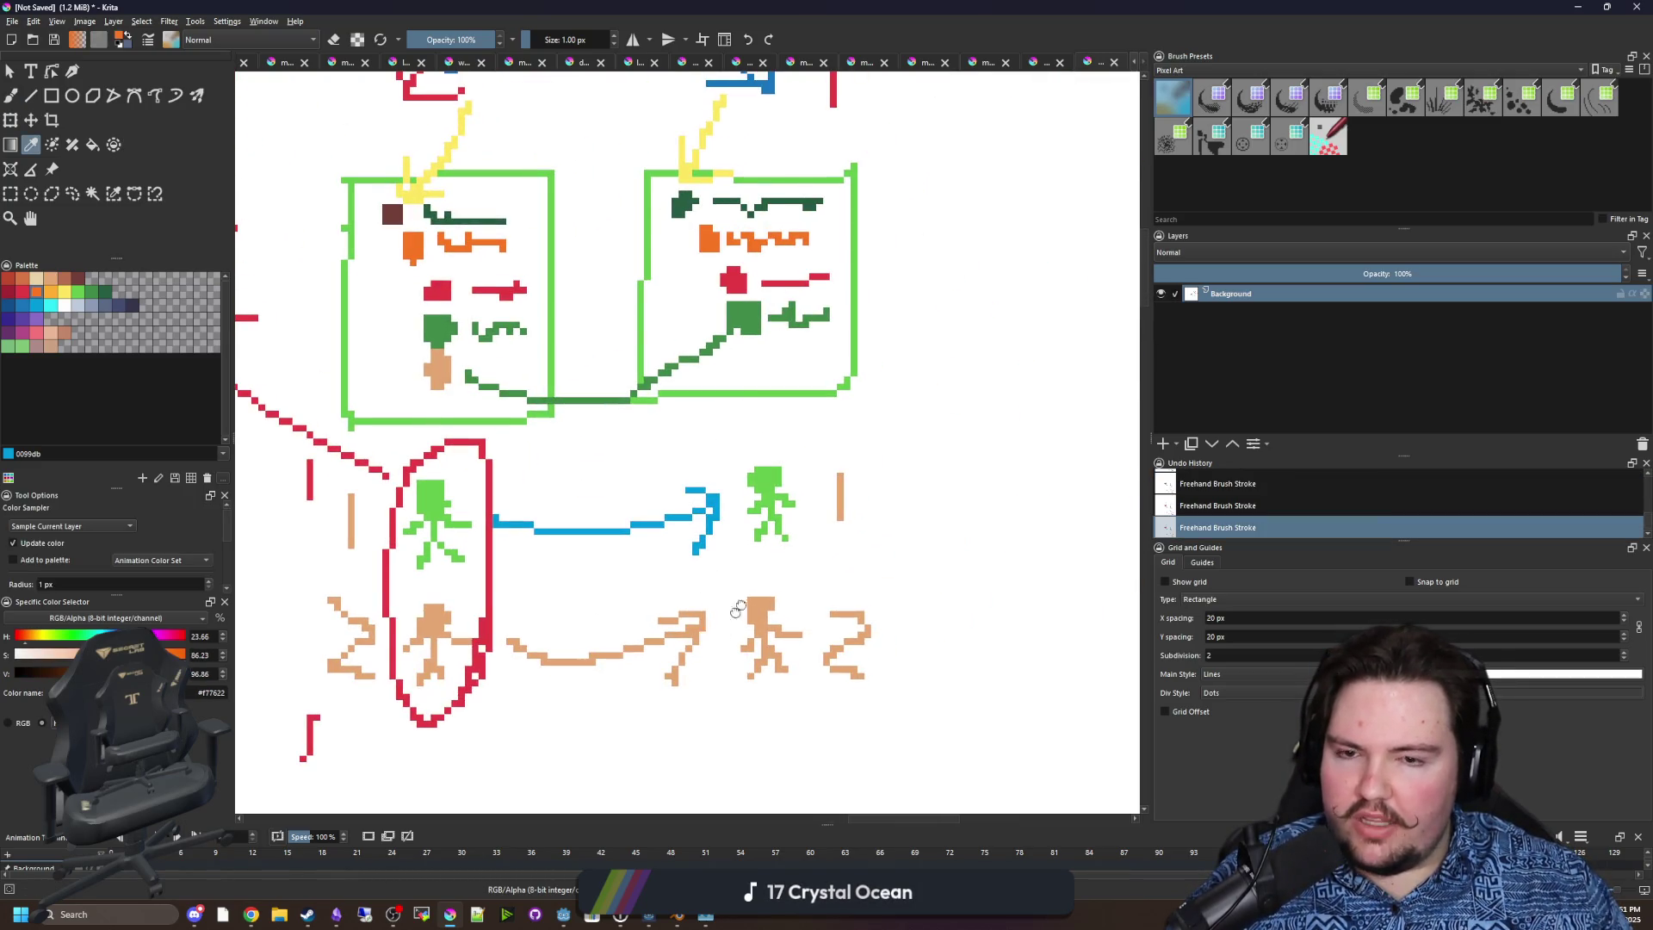
key("b")
scroll(861, 431, "down", 3)
scroll(943, 557, "up", 3)
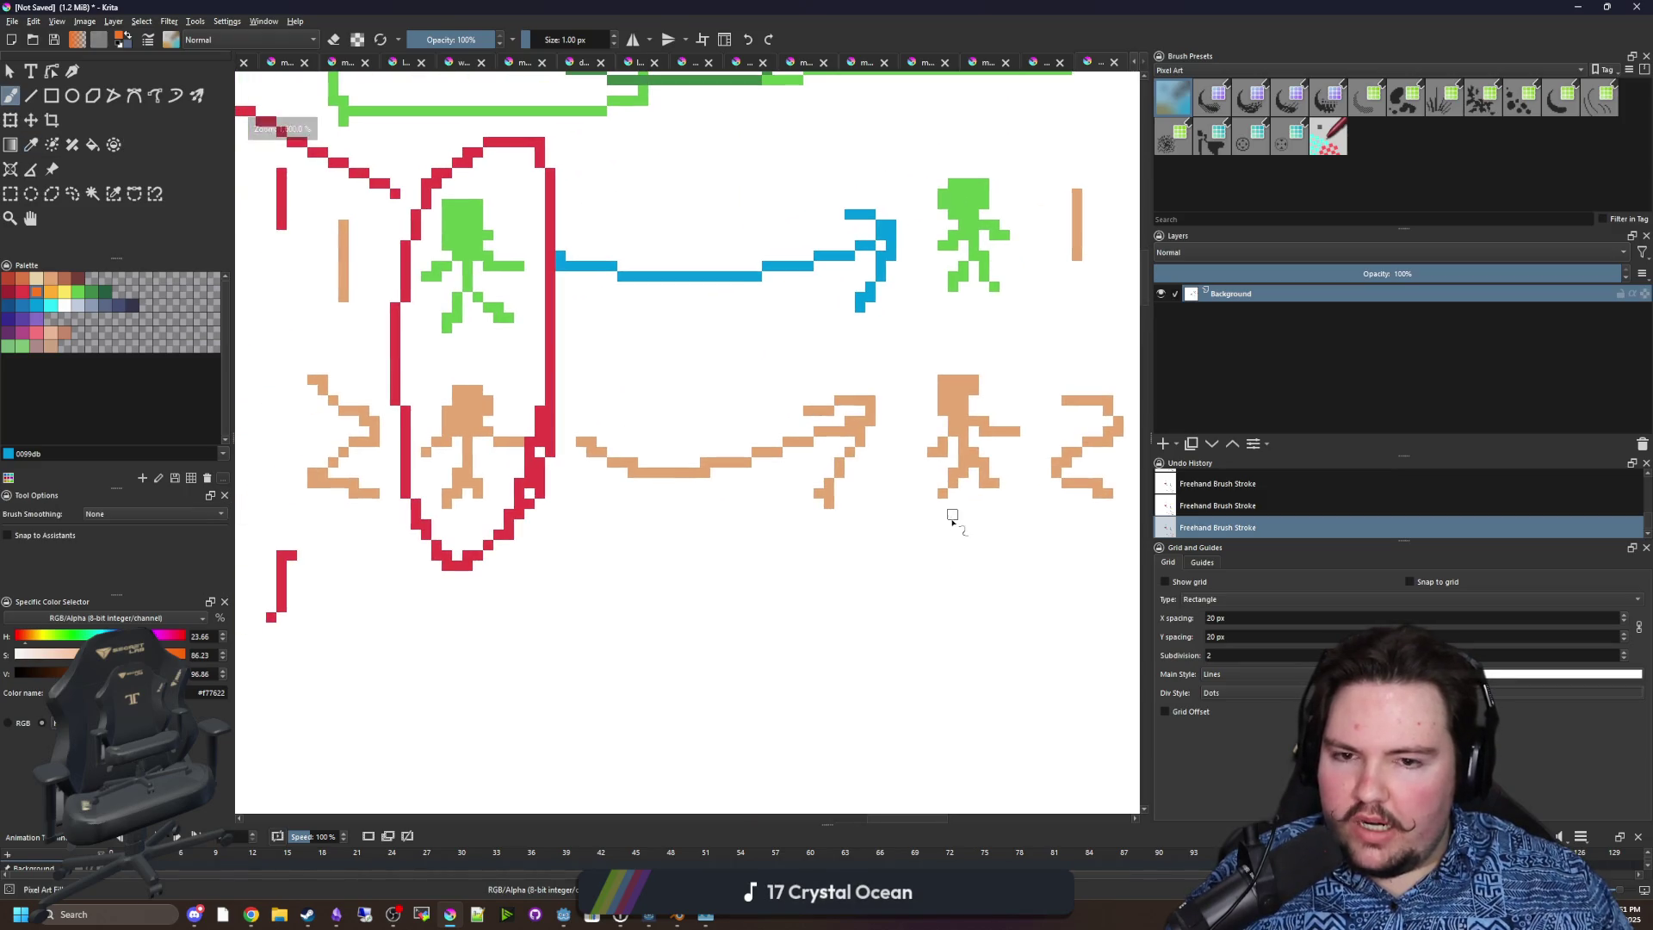
Draw an orange curve below the tan figures, then undo it.
mouse_move(962, 514)
left_mouse_down()
mouse_move(638, 583)
mouse_move(531, 569)
mouse_move(551, 521)
left_mouse_up()
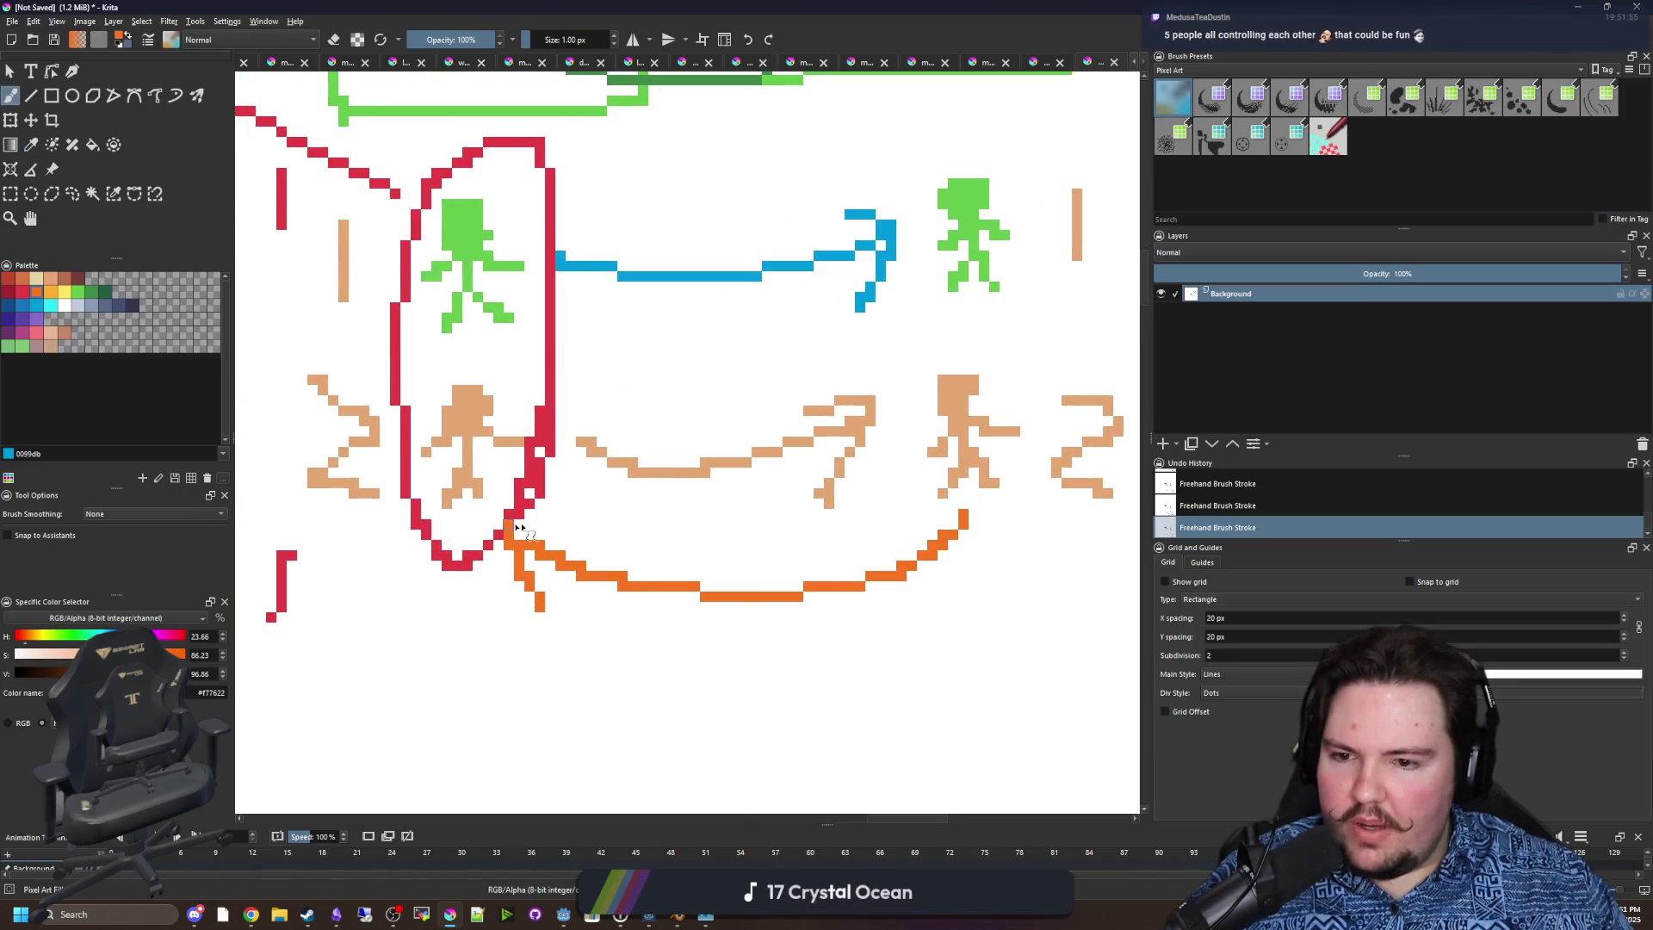
scroll(603, 560, "up", 1)
scroll(603, 559, "left", 2)
key("ctrl+z")
key("ctrl+z")
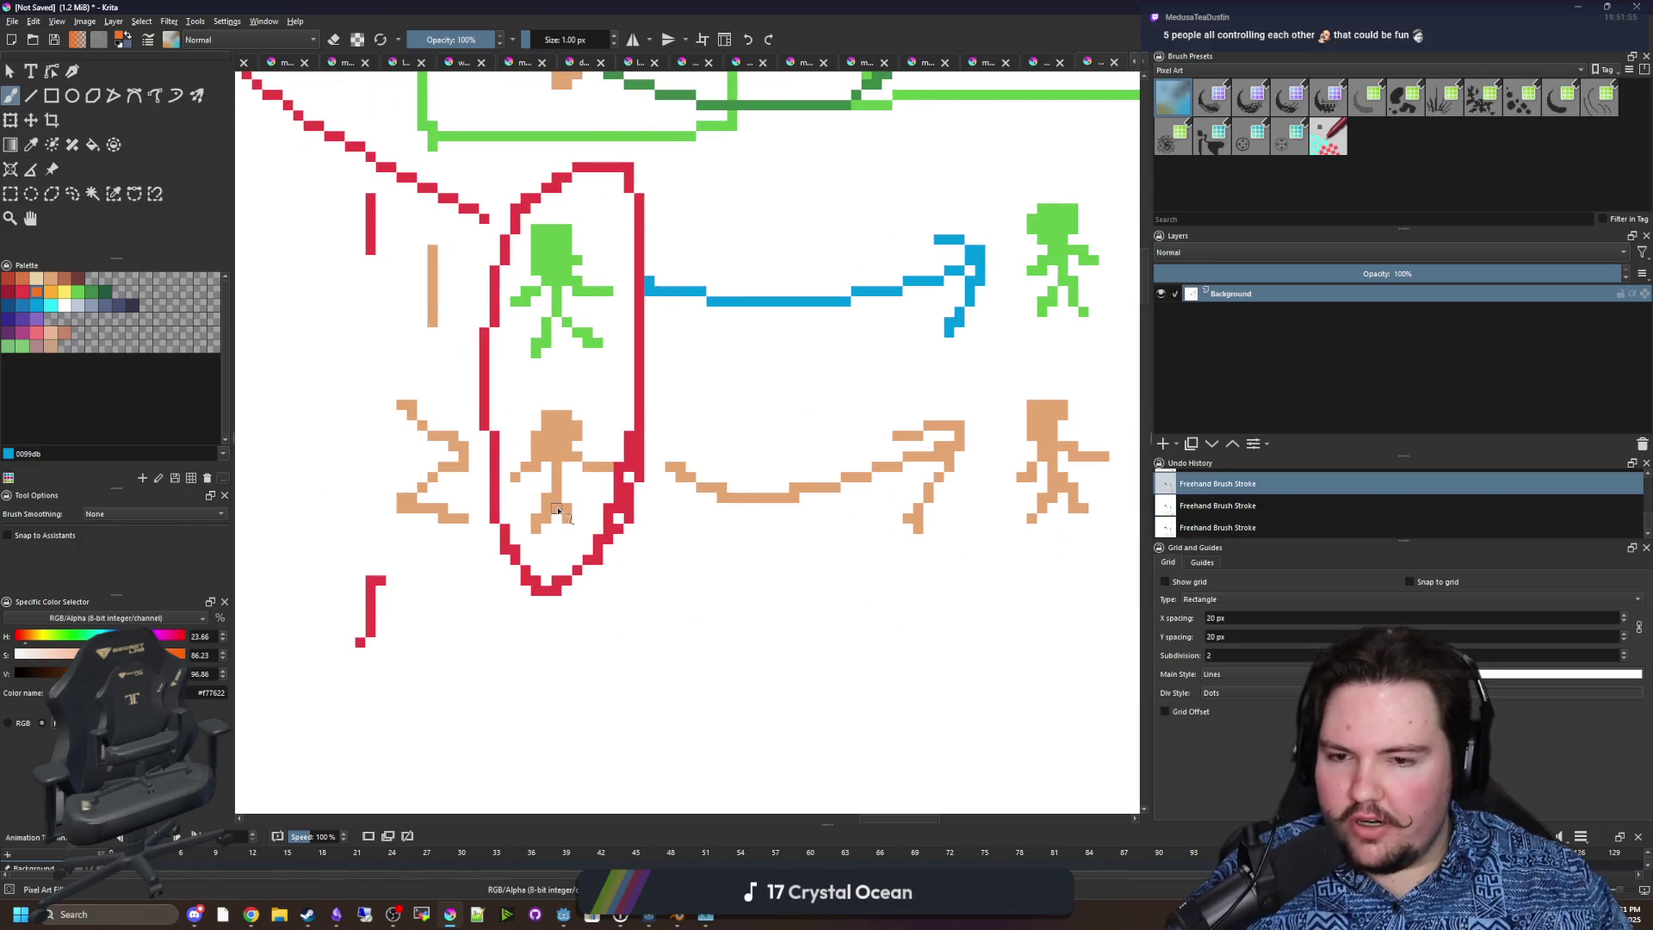
scroll(560, 524, "down", 1)
scroll(557, 514, "down", 1)
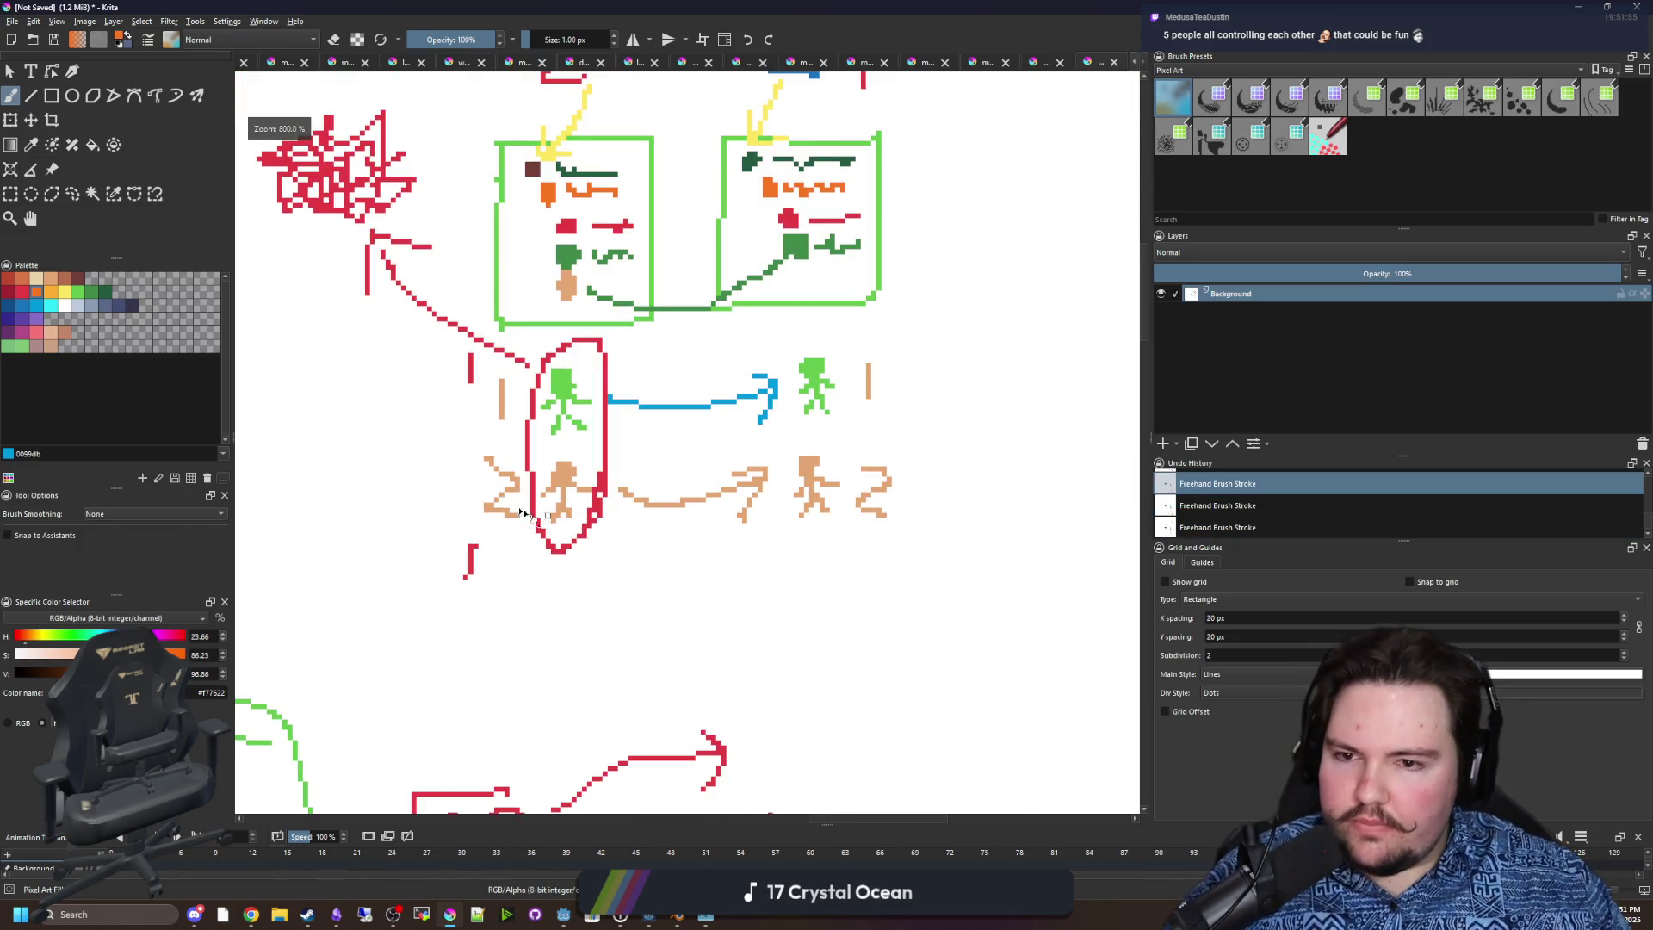
scroll(456, 370, "right", 2)
scroll(452, 370, "left", 3)
scroll(516, 430, "up", 2)
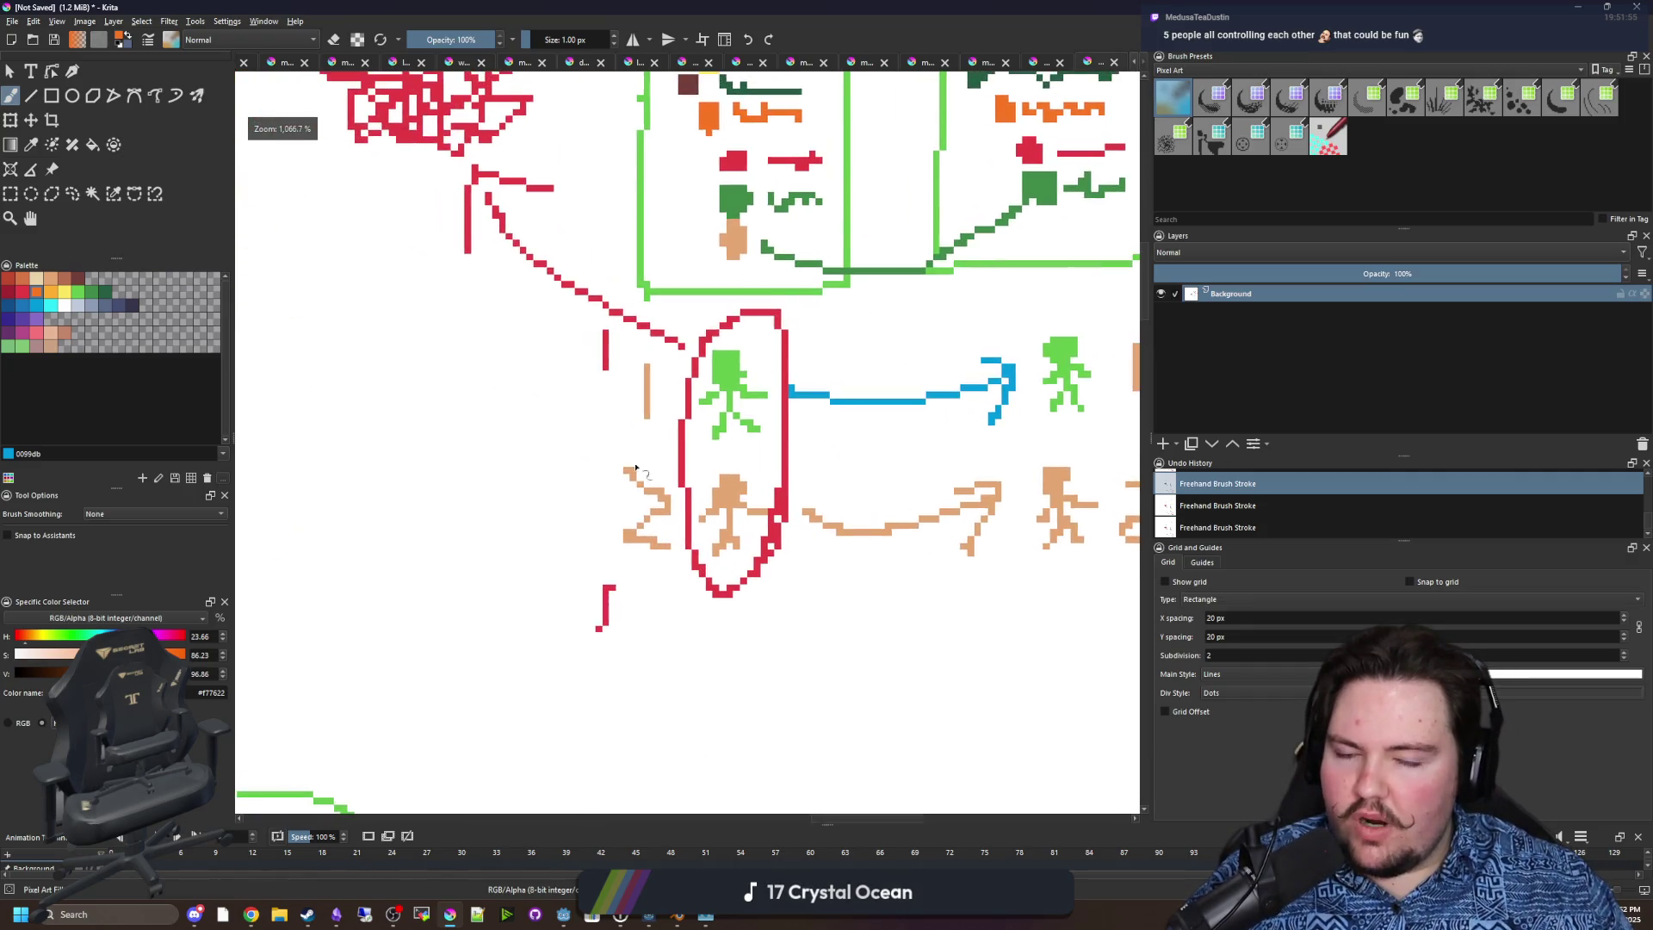
scroll(740, 515, "left", 1)
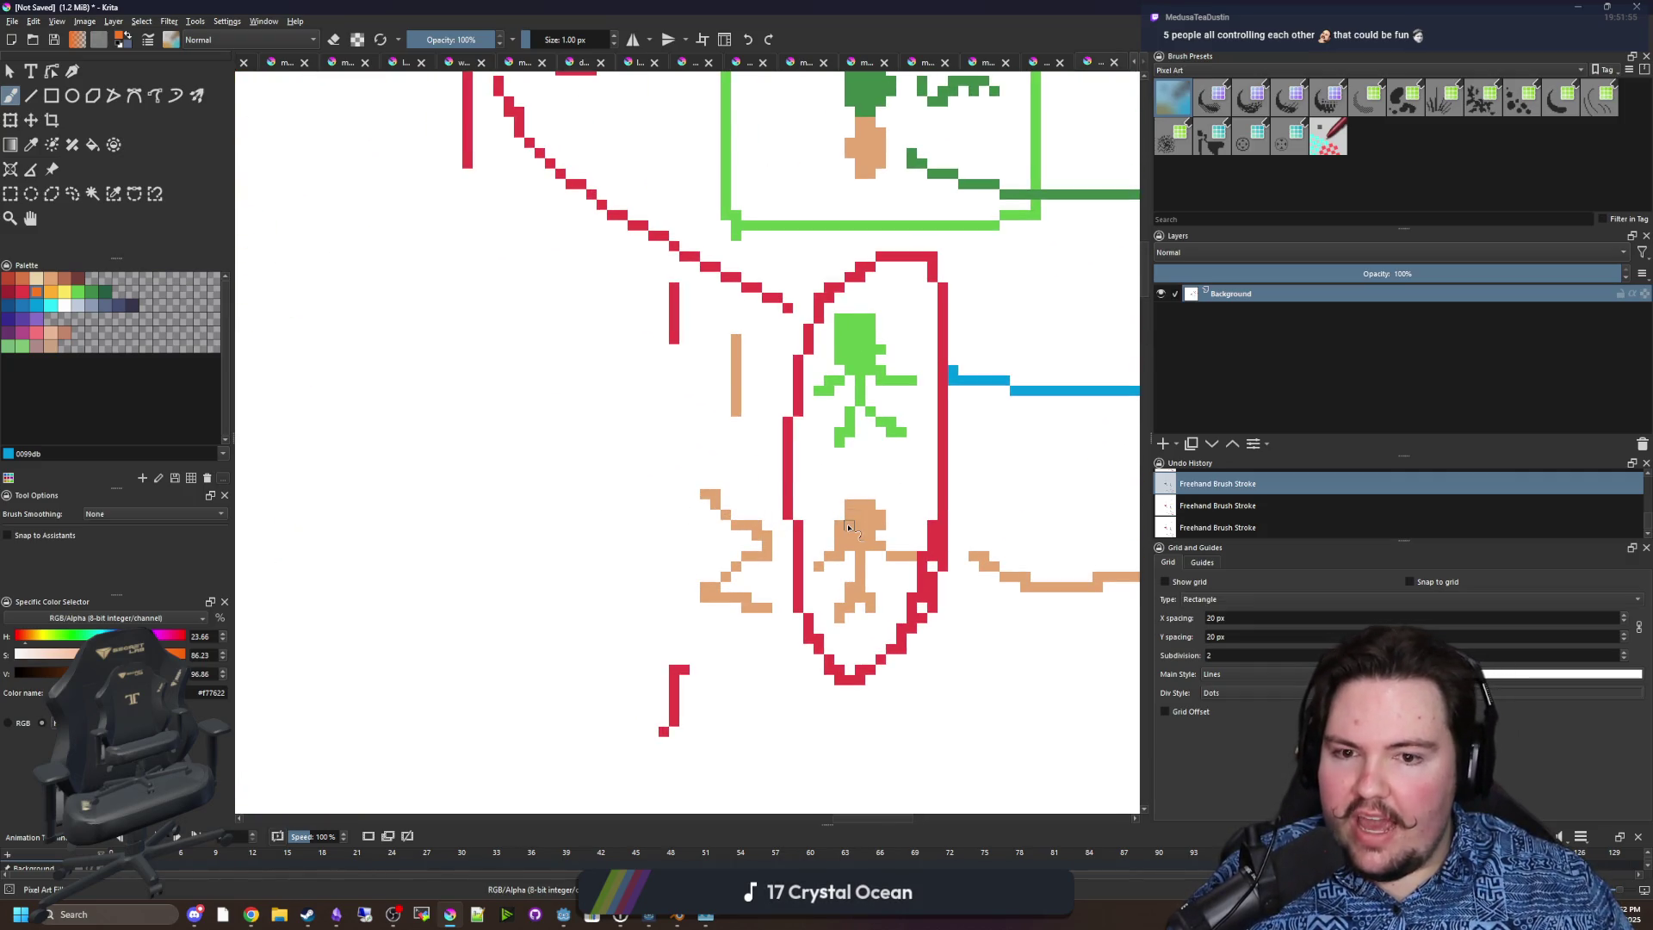
scroll(852, 548, "down", 1)
Draw an orange stroke across the tan figure, undo the orange strokes, then redo the diagonal one.
mouse_move(761, 516)
left_mouse_down()
mouse_move(861, 594)
mouse_move(886, 512)
left_mouse_up()
key("ctrl+z")
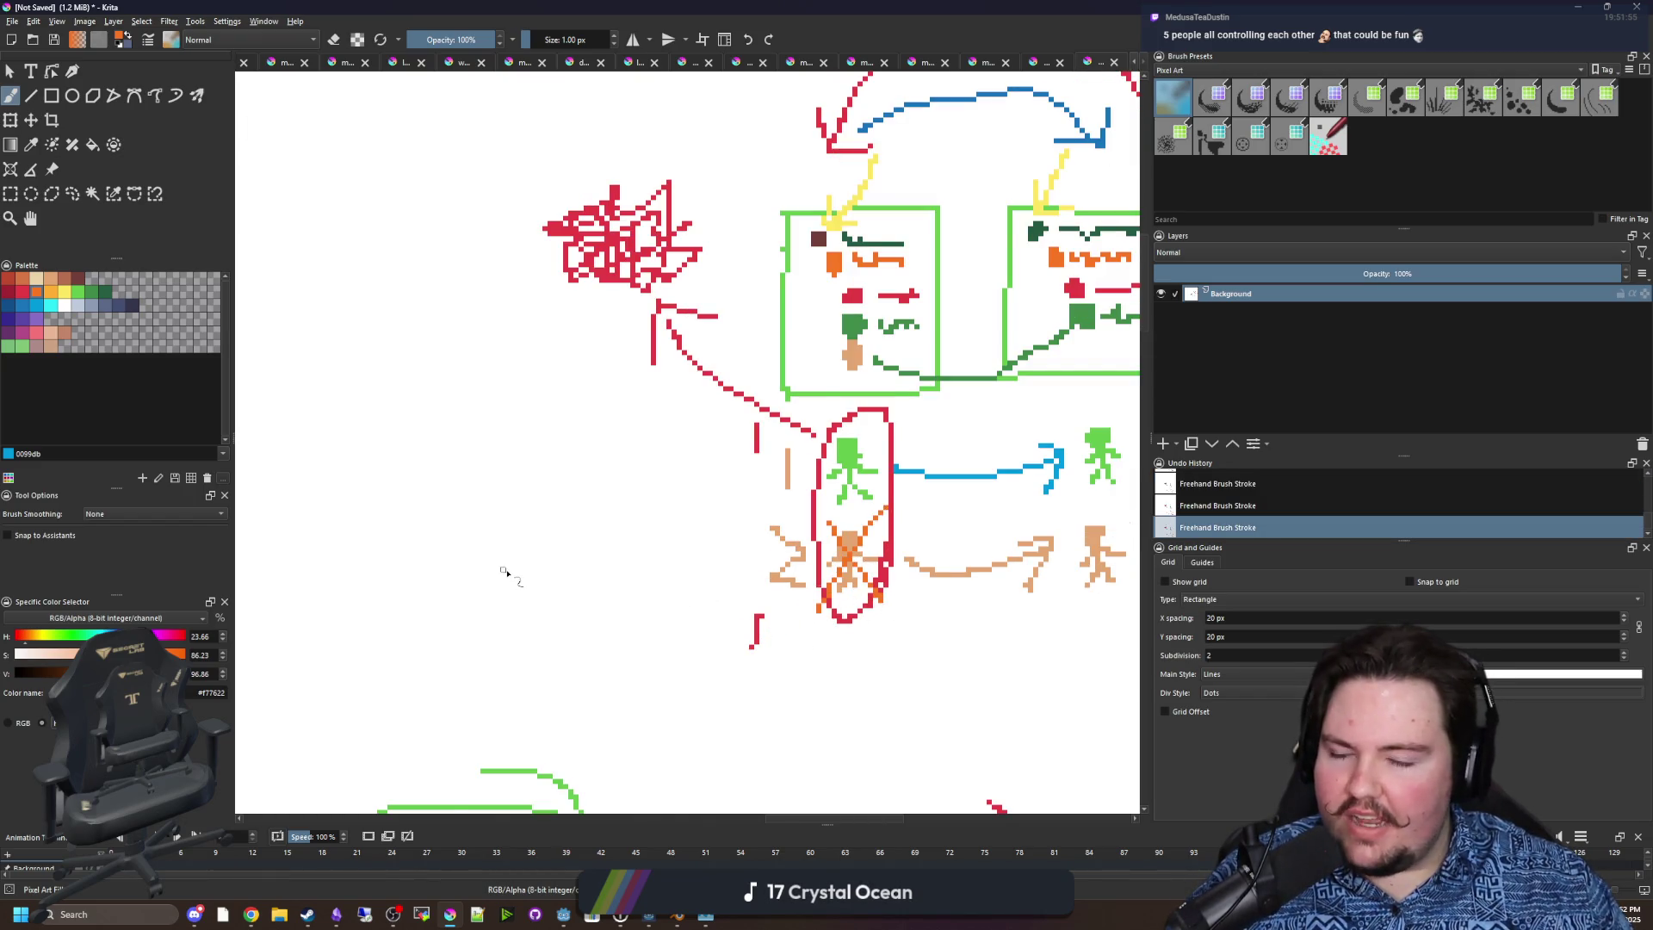
scroll(706, 568, "down", 1)
key("ctrl+z")
key("ctrl+z")
scroll(702, 559, "up", 4)
scroll(726, 538, "down", 2)
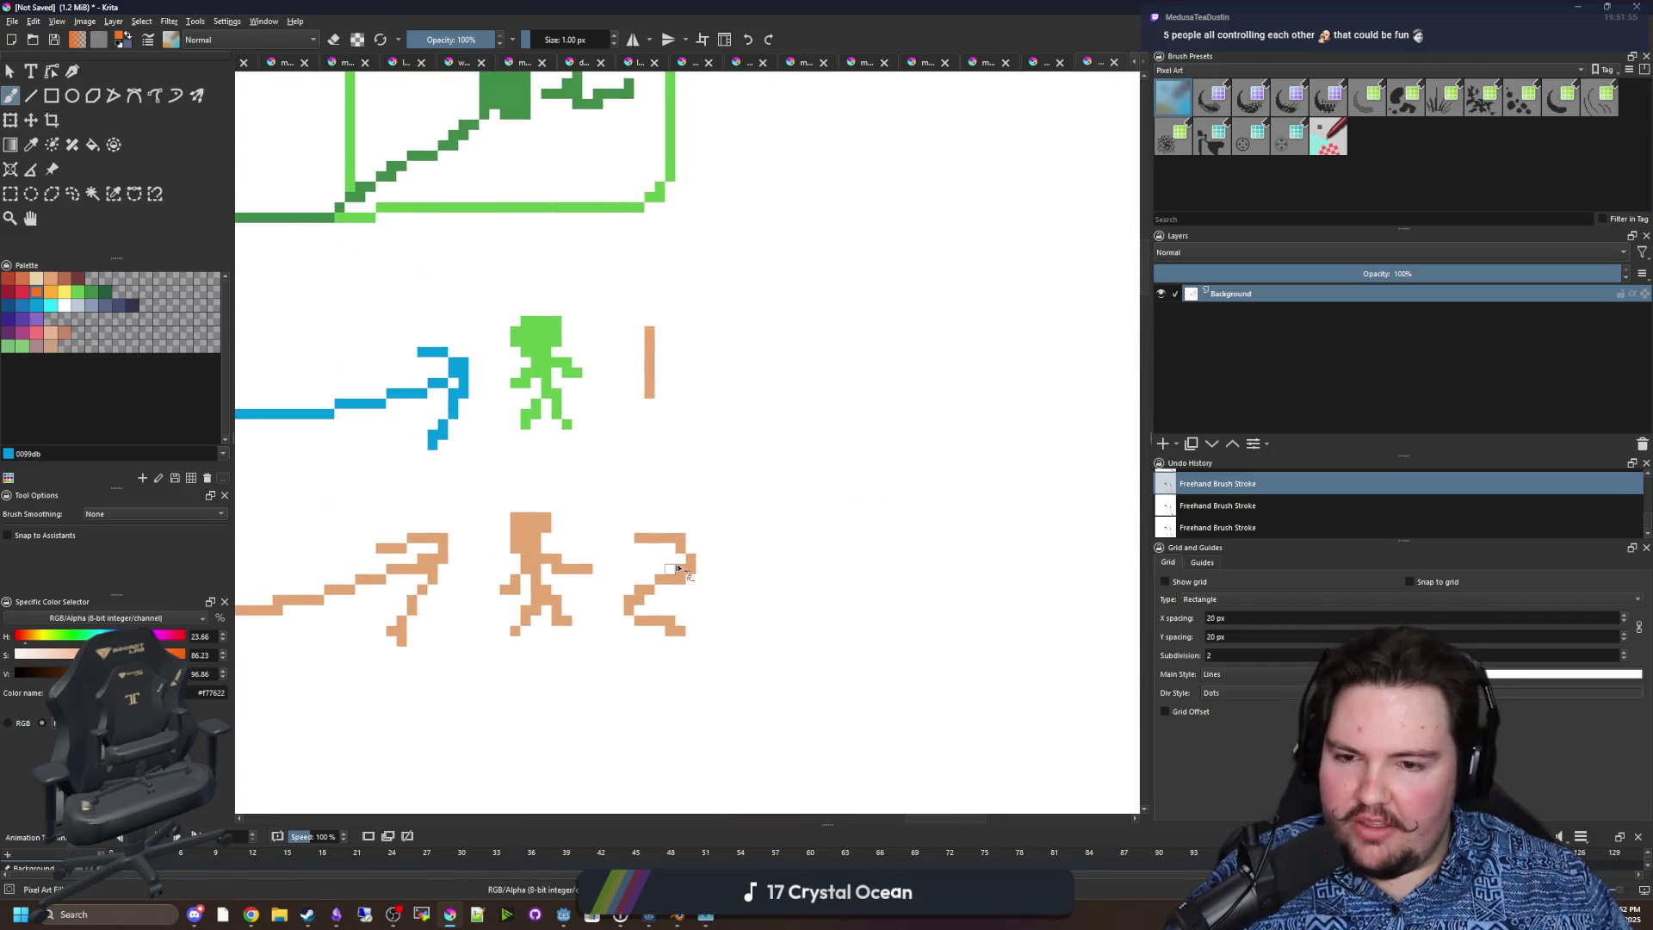
key("ctrl+shift+z")
key("ctrl+shift+z")
scroll(720, 508, "down", 3)
scroll(736, 542, "up", 2)
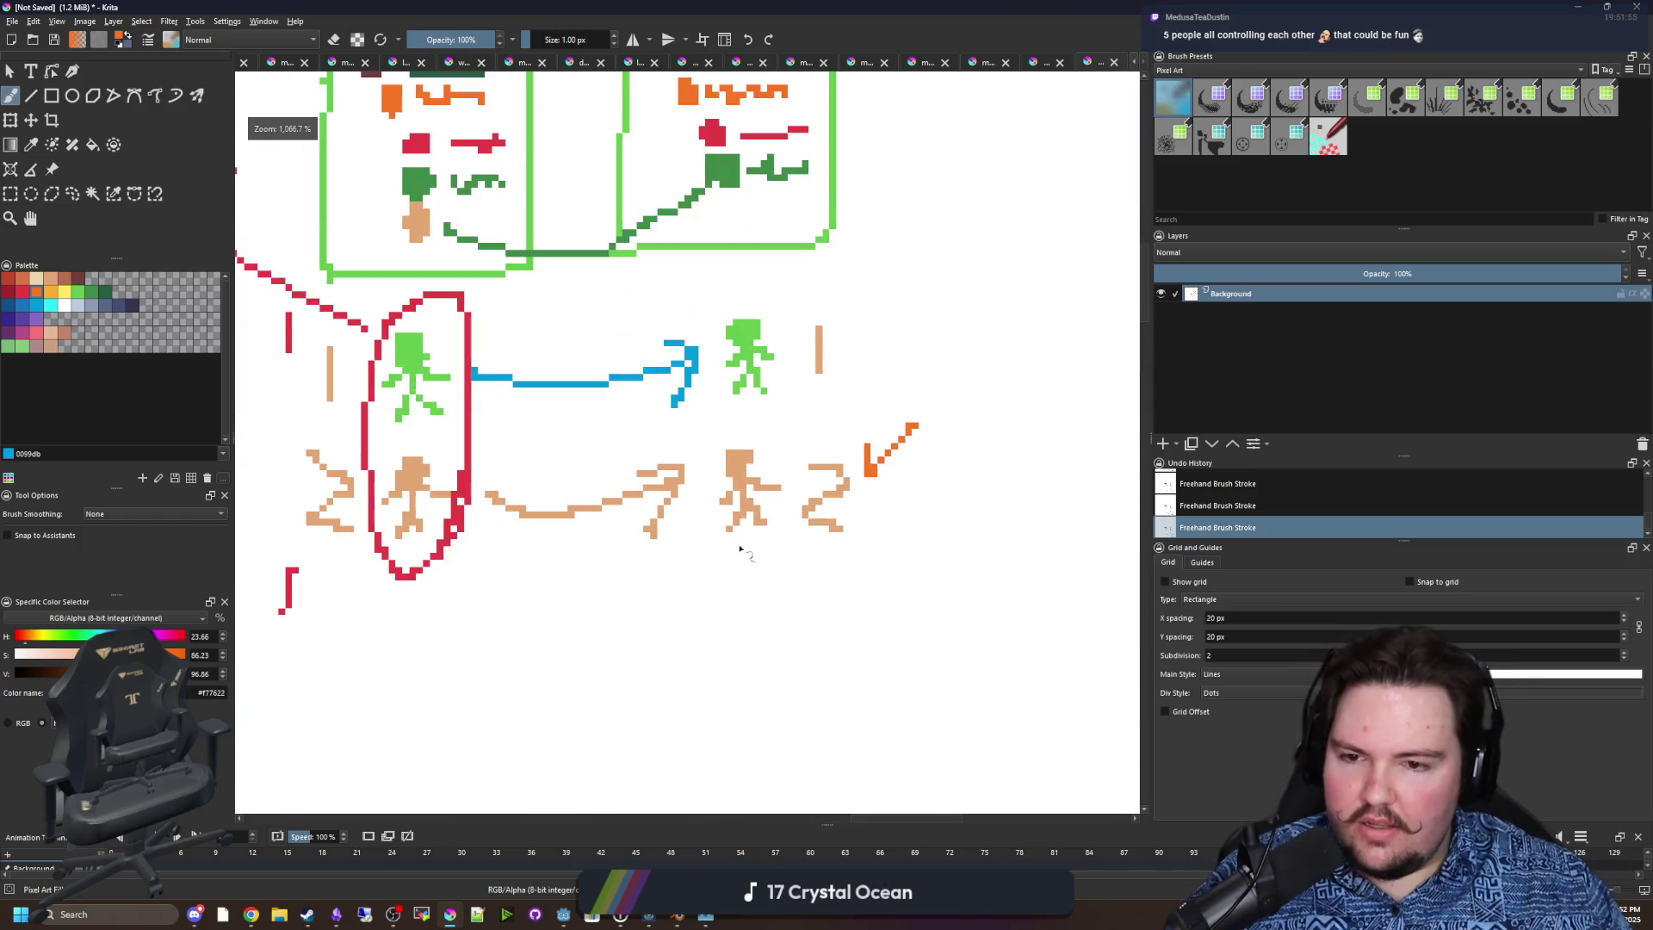
Circle the orange figure in orange and the green figure in yellow.
mouse_move(727, 551)
left_mouse_down()
mouse_move(785, 517)
mouse_move(777, 456)
mouse_move(785, 472)
left_mouse_up()
left_click(63, 293)
mouse_move(452, 412)
left_mouse_down()
mouse_move(383, 431)
mouse_move(473, 405)
mouse_move(440, 307)
left_mouse_up()
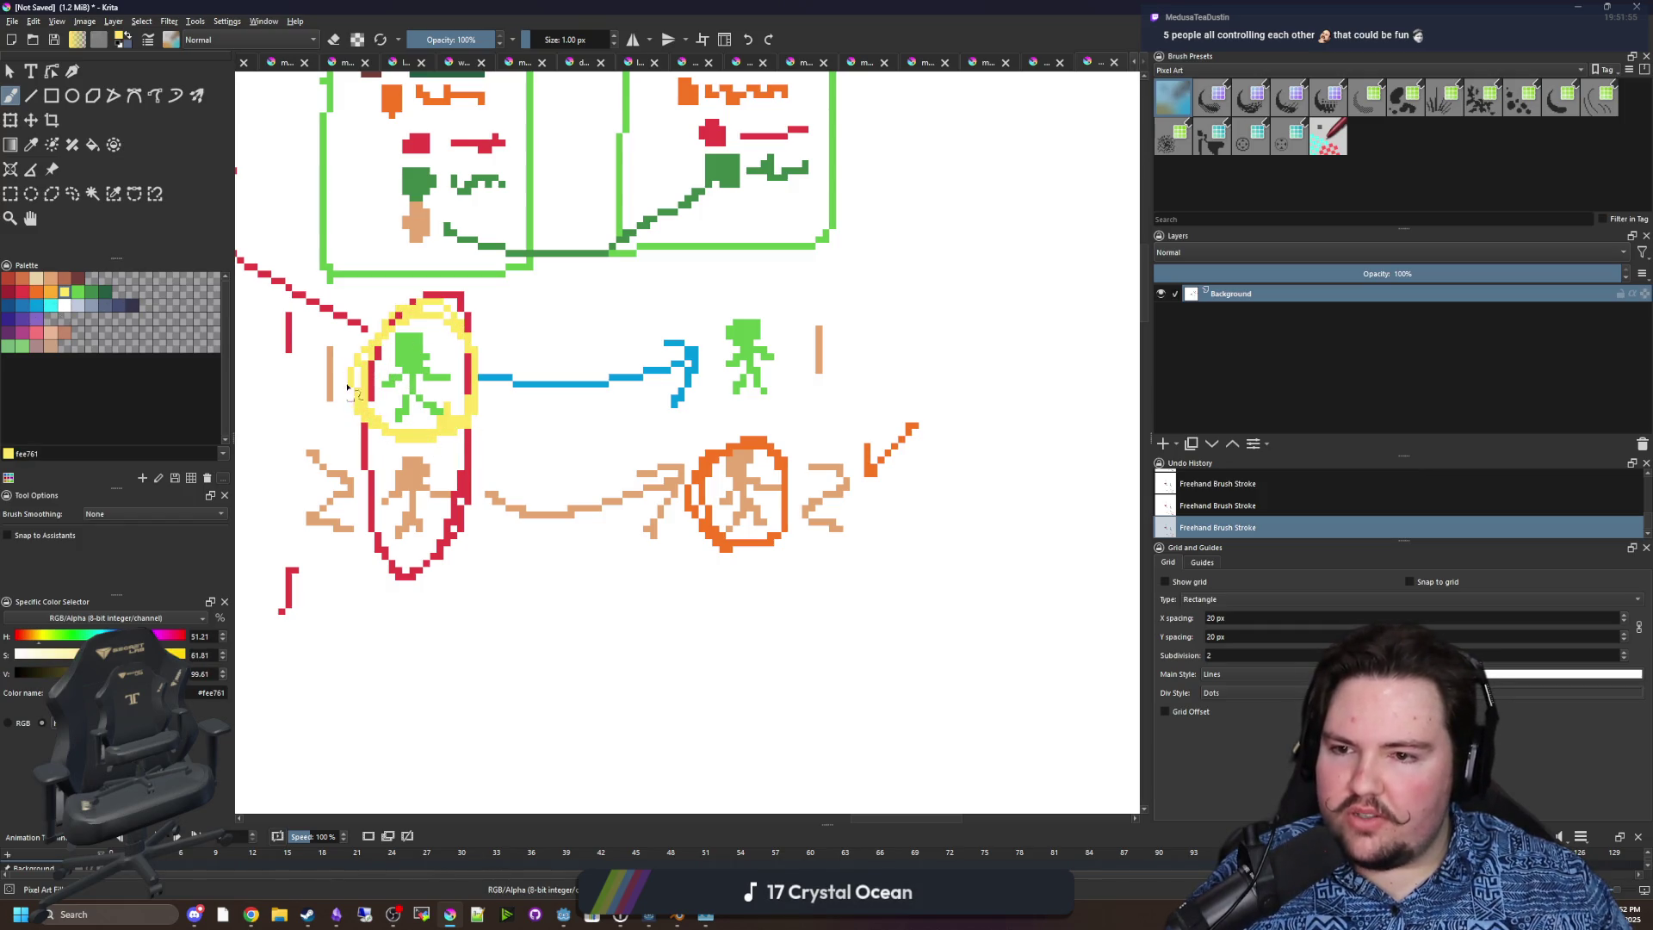
mouse_move(438, 407)
left_mouse_down()
mouse_move(616, 552)
mouse_move(485, 513)
mouse_move(510, 477)
left_mouse_up()
Set the Krita brush to blue, then select the placeholder authority check on lines 309–310 in Godot.
left_click(23, 305)
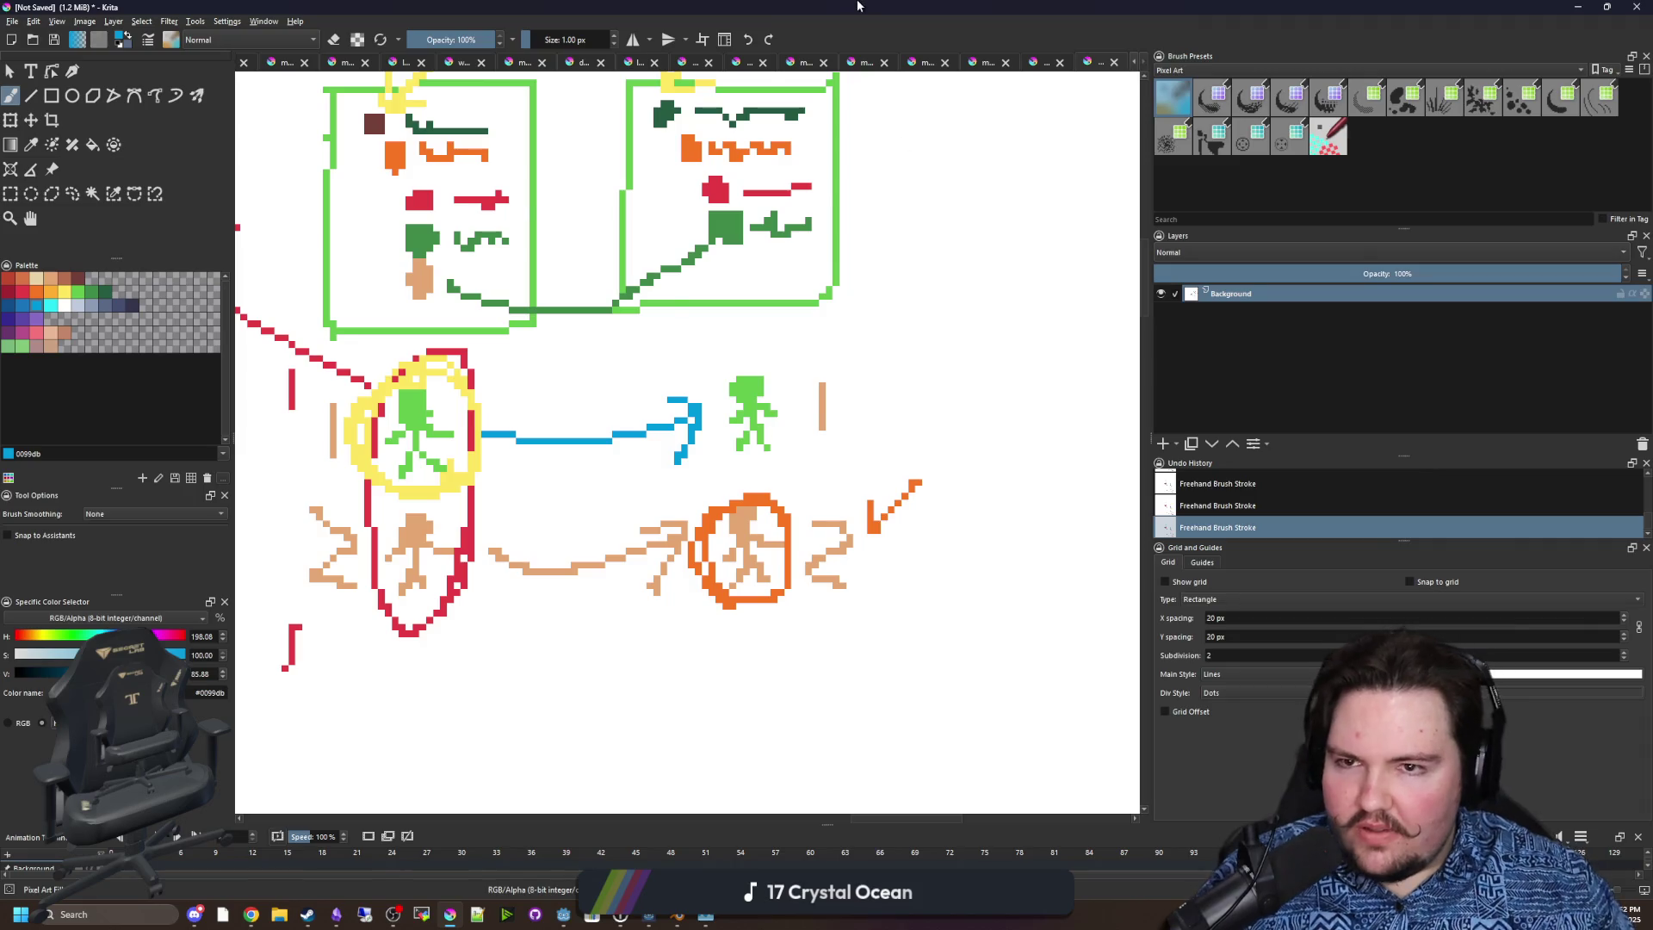
key("alt+Tab")
left_click_drag(654, 445, 466, 431)
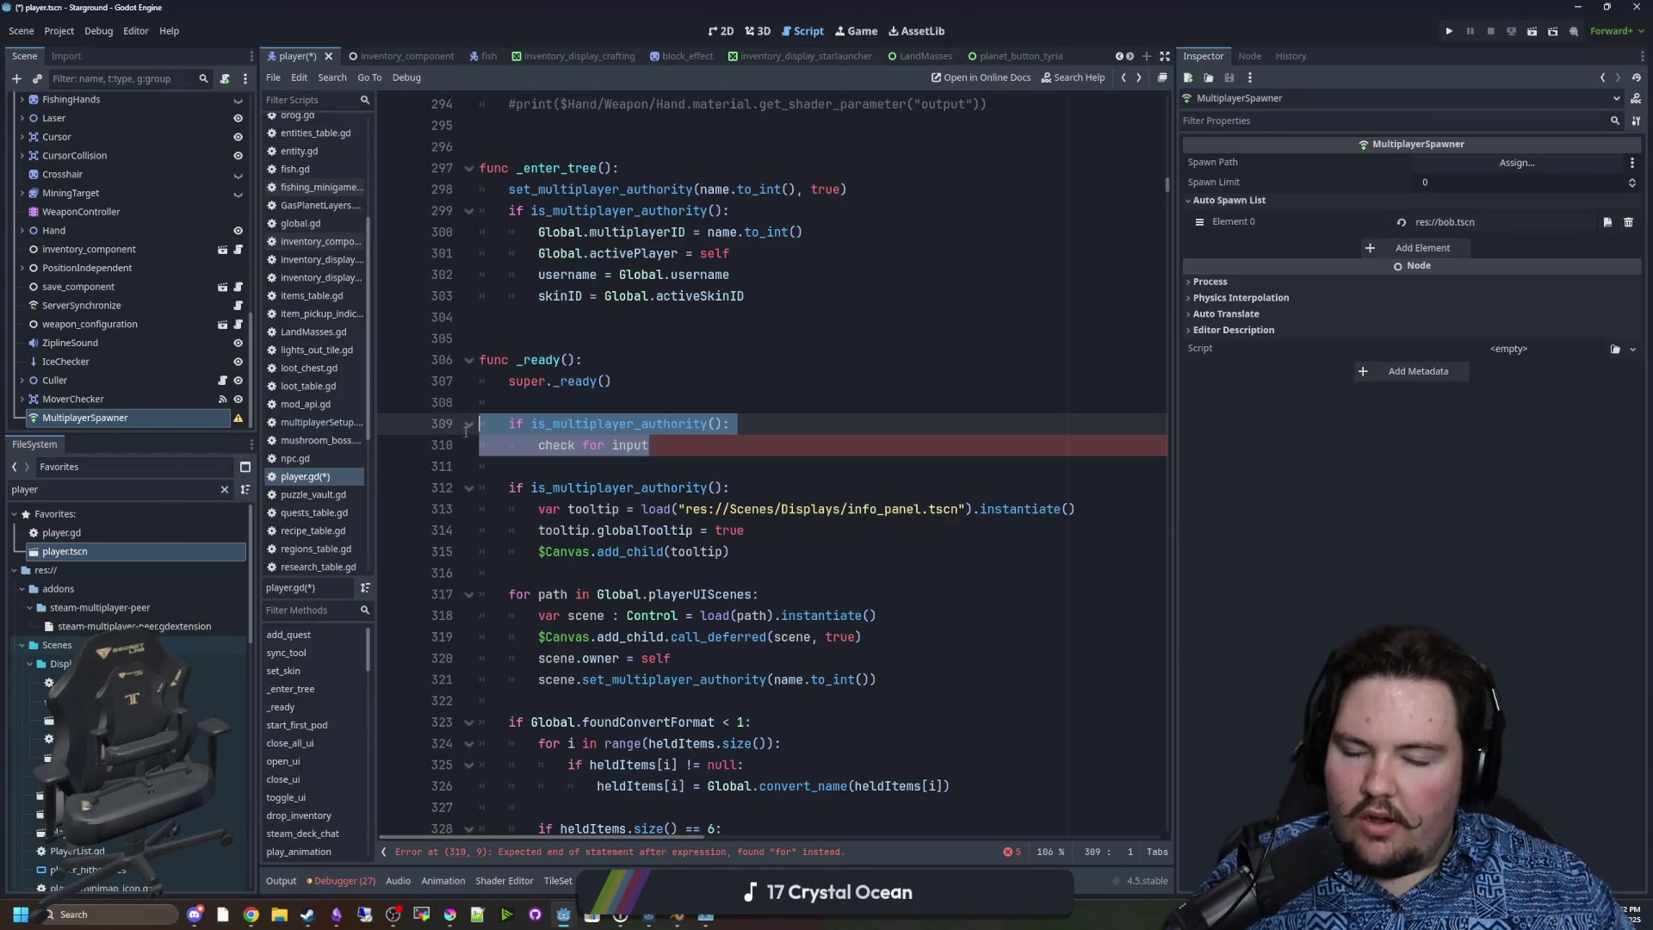
Delete the placeholder authority check and type 'mult' to start a set_multiplayer_authority call.
key("BackSpace")
type("set_")
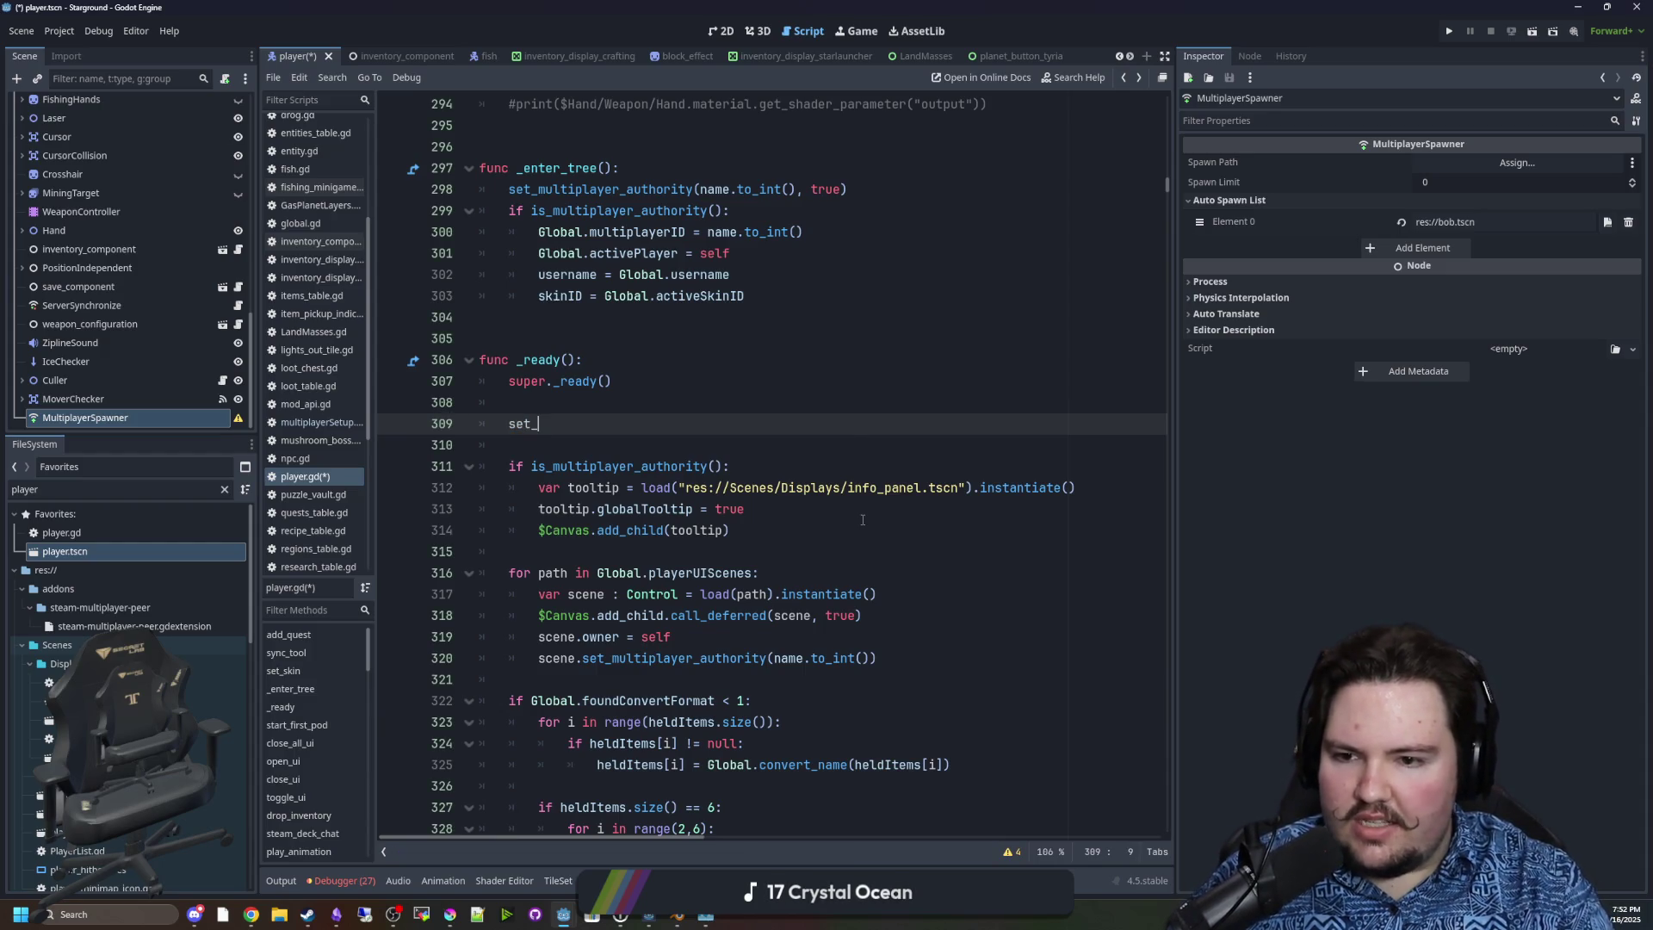
type("mult")
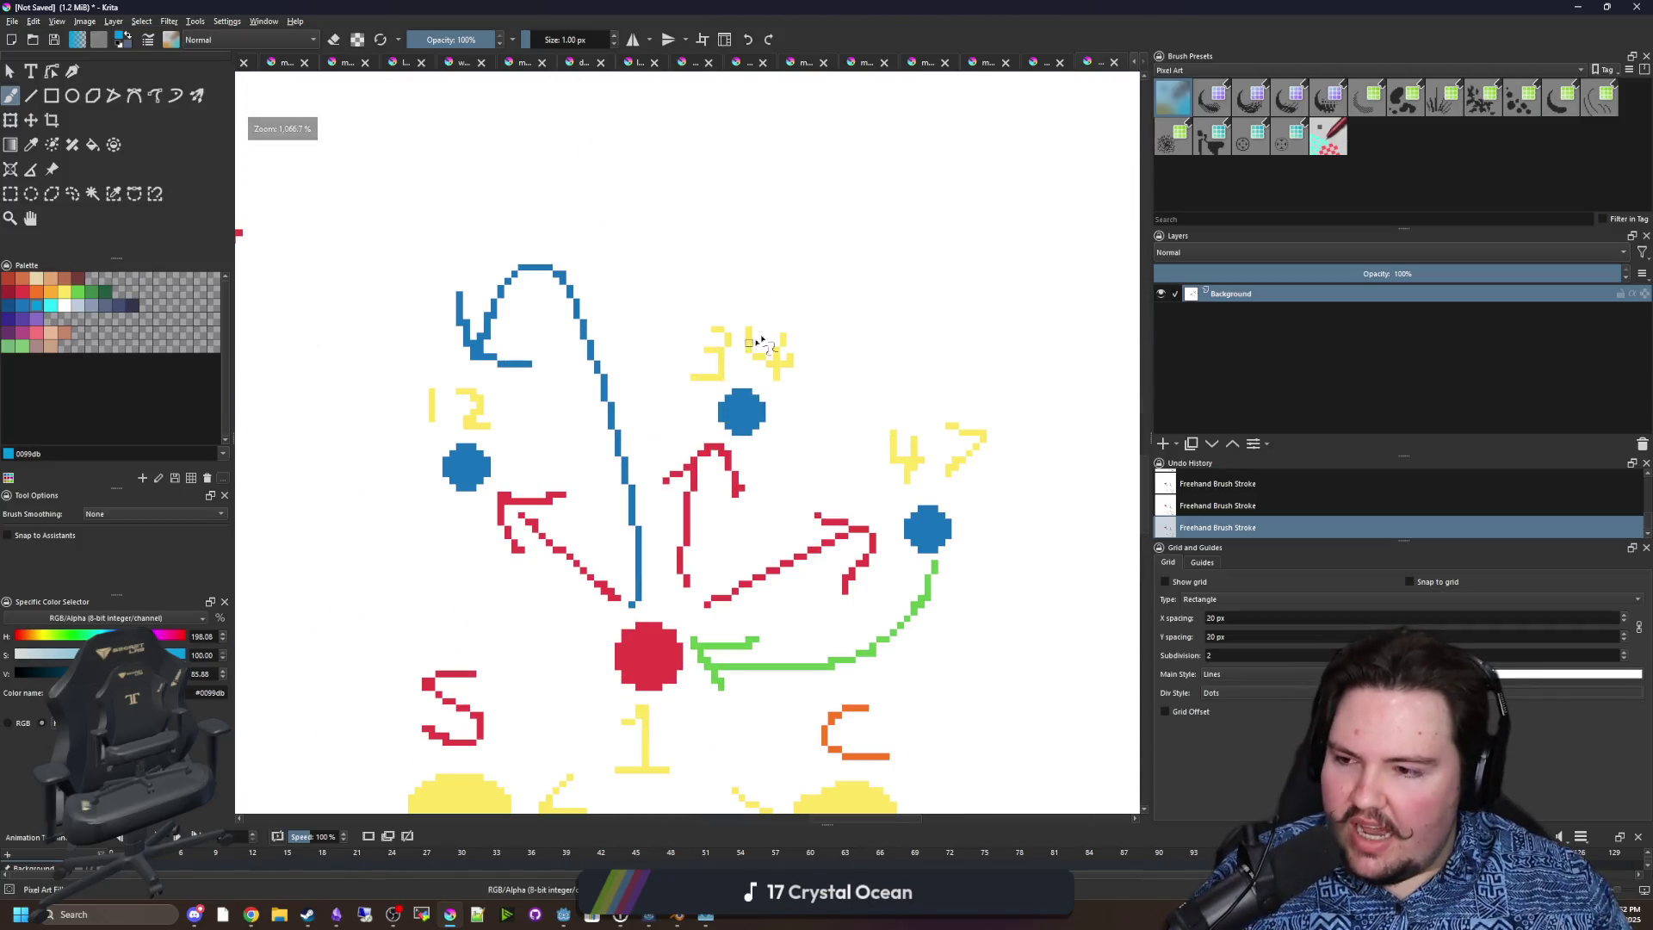
Zoom Krita's diagram out to 266.7% and pan it, then move Krita aside to bring Godot forward.
scroll(833, 633, "down", 5)
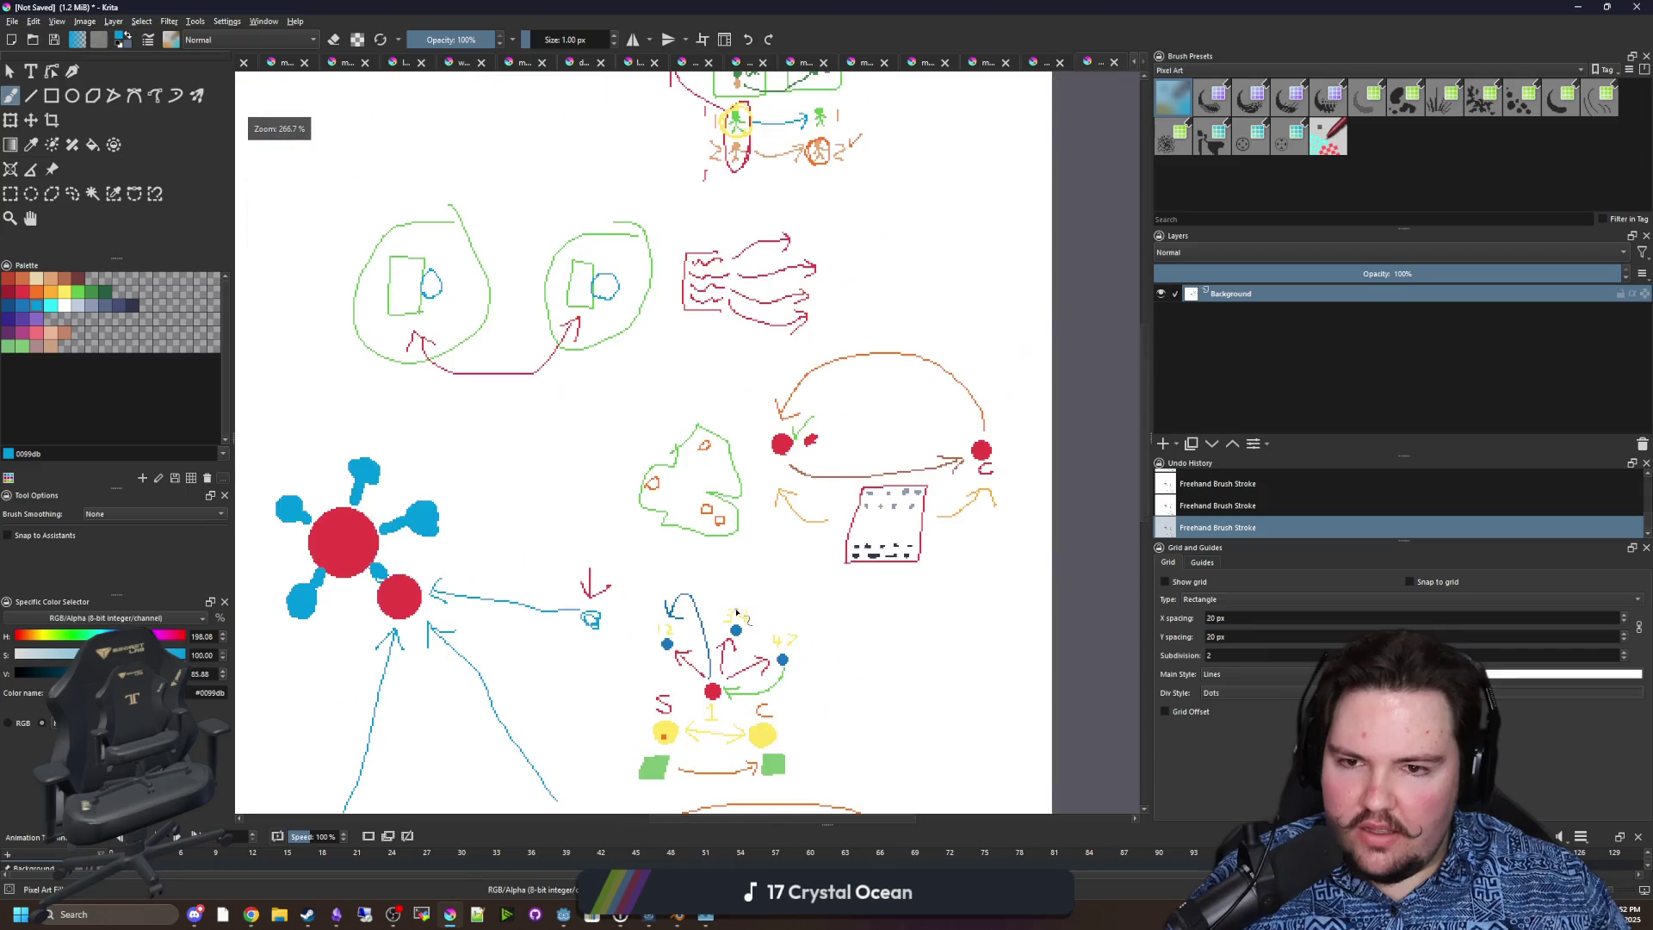
mouse_move(727, 605)
left_mouse_down()
mouse_move(688, 679)
mouse_move(720, 560)
mouse_move(825, 352)
mouse_move(807, 252)
left_mouse_up()
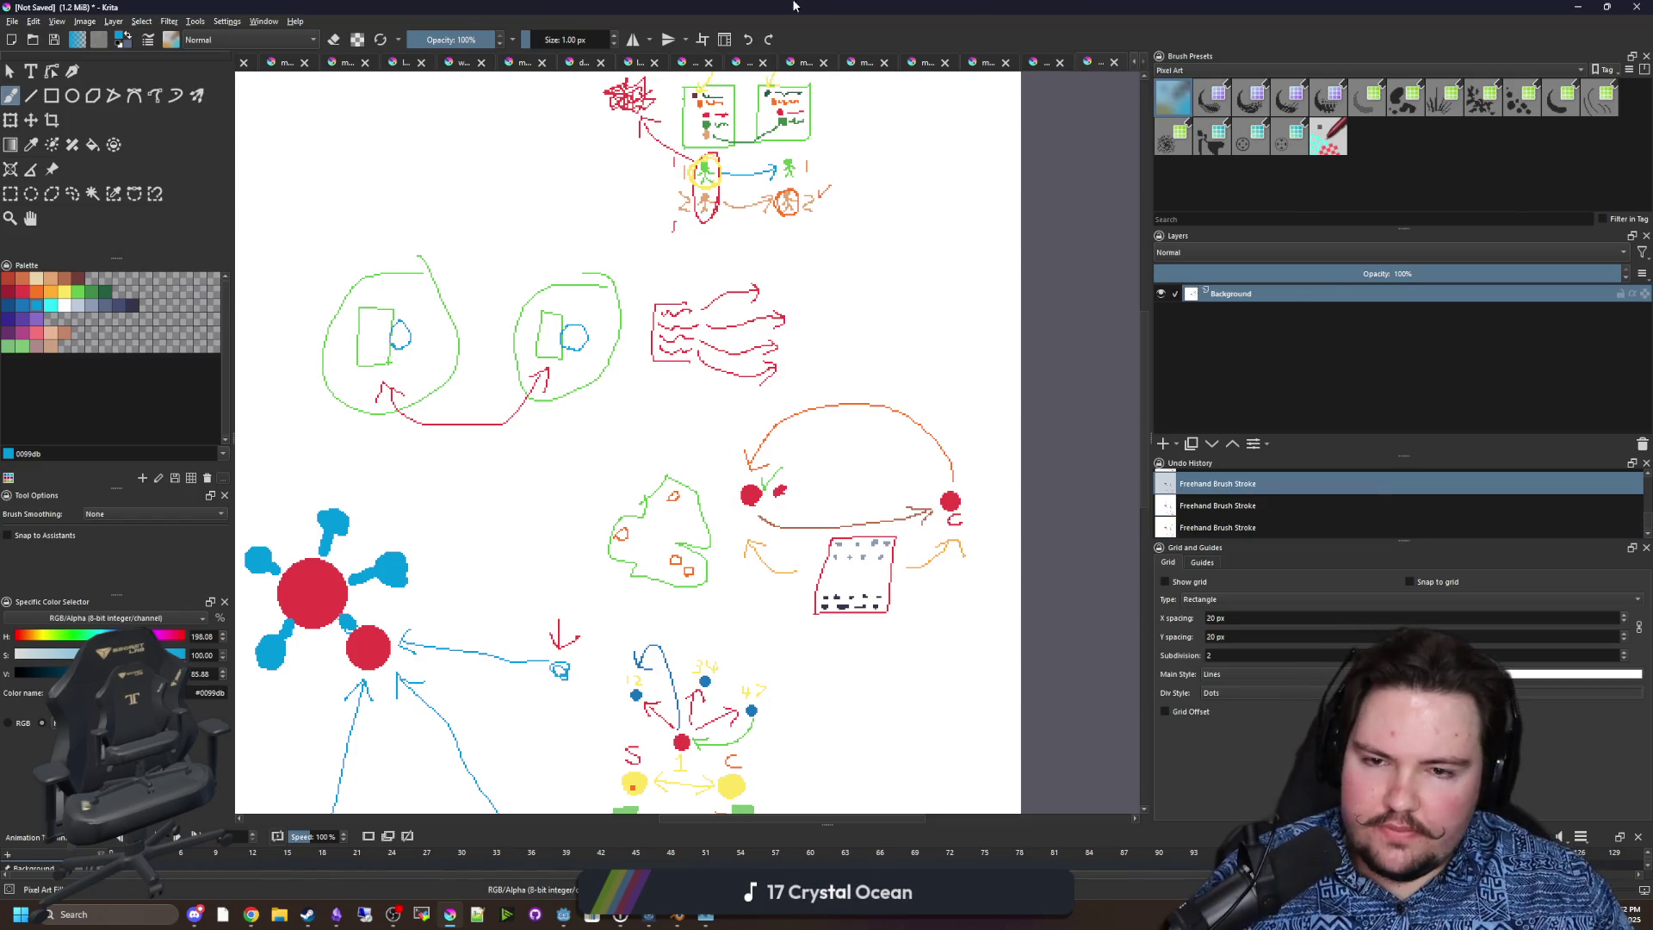
left_click_drag(792, 7, 908, 652)
left_click(622, 417)
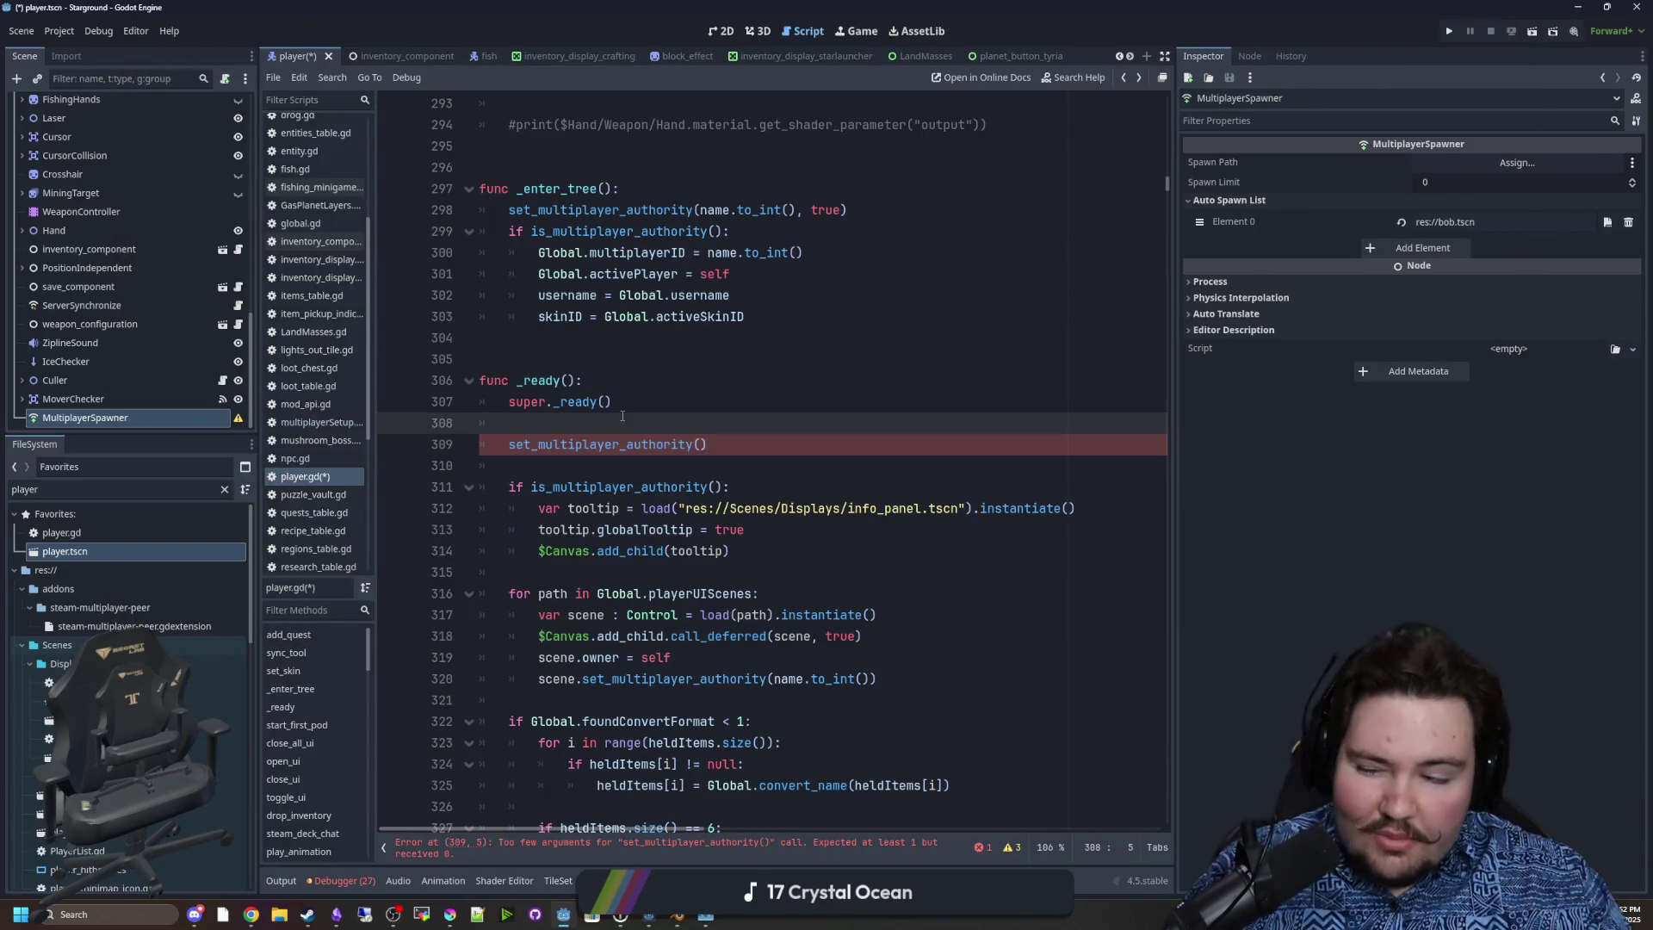
Insert a get_multiplayer_authority() call on line 309 above set_multiplayer_authority.
key("Return")
key("Return")
key("Up")
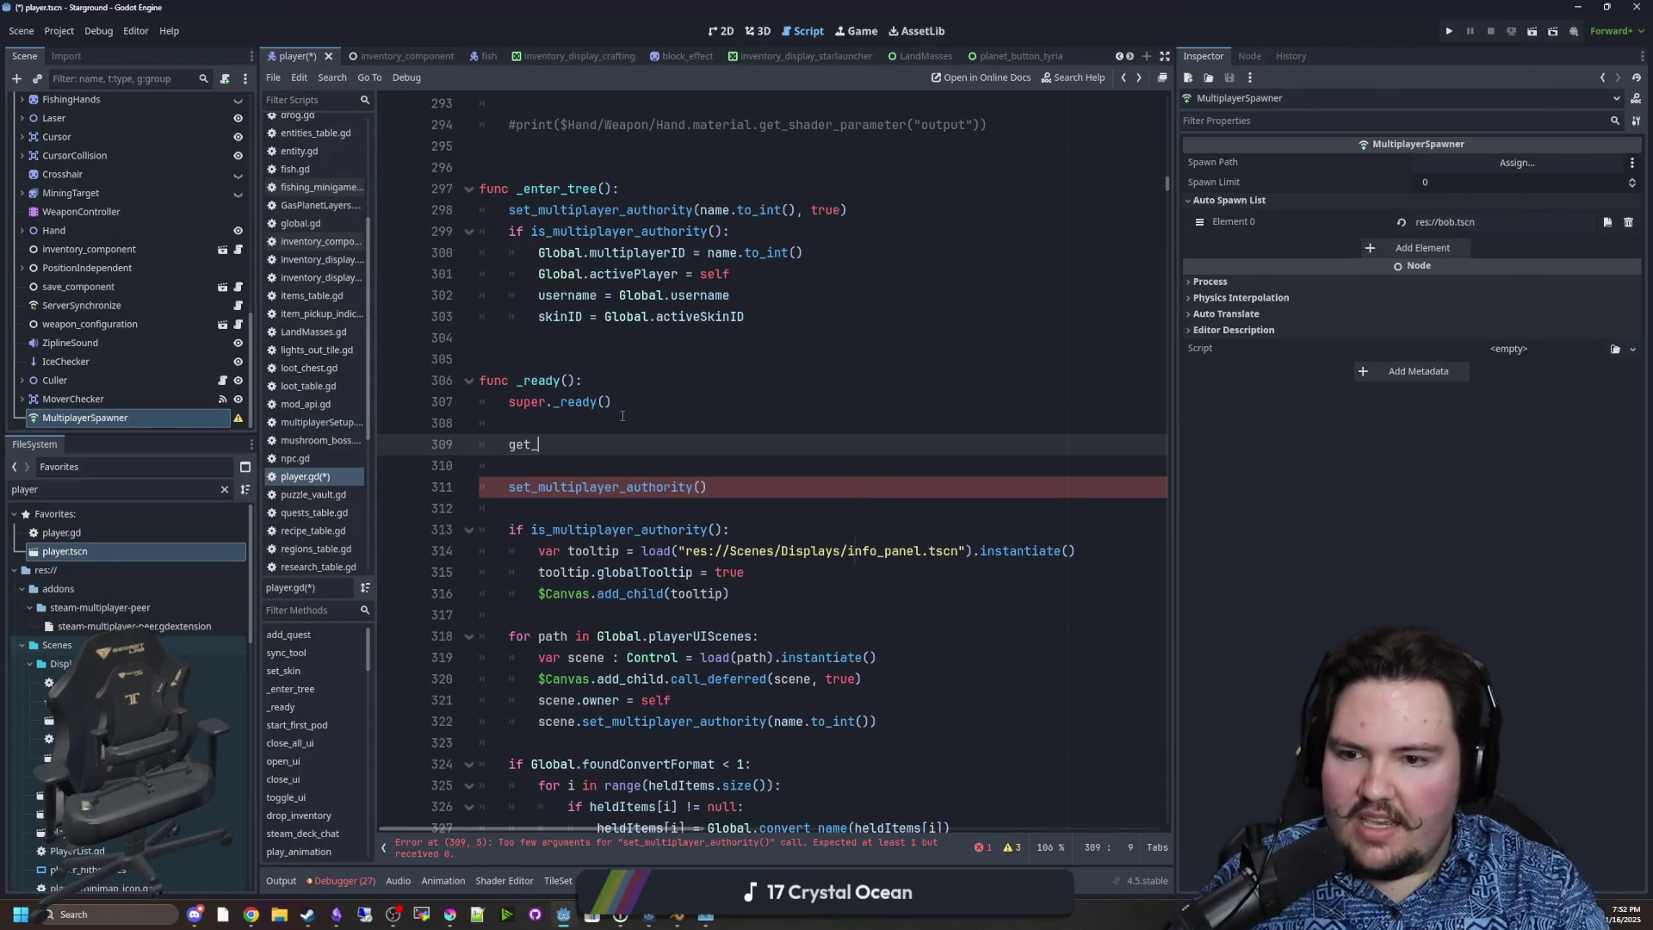
type("mult")
key("Return")
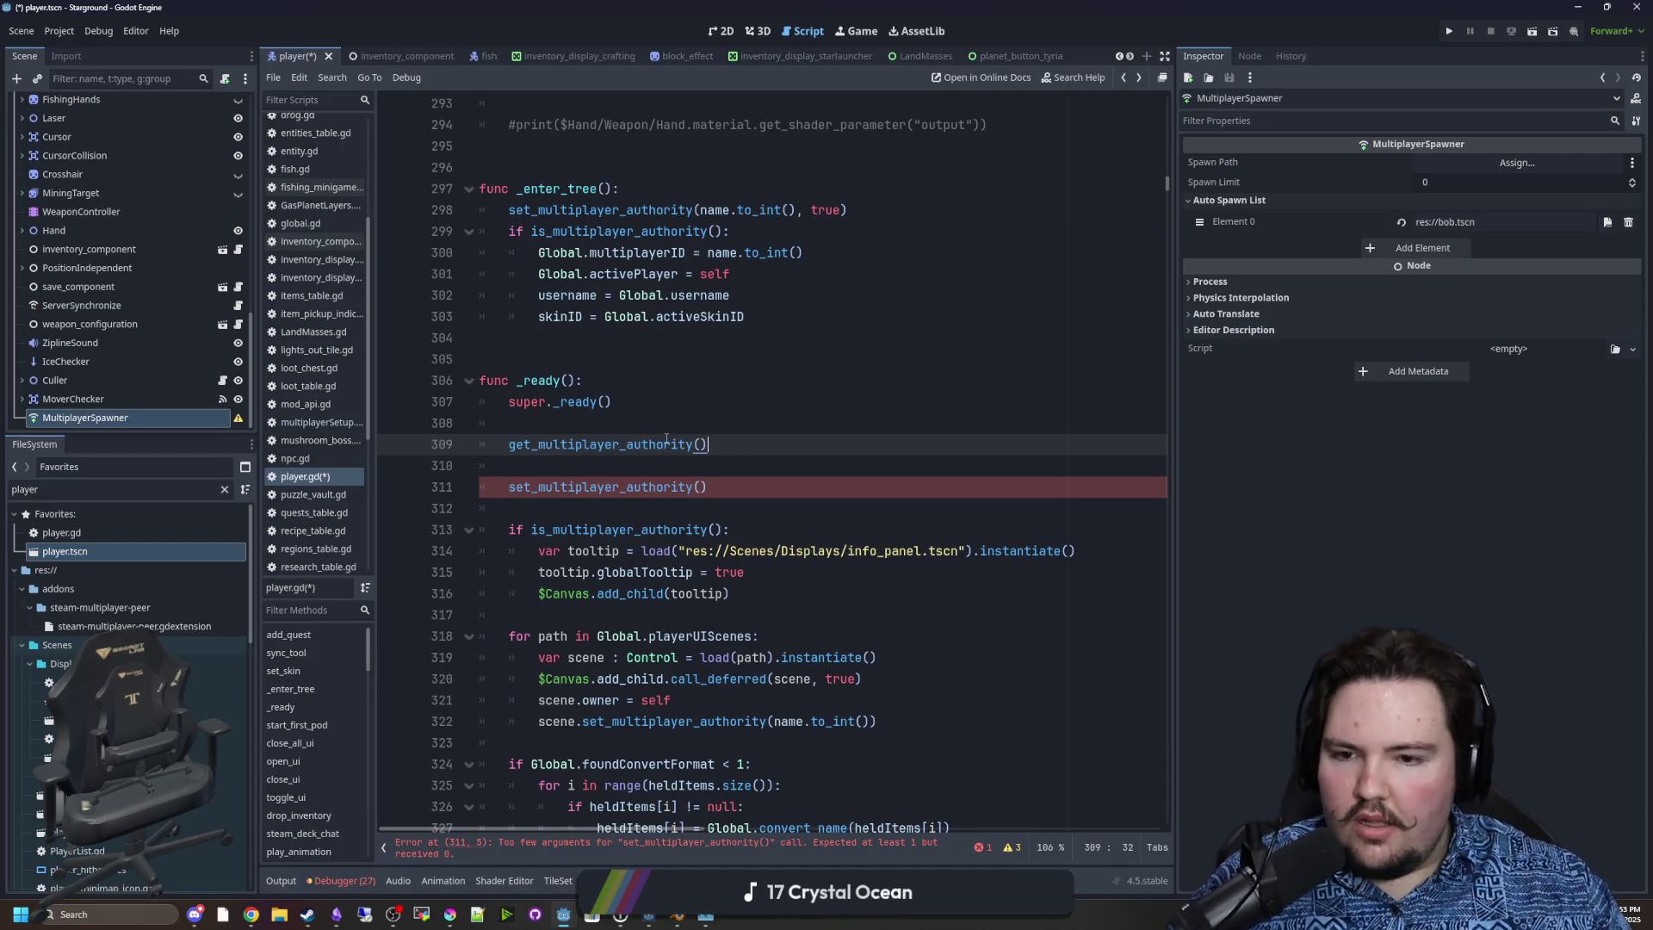
key("shift+Home")
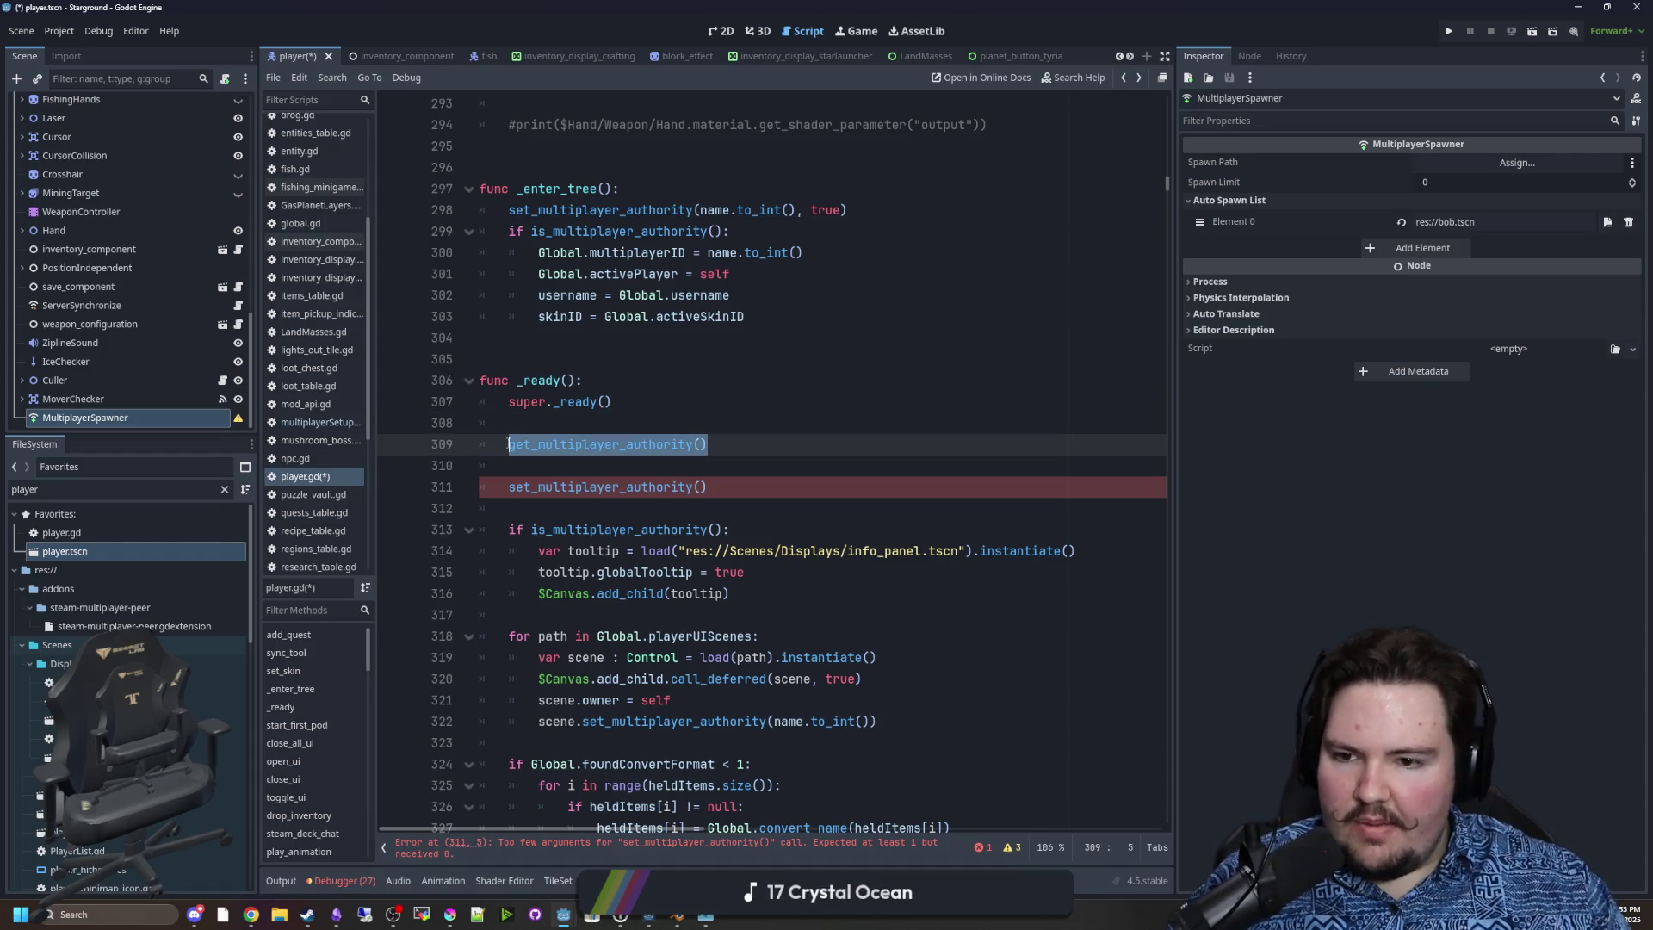
type("g")
left_click(748, 440)
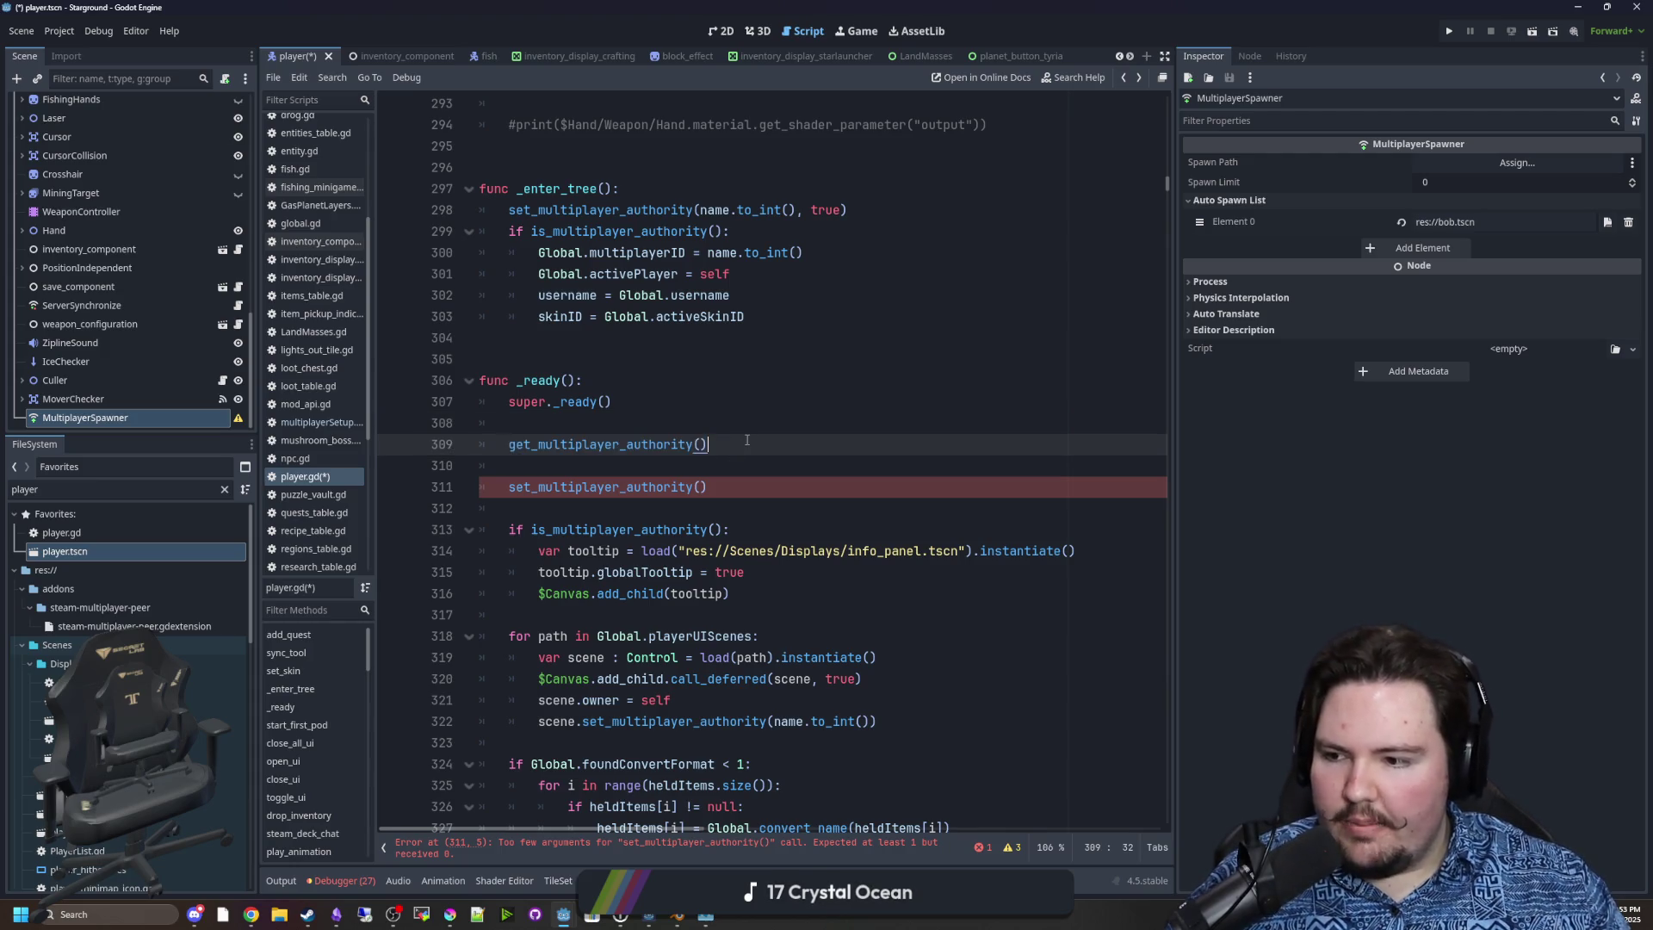
key("shift+Home")
left_click_drag(509, 444, 546, 445)
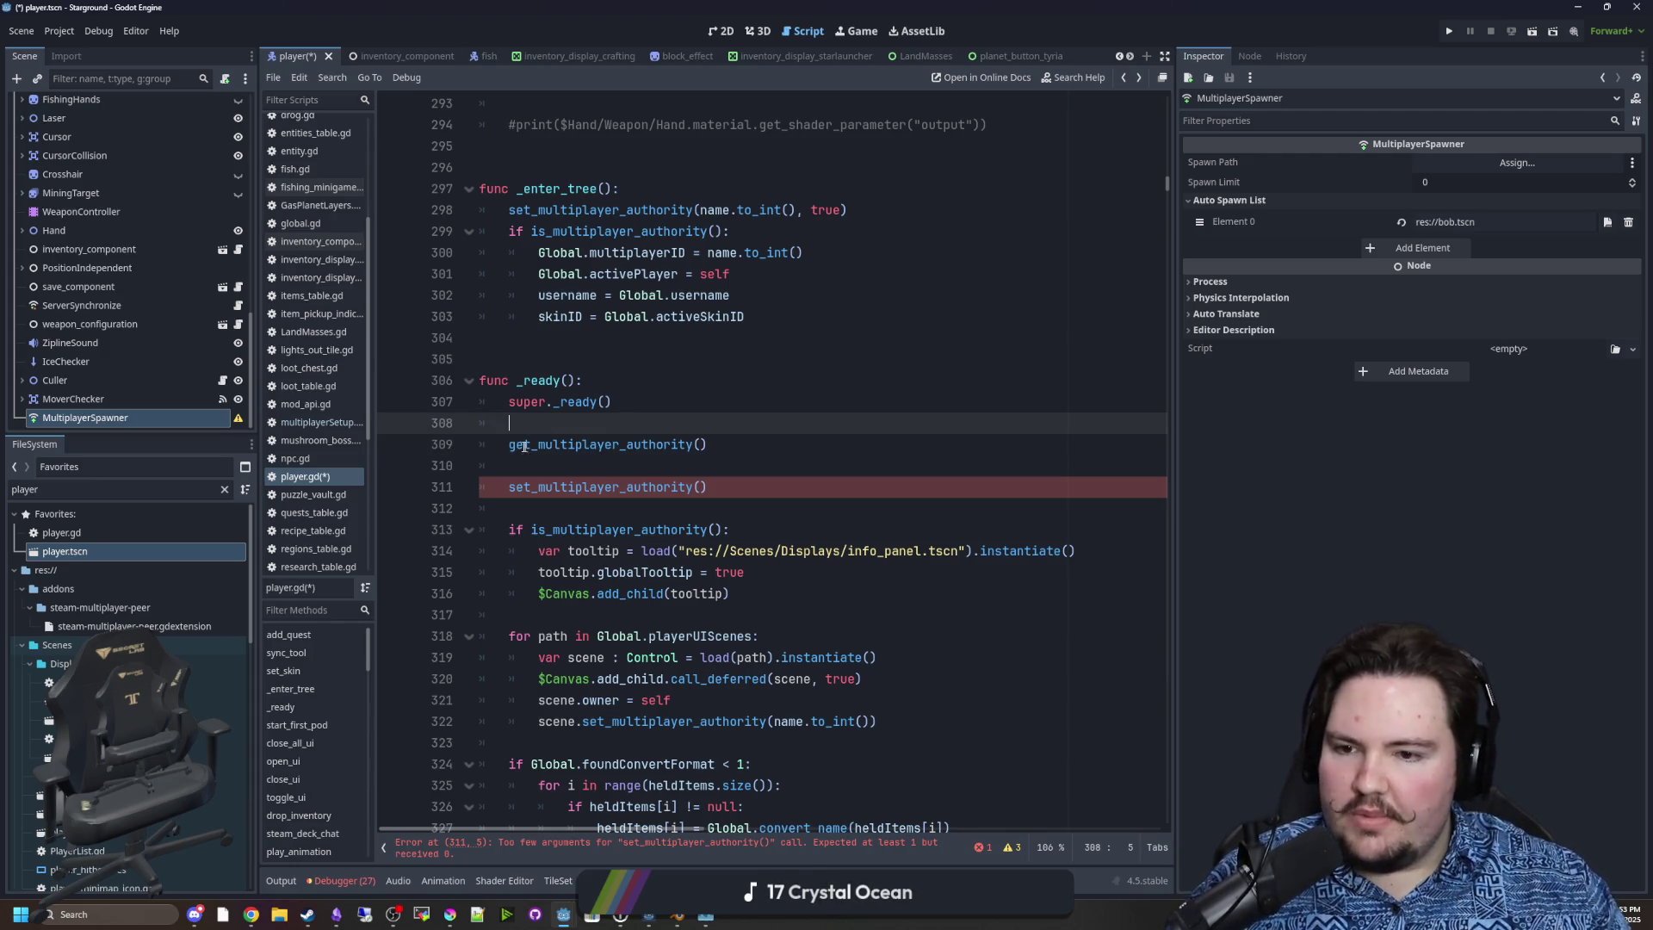
left_click(742, 444, "shift")
left_click(744, 444)
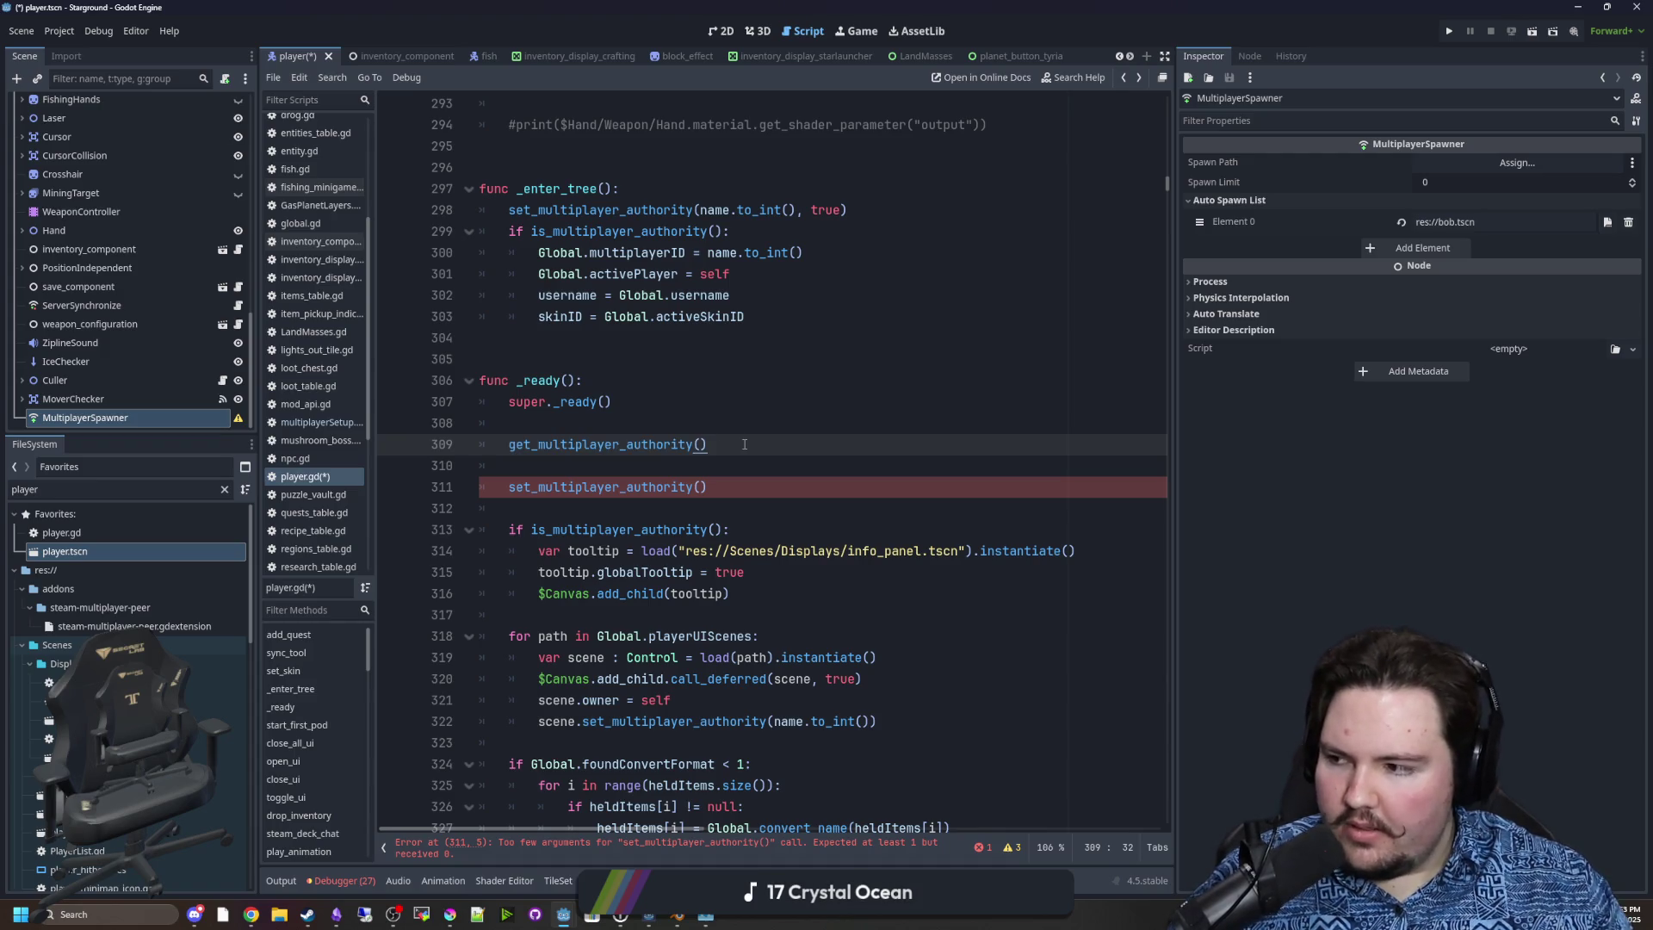
Delete the get_ and set_multiplayer_authority lines 309–312 from _ready().
left_click(682, 487)
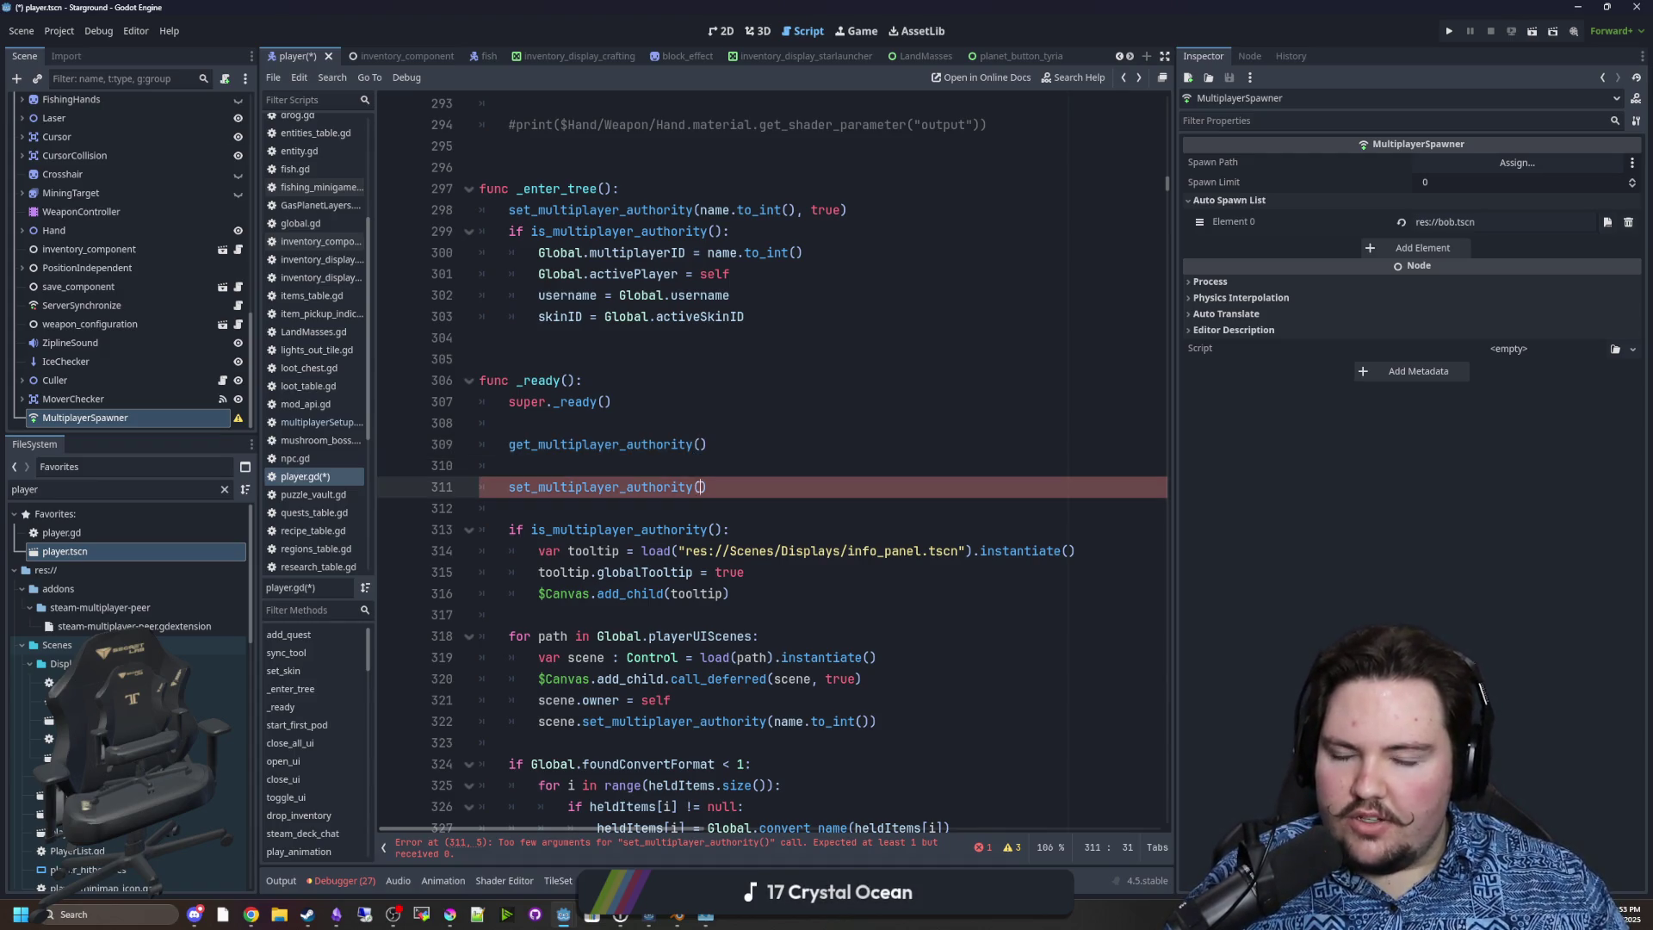
left_click(555, 463)
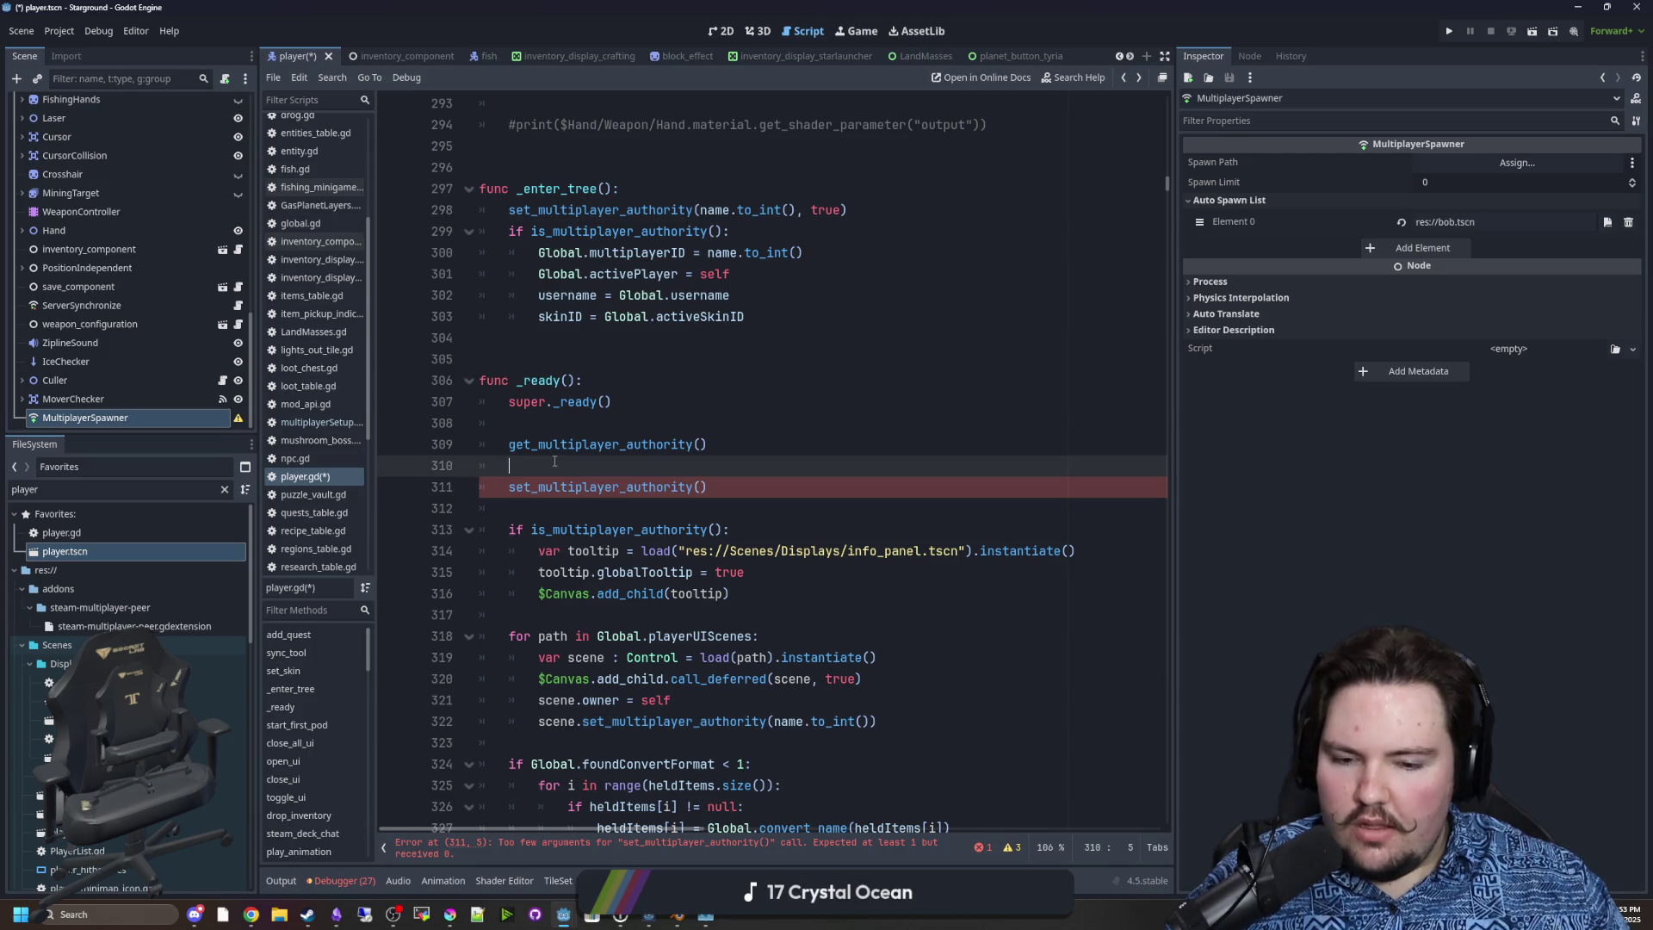
triple_click(680, 487)
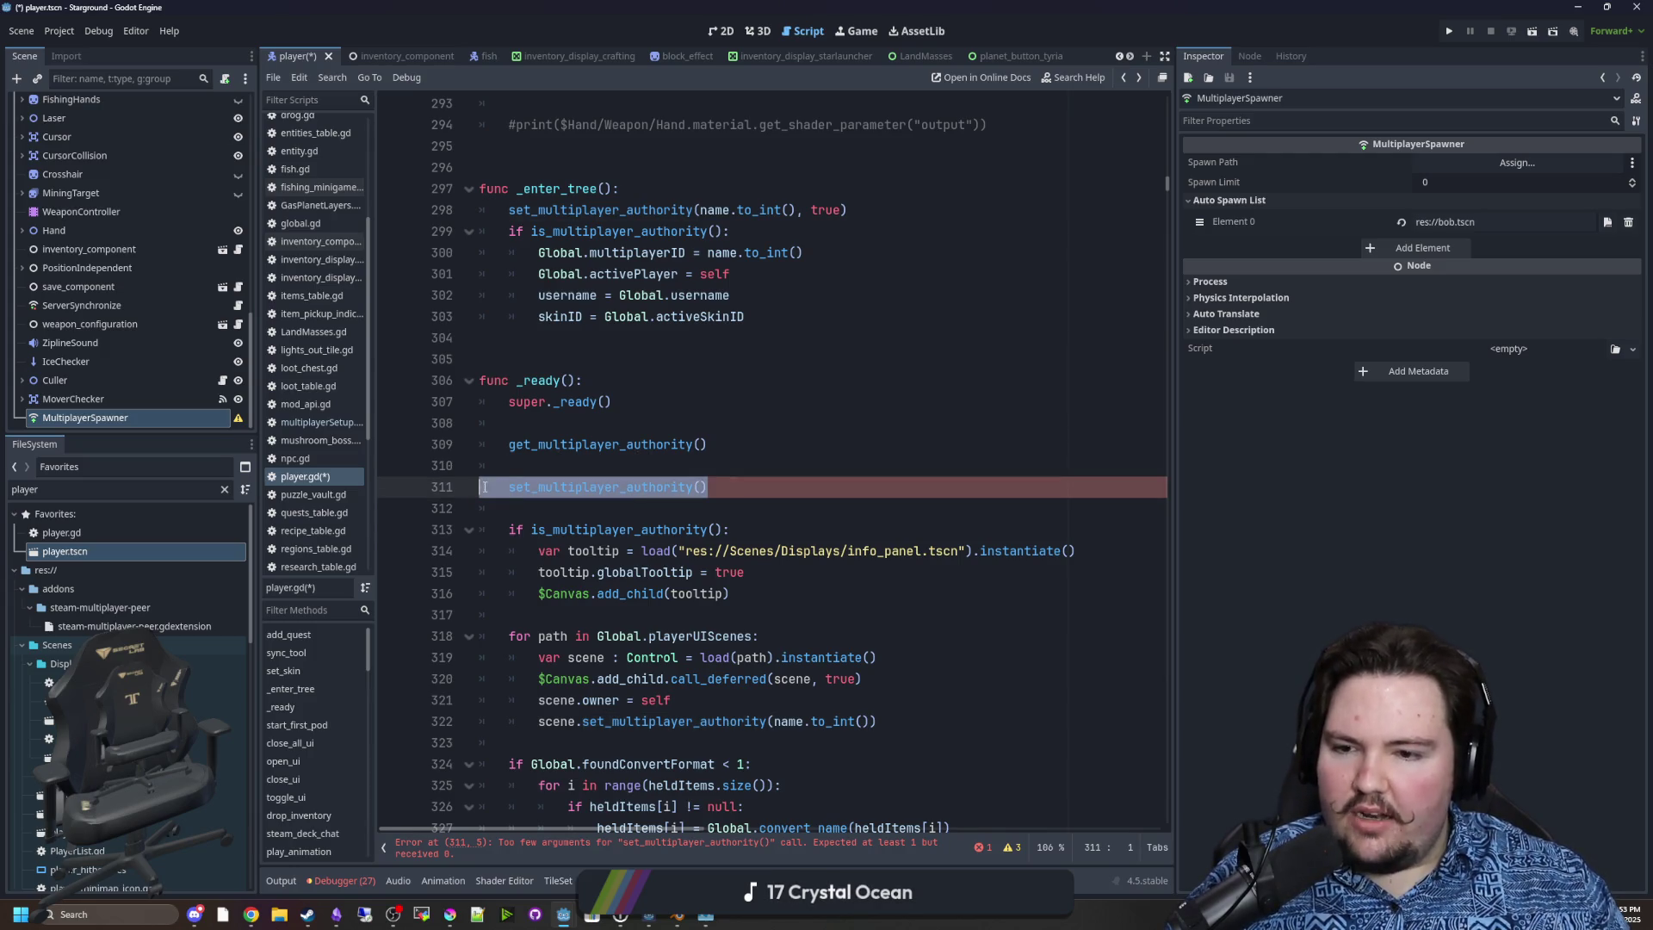
left_click(577, 466)
triple_click(735, 487)
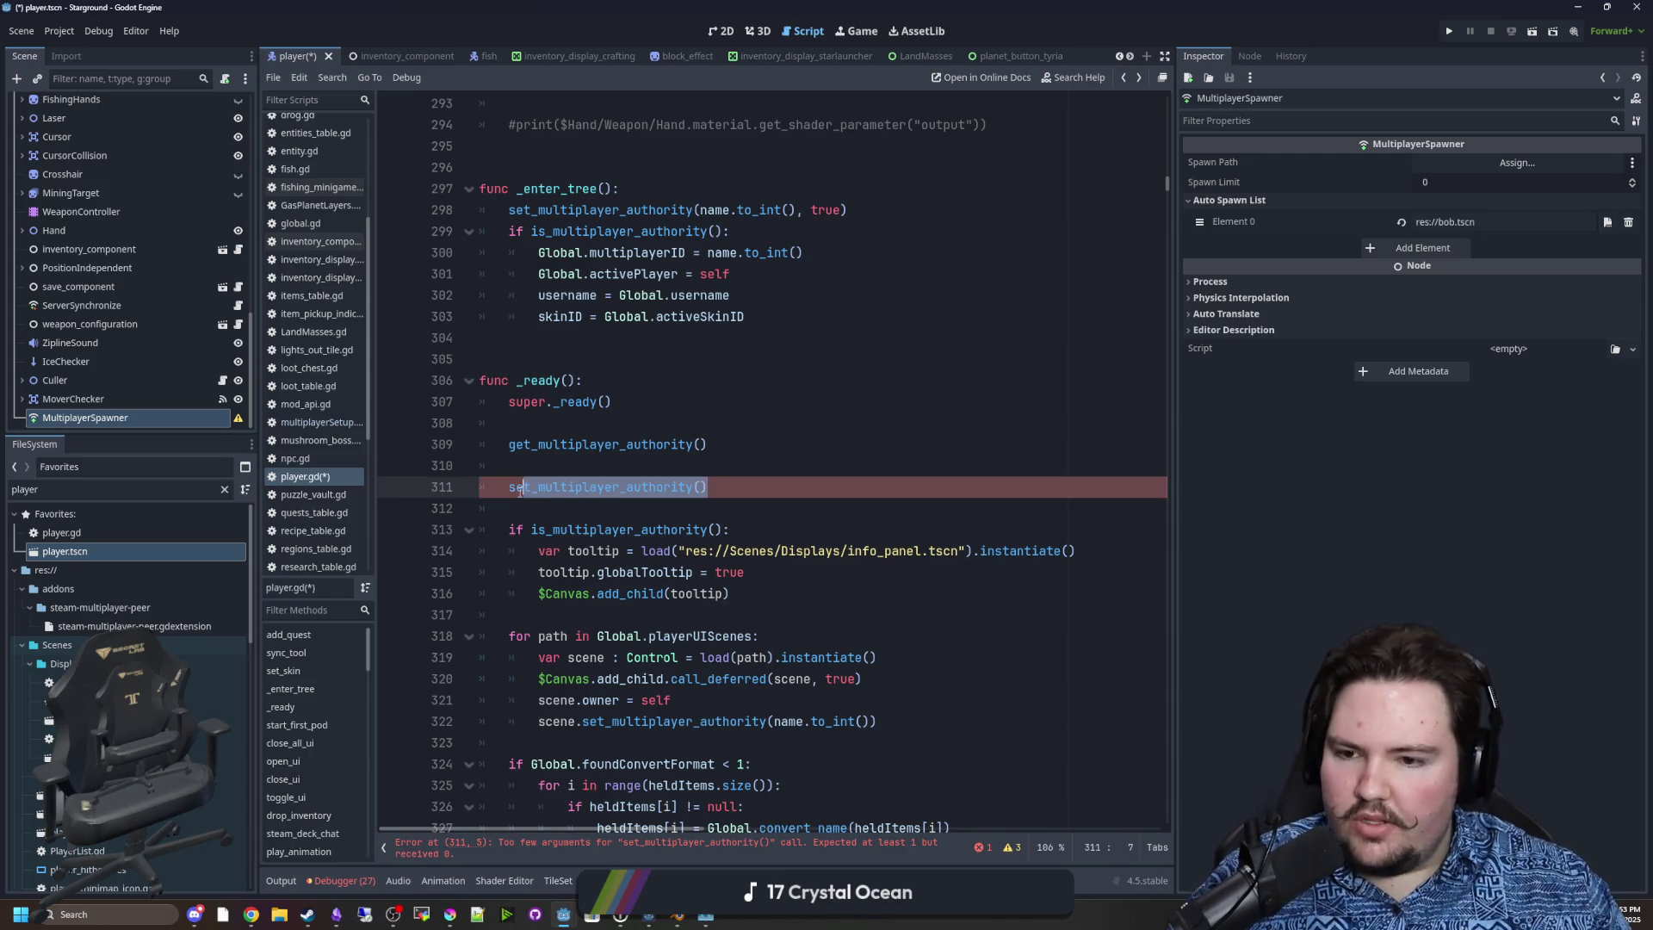
left_click(556, 463)
left_click(634, 487)
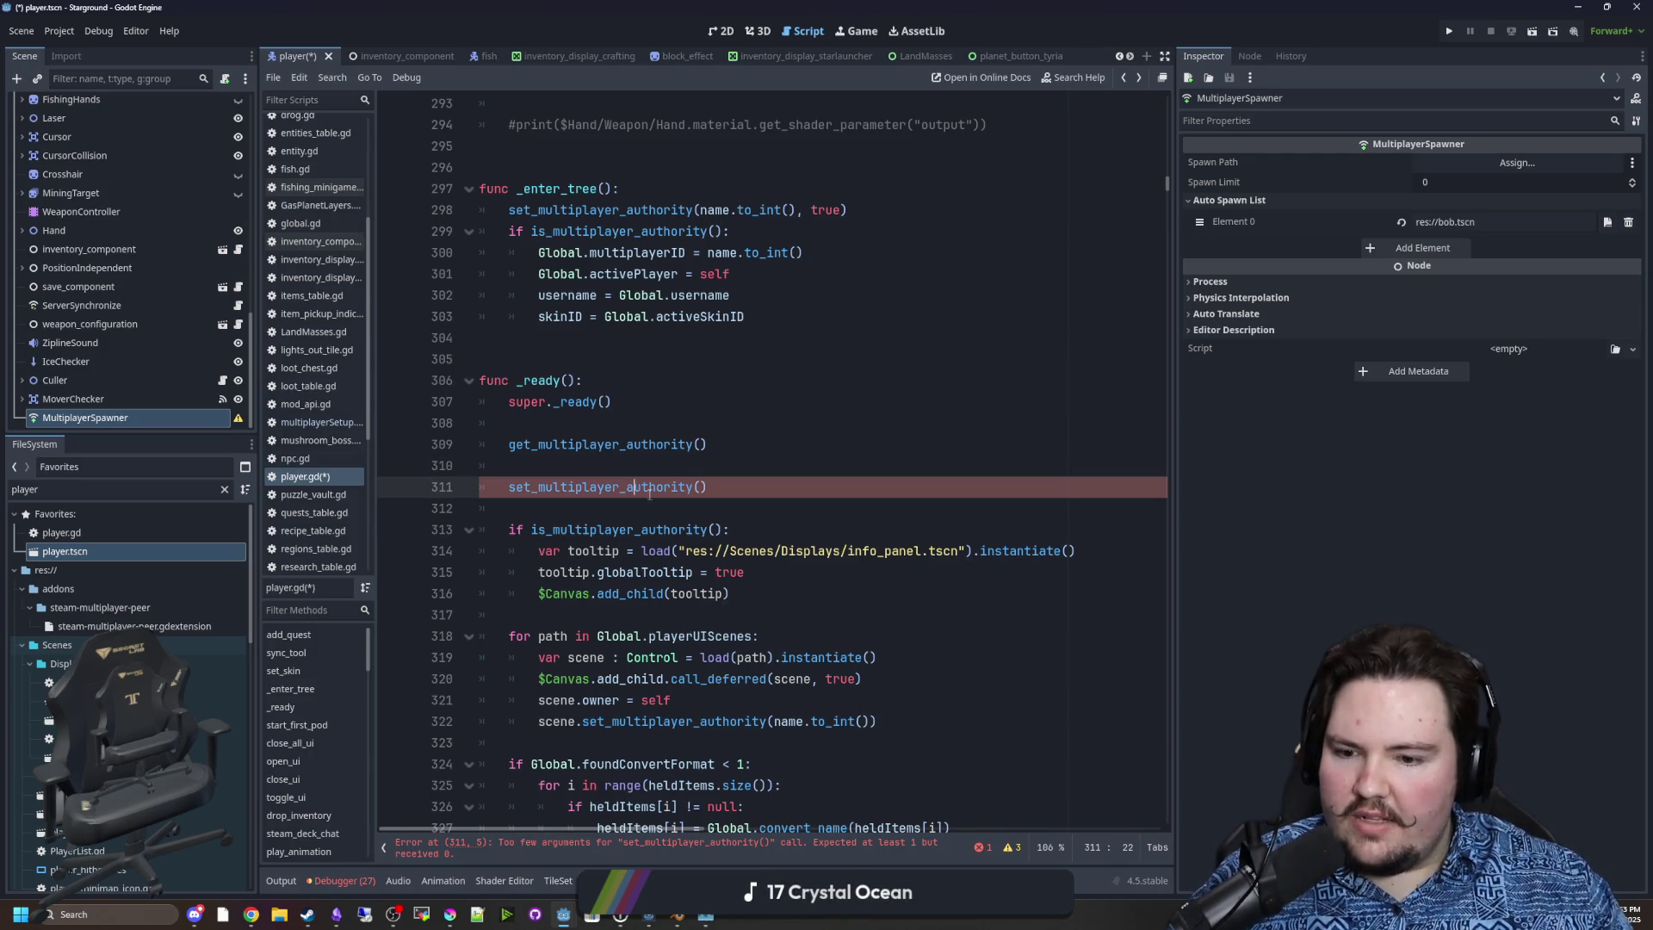
key("shift+Up")
key("shift+Up")
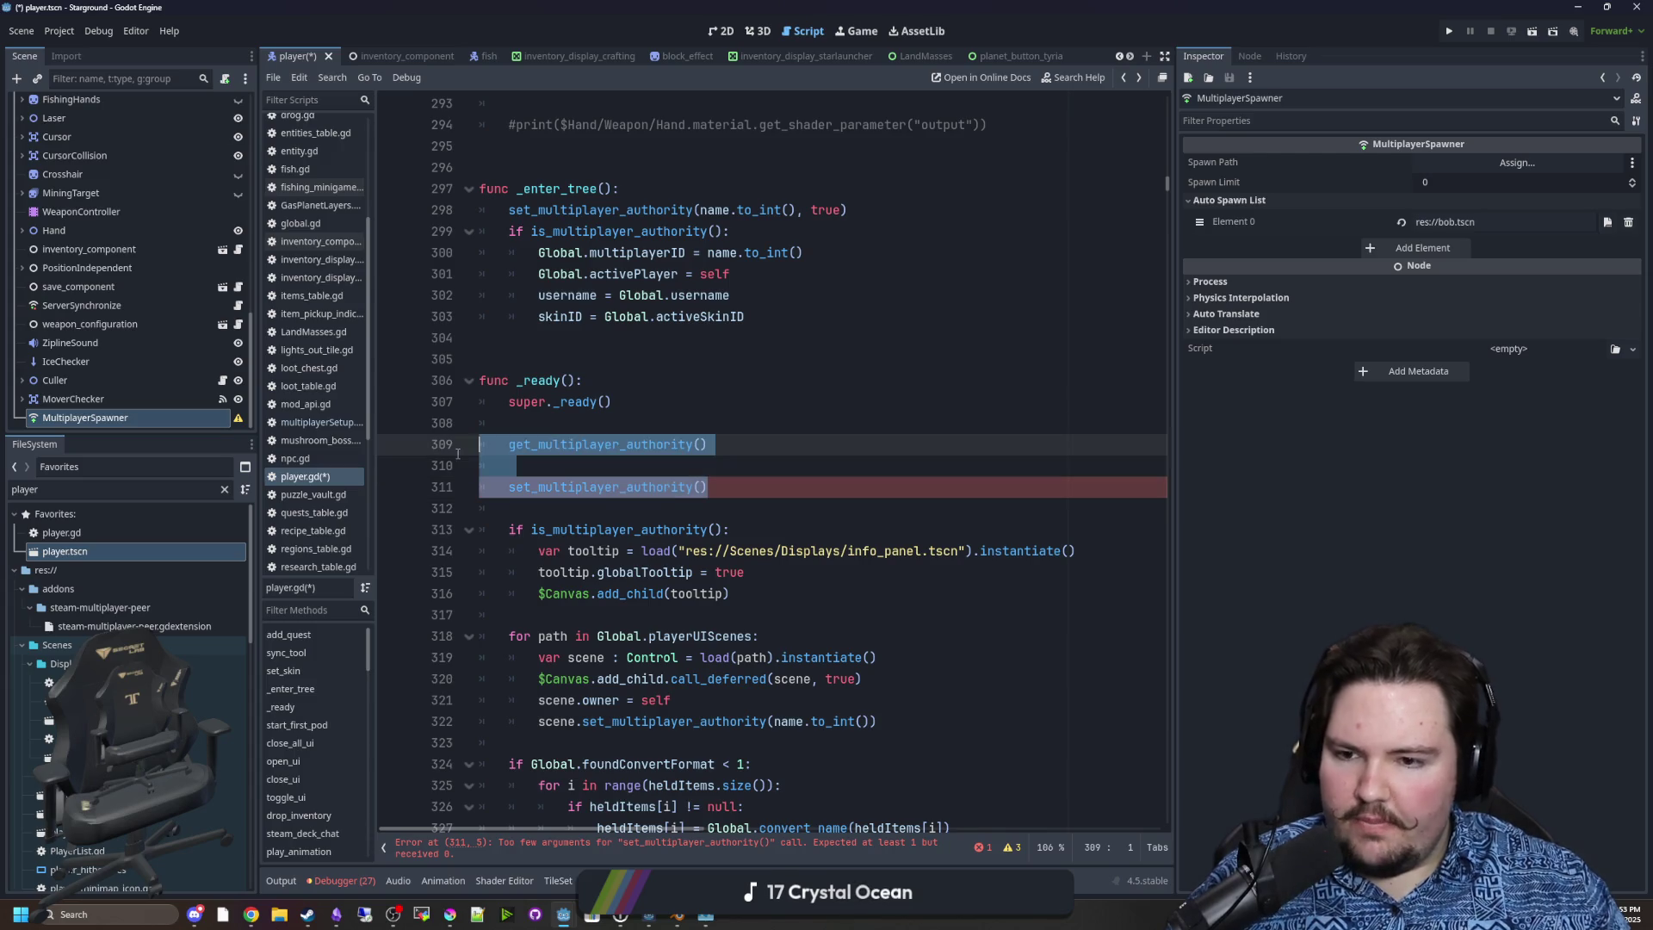
key("BackSpace")
key("BackSpace")
key("BackSpace")
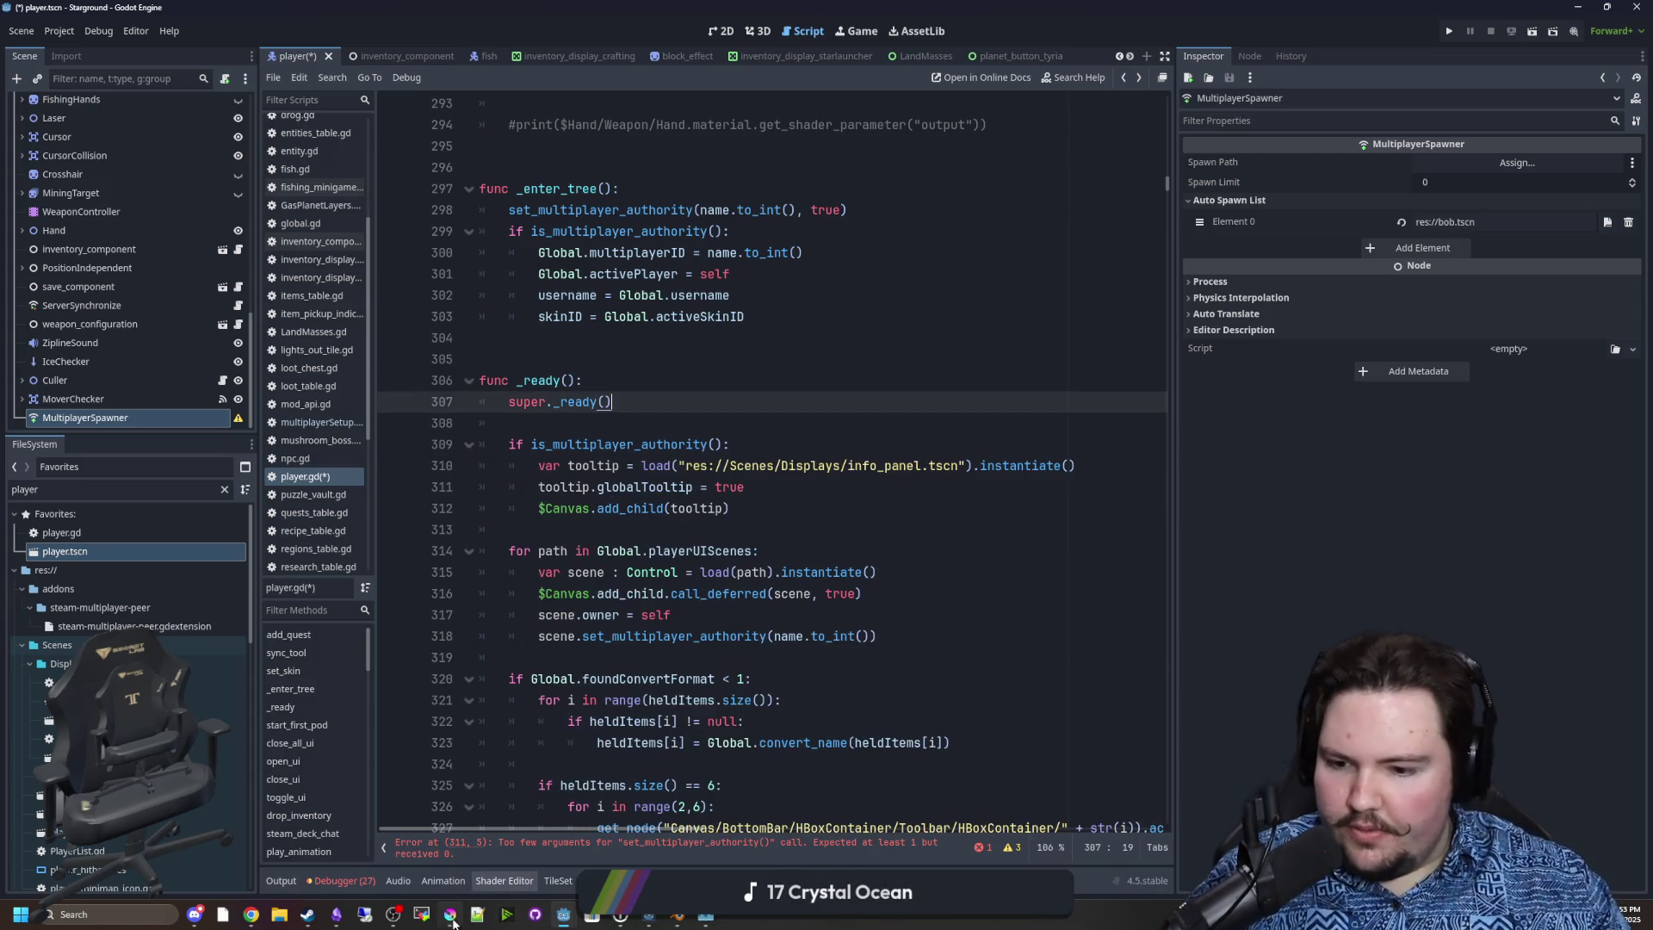
Maximize the Krita window, then switch back to the Godot script.
left_click(443, 918)
left_click_drag(663, 650, 674, 4)
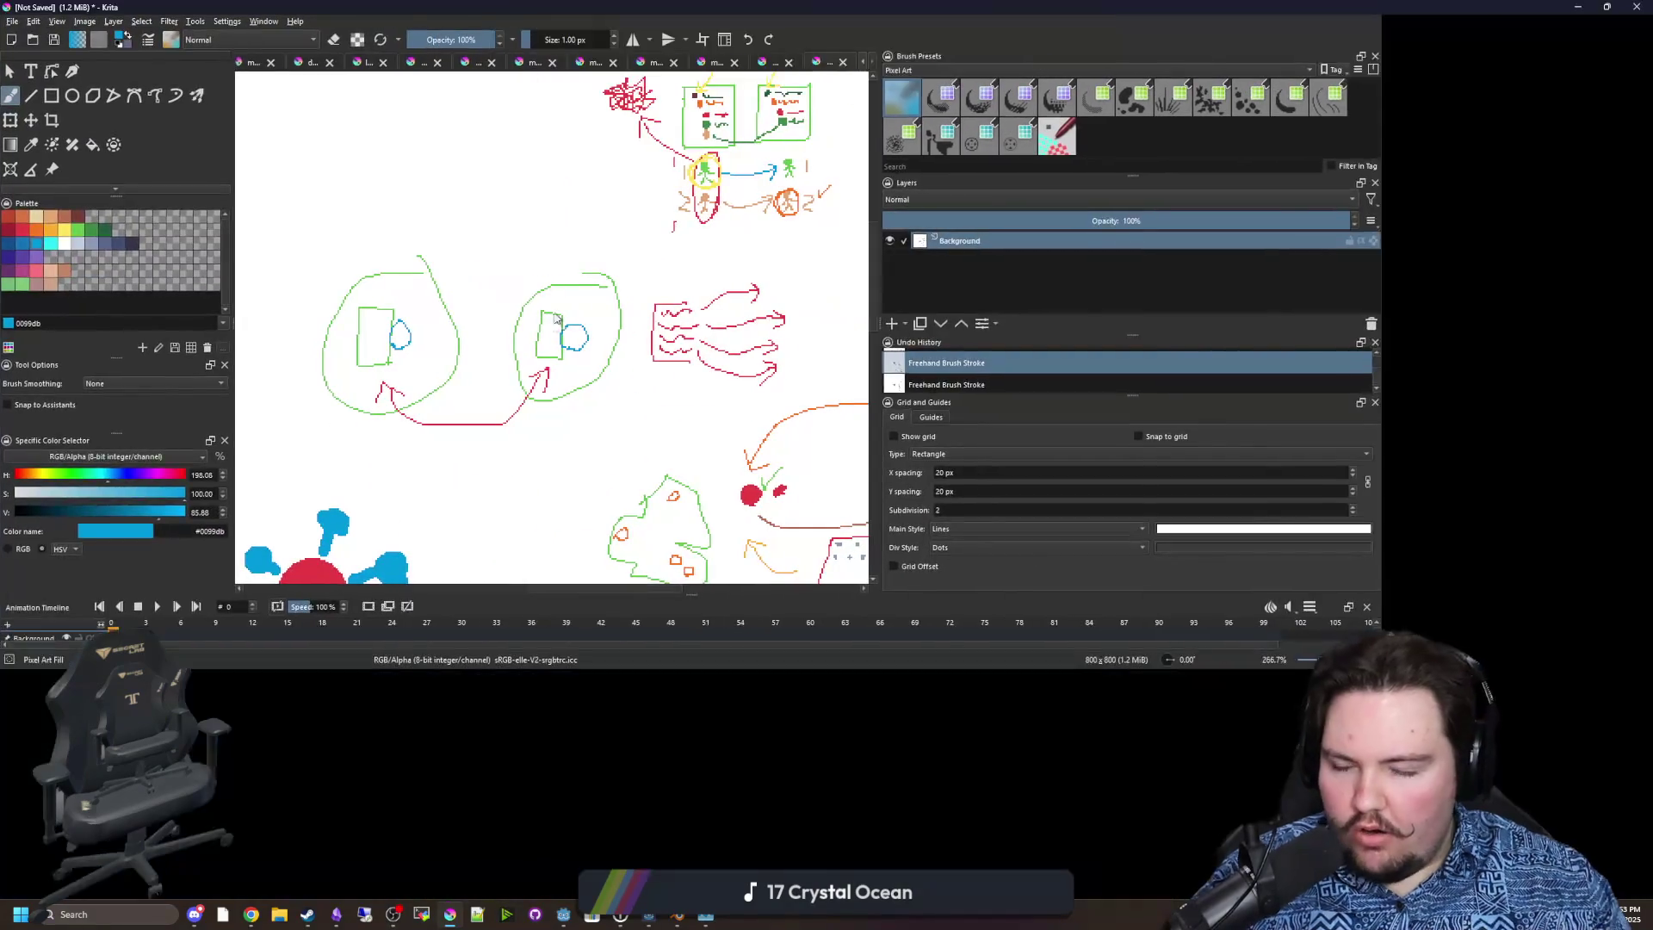
key("alt+Tab")
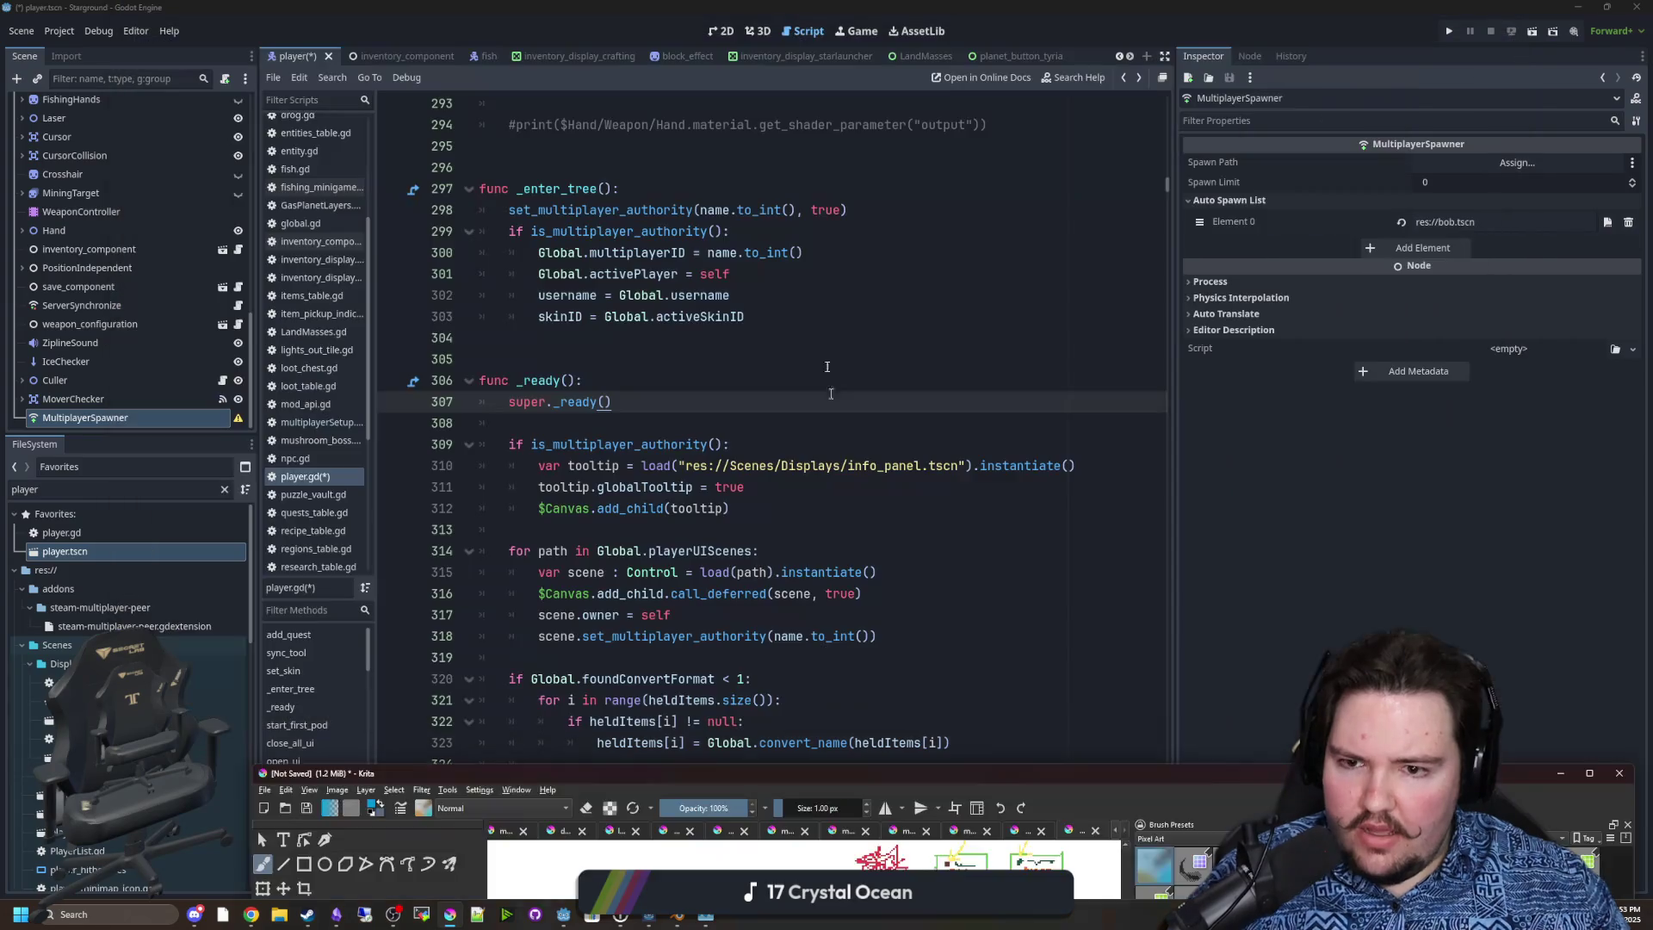
Filter the script list by 'world', then by 'mult', and open multiplayerSetup.gd.
left_click(805, 252)
left_click(666, 401)
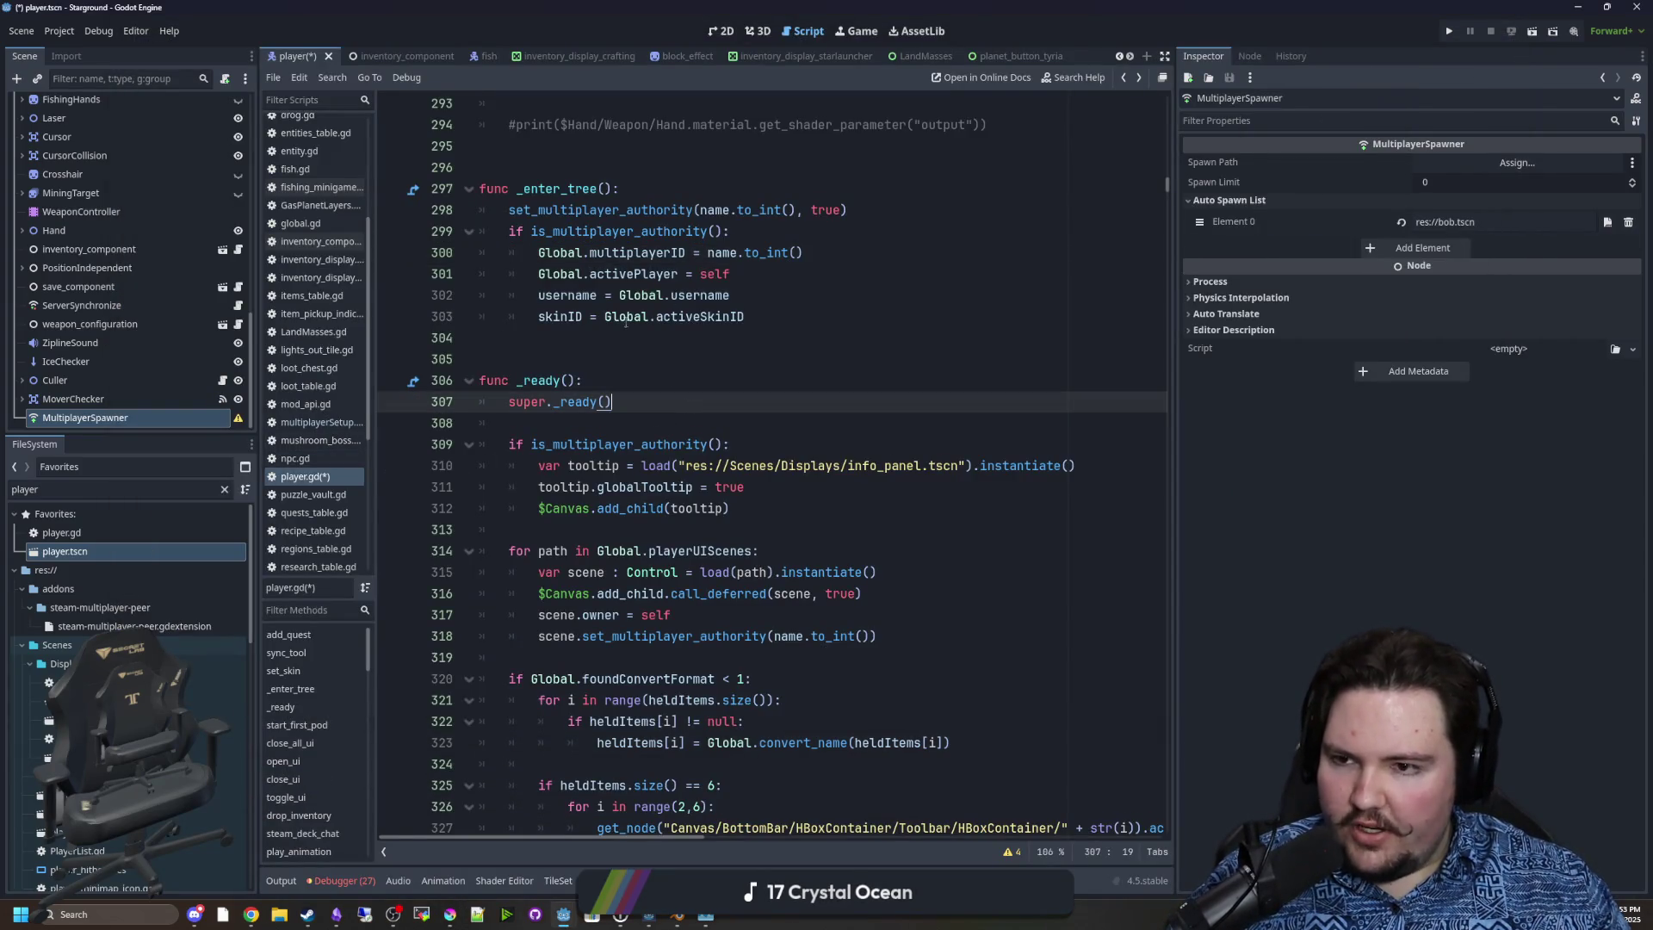
scroll(665, 413, "up", 4)
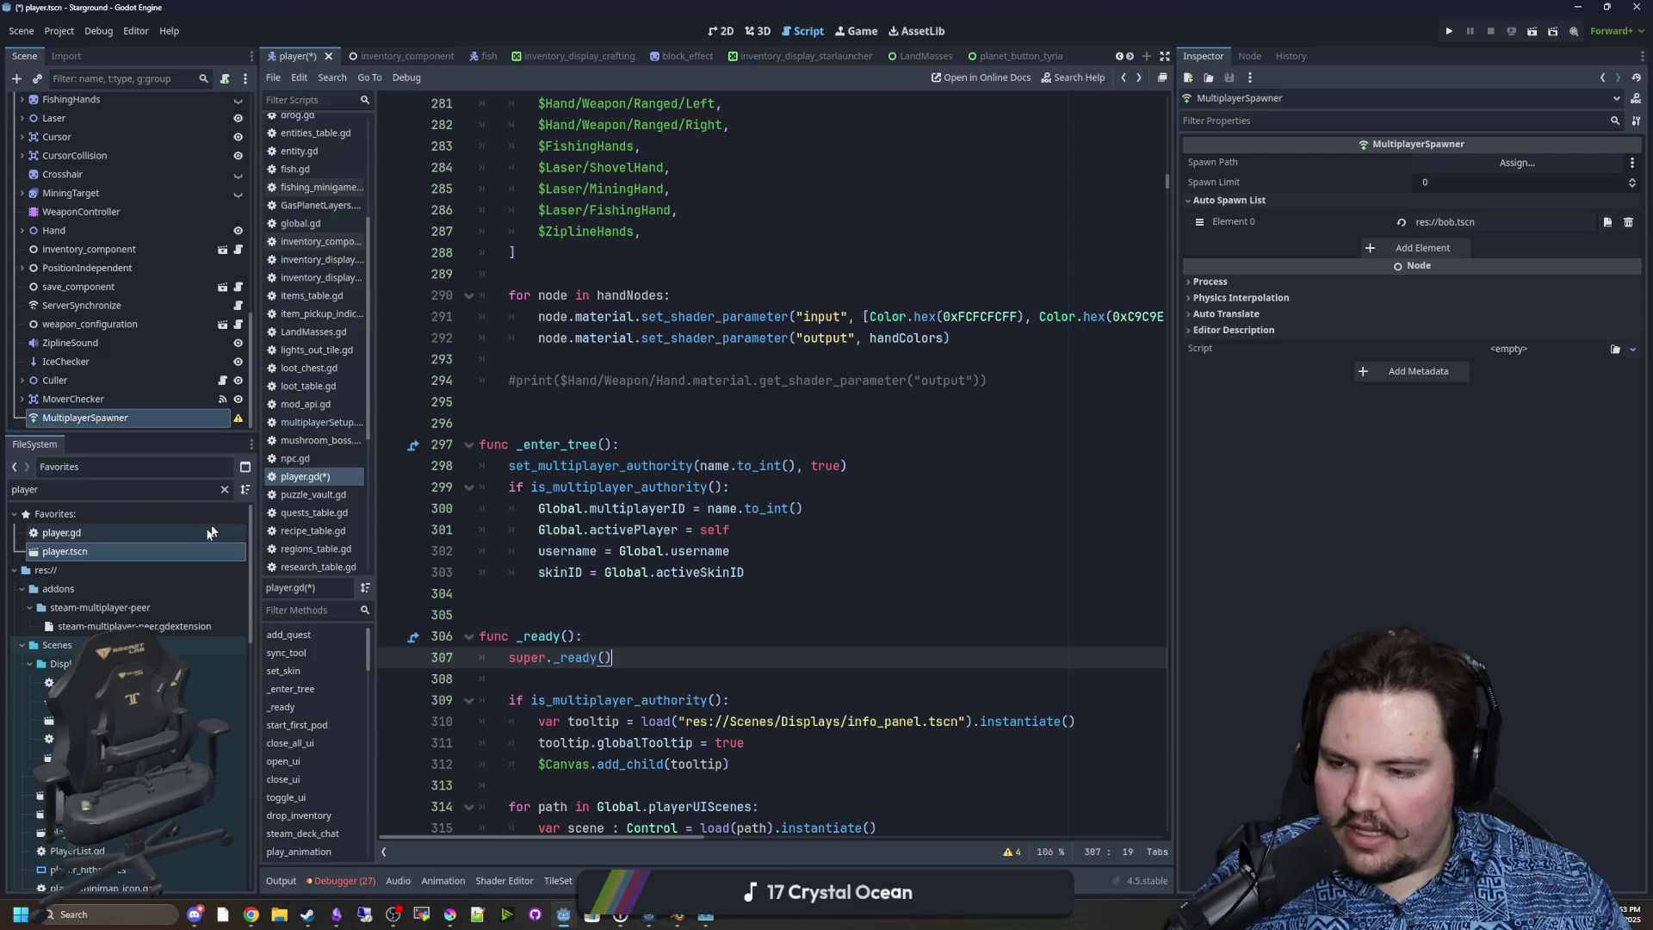
double_click(199, 487)
type("world")
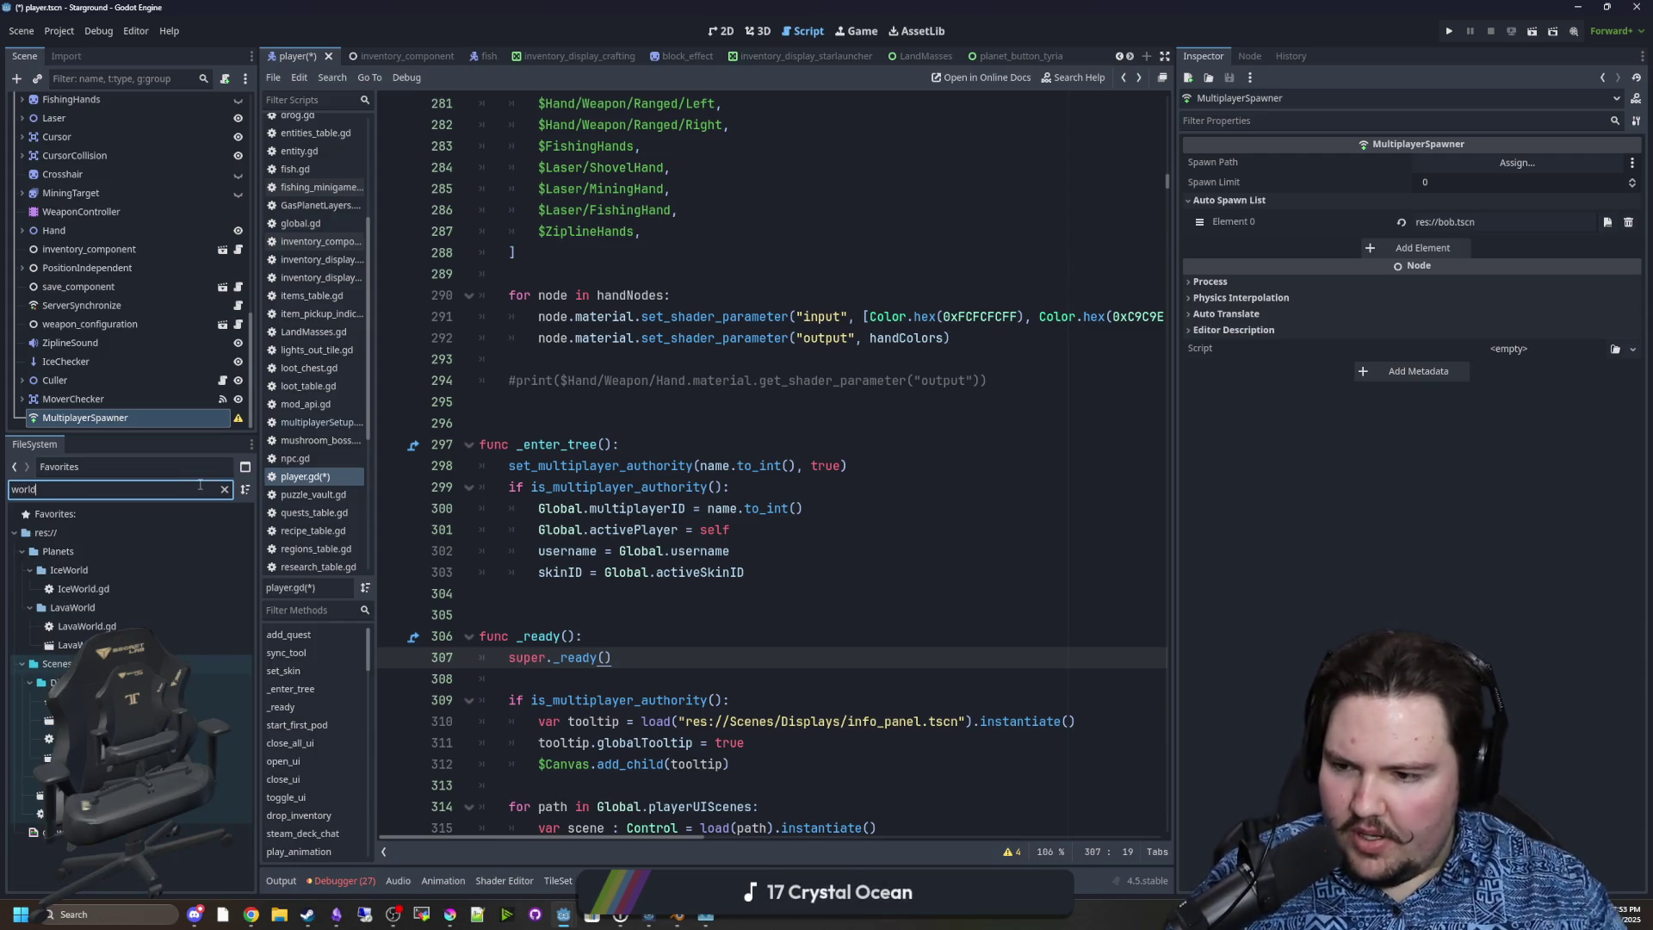
double_click(210, 492)
type("multi")
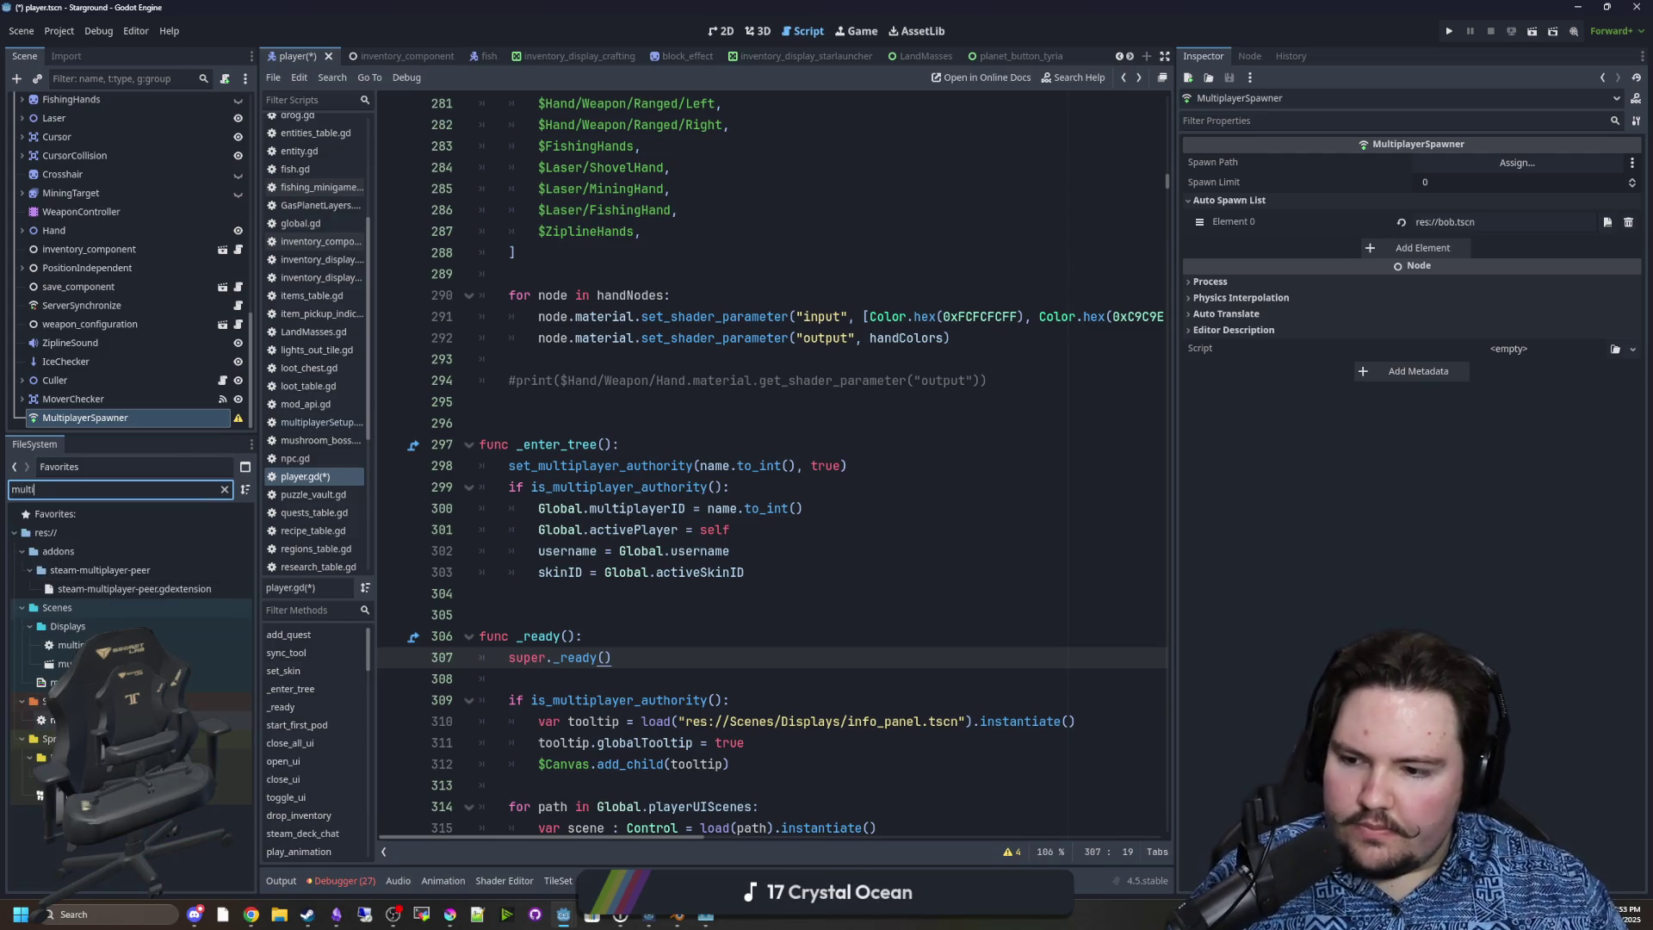
double_click(215, 720)
Read through the start_connect and initialize_game code in multiplayerSetup.gd.
left_click(616, 380)
key("ctrl+f")
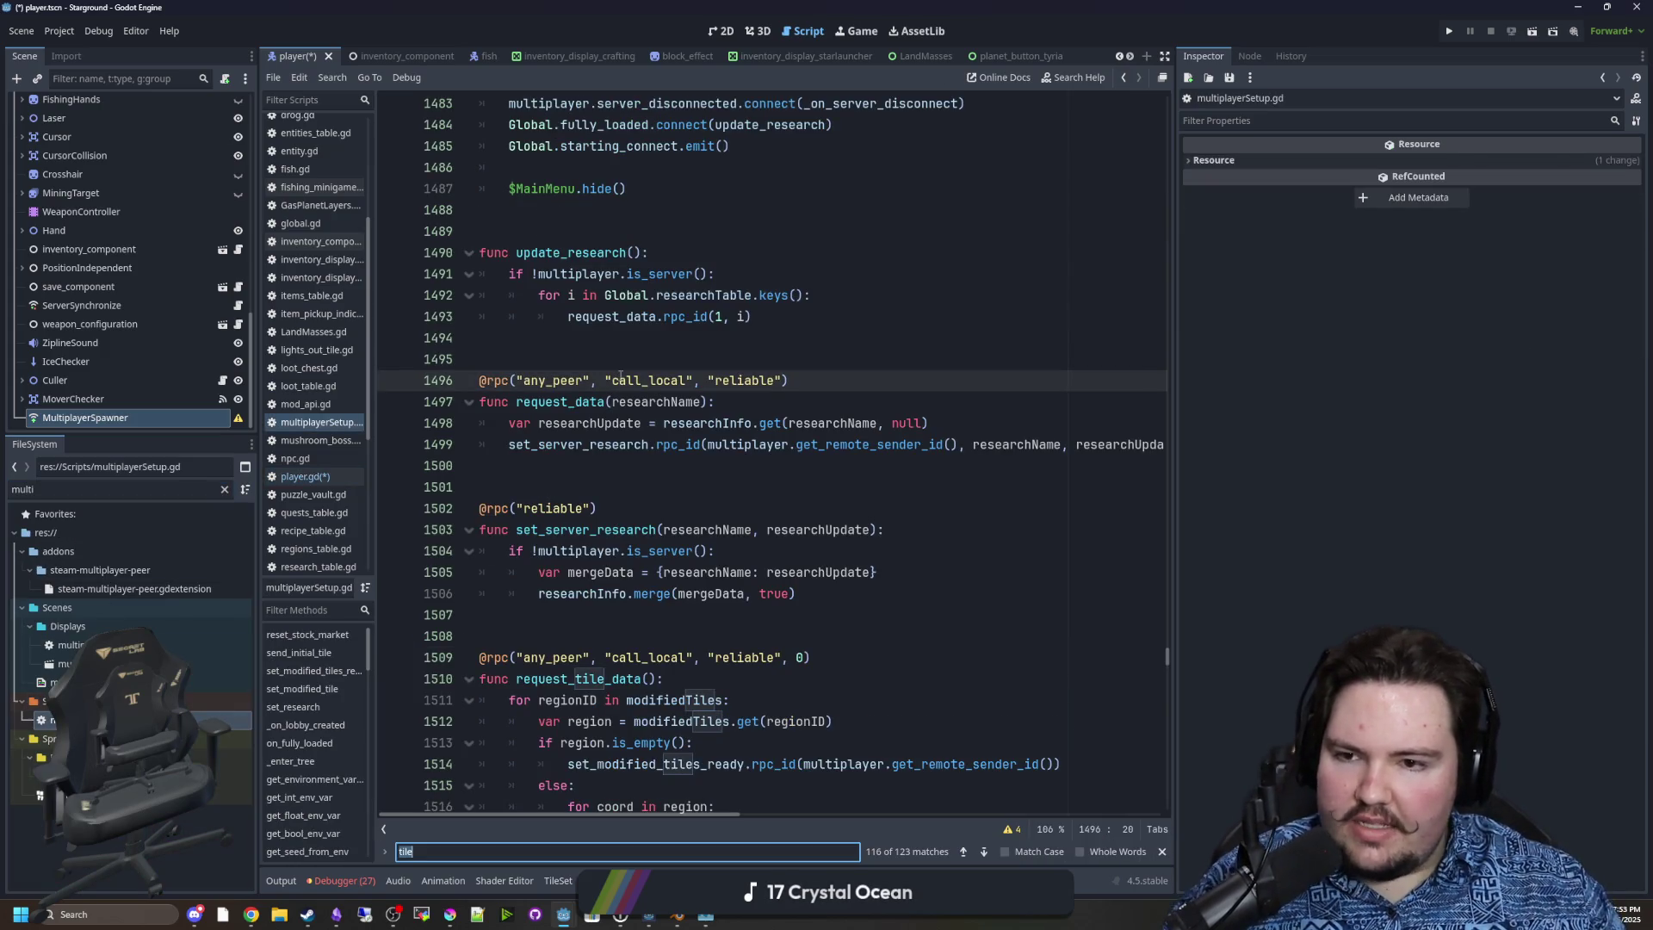
scroll(629, 362, "up", 8)
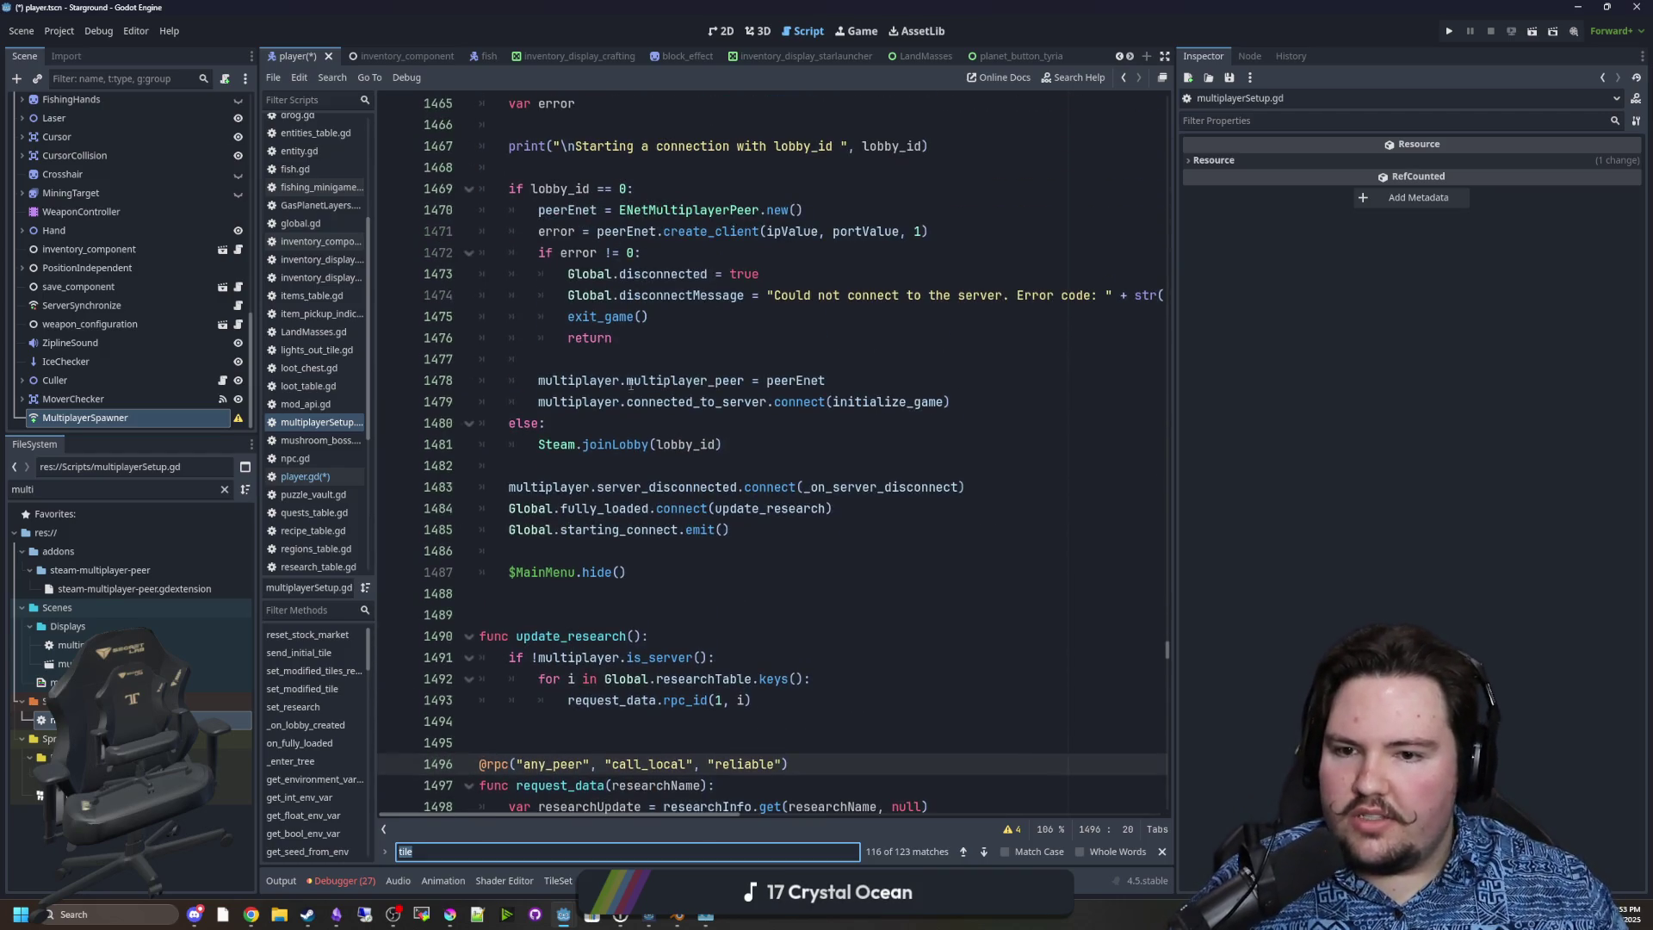
scroll(785, 537, "down", 2)
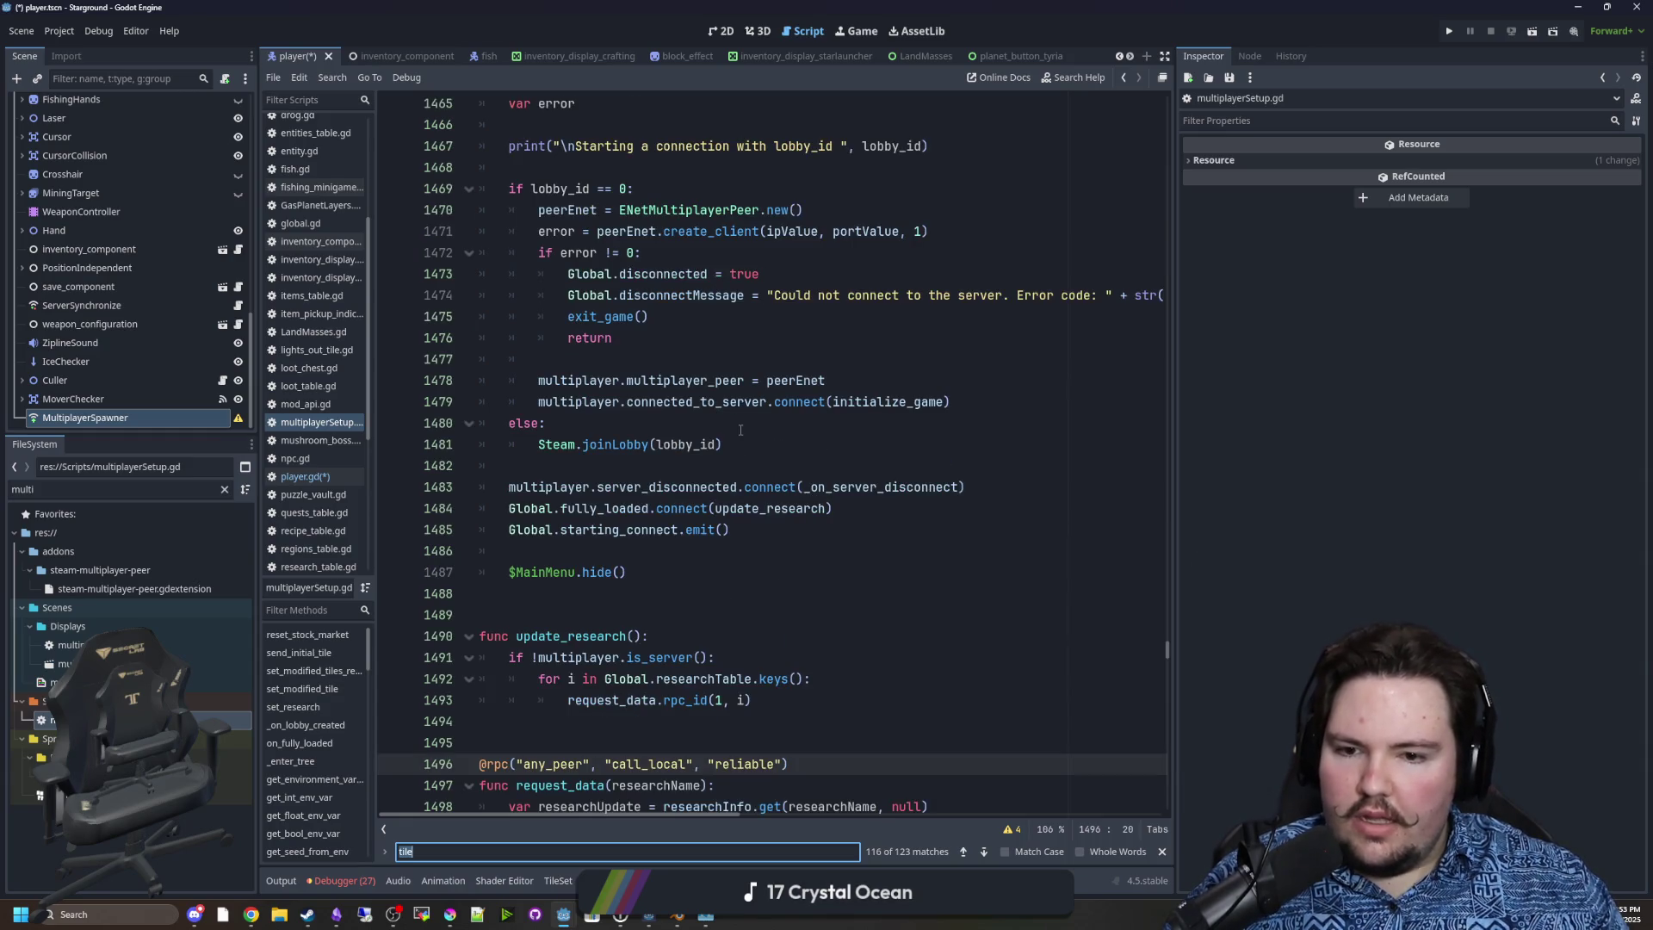
left_click(741, 429)
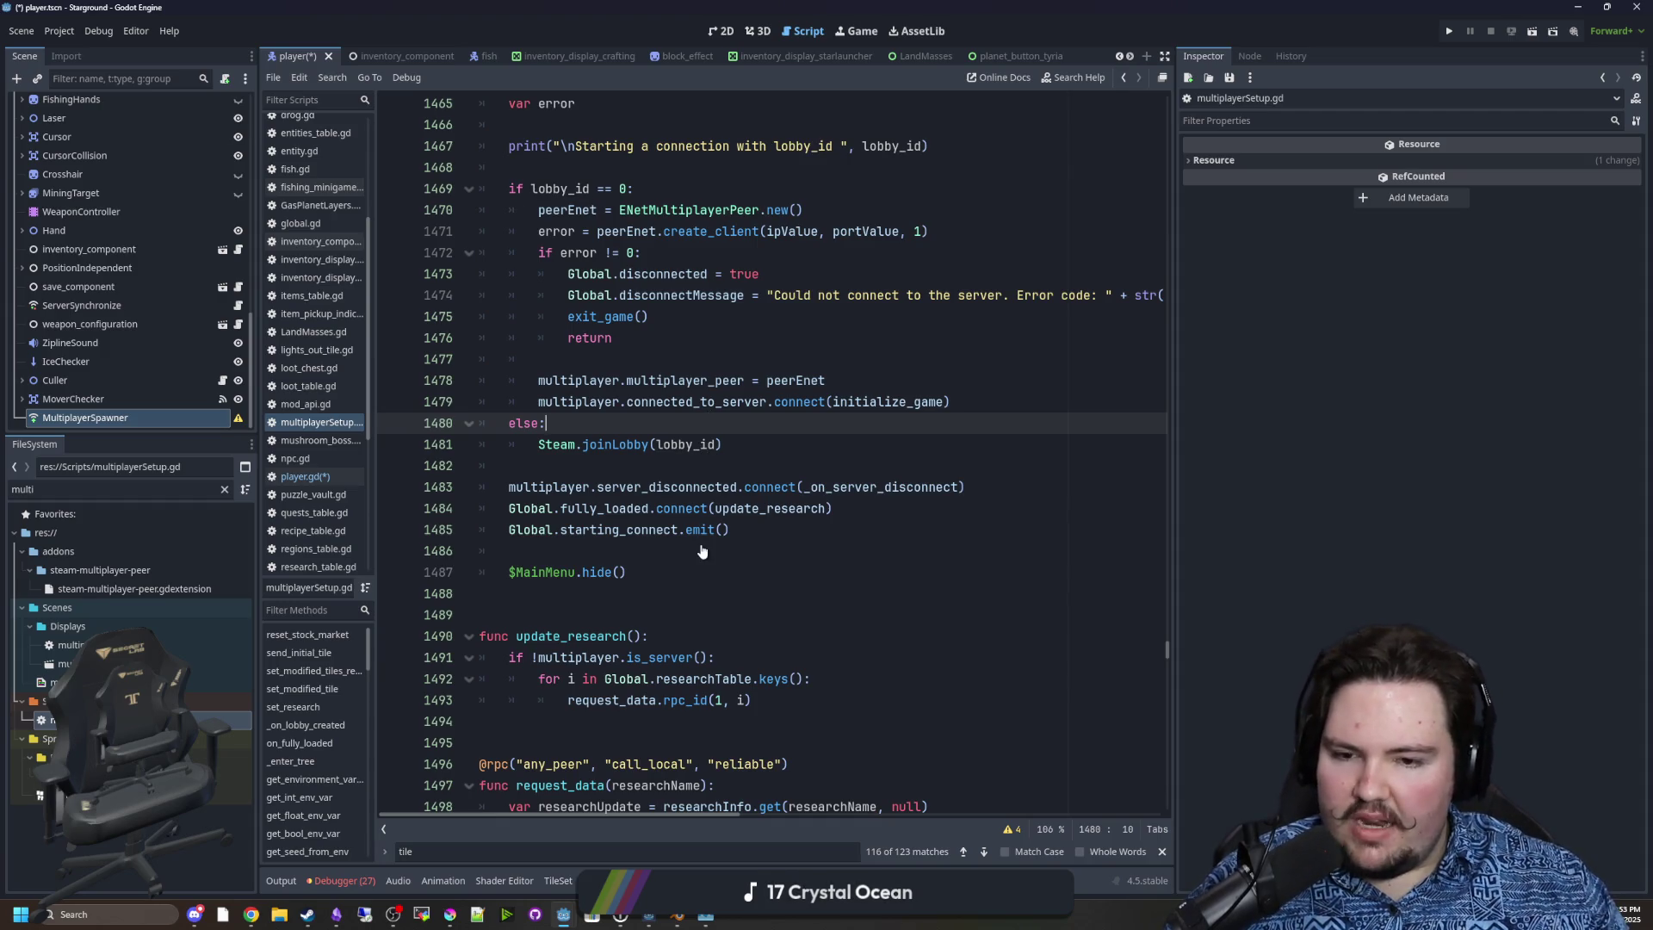
scroll(702, 551, "down", 2)
scroll(766, 459, "down", 13)
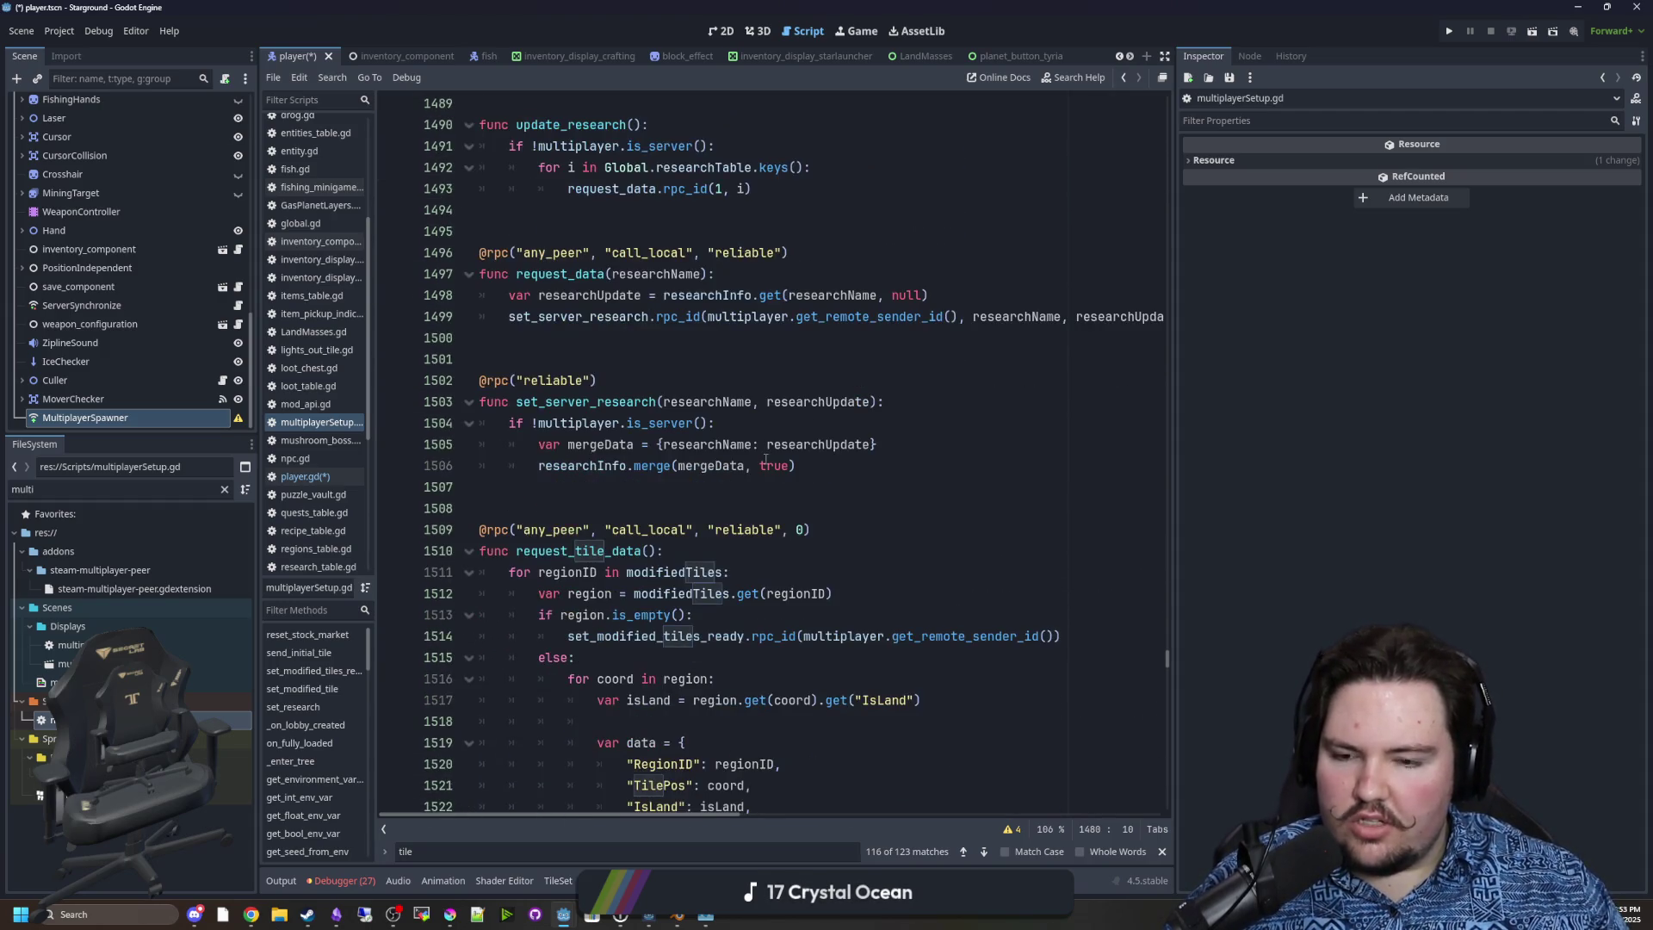
scroll(765, 459, "down", 4)
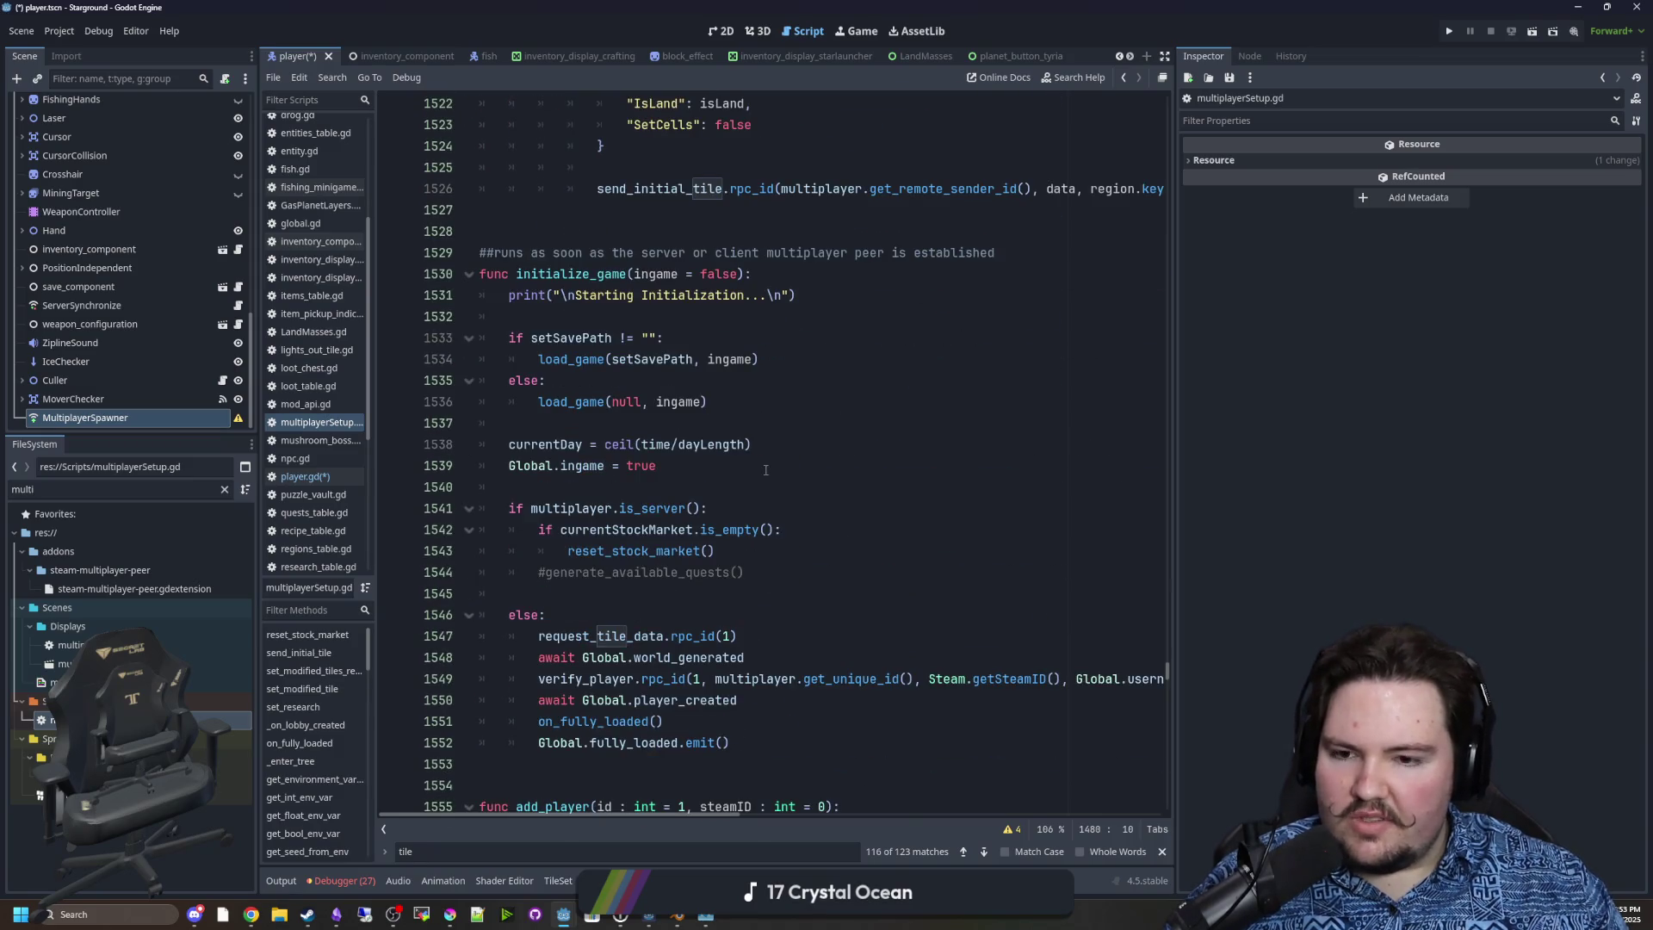
left_click(845, 465)
Add an empty line after the return in the connection error check.
key("ctrl+f")
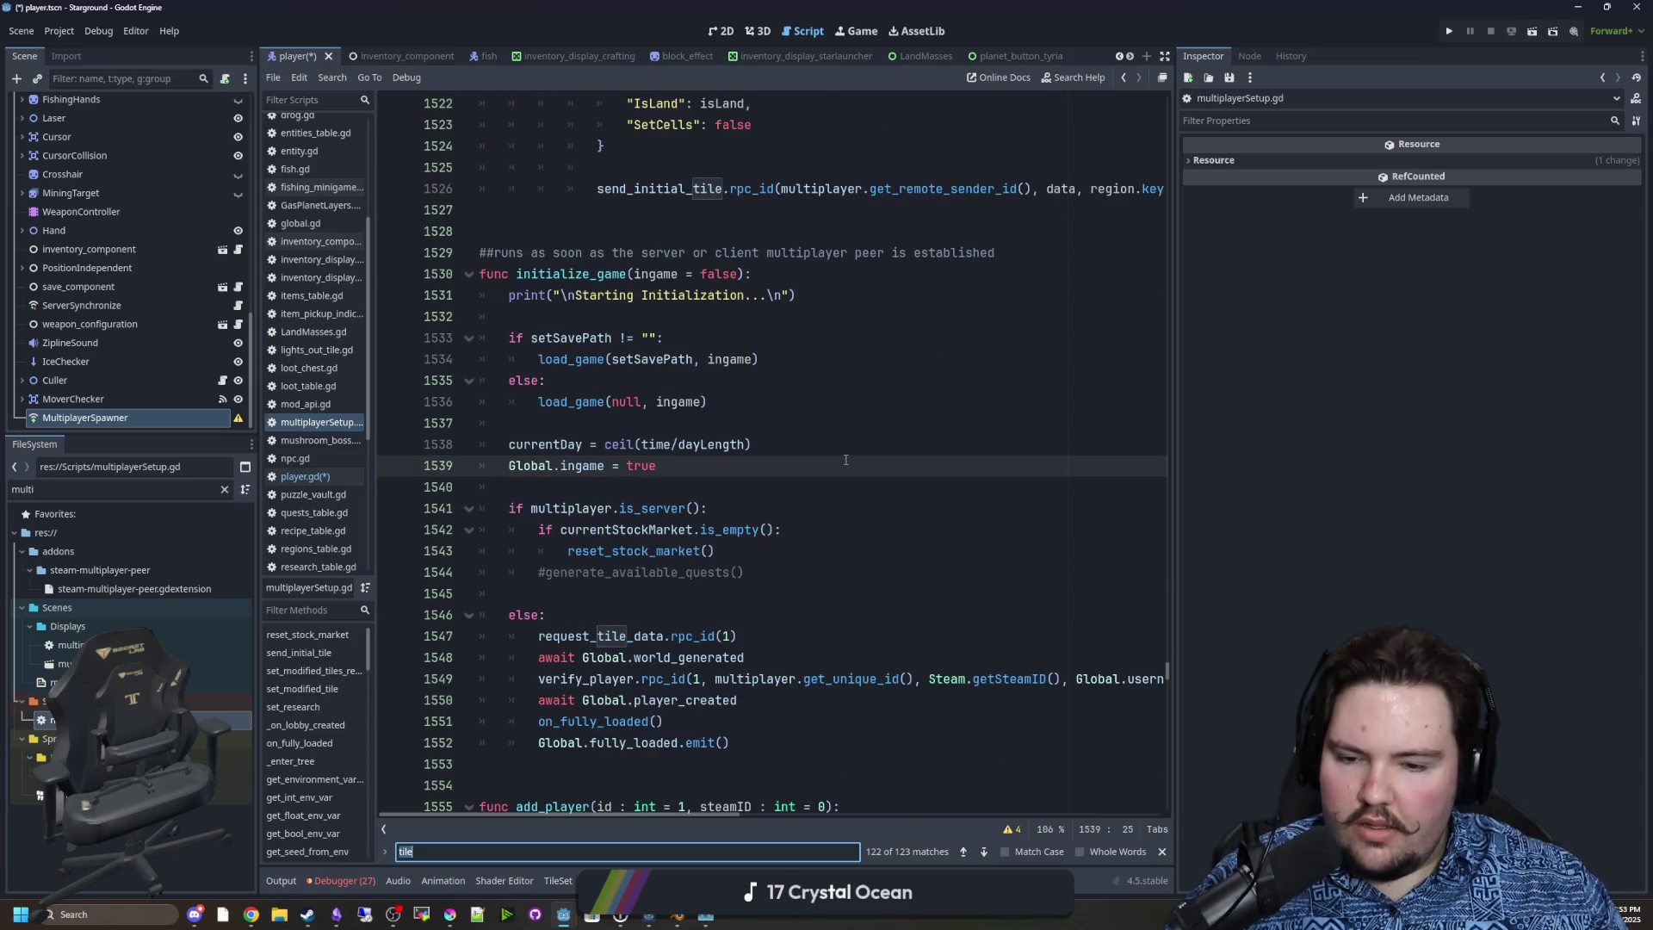
scroll(741, 483, "up", 18)
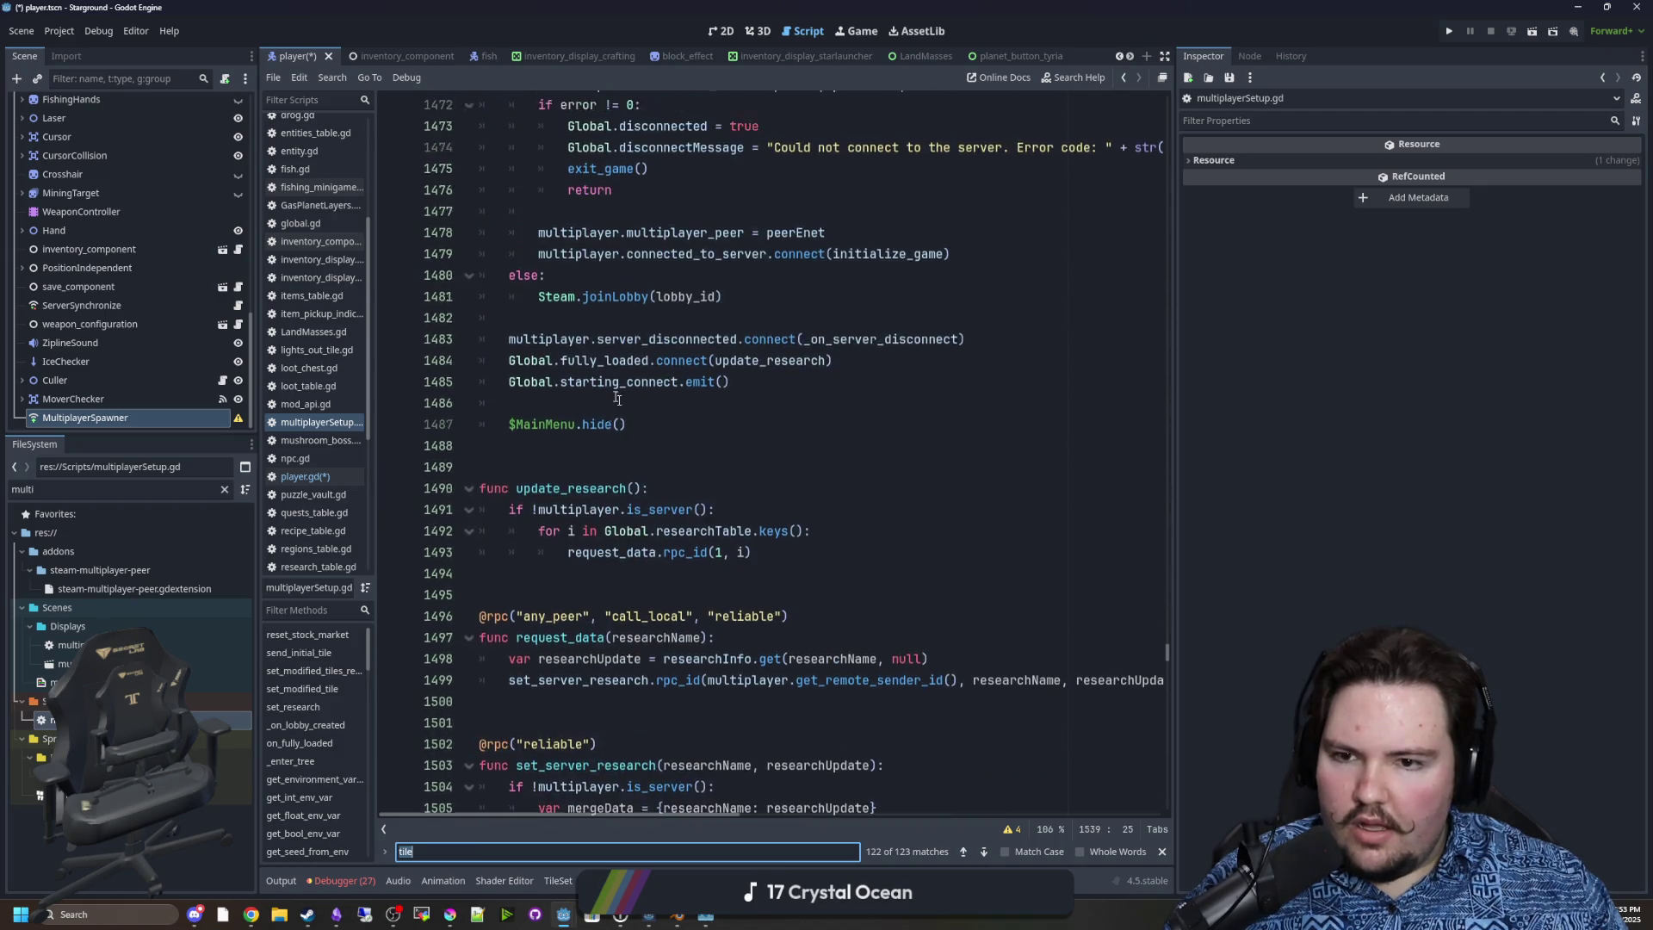
left_click(594, 488)
scroll(592, 496, "up", 1)
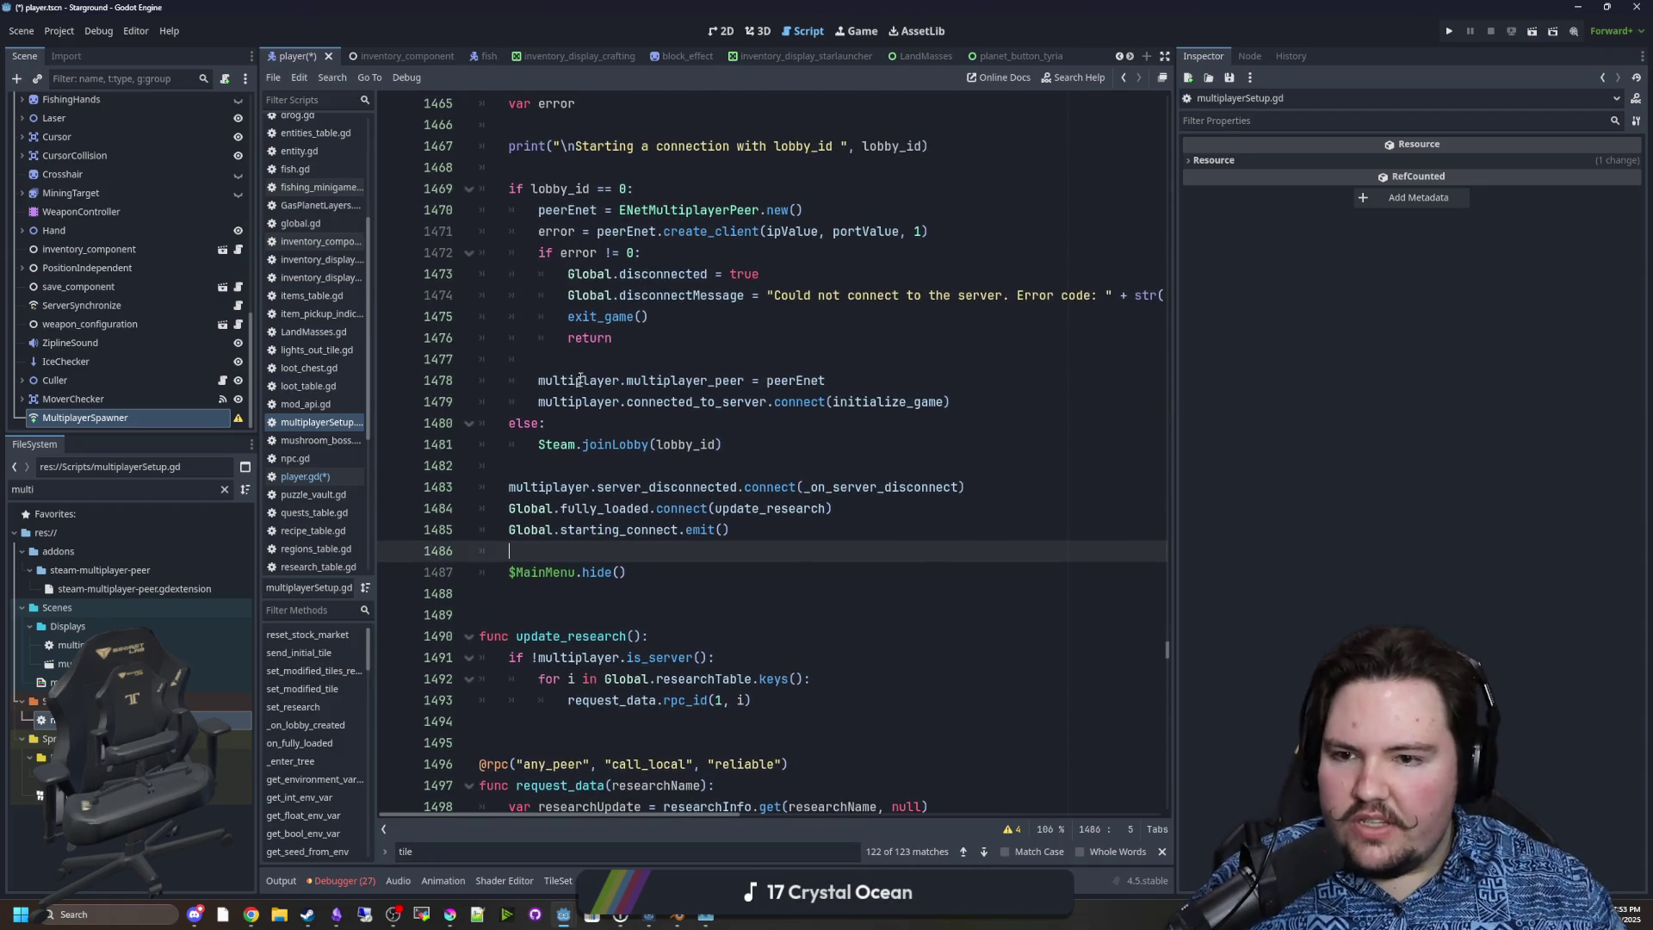
left_click(582, 366)
key("Return")
Add a multiplayer.peer_connected.connect(add_player) line.
type("ultiplayer.peer")
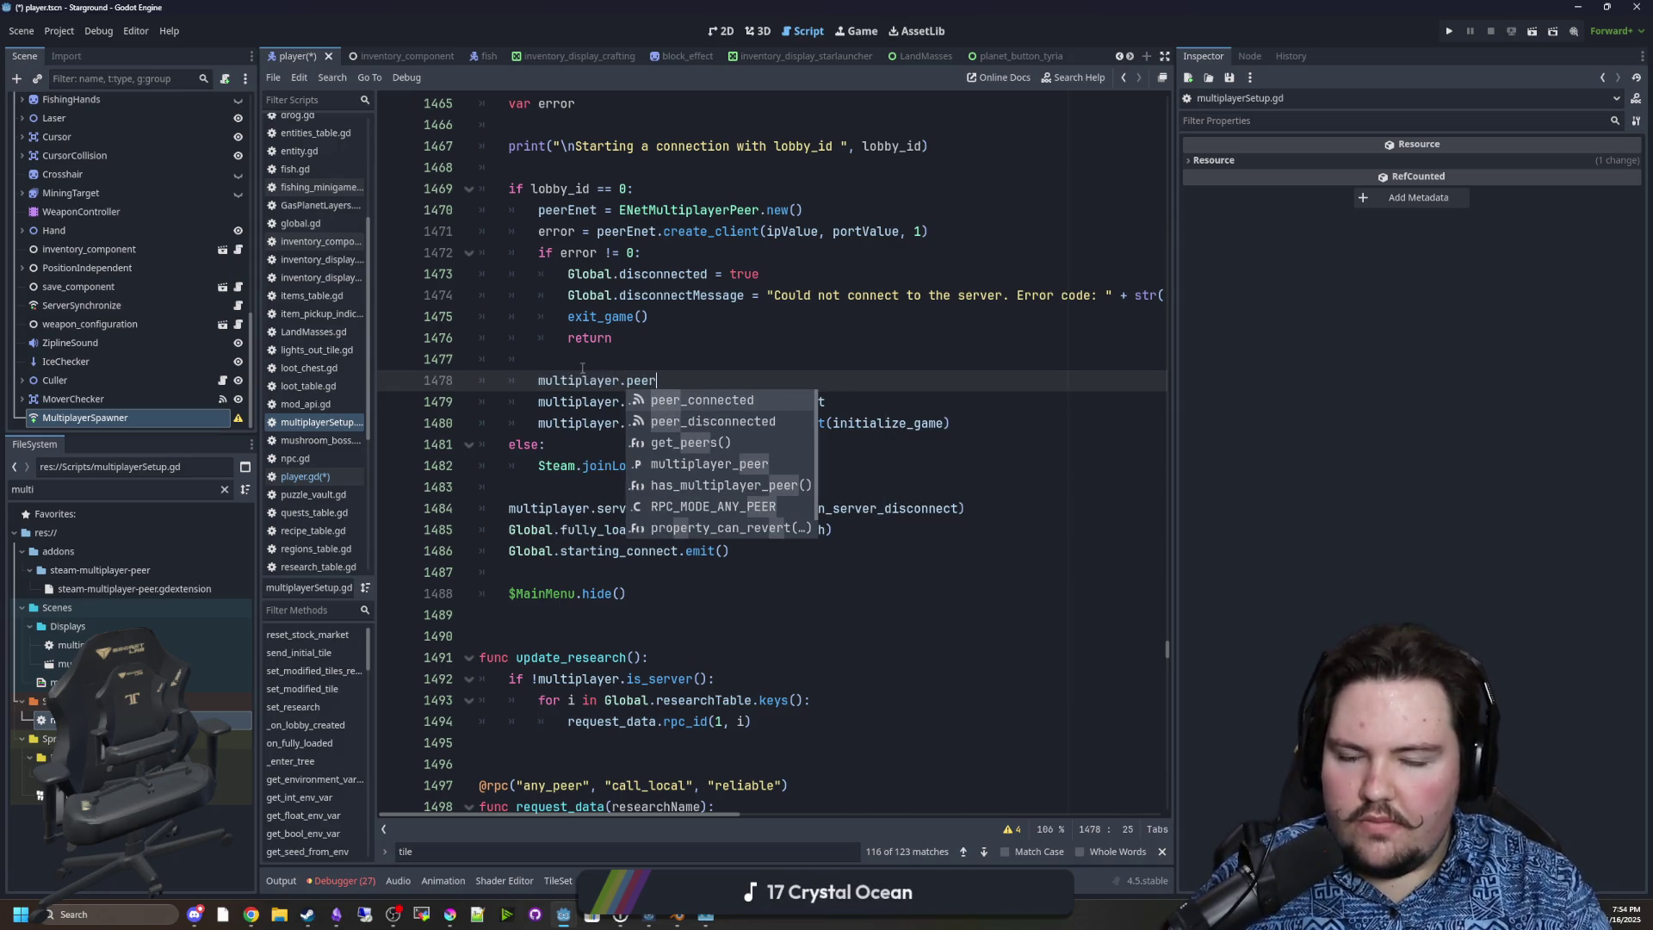
key("Return")
type(".conn")
key("Return")
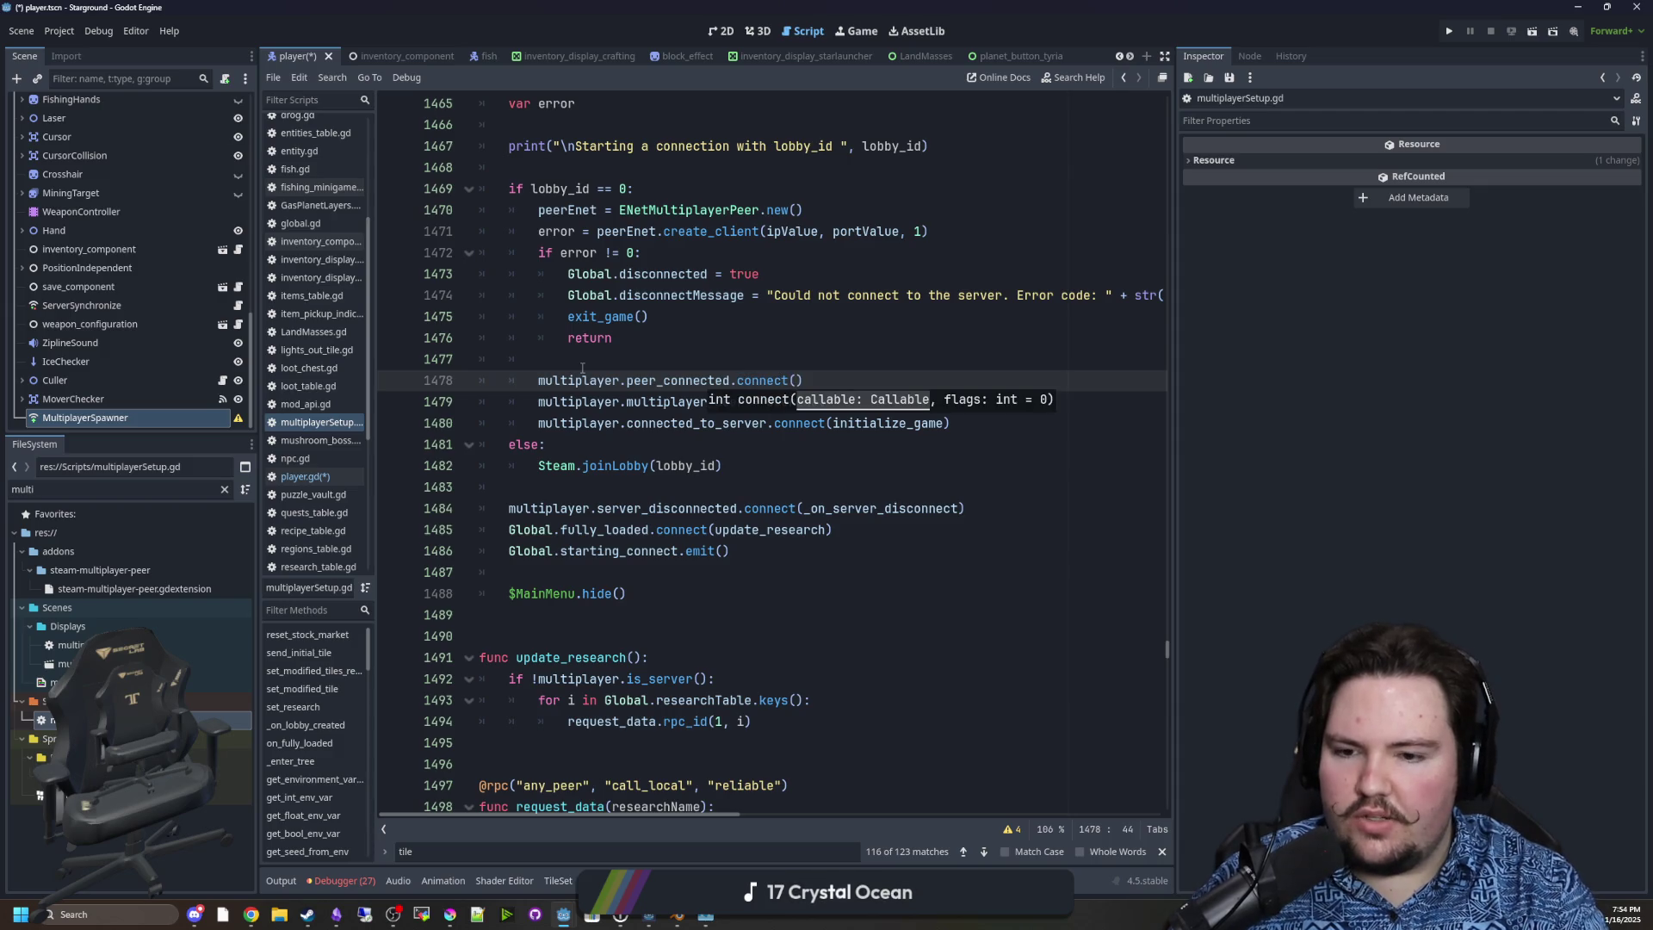
type("add_player")
Write an add_player function calling add_child(player, true) and player.set_multiplayer_authority(id).
left_click(538, 615)
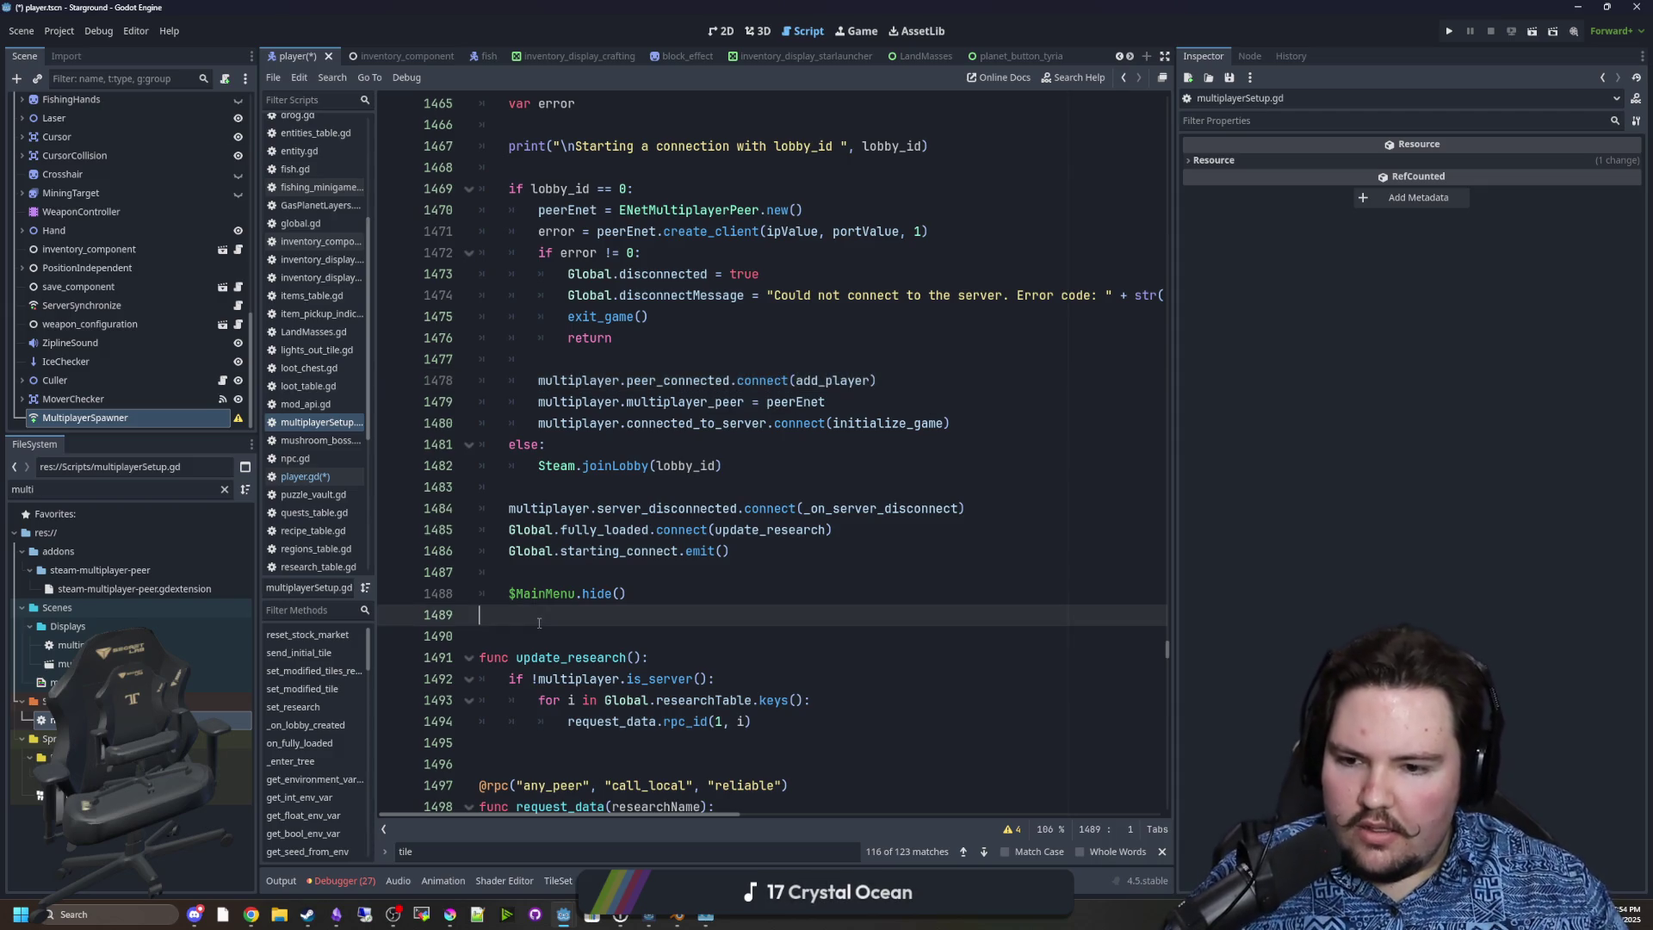
key("Return")
key("Return")
key("Return")
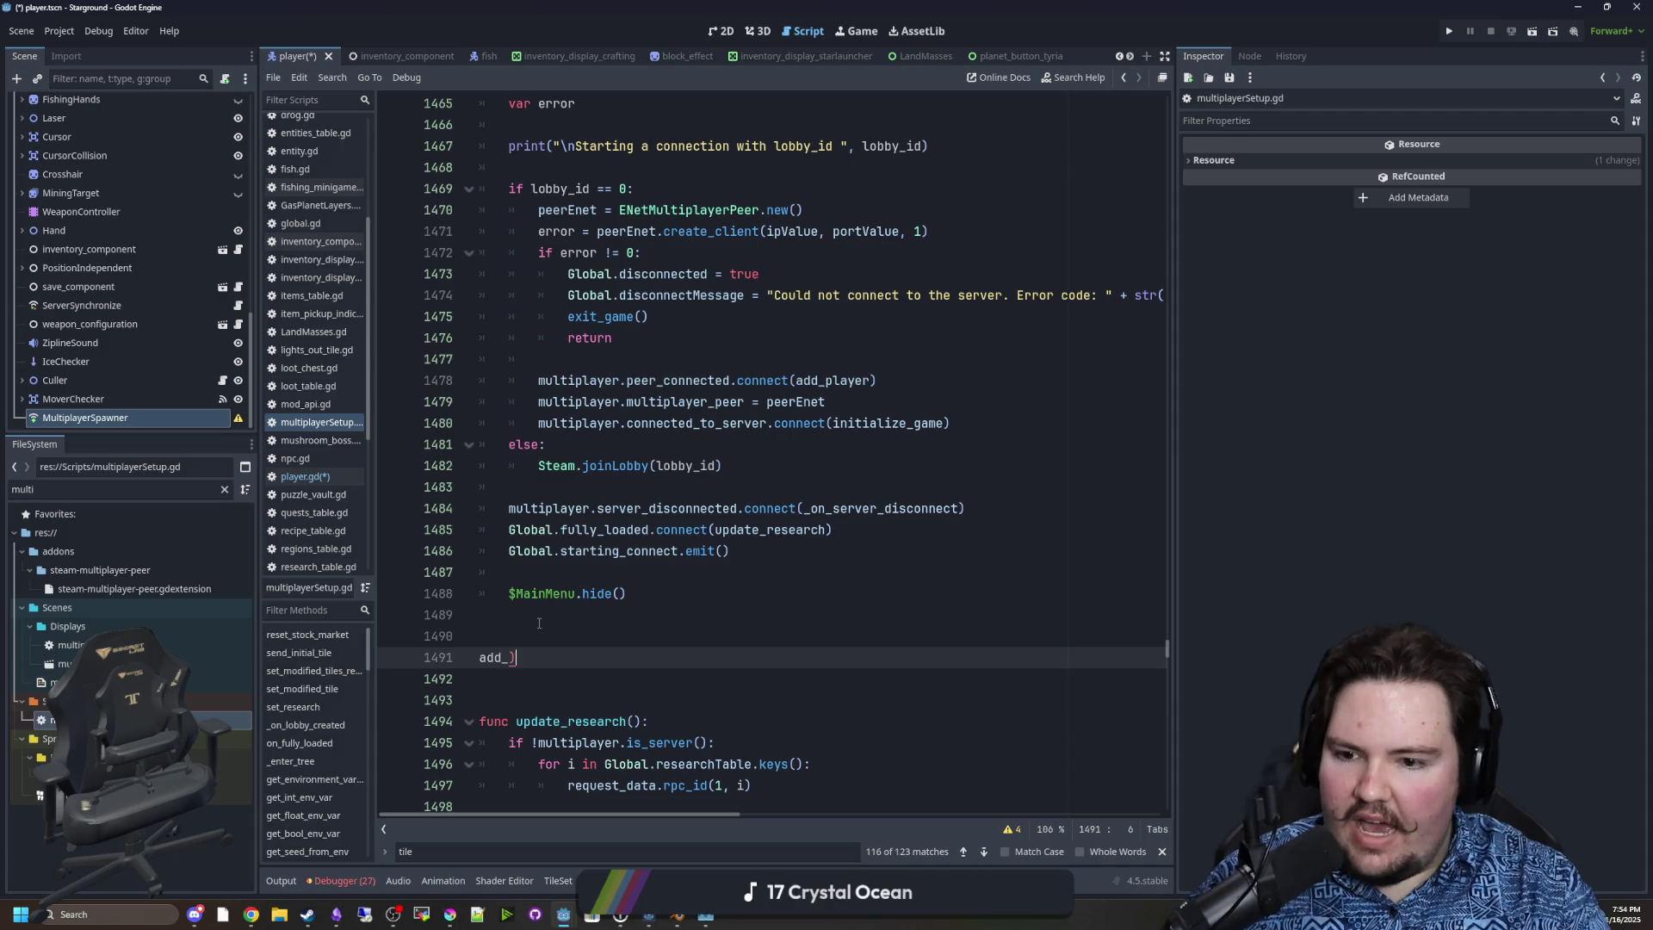
type("_player(id")
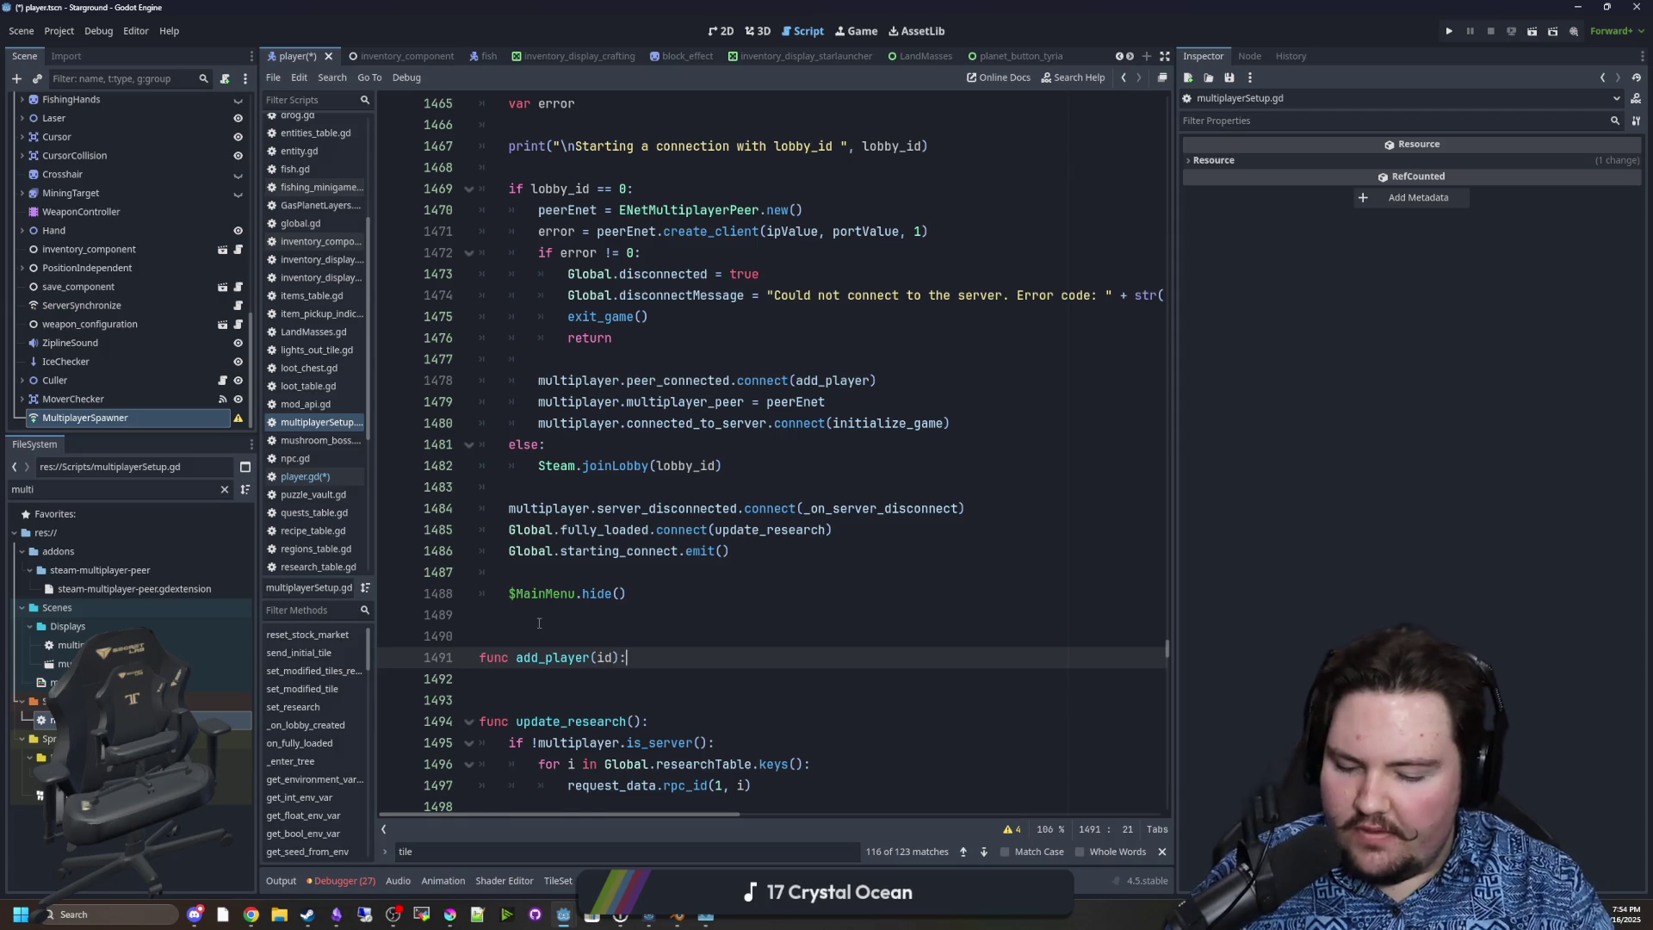
key("Return")
type("add_c")
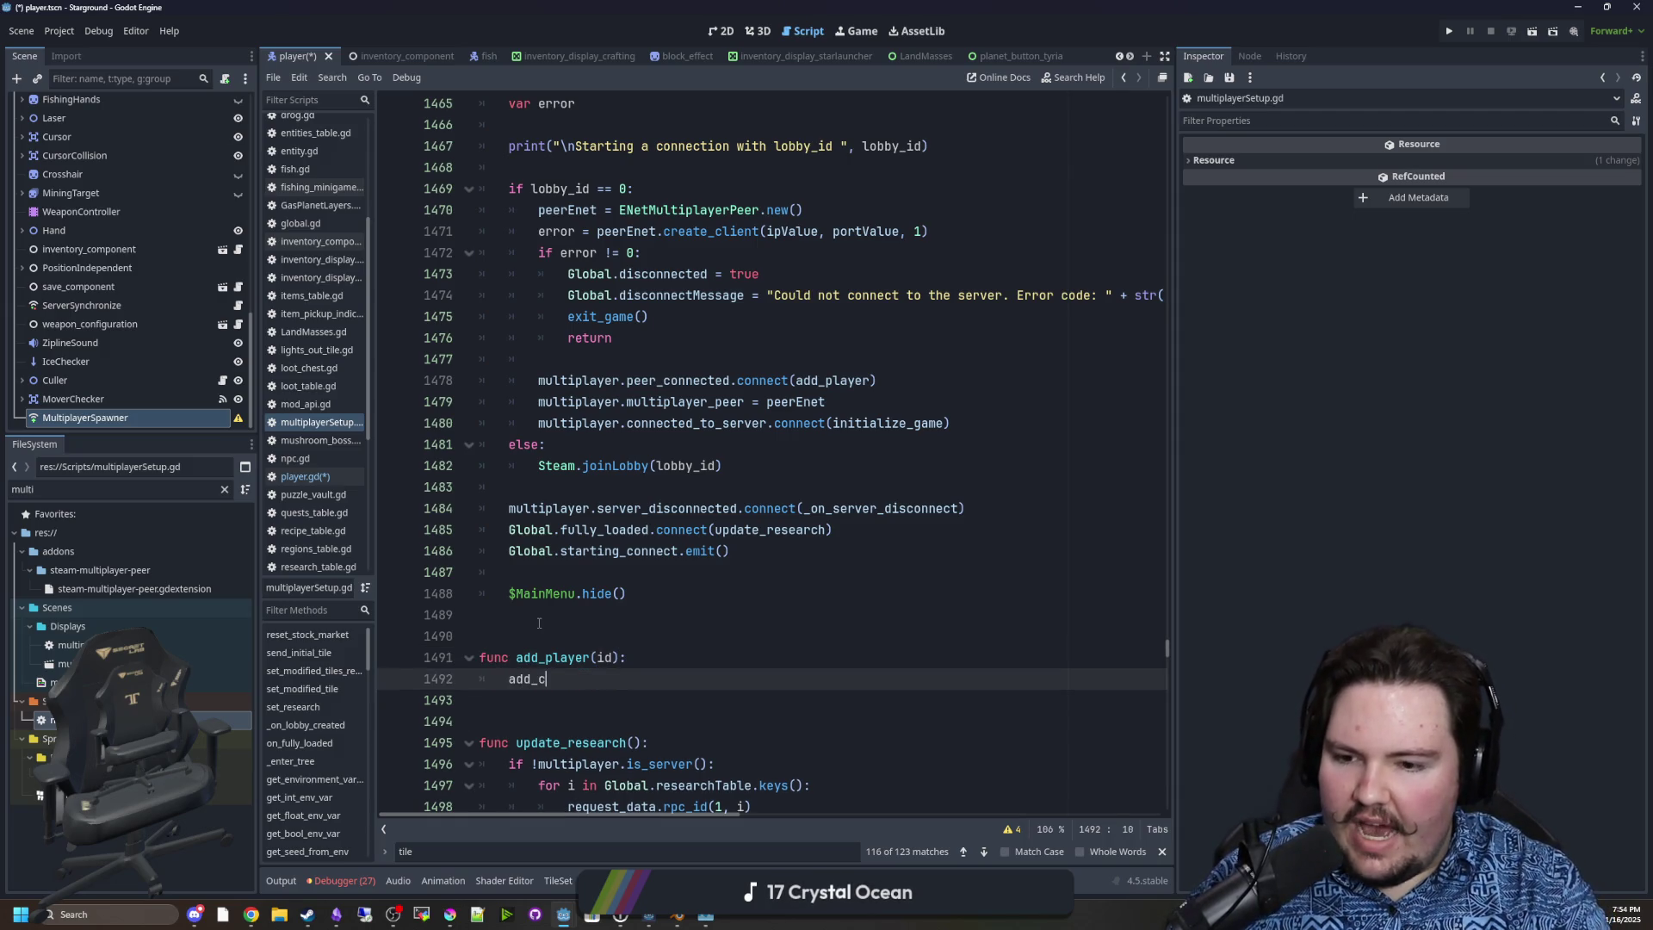
type("hild(player, tr")
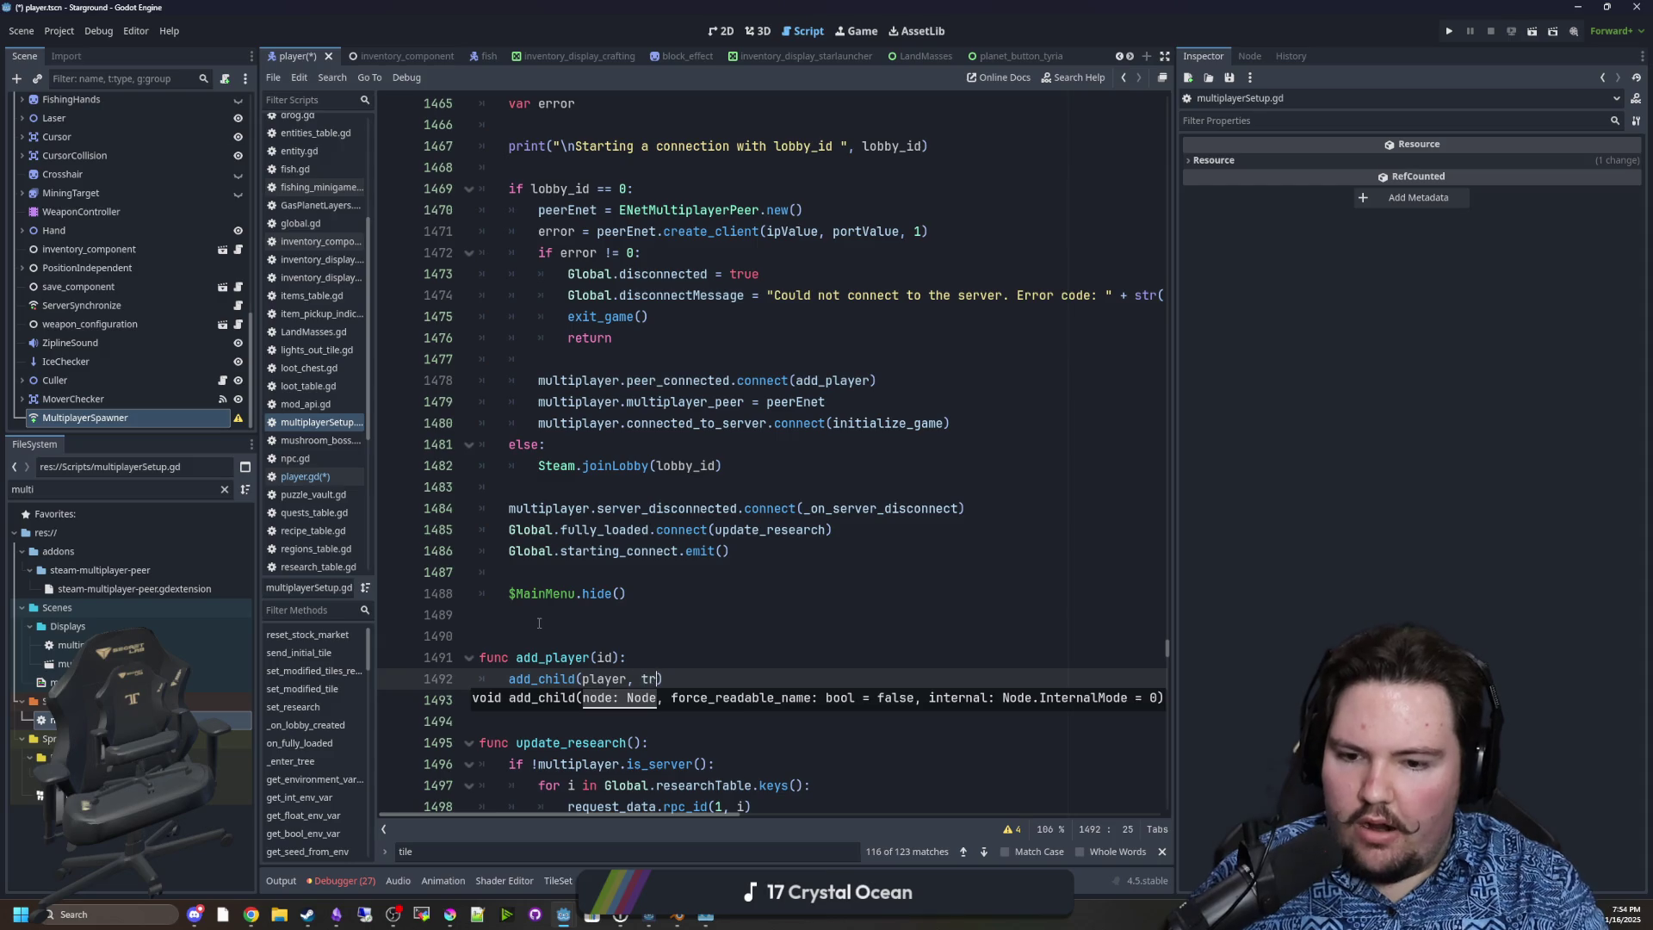
type("ue")
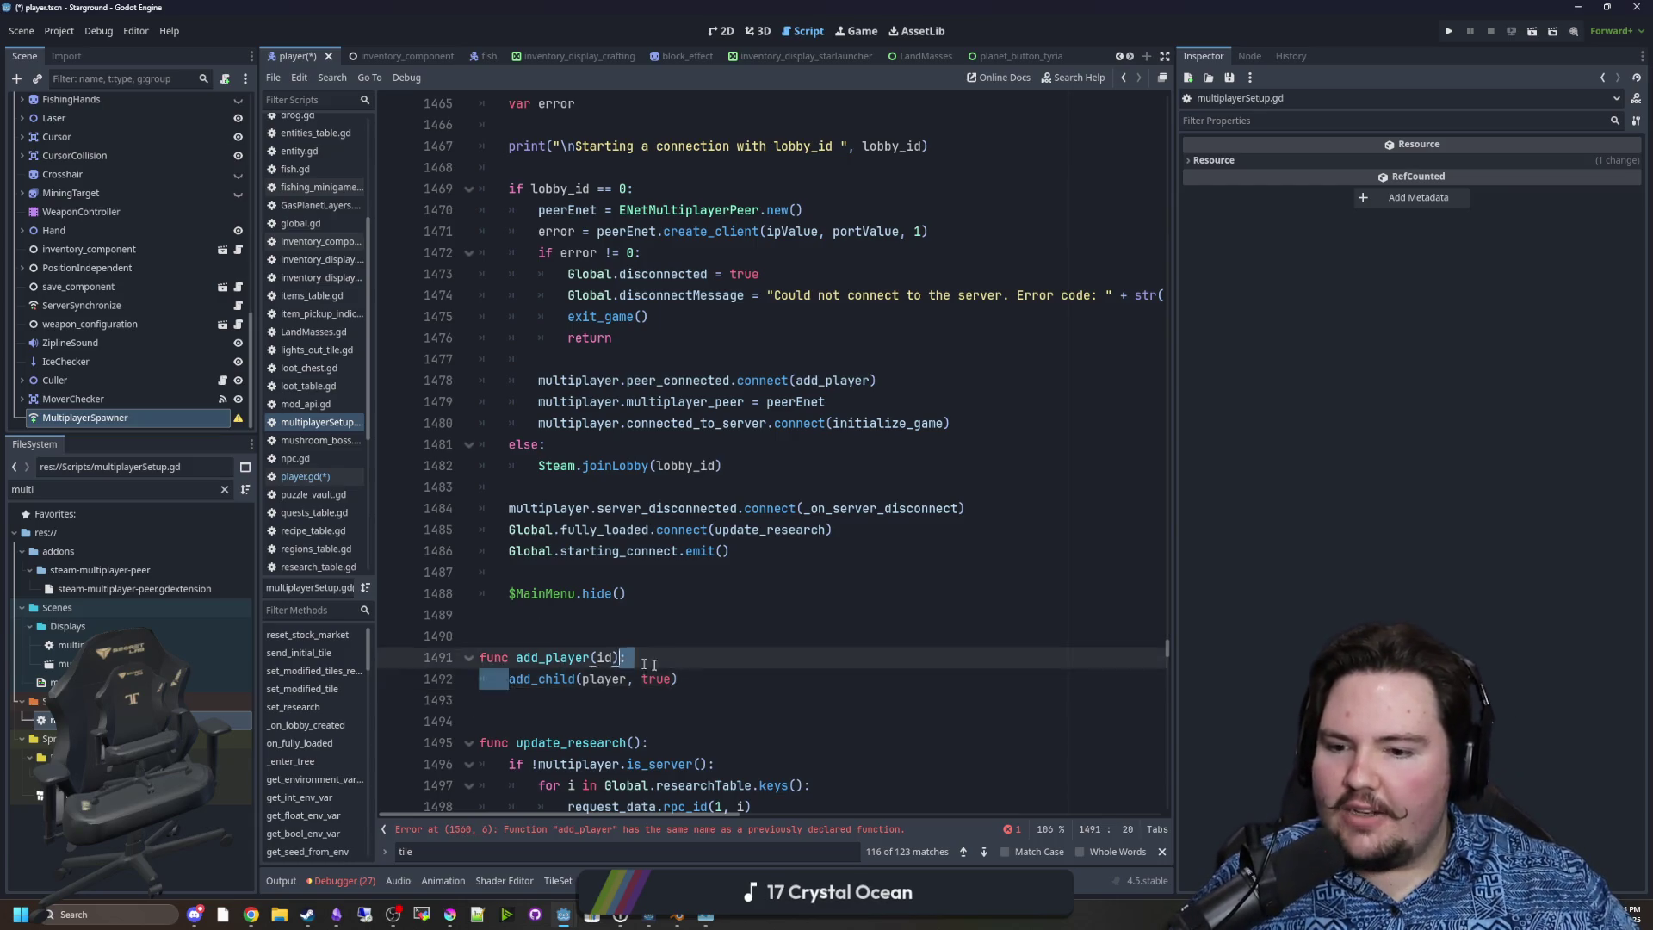
left_click_drag(509, 680, 677, 680)
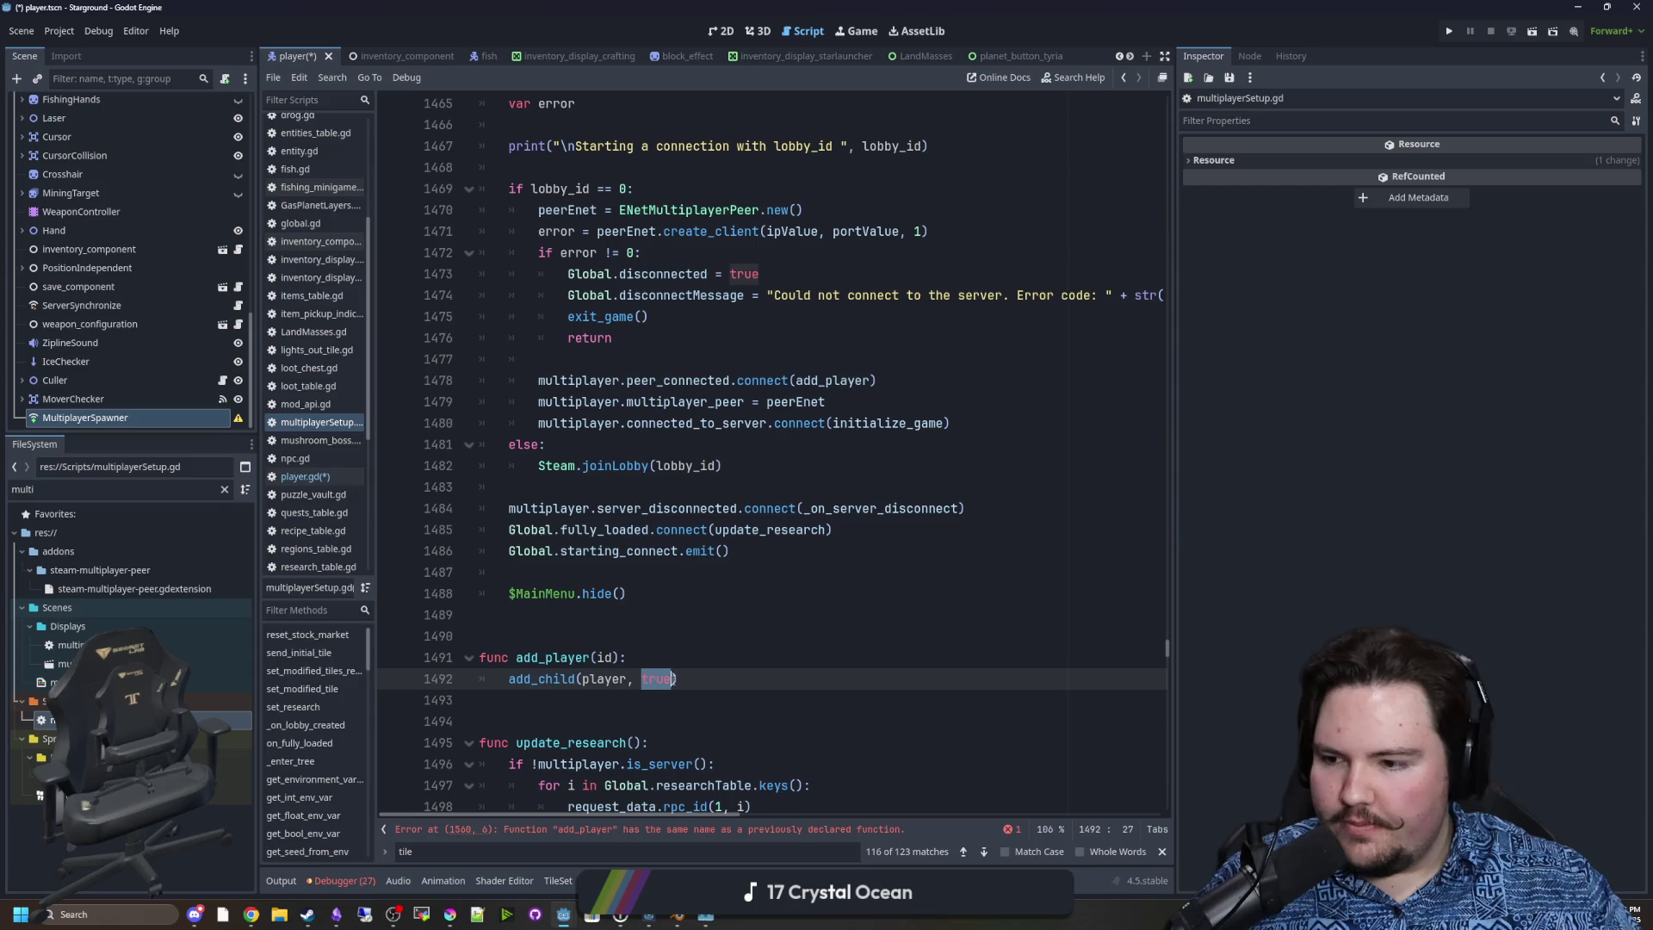
left_click(739, 679)
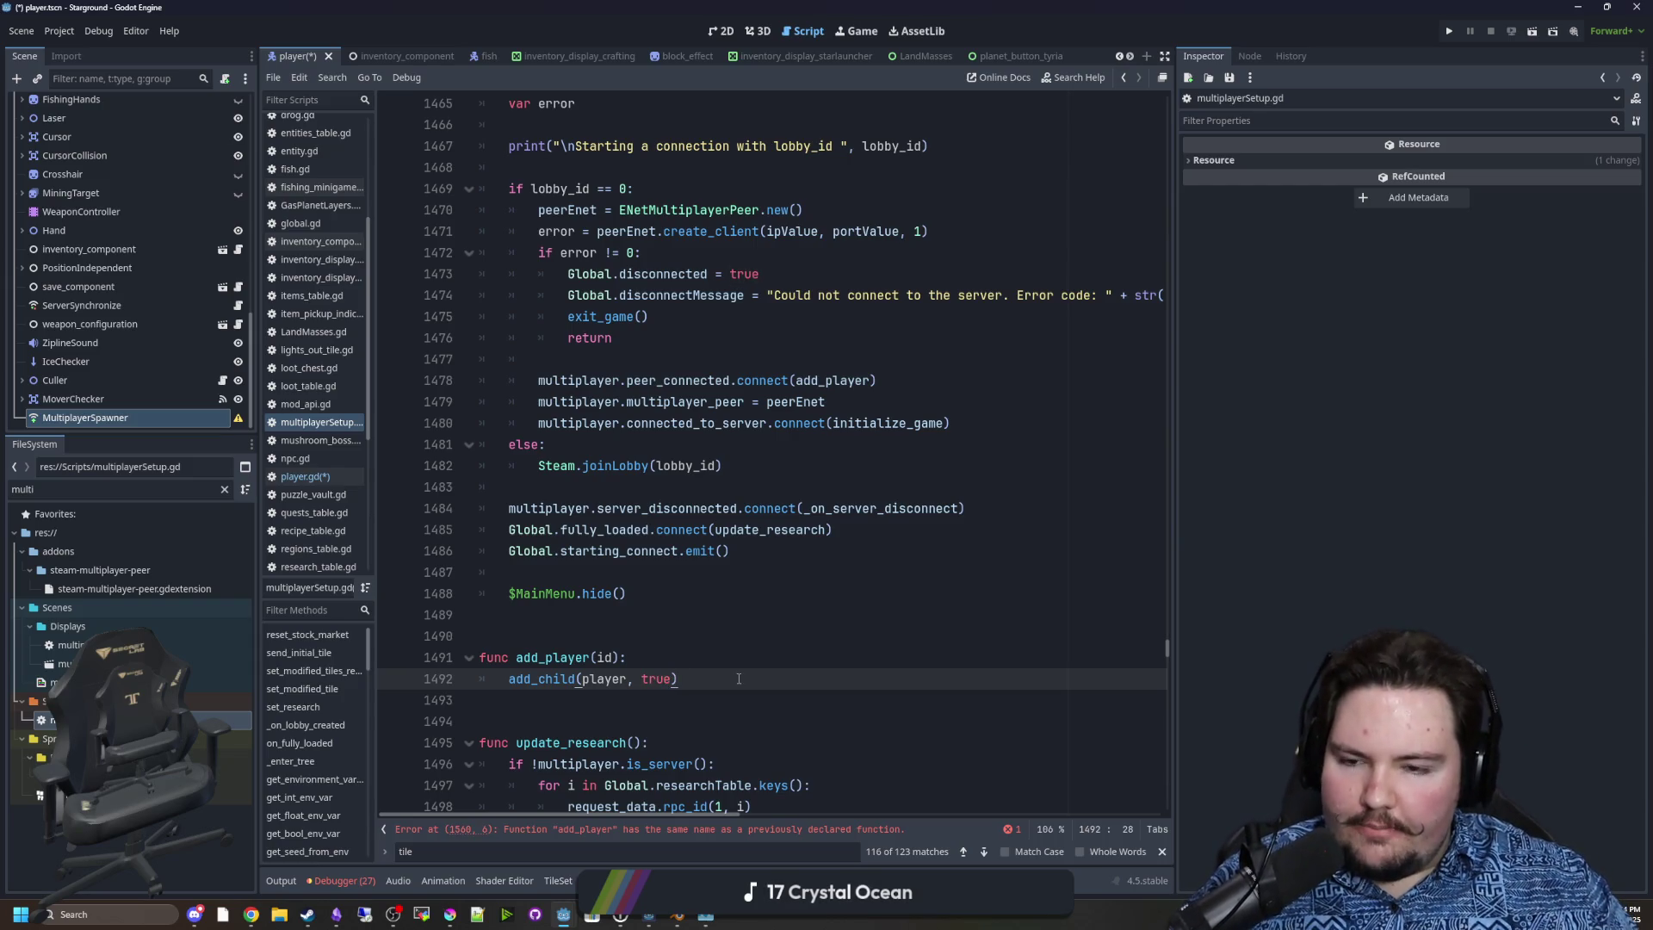
key("Return")
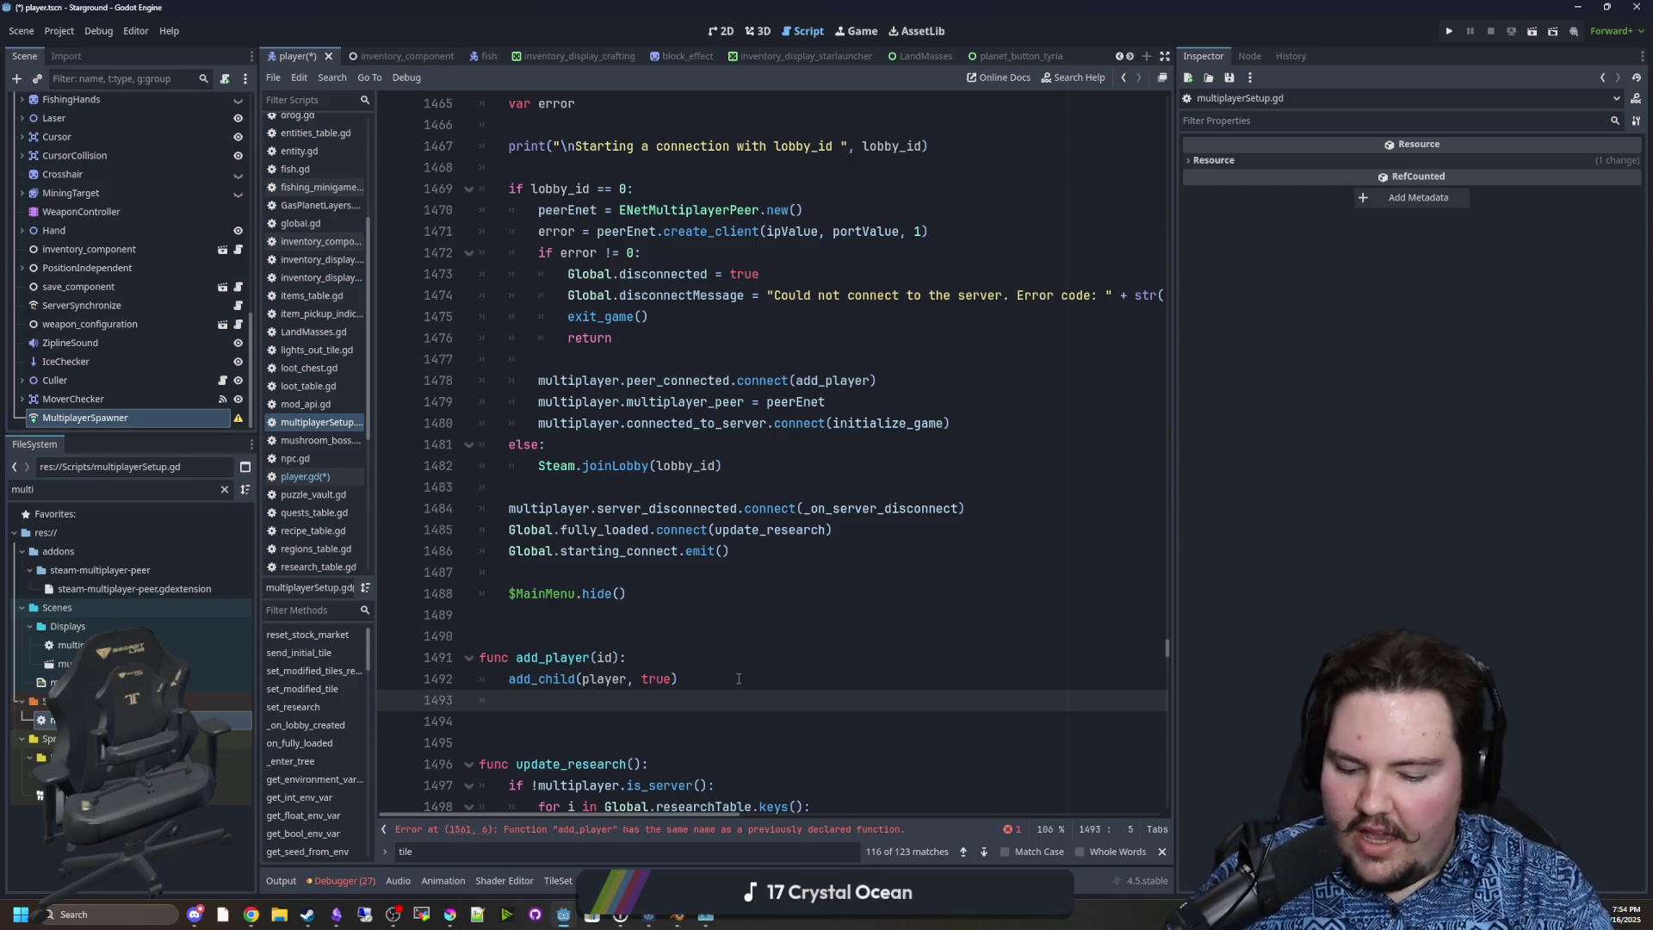
type("playse")
key("BackSpace")
key("BackSpace")
key("BackSpace")
type("yer.set_multiplayer_")
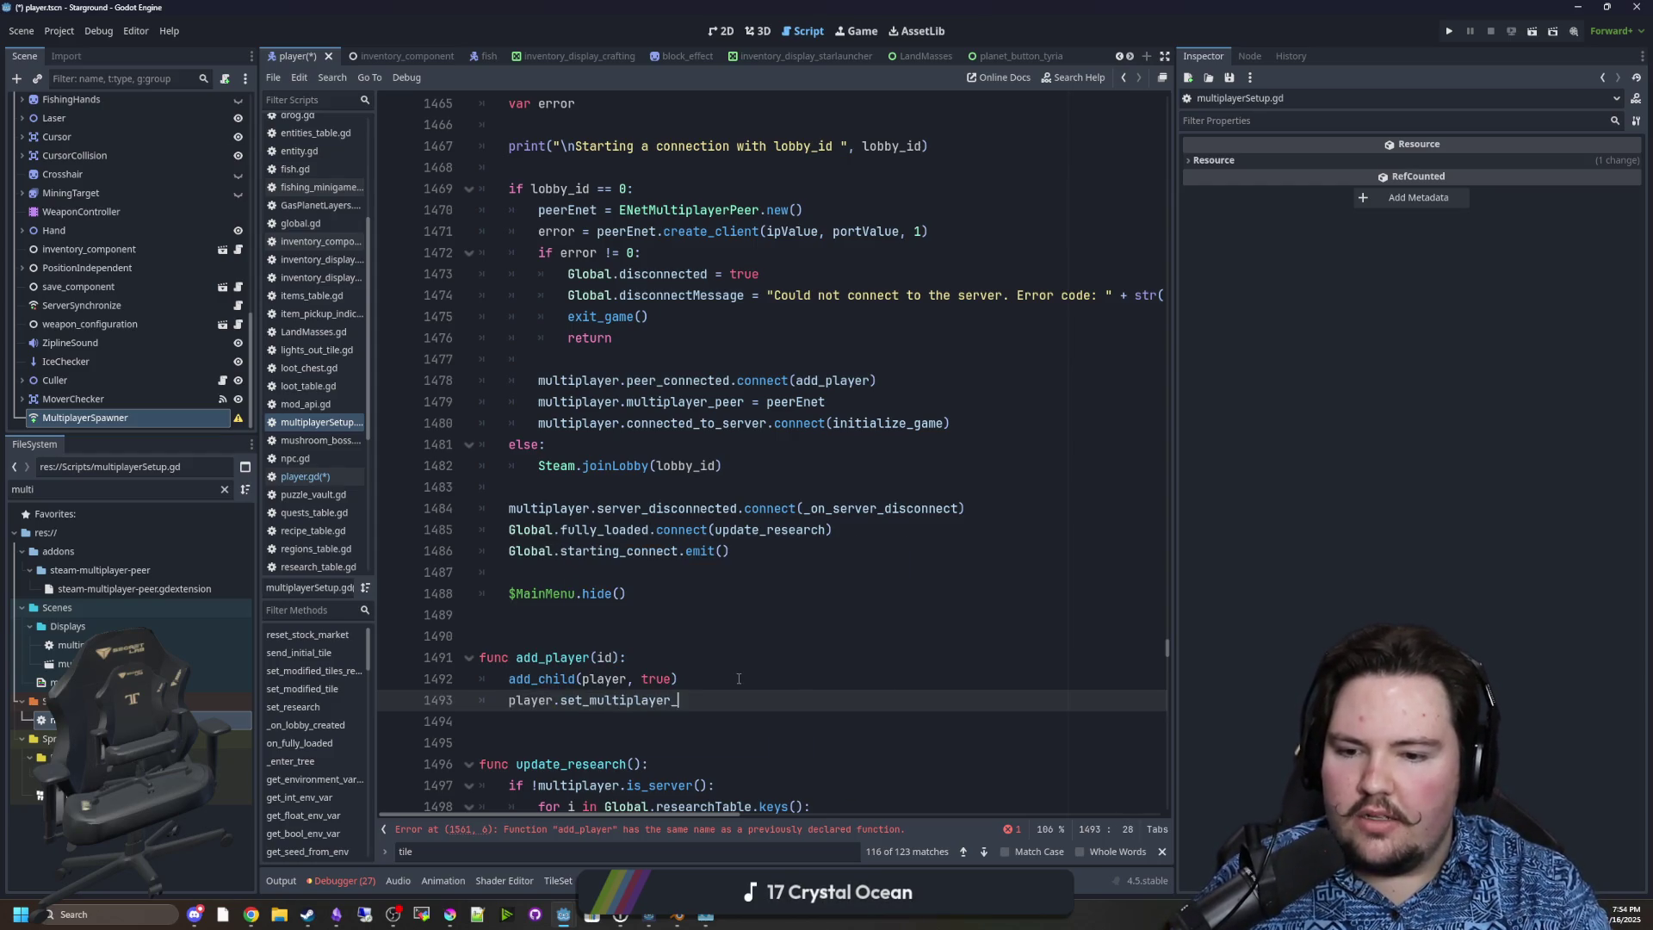
type("(id)")
left_click(738, 678)
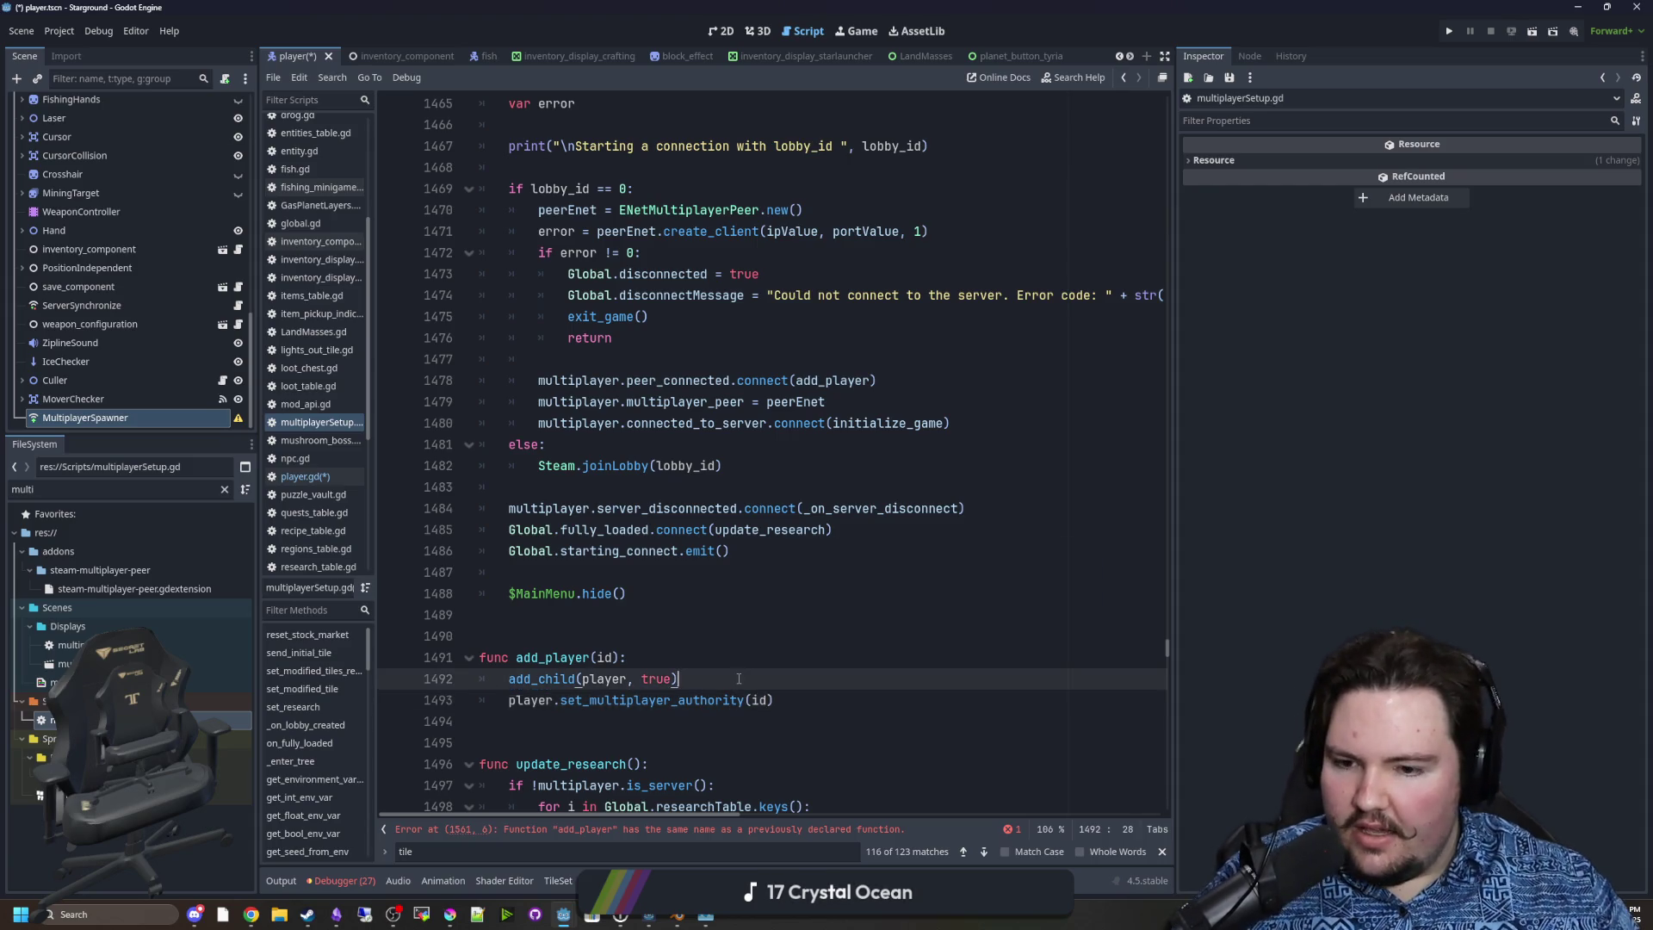
Delete the add_player function and the peer_connected connect line.
scroll(775, 671, "down", 1)
left_click(828, 656)
mouse_move(775, 635)
left_mouse_down()
mouse_move(469, 614)
mouse_move(775, 636)
mouse_move(473, 594)
mouse_move(481, 551)
left_mouse_up()
key("BackSpace")
key("BackSpace")
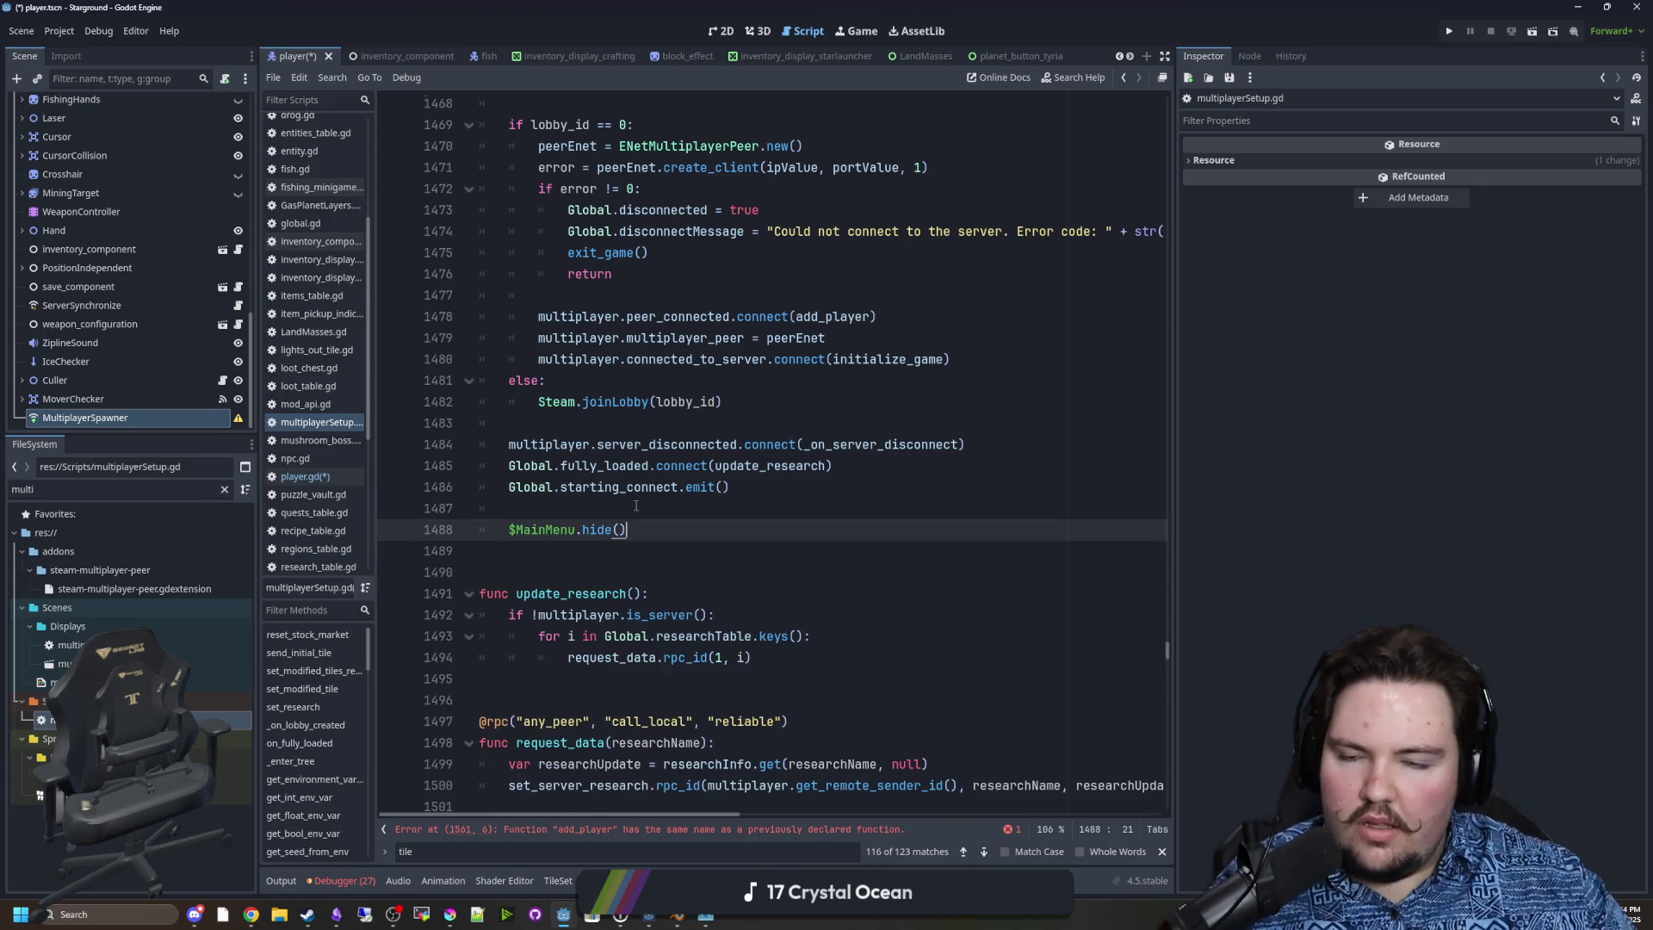
scroll(812, 508, "up", 1)
scroll(814, 551, "up", 2)
left_click(817, 594)
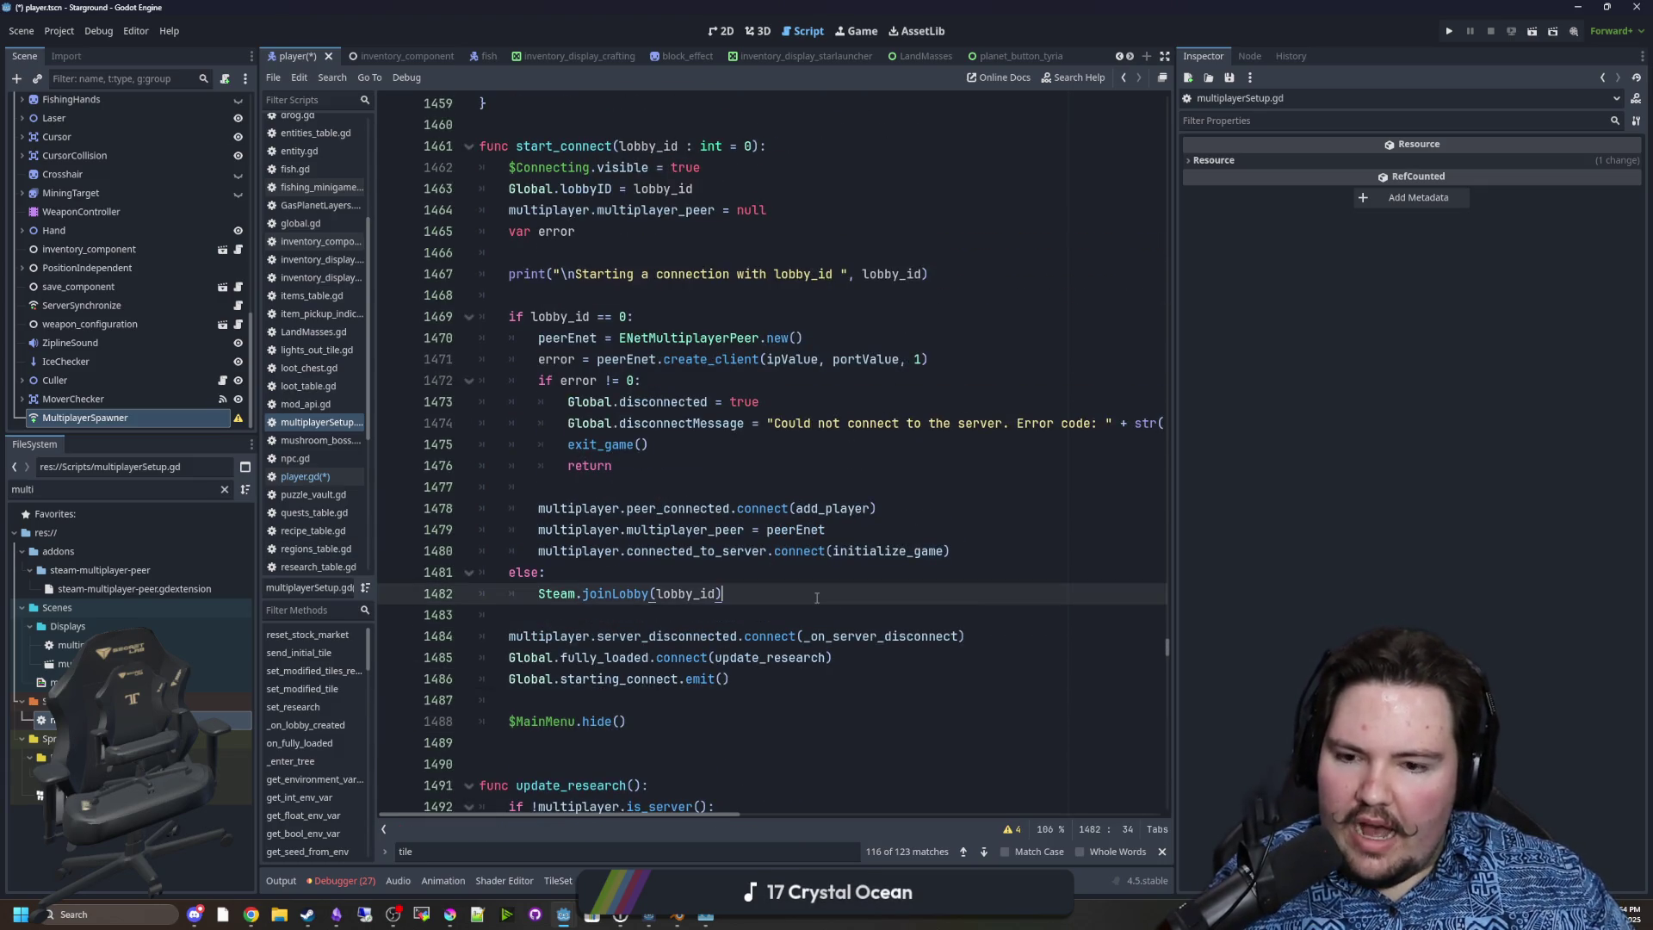
left_click(668, 496)
mouse_move(876, 508)
left_mouse_down()
mouse_move(479, 498)
mouse_move(619, 490)
left_mouse_up()
key("BackSpace")
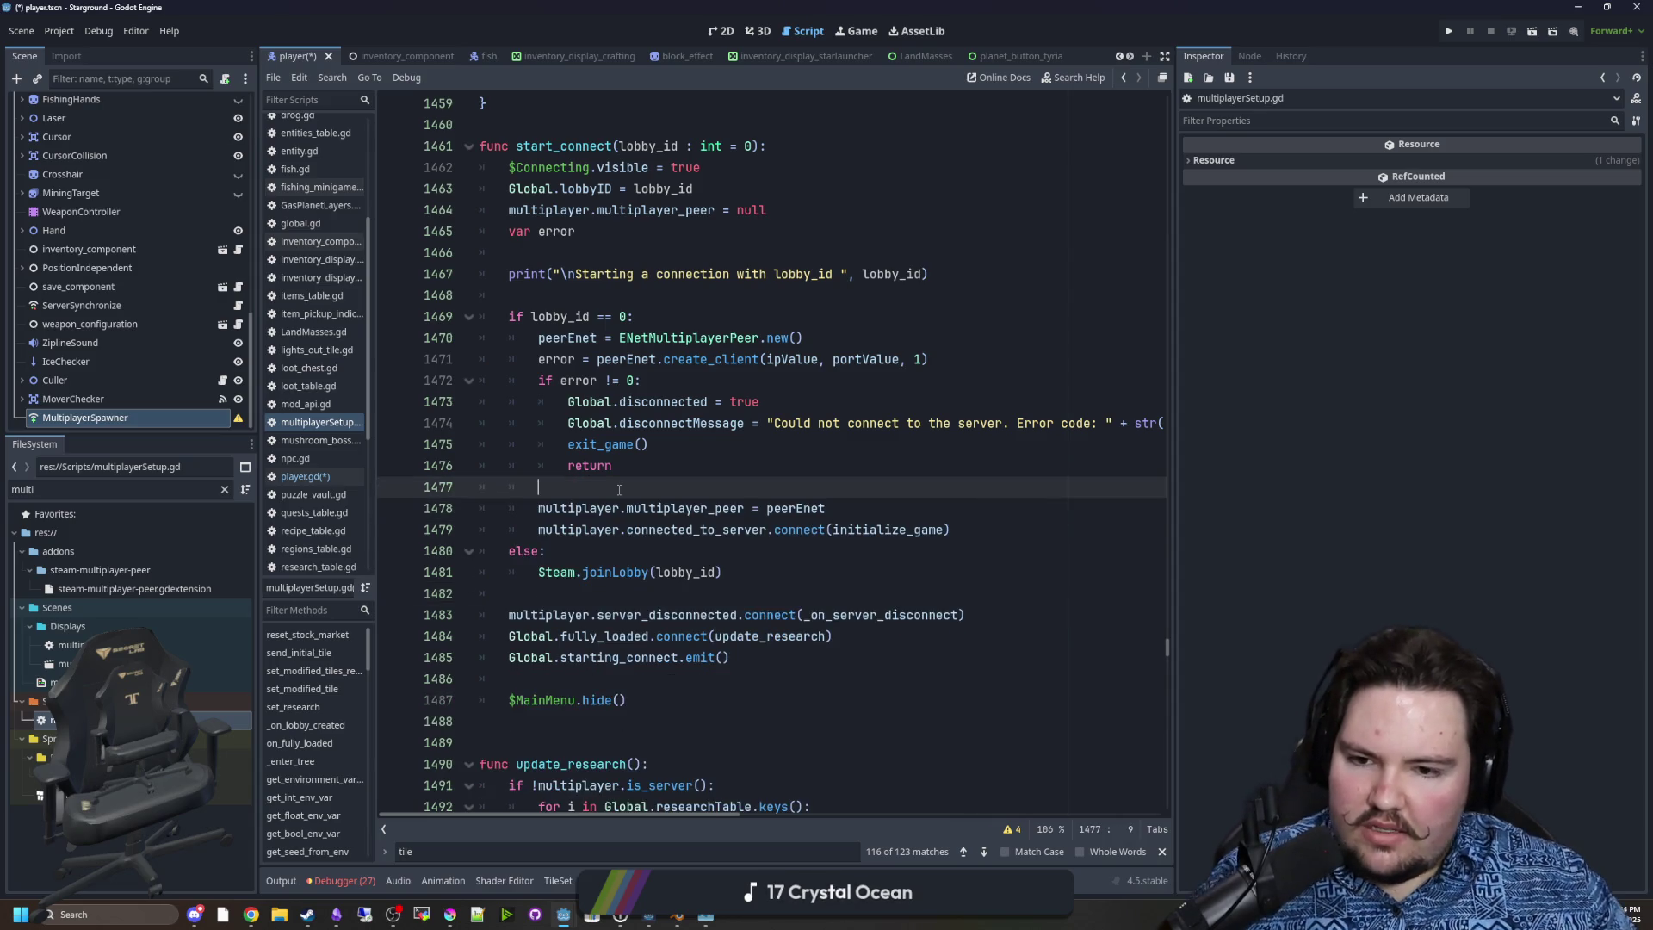
Undo the deletions, then clear out the restored add_player and peer_connected edits.
key("ctrl+z")
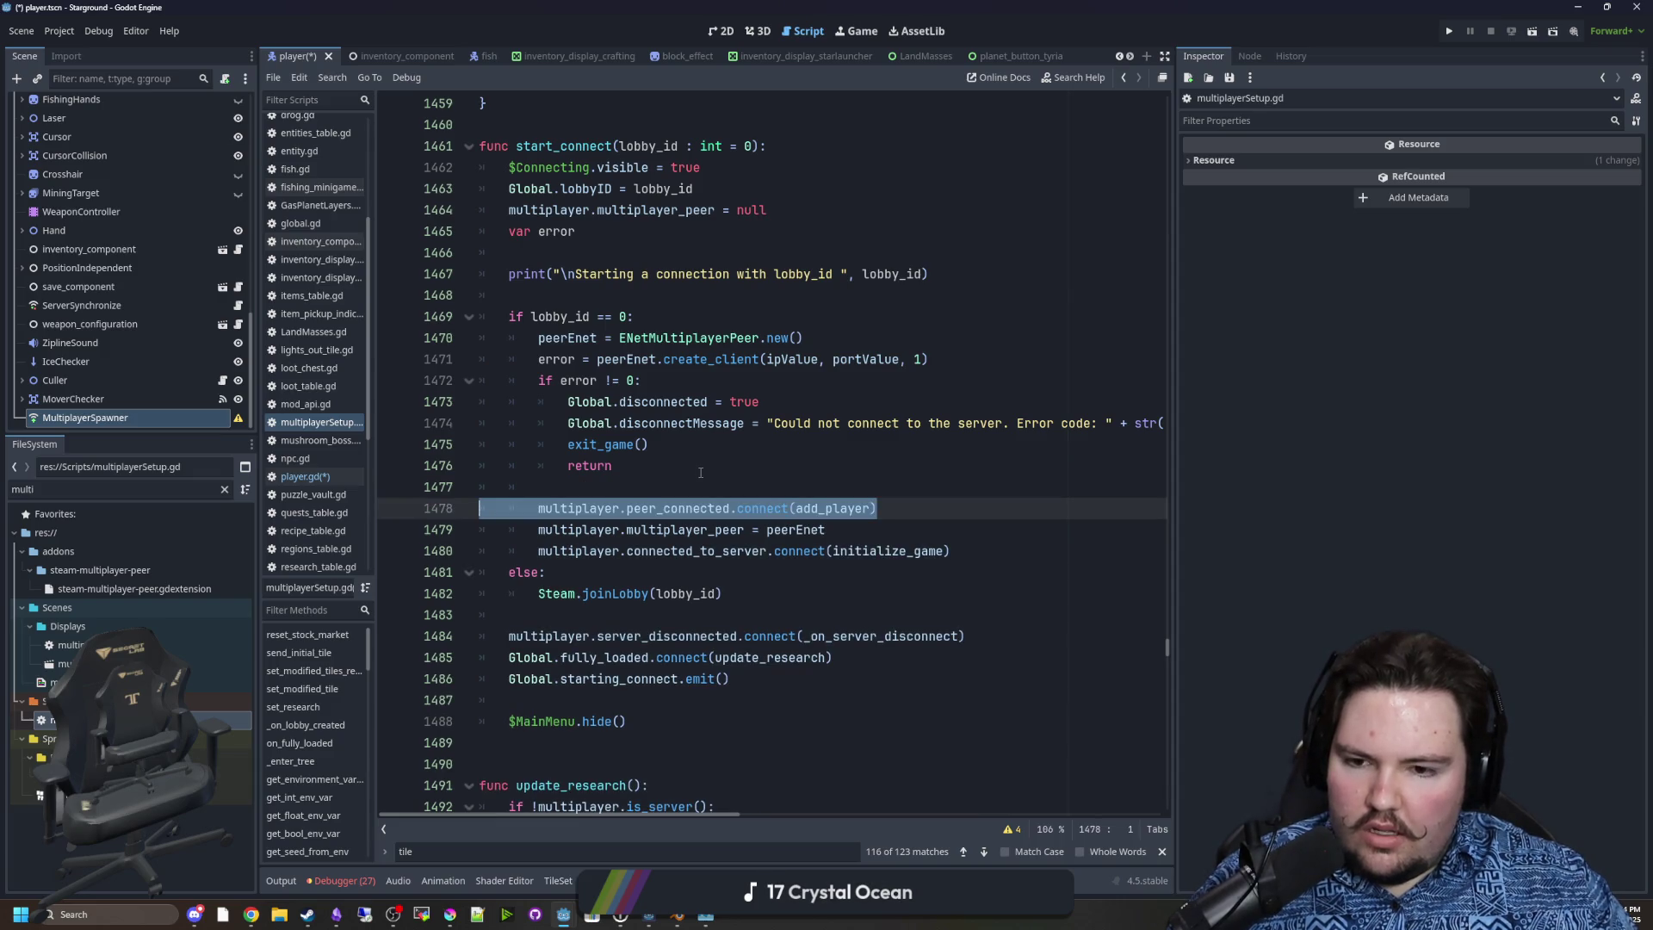
key("ctrl+z")
key("Right")
key("Return")
type("pla")
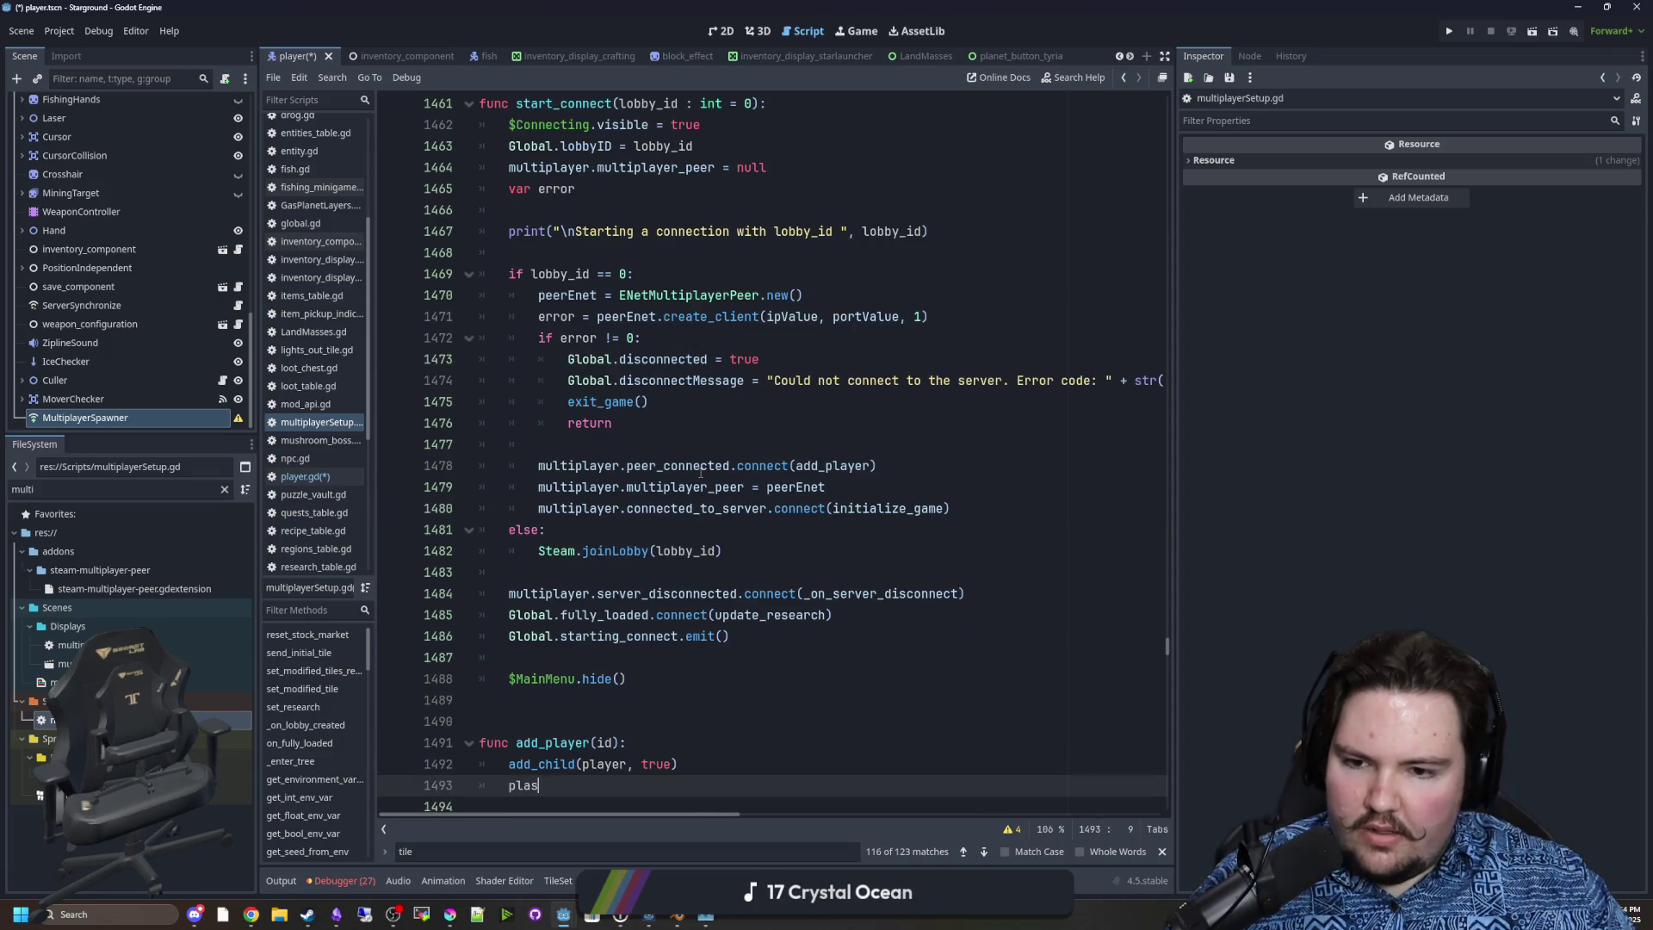
key("BackSpace")
key("BackSpace")
key("BackSpace")
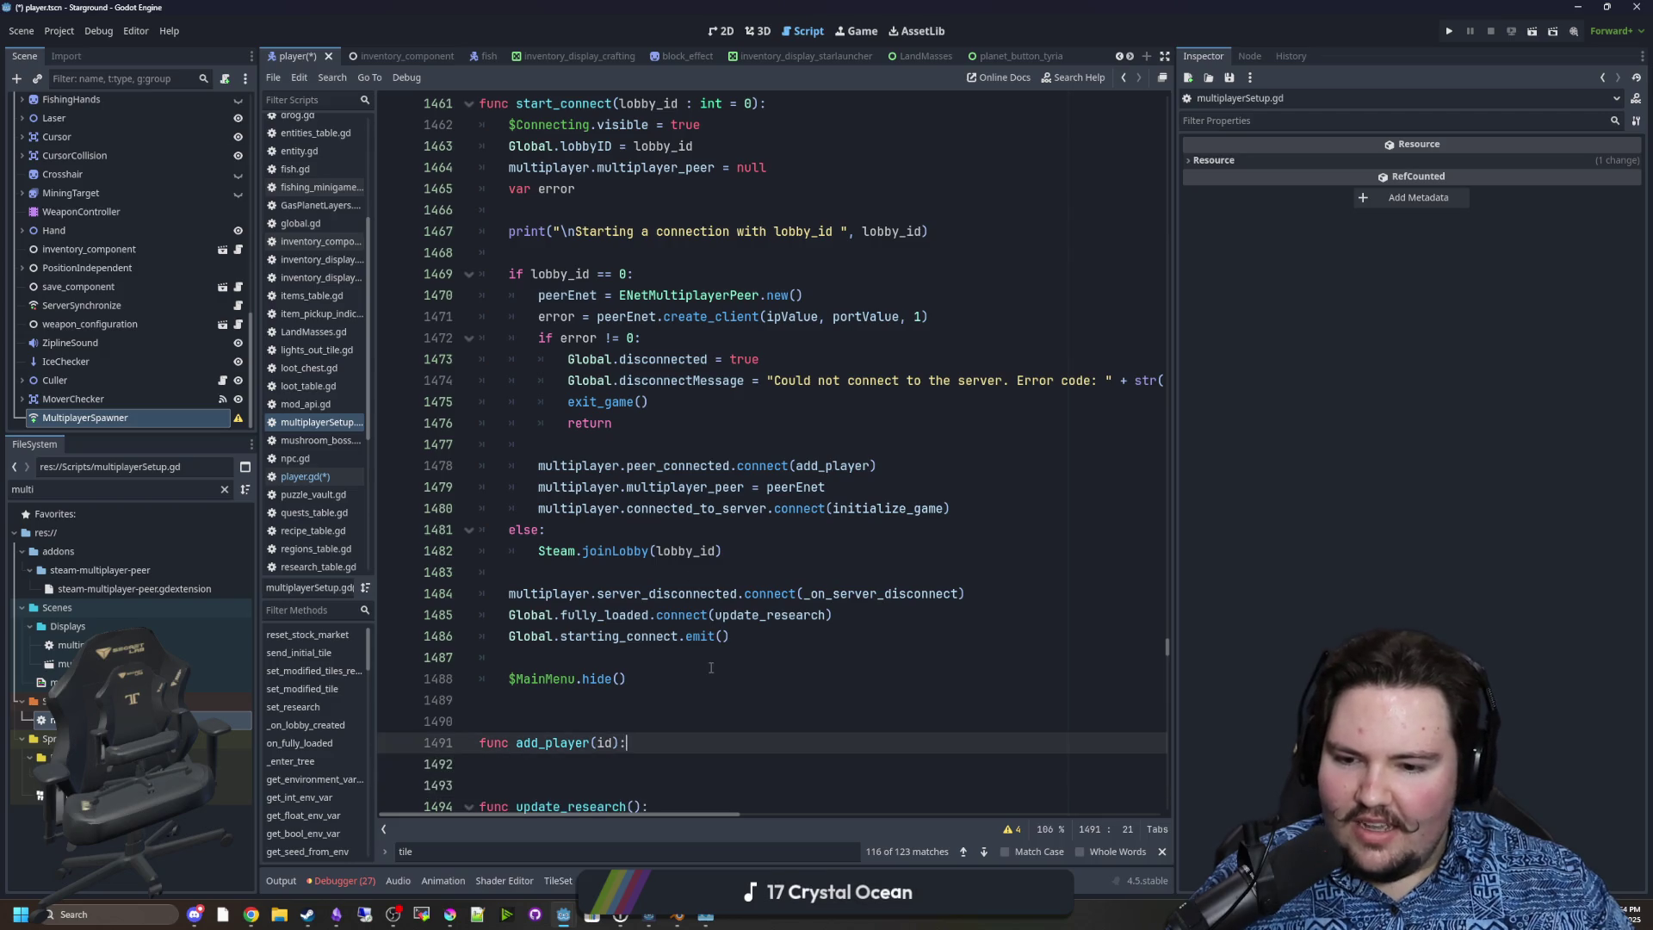
key("BackSpace")
key("BackSpace")
key("Delete")
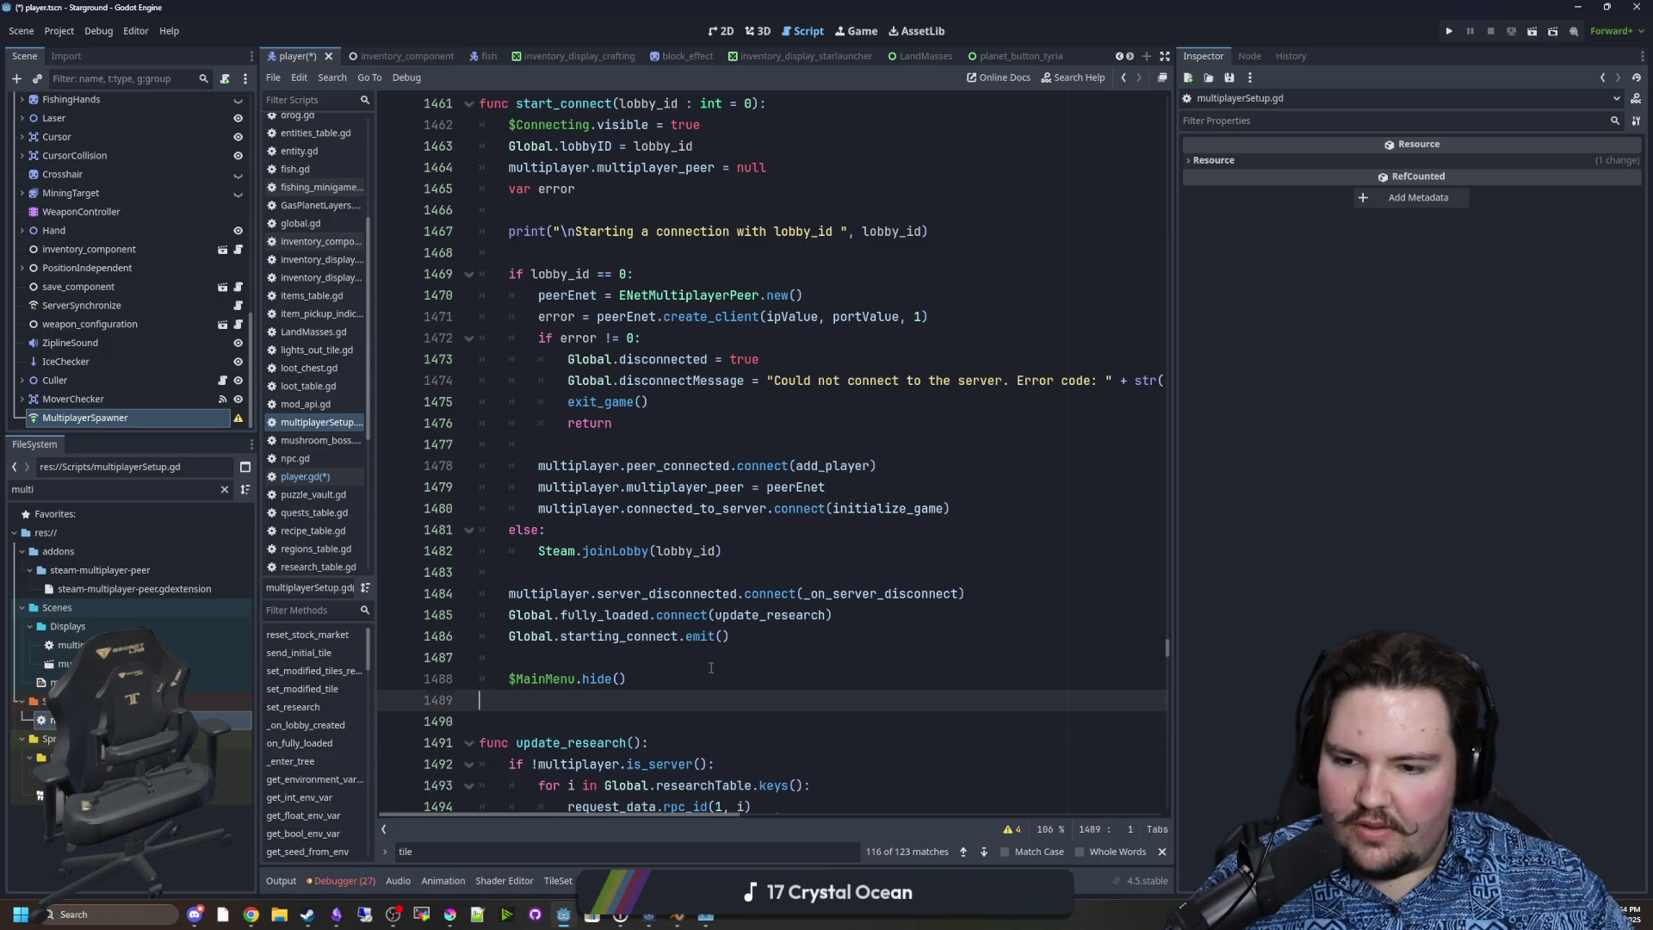
key("Up")
key("Up")
key("Up")
key("End")
key("BackSpace")
key("BackSpace")
key("BackSpace")
Remove the leftover peer_connected line and save multiplayerSetup.gd.
key("ctrl+shift+k")
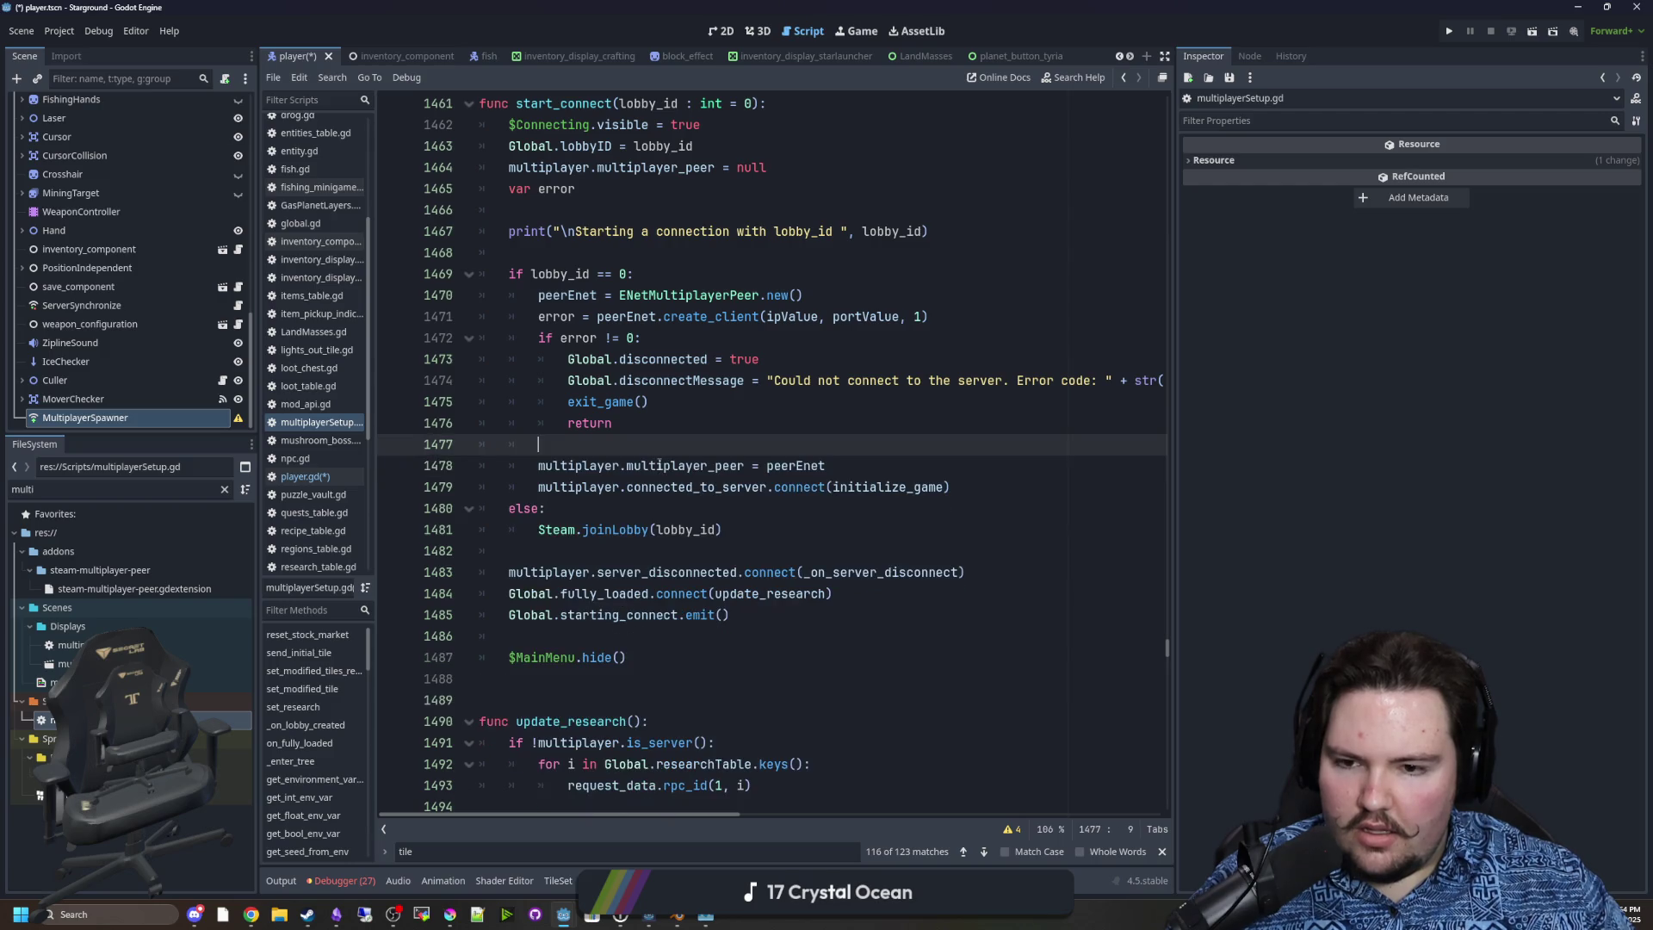
key("Up")
key("Up")
key("ctrl+s")
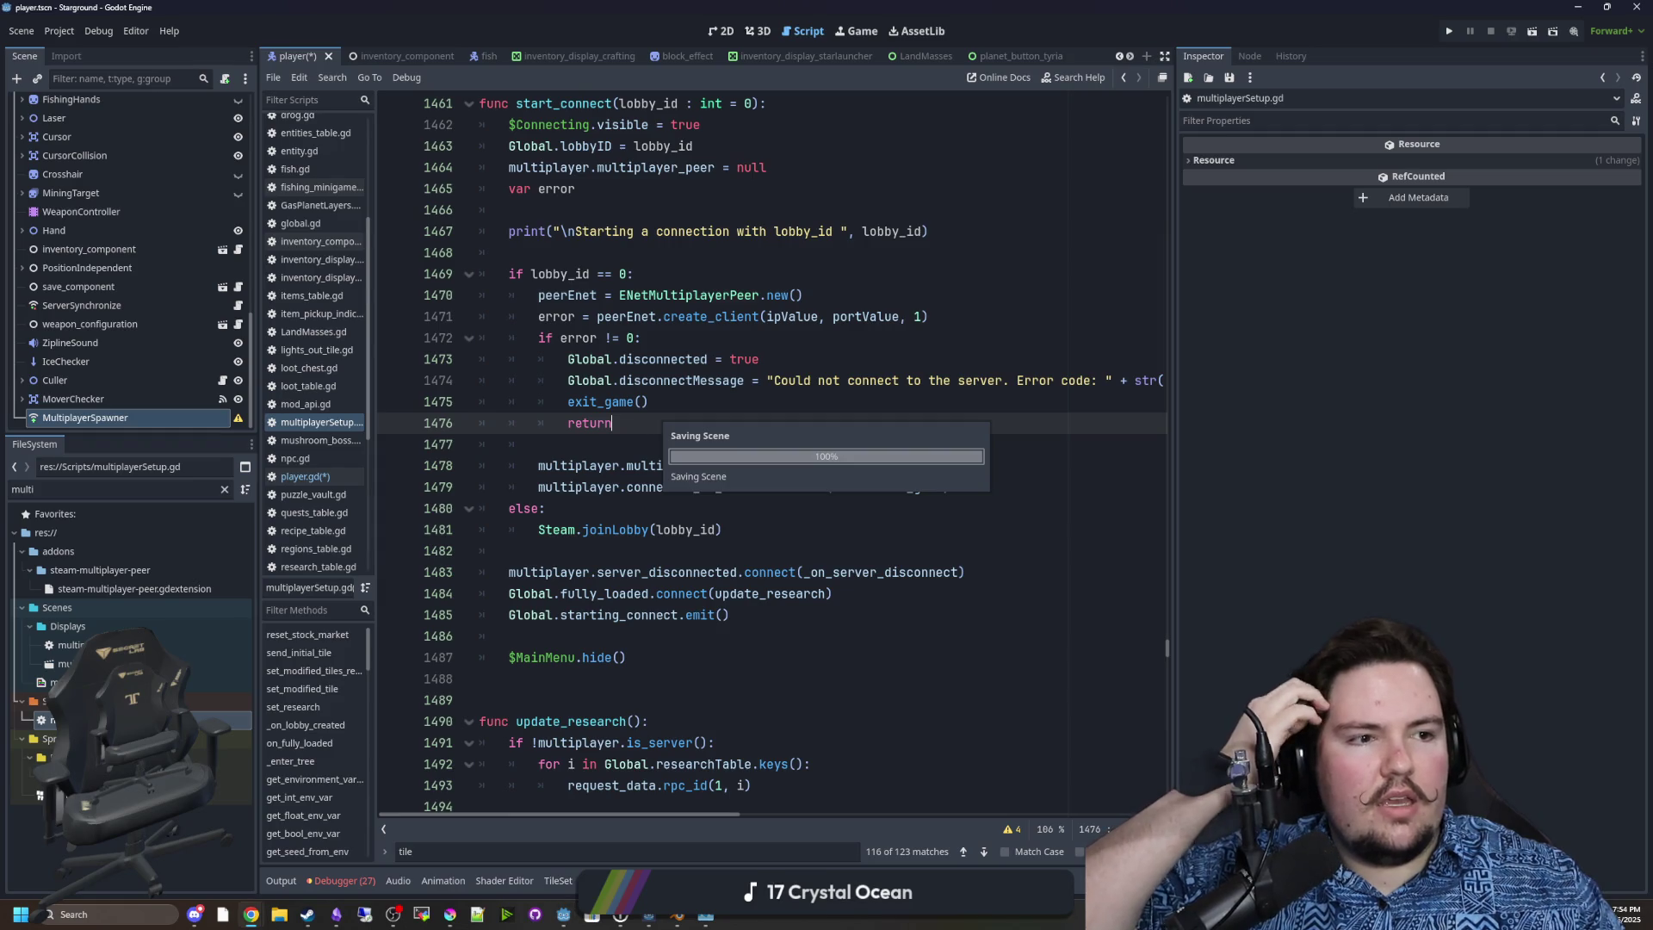
key("super+3")
Search Google for 'godot multiplayer example projects' and check the SFS_Shooter result.
type("godo")
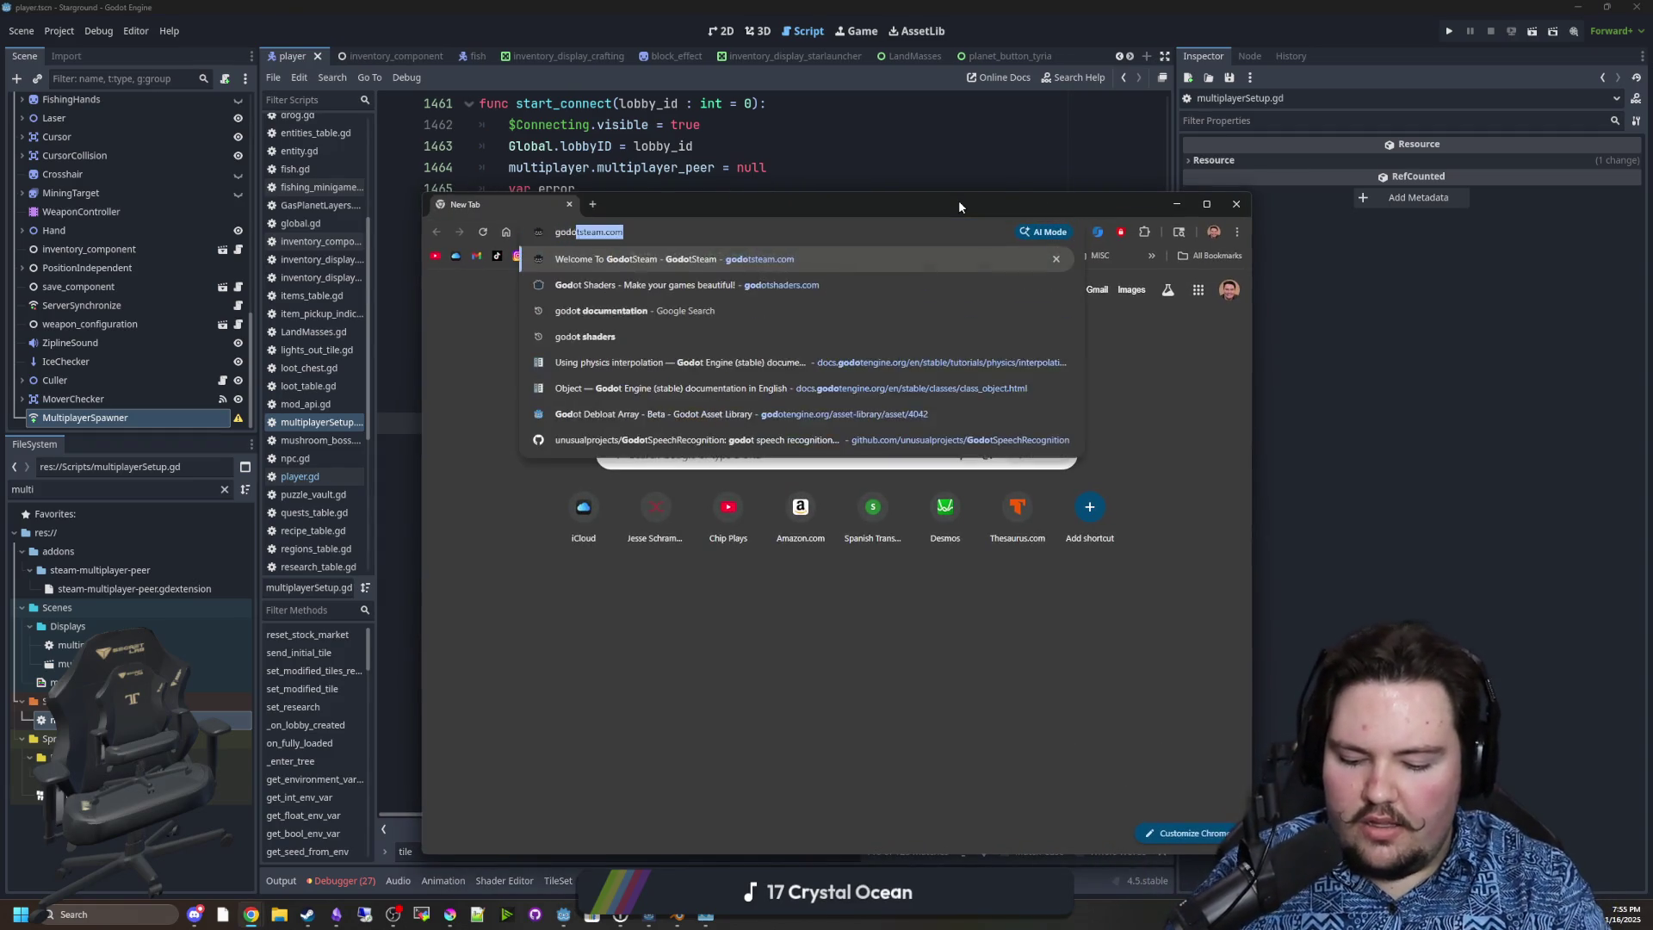
type("t multiplayer ex")
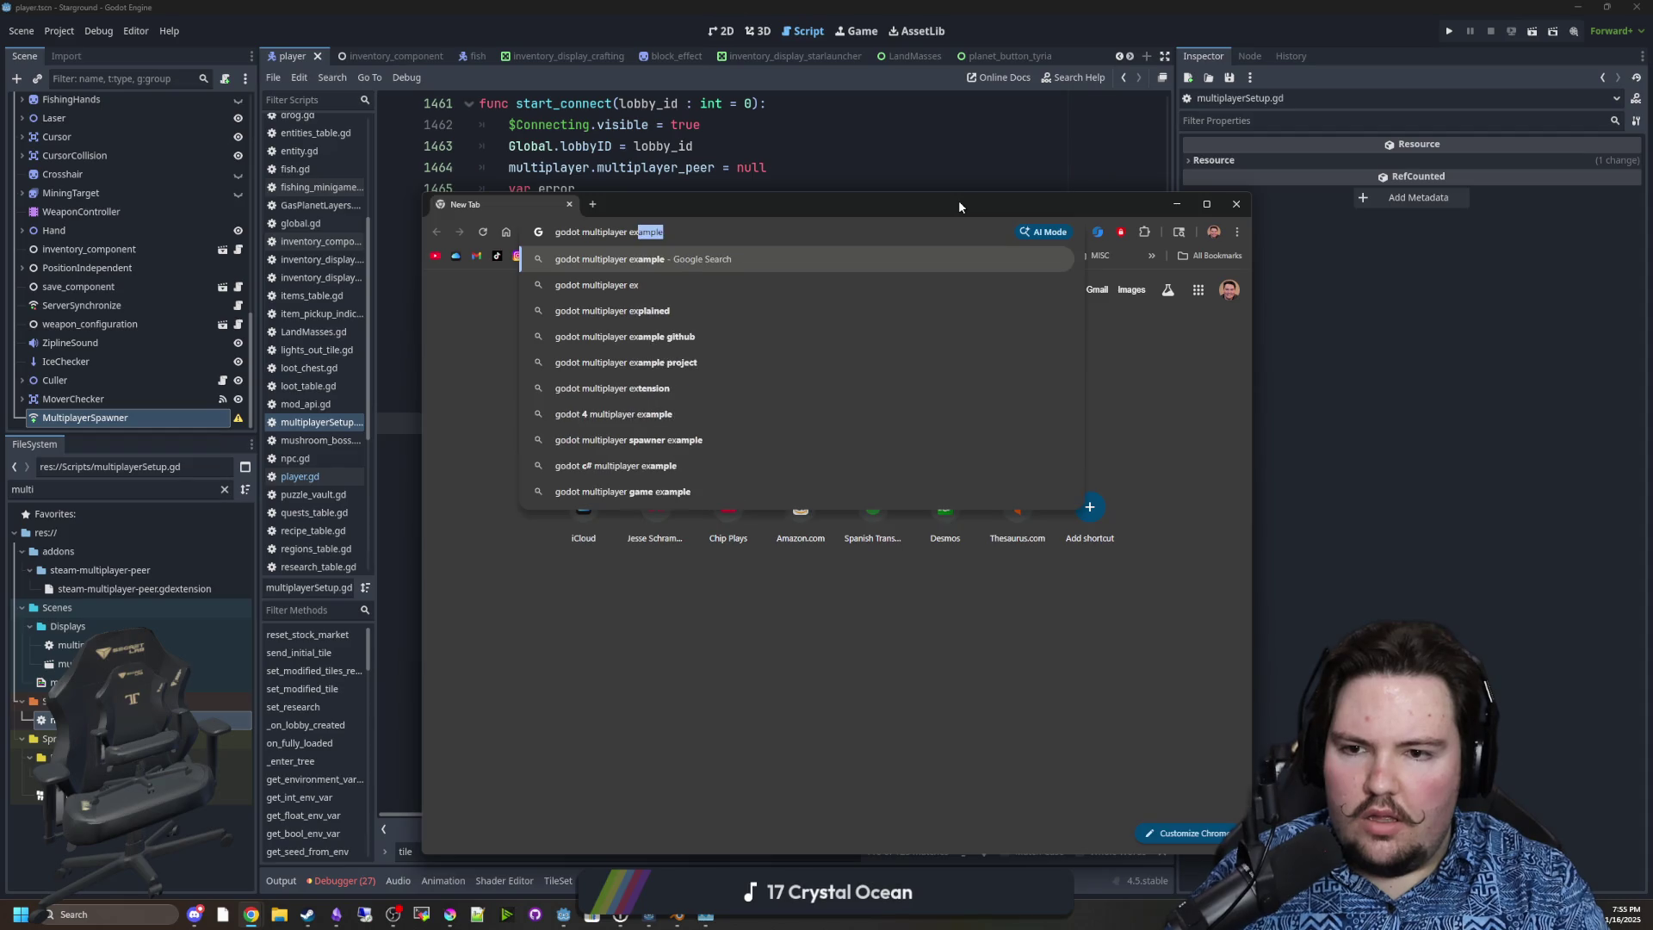
type("ample proje")
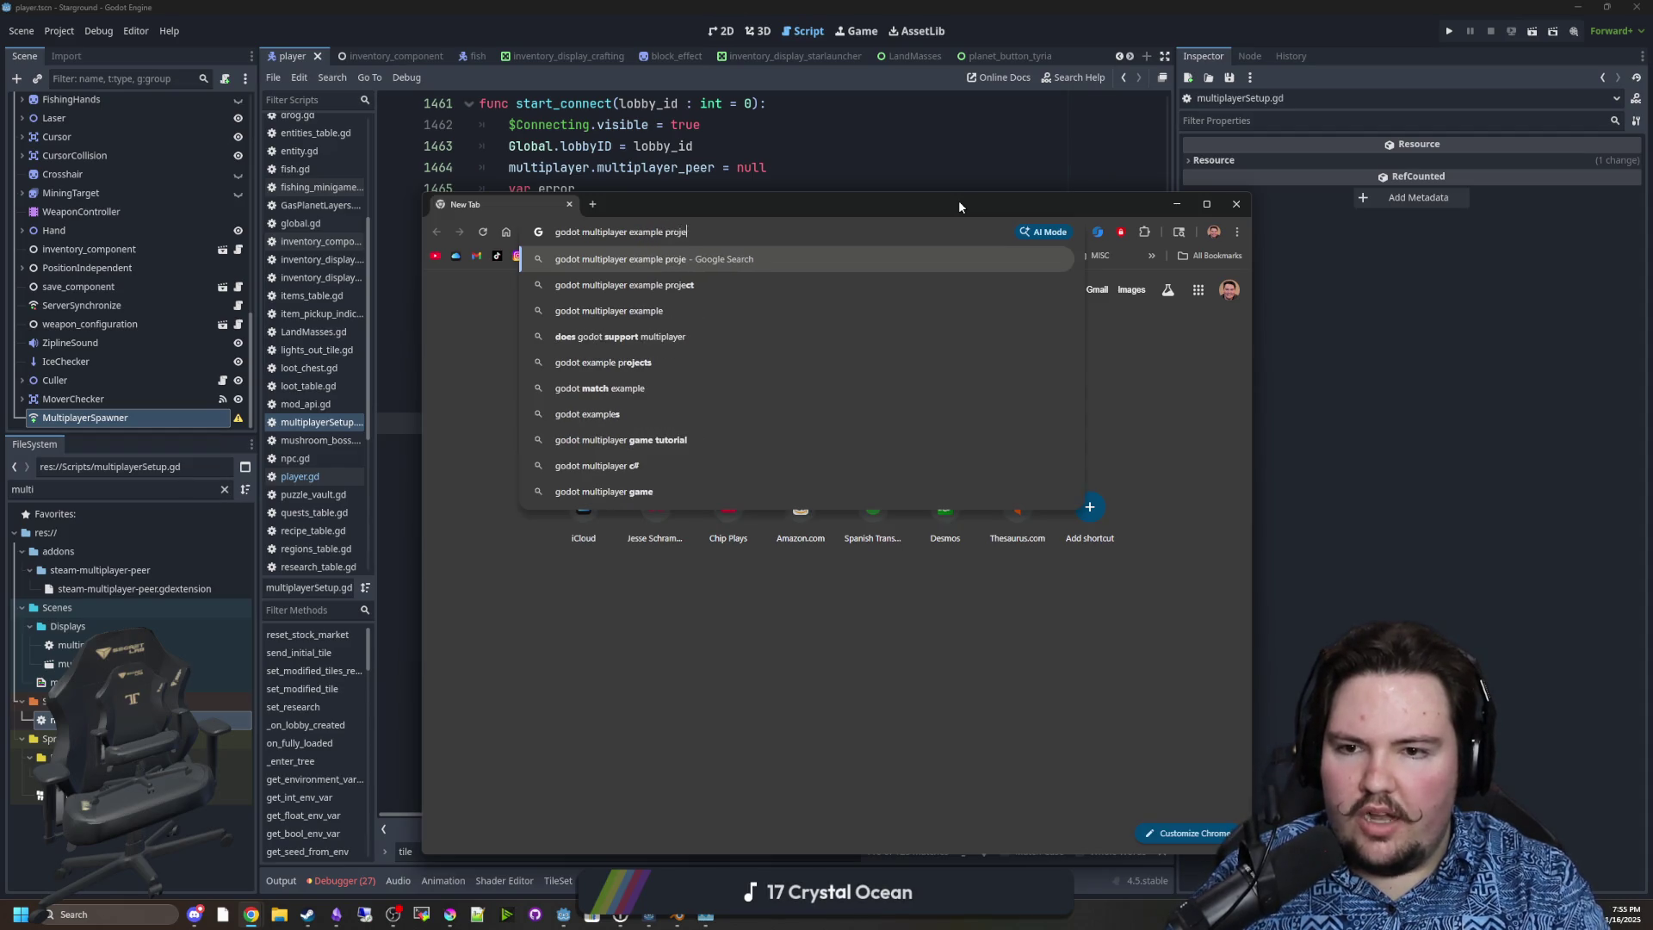
type("cts")
key("Return")
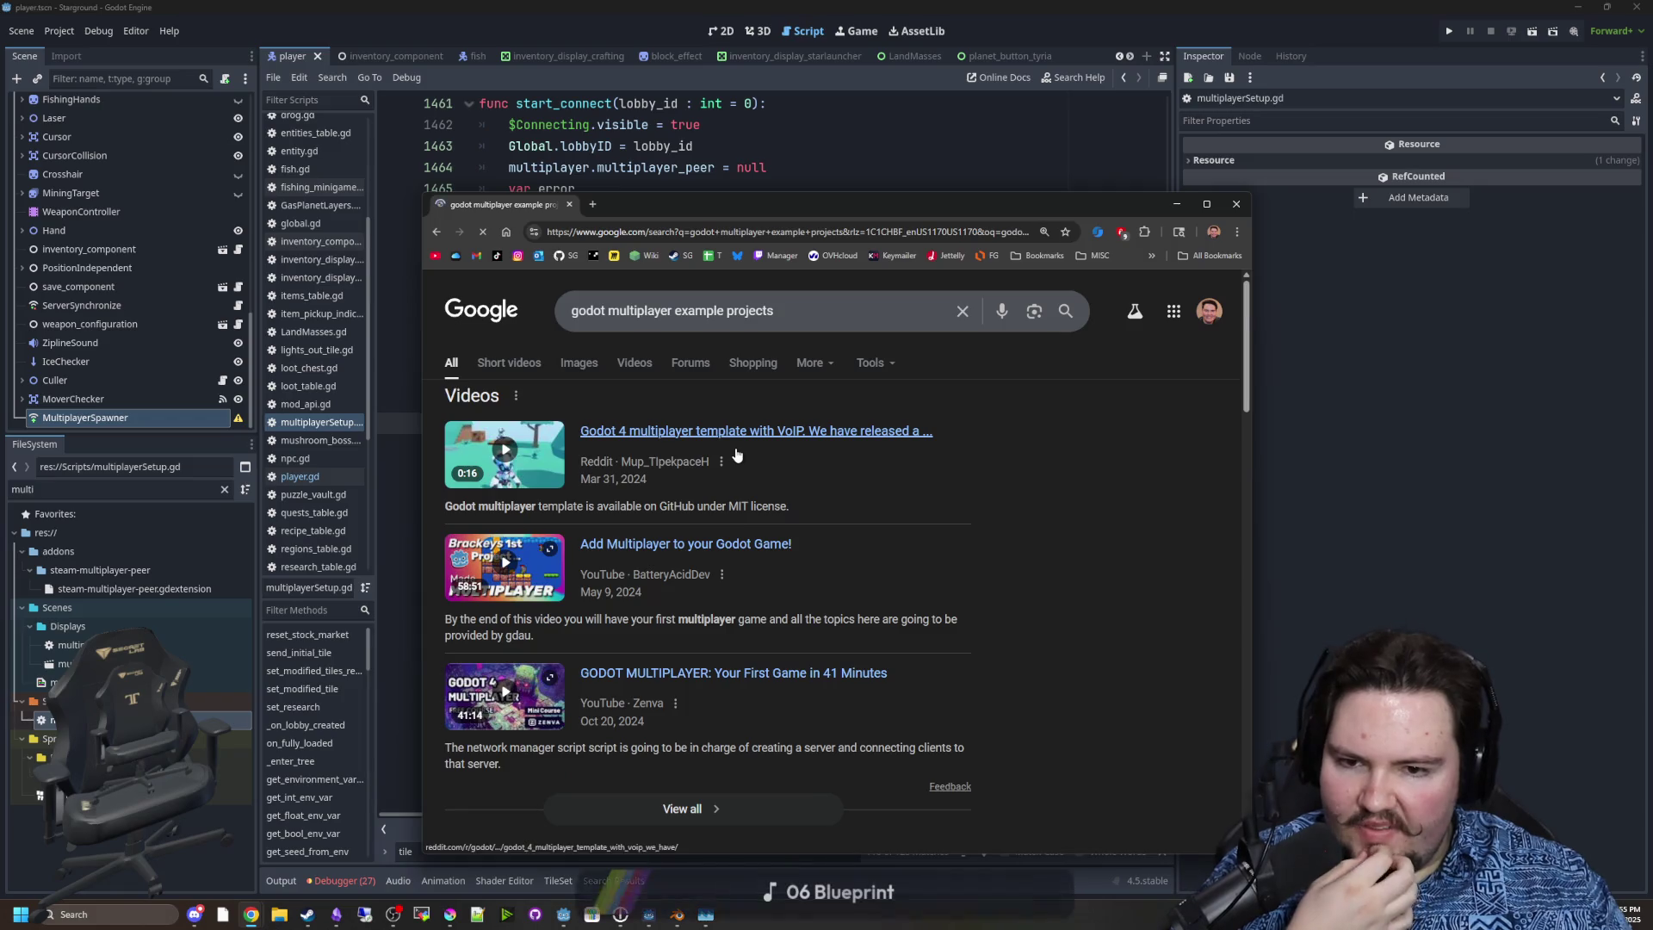
scroll(736, 455, "down", 3)
scroll(738, 511, "down", 3)
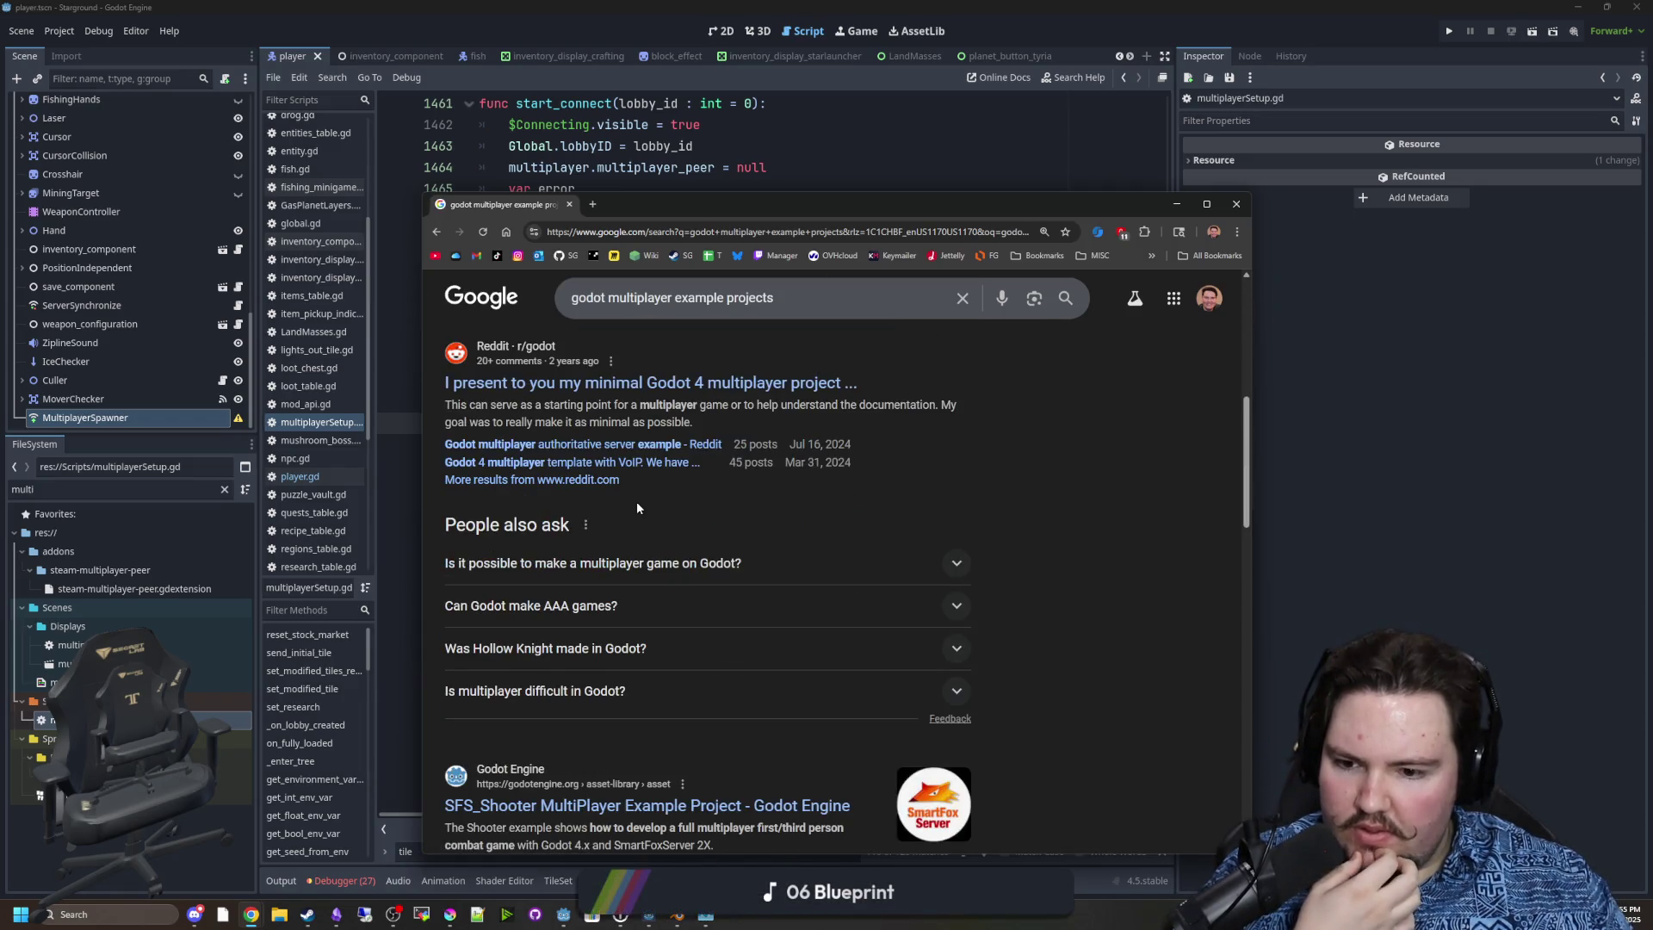
scroll(638, 508, "down", 2)
left_click(690, 634)
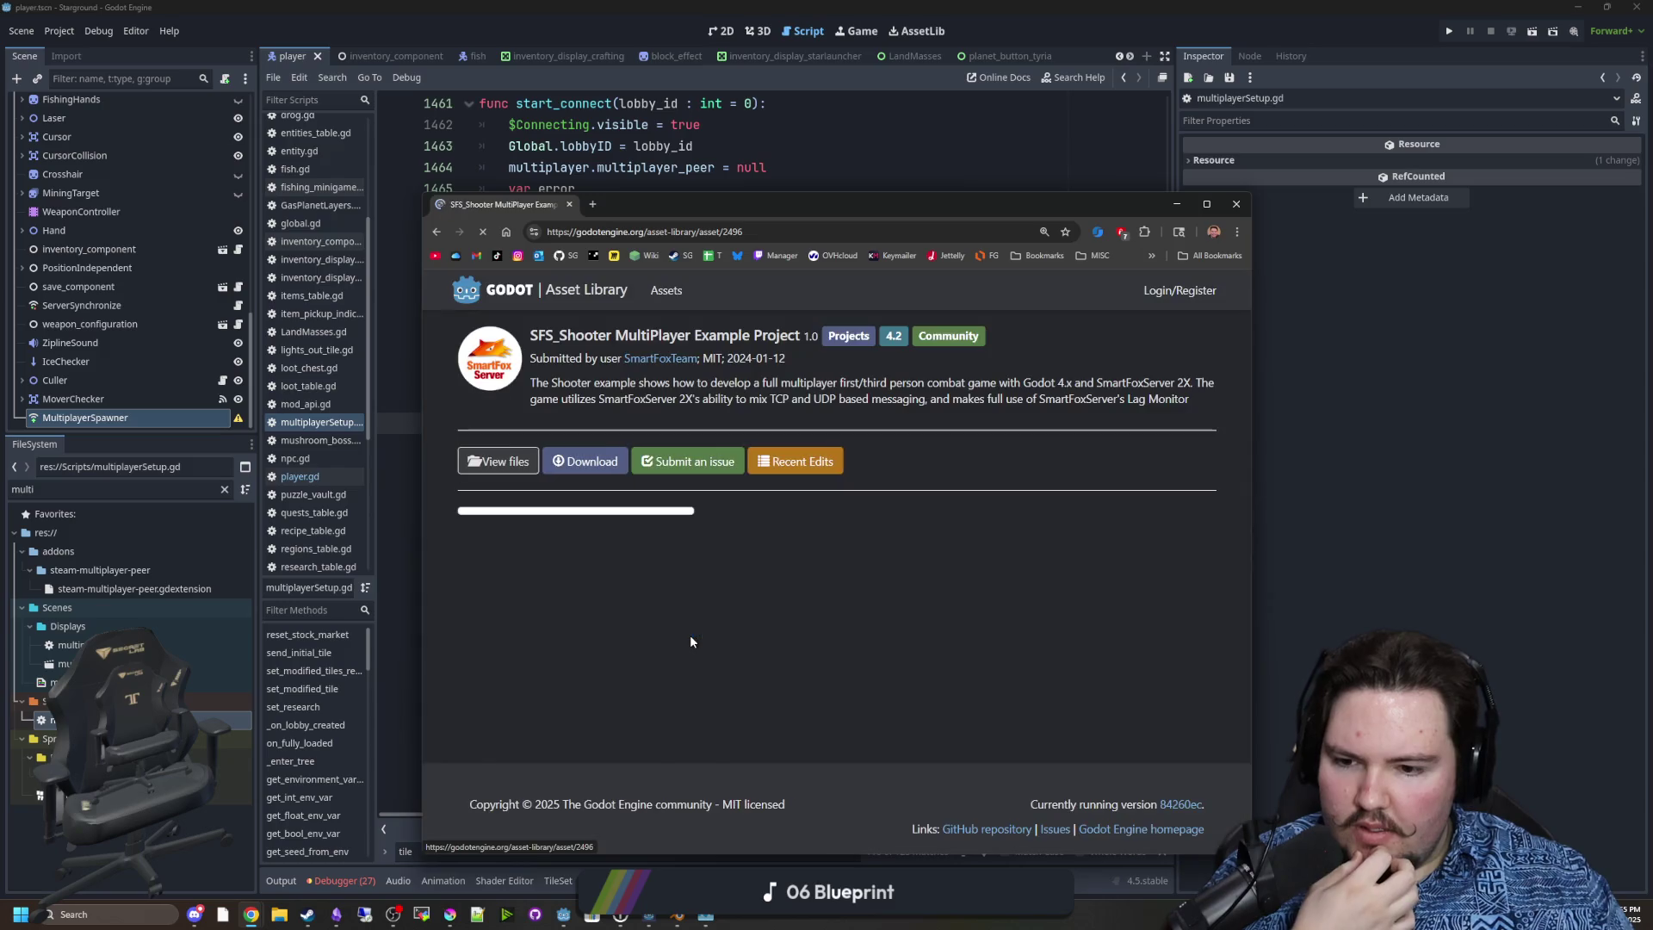
key("alt+Left")
Look through more of the results, then run a Google search for 'godot'.
scroll(657, 573, "down", 2)
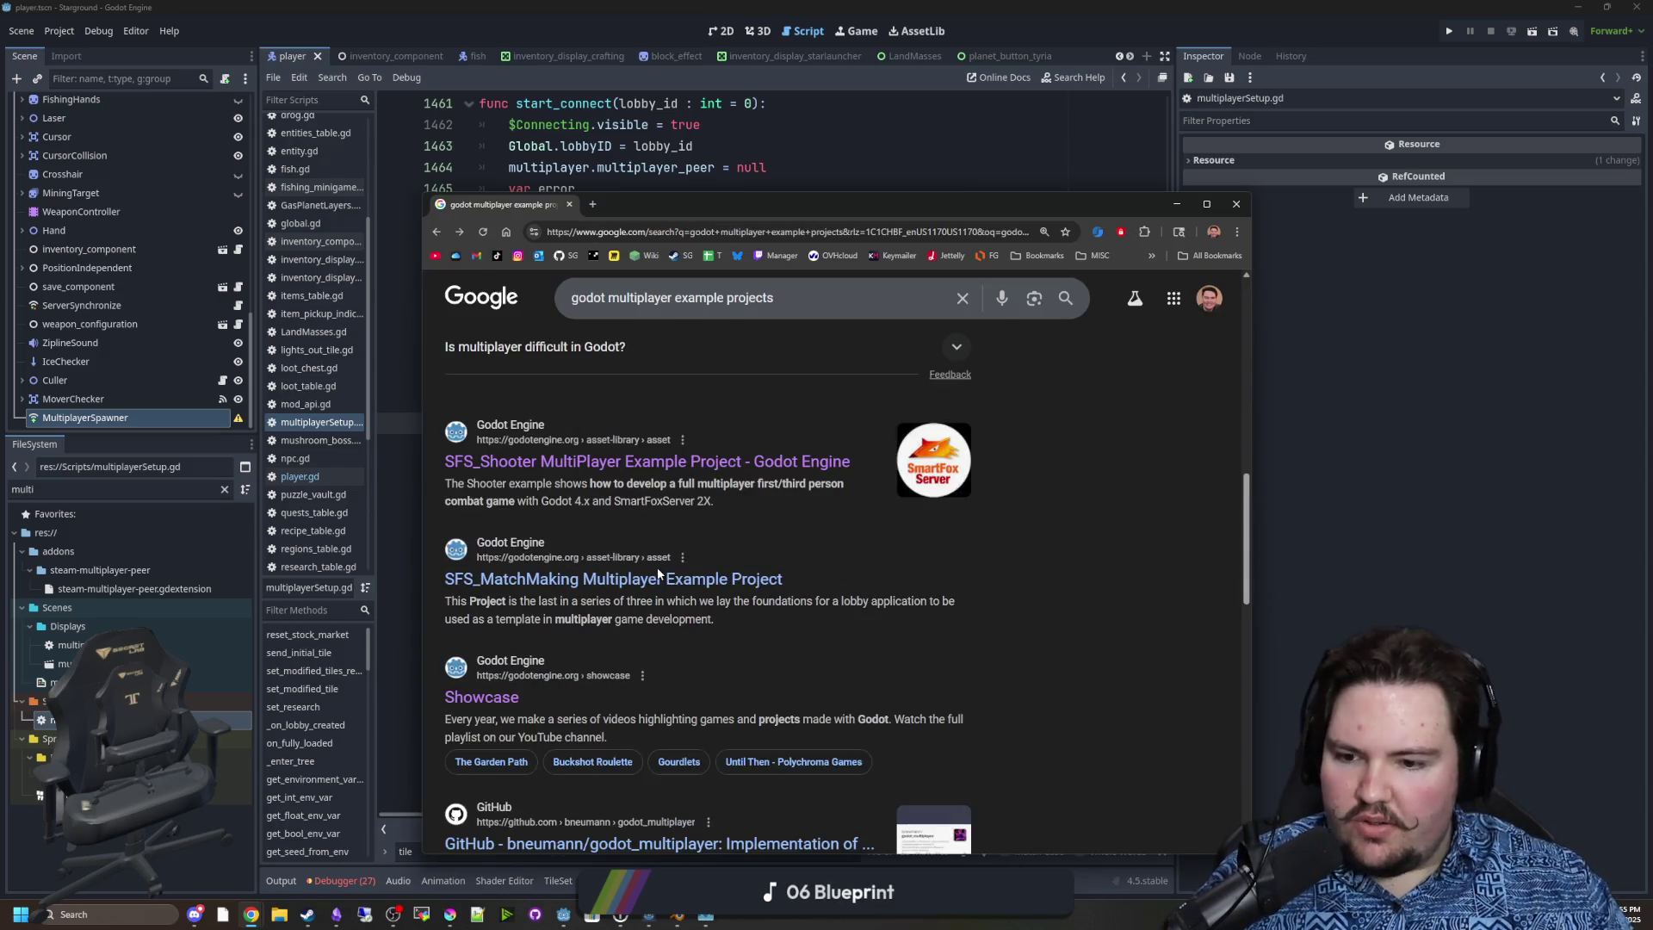
scroll(537, 642, "down", 3)
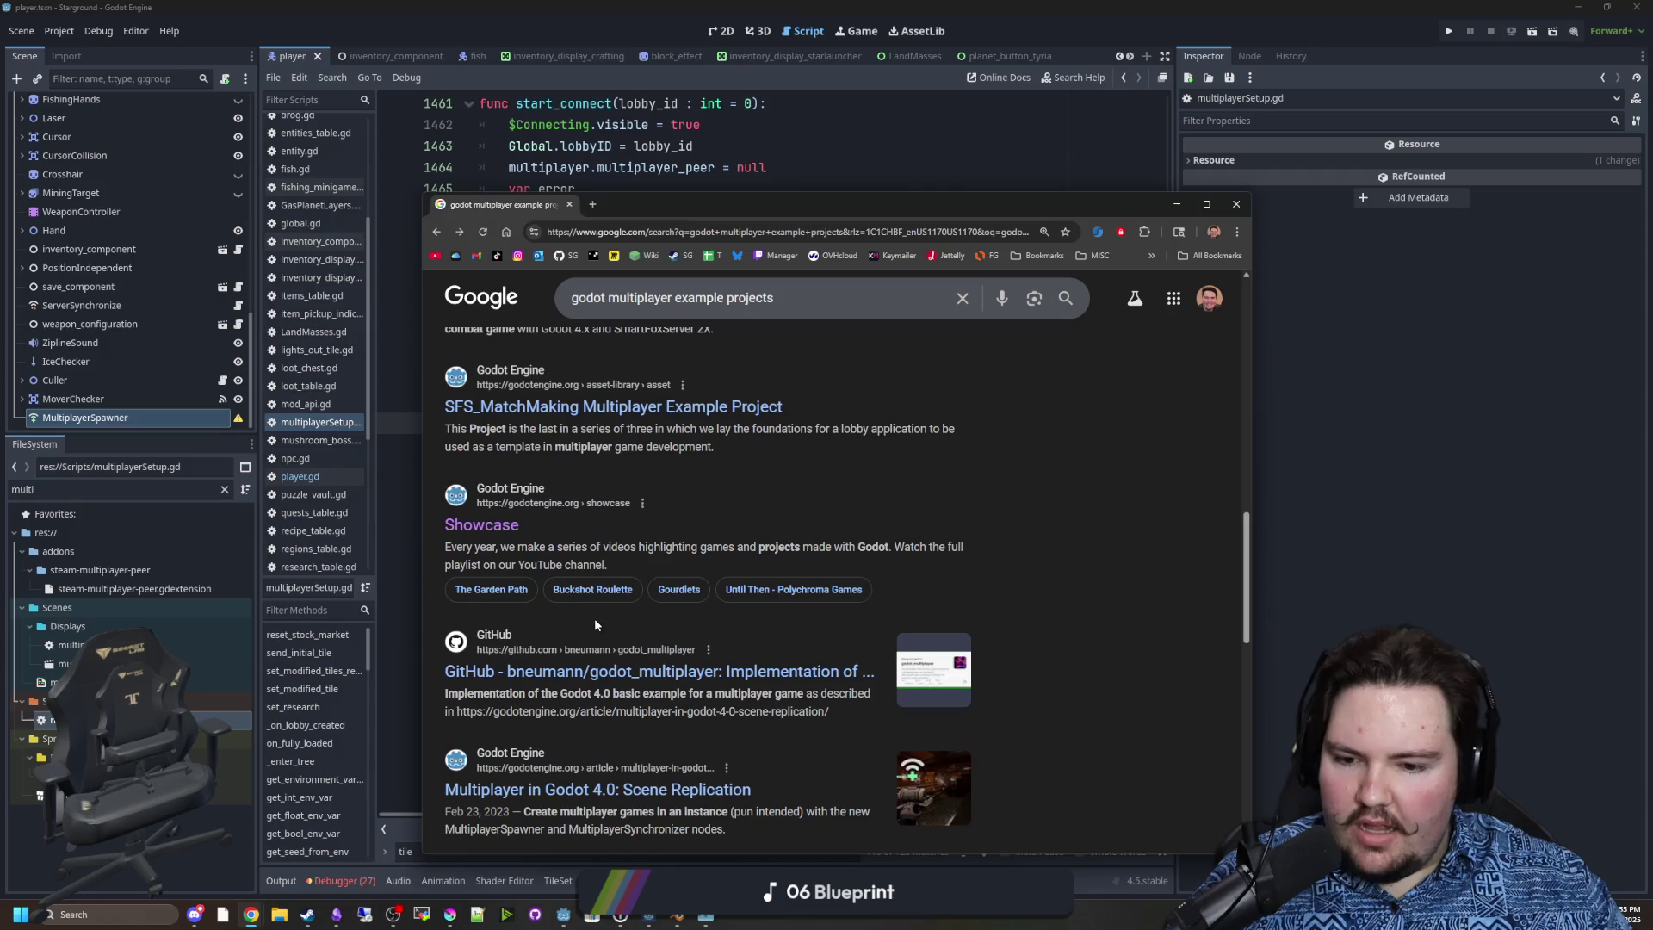
scroll(578, 637, "down", 2)
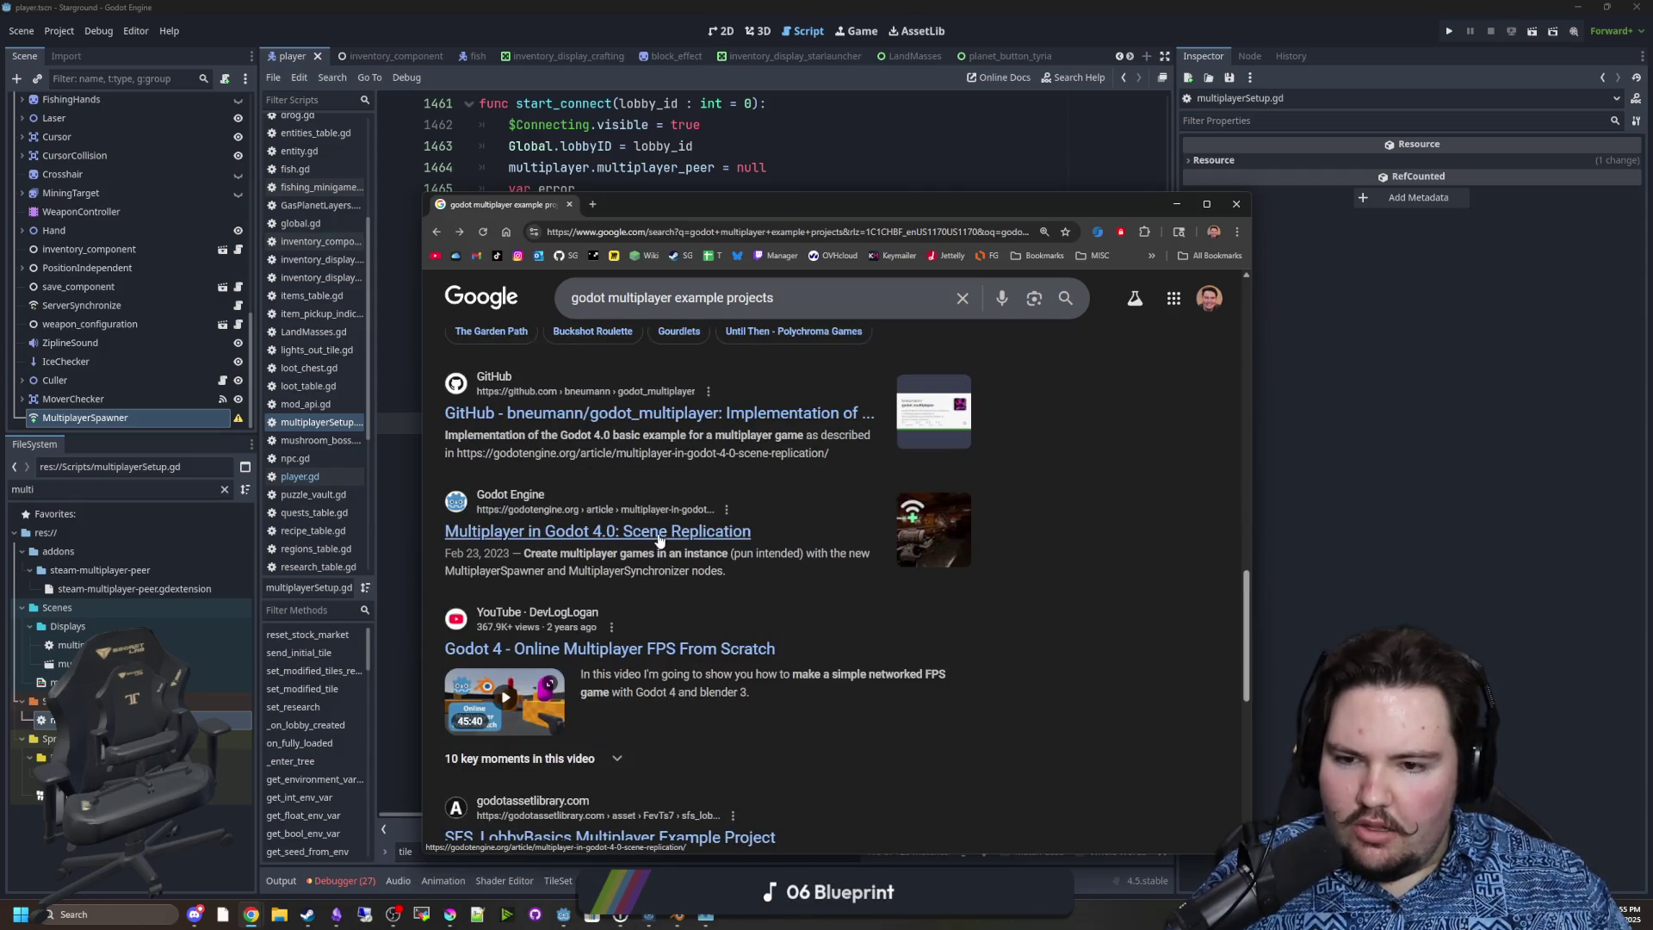
scroll(673, 533, "down", 3)
scroll(662, 537, "down", 3)
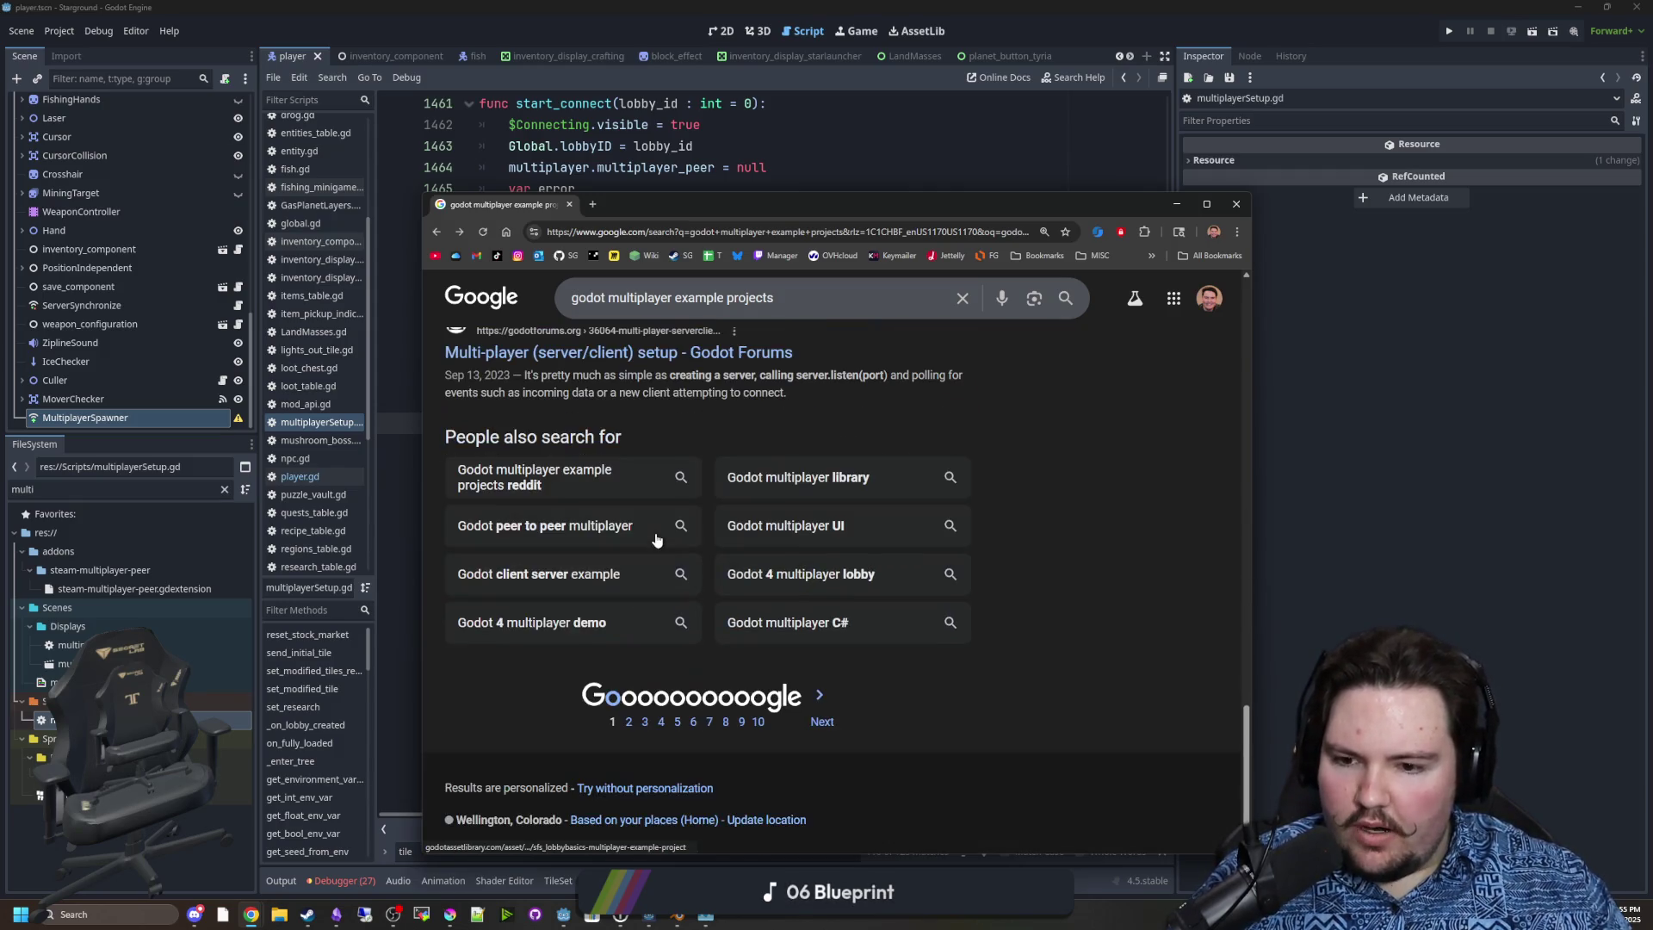
scroll(654, 594, "up", 12)
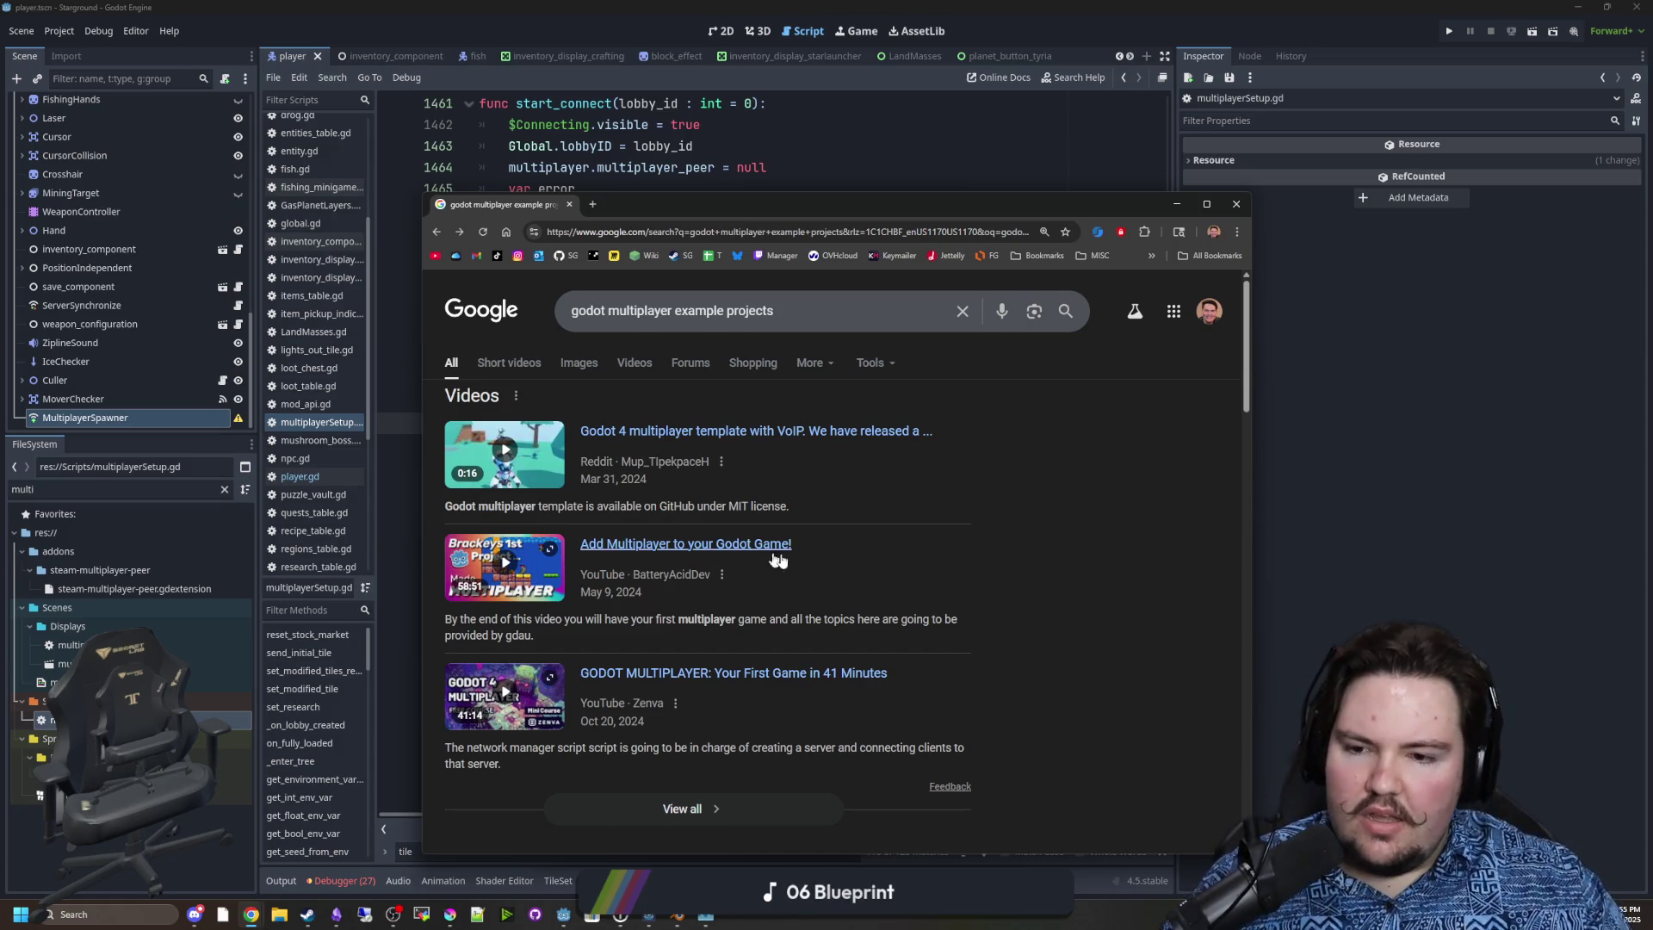
left_click(801, 232)
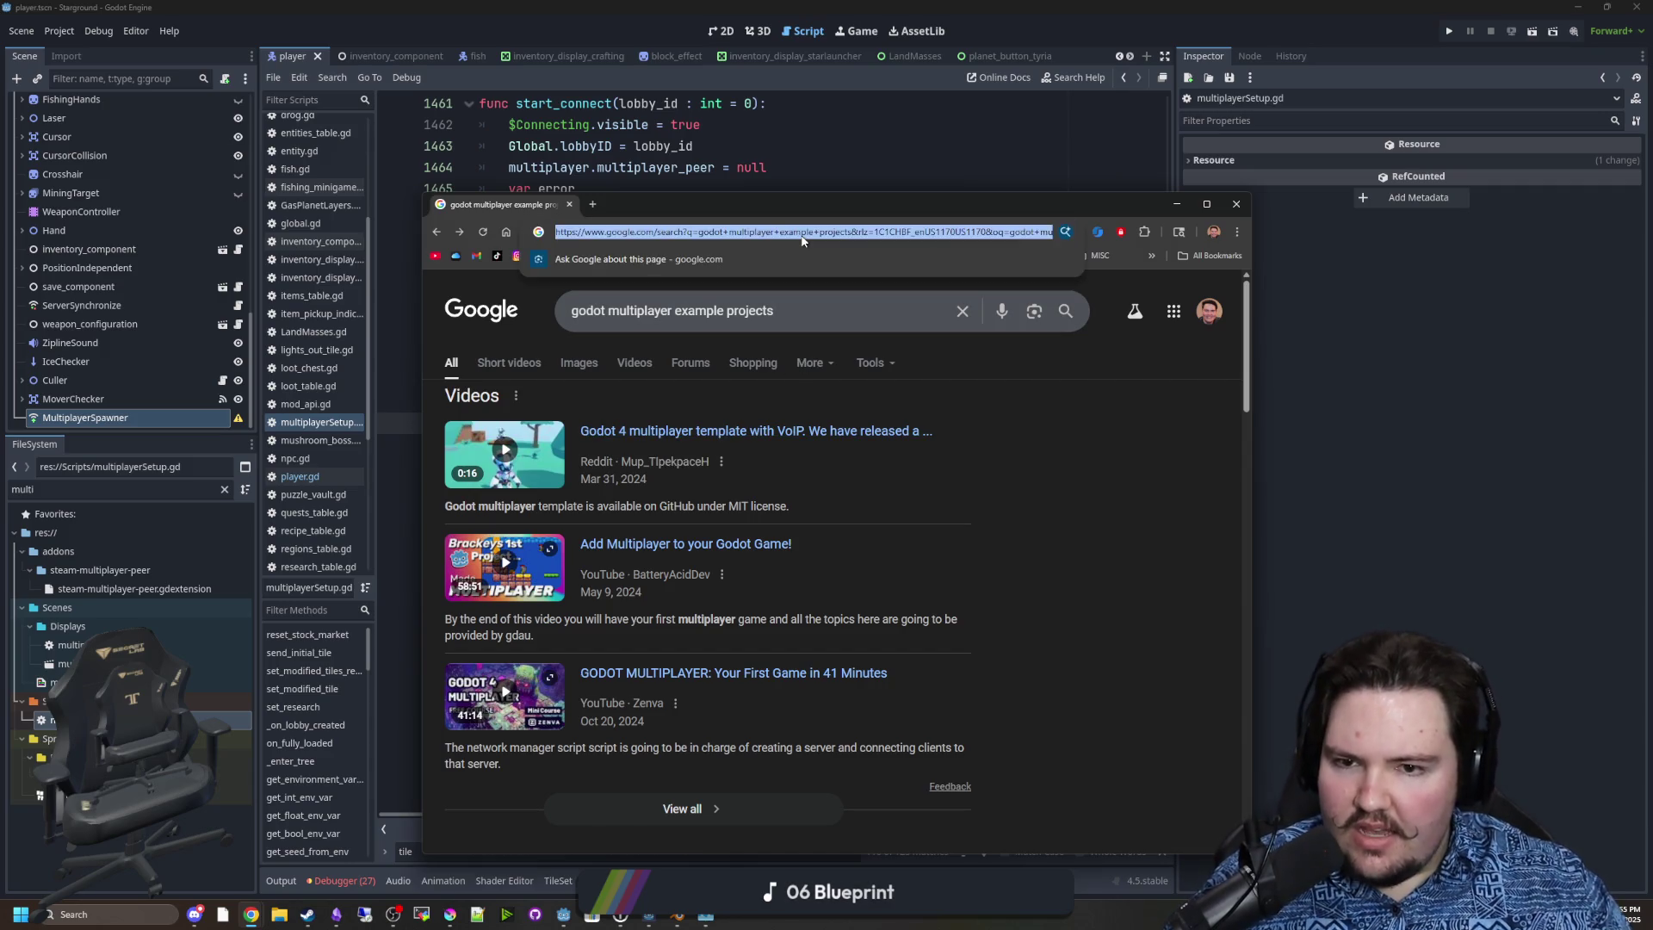
type("godot")
key("Return")
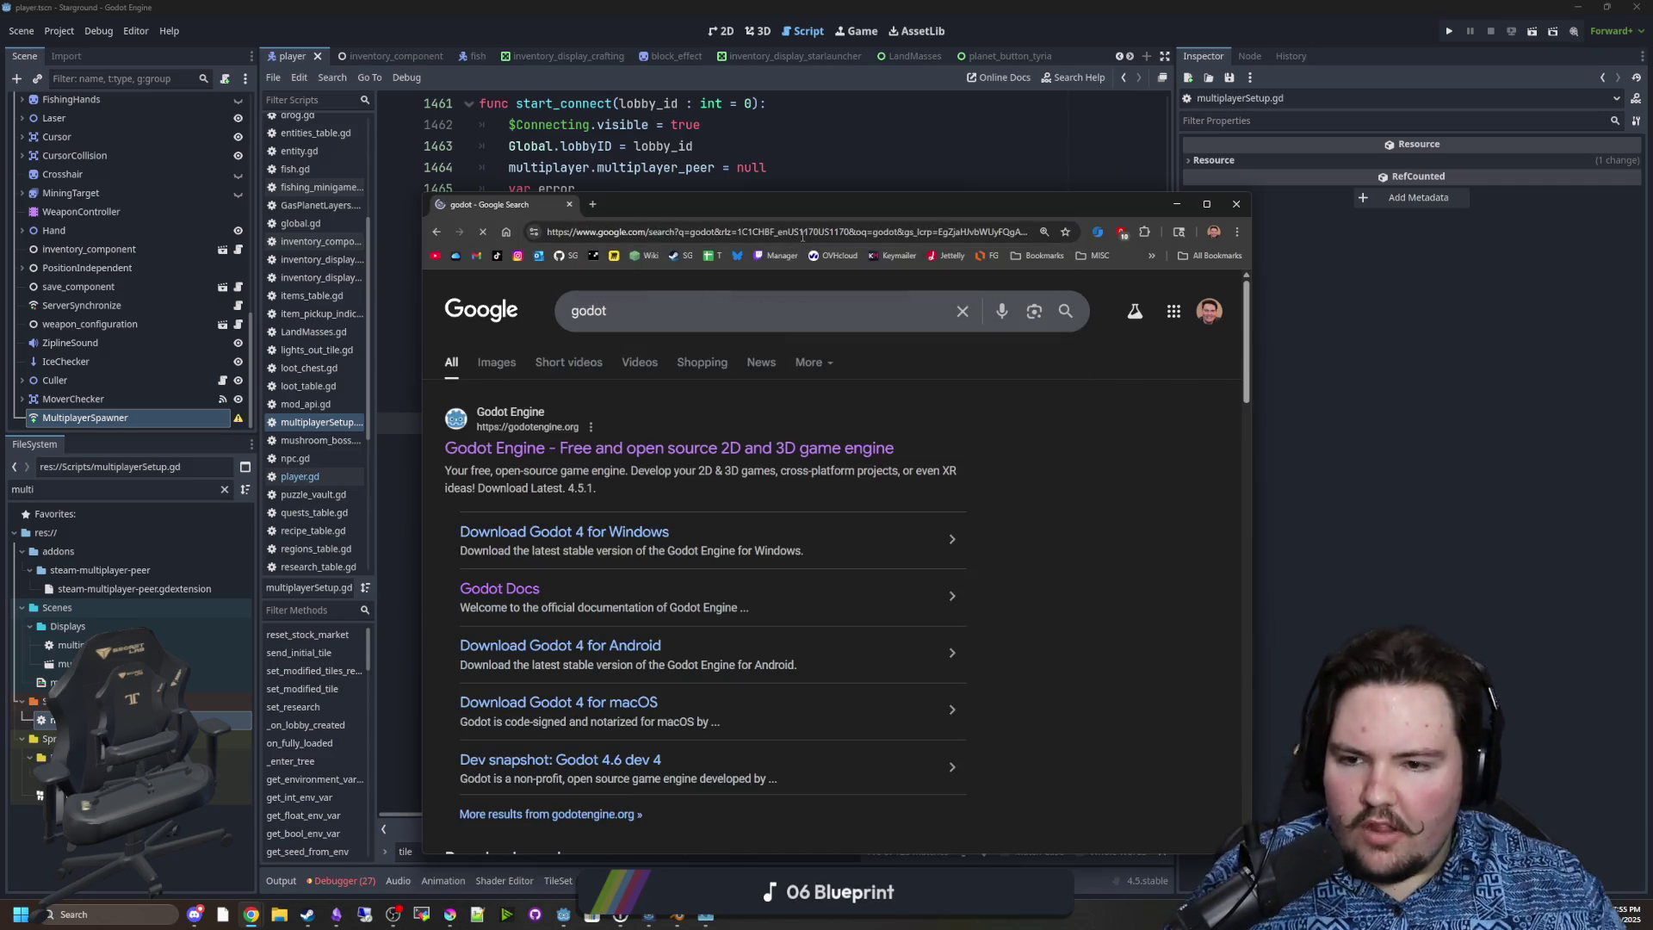
scroll(560, 466, "down", 10)
scroll(560, 467, "down", 8)
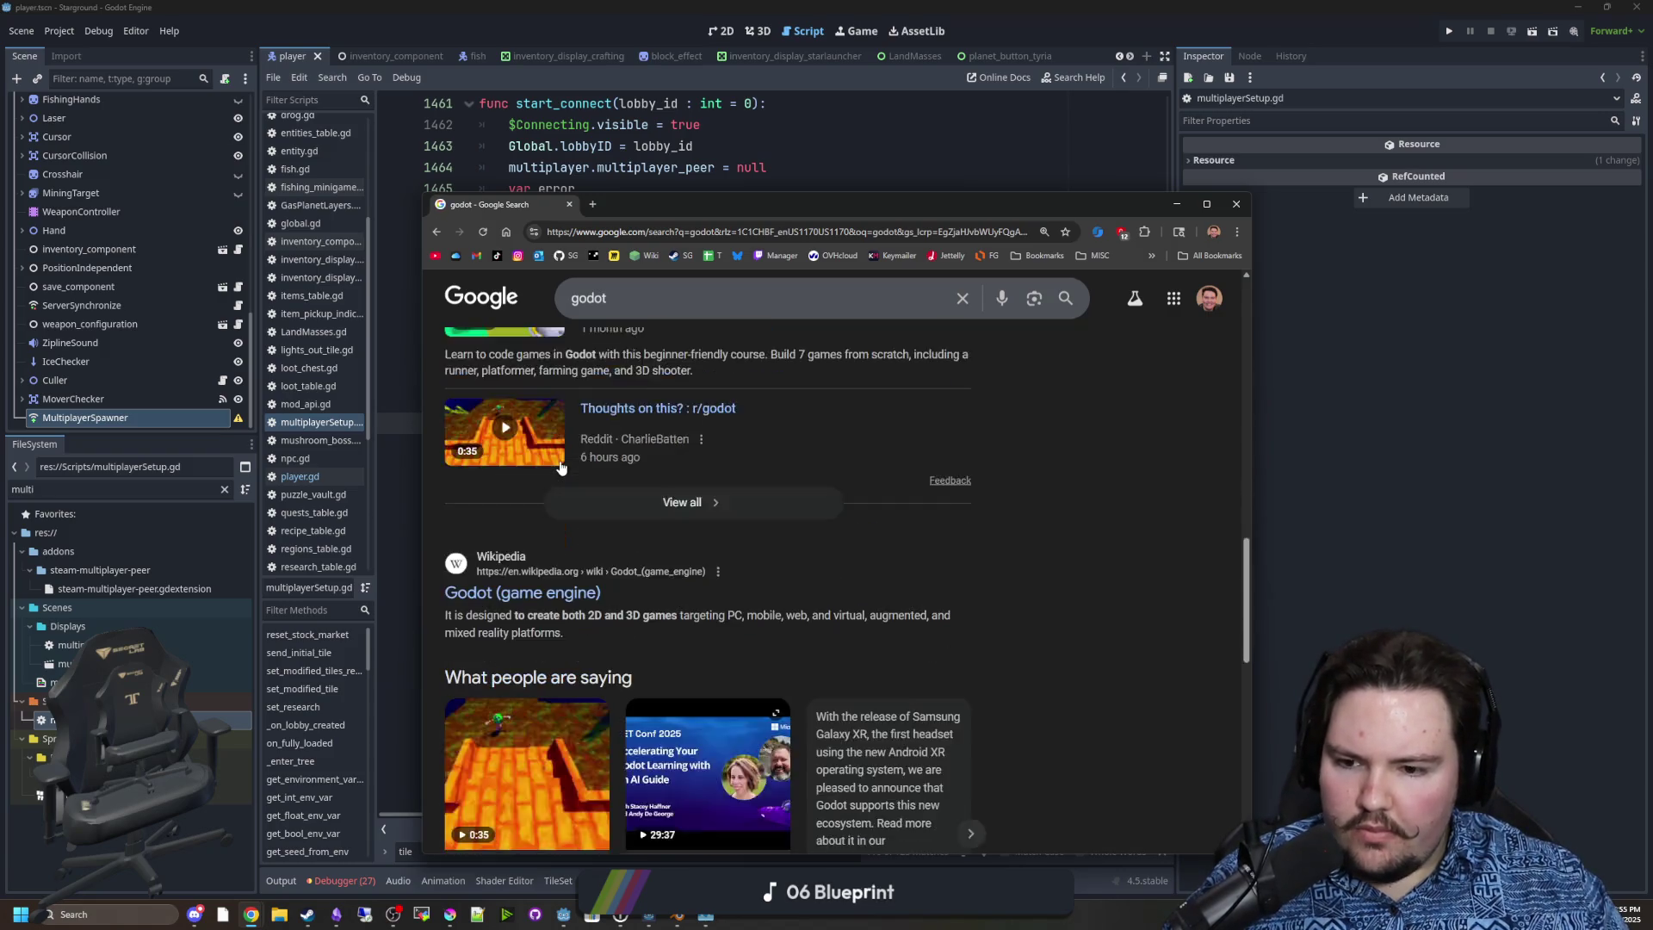
Open the godotengine/godot repo, view all its branches, then go to the godotengine organization page.
double_click(739, 210)
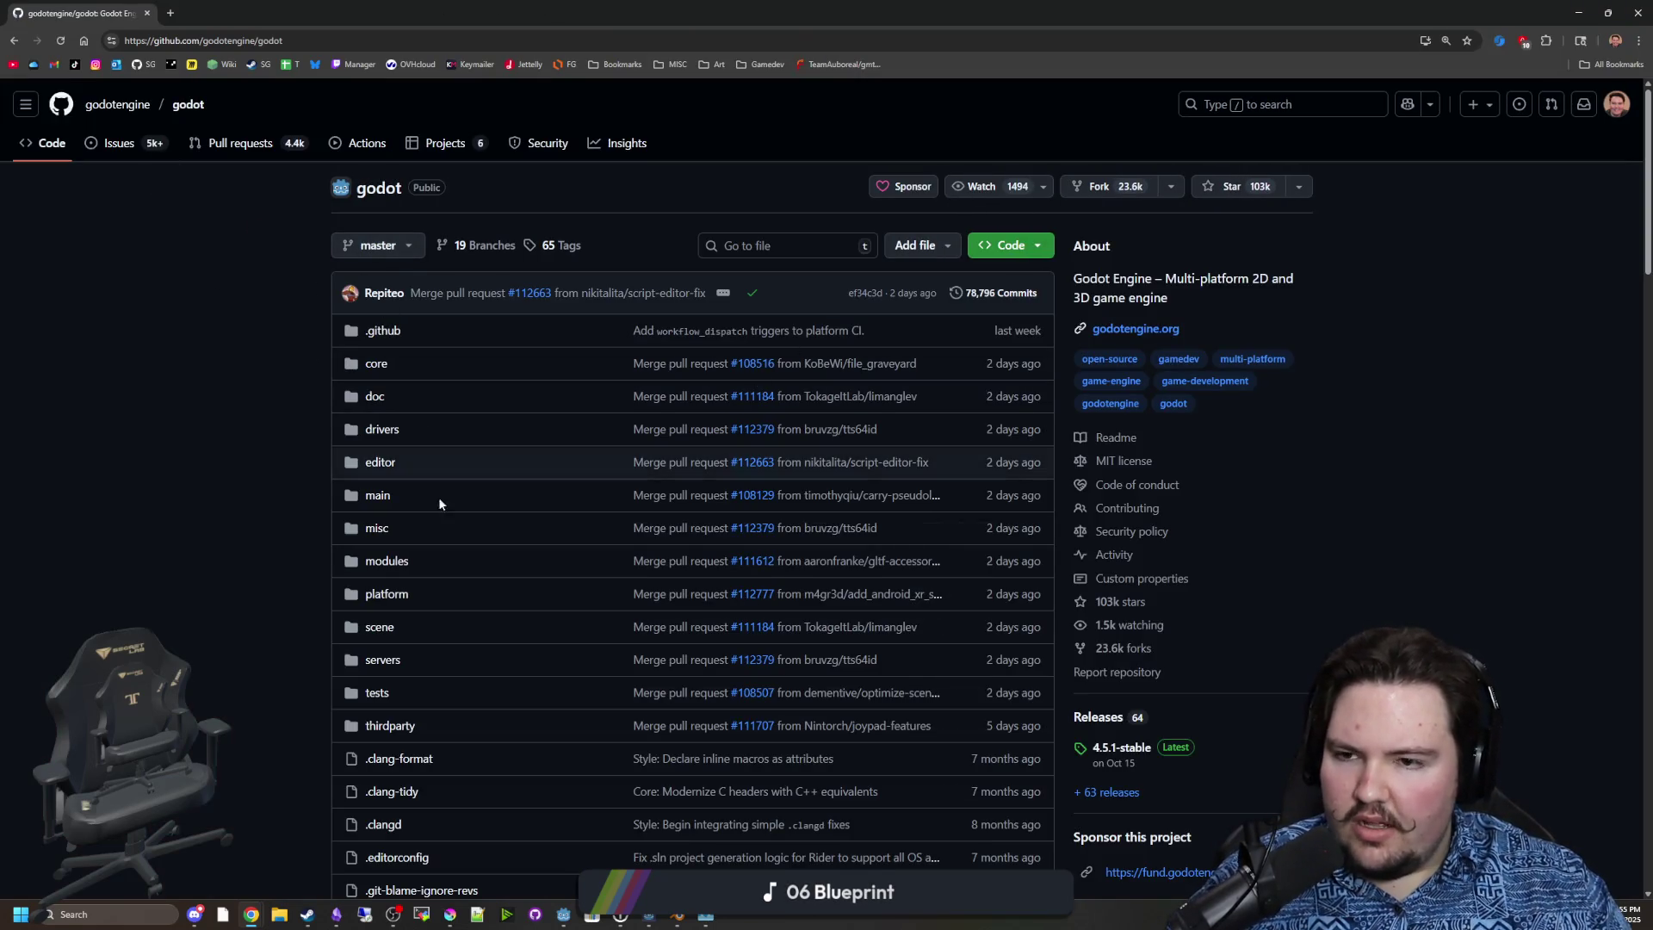
left_click(403, 251)
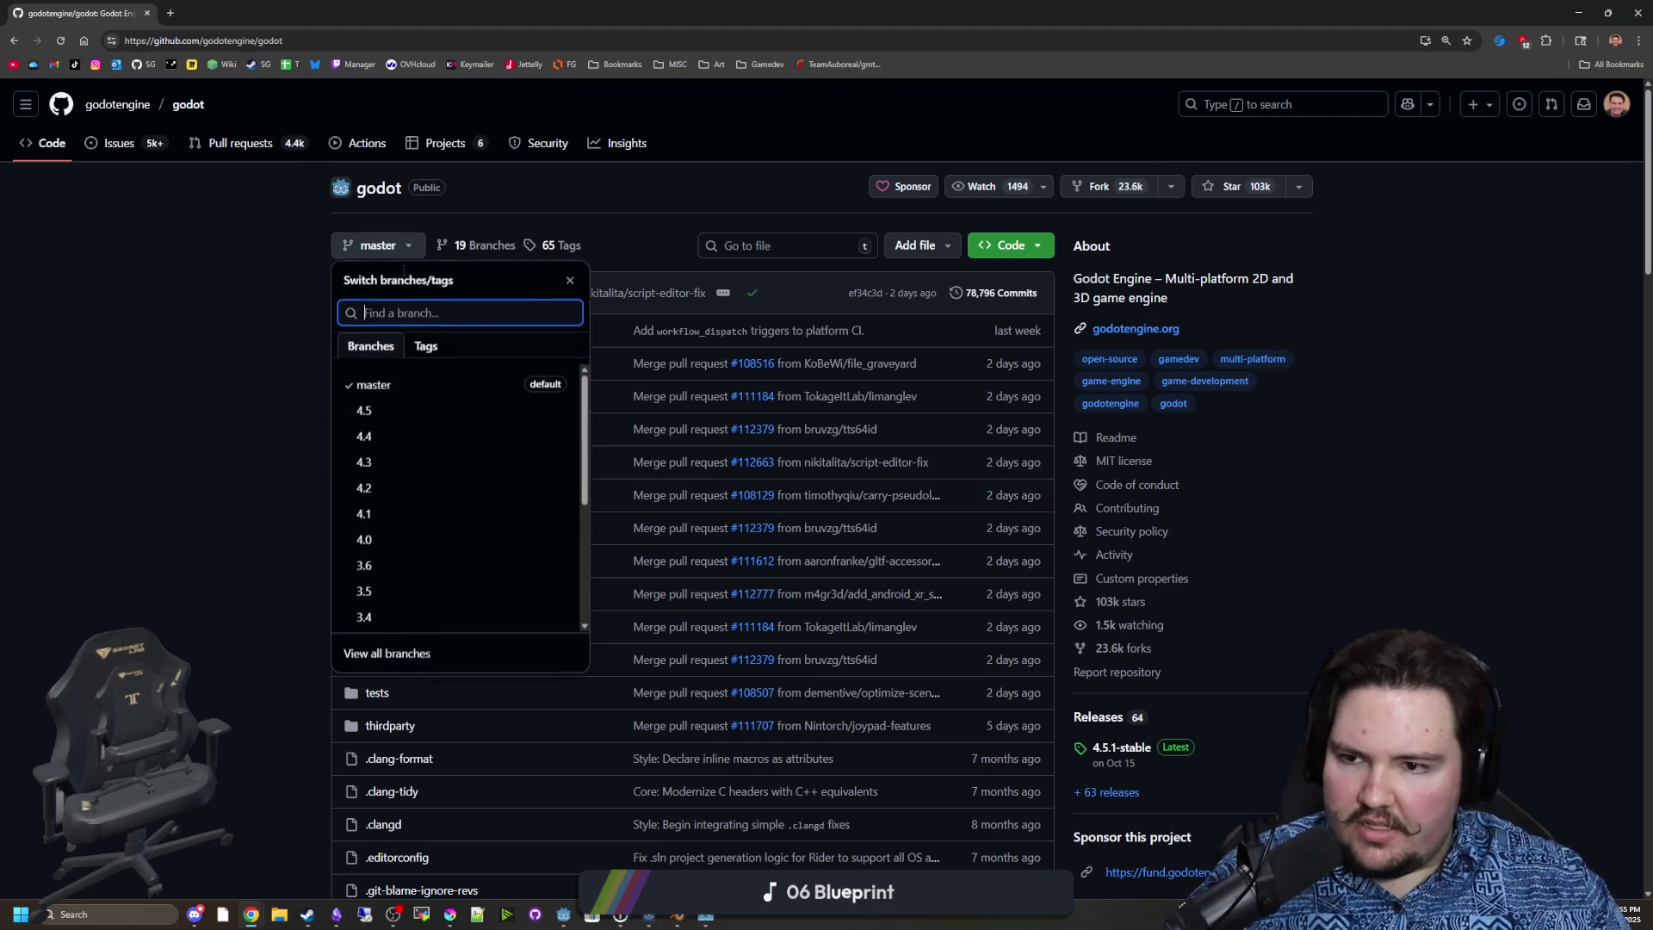
scroll(372, 465, "down", 5)
scroll(372, 467, "up", 3)
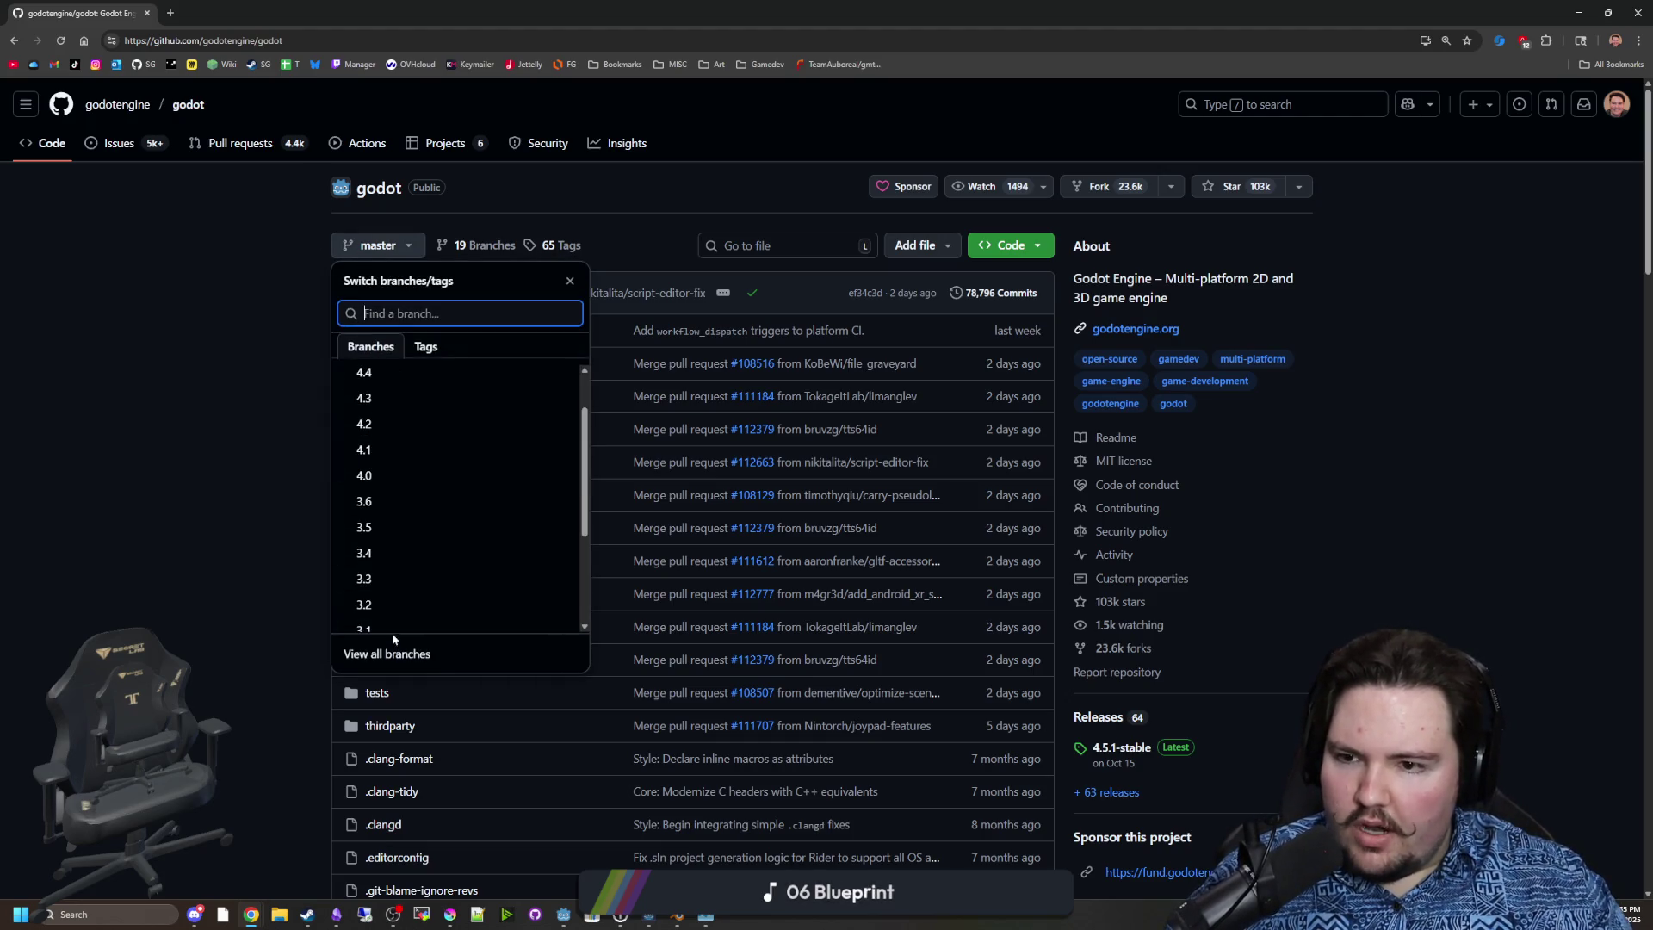
left_click(385, 653)
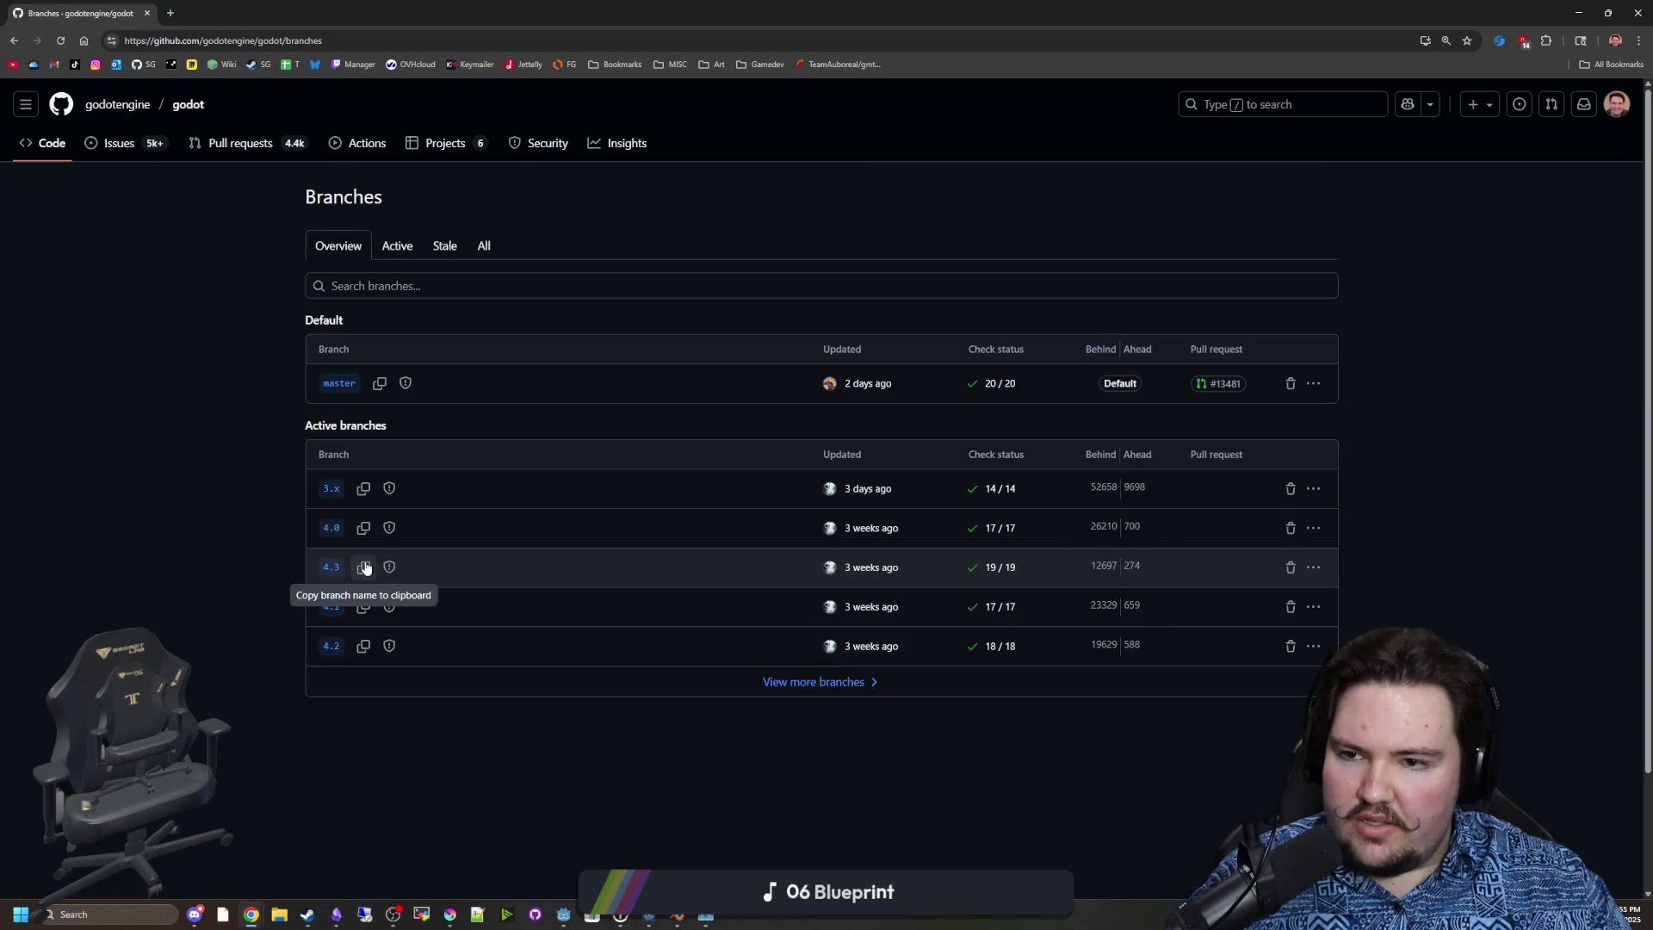
left_click(340, 383)
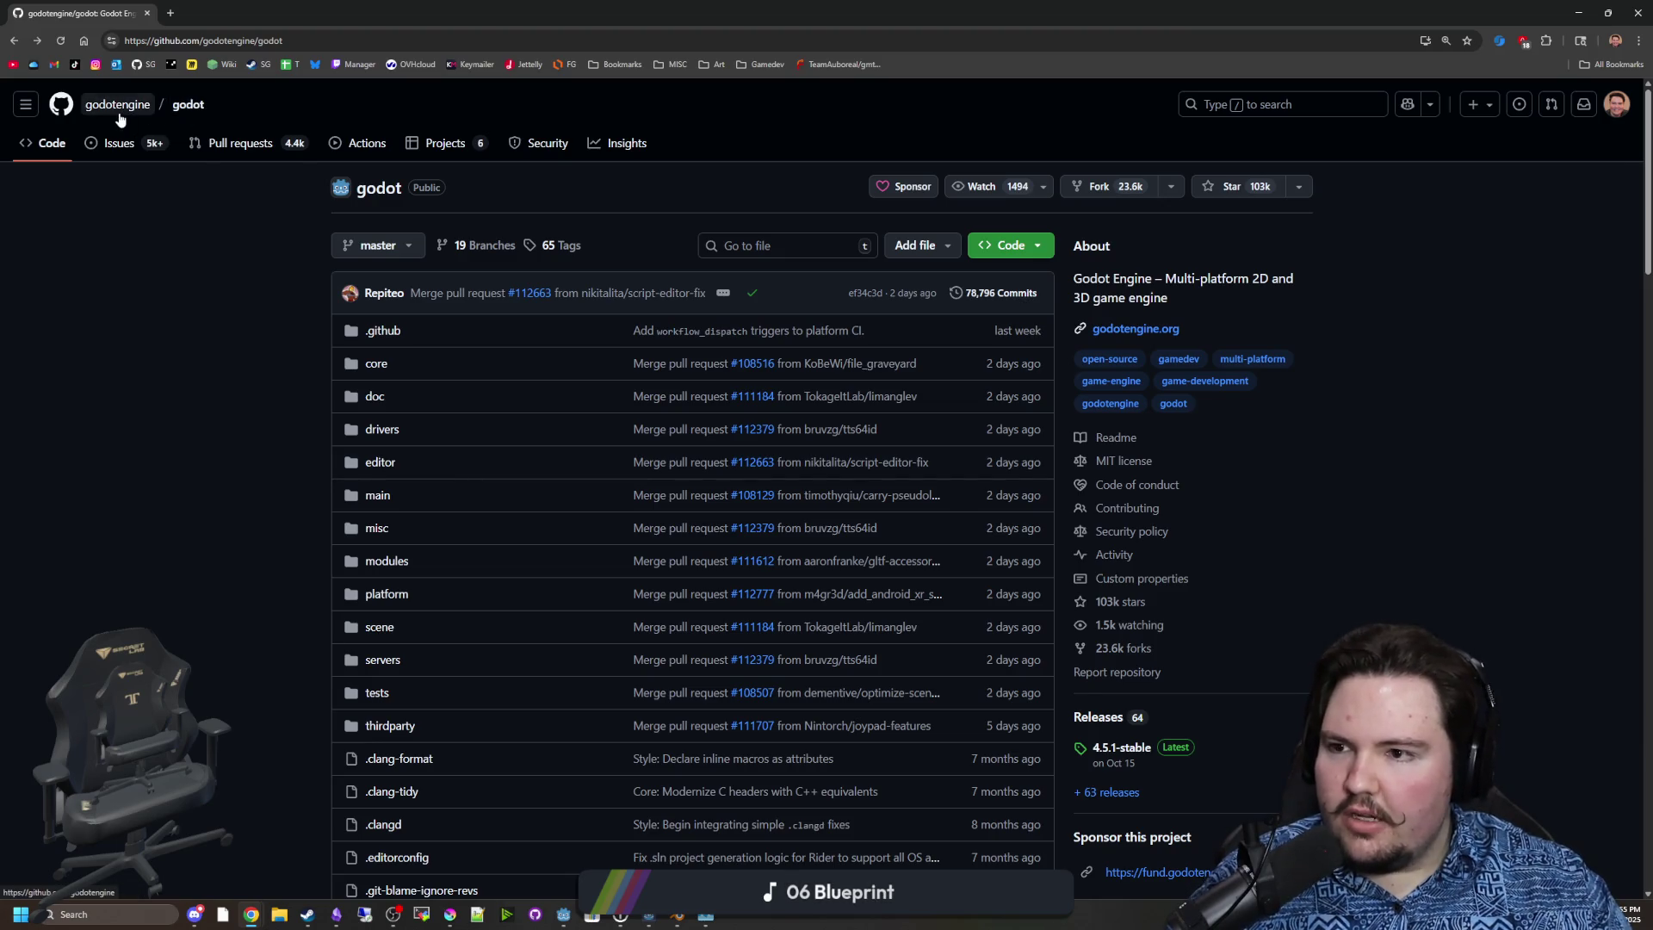
left_click(118, 104)
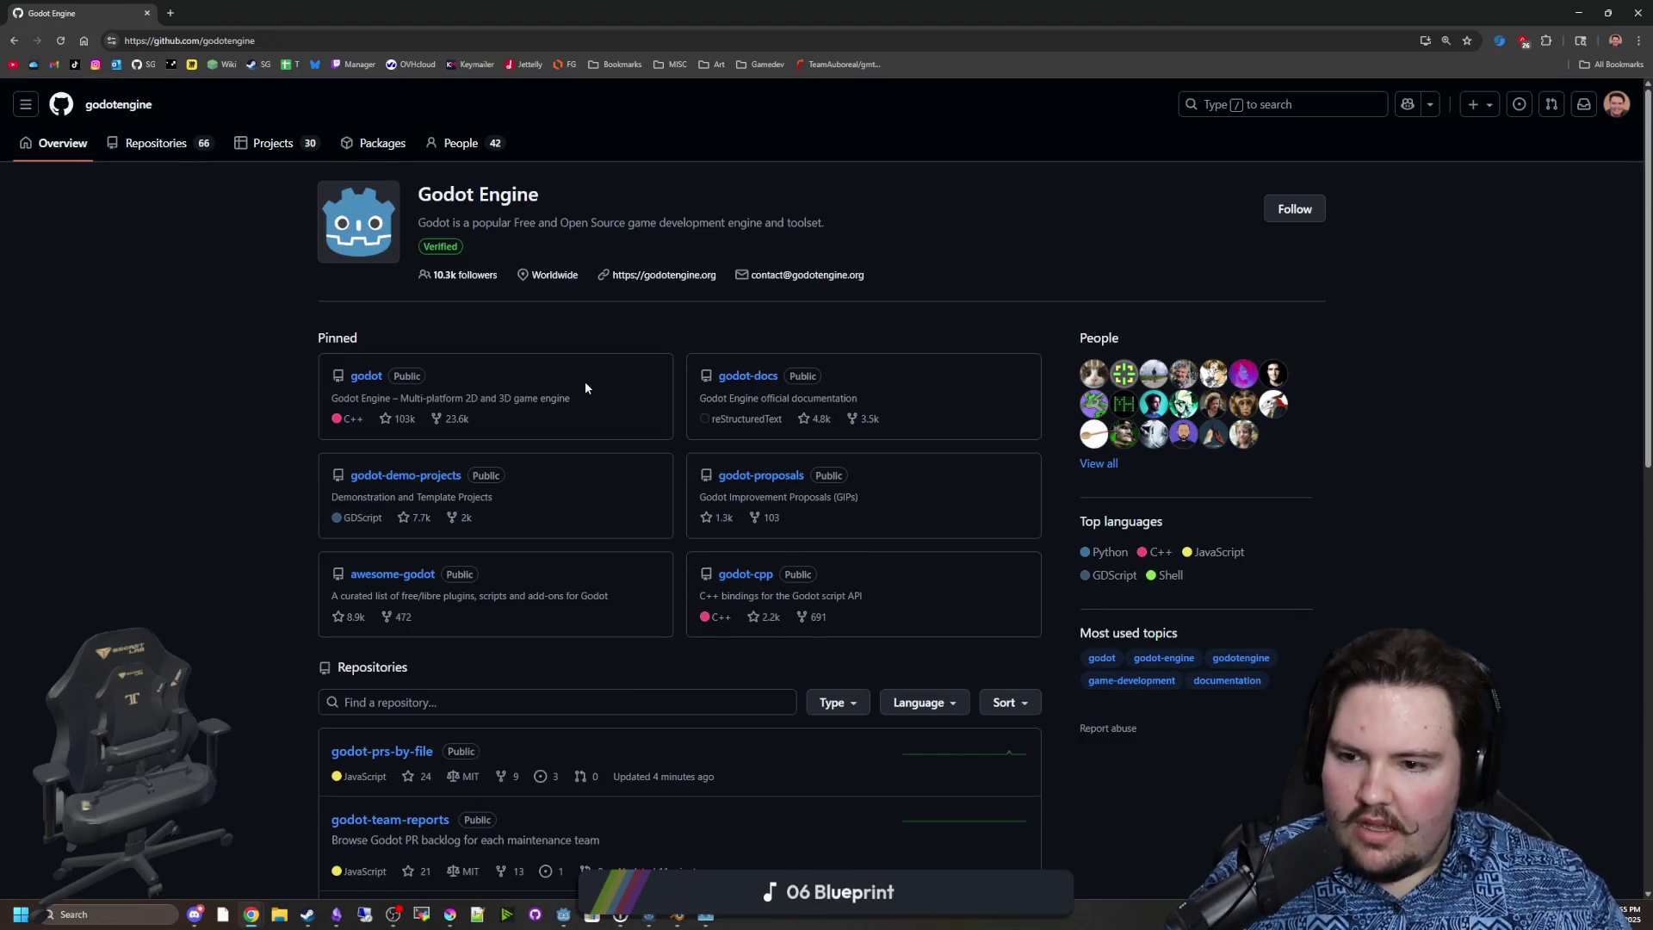
Open godot-demo-projects' networking folder and read the multiplayer_pong README.
left_click(430, 478)
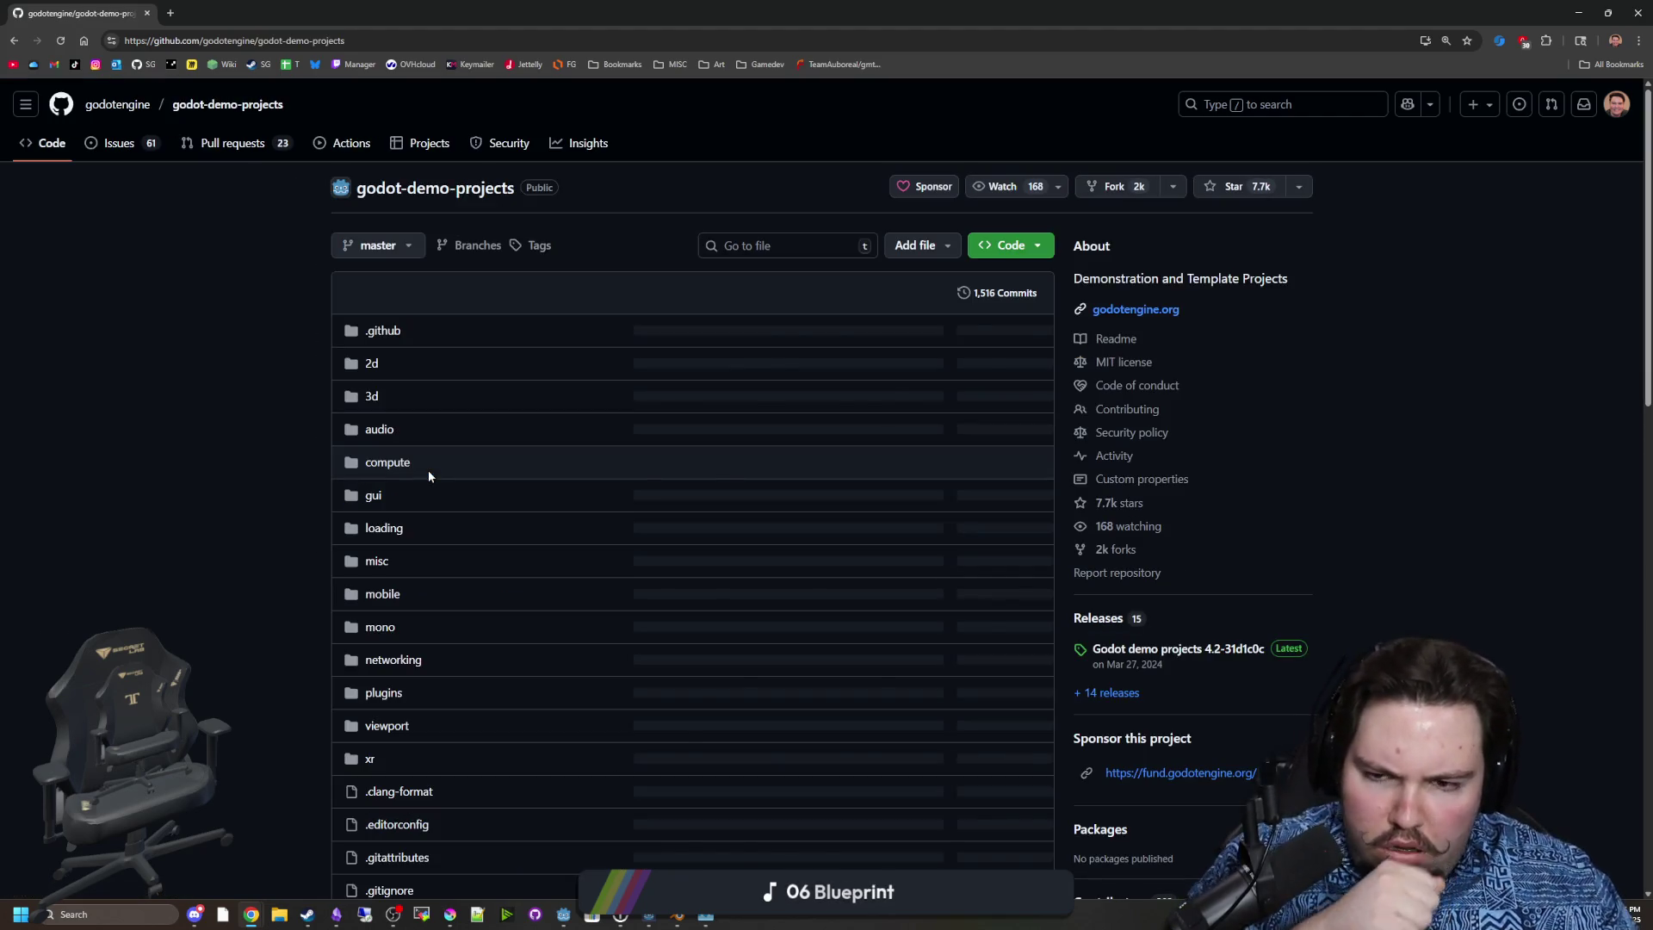
scroll(353, 464, "down", 1)
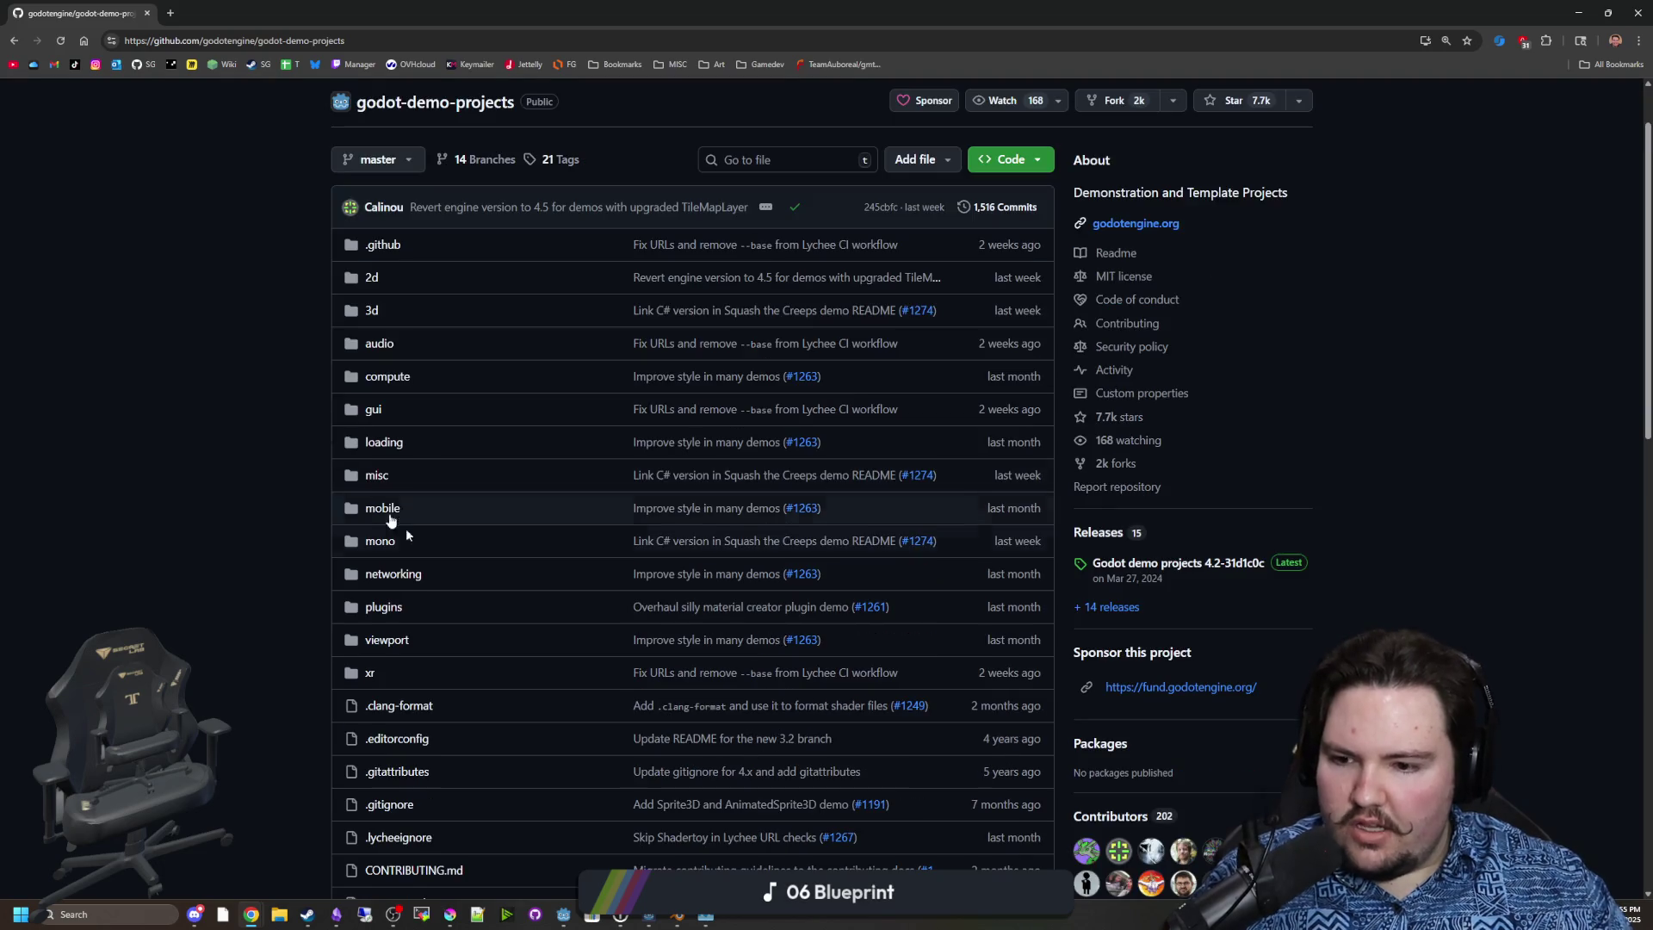
left_click(405, 576)
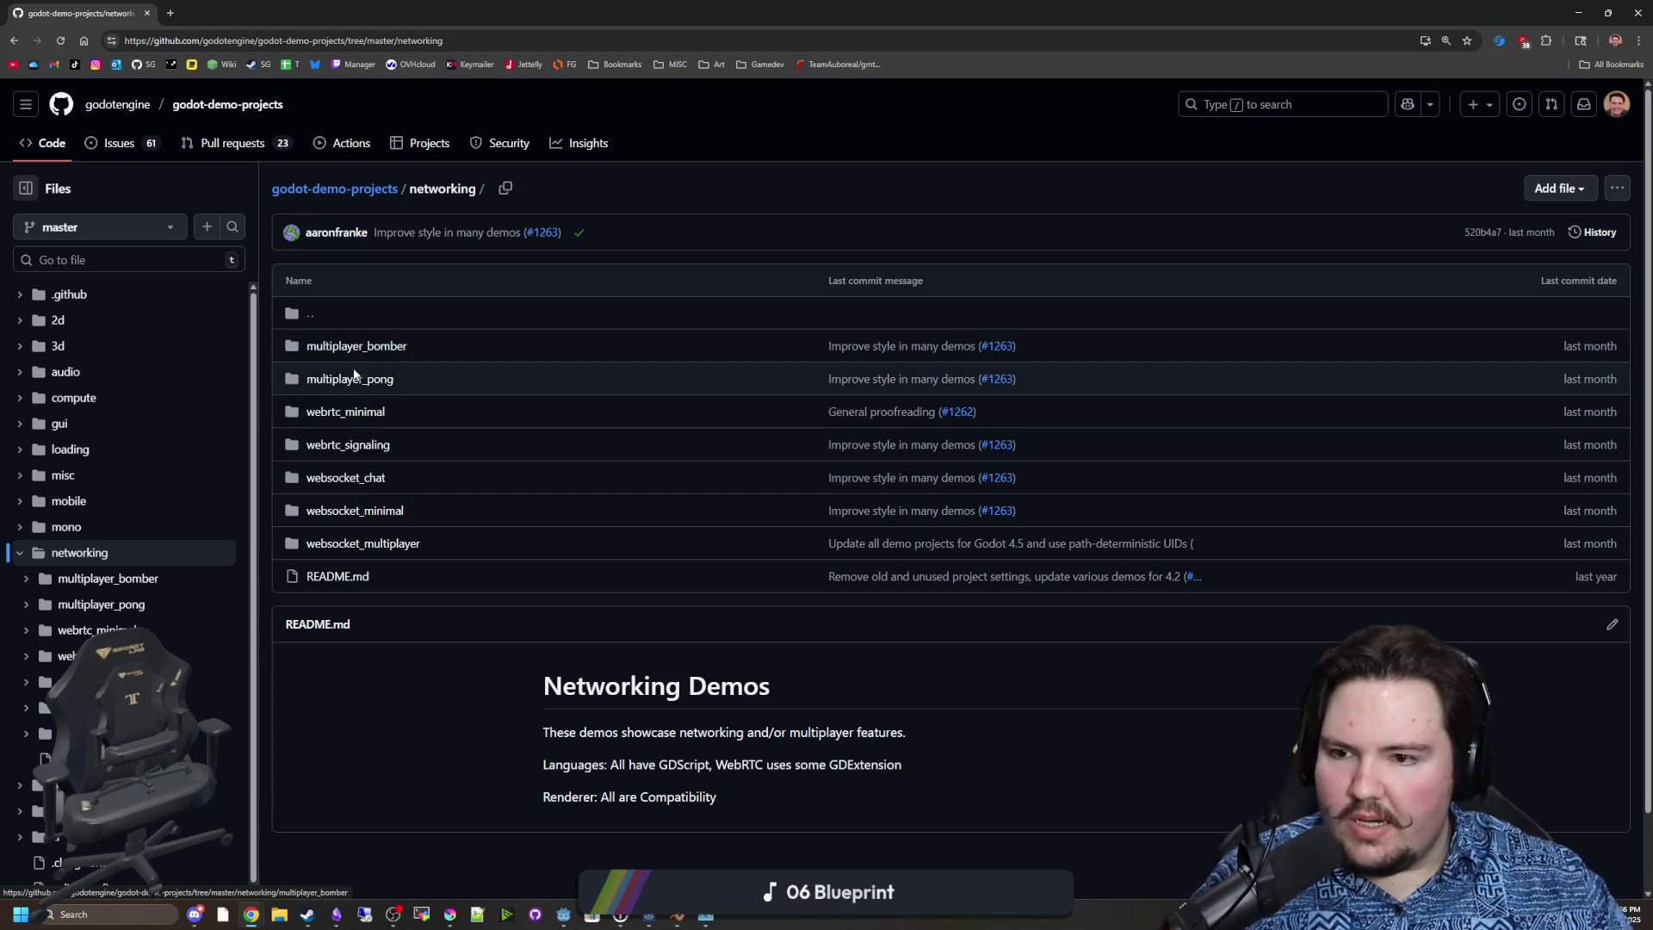
left_click(354, 376)
scroll(699, 492, "down", 4)
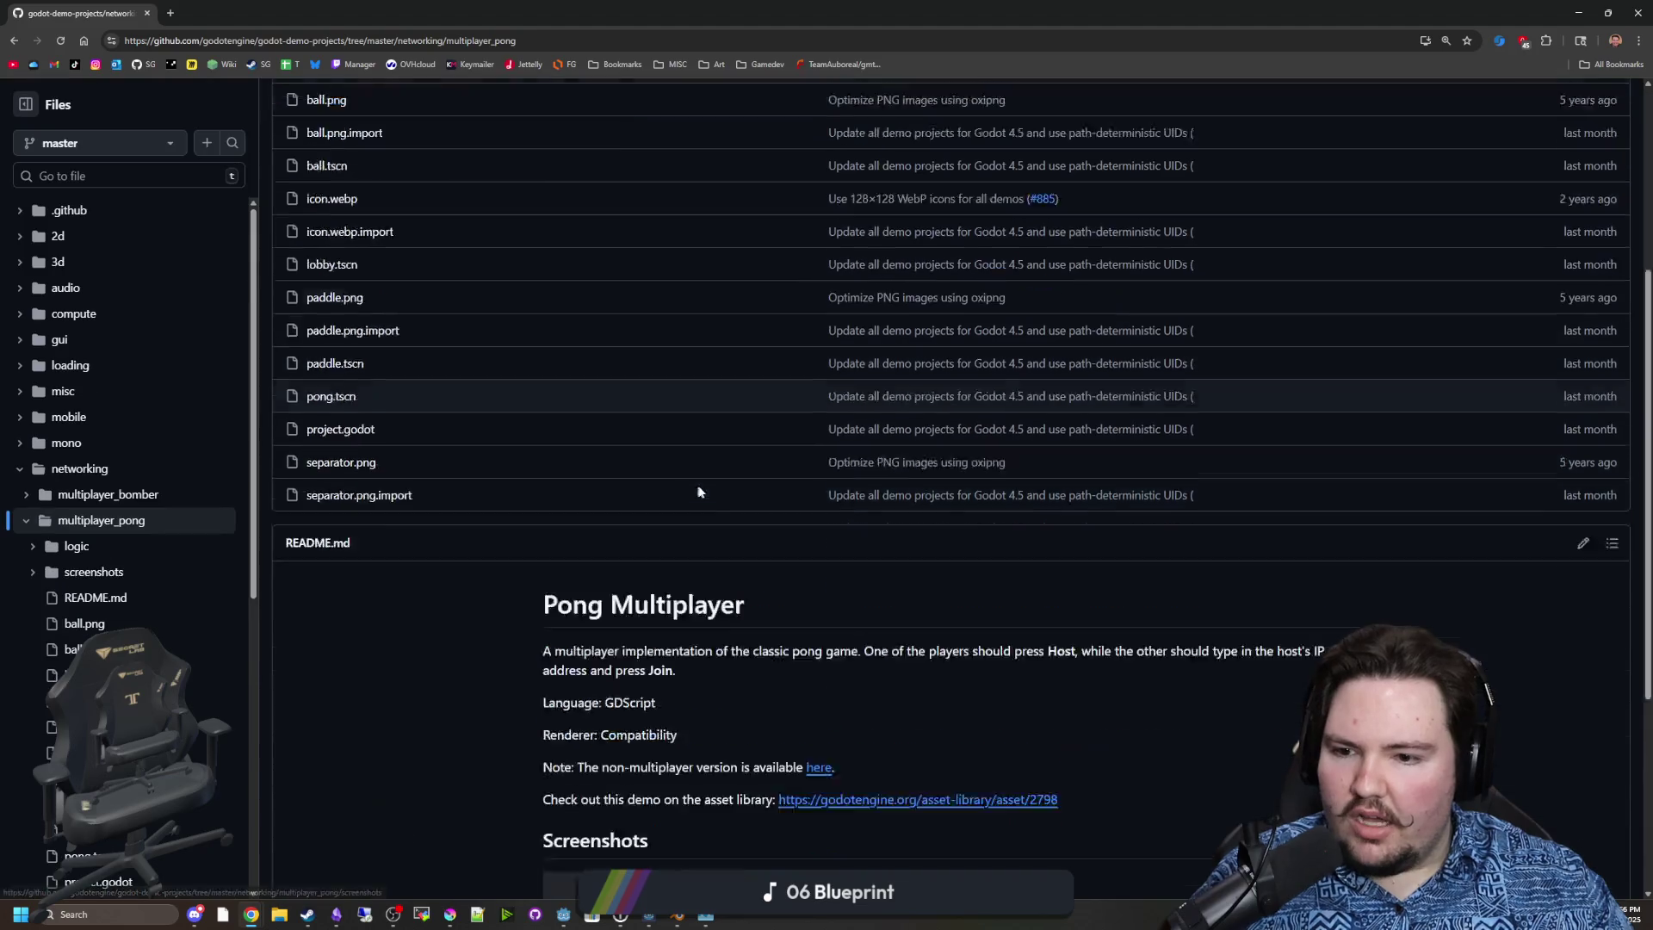
scroll(698, 492, "down", 4)
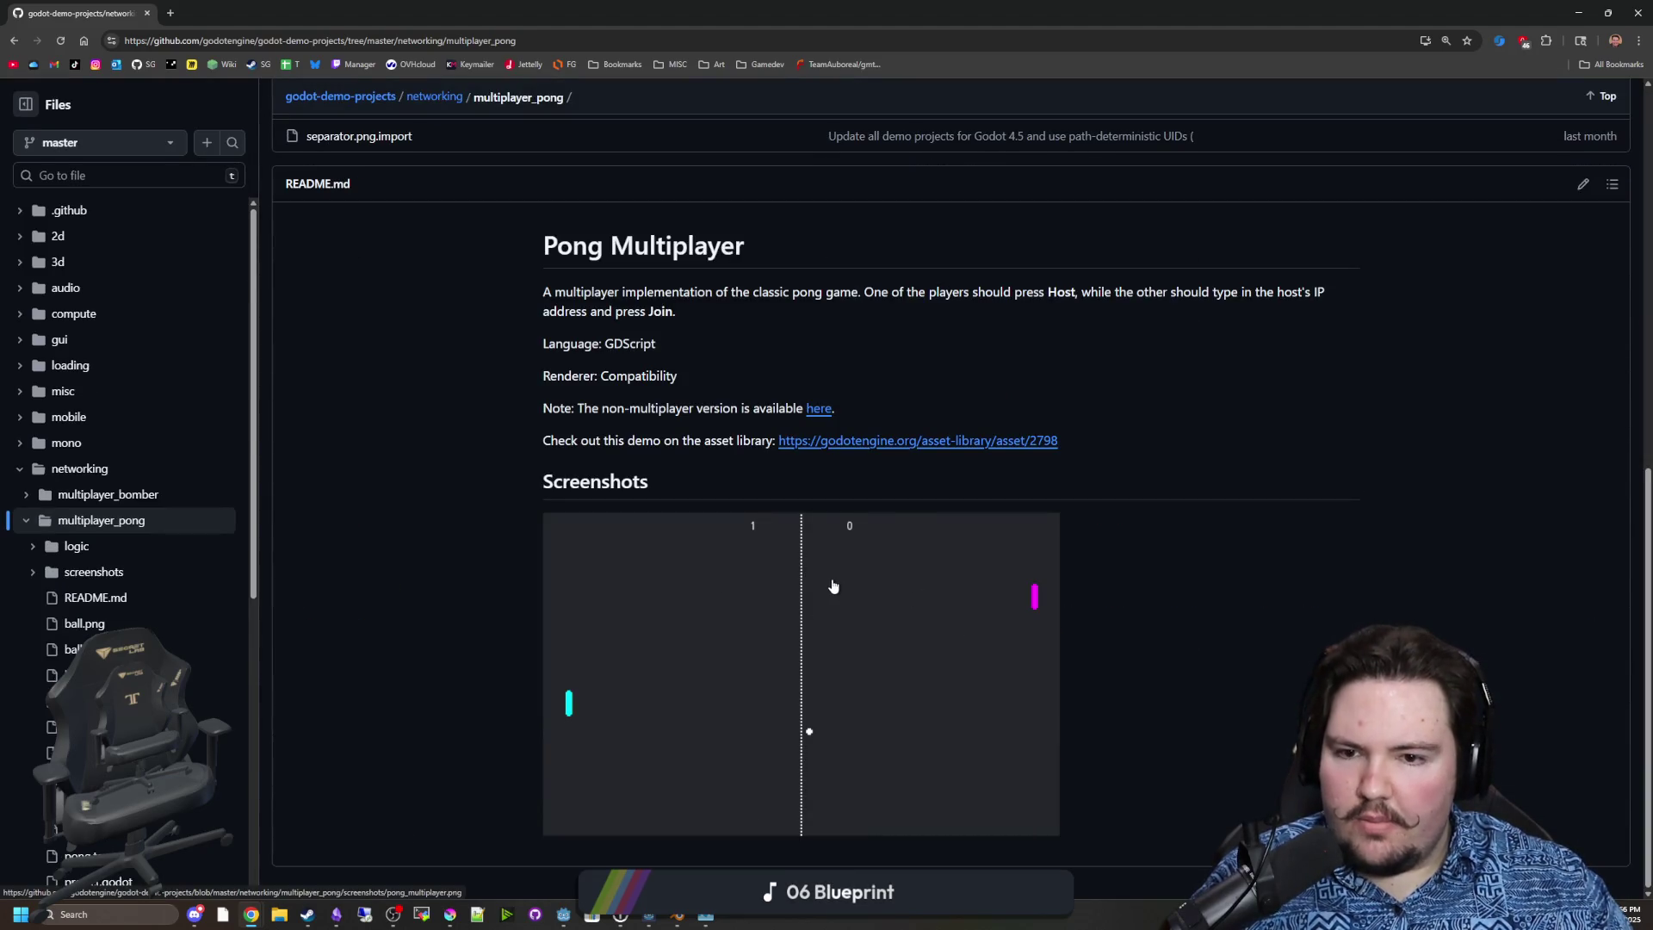
key("alt+Left")
Open the multiplayer_bomber demo folder and read through its README.
left_click(353, 263)
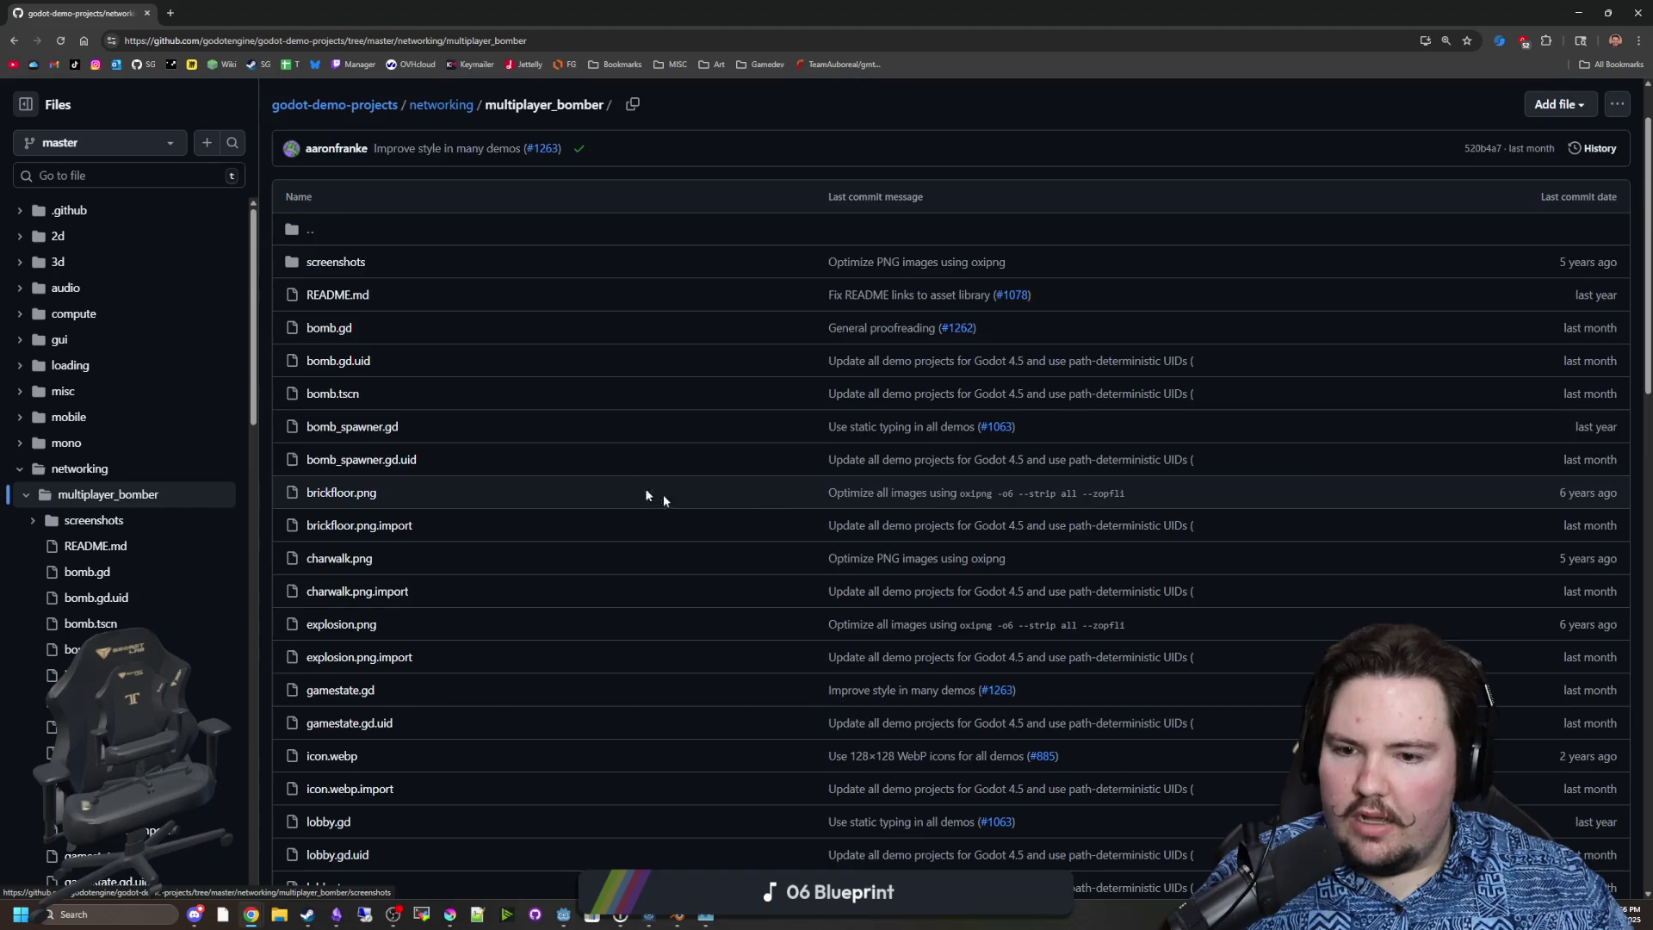
scroll(663, 500, "down", 15)
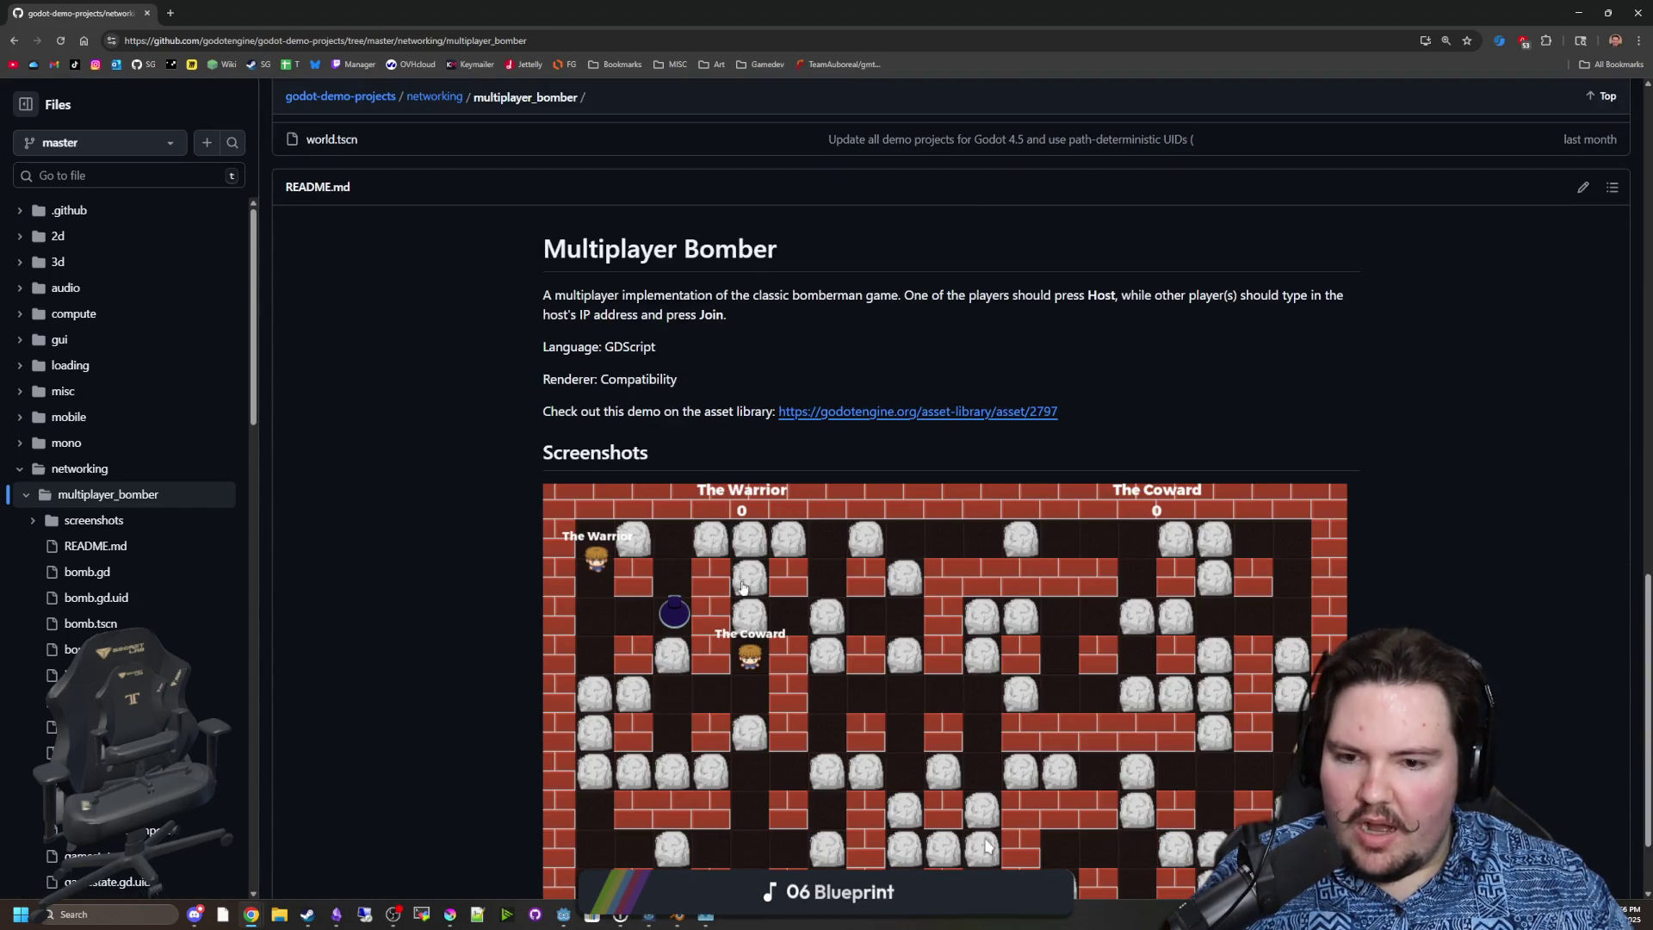
scroll(758, 623, "down", 1)
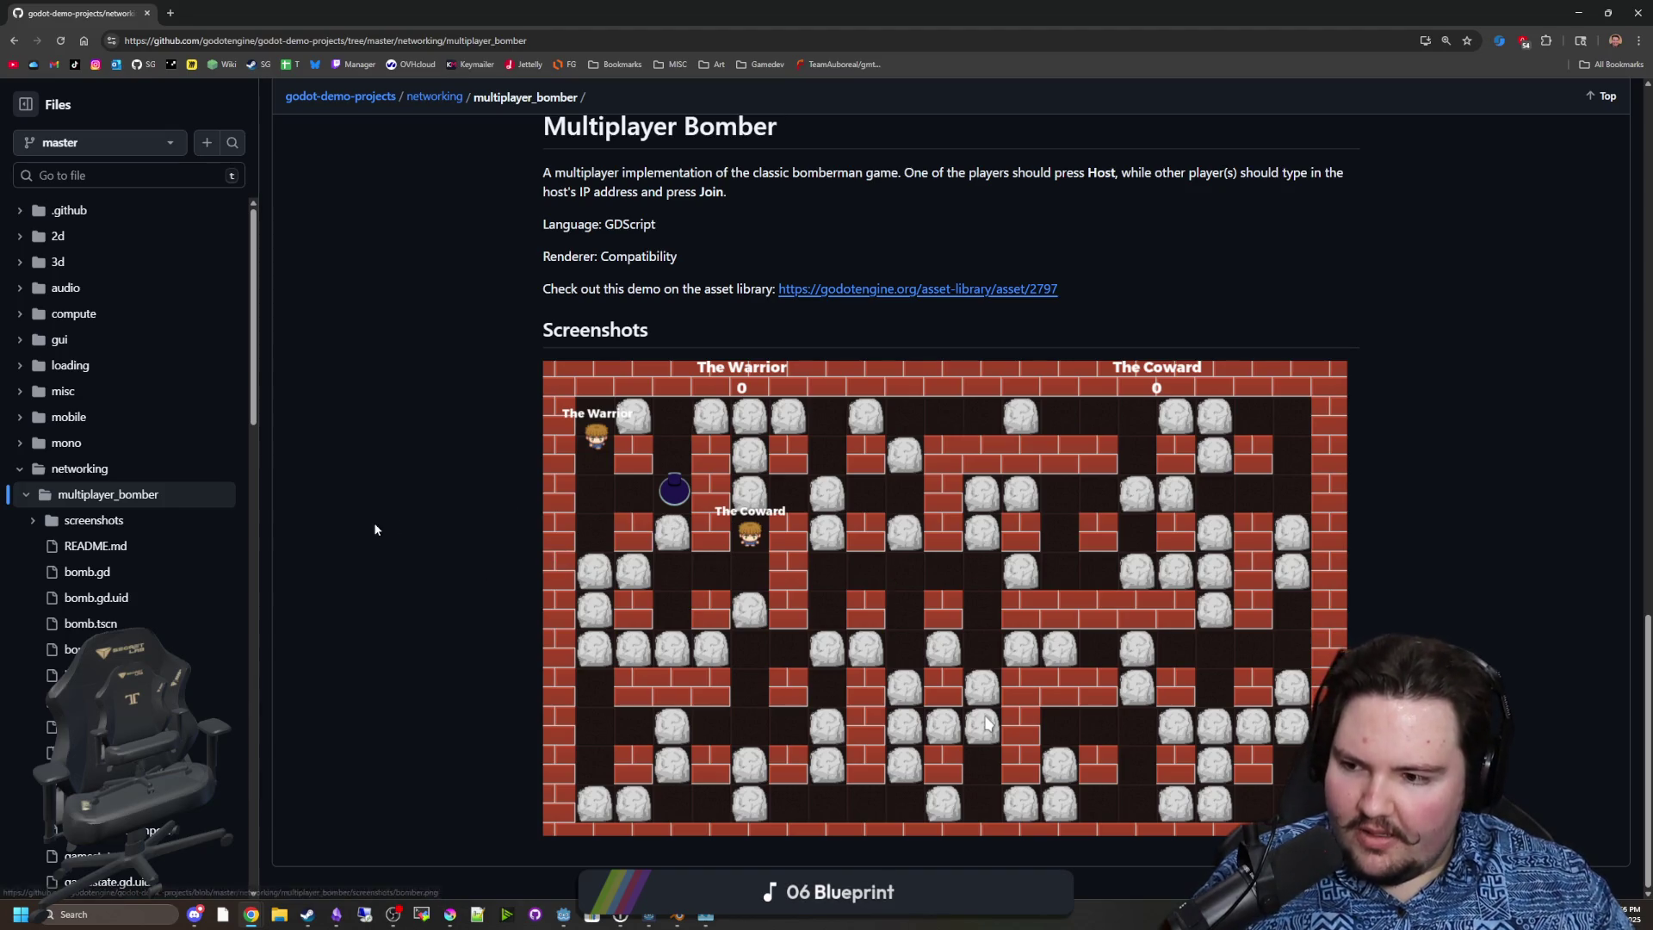
scroll(370, 527, "up", 15)
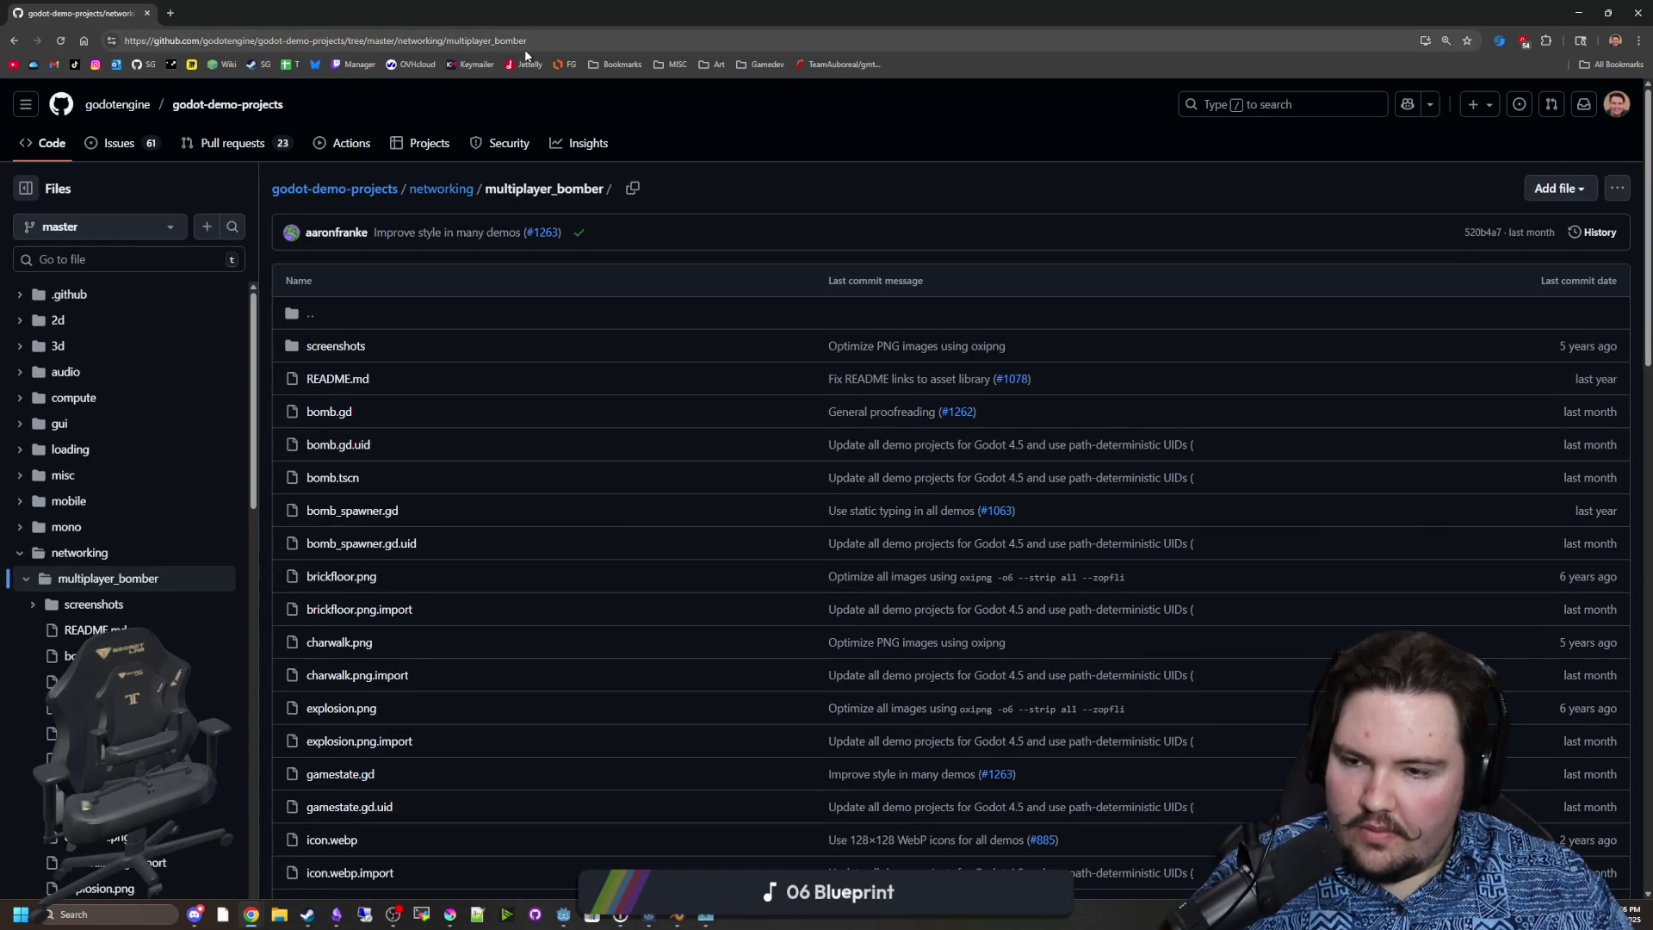
scroll(693, 577, "down", 15)
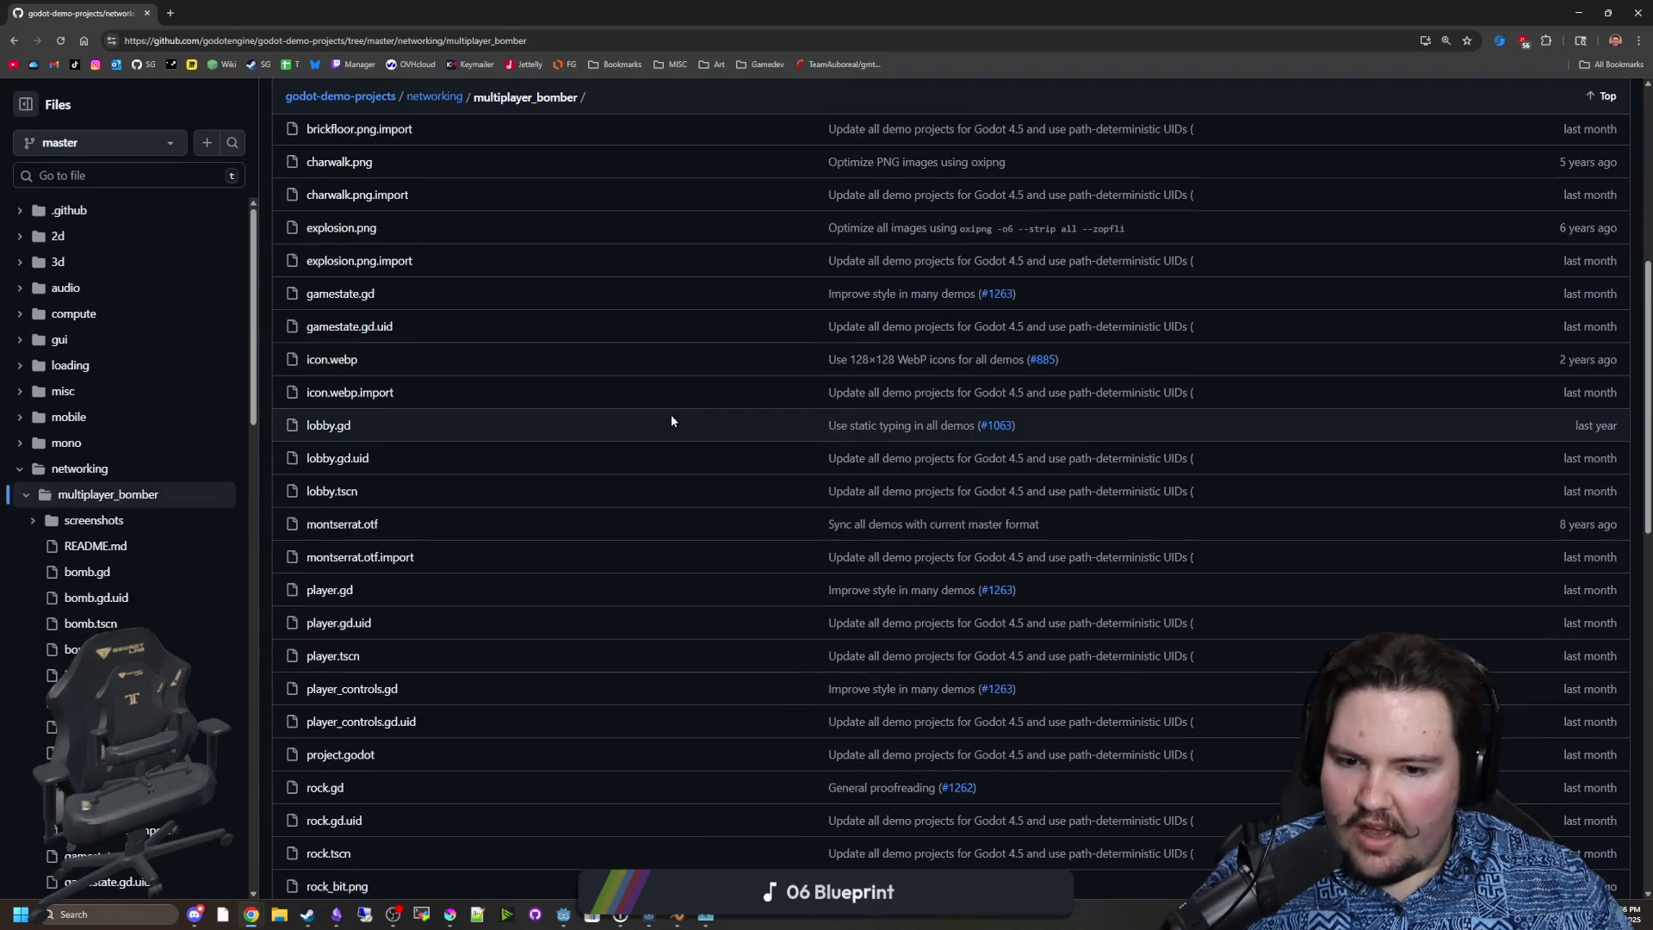
scroll(637, 684, "down", 3)
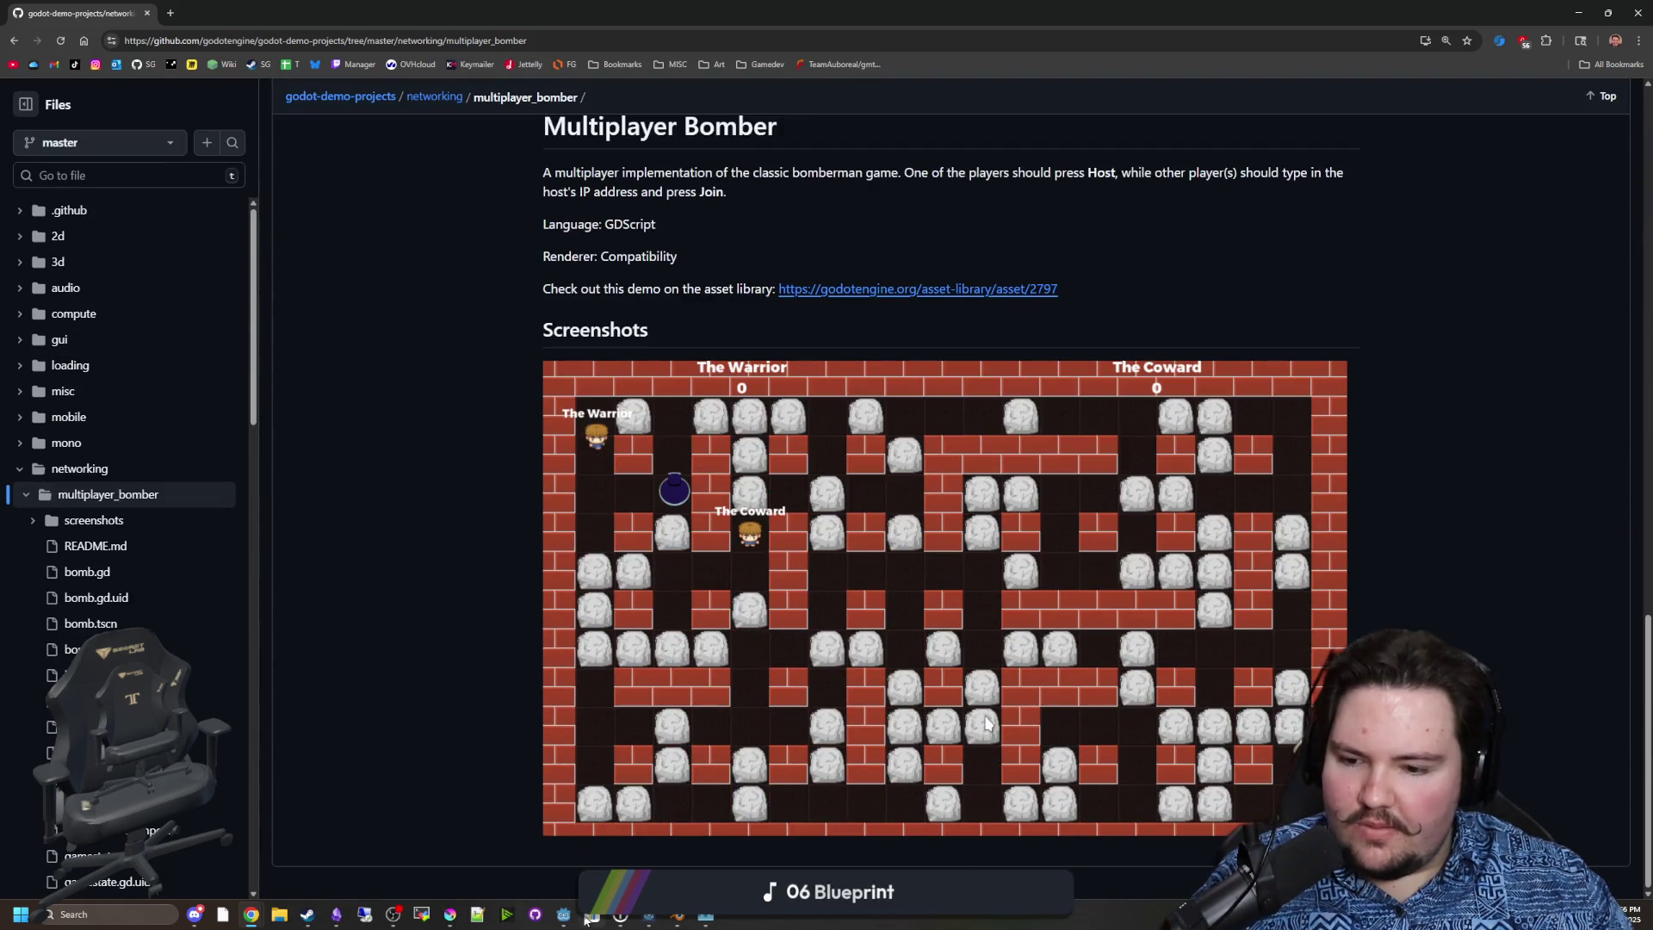
scroll(556, 626, "up", 20)
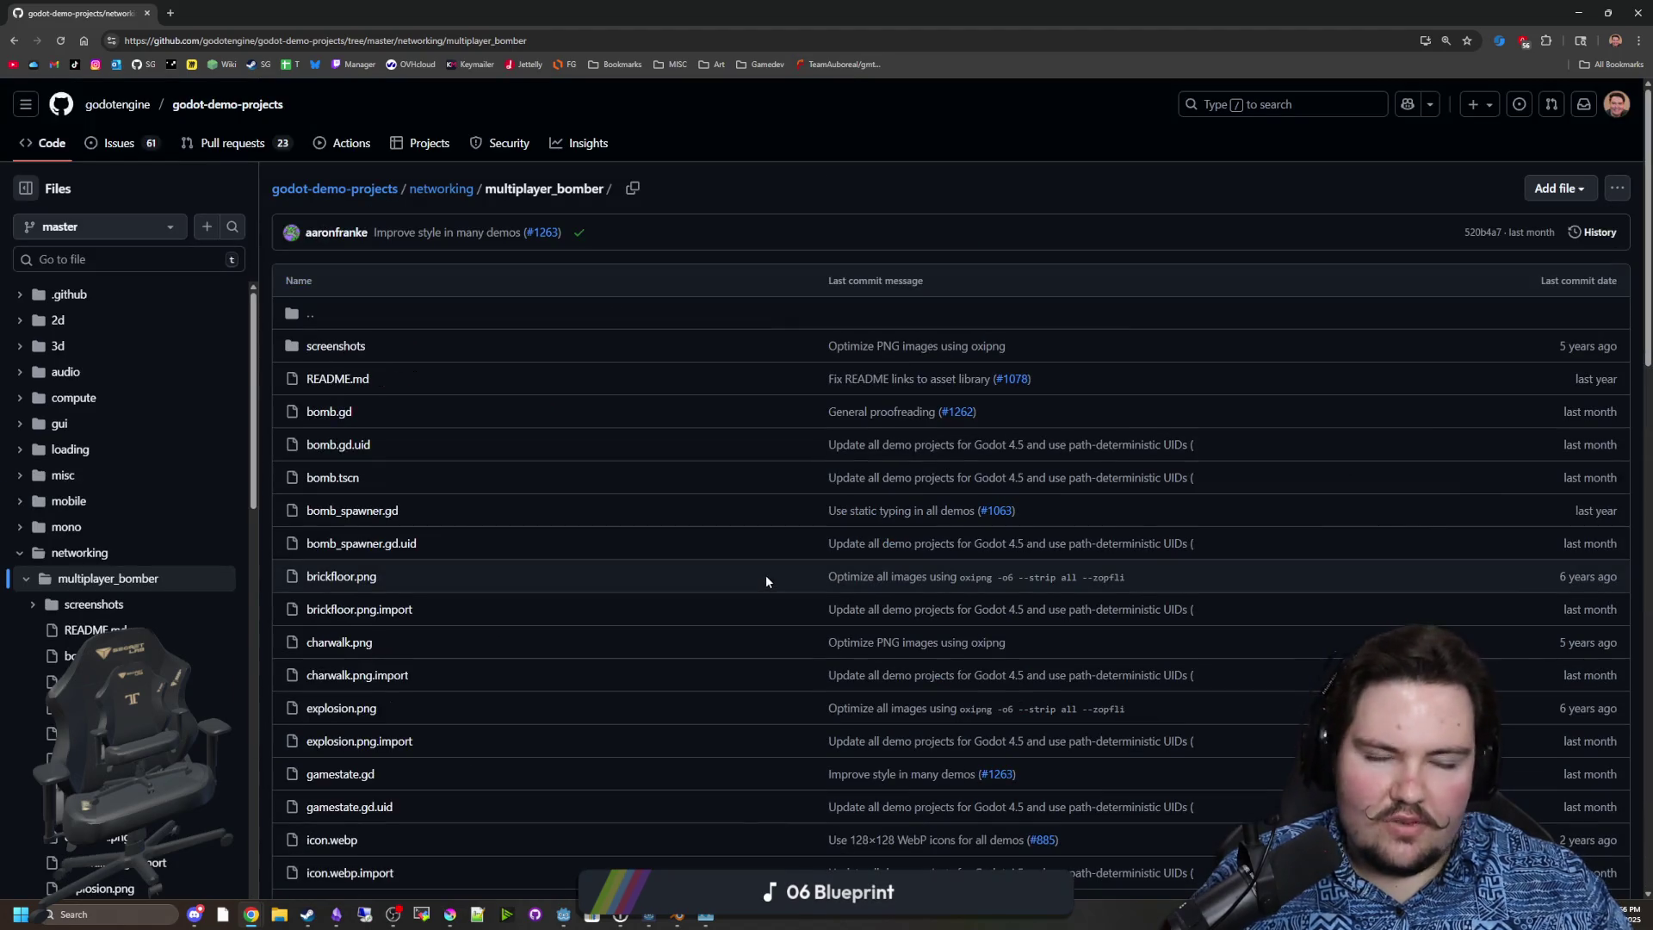